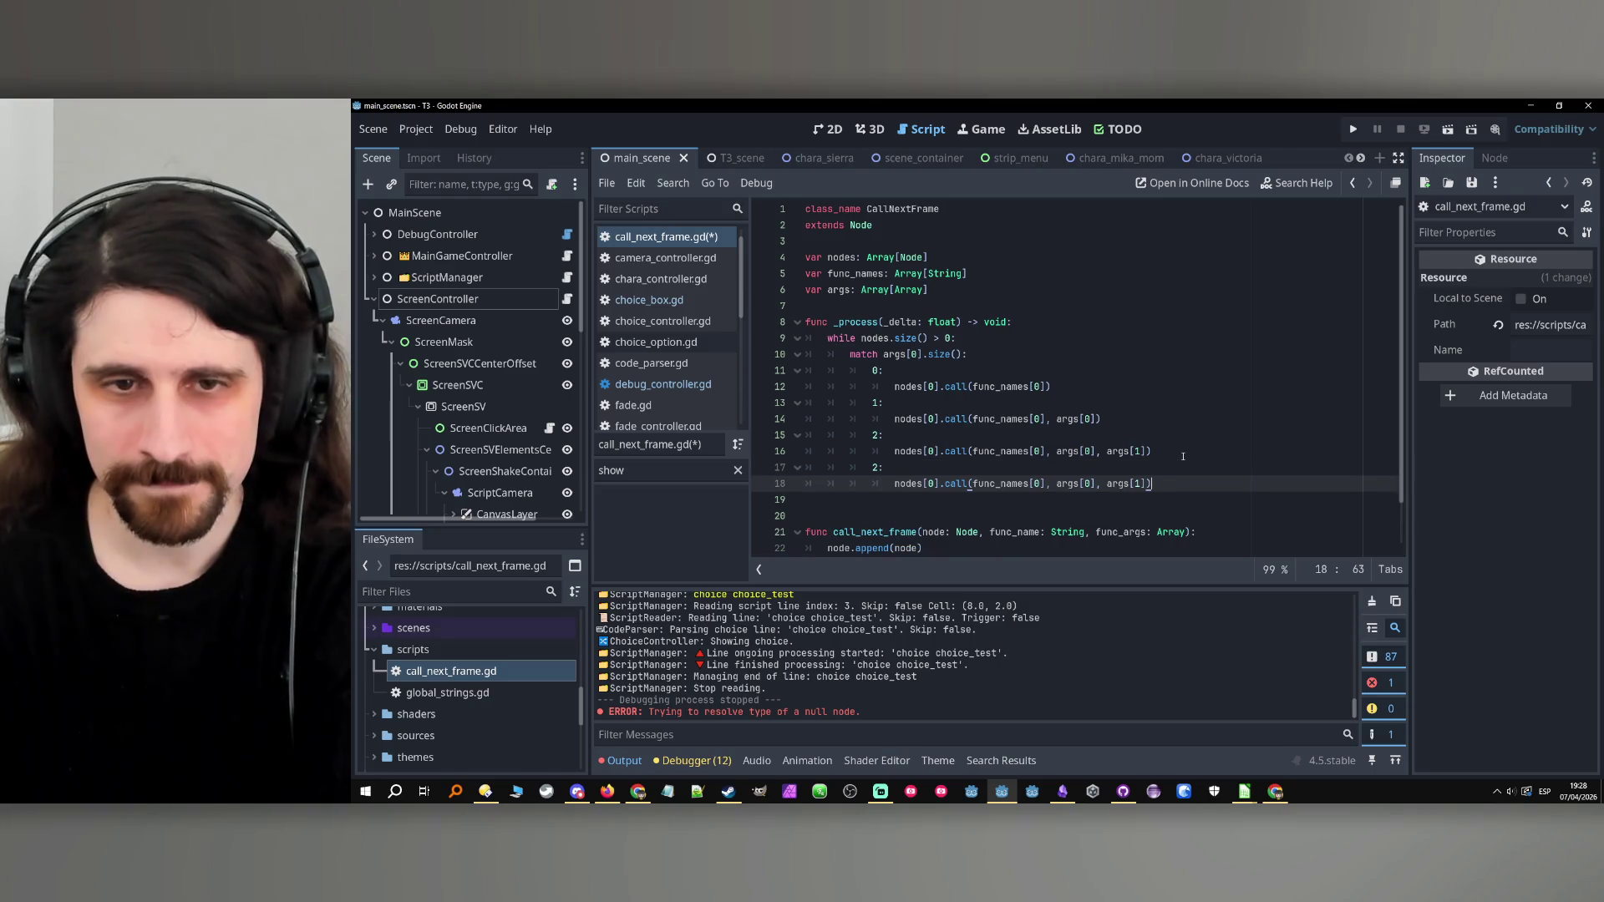
Paste copies of the case 2 match branch below it.
{"action": "key", "text": "ctrl+v"}
{"action": "key", "text": "ctrl+v"}
{"action": "key", "text": "Return"}
{"action": "key", "text": "BackSpace"}
{"action": "type", "text": "2: \t\t\t\tnodes[0].call(func_names[0], args[0], args[1])"}
Renumber the pasted branches to cases 3, 4 and 5 and delete the surplus copy.
{"action": "double_click", "coordinate": [876, 435]}
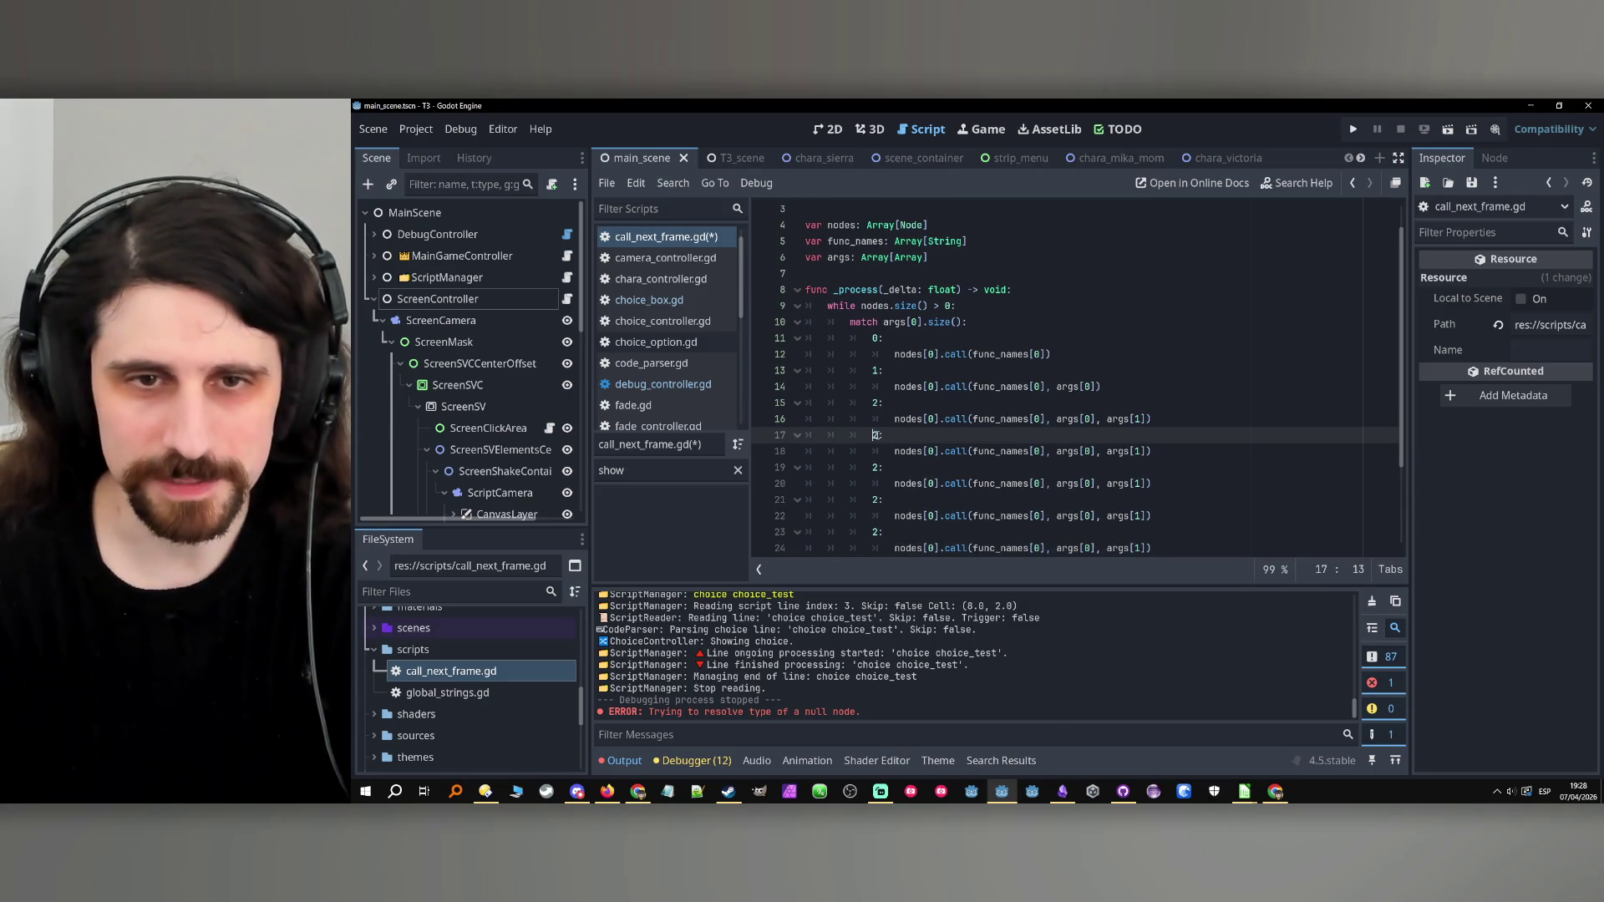
{"action": "type", "text": "5"}
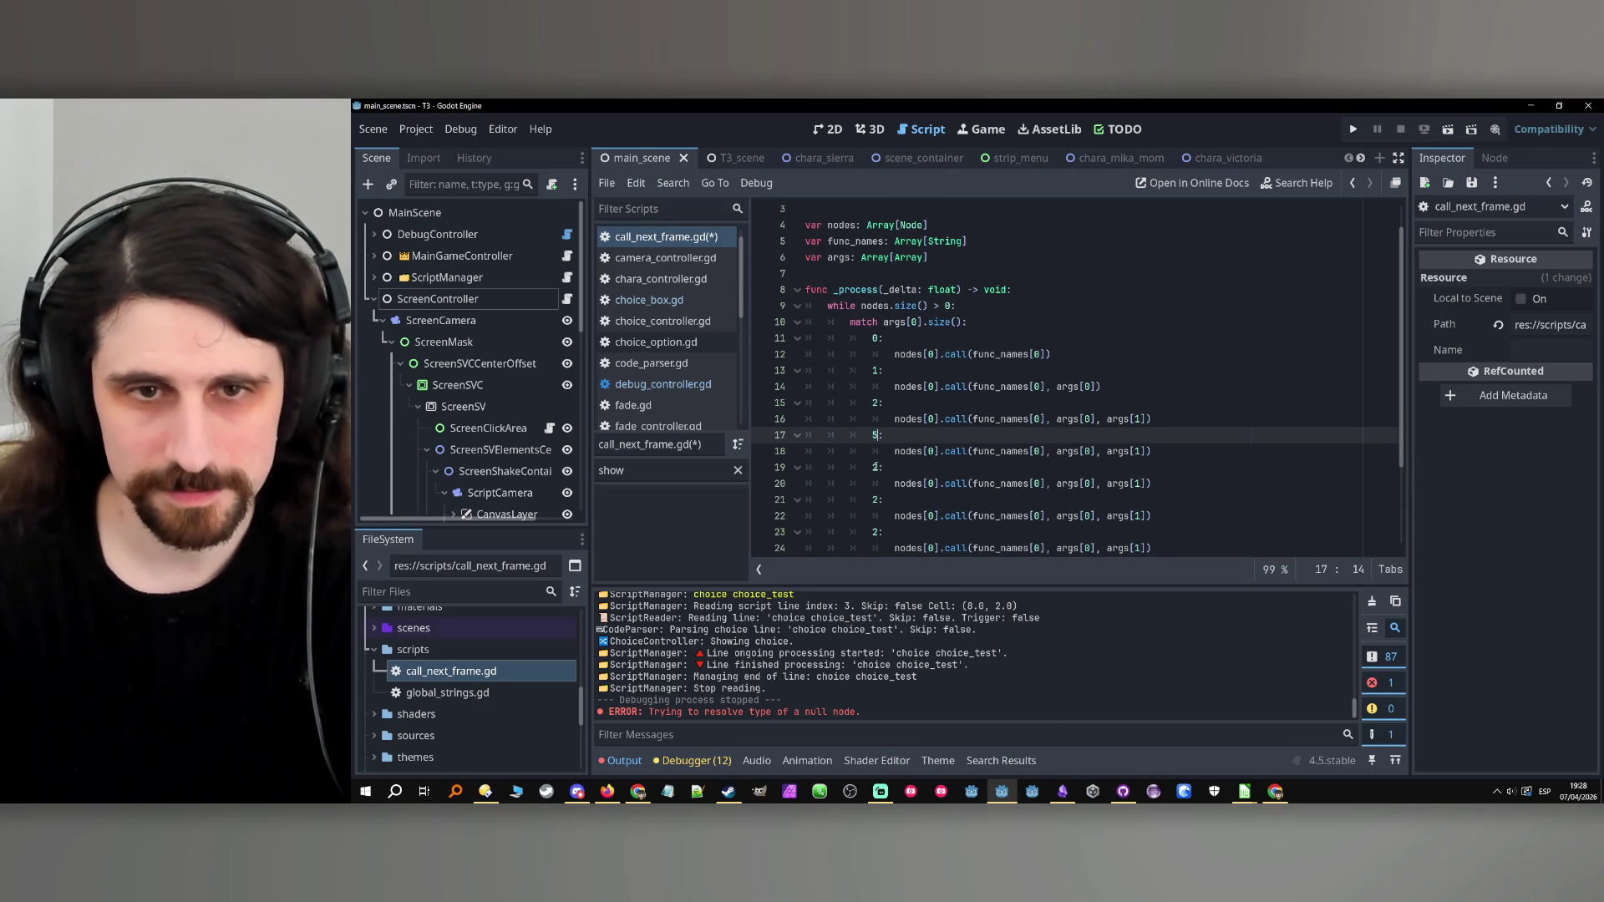
{"action": "key", "text": "BackSpace"}
{"action": "type", "text": "3"}
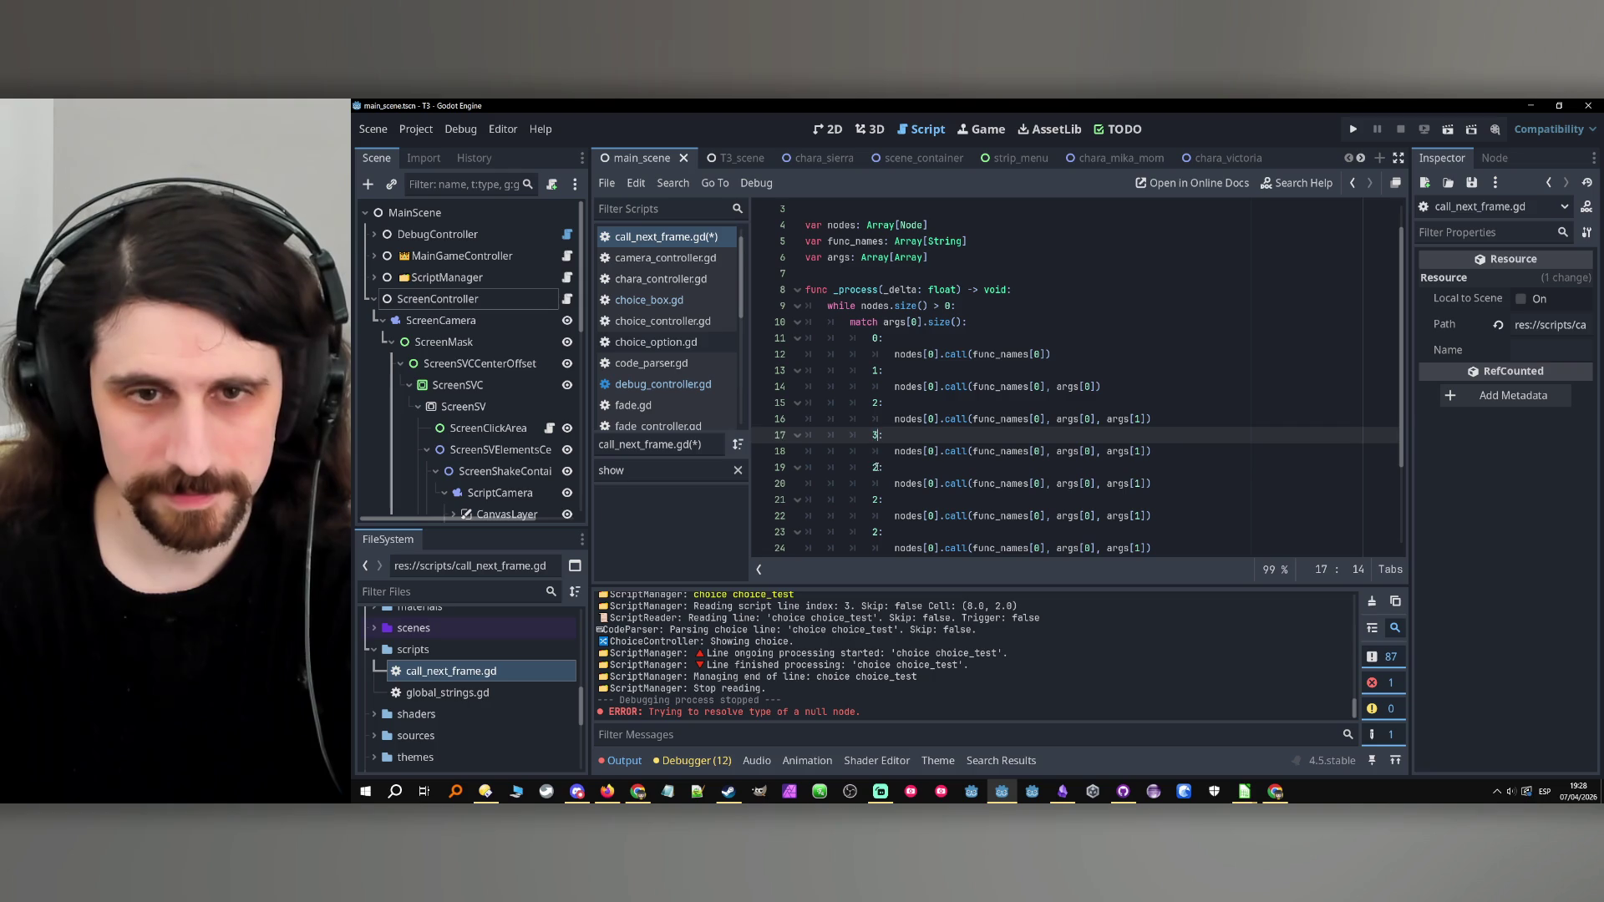
{"action": "double_click", "coordinate": [876, 468]}
{"action": "left_click", "coordinate": [876, 499]}
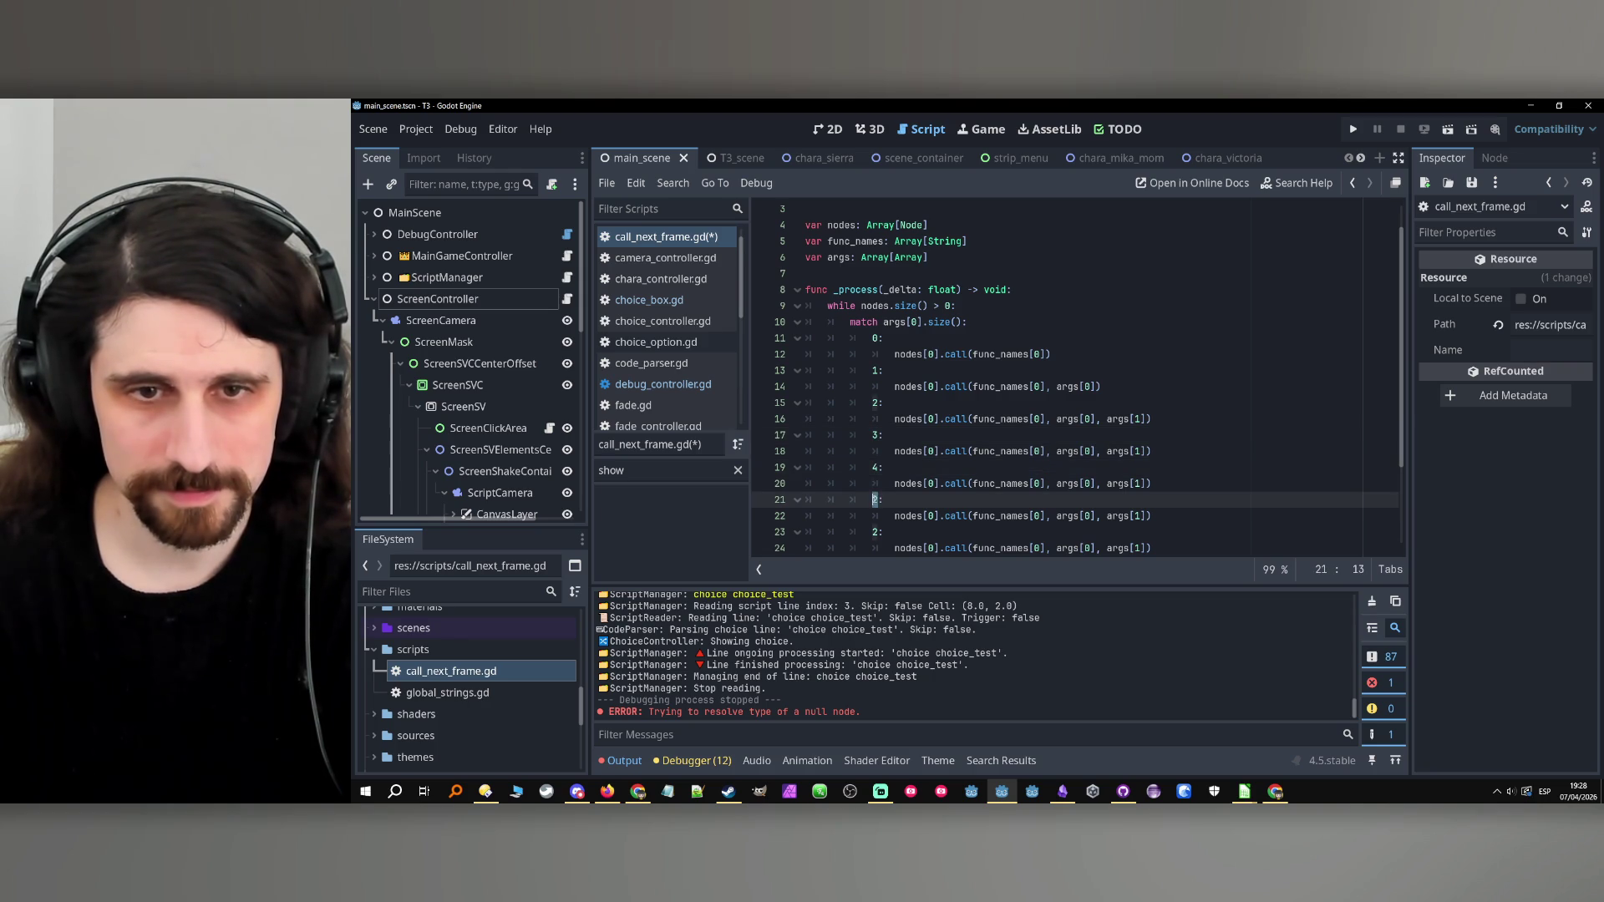
{"action": "type", "text": "5"}
{"action": "scroll", "coordinate": [920, 502], "scroll_direction": "down", "scroll_amount": 1}
{"action": "left_click_drag", "start_coordinate": [1147, 500], "coordinate": [1152, 468]}
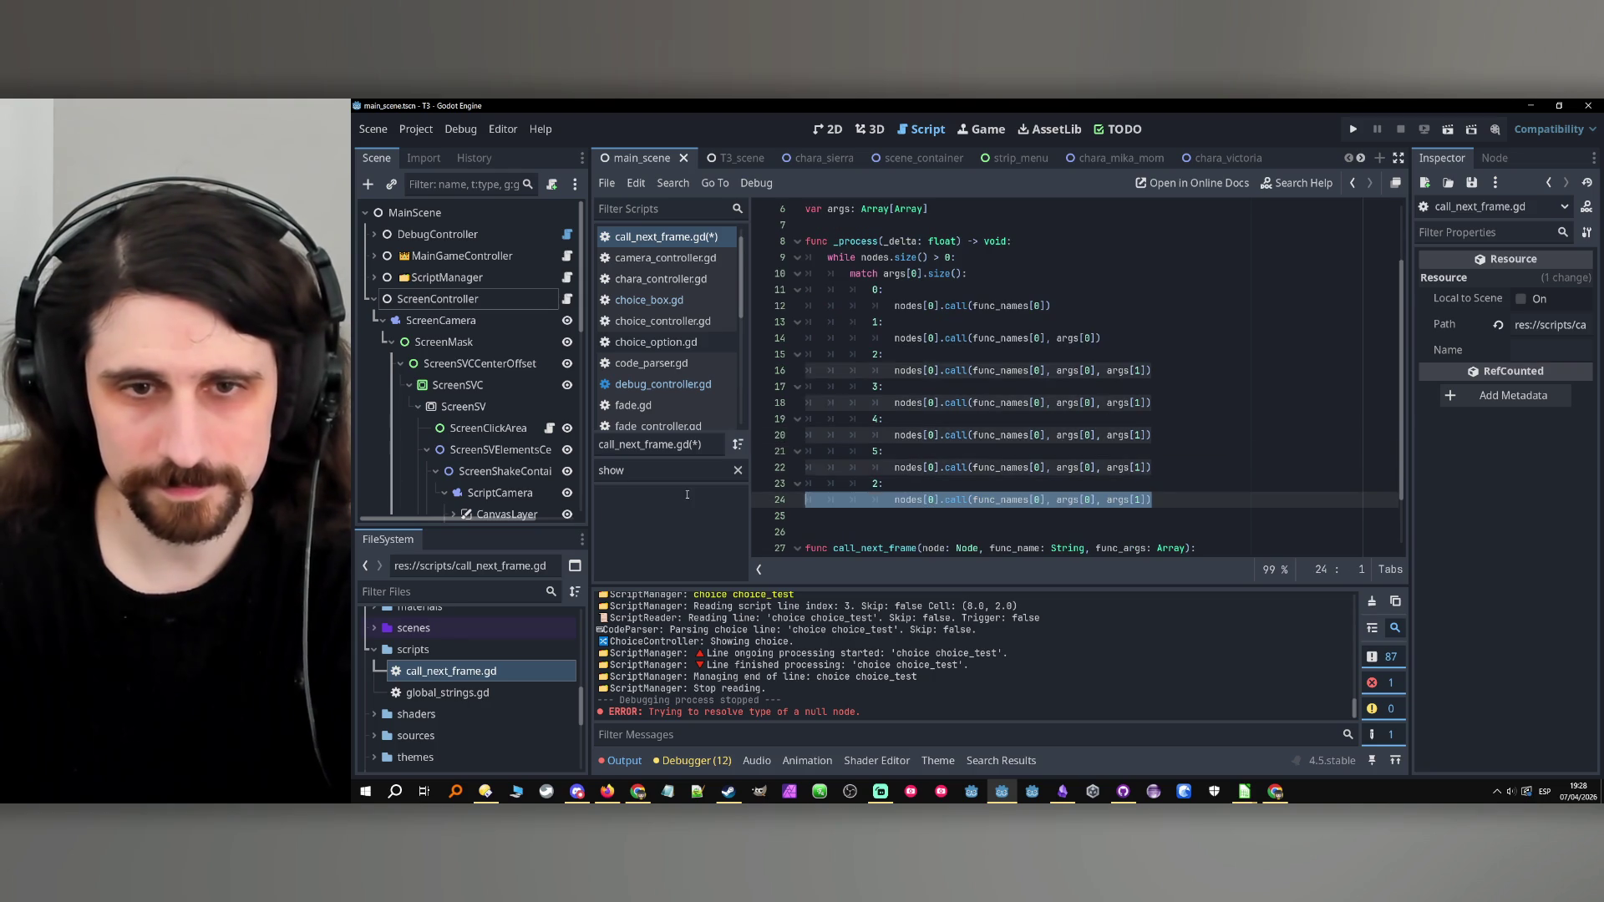
{"action": "key", "text": "BackSpace"}
Add args[2] as an extra argument to the case 3 call.
{"action": "left_click_drag", "start_coordinate": [1147, 403], "coordinate": [1094, 404]}
{"action": "key", "text": "ctrl+c"}
{"action": "key", "text": "End"}
{"action": "key", "text": "ctrl+v"}
{"action": "double_click", "coordinate": [1187, 402]}
{"action": "type", "text": "2"}
Add args[2] and args[3] to the case 4 call.
{"action": "left_click", "coordinate": [1146, 436]}
{"action": "key", "text": "ctrl+v"}
{"action": "type", "text": "2"}
{"action": "key", "text": "ctrl+v"}
{"action": "mouse_move", "coordinate": [1242, 435]}
{"action": "left_mouse_down"}
{"action": "mouse_move", "coordinate": [1186, 468]}
{"action": "mouse_move", "coordinate": [1236, 468]}
{"action": "left_mouse_up"}
Add args[2], args[3] and args[4] to the case 5 call.
{"action": "left_click", "coordinate": [1146, 467]}
{"action": "key", "text": "ctrl+v"}
{"action": "type", "text": "2"}
{"action": "key", "text": "ctrl+v"}
{"action": "type", "text": "3"}
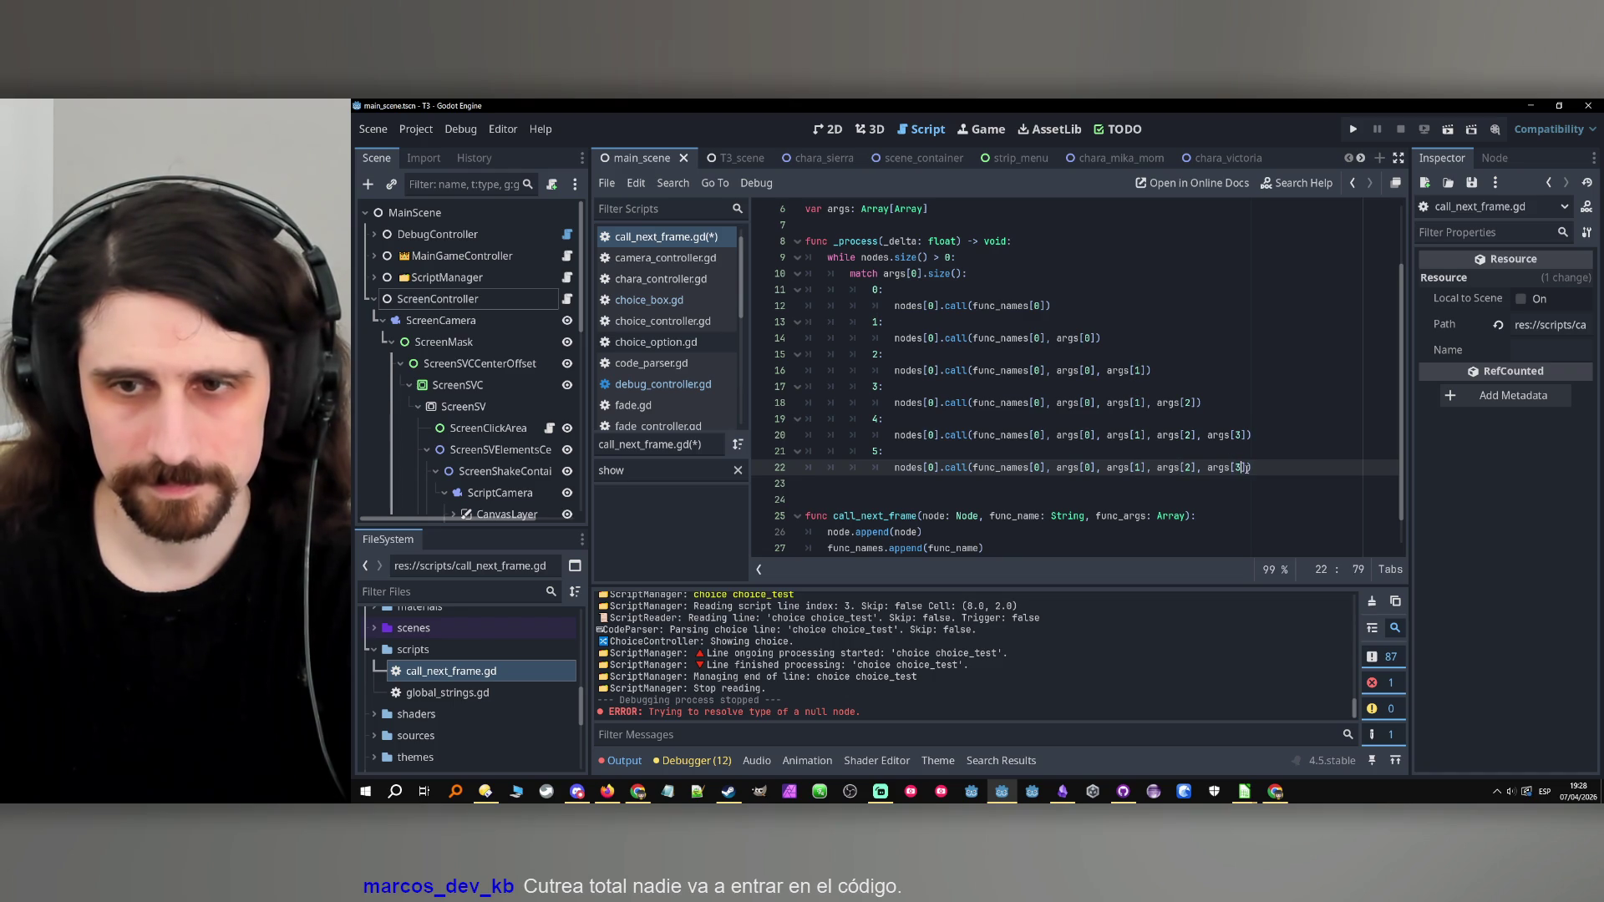
{"action": "key", "text": "ctrl+v"}
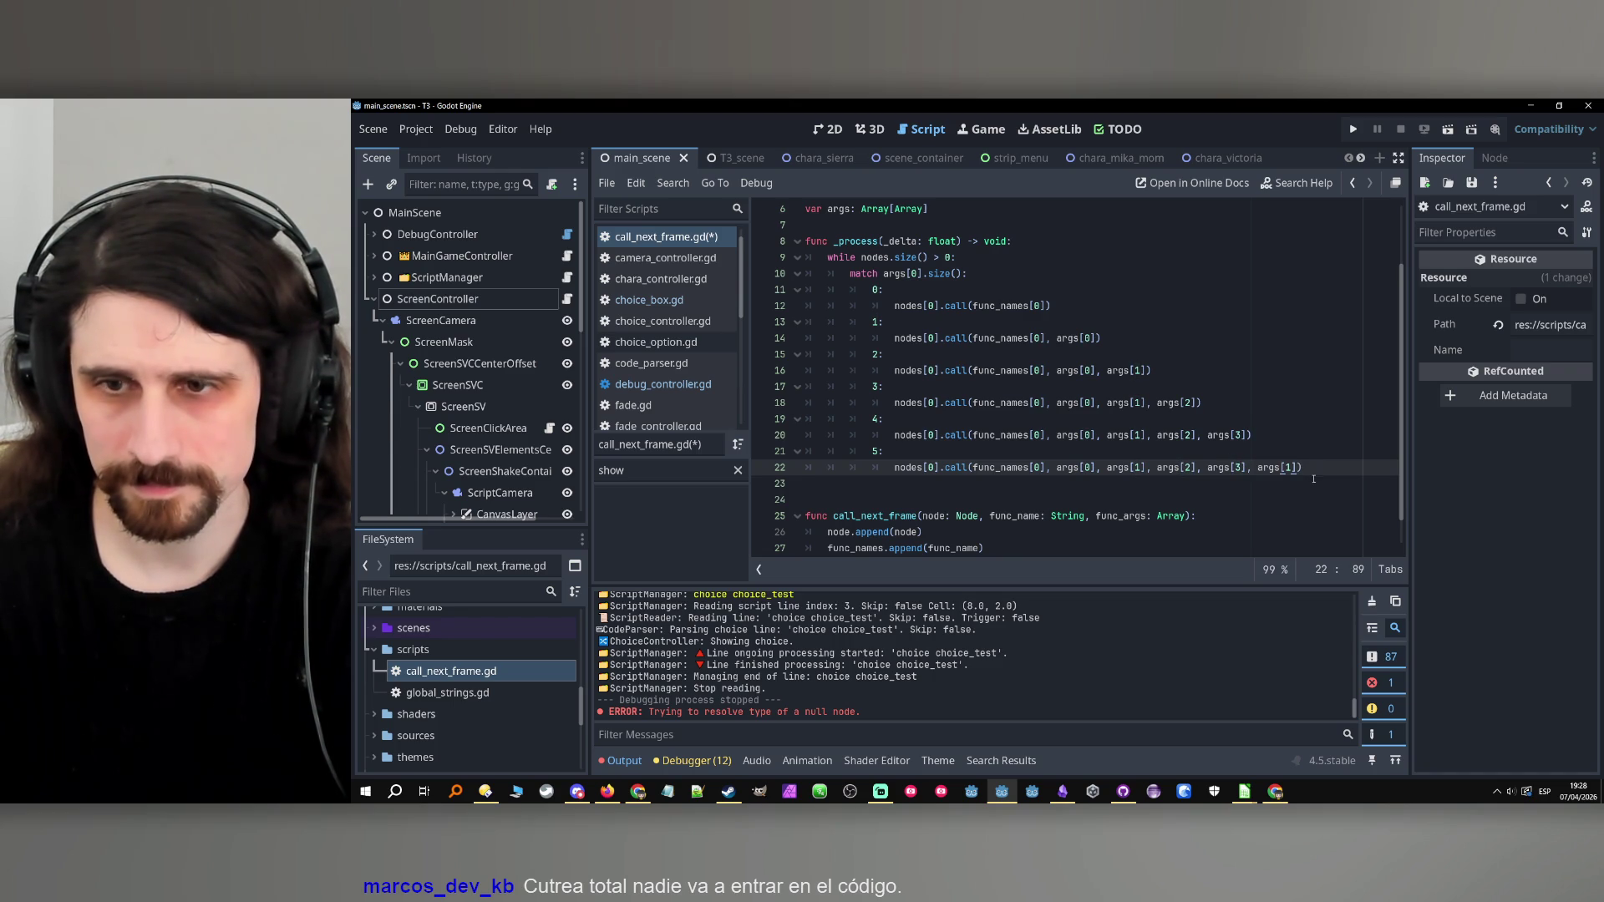
{"action": "left_click_drag", "start_coordinate": [1293, 468], "coordinate": [1285, 468]}
{"action": "type", "text": "4"}
Save call_next_frame.gd with Ctrl+S.
{"action": "left_click", "coordinate": [1295, 451]}
{"action": "key", "text": "ctrl+s"}
{"action": "scroll", "coordinate": [1170, 418], "scroll_direction": "down", "scroll_amount": 1}
{"action": "scroll", "coordinate": [1044, 376], "scroll_direction": "up", "scroll_amount": 3}
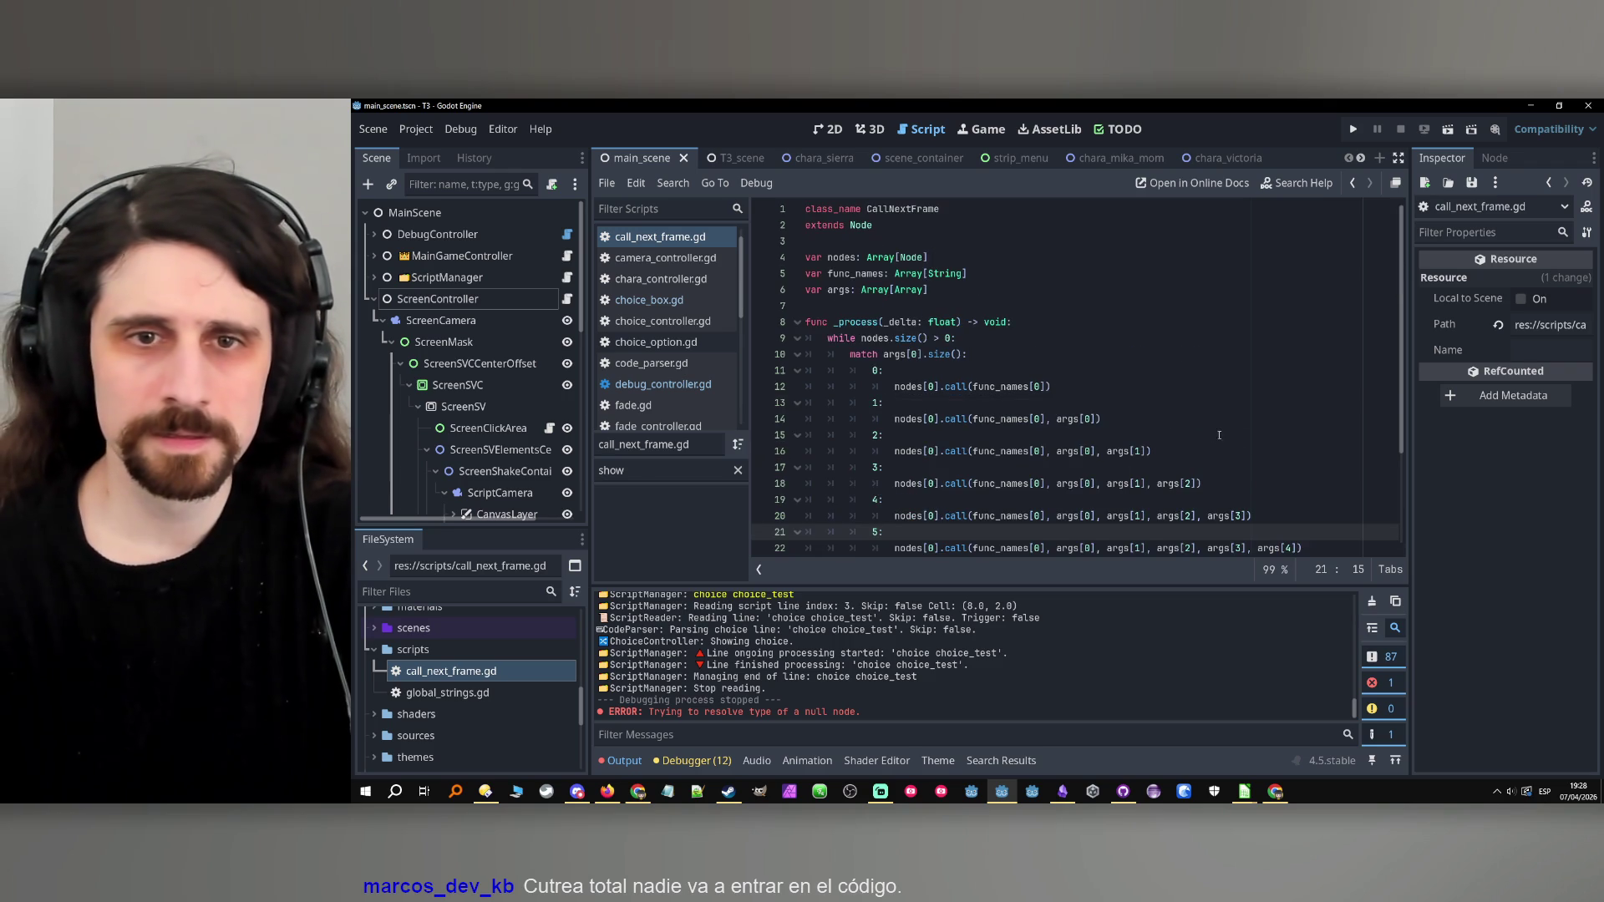
In Project Settings > Autoload, try adding scripts/call_next_frame.gd as an autoload.
{"action": "left_click", "coordinate": [494, 131]}
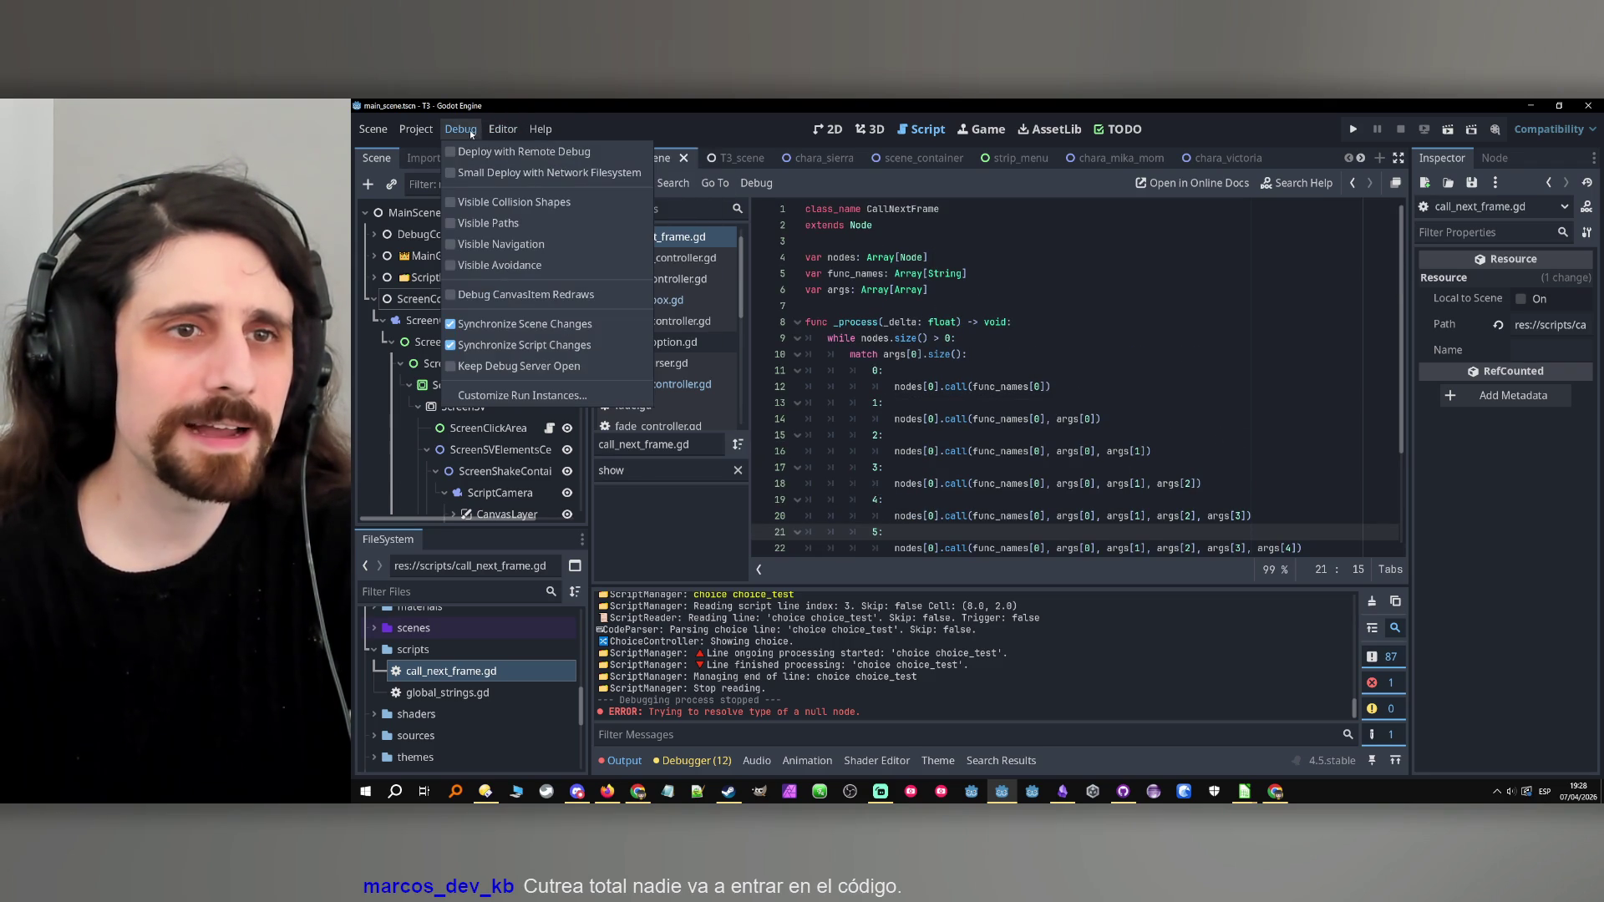
{"action": "left_click", "coordinate": [454, 152]}
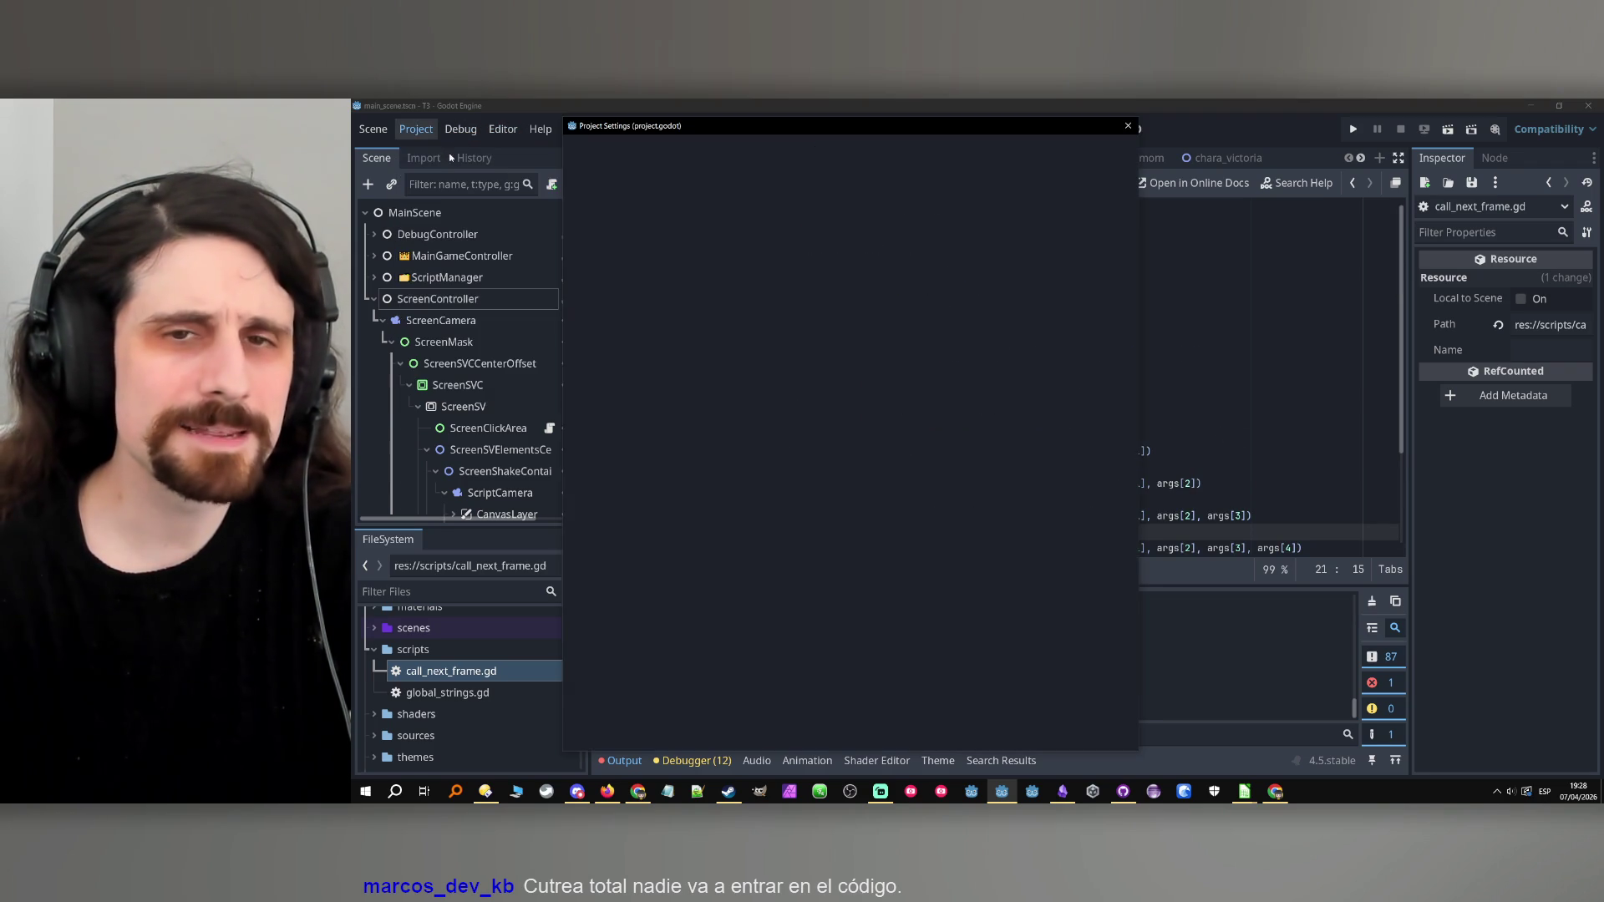
{"action": "left_click", "coordinate": [789, 152]}
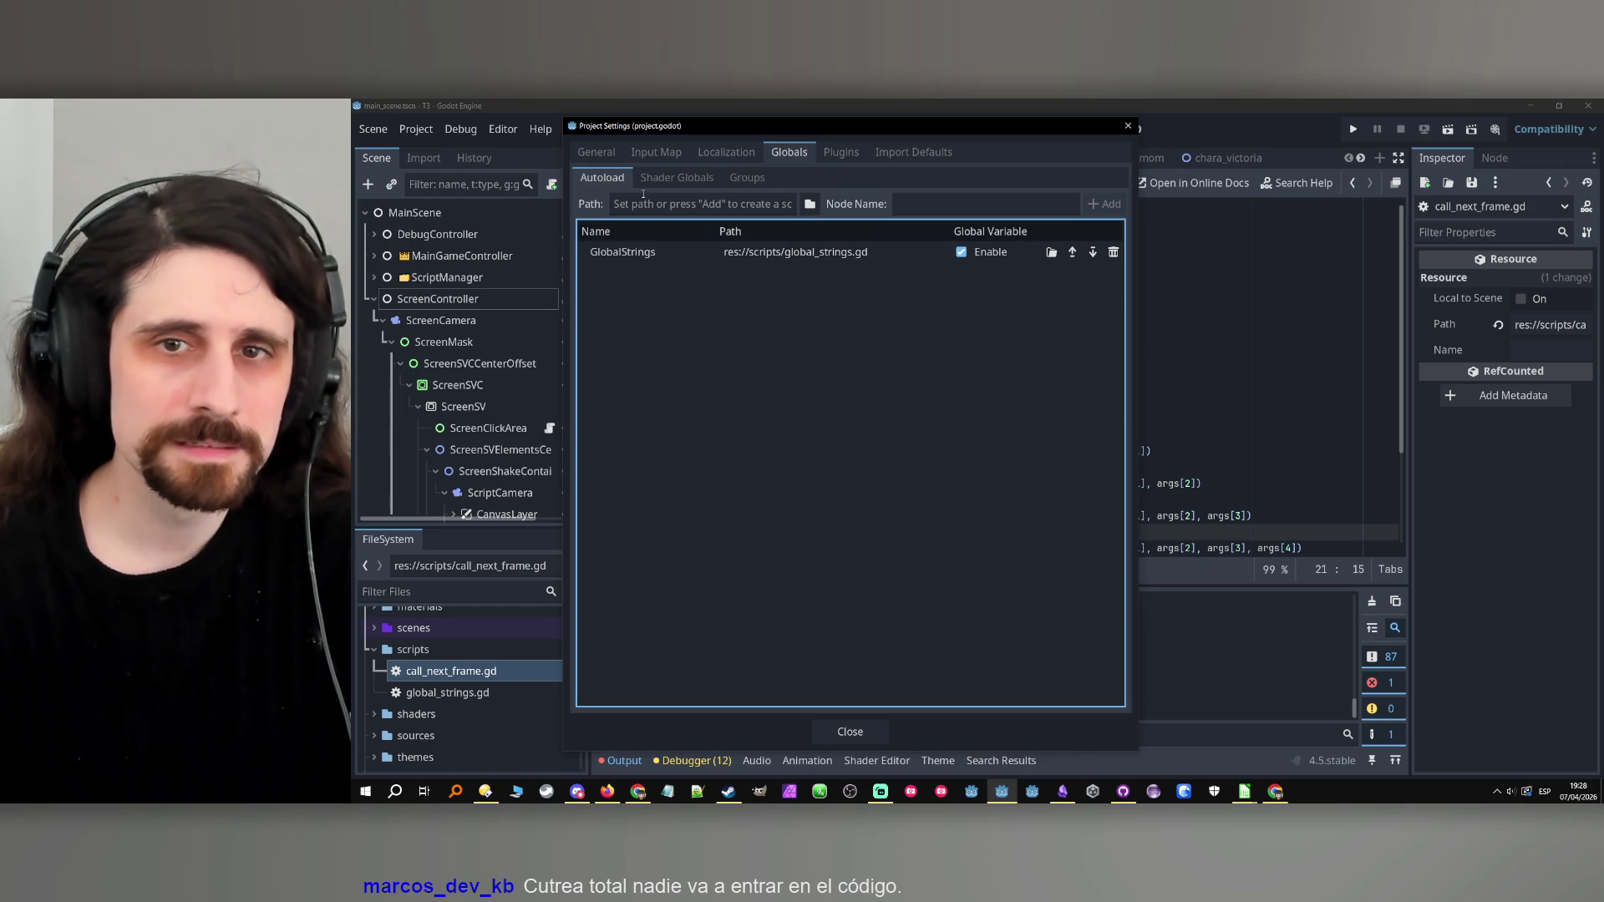
{"action": "left_click", "coordinate": [897, 204]}
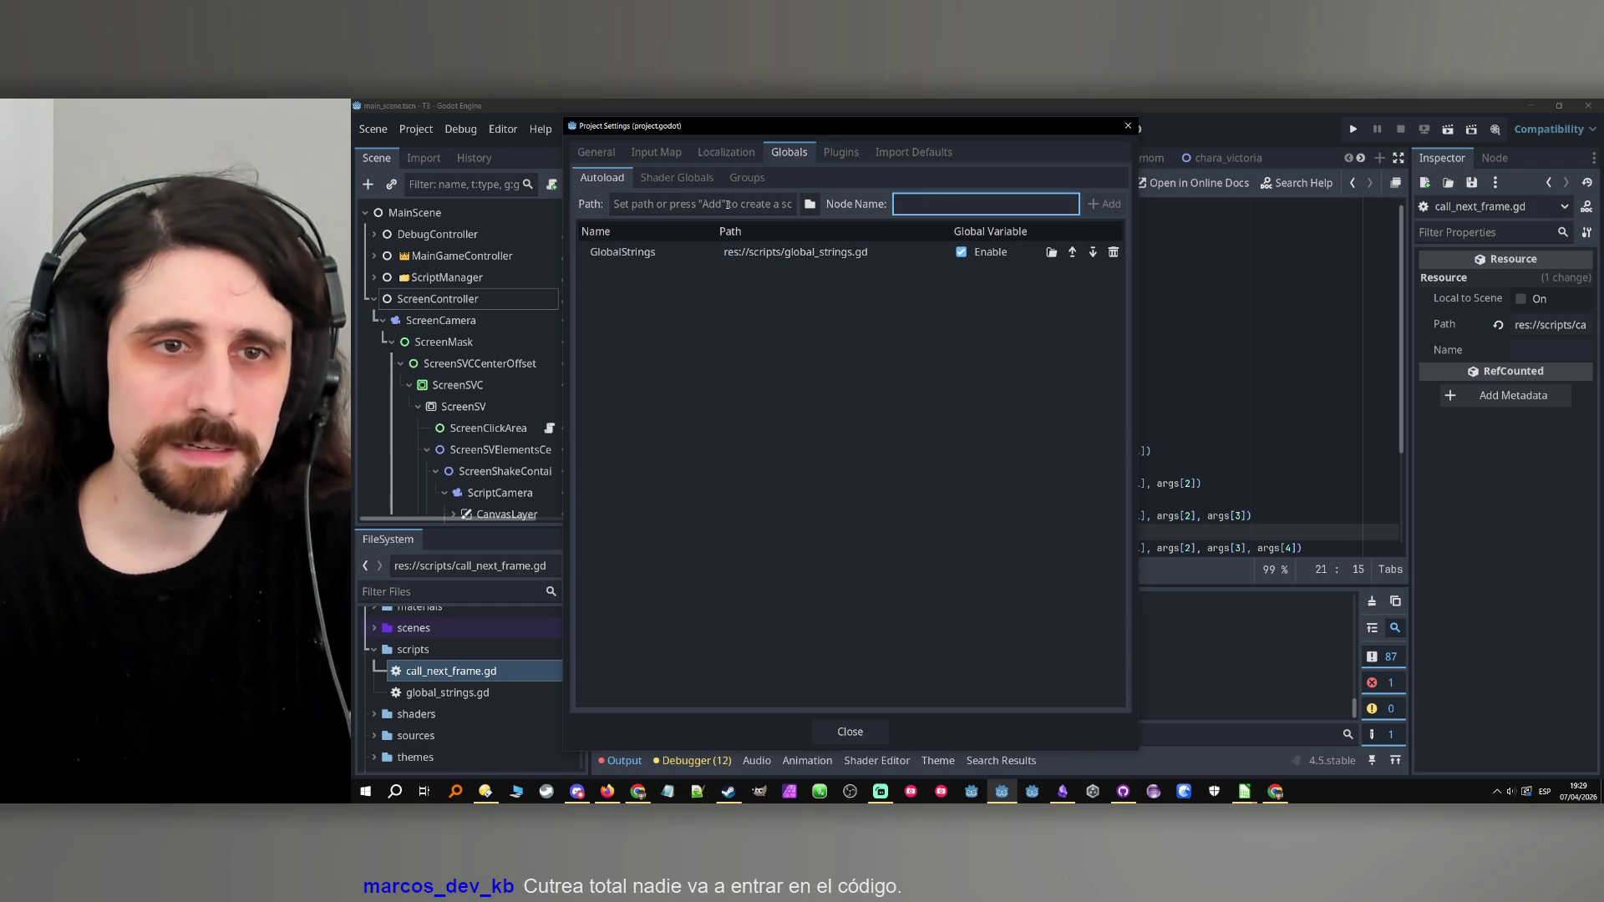
{"action": "left_click", "coordinate": [810, 203]}
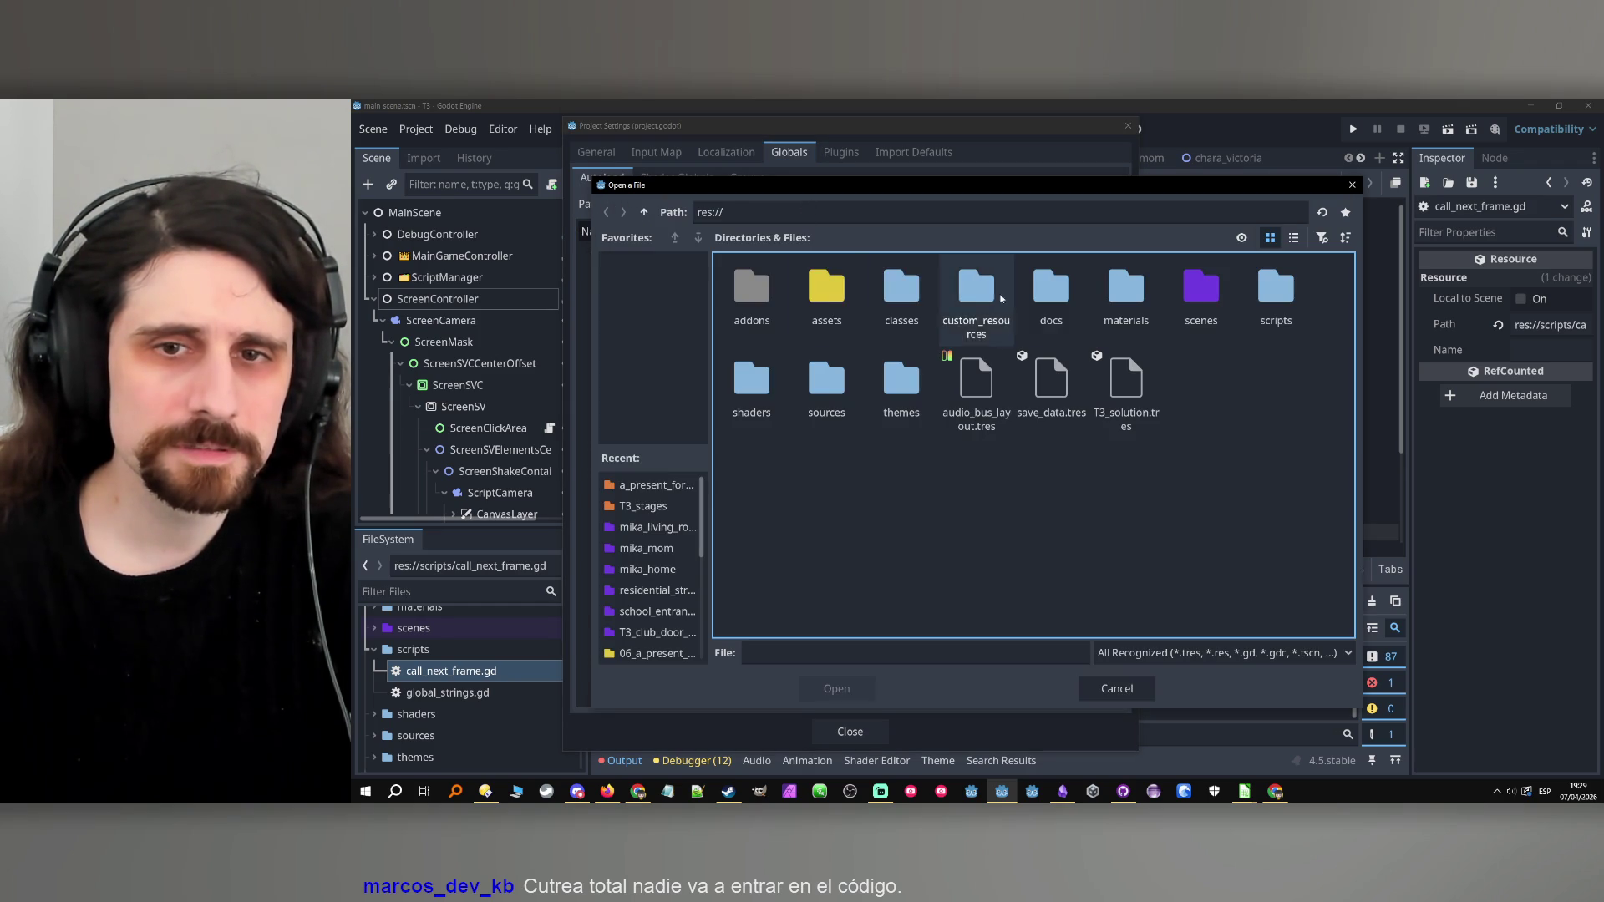
{"action": "double_click", "coordinate": [1275, 299]}
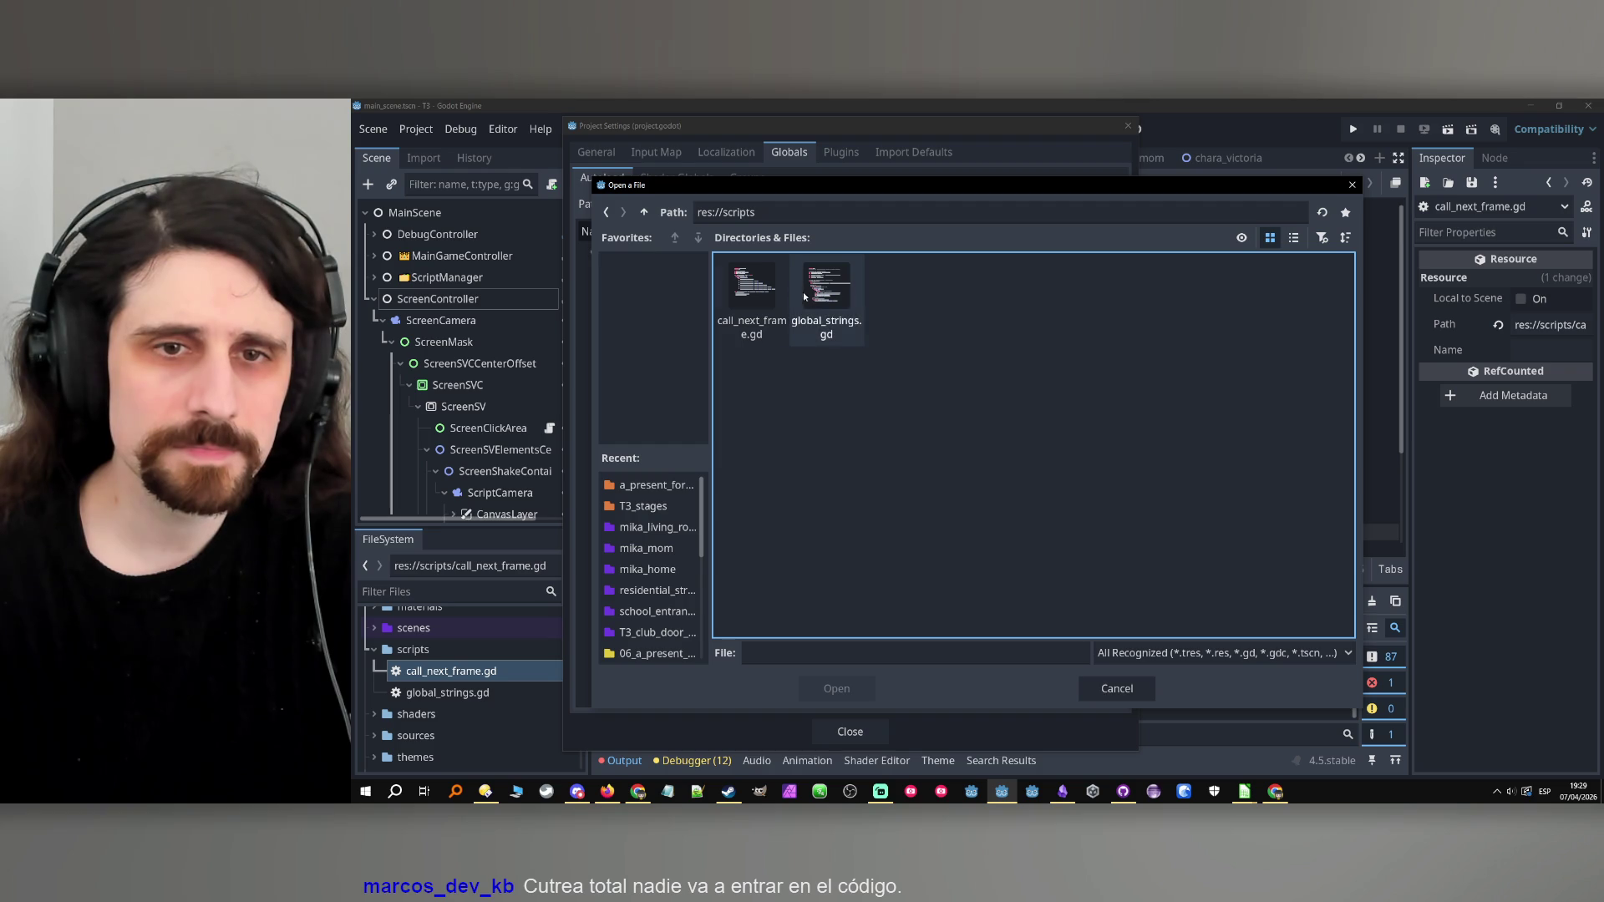
{"action": "double_click", "coordinate": [773, 293]}
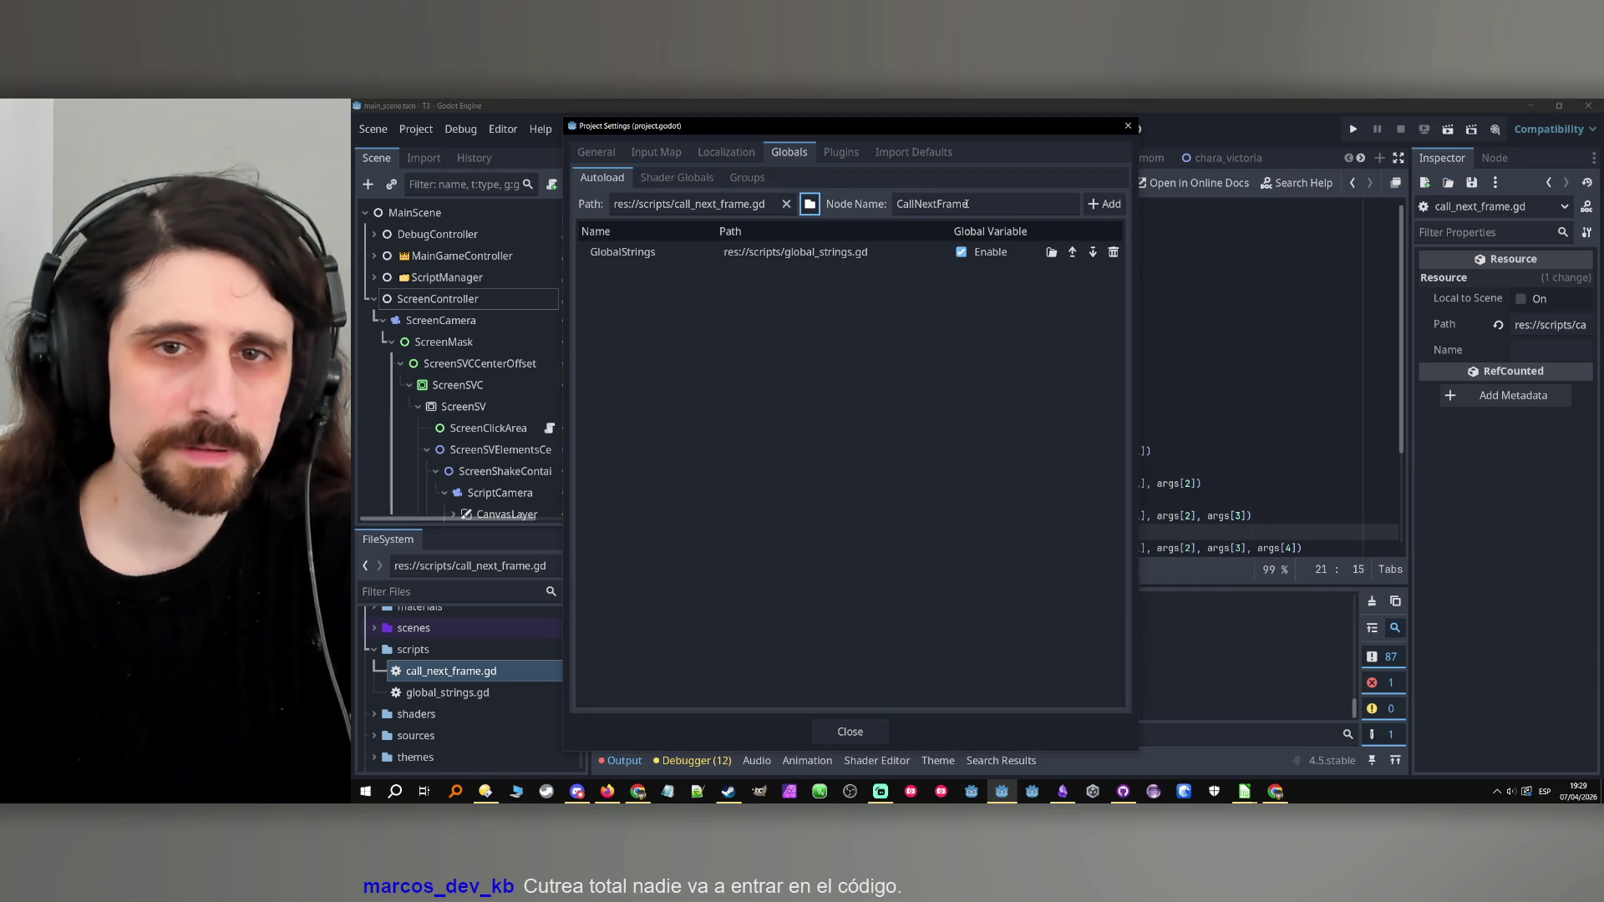
{"action": "left_click", "coordinate": [1101, 204]}
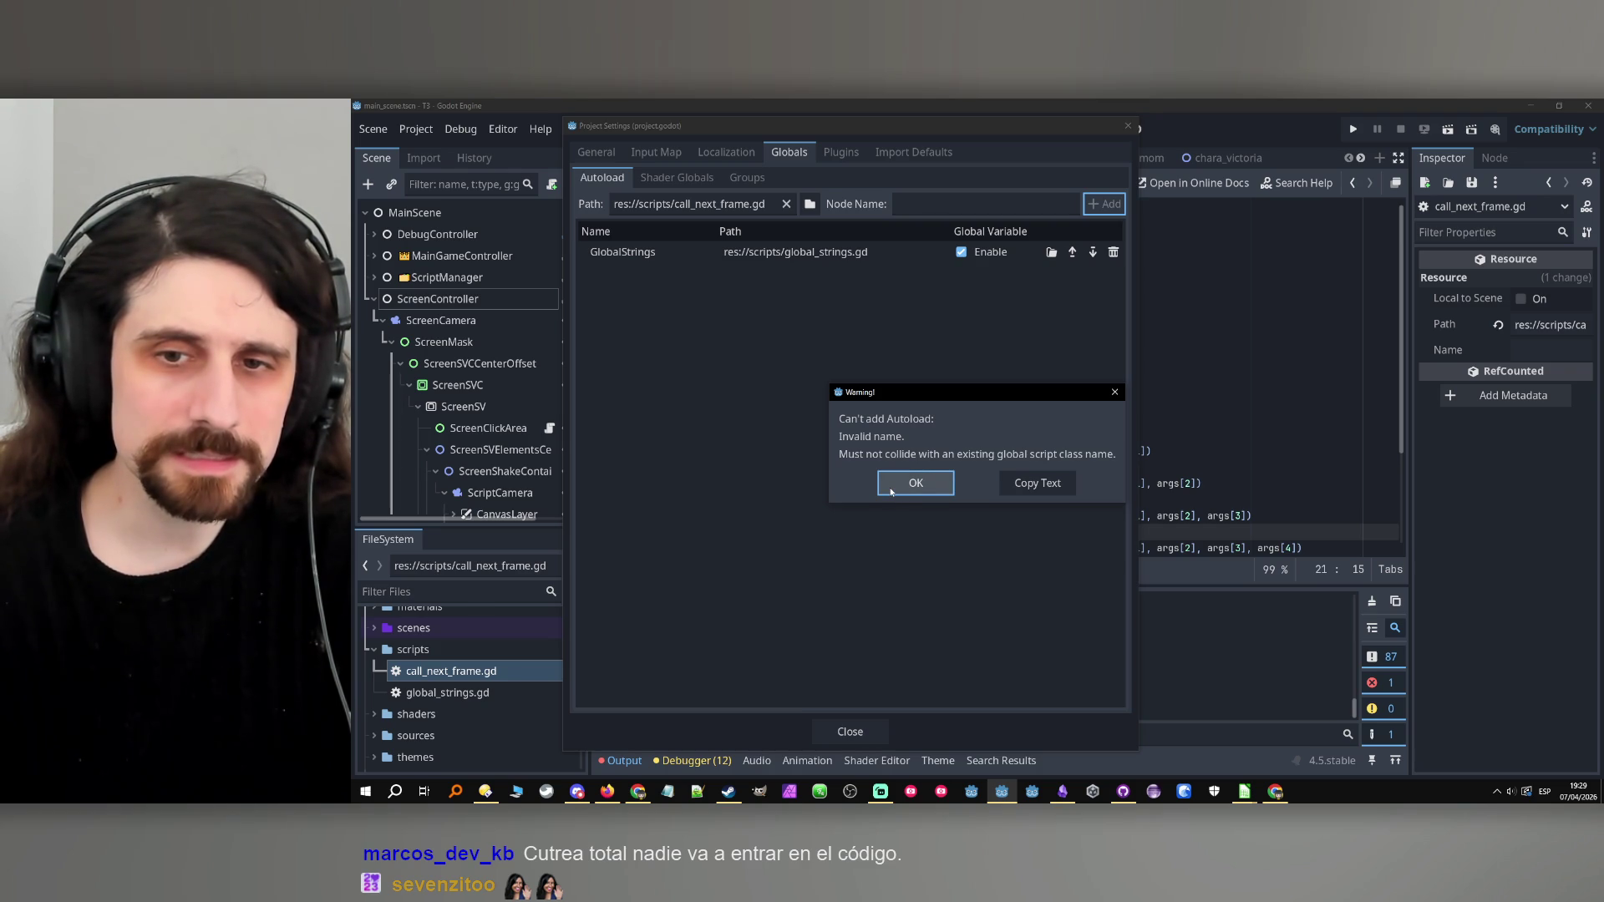
Dismiss the invalid-name warning, close Project Settings and open global_strings.gd.
{"action": "left_click", "coordinate": [914, 483]}
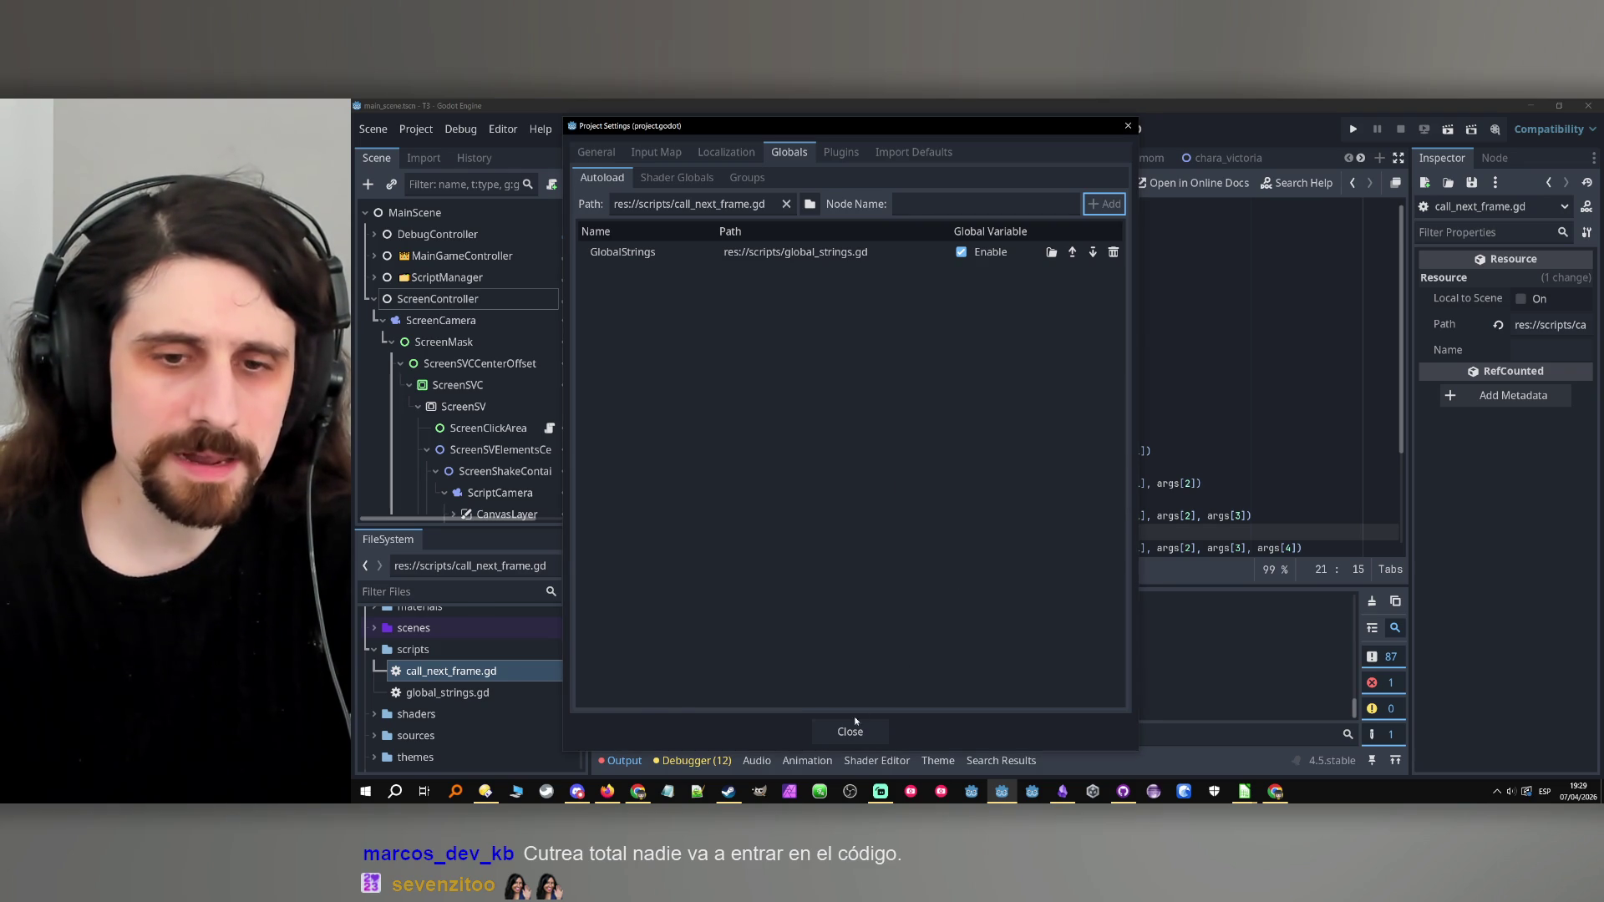
{"action": "left_click", "coordinate": [852, 730]}
{"action": "double_click", "coordinate": [448, 692]}
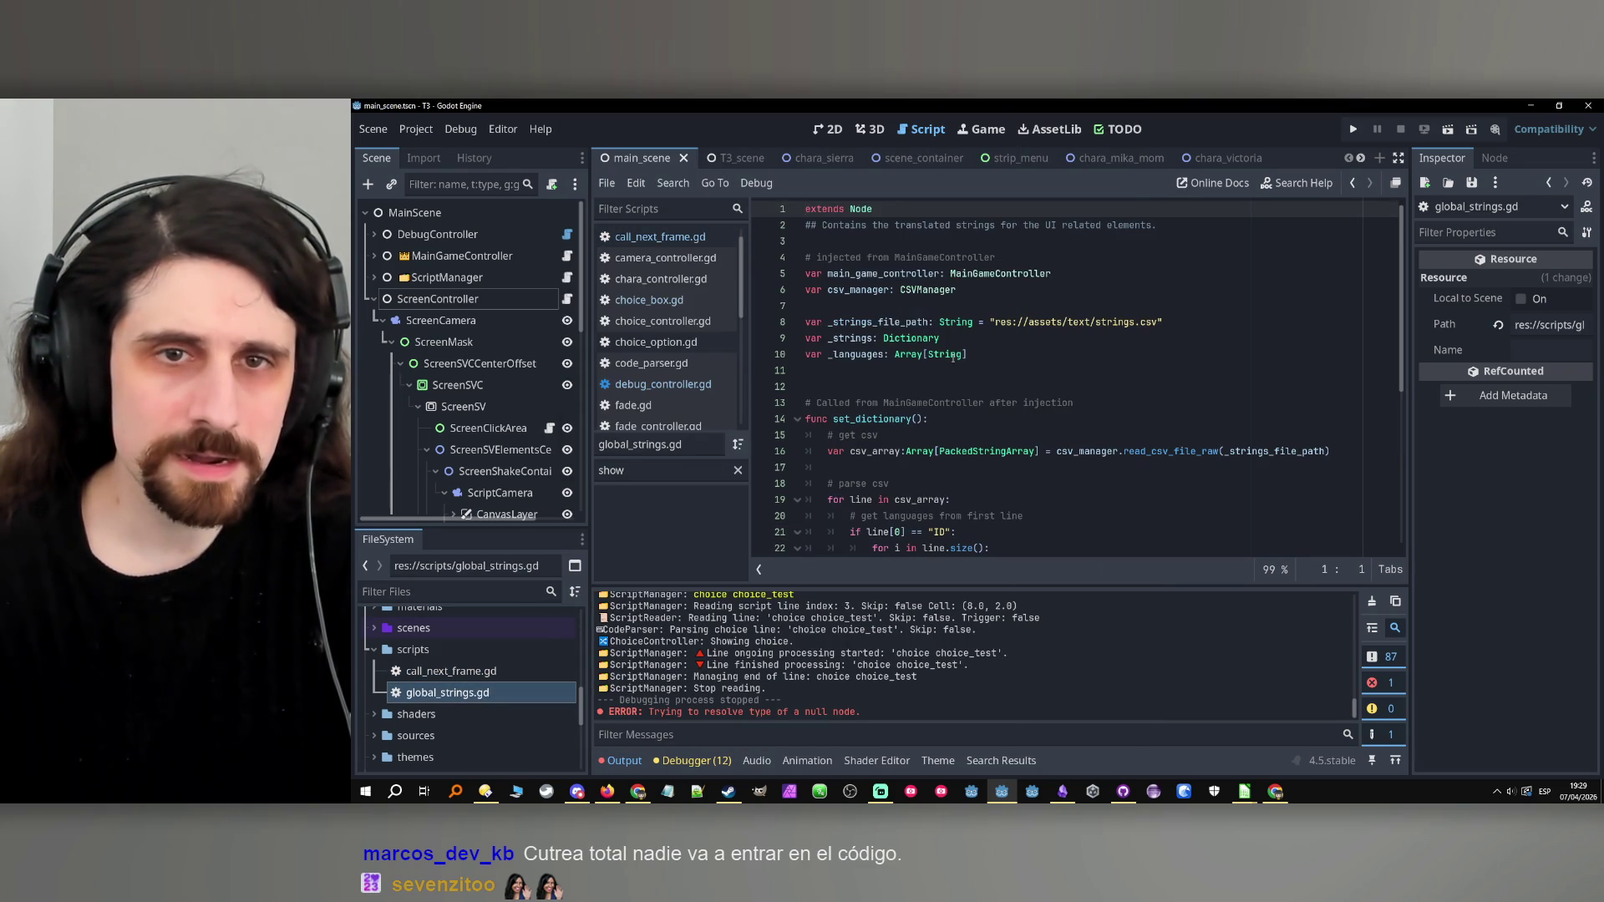
Open call_next_frame.gd and delete its class_name CallNextFrame line.
{"action": "double_click", "coordinate": [451, 671]}
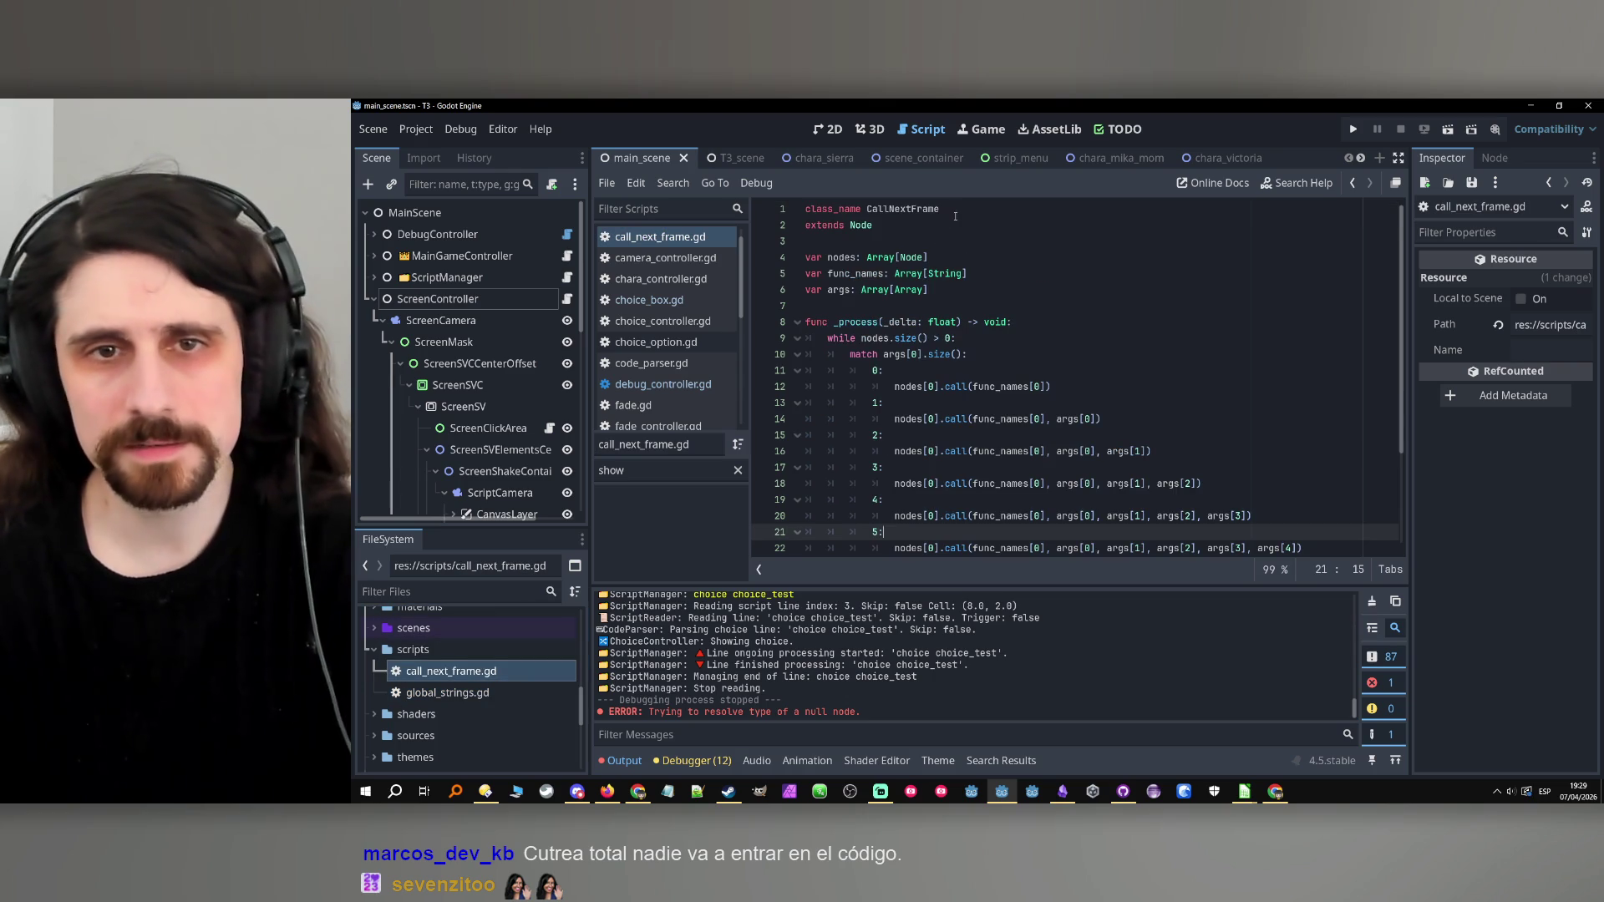
{"action": "left_click", "coordinate": [789, 209]}
{"action": "key", "text": "Delete"}
{"action": "key", "text": "Delete"}
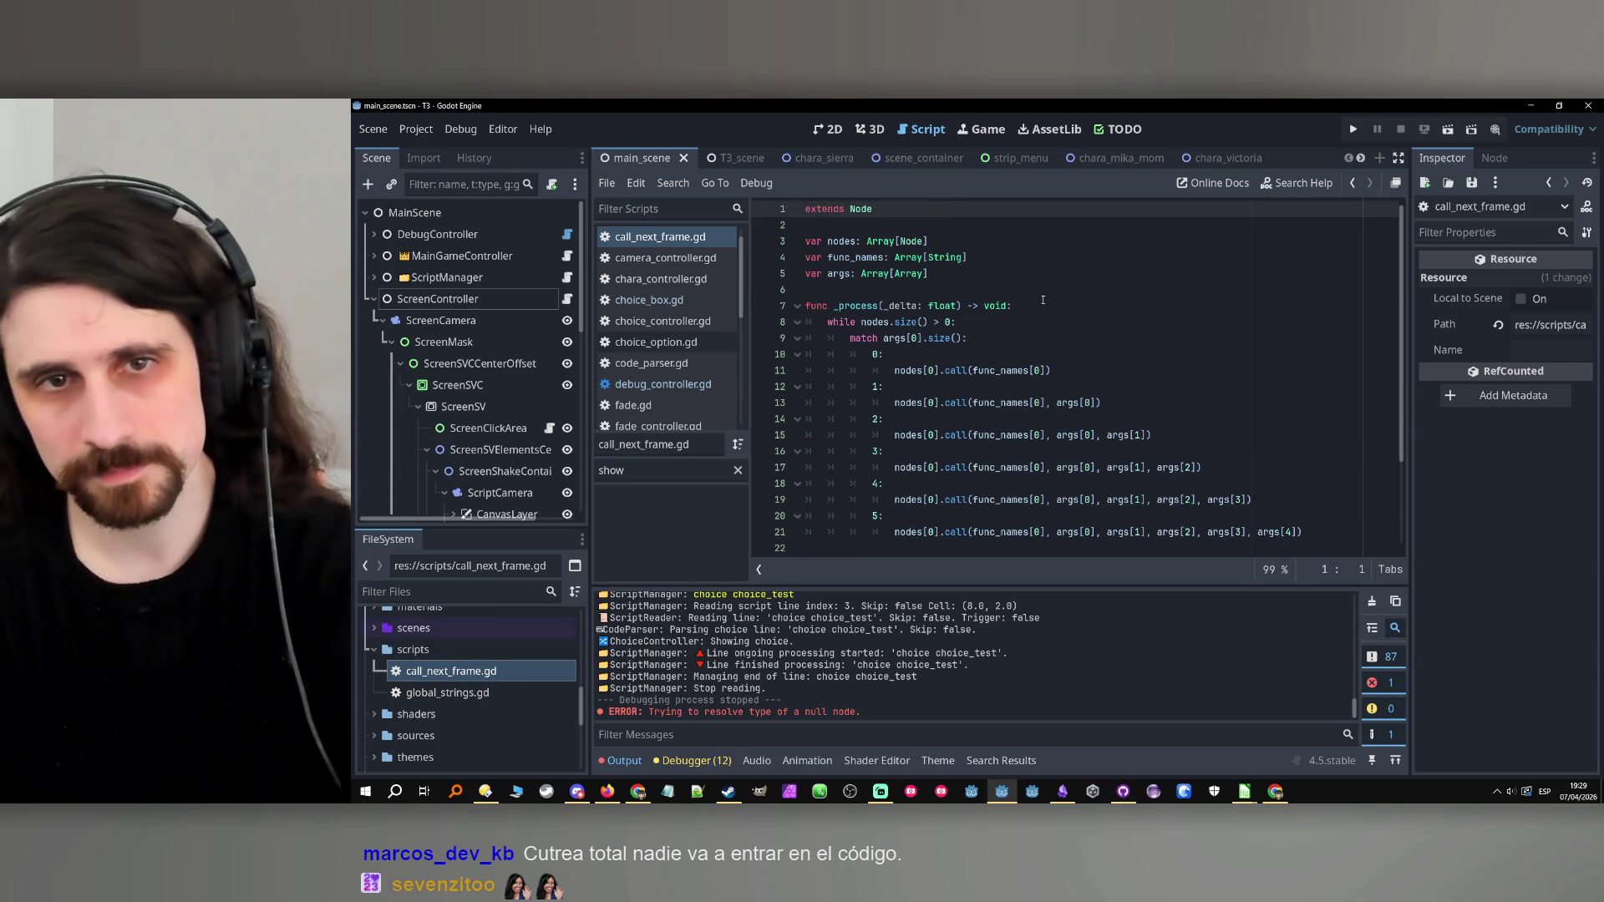
{"action": "left_click", "coordinate": [1042, 299]}
Add call_next_frame.gd as an autoload named CallNextFrame in Project Settings.
{"action": "left_click", "coordinate": [373, 128]}
{"action": "mouse_move", "coordinate": [416, 129]}
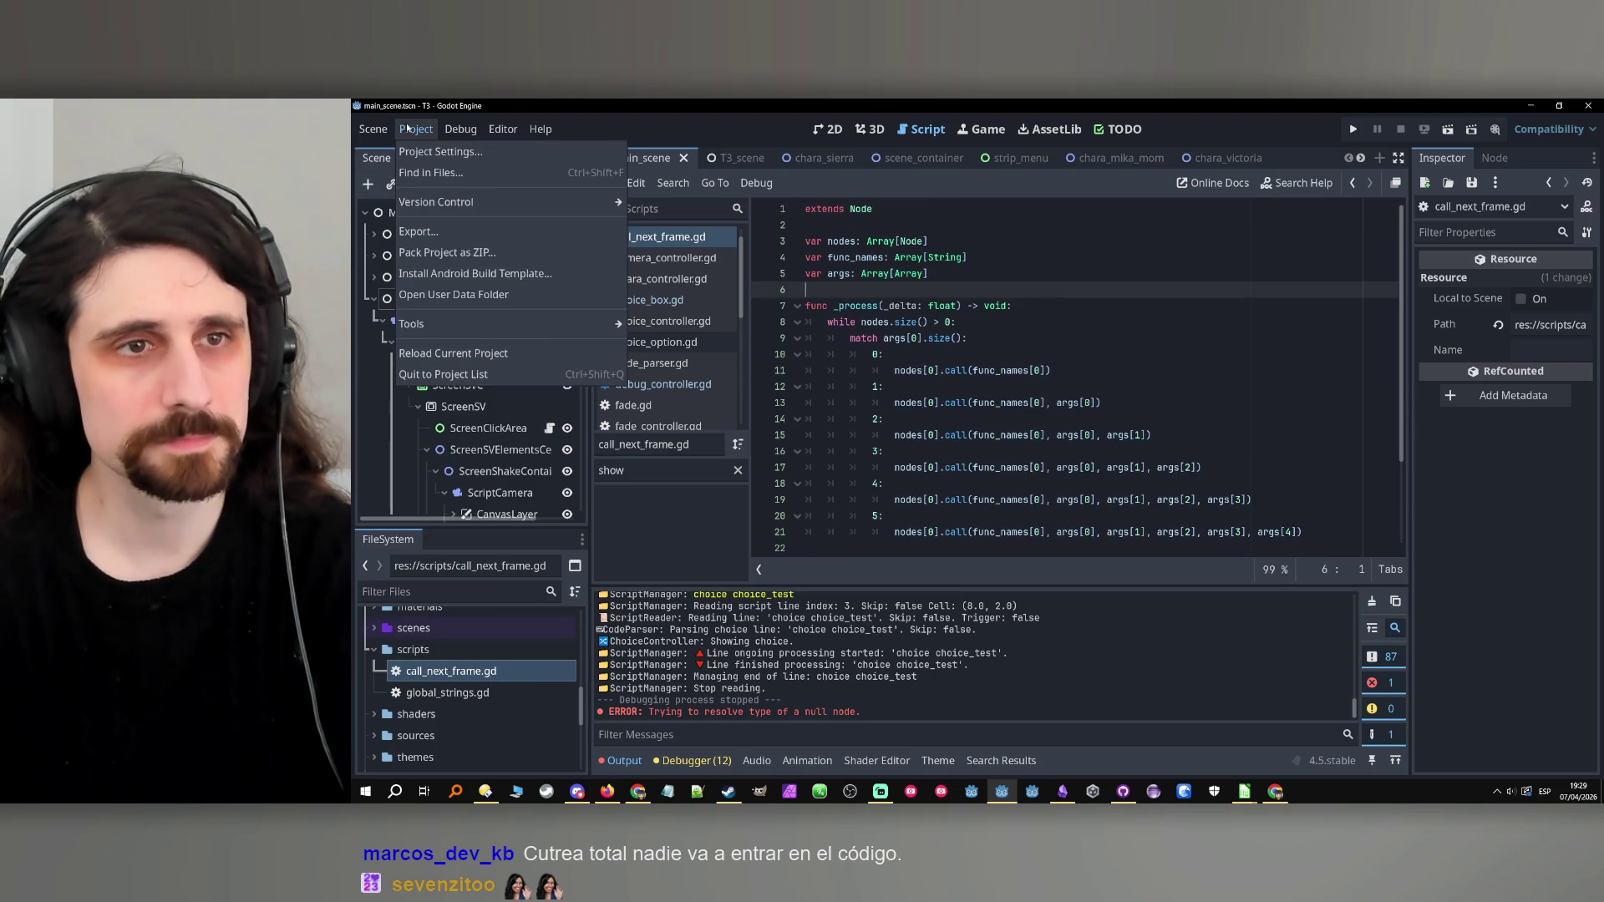
{"action": "left_click", "coordinate": [444, 152]}
{"action": "left_click", "coordinate": [745, 204]}
{"action": "left_click", "coordinate": [927, 205]}
{"action": "key", "text": "Caps_Lock"}
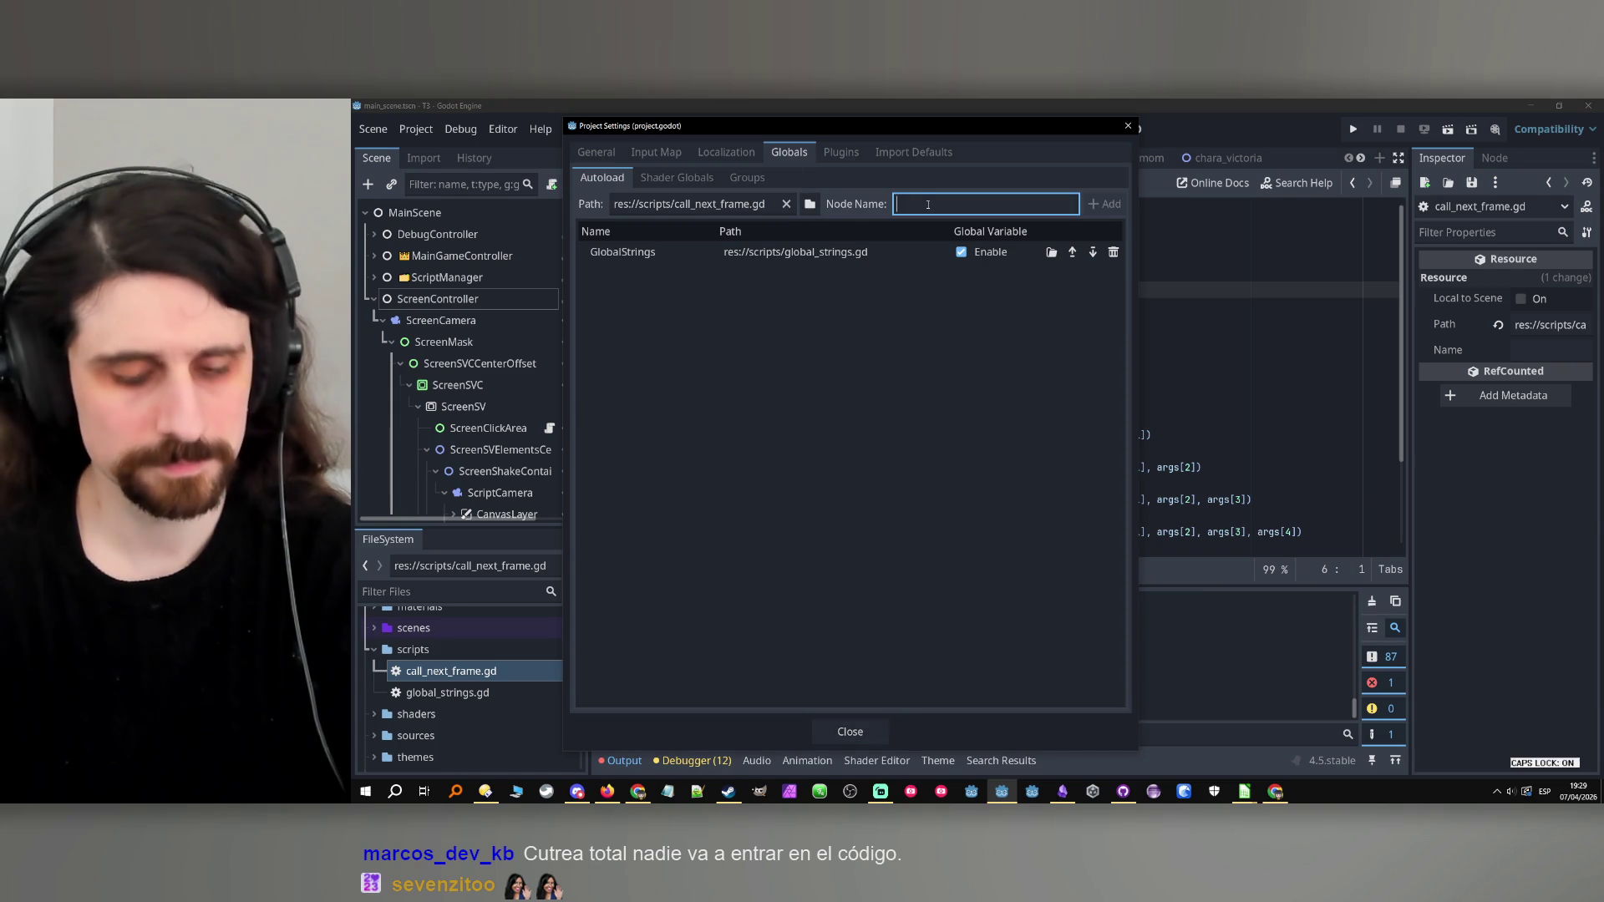
{"action": "type", "text": "CallNextFrame"}
{"action": "left_click", "coordinate": [1105, 204]}
{"action": "left_click", "coordinate": [1128, 126]}
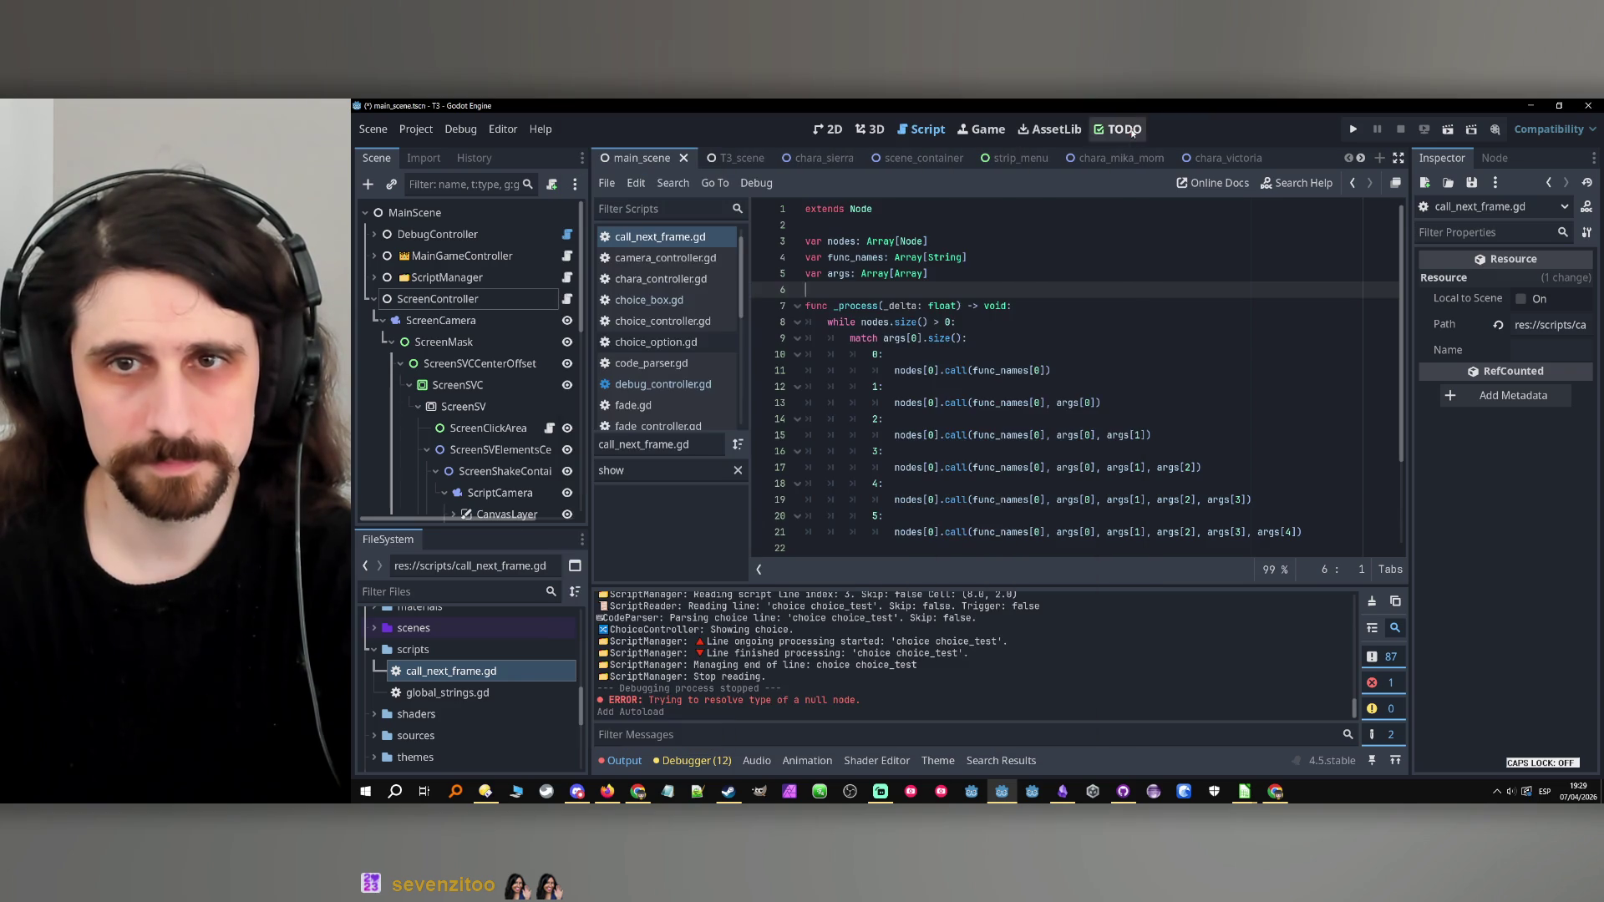
{"action": "left_click", "coordinate": [1041, 343]}
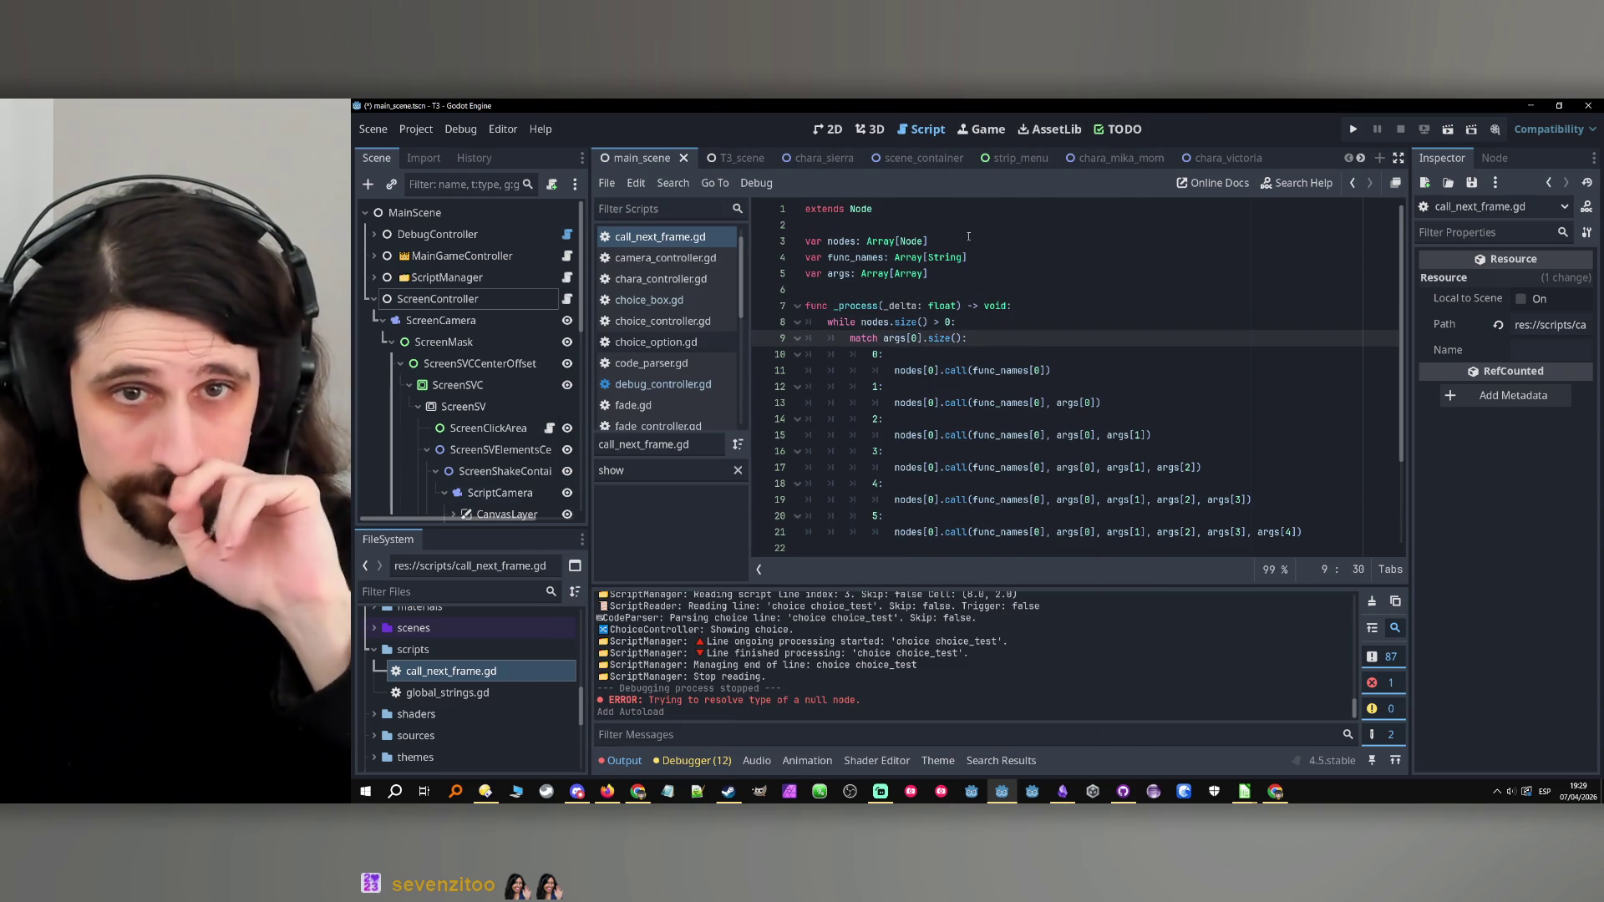
Rename the call_next_frame function to queue and save the script.
{"action": "scroll", "coordinate": [1016, 375], "scroll_direction": "down", "scroll_amount": 2}
{"action": "double_click", "coordinate": [898, 469]}
{"action": "type", "text": "call"}
{"action": "key", "text": "ctrl+z"}
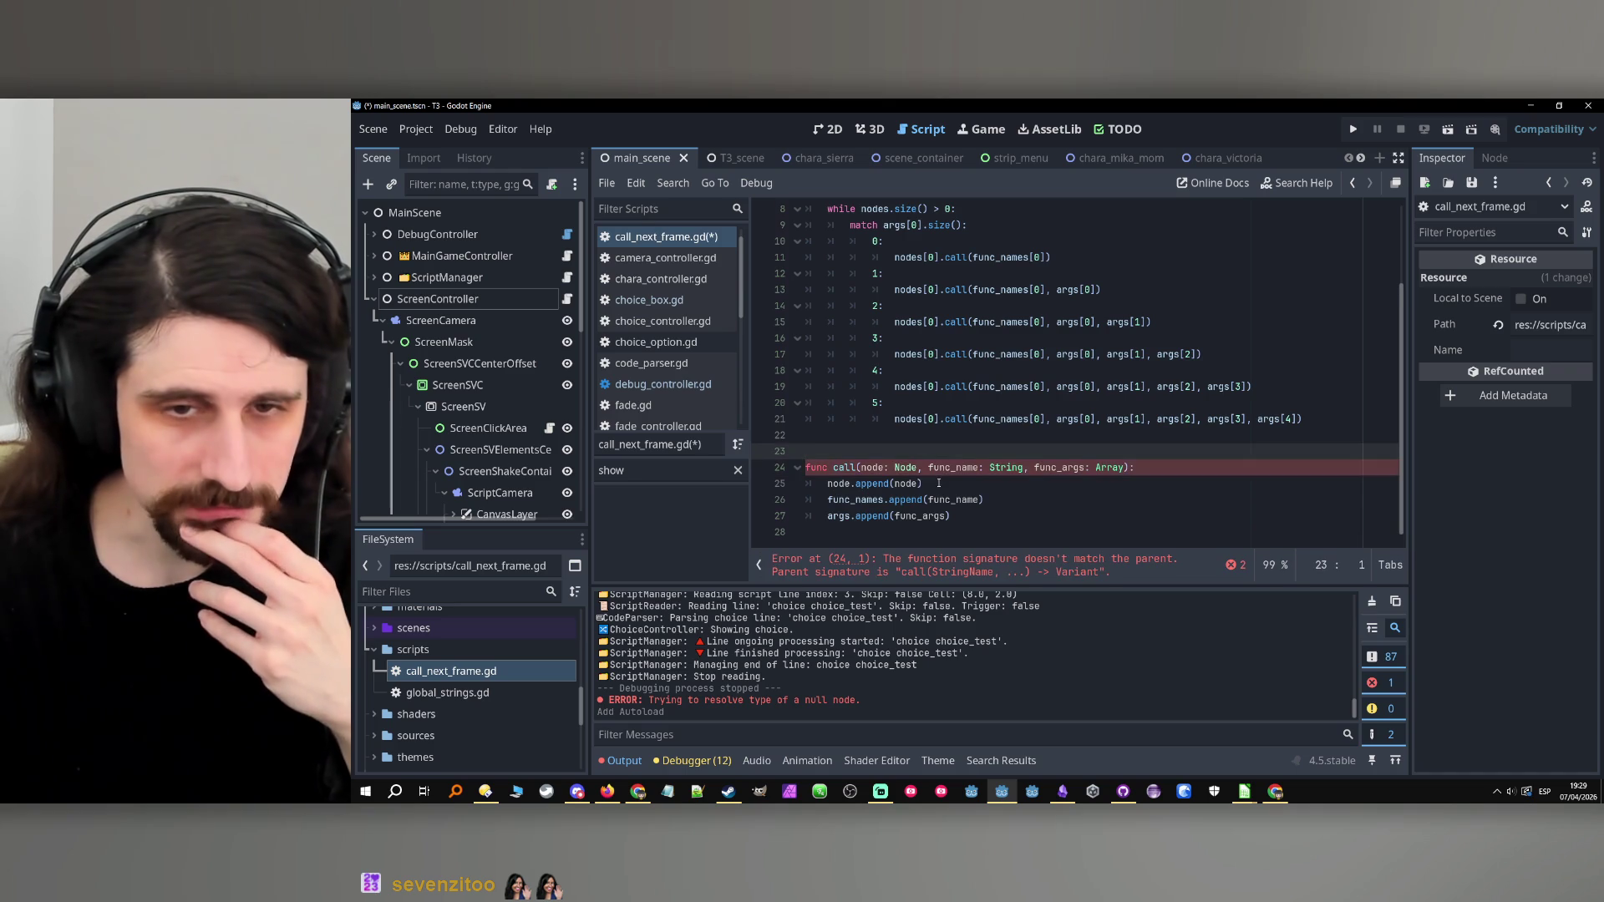
{"action": "left_click", "coordinate": [908, 467]}
{"action": "double_click", "coordinate": [908, 468]}
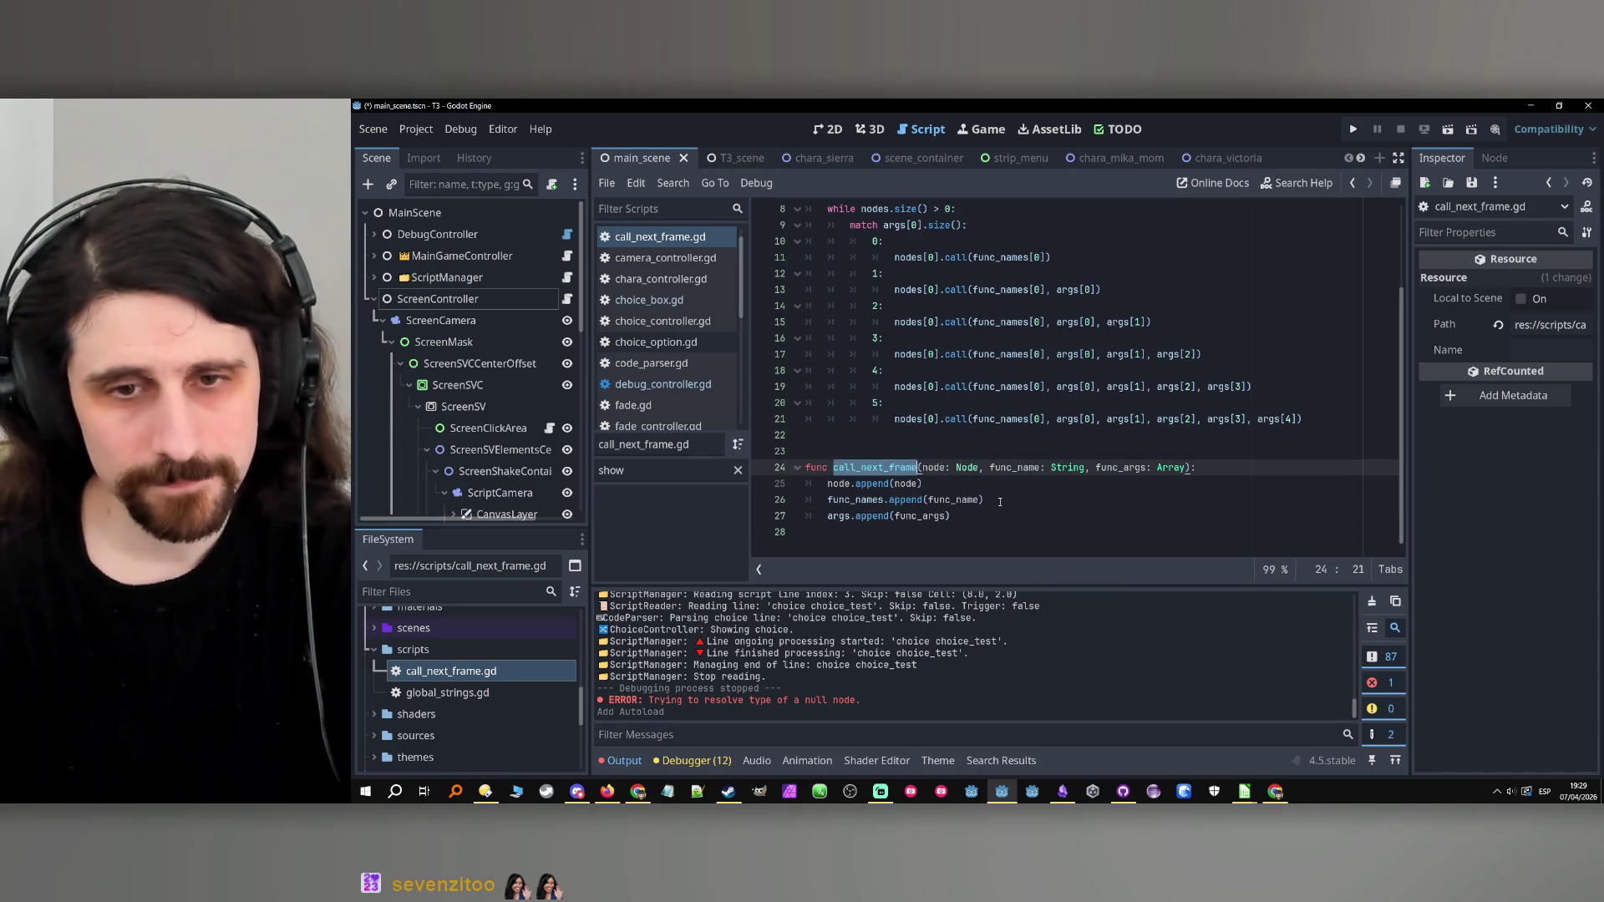
{"action": "type", "text": "qu"}
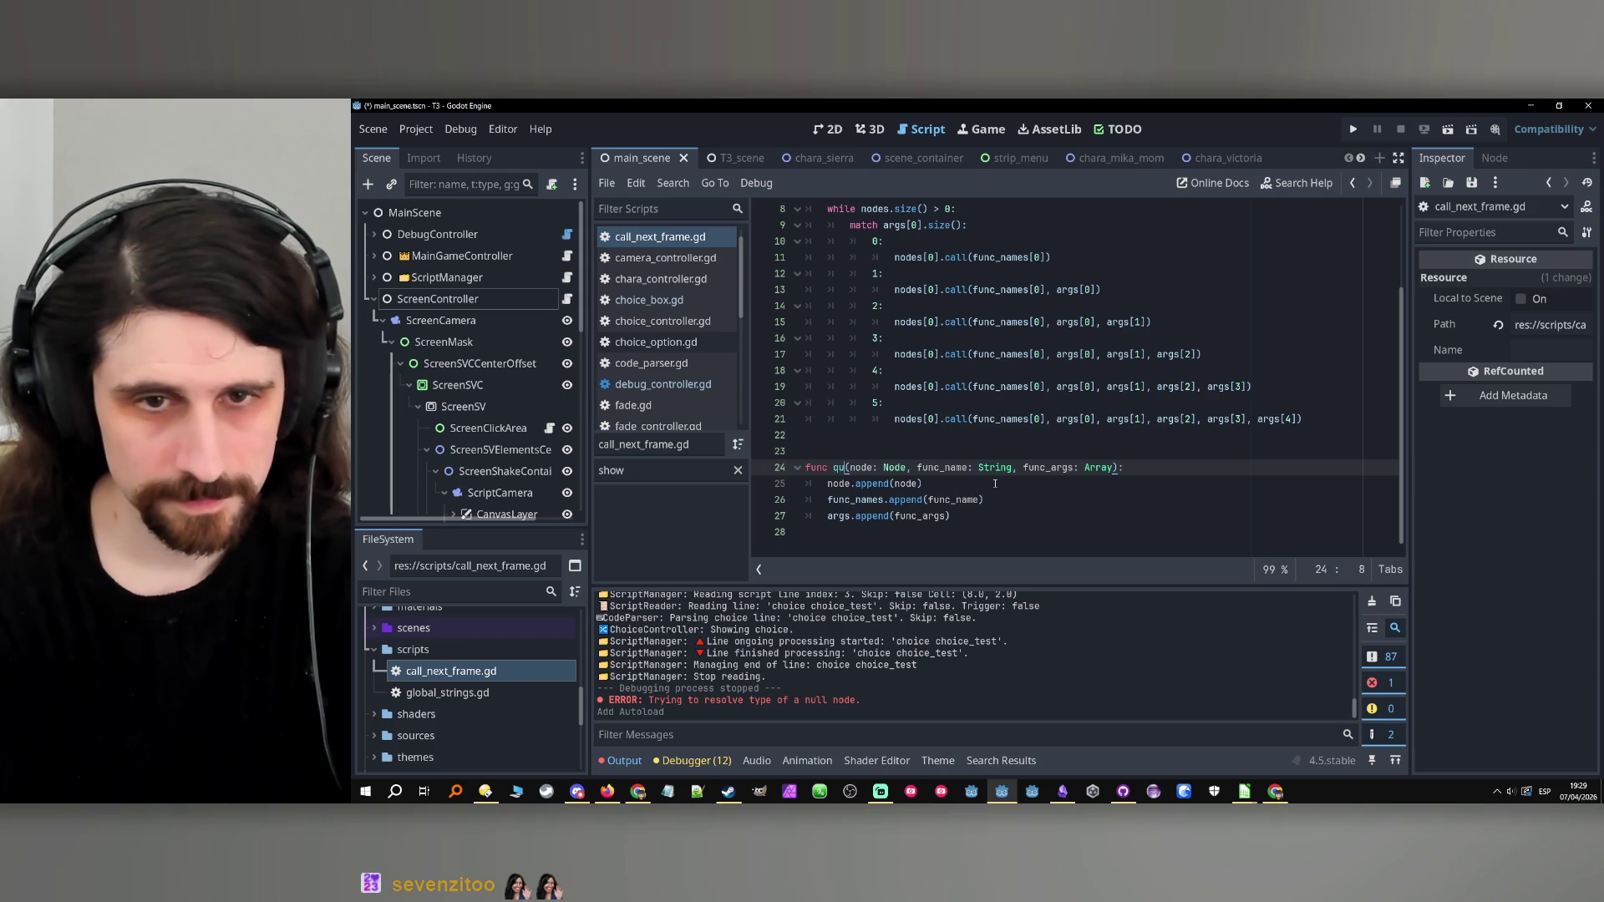
{"action": "type", "text": "eue"}
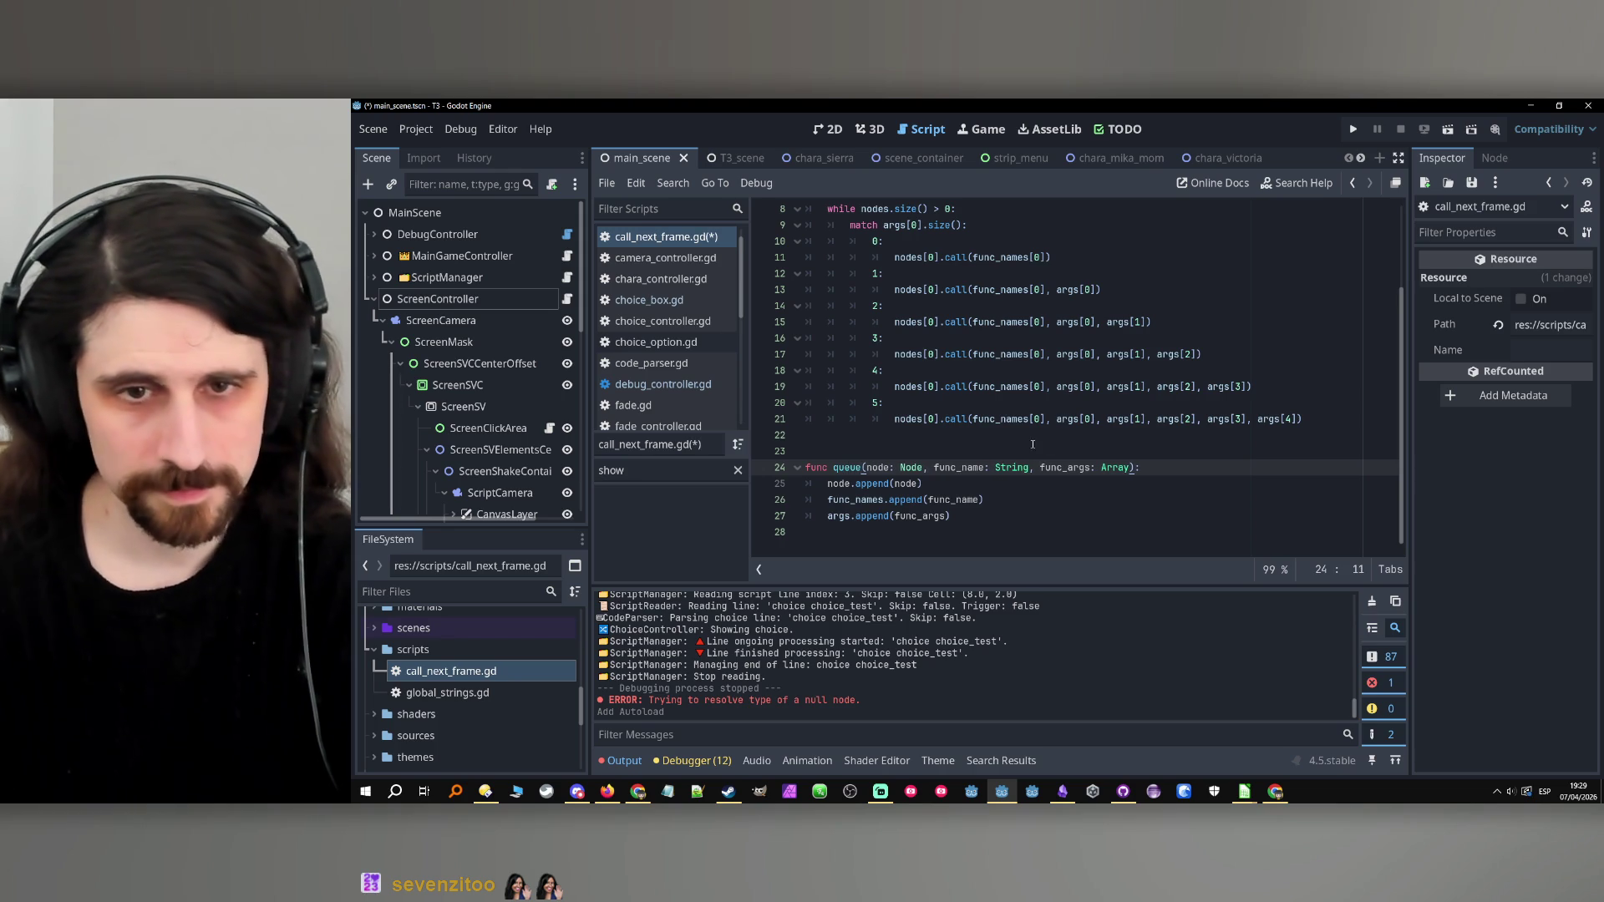
{"action": "left_click", "coordinate": [1007, 484]}
{"action": "left_click", "coordinate": [1019, 501]}
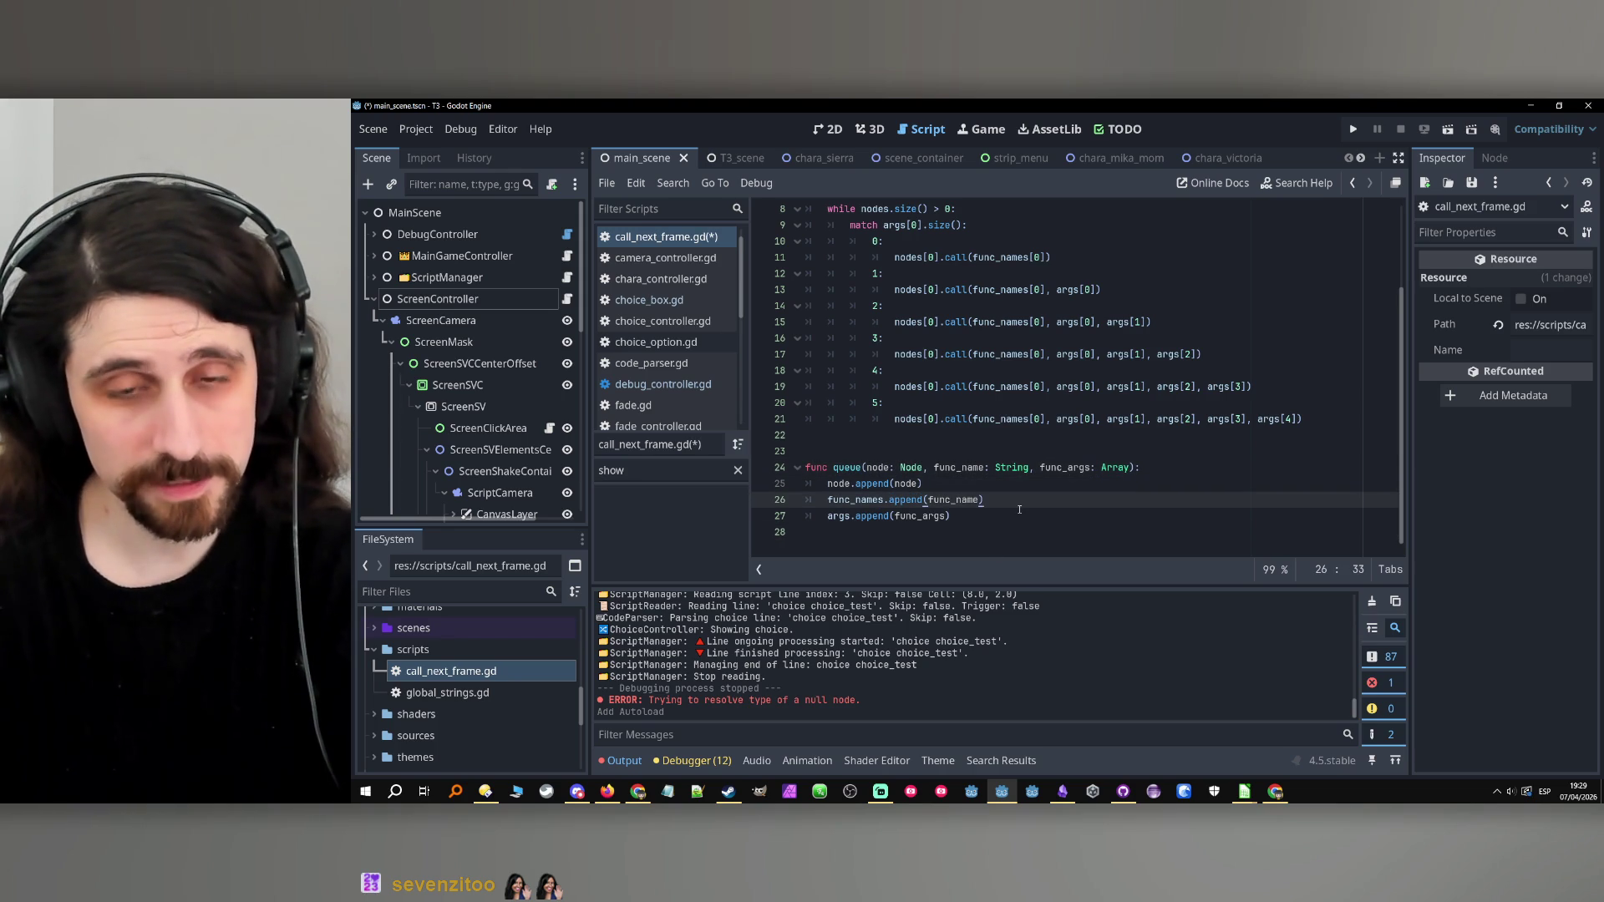
{"action": "key", "text": "ctrl+s"}
Add an empty indented line after the last match branch in _process's while loop.
{"action": "left_click", "coordinate": [1018, 512]}
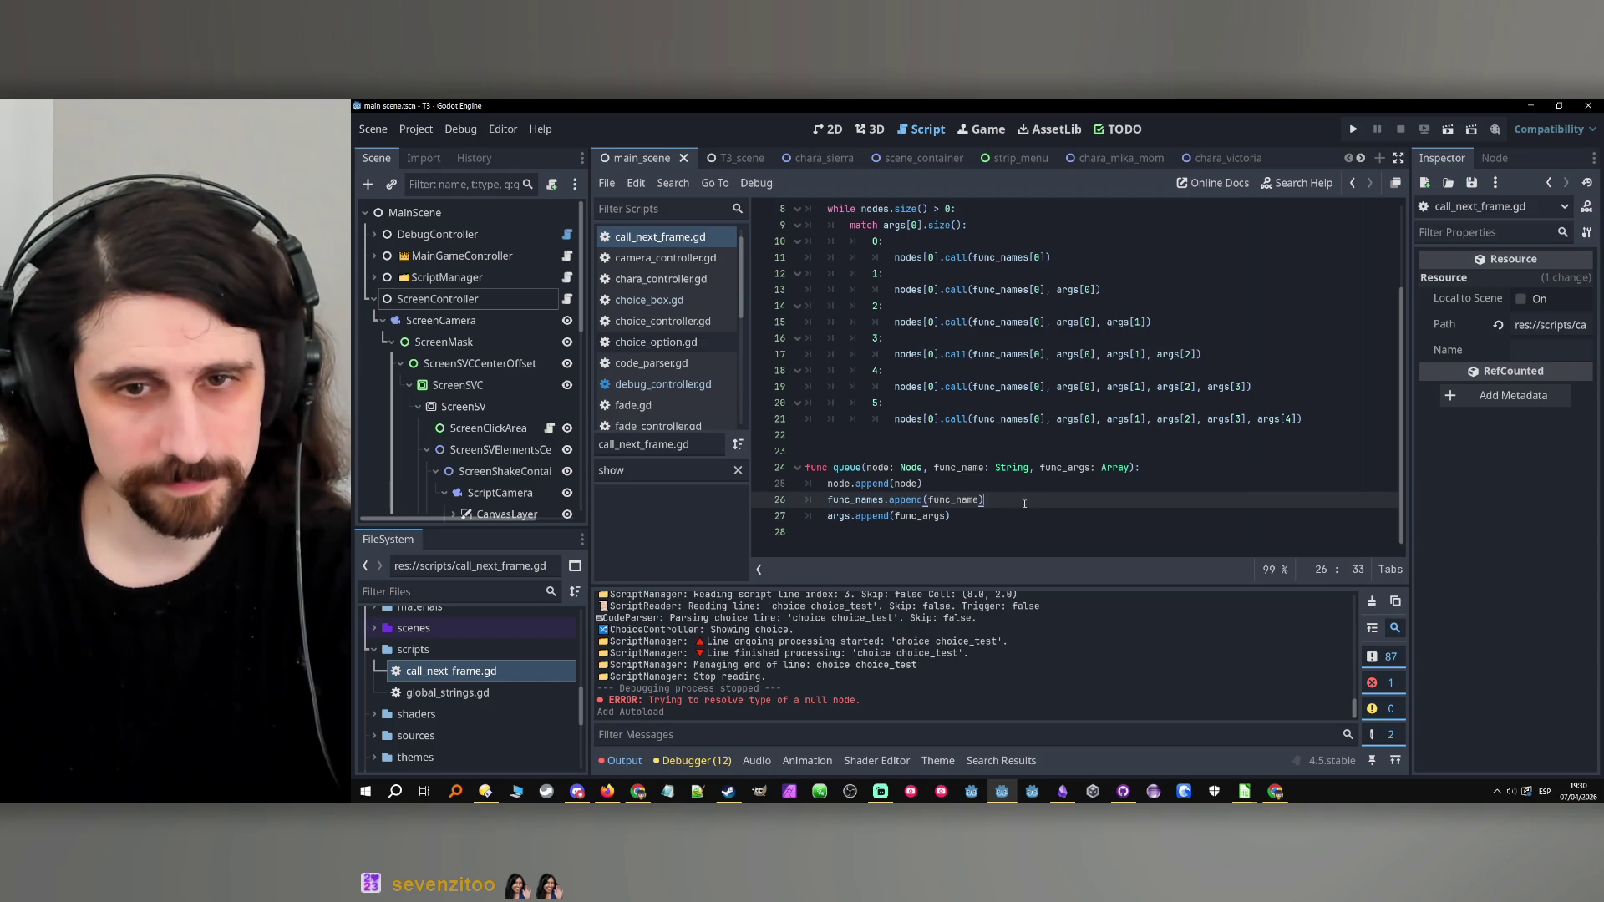
{"action": "double_click", "coordinate": [836, 468]}
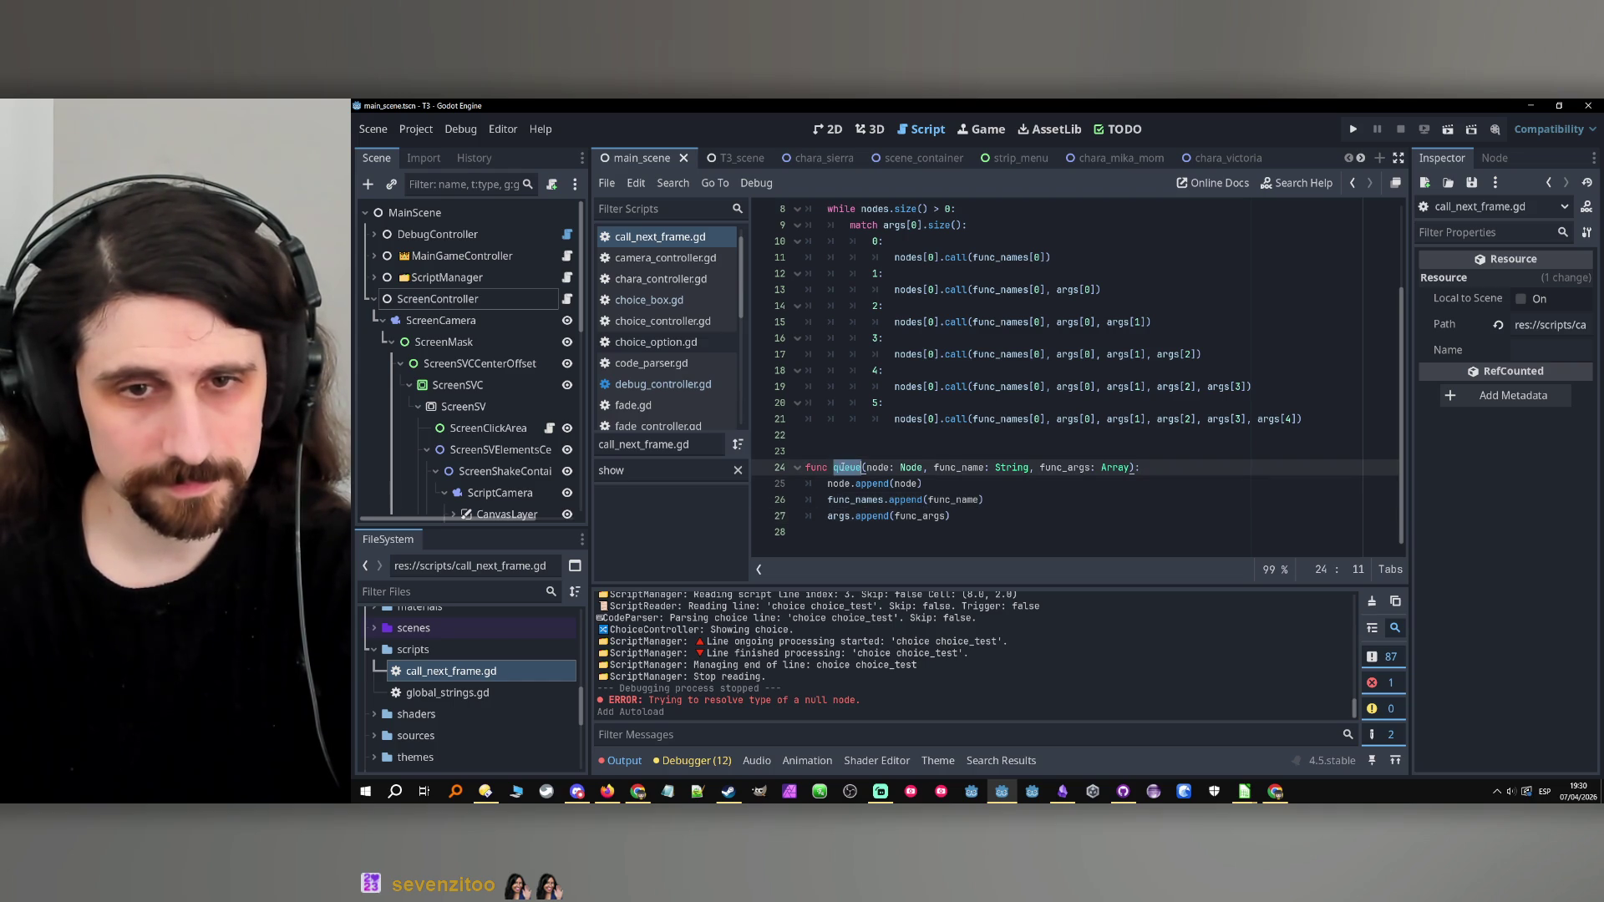
{"action": "left_click", "coordinate": [1021, 501]}
{"action": "scroll", "coordinate": [1022, 500], "scroll_direction": "up", "scroll_amount": 3}
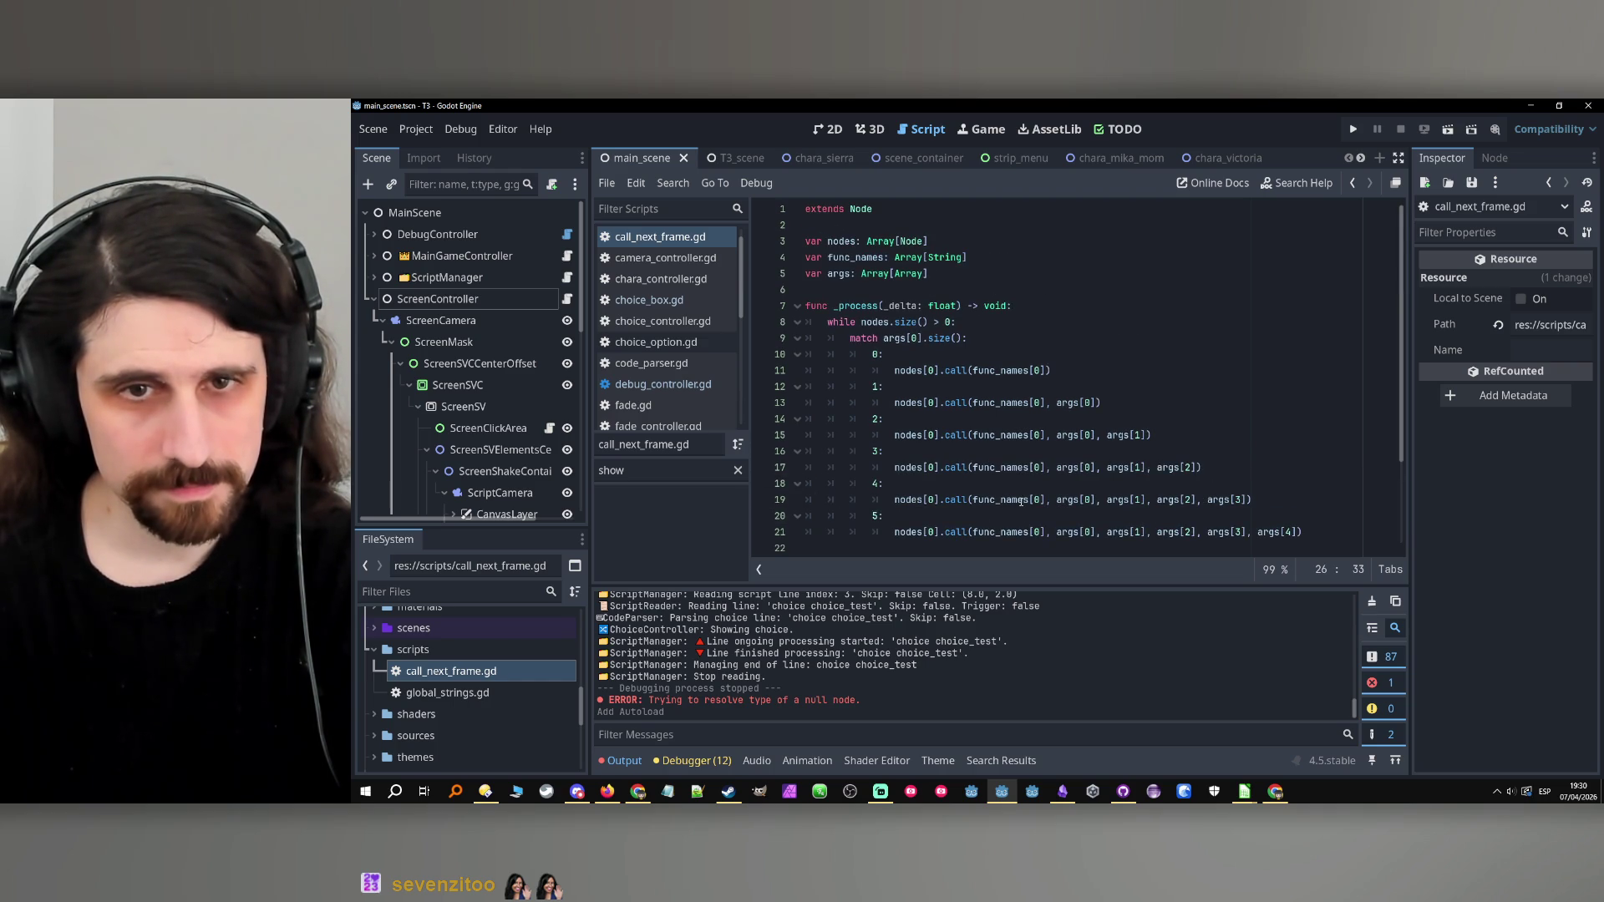
{"action": "mouse_move", "coordinate": [1022, 501]}
{"action": "left_click", "coordinate": [1334, 531]}
{"action": "scroll", "coordinate": [1334, 518], "scroll_direction": "down", "scroll_amount": 2}
{"action": "scroll", "coordinate": [1334, 518], "scroll_direction": "up", "scroll_amount": 2}
{"action": "key", "text": "Return"}
{"action": "key", "text": "BackSpace"}
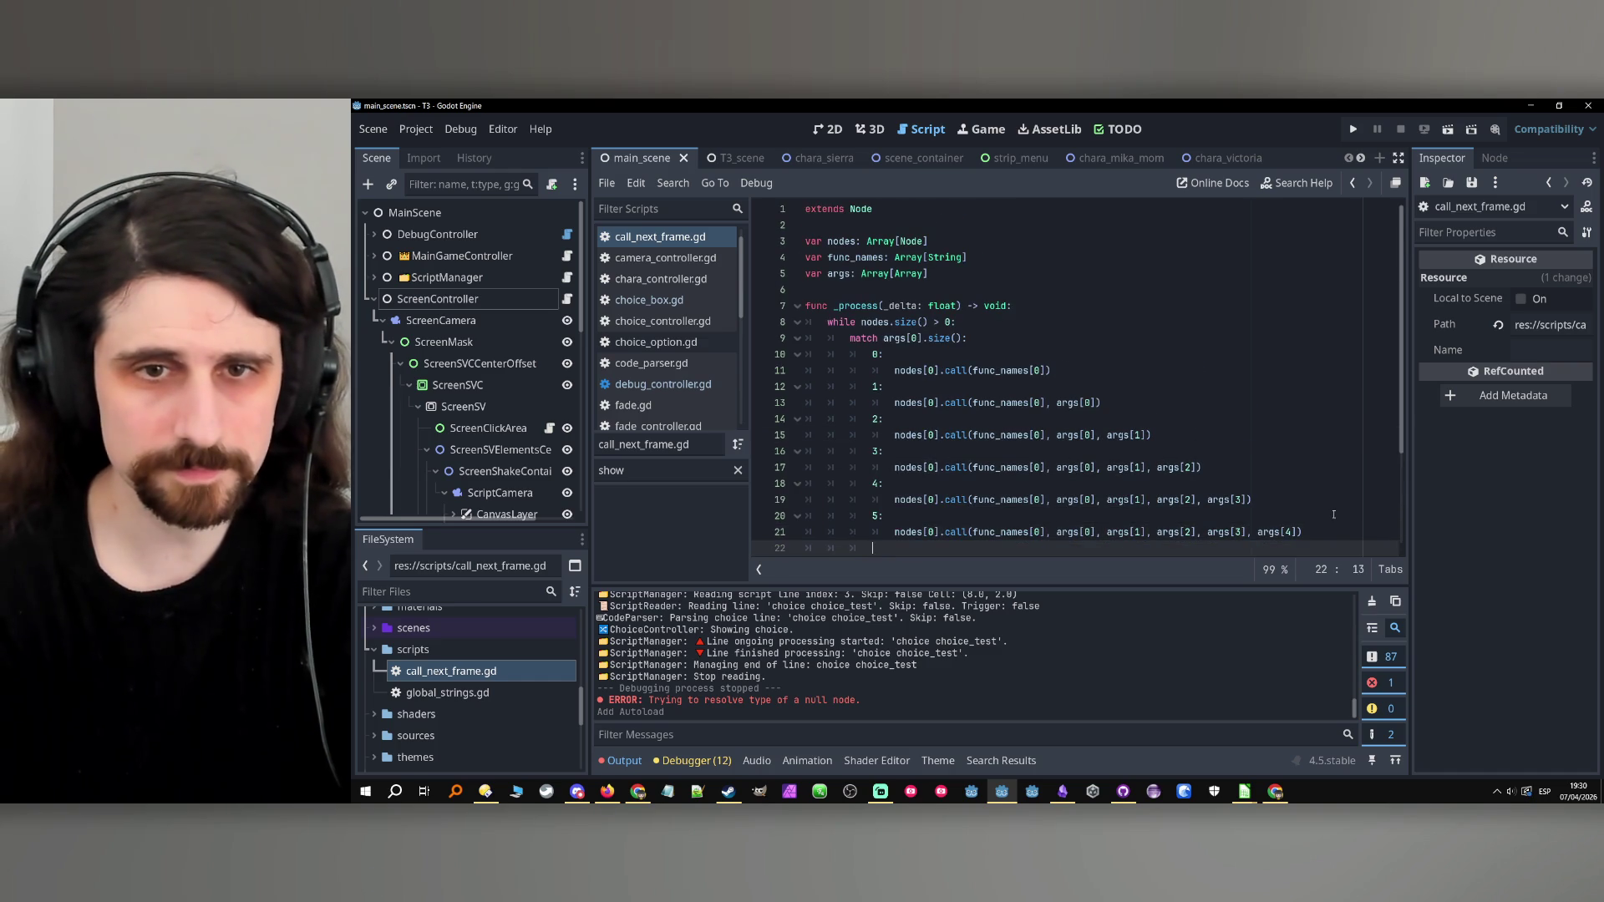
Write nodes.remove_at(0) on line 22 of the while loop.
{"action": "double_click", "coordinate": [874, 323]}
{"action": "key", "text": "ctrl+c"}
{"action": "scroll", "coordinate": [865, 384], "scroll_direction": "down", "scroll_amount": 1}
{"action": "left_click", "coordinate": [858, 496]}
{"action": "key", "text": "ctrl+v"}
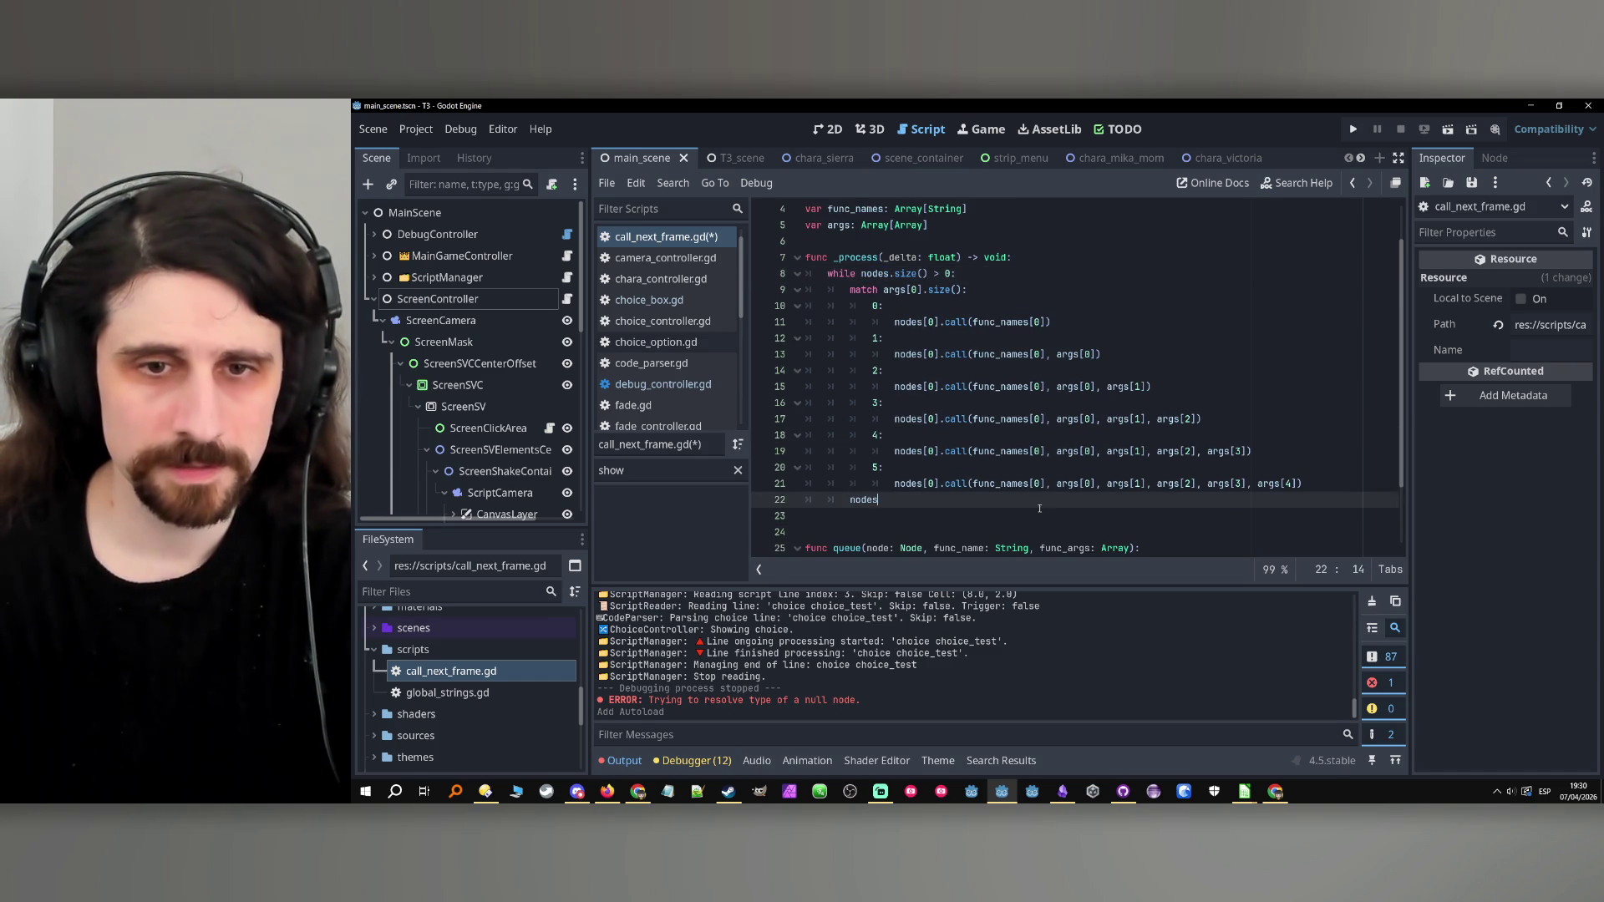
{"action": "type", "text": ".remove_at("}
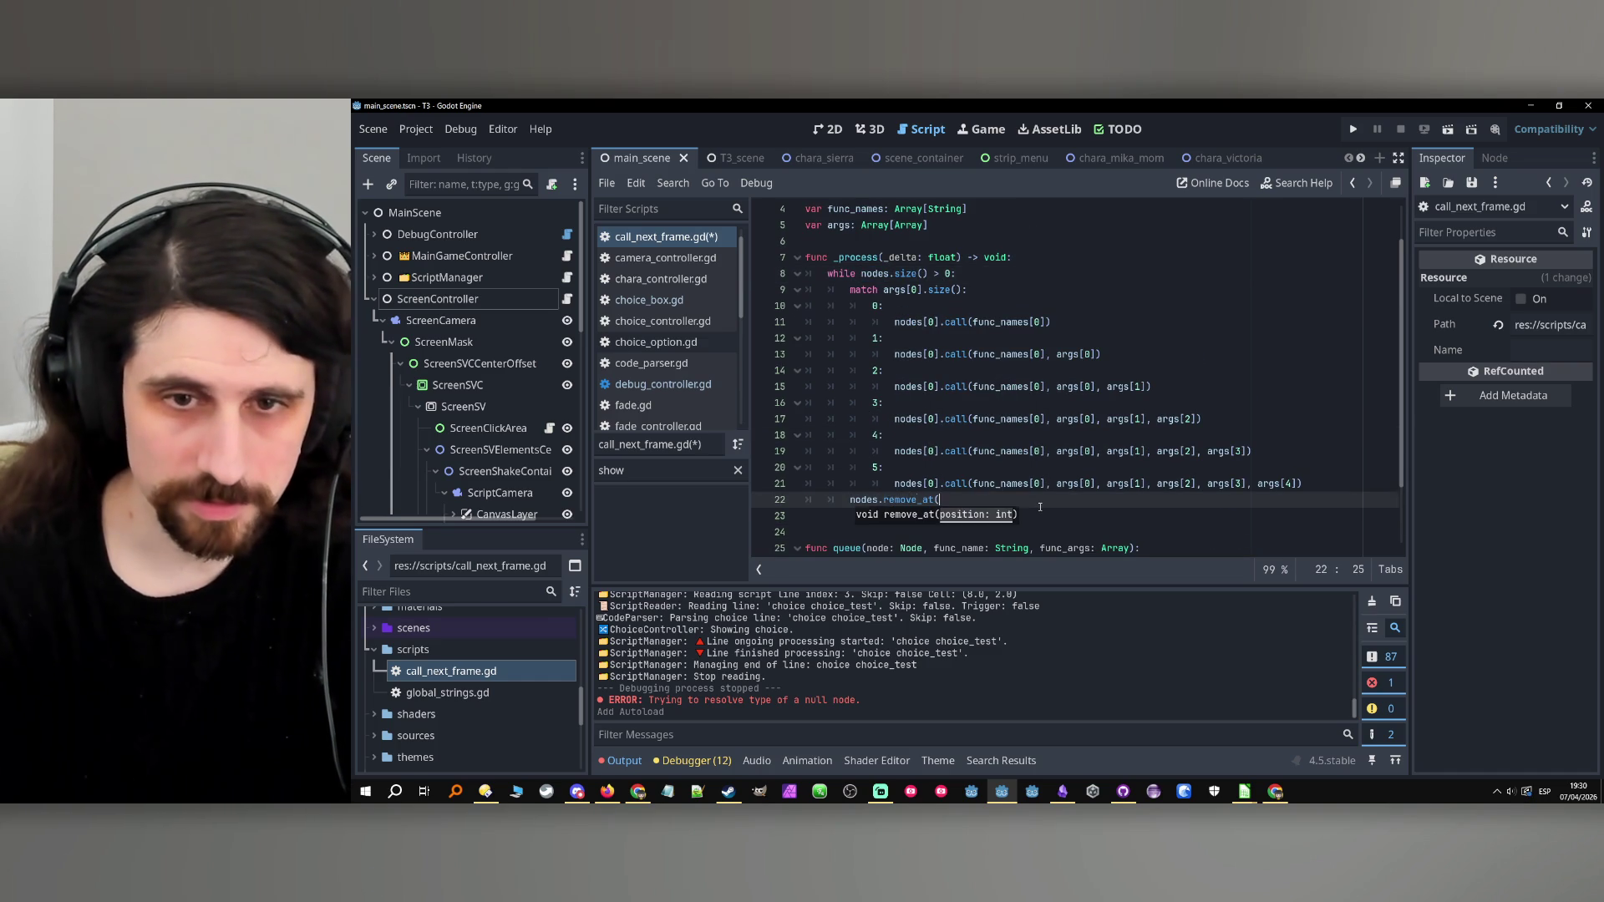
{"action": "type", "text": "0)"}
{"action": "key", "text": "Return"}
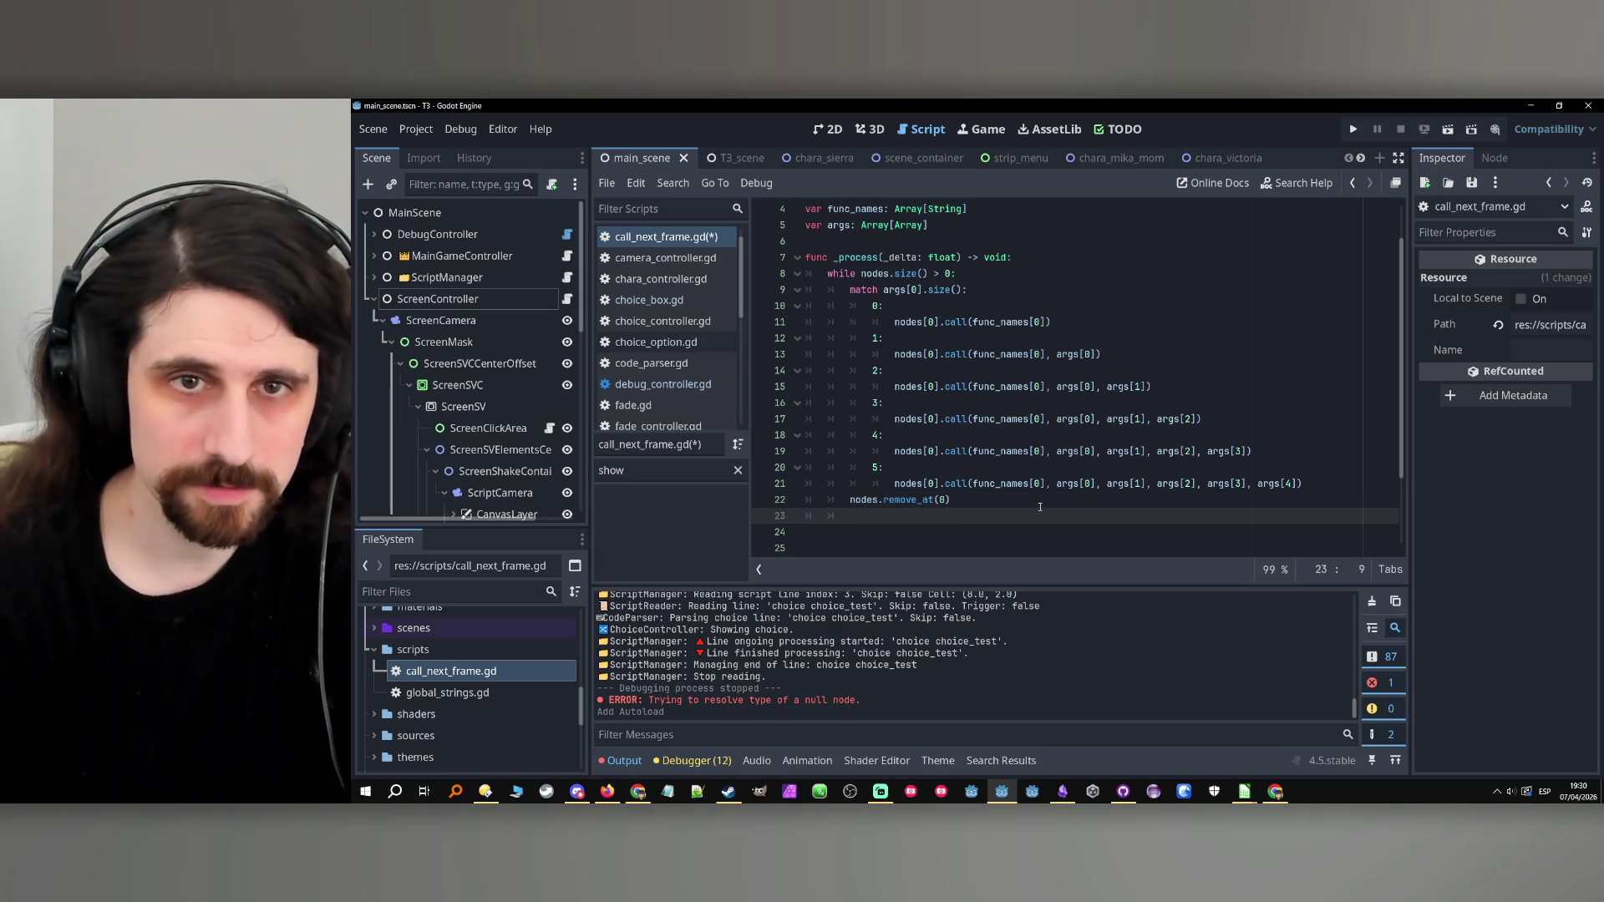
Add func_names.remove_at(0) on line 23.
{"action": "double_click", "coordinate": [872, 213]}
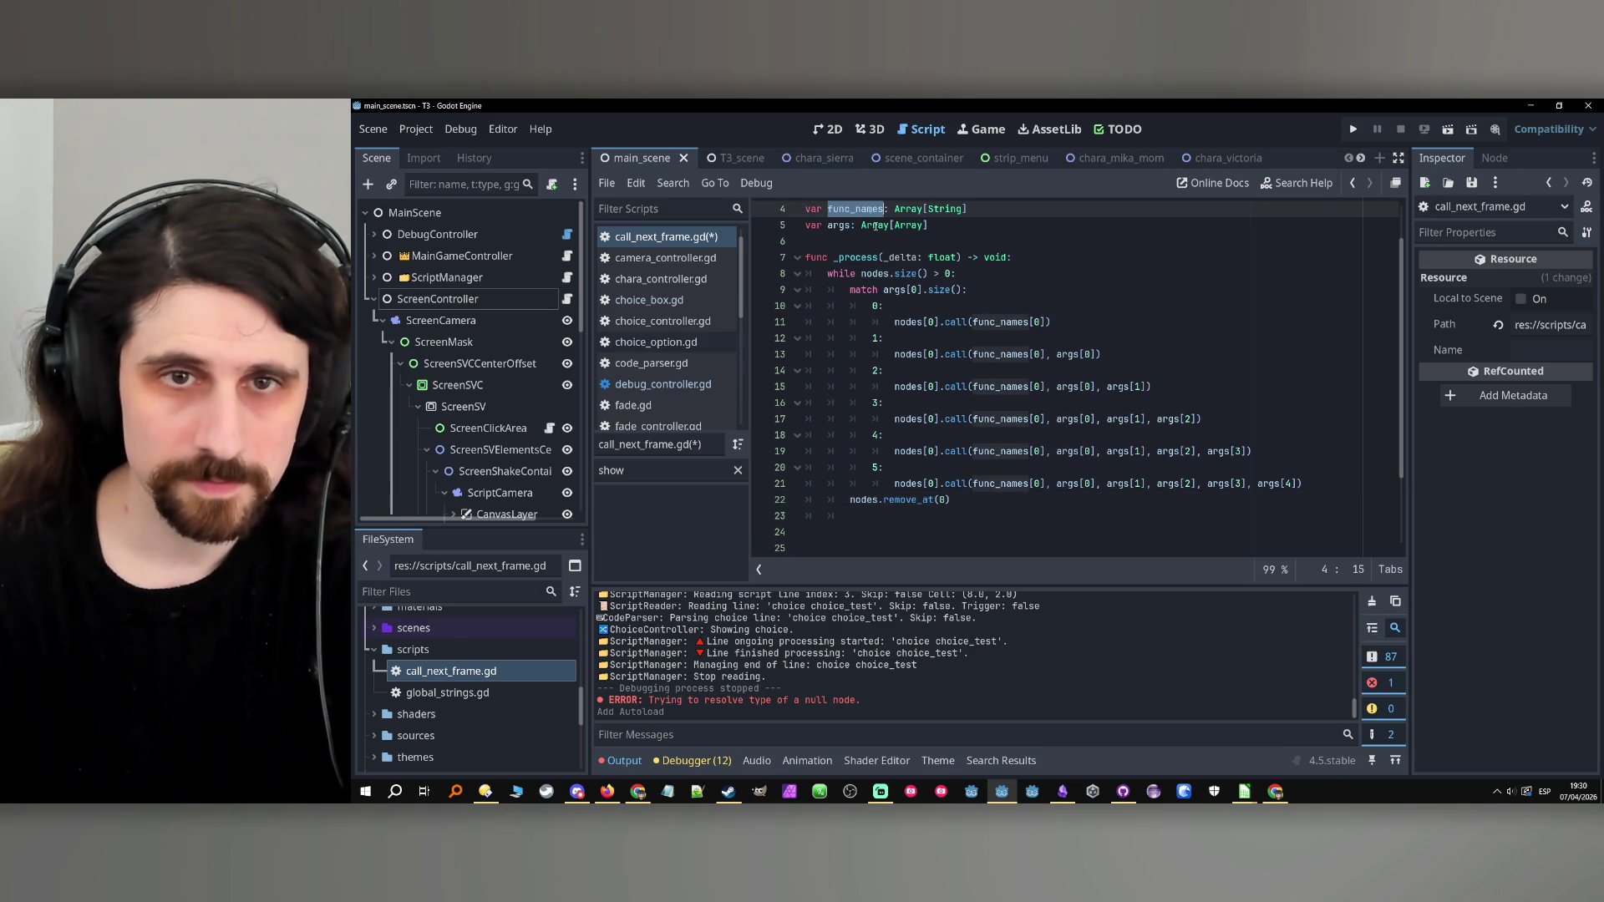
{"action": "key", "text": "ctrl+c"}
{"action": "left_click", "coordinate": [912, 516]}
{"action": "key", "text": "ctrl+v"}
{"action": "left_click_drag", "start_coordinate": [950, 500], "coordinate": [877, 506]}
{"action": "key", "text": "ctrl+c"}
{"action": "left_click", "coordinate": [935, 517]}
{"action": "key", "text": "ctrl+v"}
{"action": "key", "text": "Return"}
Add args.remove_at(0) on line 24.
{"action": "double_click", "coordinate": [836, 225]}
{"action": "key", "text": "ctrl+c"}
{"action": "left_click", "coordinate": [1007, 531]}
{"action": "key", "text": "ctrl+v"}
{"action": "left_click_drag", "start_coordinate": [979, 516], "coordinate": [907, 517]}
{"action": "key", "text": "ctrl+c"}
{"action": "left_click", "coordinate": [906, 534]}
{"action": "key", "text": "ctrl+v"}
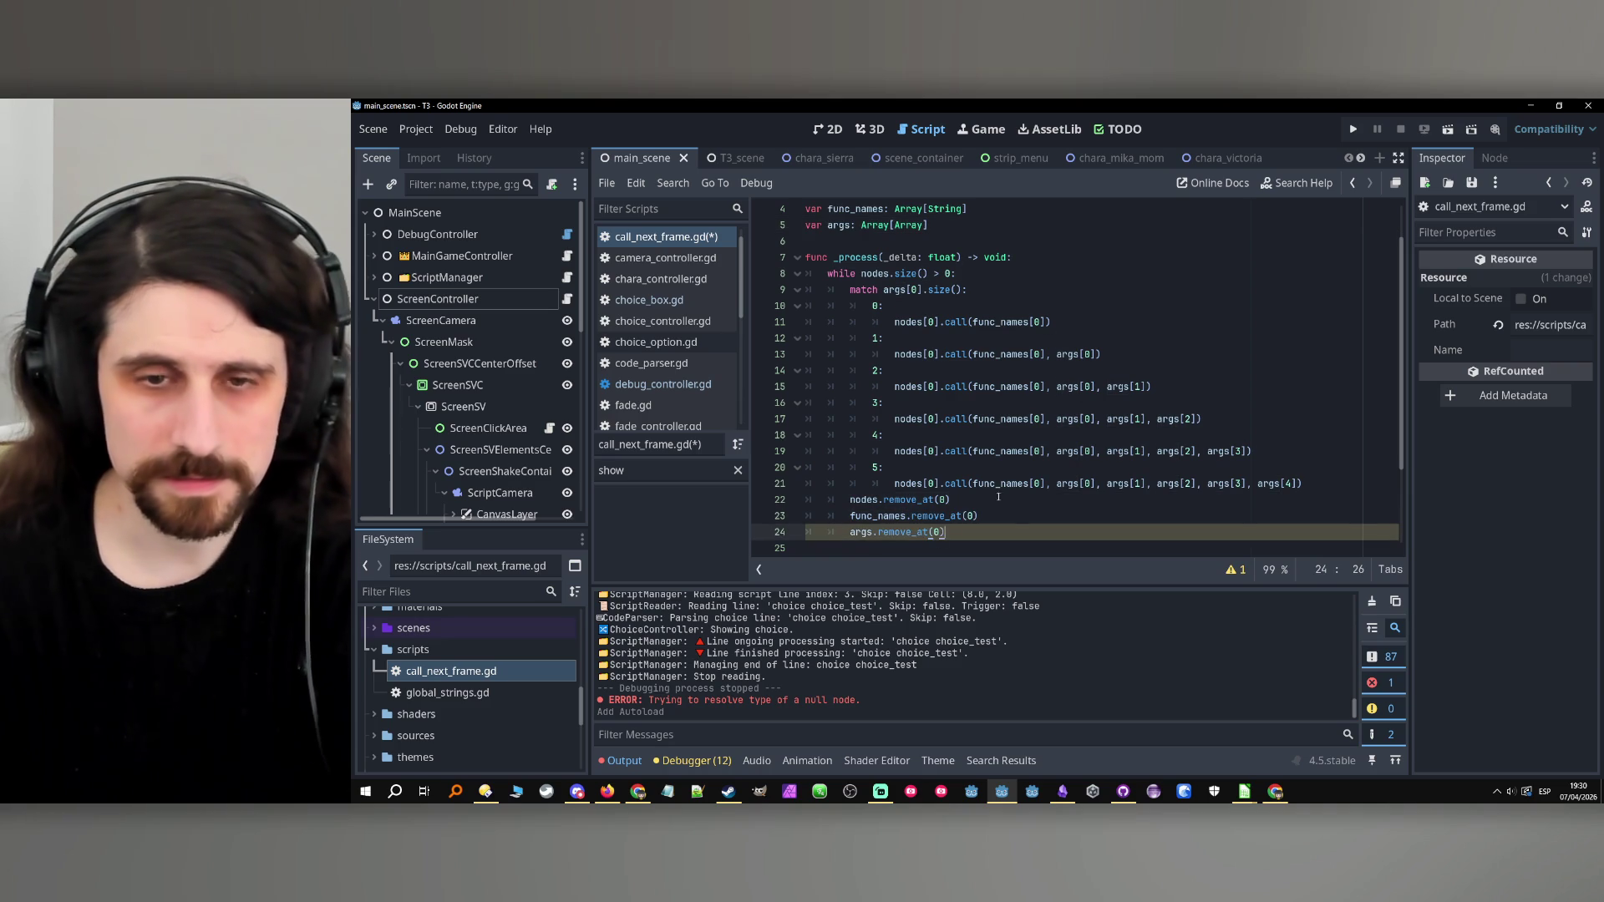
Save call_next_frame.gd.
{"action": "left_click", "coordinate": [1005, 505]}
{"action": "key", "text": "ctrl+s"}
{"action": "scroll", "coordinate": [1002, 509], "scroll_direction": "down", "scroll_amount": 2}
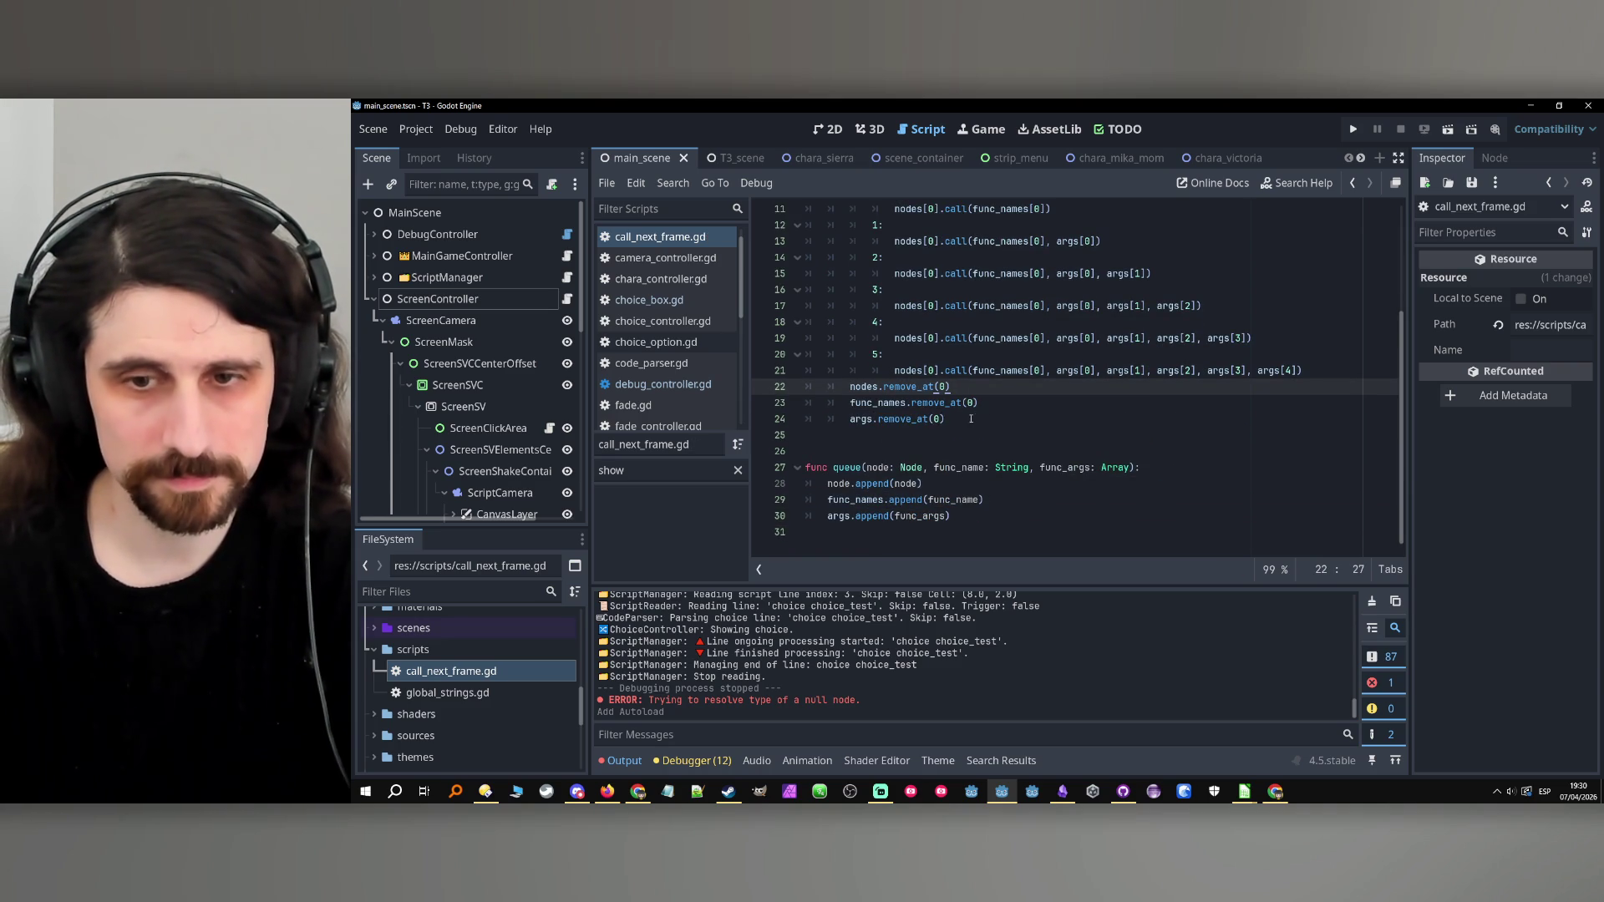
{"action": "double_click", "coordinate": [845, 468]}
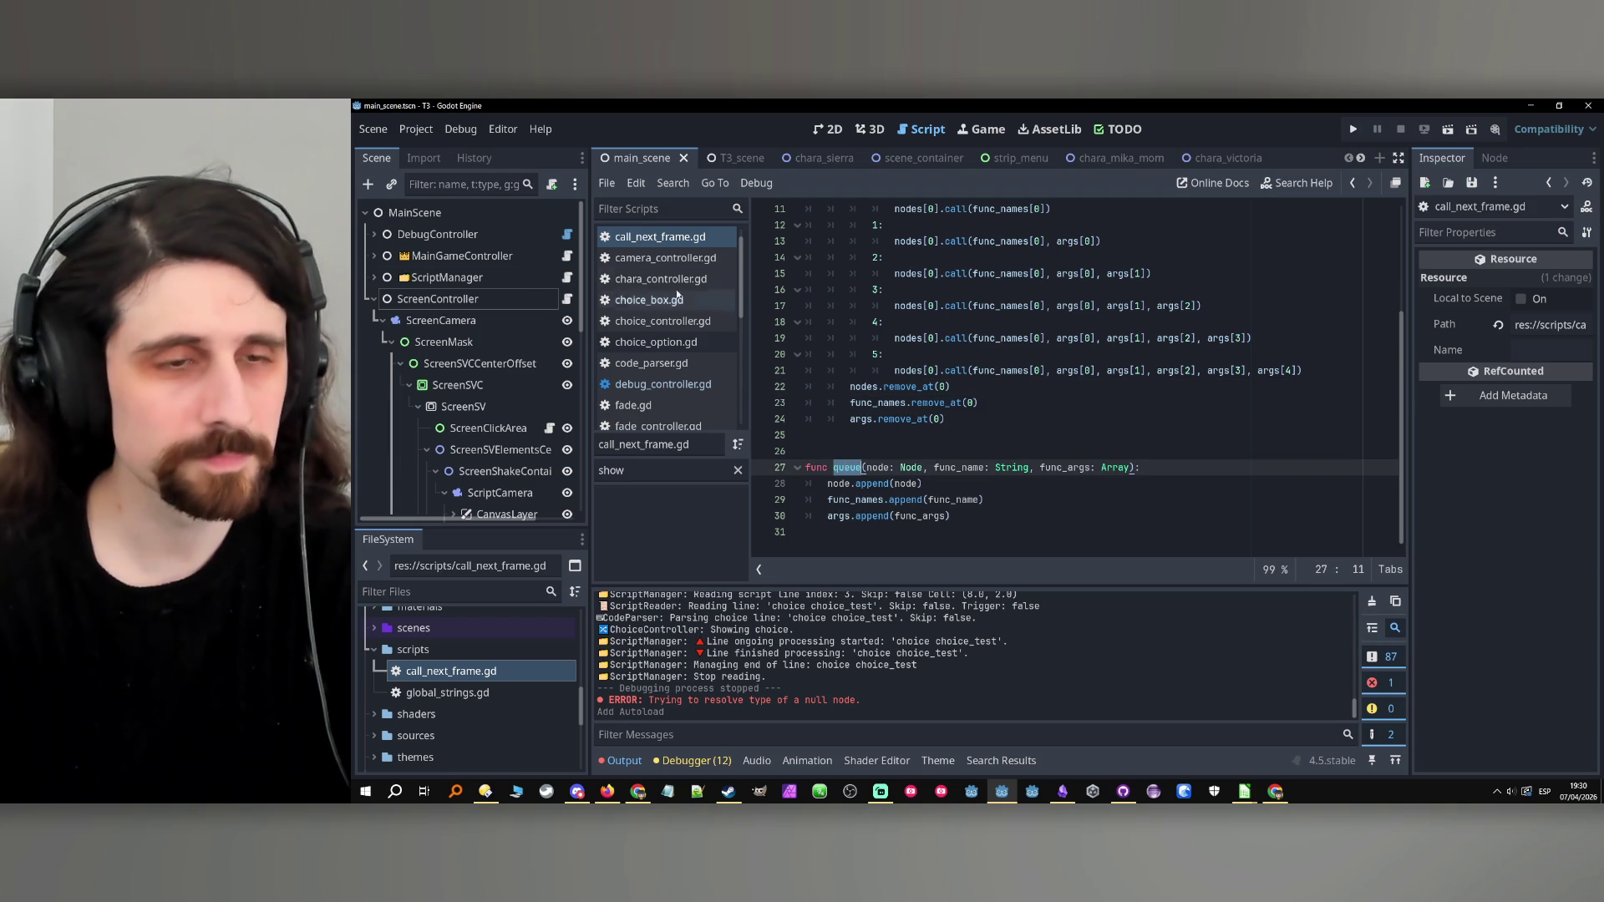
Switch to the choice_option scene.
{"action": "scroll", "coordinate": [497, 334], "scroll_direction": "down", "scroll_amount": 5}
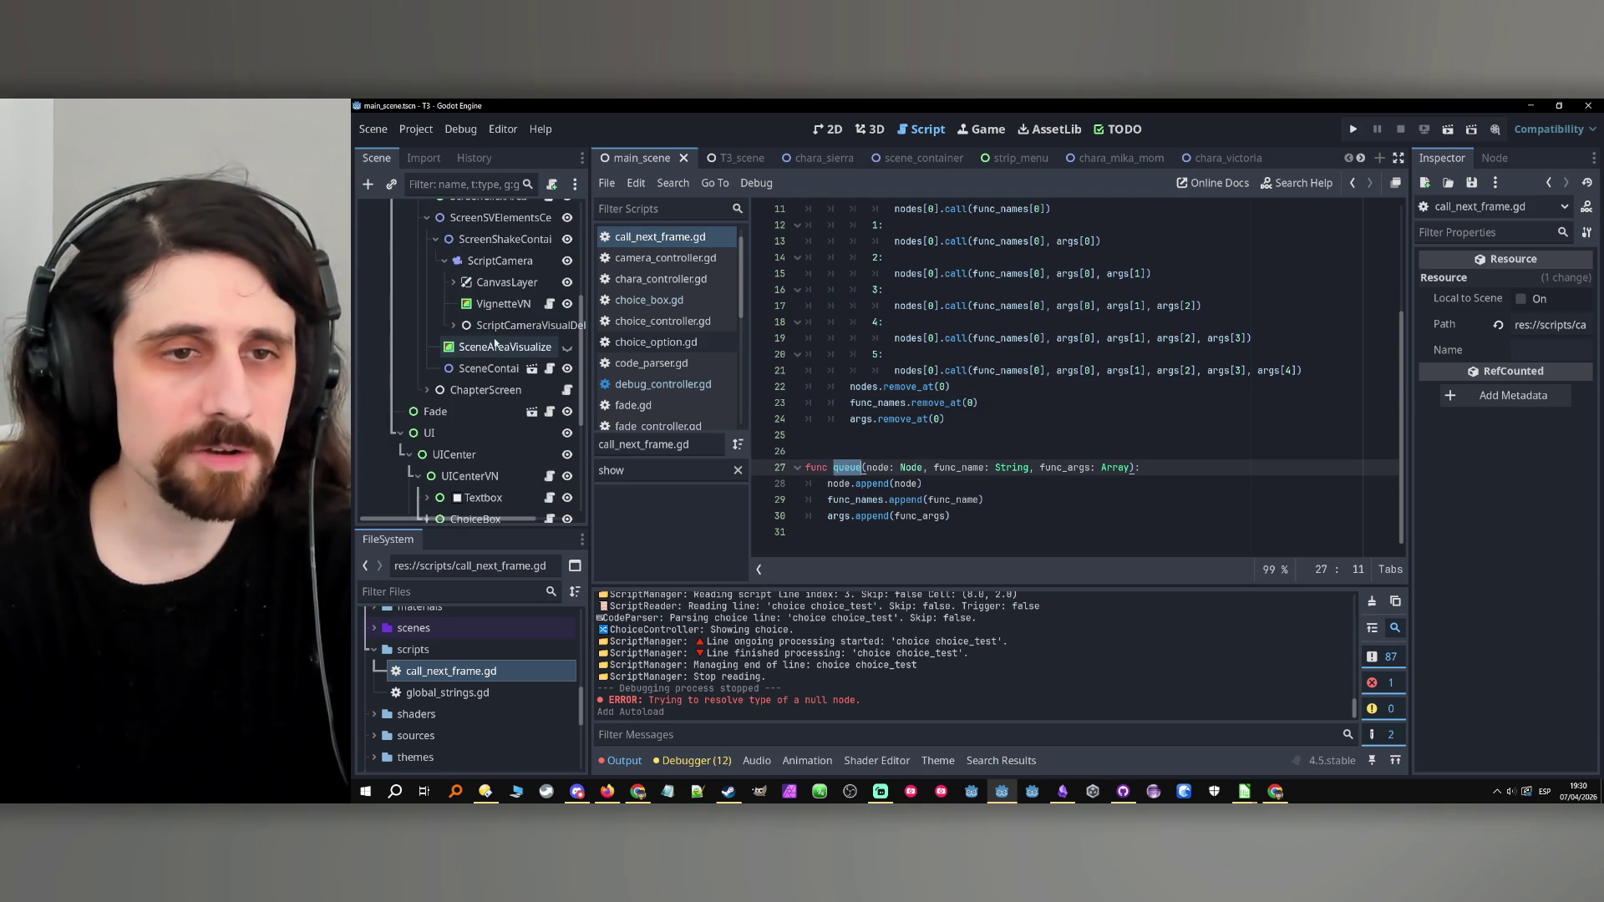
{"action": "scroll", "coordinate": [495, 340], "scroll_direction": "down", "scroll_amount": 3}
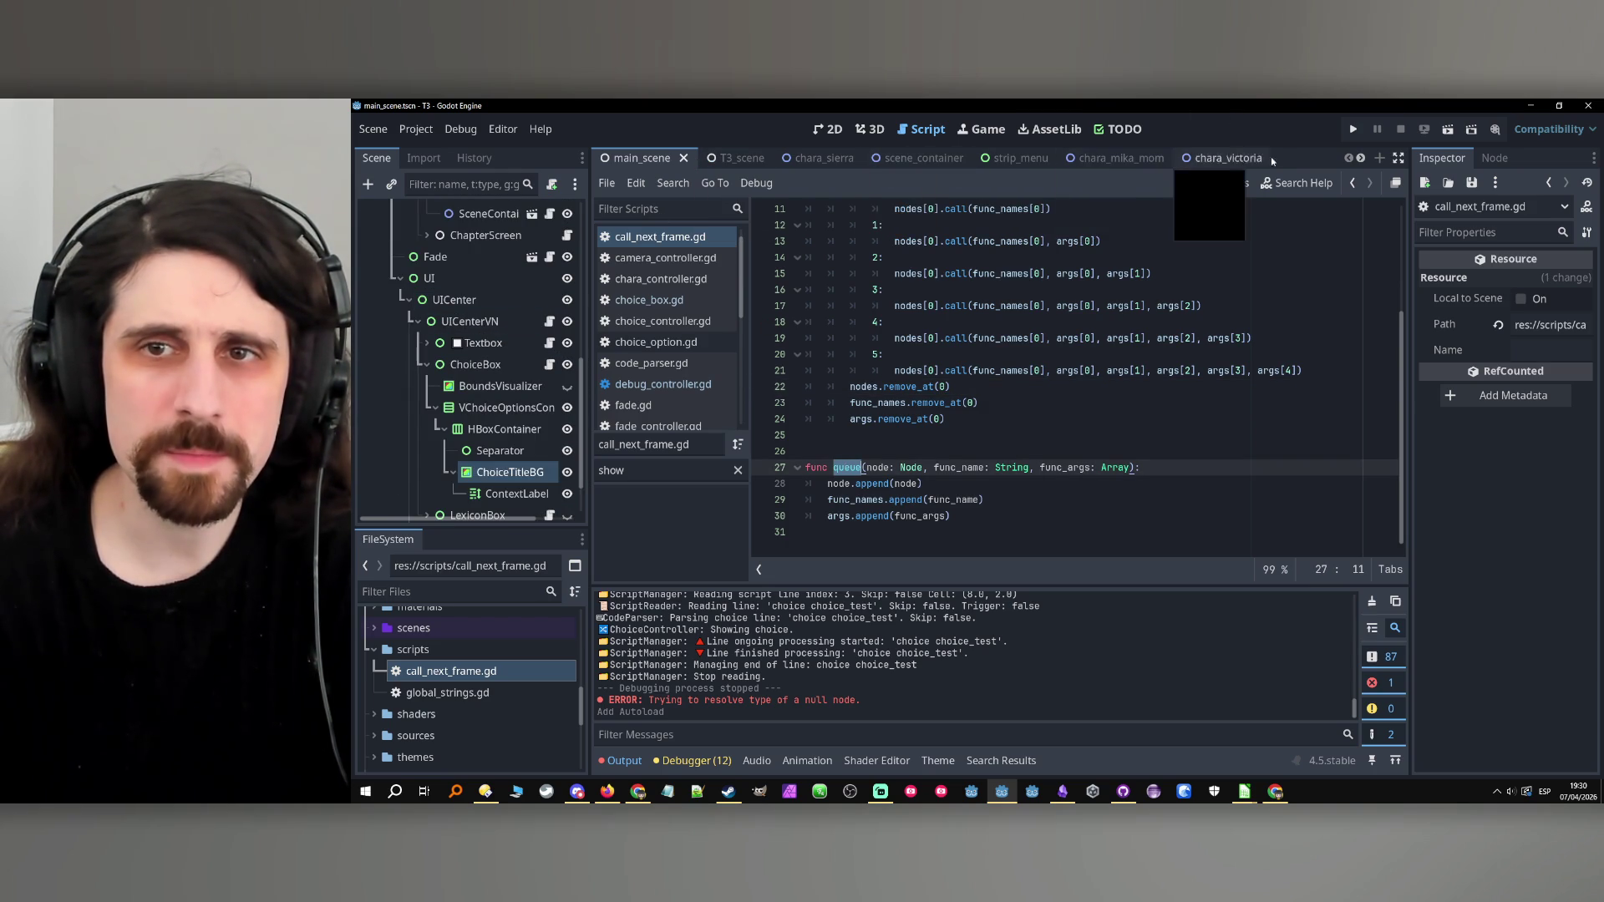
{"action": "scroll", "coordinate": [1236, 158], "scroll_direction": "down", "scroll_amount": 4}
{"action": "left_click", "coordinate": [1234, 158]}
Delete the if/elif/else custom_minimum_size block below the lines and sub_lines declarations.
{"action": "left_click", "coordinate": [1051, 390]}
{"action": "scroll", "coordinate": [1051, 390], "scroll_direction": "down", "scroll_amount": 3}
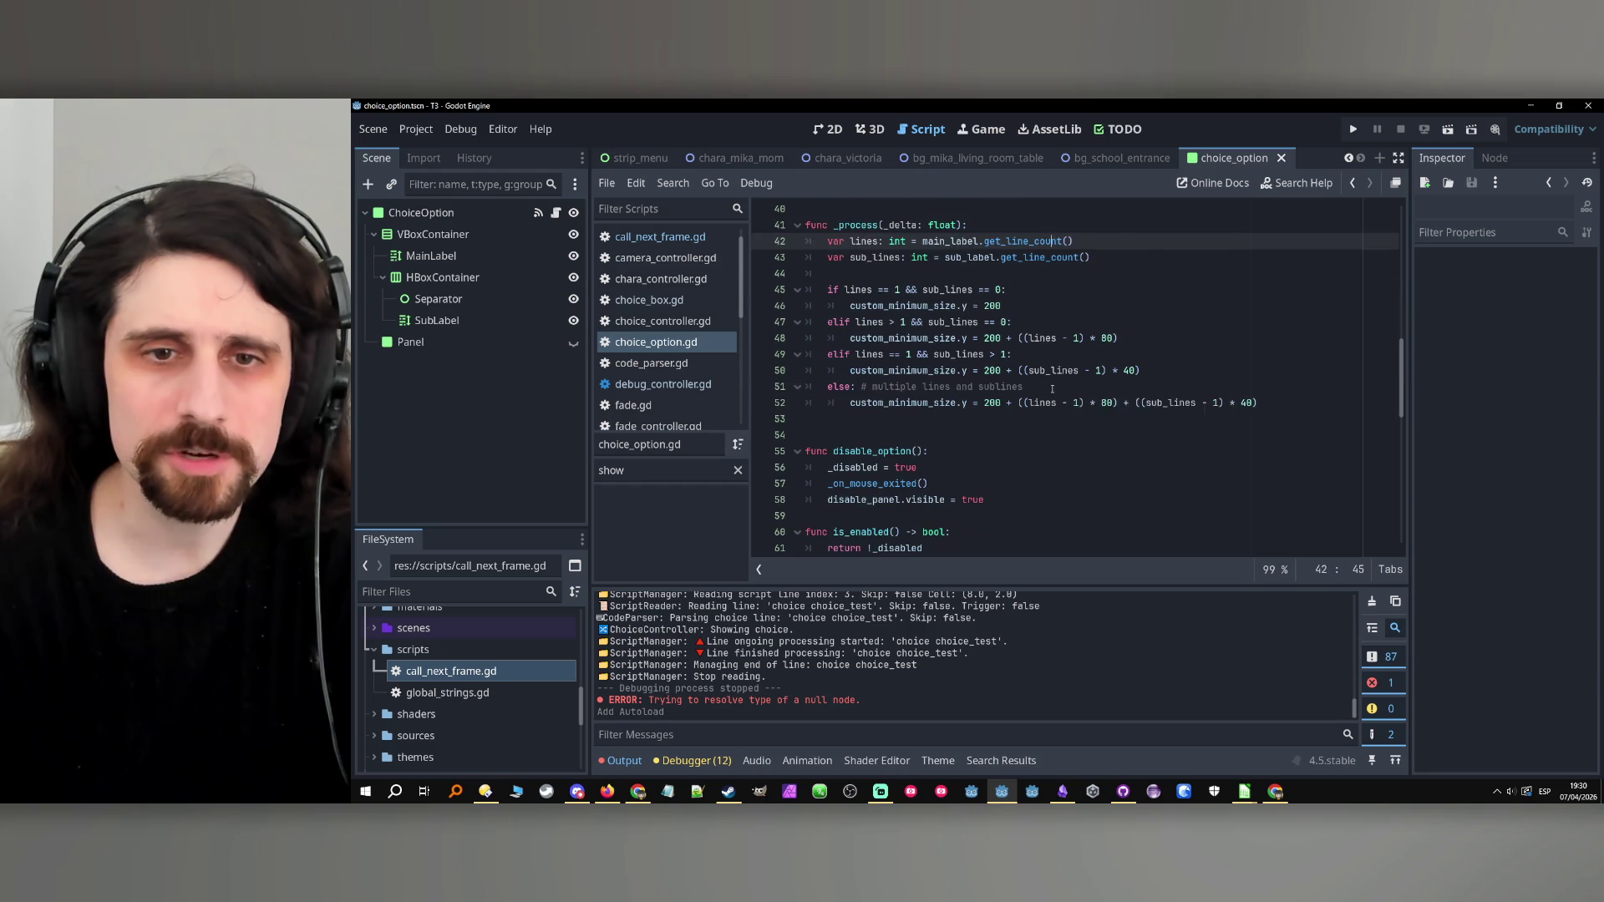
{"action": "left_click", "coordinate": [1006, 275]}
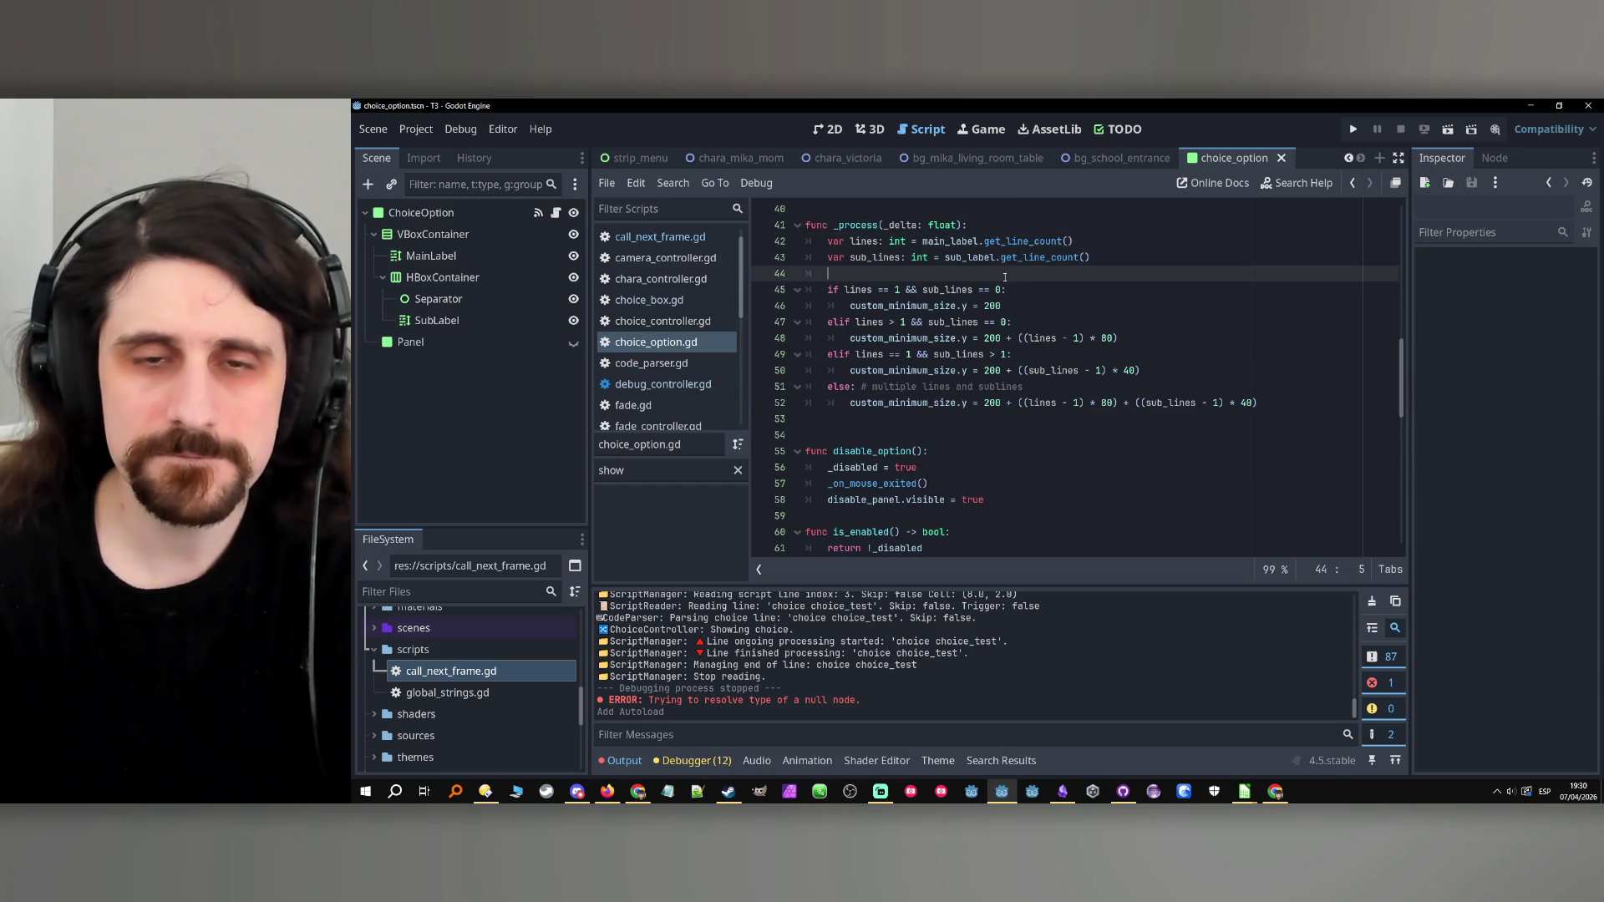
{"action": "key", "text": "Return"}
{"action": "key", "text": "Return"}
{"action": "left_click", "coordinate": [936, 287]}
{"action": "left_click_drag", "start_coordinate": [1270, 450], "coordinate": [828, 322]}
{"action": "key", "text": "ctrl+c"}
{"action": "key", "text": "Delete"}
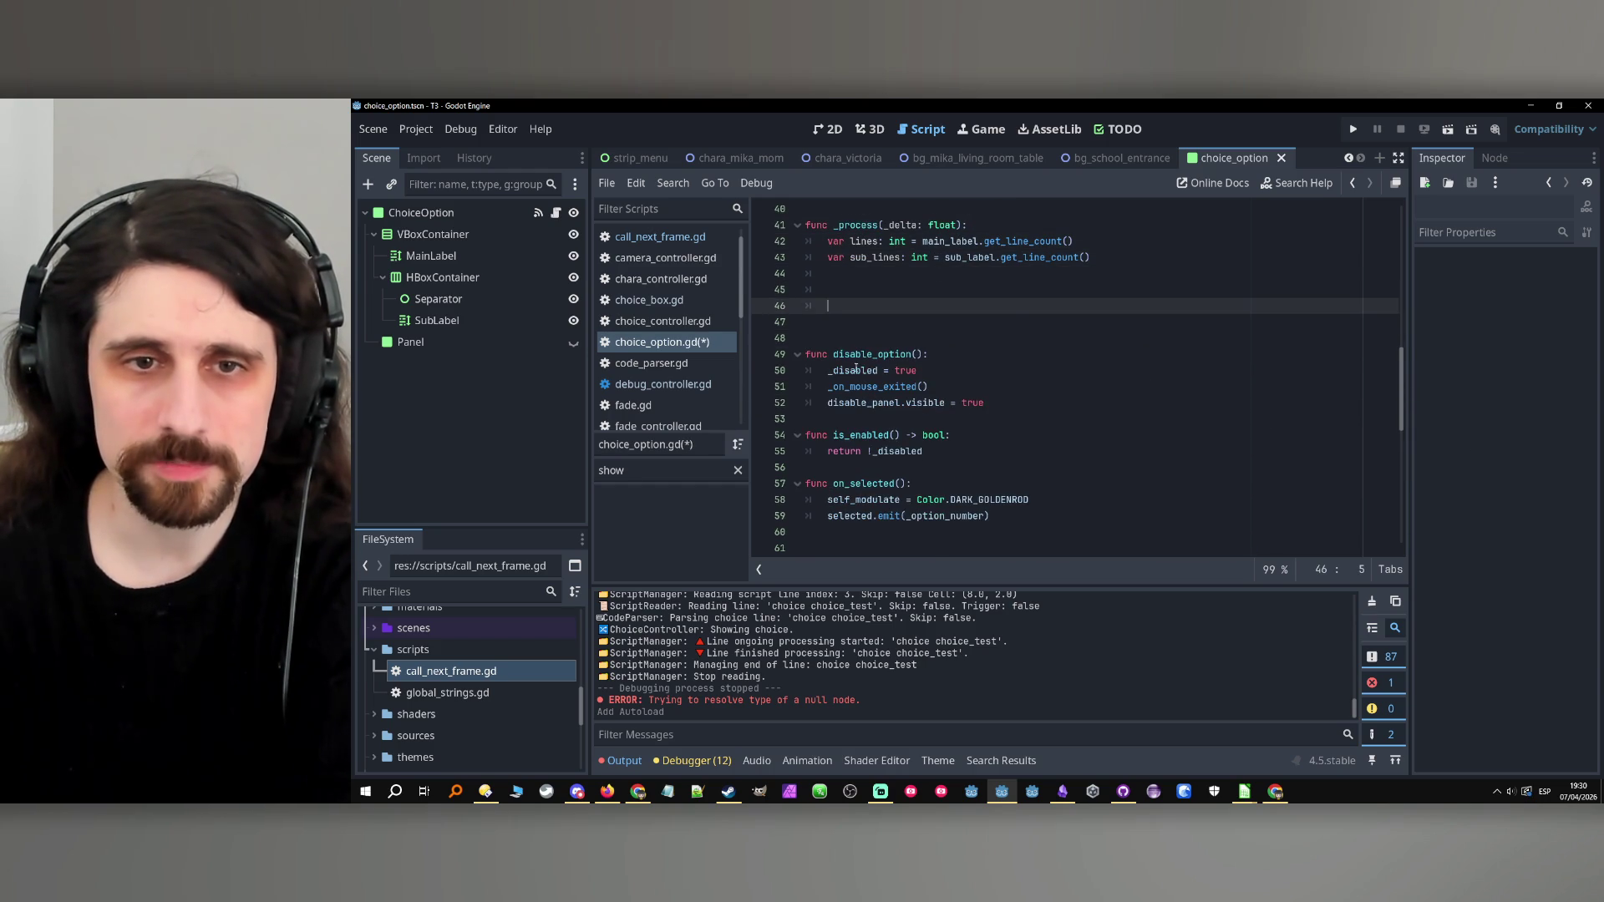
{"action": "key", "text": "Return"}
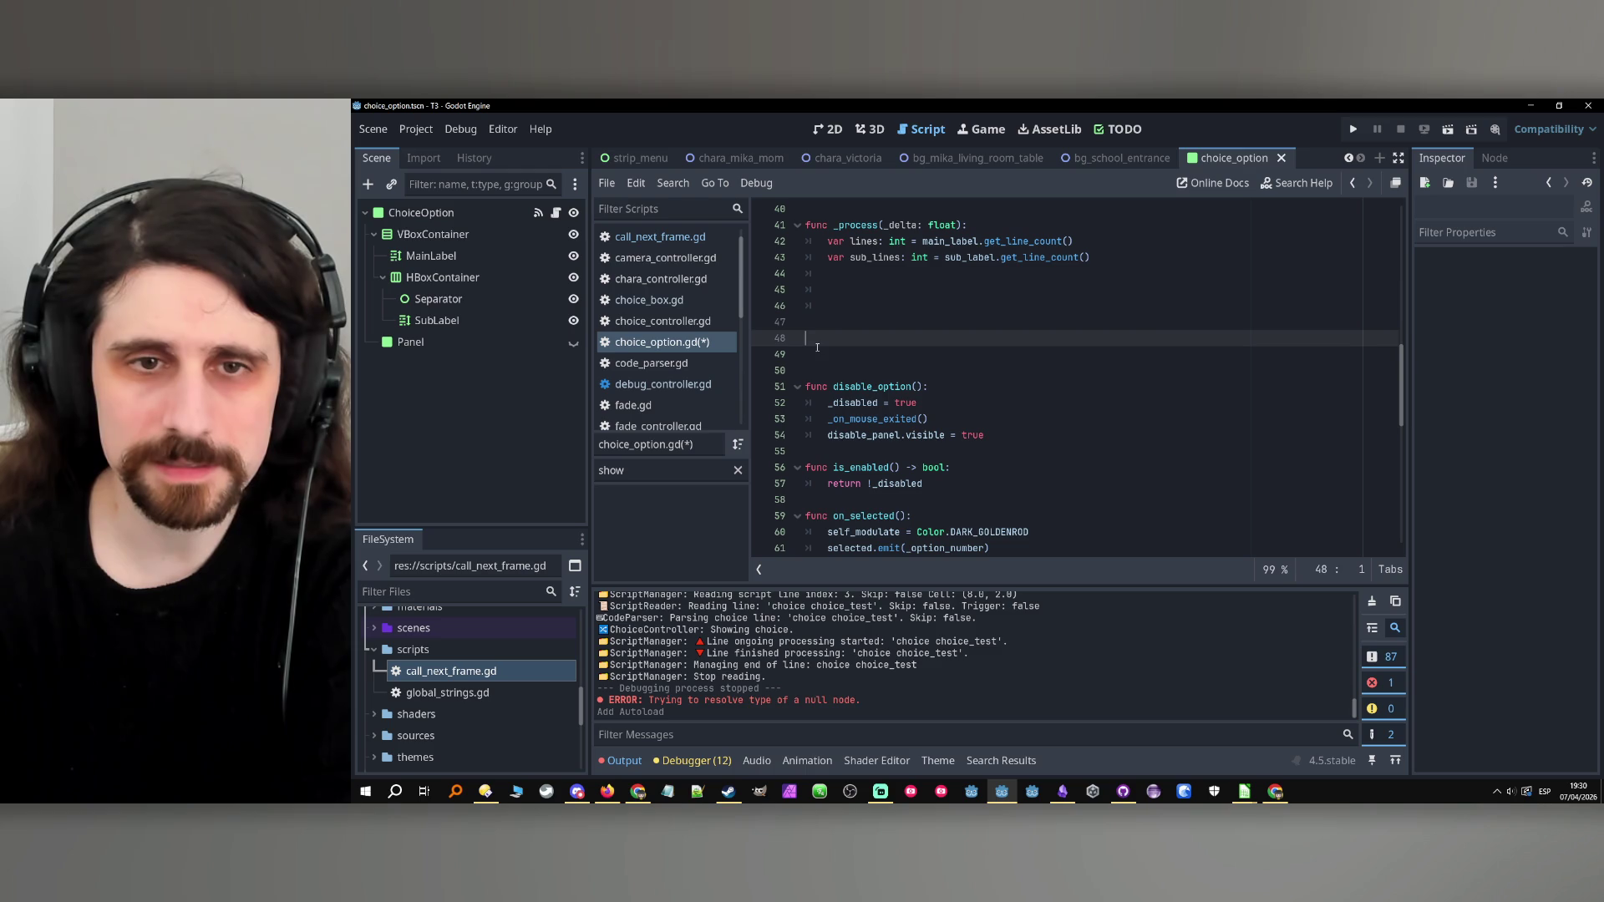
Create a new _update_panel_size() function and paste the sizing block into it.
{"action": "type", "text": "func up"}
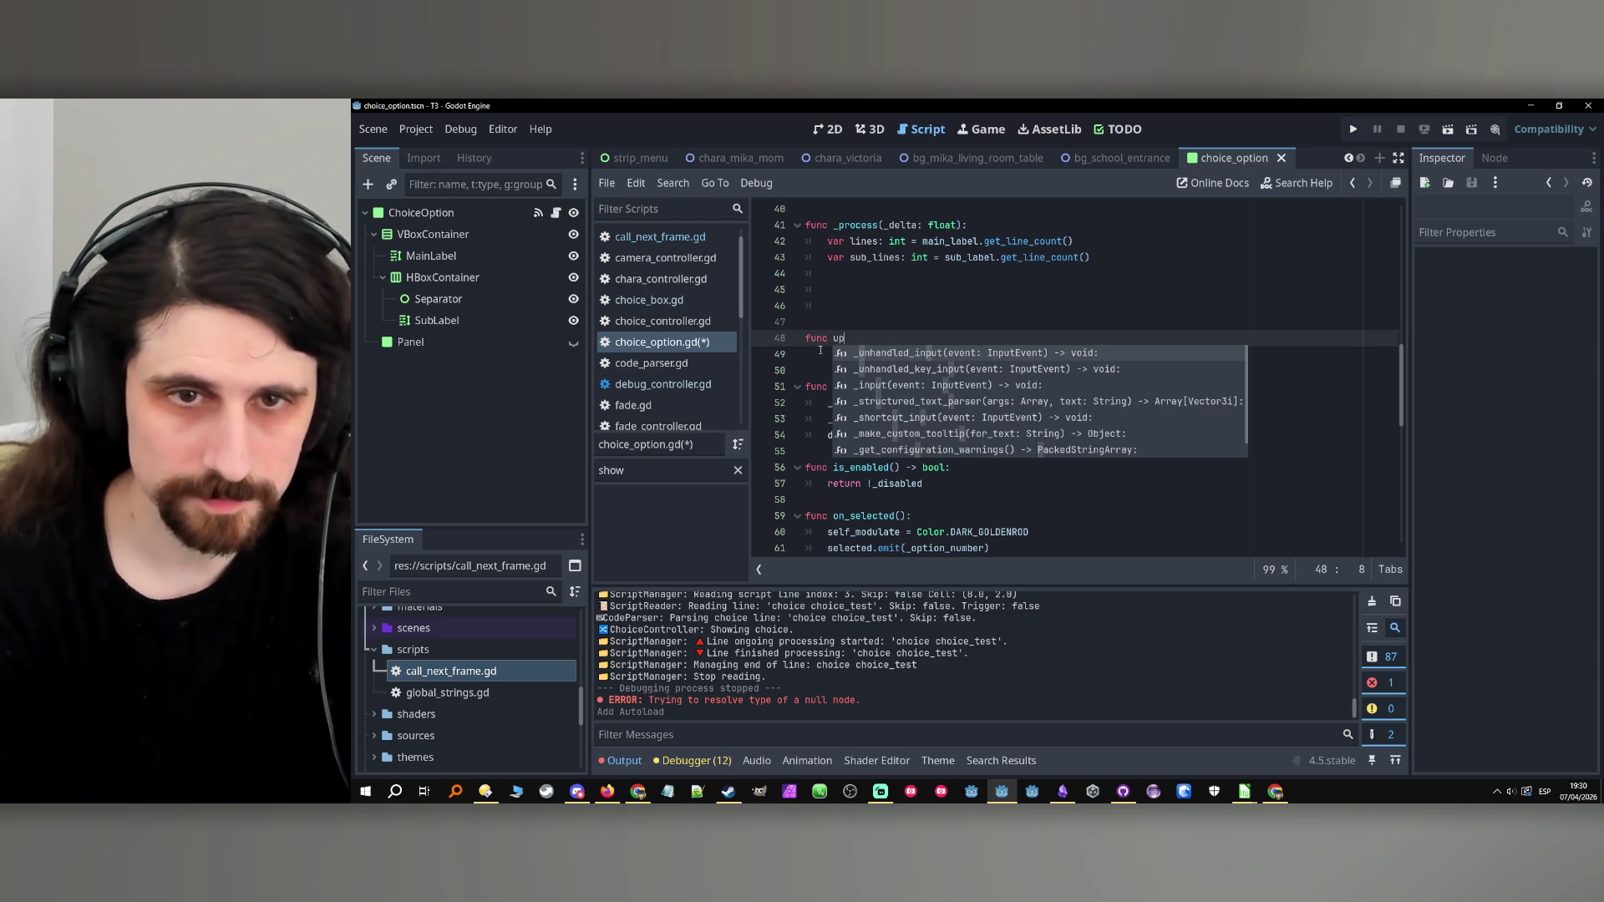
{"action": "key", "text": "BackSpace"}
{"action": "key", "text": "BackSpace"}
{"action": "type", "text": "_u"}
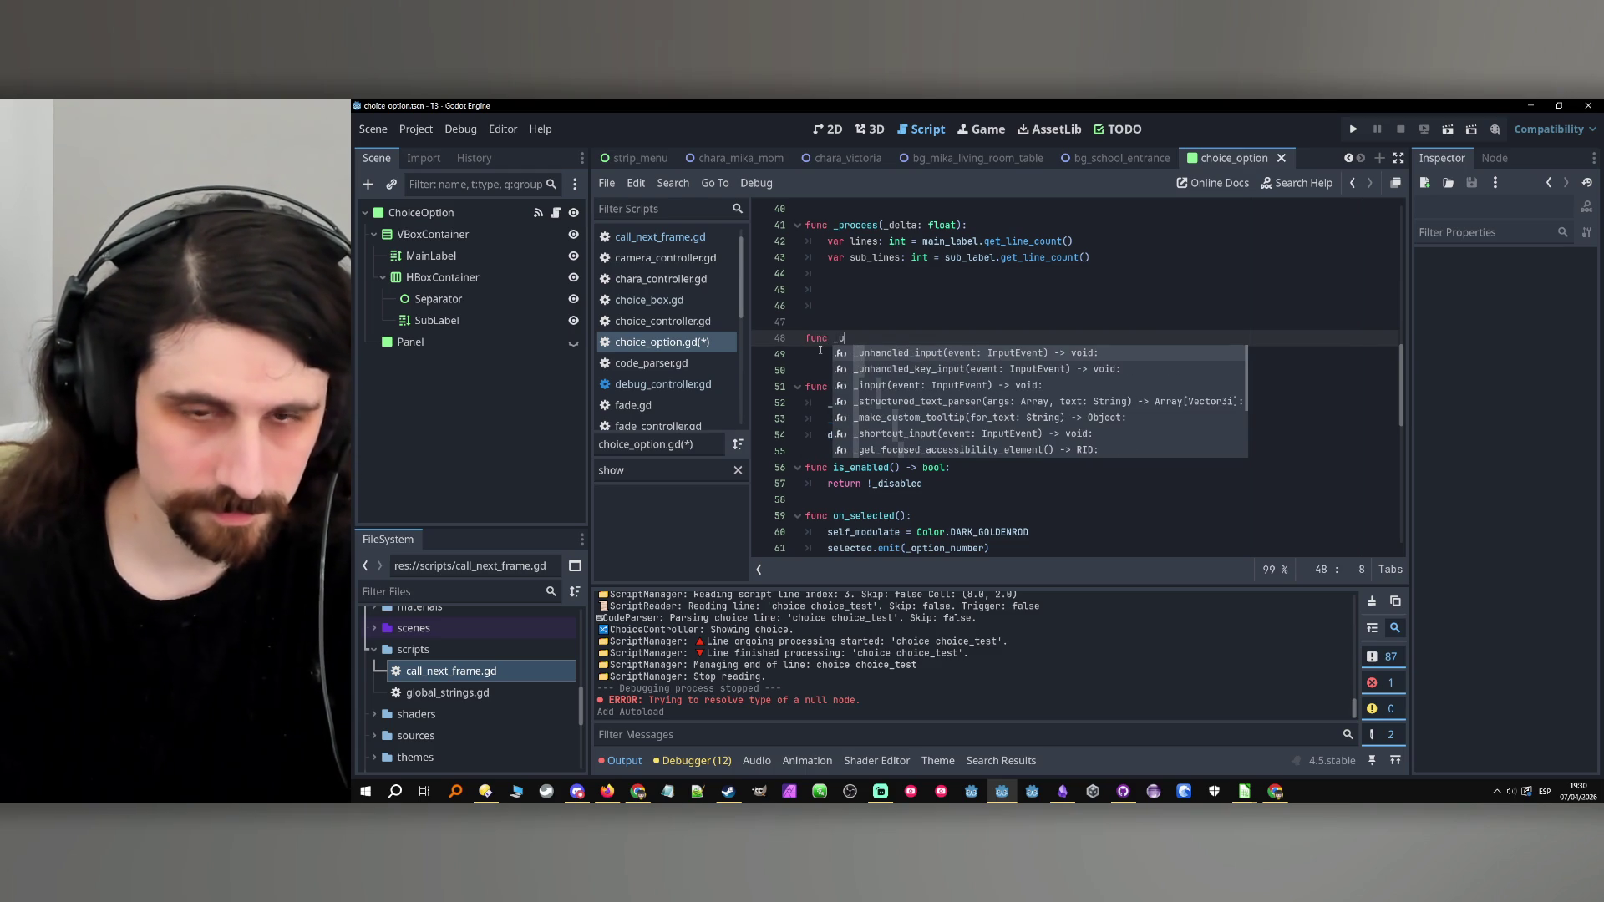
{"action": "type", "text": "pdate_"}
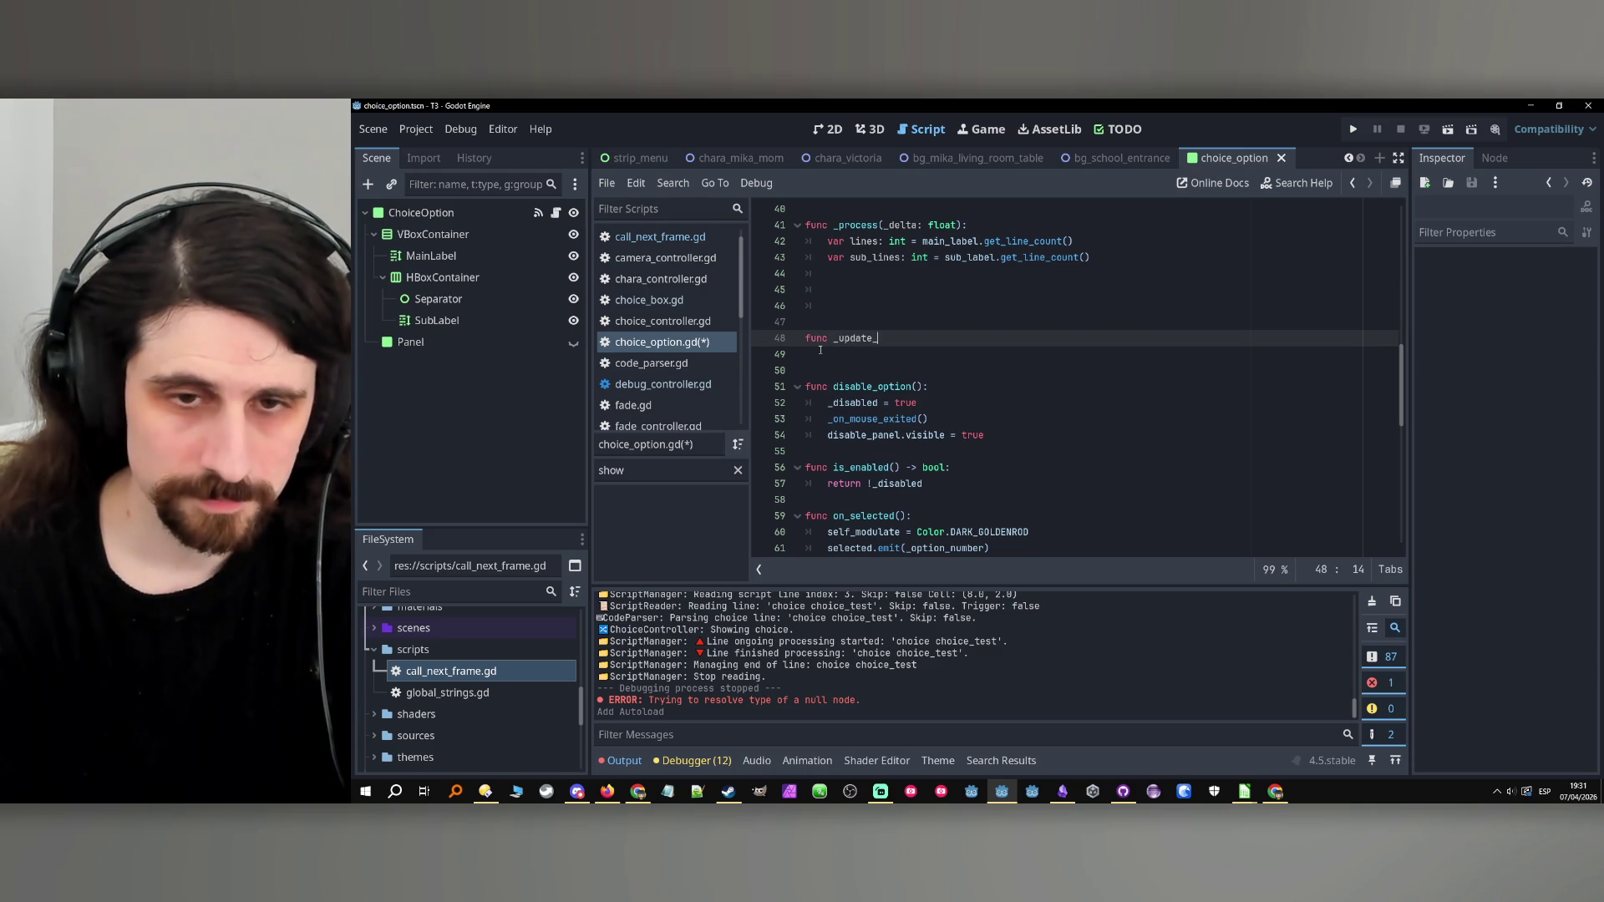
{"action": "type", "text": "():"}
{"action": "key", "text": "Return"}
{"action": "key", "text": "ctrl+v"}
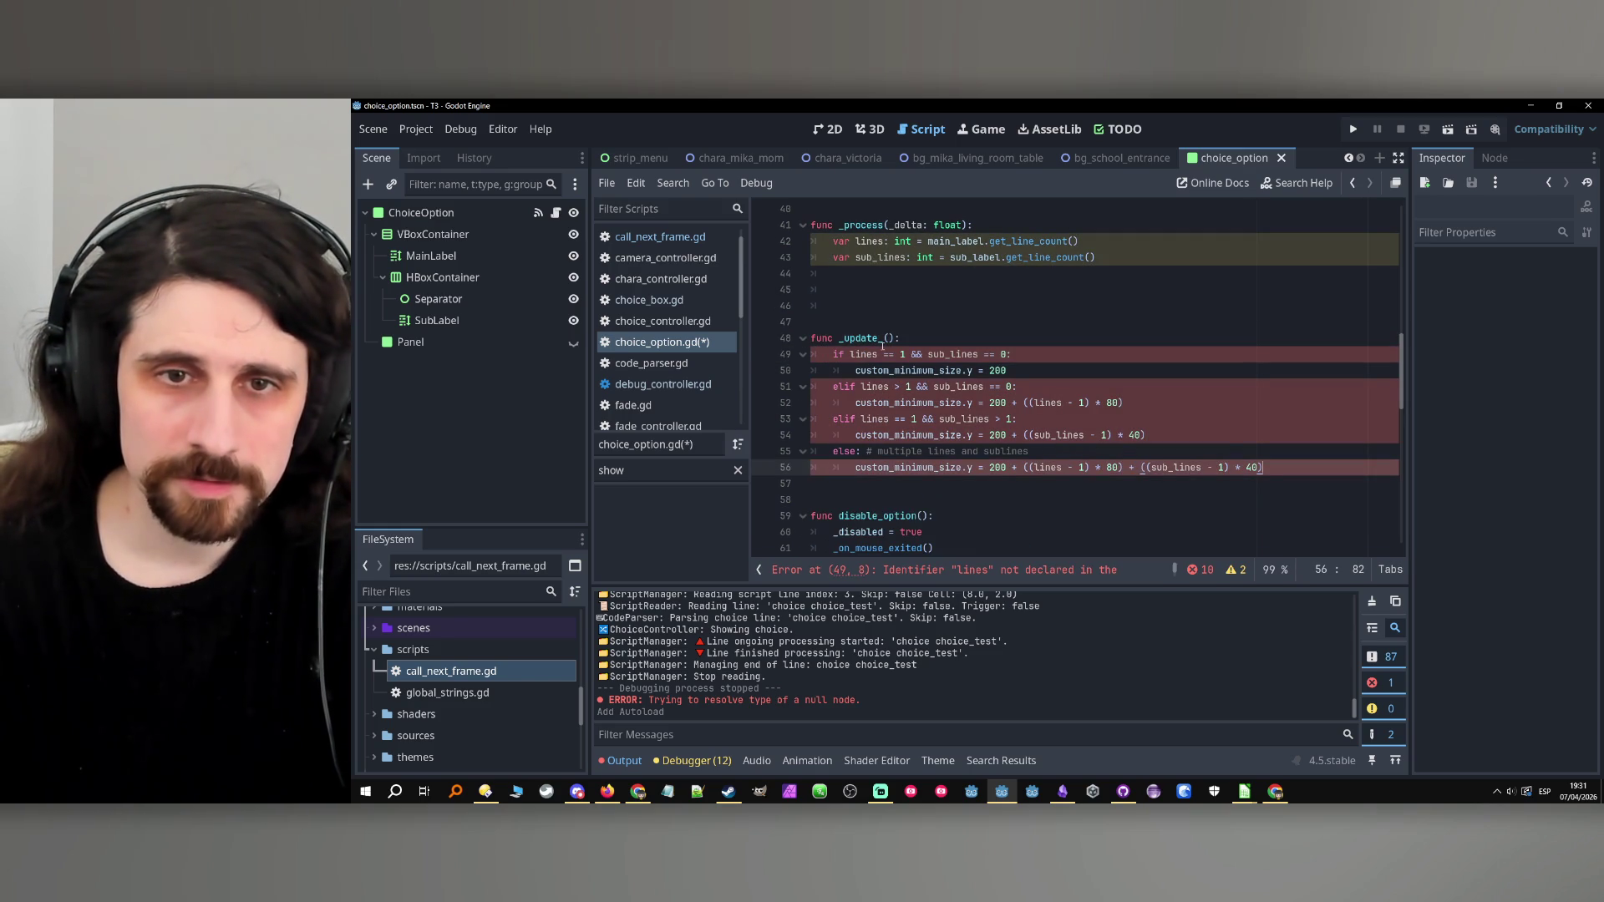
{"action": "left_click", "coordinate": [883, 340]}
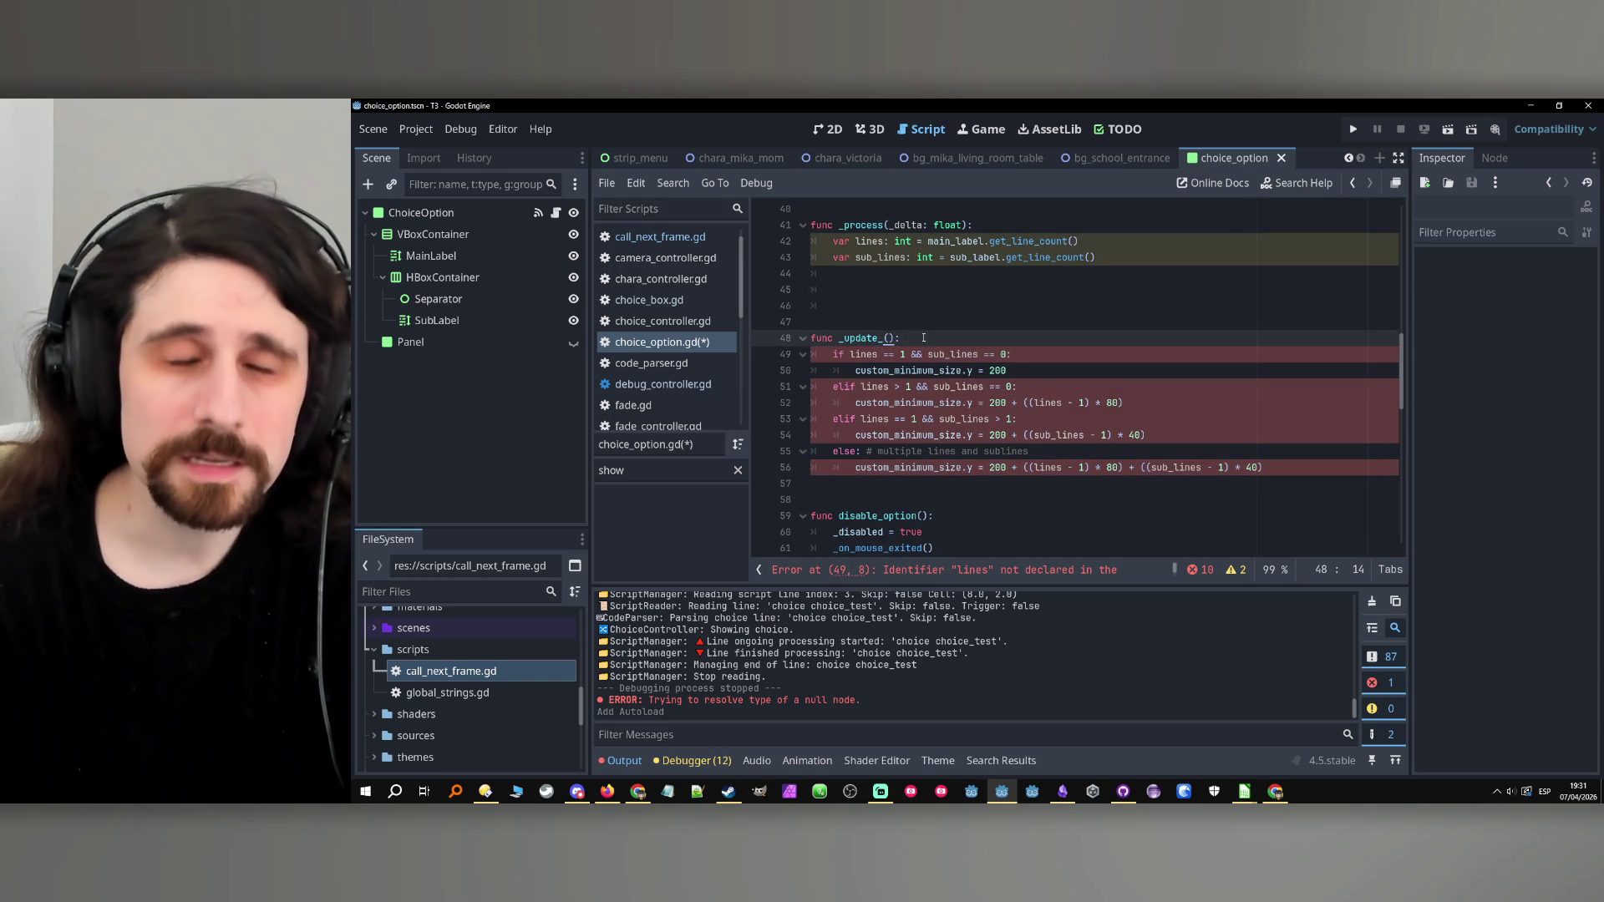
{"action": "left_click", "coordinate": [405, 213]}
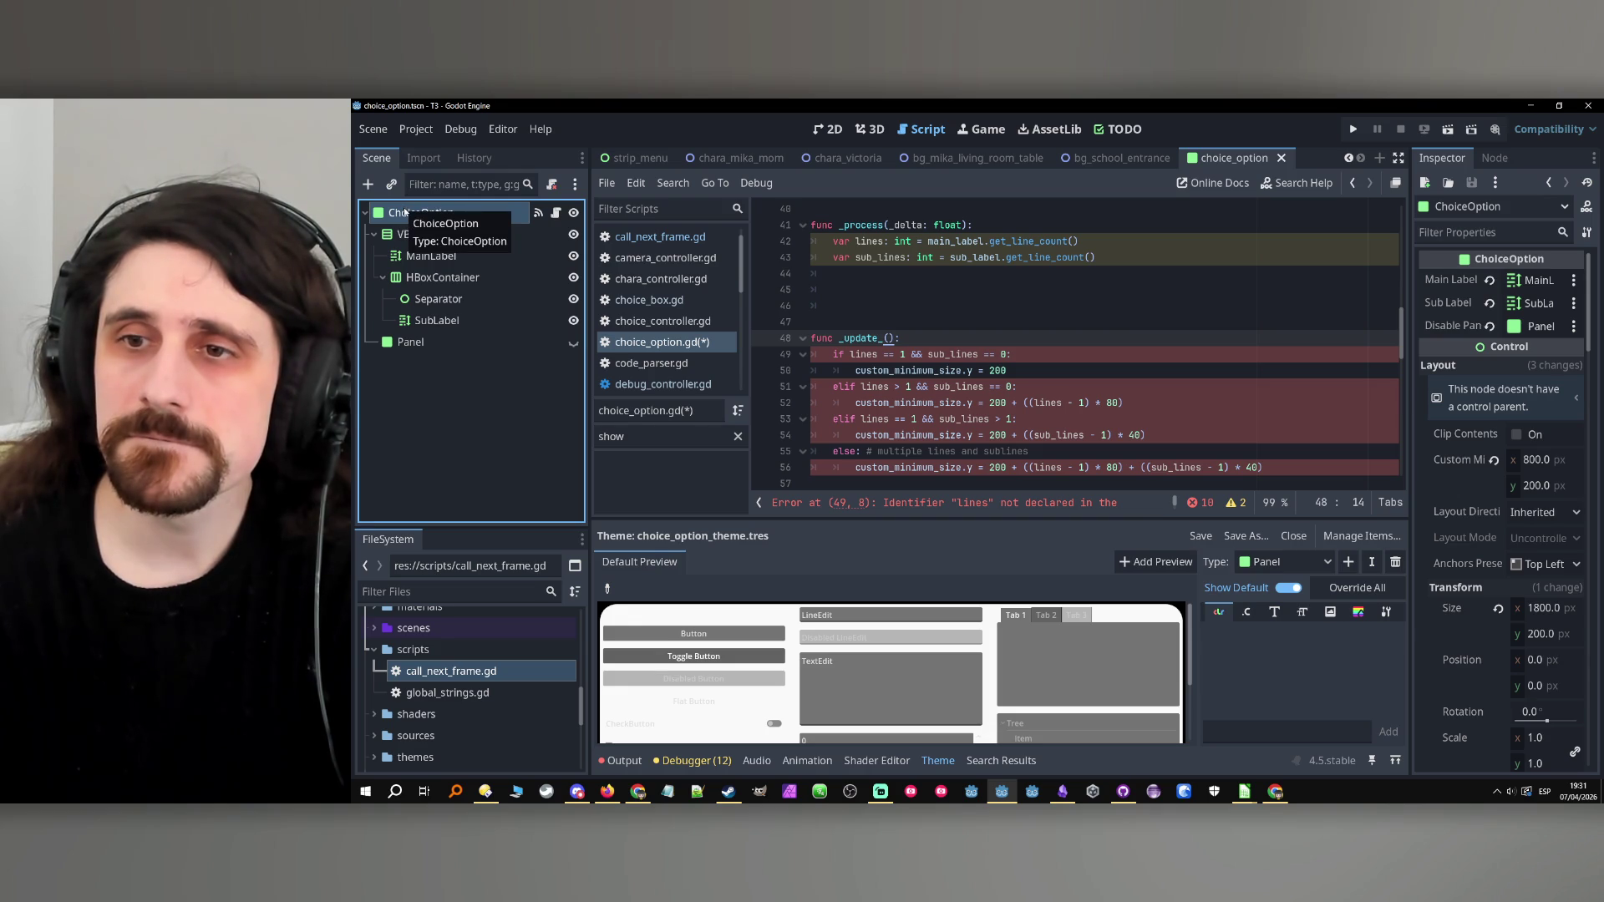
{"action": "left_click", "coordinate": [881, 338]}
{"action": "key", "text": "BackSpace"}
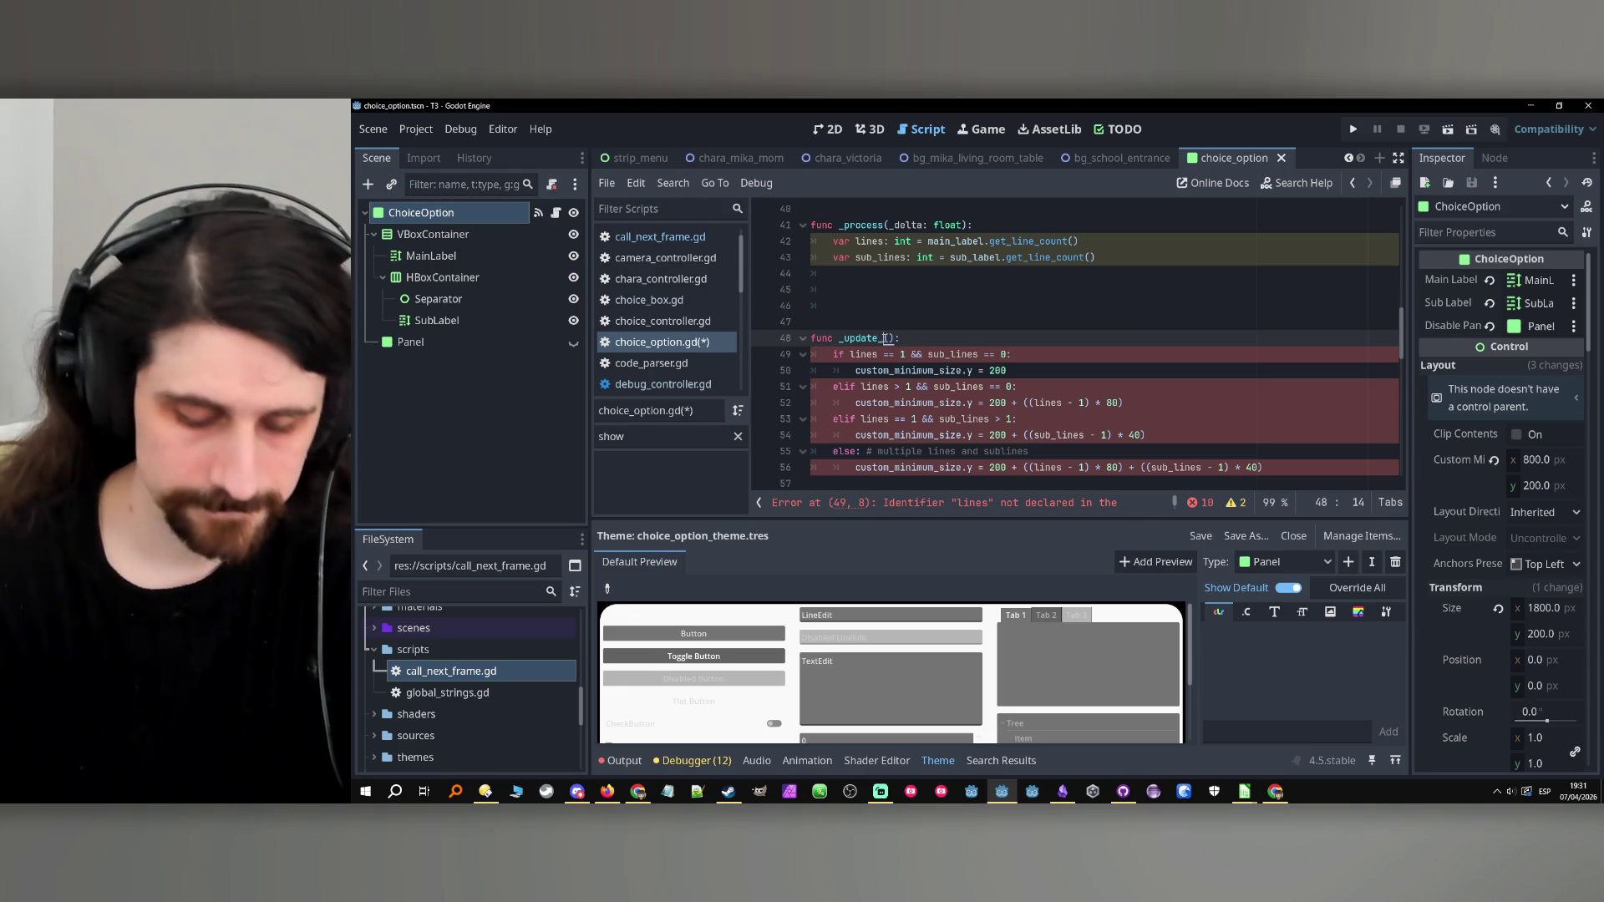
{"action": "type", "text": "panel_size"}
Copy the lines and sub_lines declarations into the top of _update_panel_size.
{"action": "left_click", "coordinate": [1091, 362]}
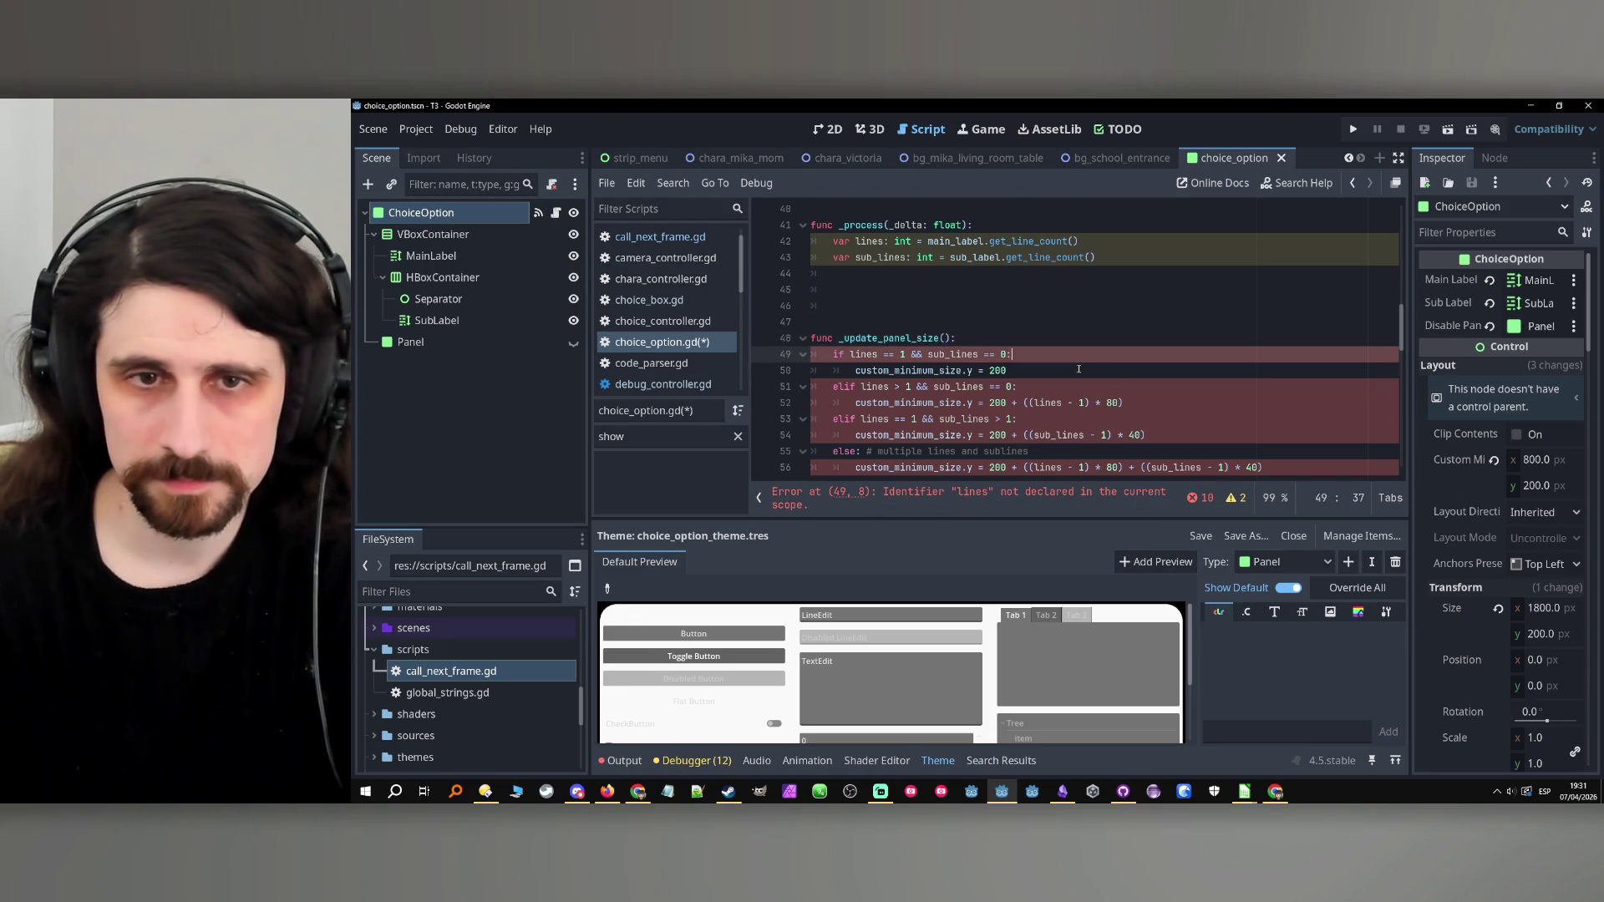
{"action": "left_click_drag", "start_coordinate": [1090, 256], "coordinate": [833, 242]}
{"action": "key", "text": "ctrl+c"}
{"action": "left_click", "coordinate": [967, 340]}
{"action": "key", "text": "Return"}
{"action": "key", "text": "ctrl+v"}
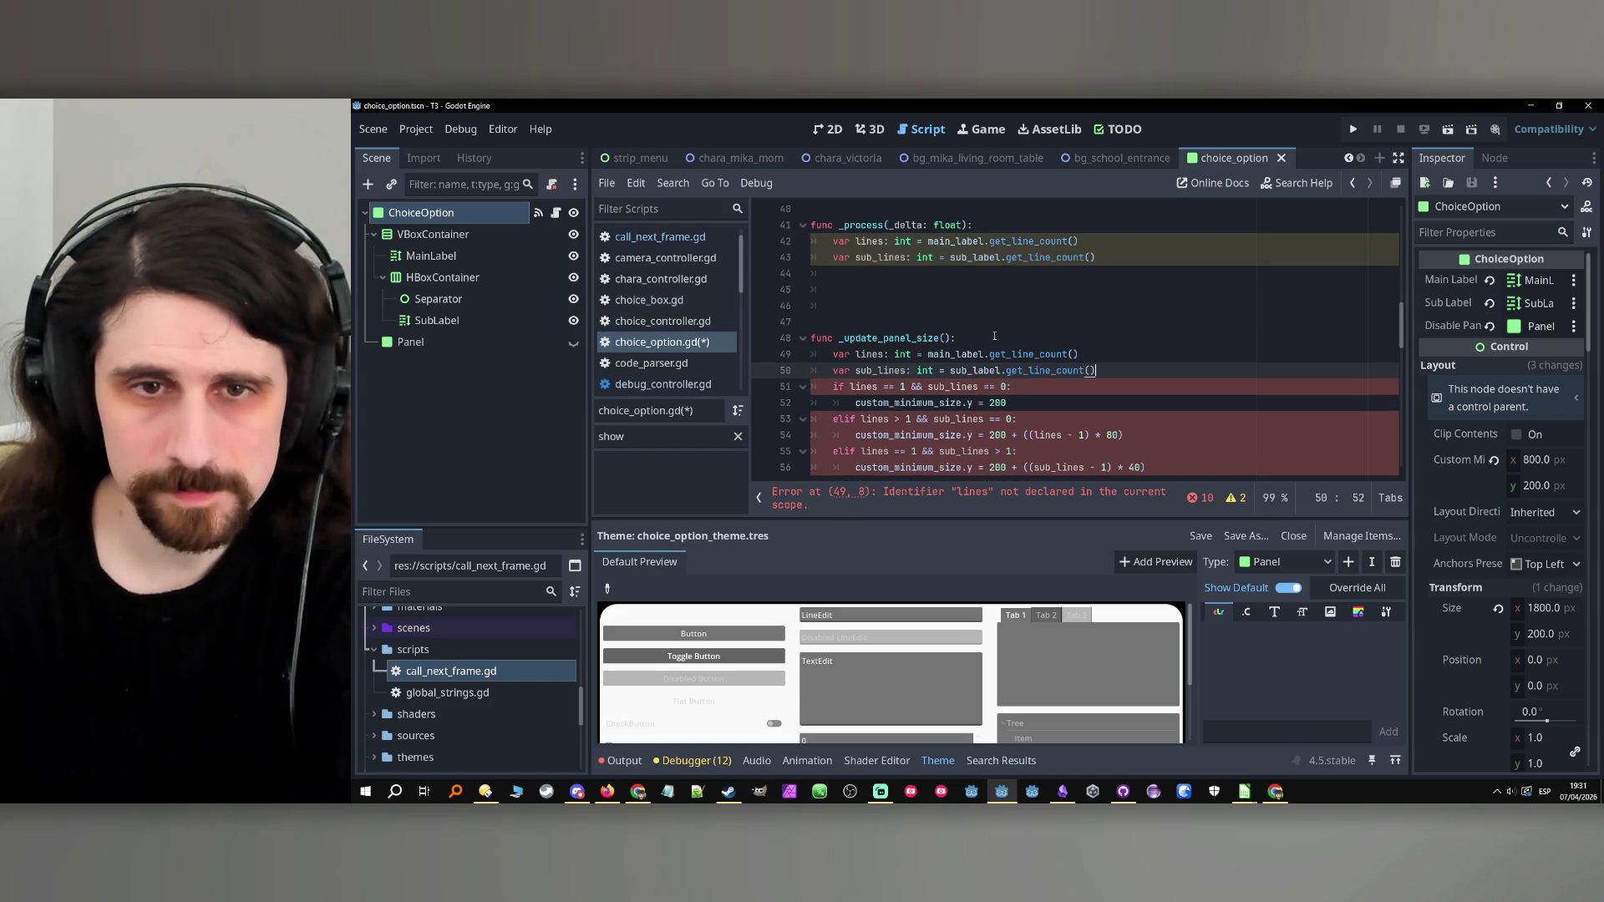
{"action": "key", "text": "Return"}
Delete the old _process function and its leftover blank lines, hiding the Theme panel.
{"action": "left_click", "coordinate": [860, 289]}
{"action": "left_click_drag", "start_coordinate": [861, 290], "coordinate": [834, 241]}
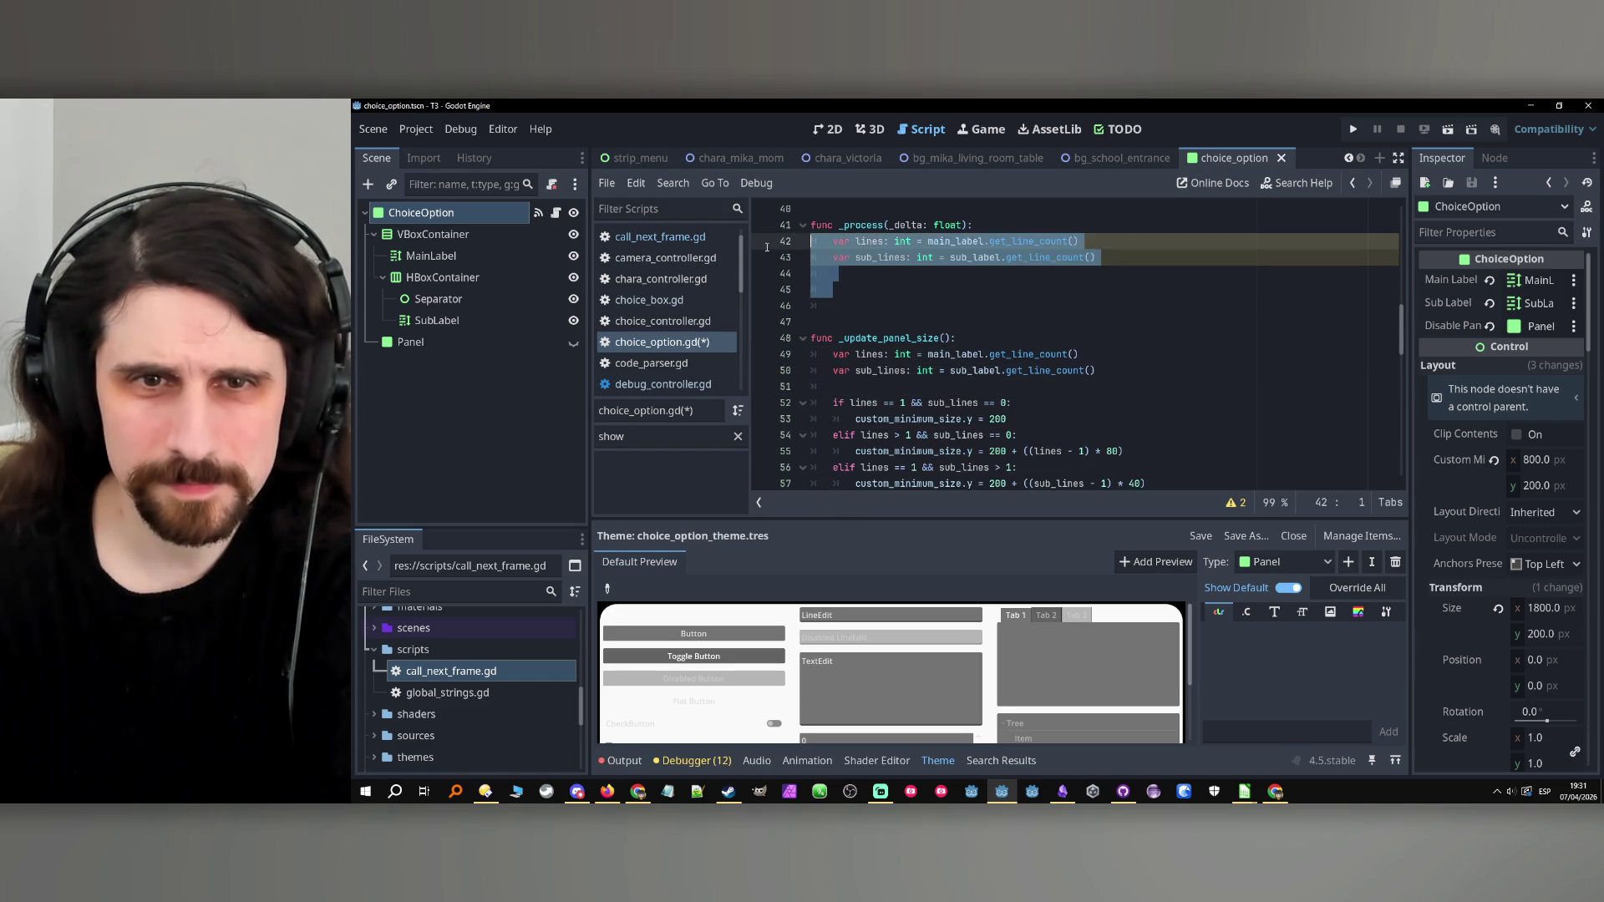
{"action": "key", "text": "BackSpace"}
{"action": "key", "text": "shift+Up"}
{"action": "key", "text": "BackSpace"}
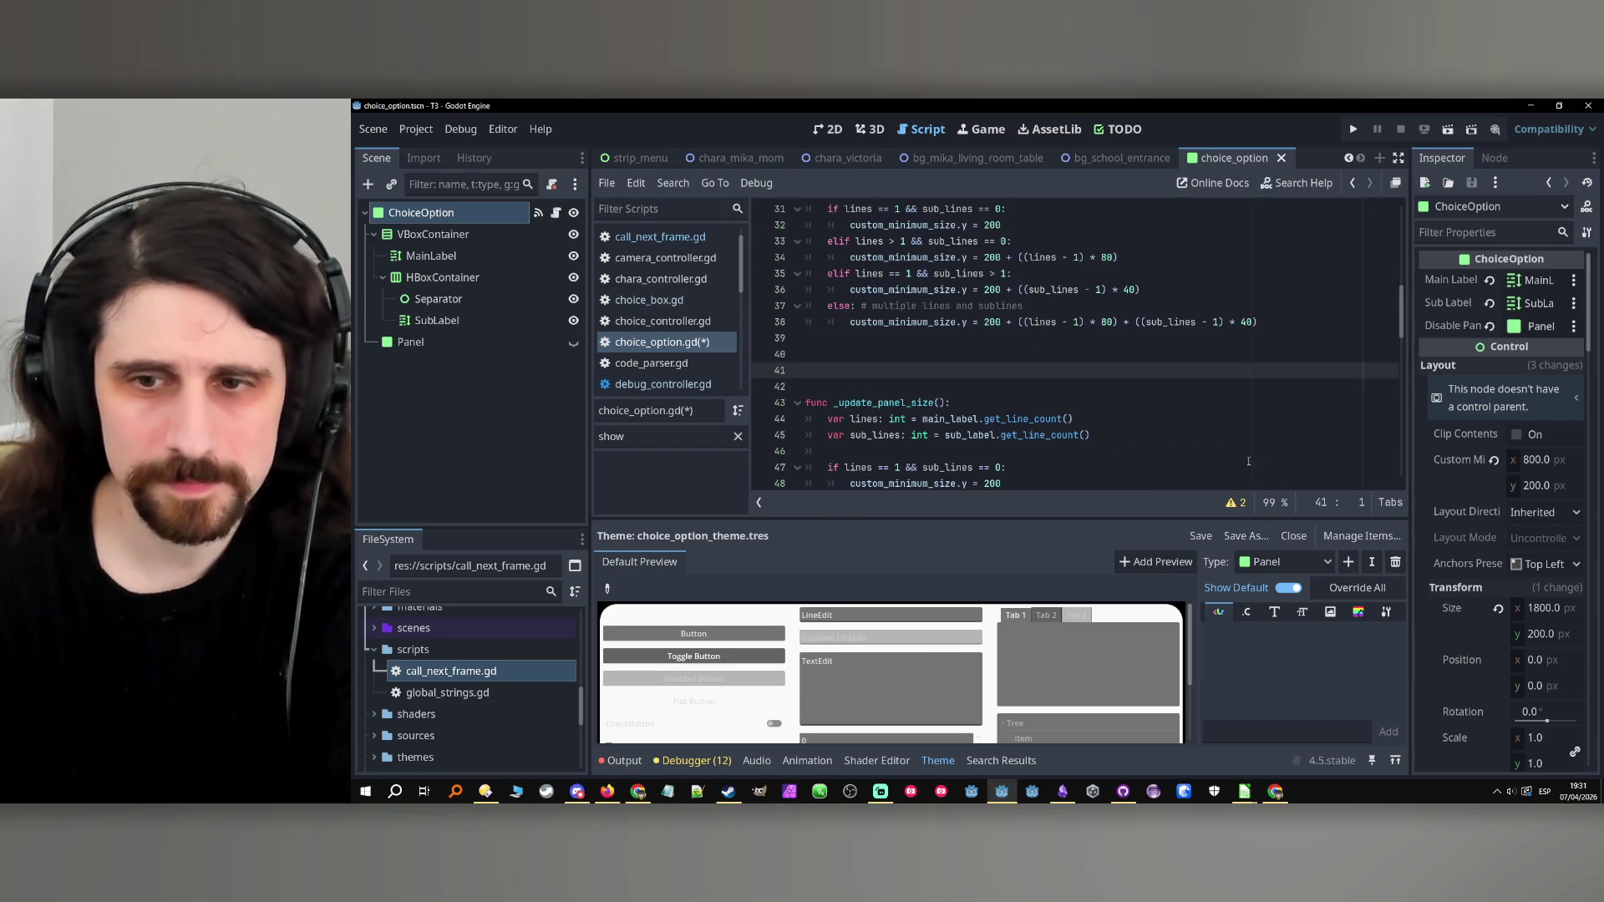
{"action": "left_click", "coordinate": [937, 760]}
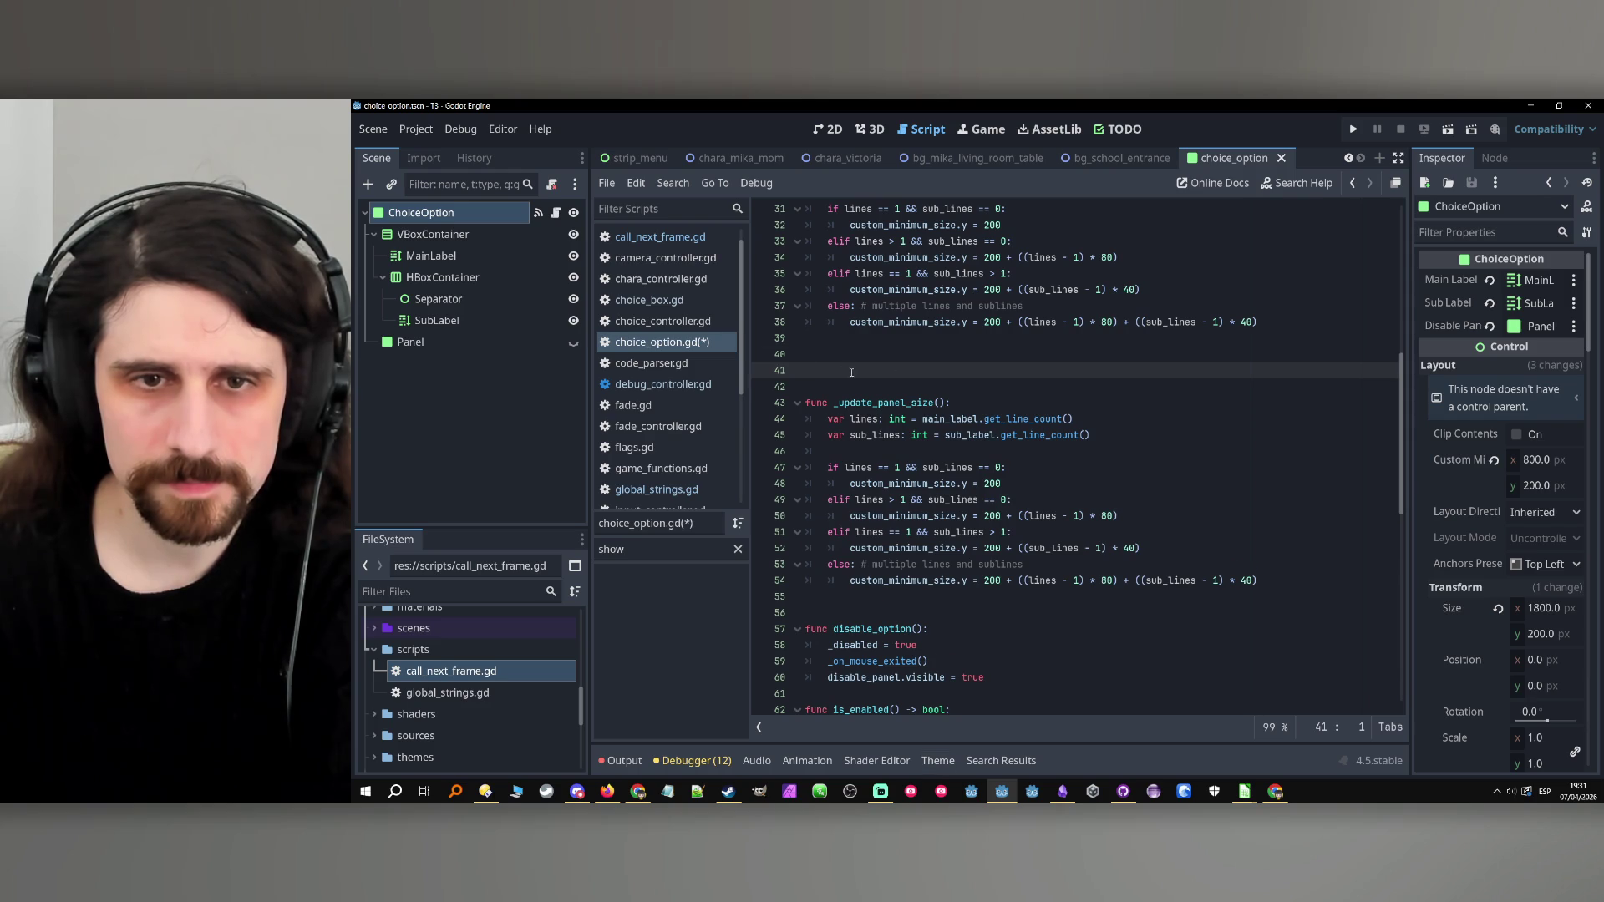
{"action": "key", "text": "BackSpace"}
{"action": "key", "text": "BackSpace"}
Review the new _update_panel_size function with the output log shown.
{"action": "scroll", "coordinate": [848, 365], "scroll_direction": "up", "scroll_amount": 2}
{"action": "double_click", "coordinate": [886, 467]}
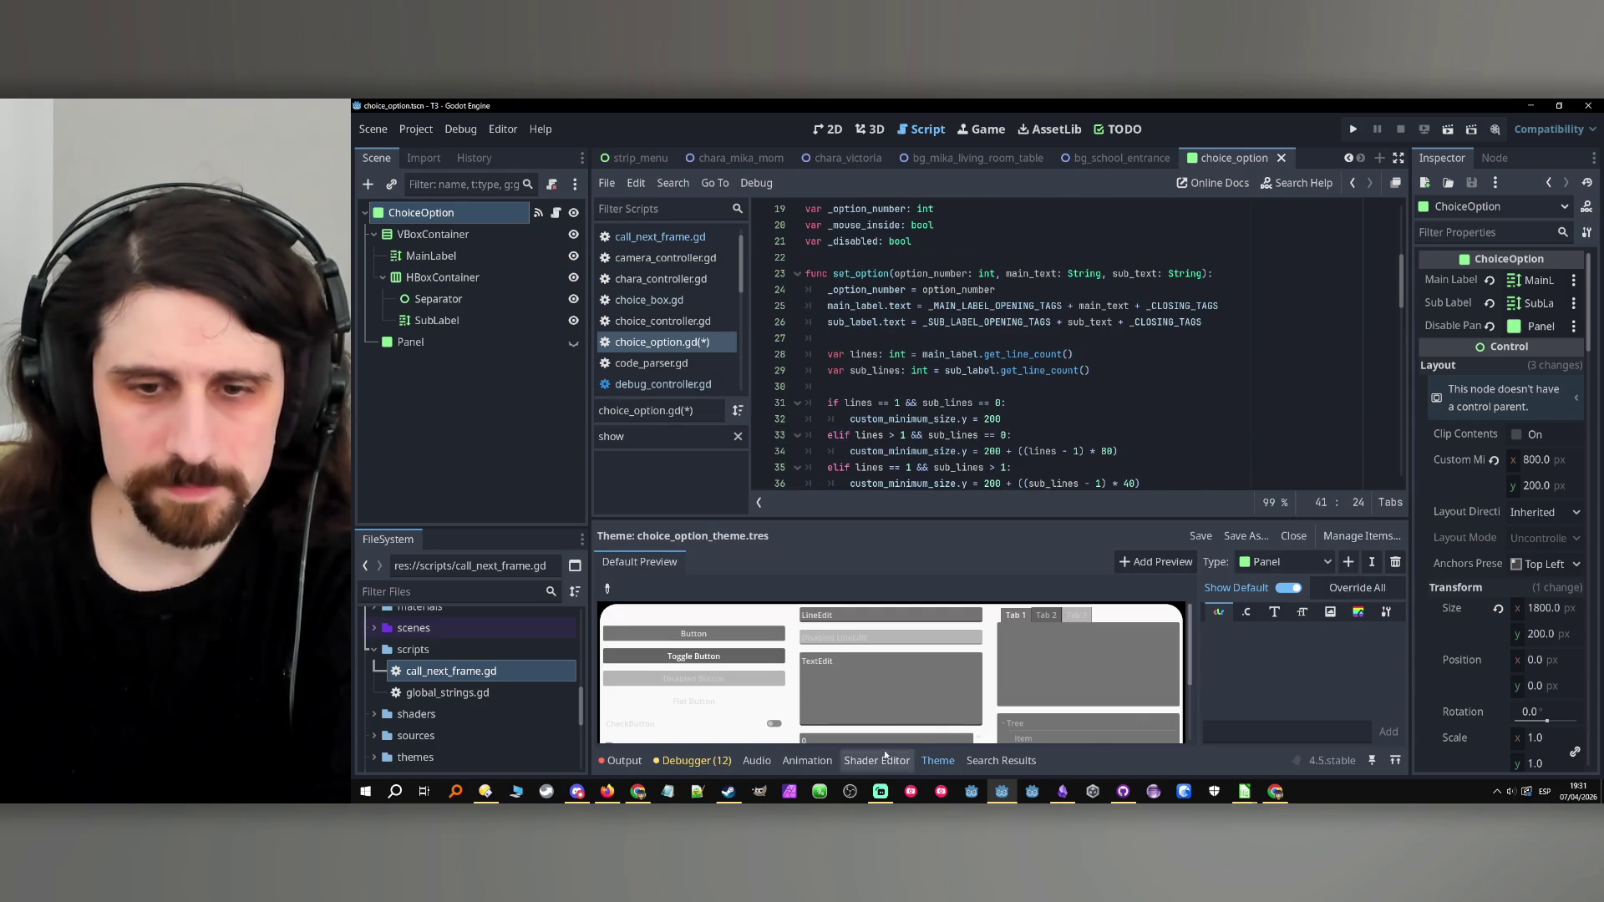
{"action": "left_click", "coordinate": [624, 760]}
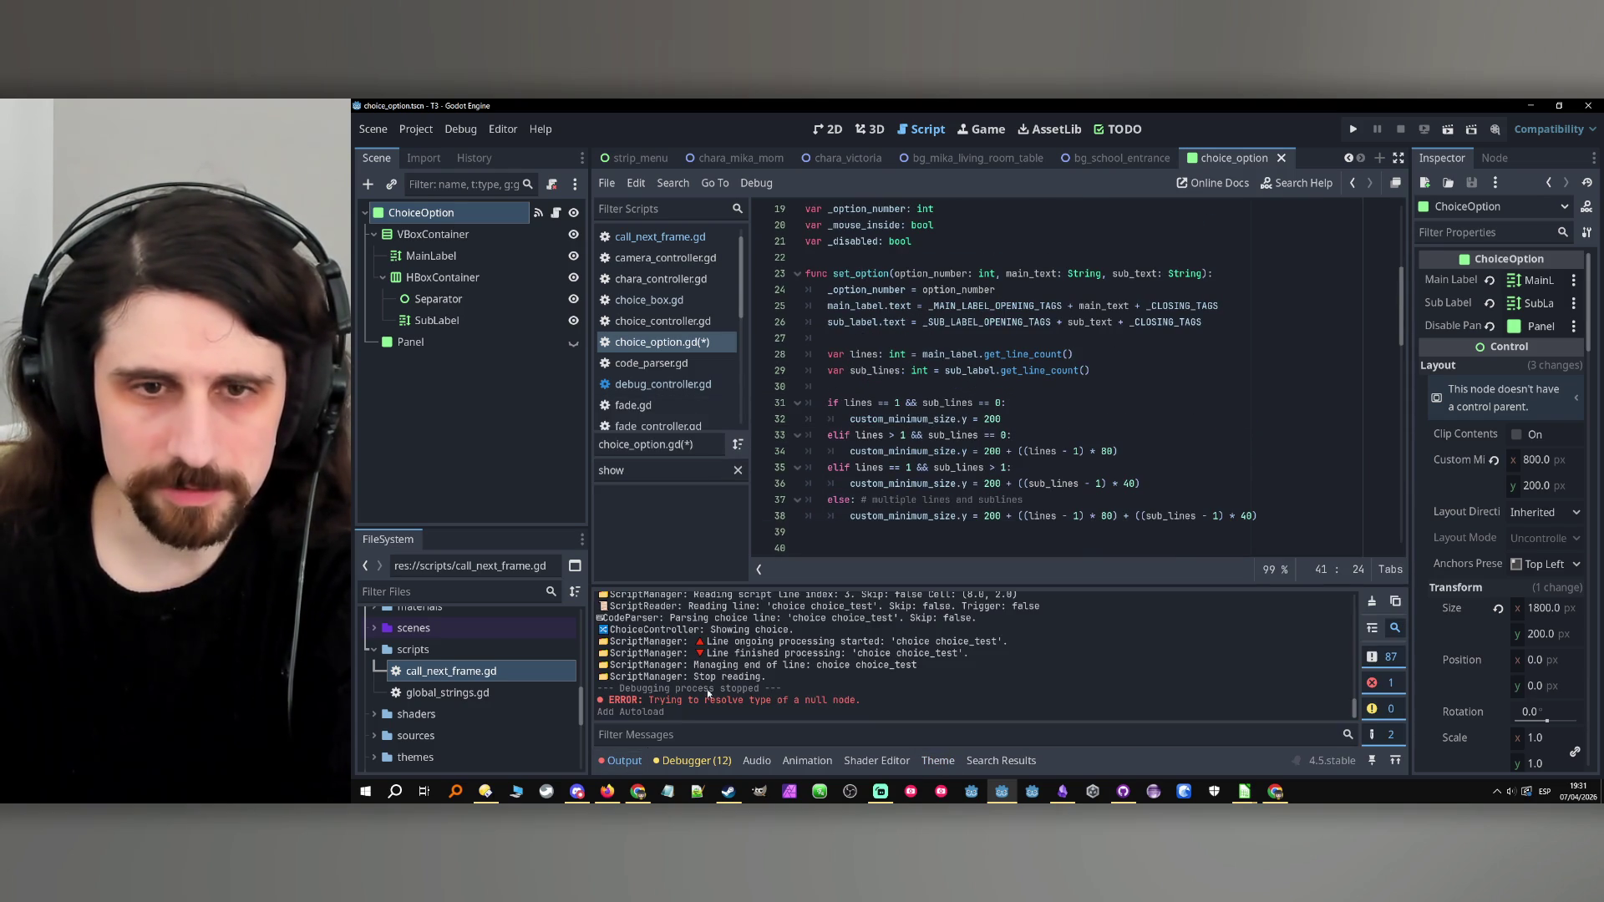
{"action": "left_click", "coordinate": [1016, 370]}
{"action": "scroll", "coordinate": [1018, 373], "scroll_direction": "up", "scroll_amount": 2}
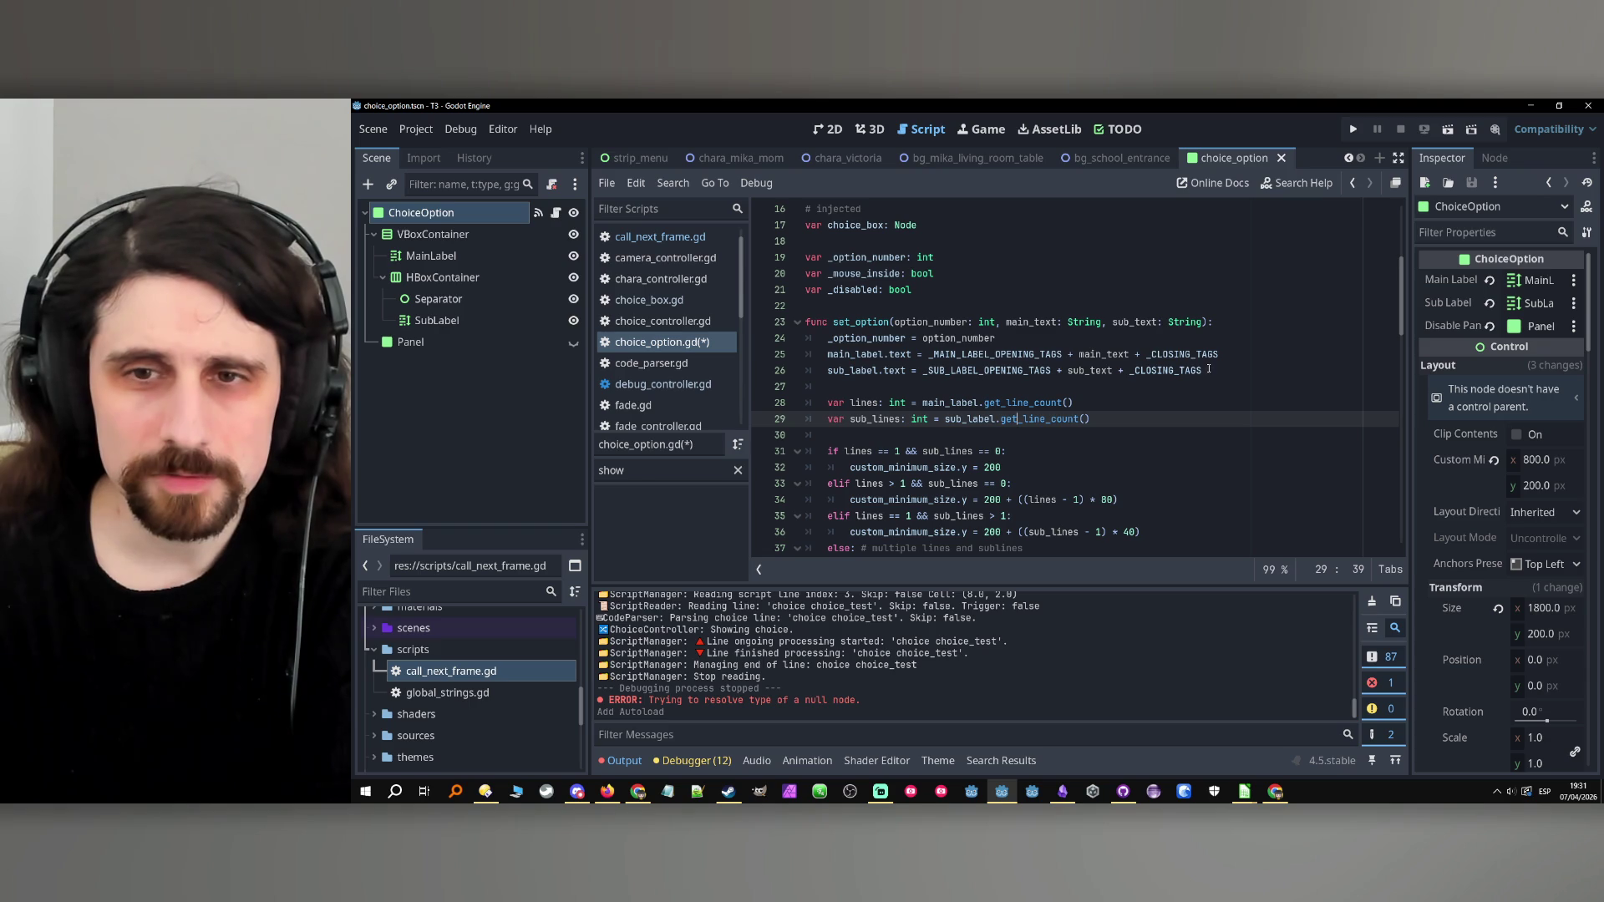
Start a CallNextFrame.queue(self, ...) call at the end of set_option using autocomplete.
{"action": "scroll", "coordinate": [1110, 497], "scroll_direction": "down", "scroll_amount": 1}
{"action": "left_click_drag", "start_coordinate": [1270, 521], "coordinate": [828, 355]}
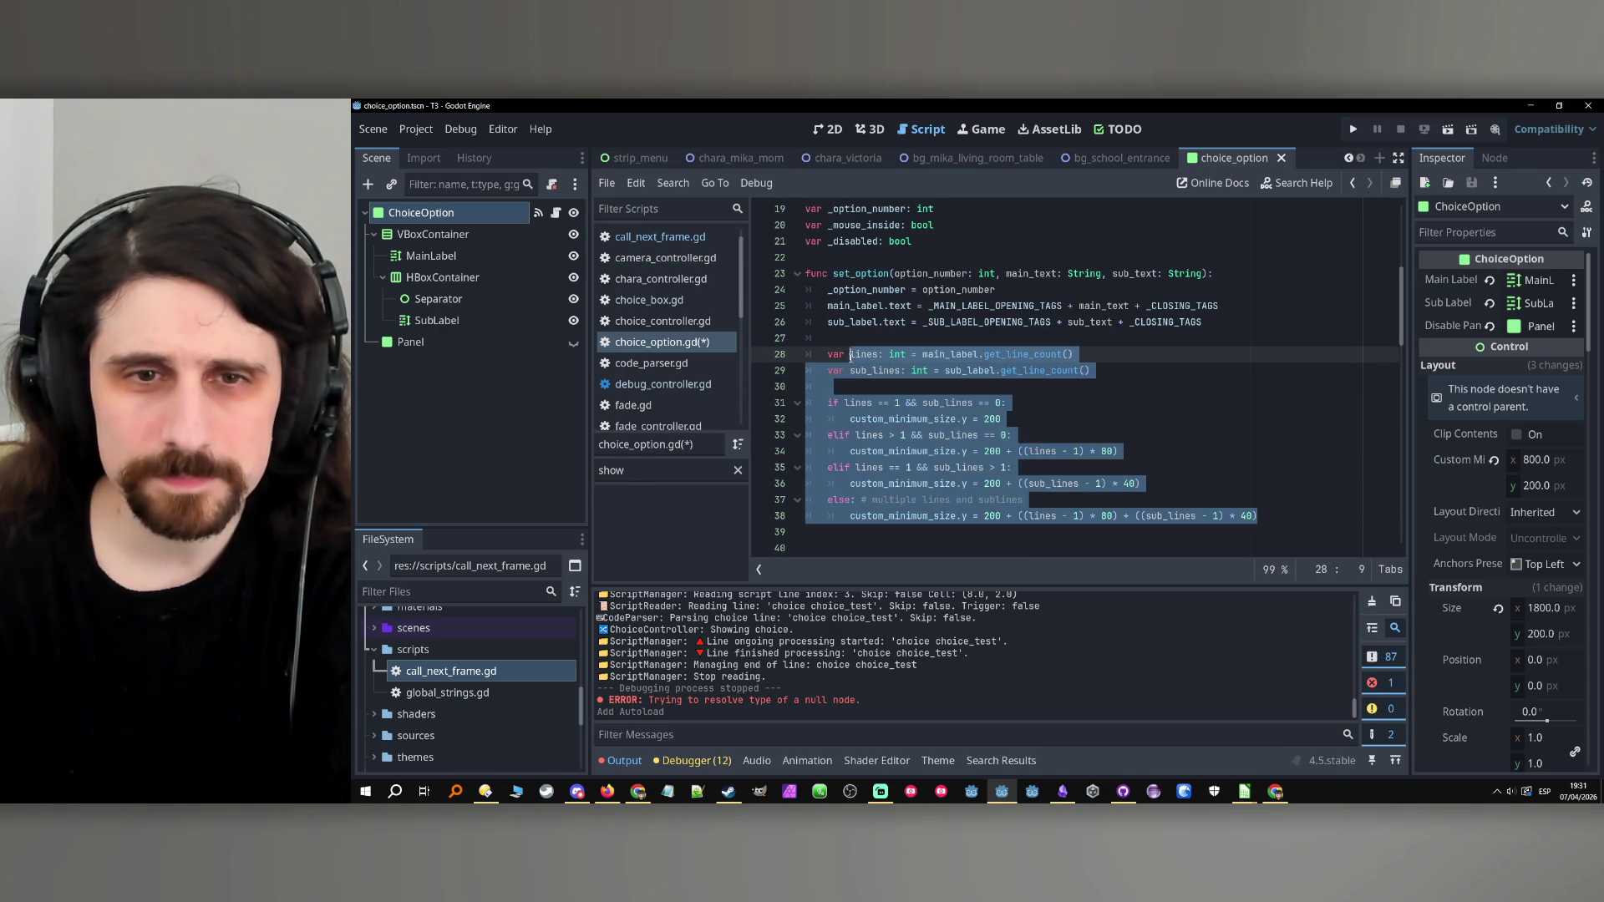
{"action": "key", "text": "ctrl+z"}
{"action": "type", "text": "C"}
{"action": "key", "text": "Caps_Lock"}
{"action": "type", "text": "all"}
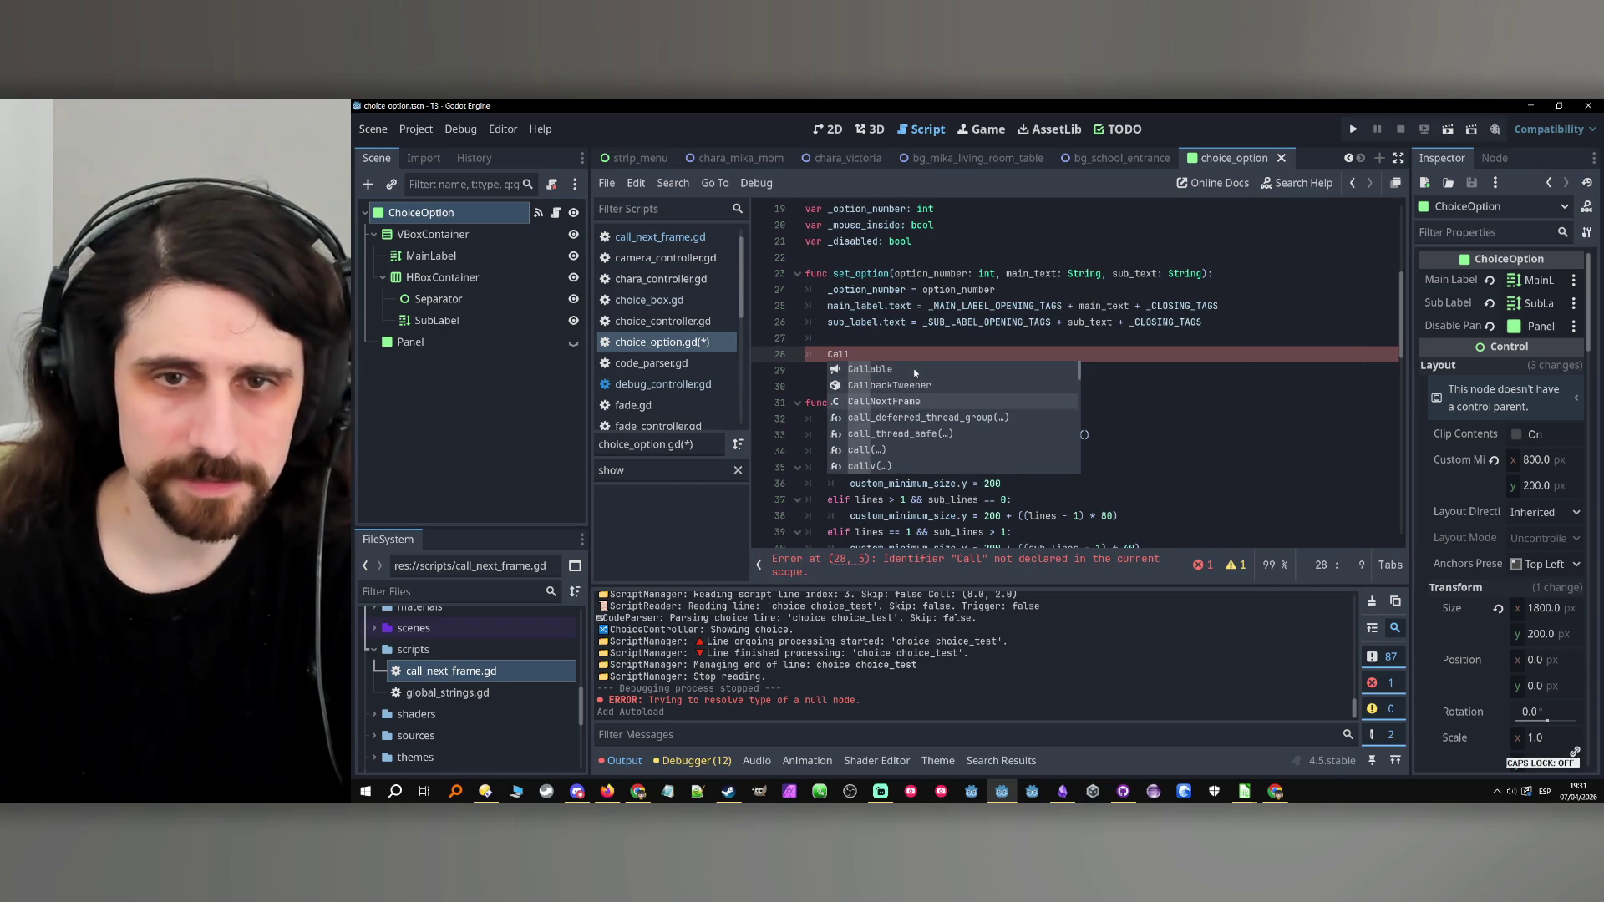
{"action": "key", "text": "Down"}
{"action": "key", "text": "Down"}
{"action": "key", "text": "Return"}
{"action": "type", "text": ".que"}
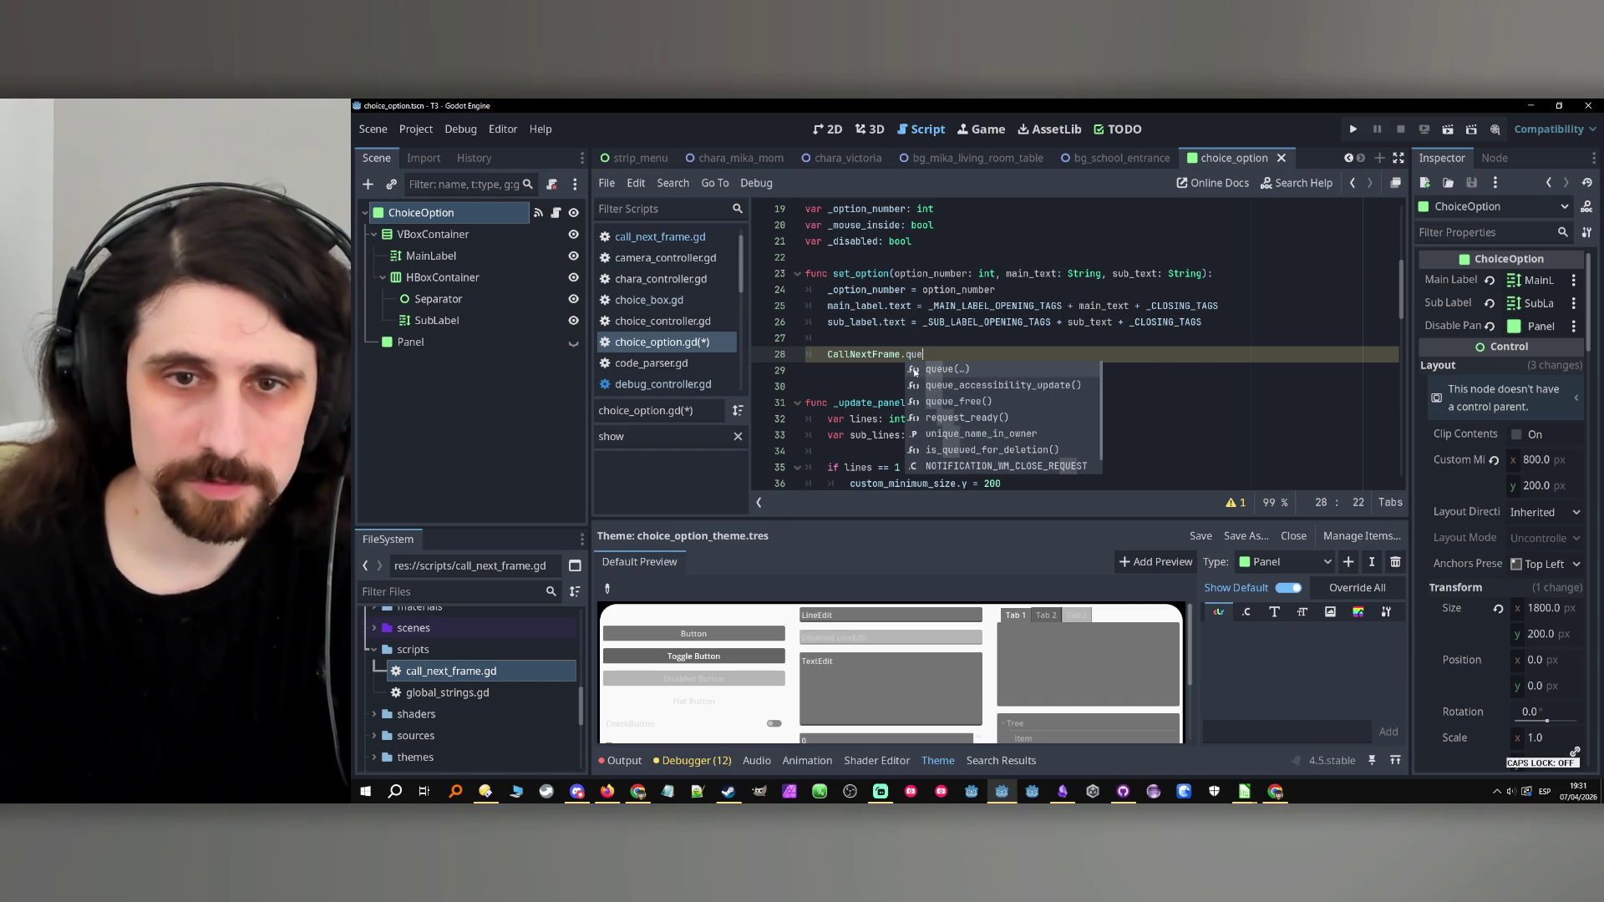
{"action": "key", "text": "Return"}
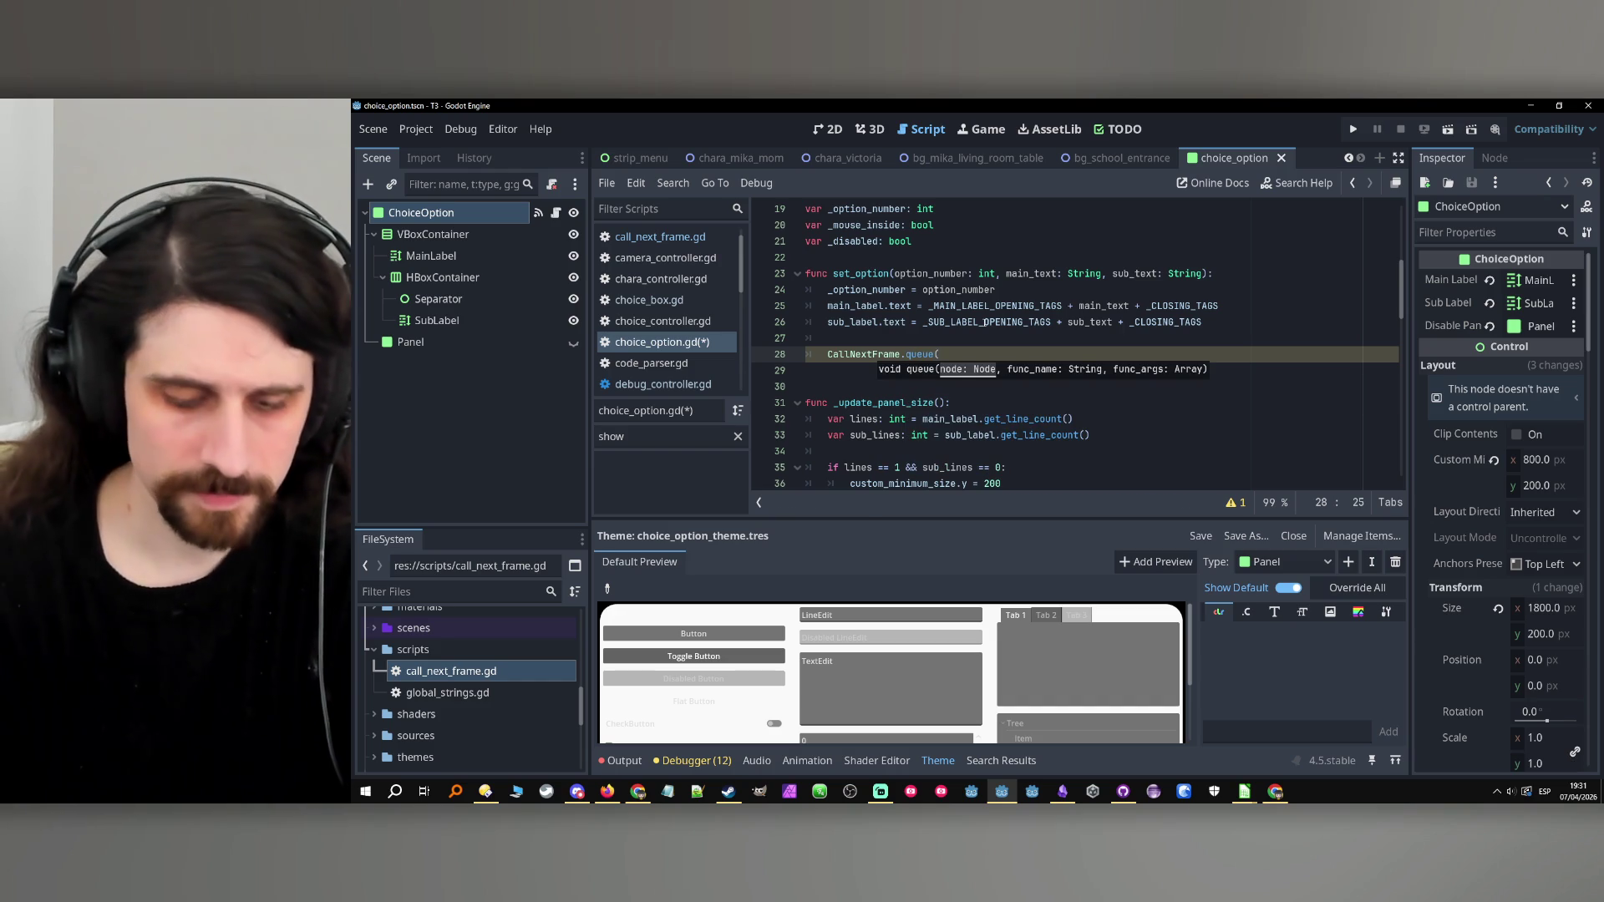
{"action": "type", "text": "self,"}
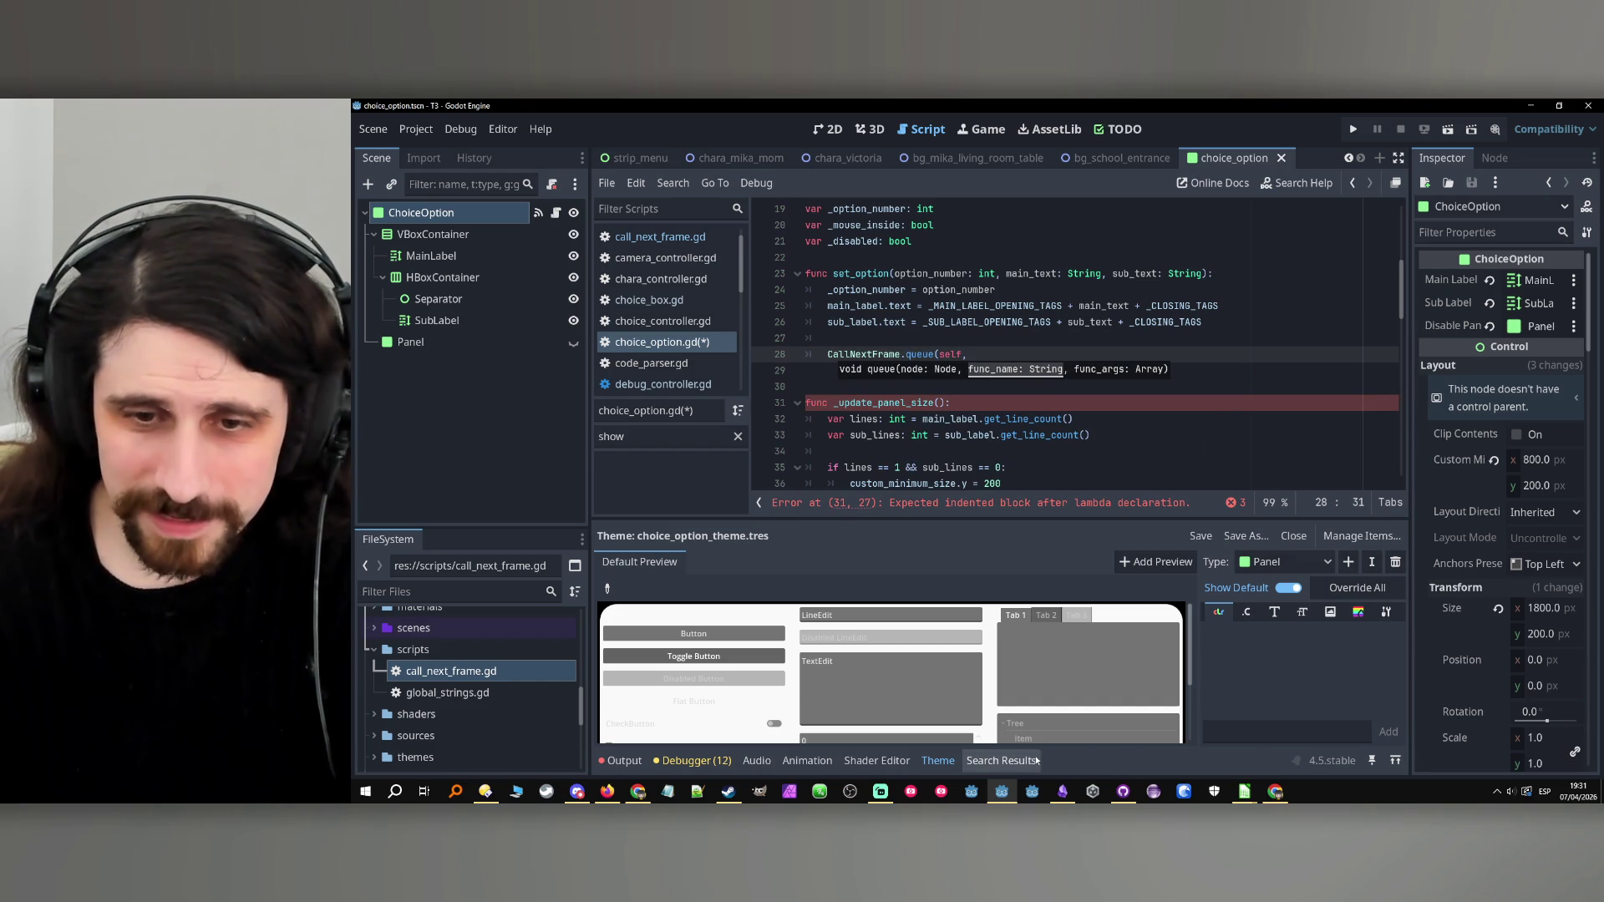
Complete the call as CallNextFrame.queue(self, "_update_panel_size", []).
{"action": "left_click", "coordinate": [936, 760]}
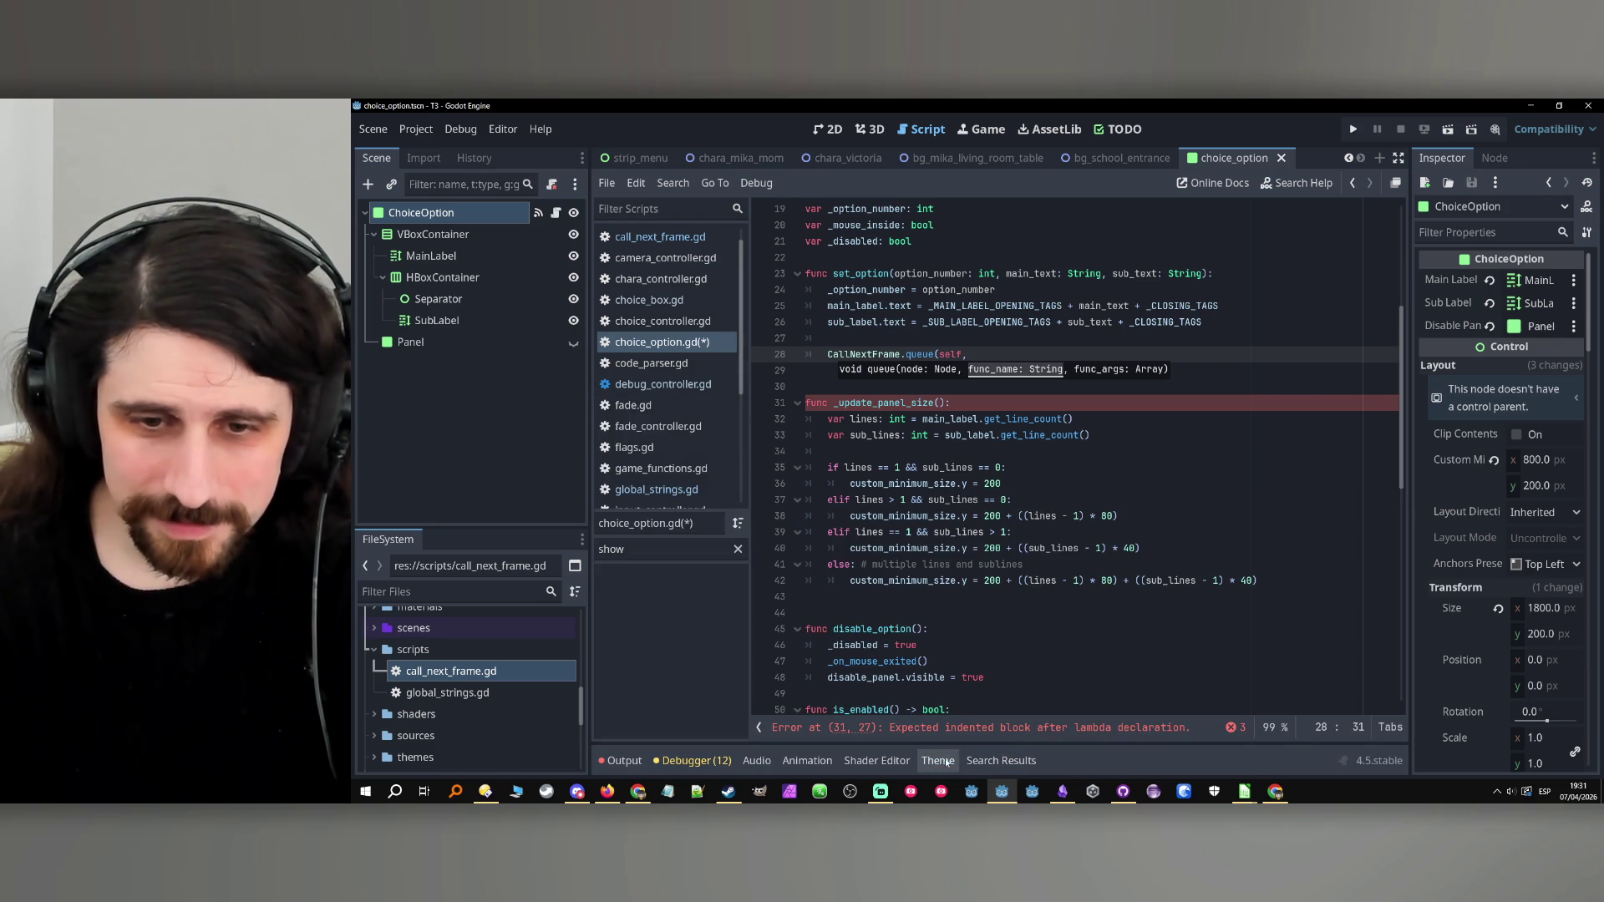
{"action": "left_click", "coordinate": [943, 761]}
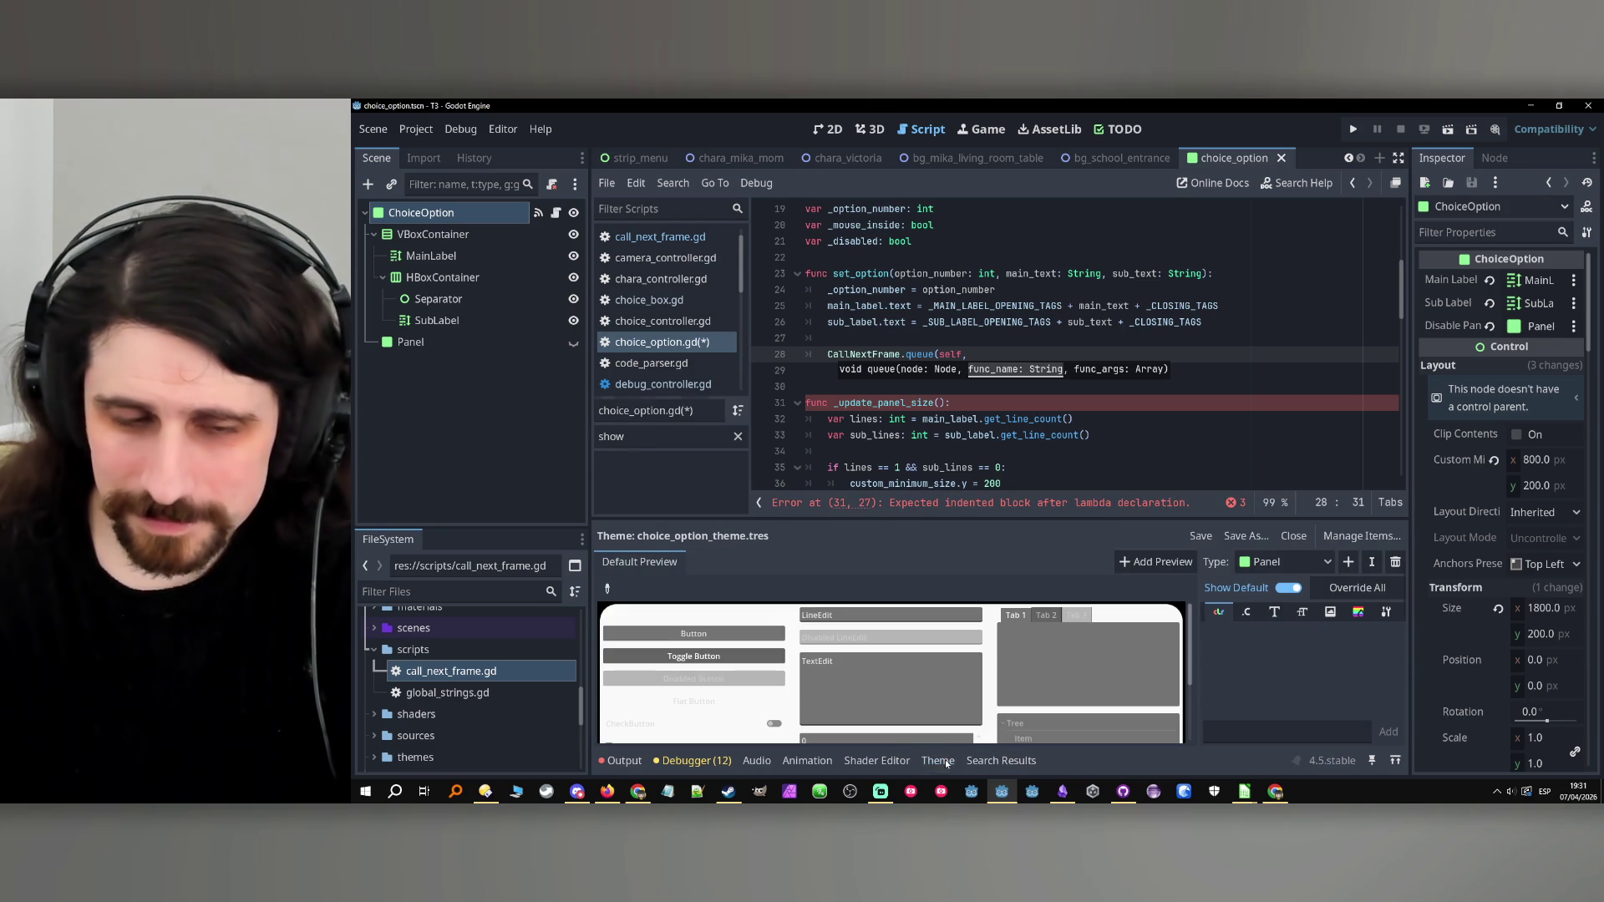
{"action": "left_click", "coordinate": [946, 761]}
{"action": "left_click", "coordinate": [1019, 357]}
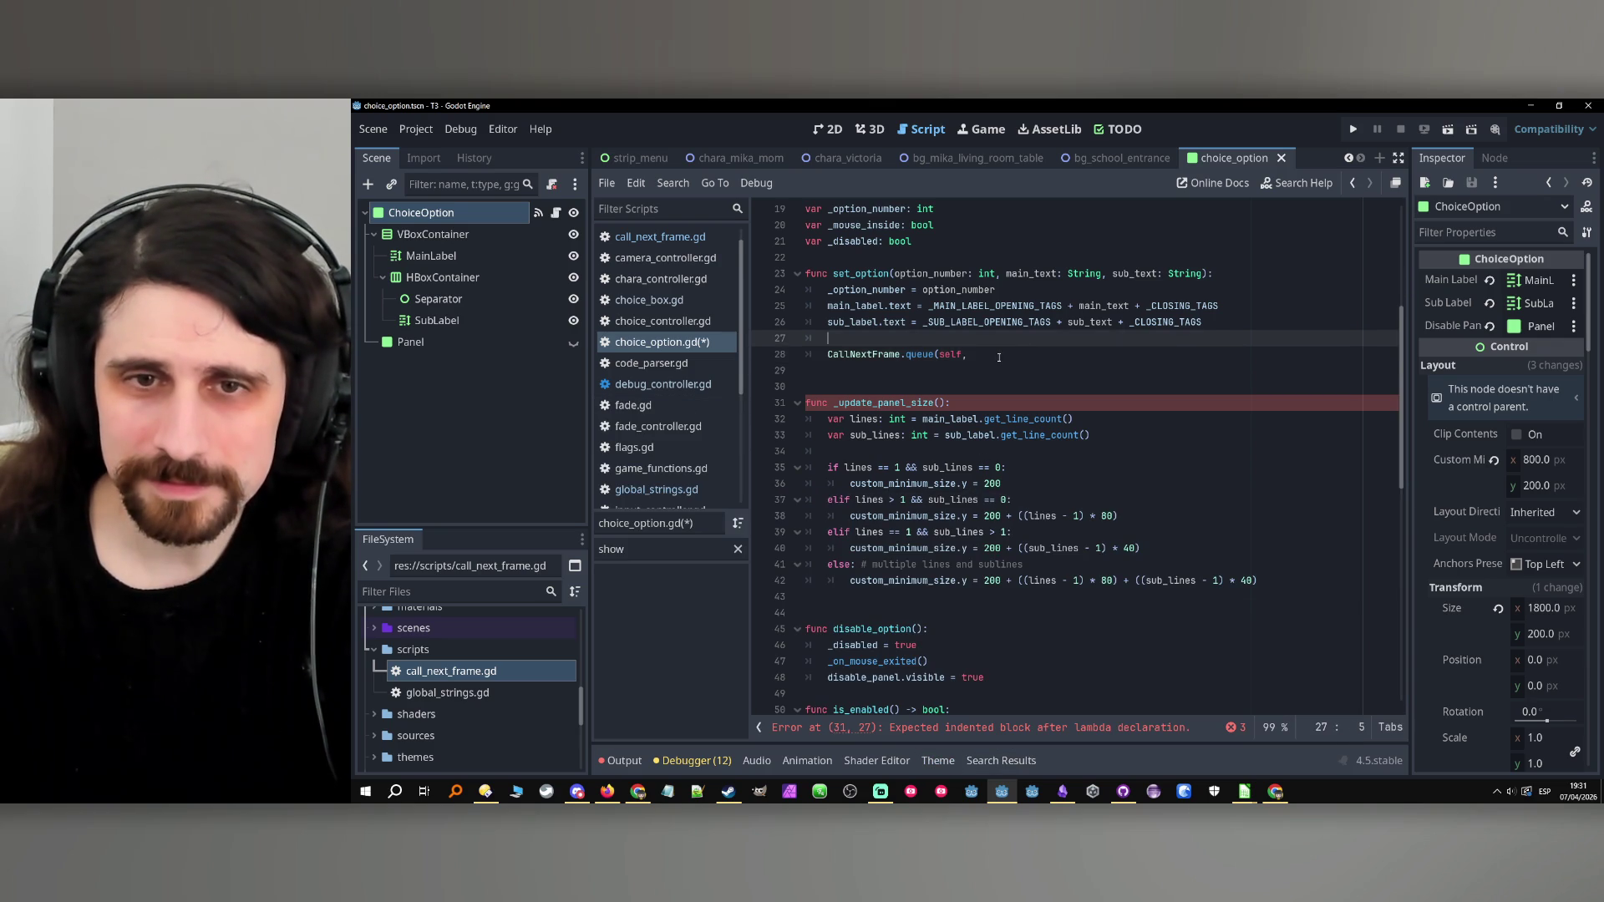
{"action": "double_click", "coordinate": [912, 398]}
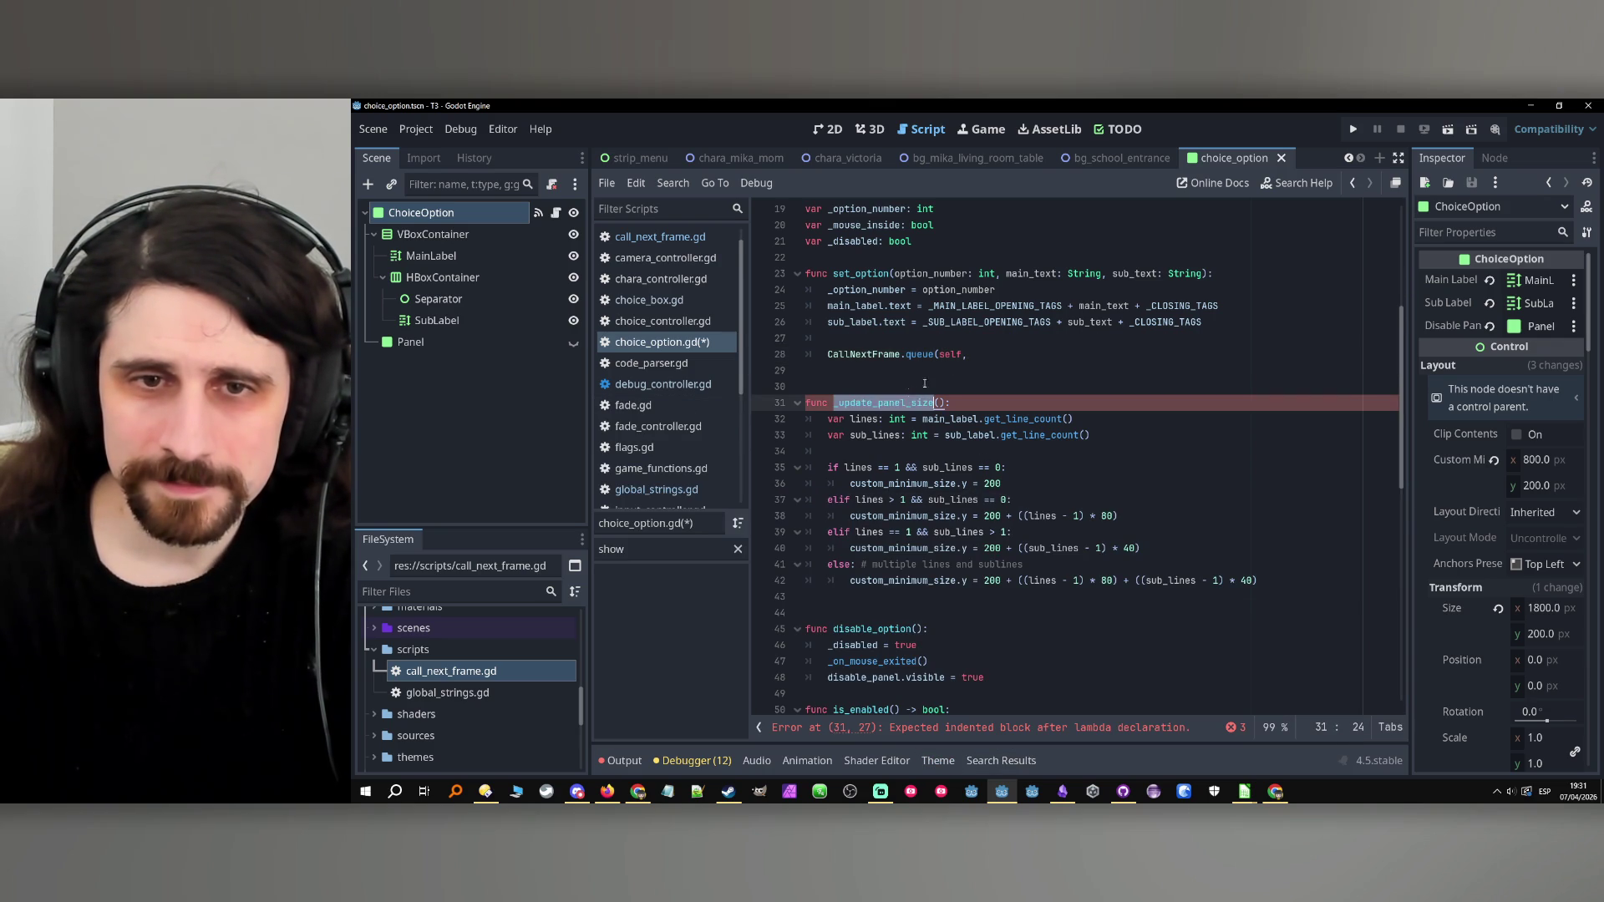
{"action": "left_click", "coordinate": [1019, 353]}
{"action": "type", "text": "\"_update_panel_size\""}
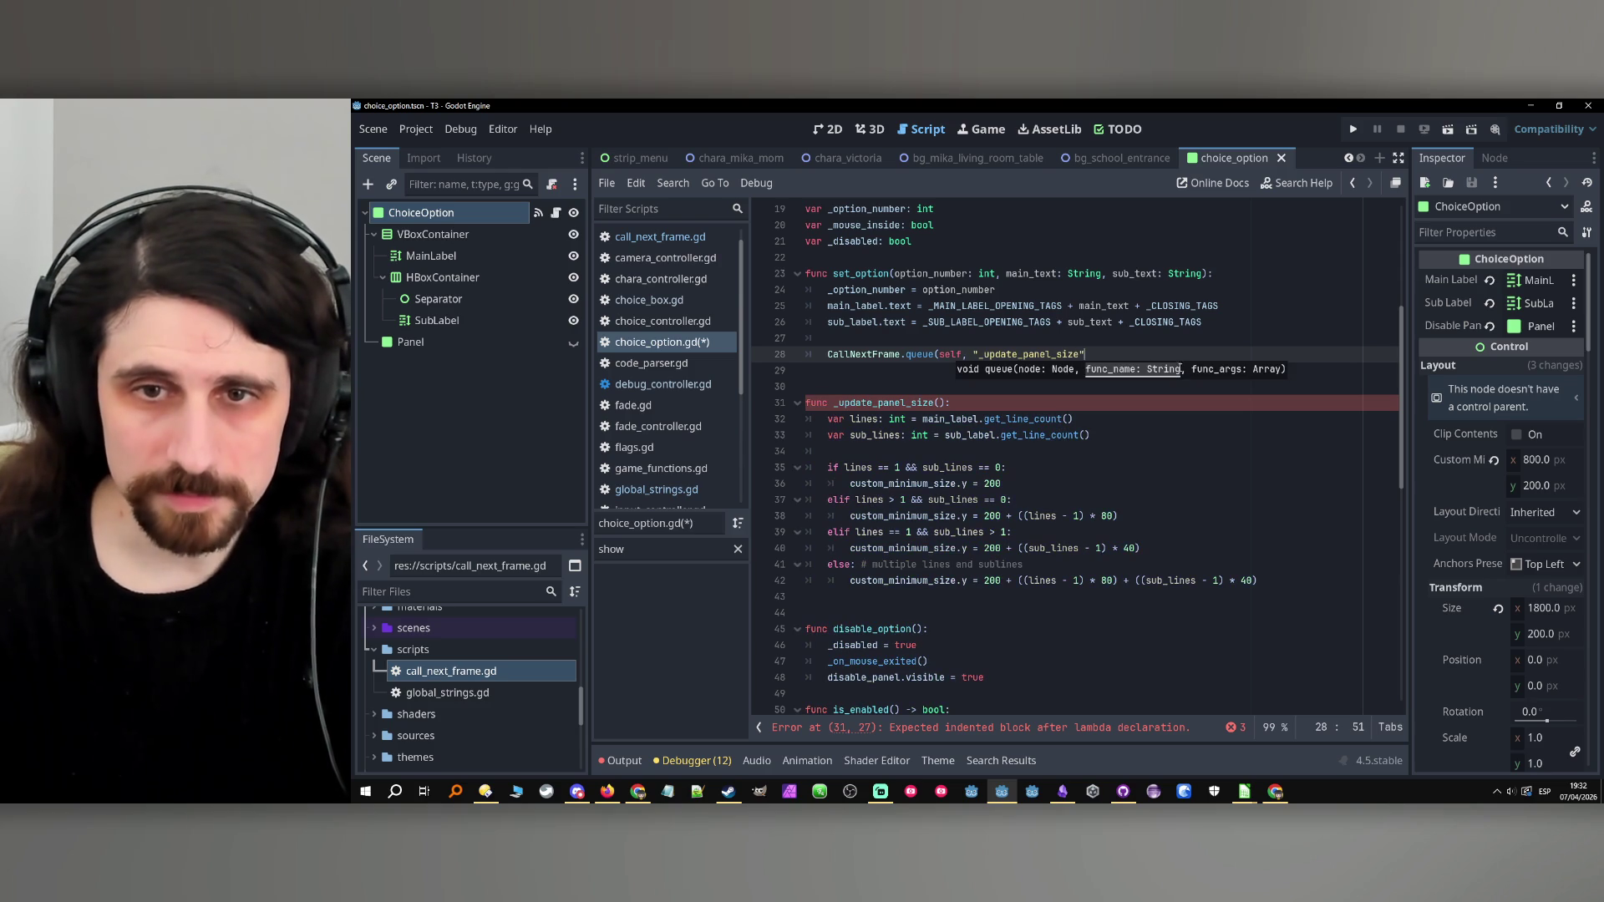
{"action": "type", "text": ", []"}
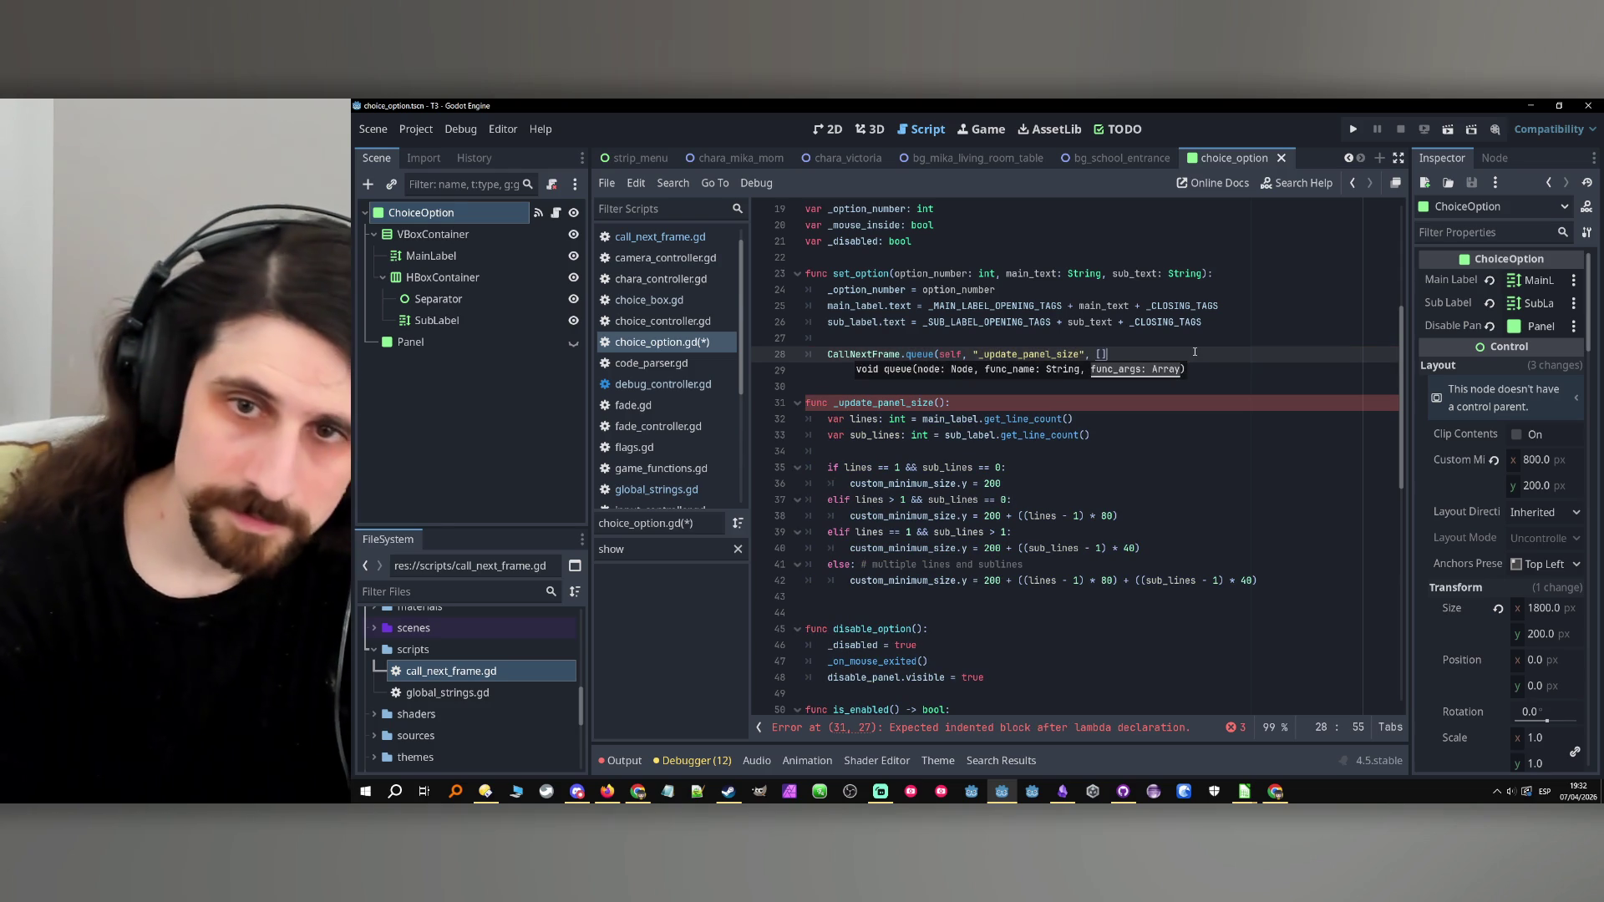
{"action": "type", "text": ")"}
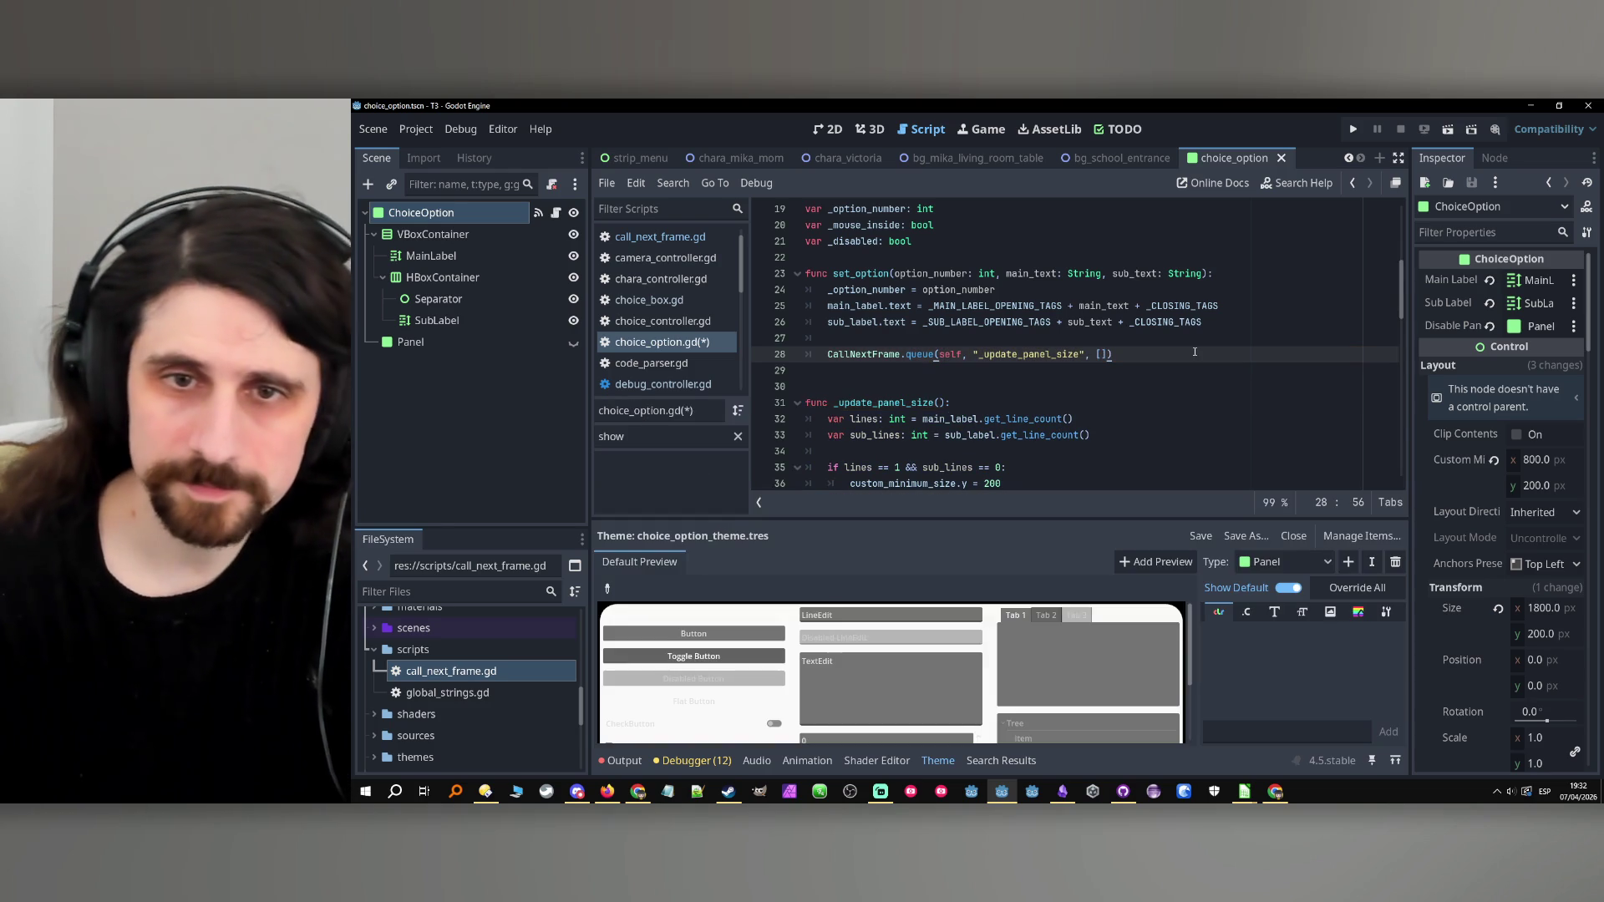
Bring up the output log and save choice_option.gd.
{"action": "left_click", "coordinate": [652, 565]}
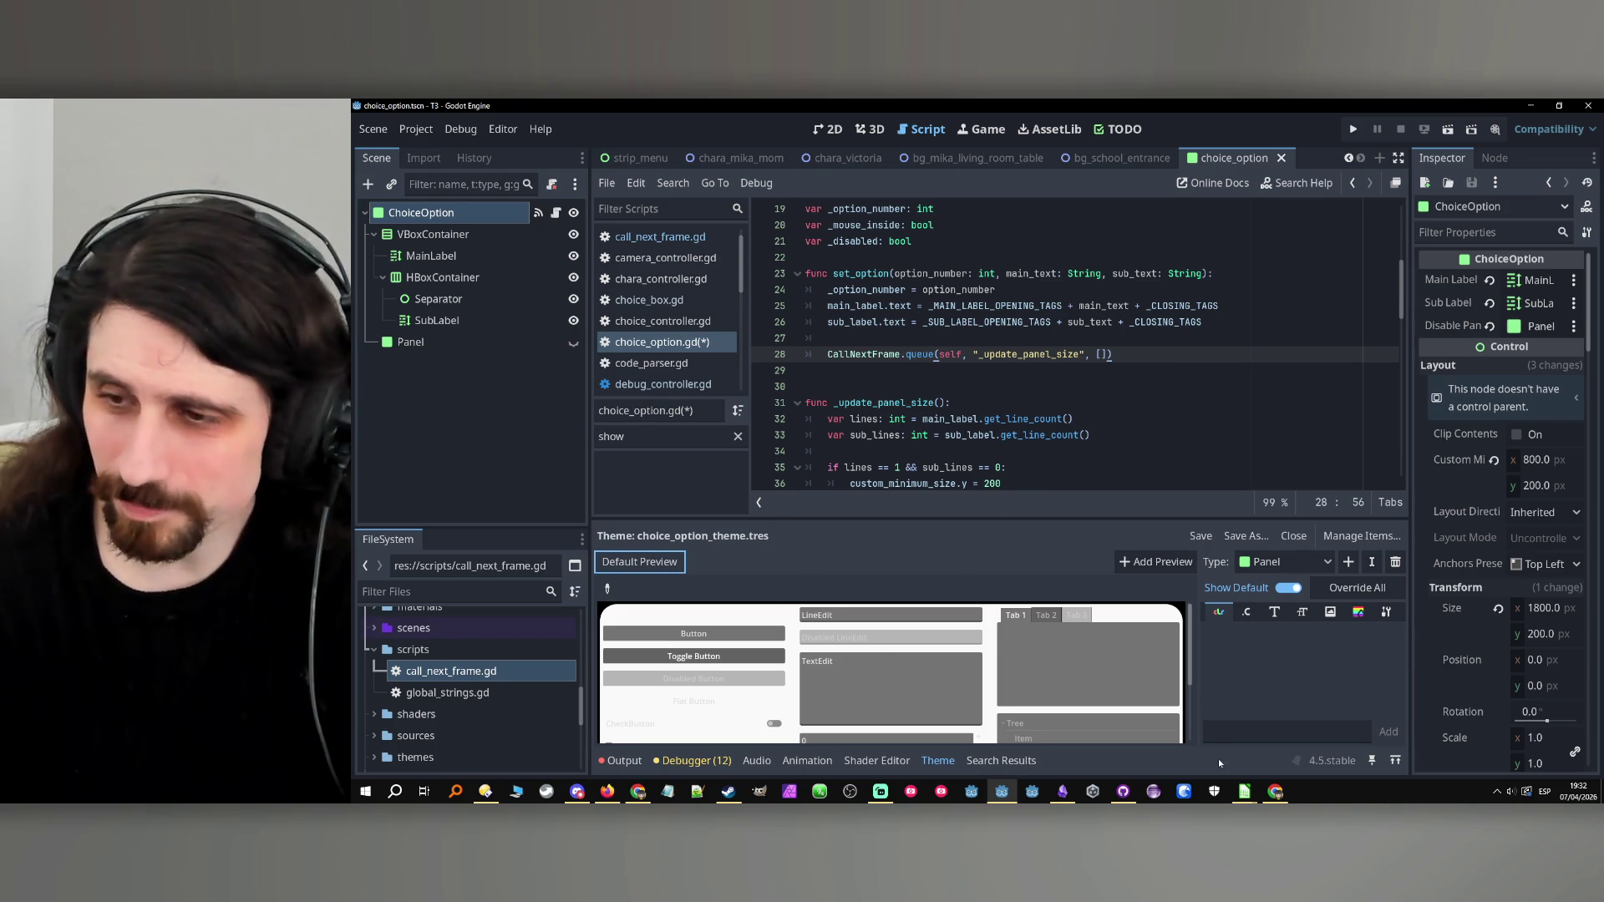
{"action": "left_click", "coordinate": [696, 760]}
{"action": "left_click", "coordinate": [624, 760]}
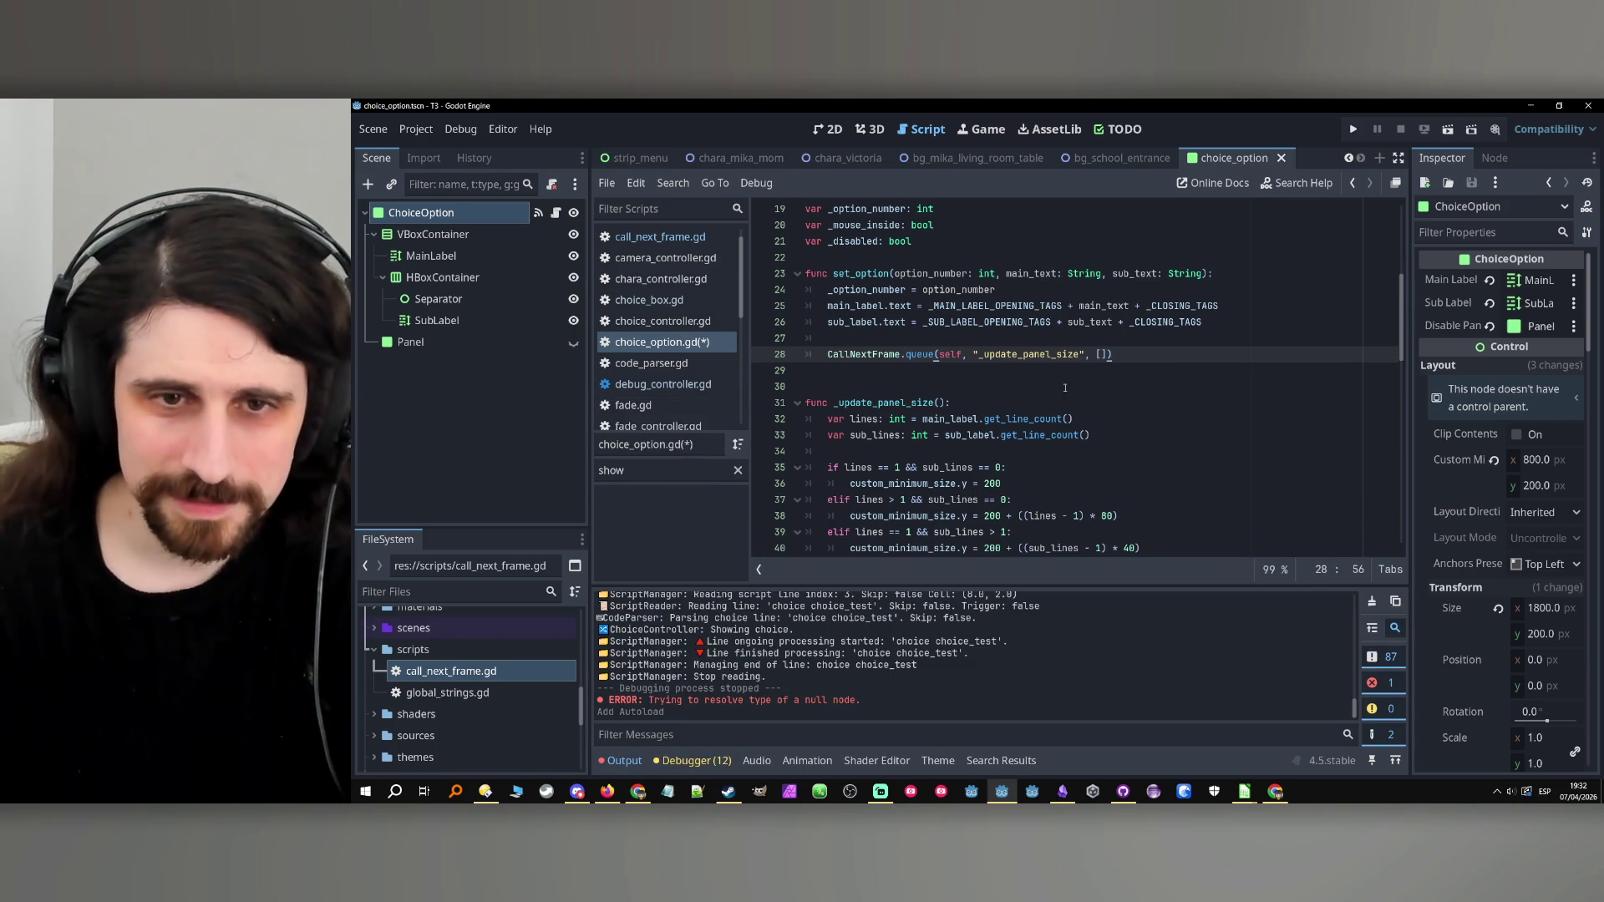
{"action": "left_click", "coordinate": [1065, 389]}
{"action": "key", "text": "ctrl+s"}
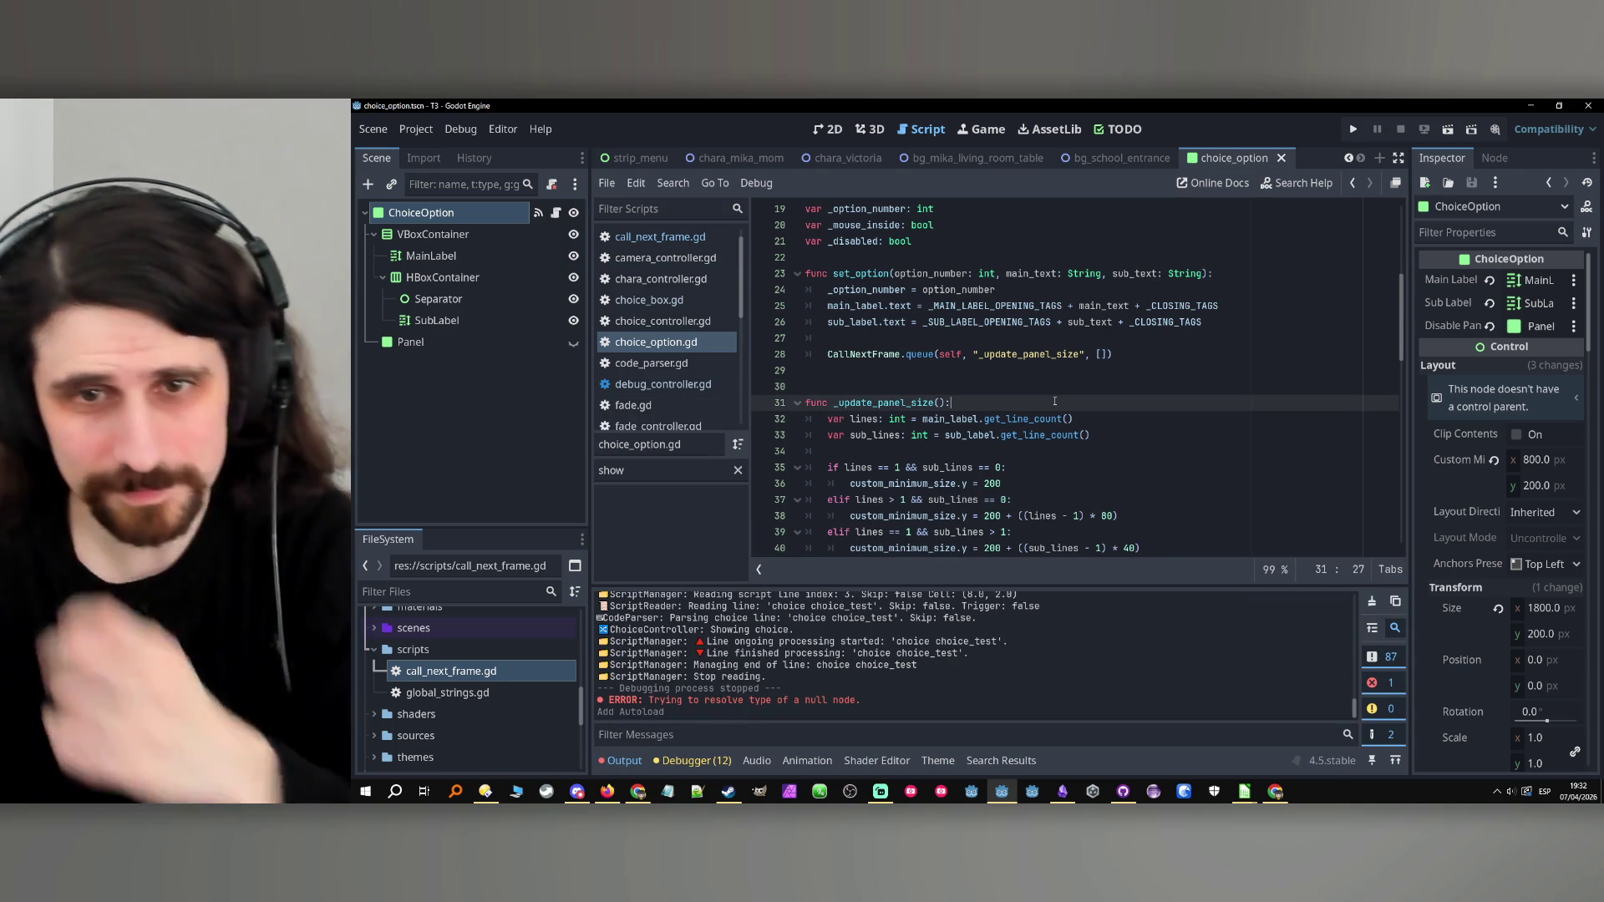
Run the game and stop it once the append error appears.
{"action": "left_click", "coordinate": [1086, 337]}
{"action": "left_click", "coordinate": [1353, 130]}
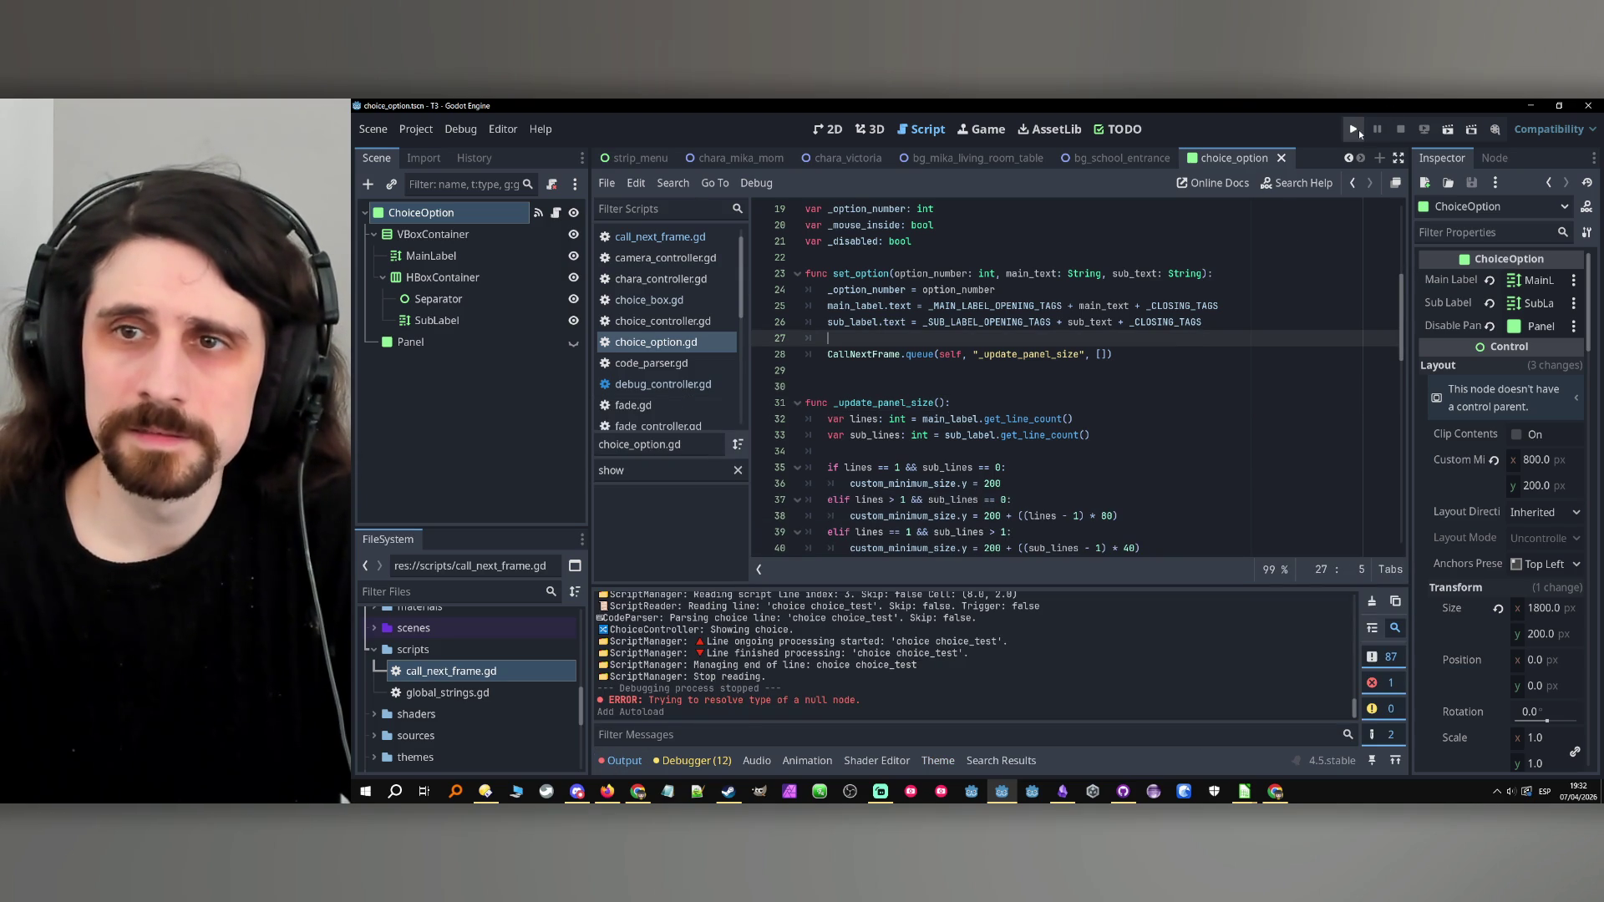
{"action": "left_click", "coordinate": [1355, 129]}
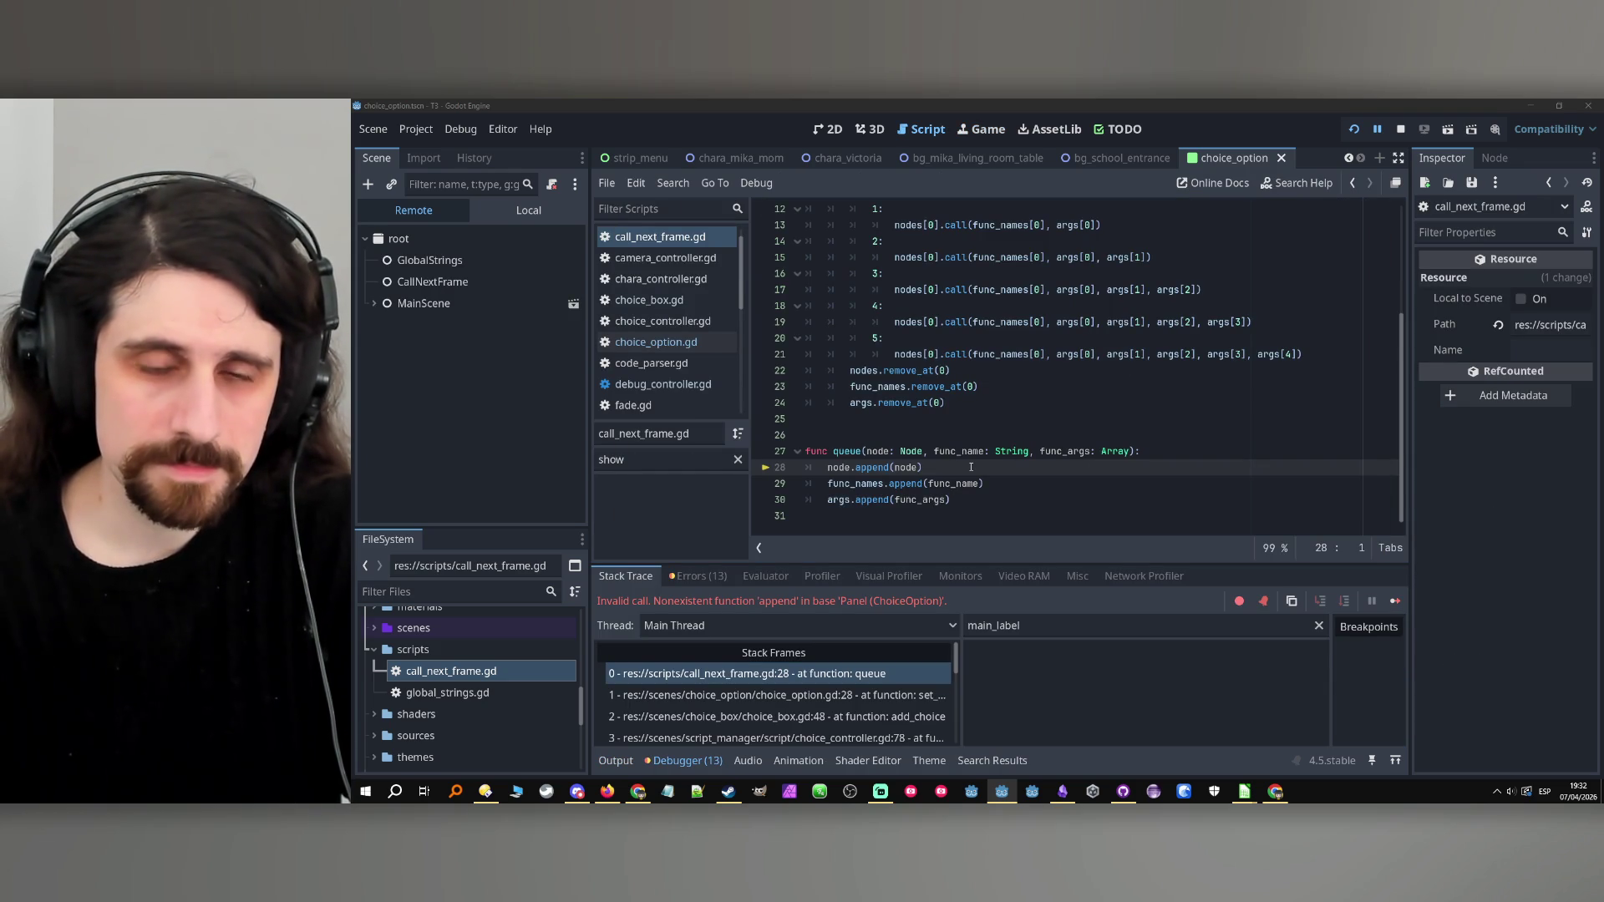
{"action": "left_click", "coordinate": [1401, 129]}
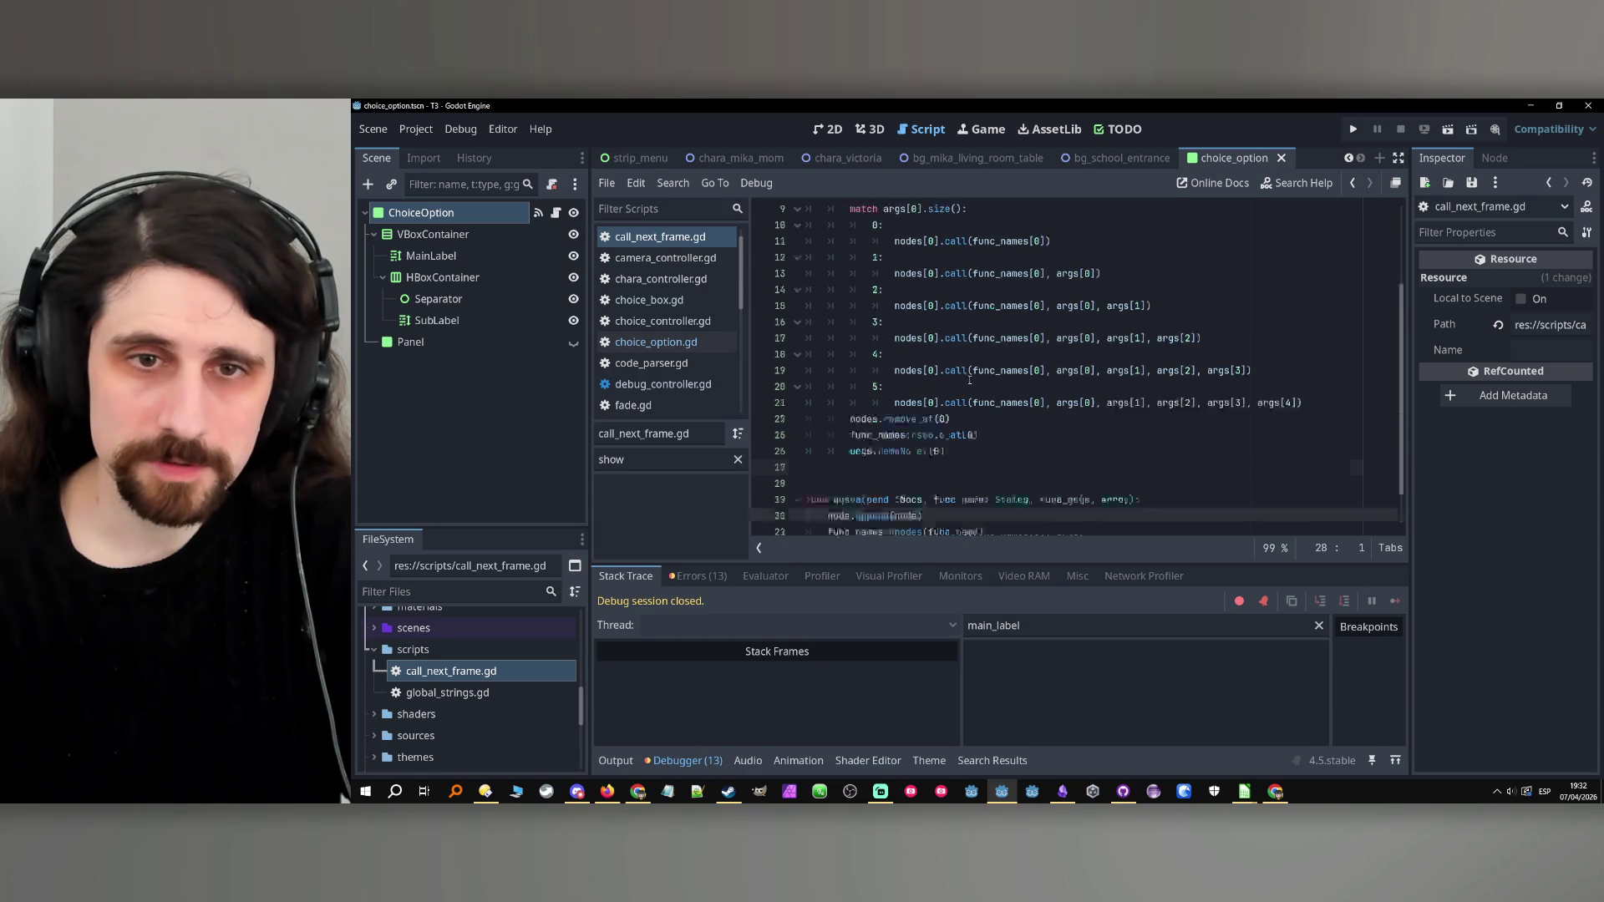
Change node.append to nodes.append in call_next_frame.gd, rerun the game, and stop it.
{"action": "scroll", "coordinate": [840, 249], "scroll_direction": "down", "scroll_amount": 4}
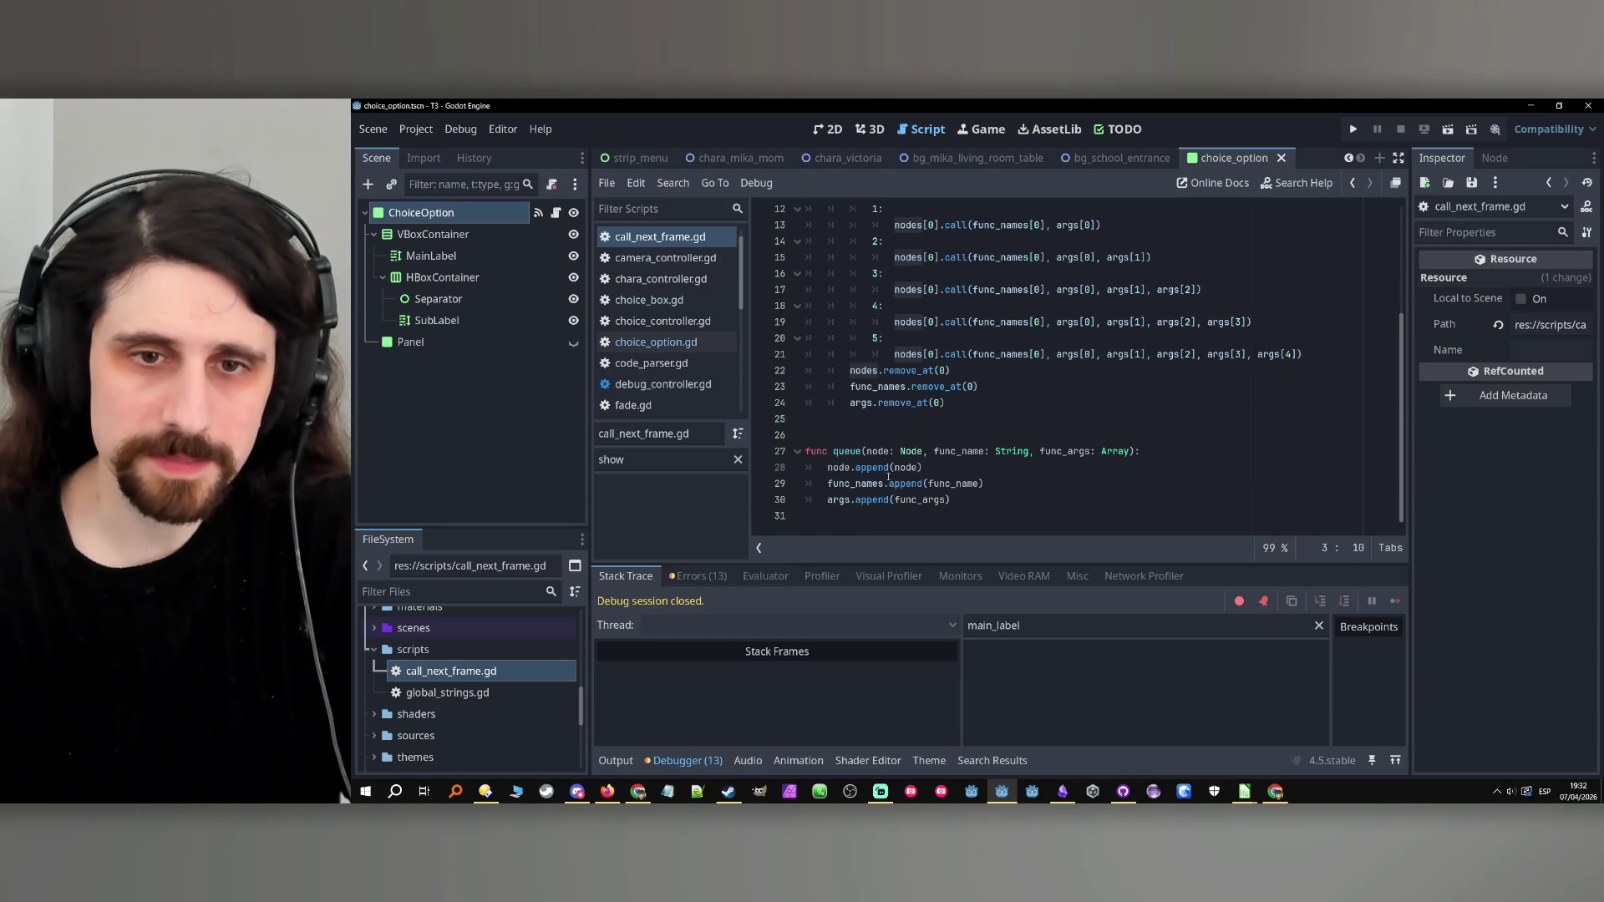
{"action": "left_click", "coordinate": [857, 466]}
{"action": "type", "text": "s"}
{"action": "left_click", "coordinate": [1091, 488]}
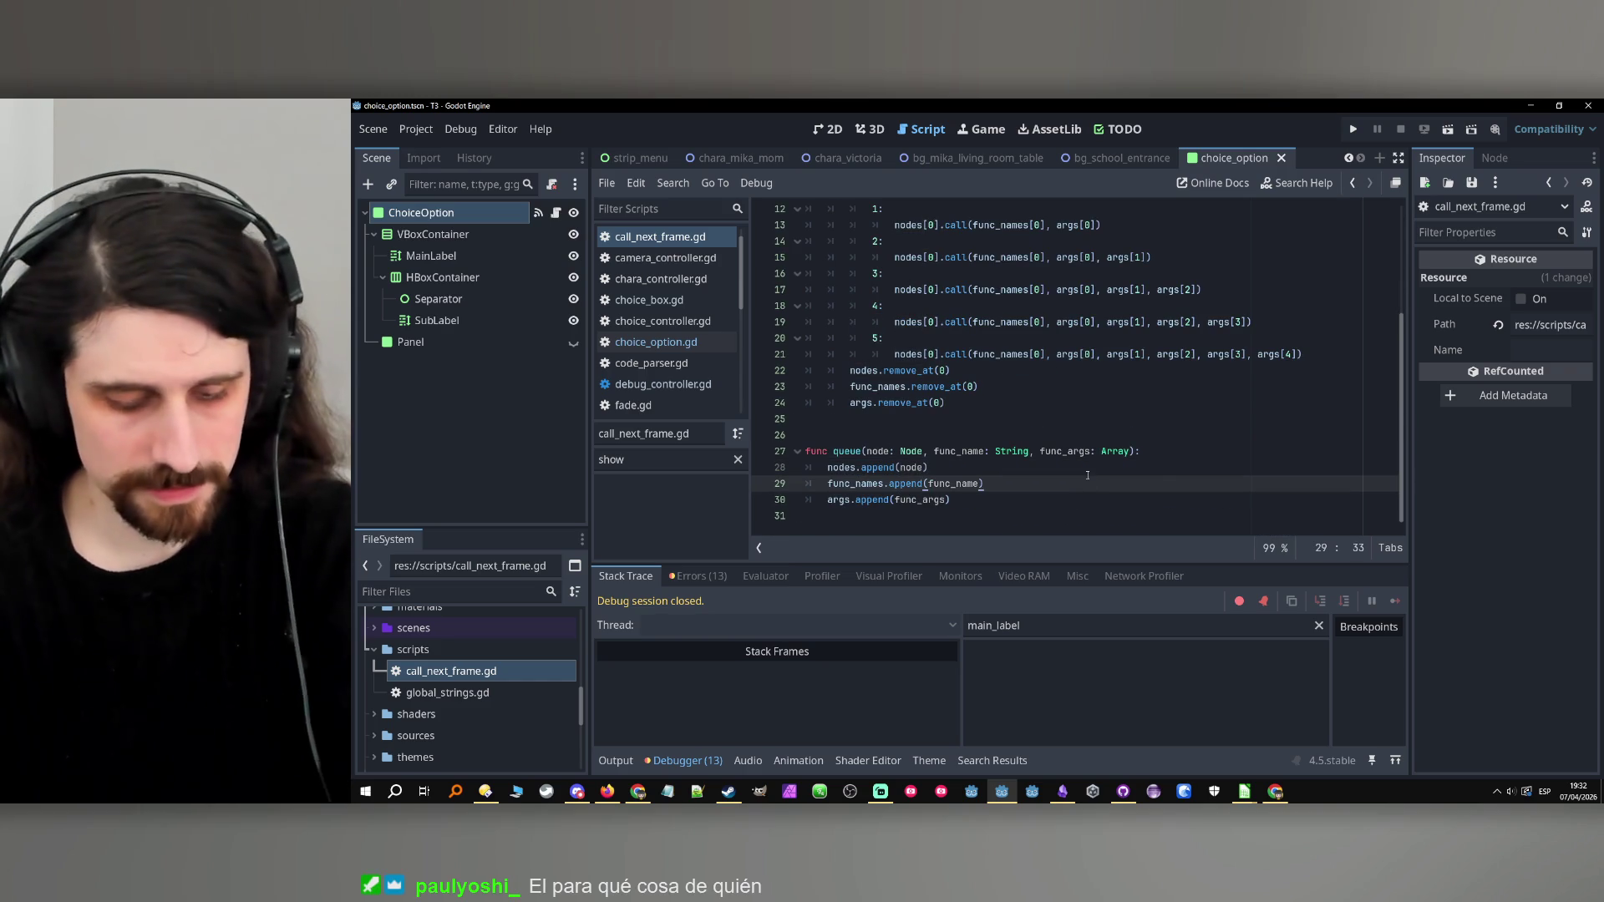
{"action": "left_click", "coordinate": [1353, 129]}
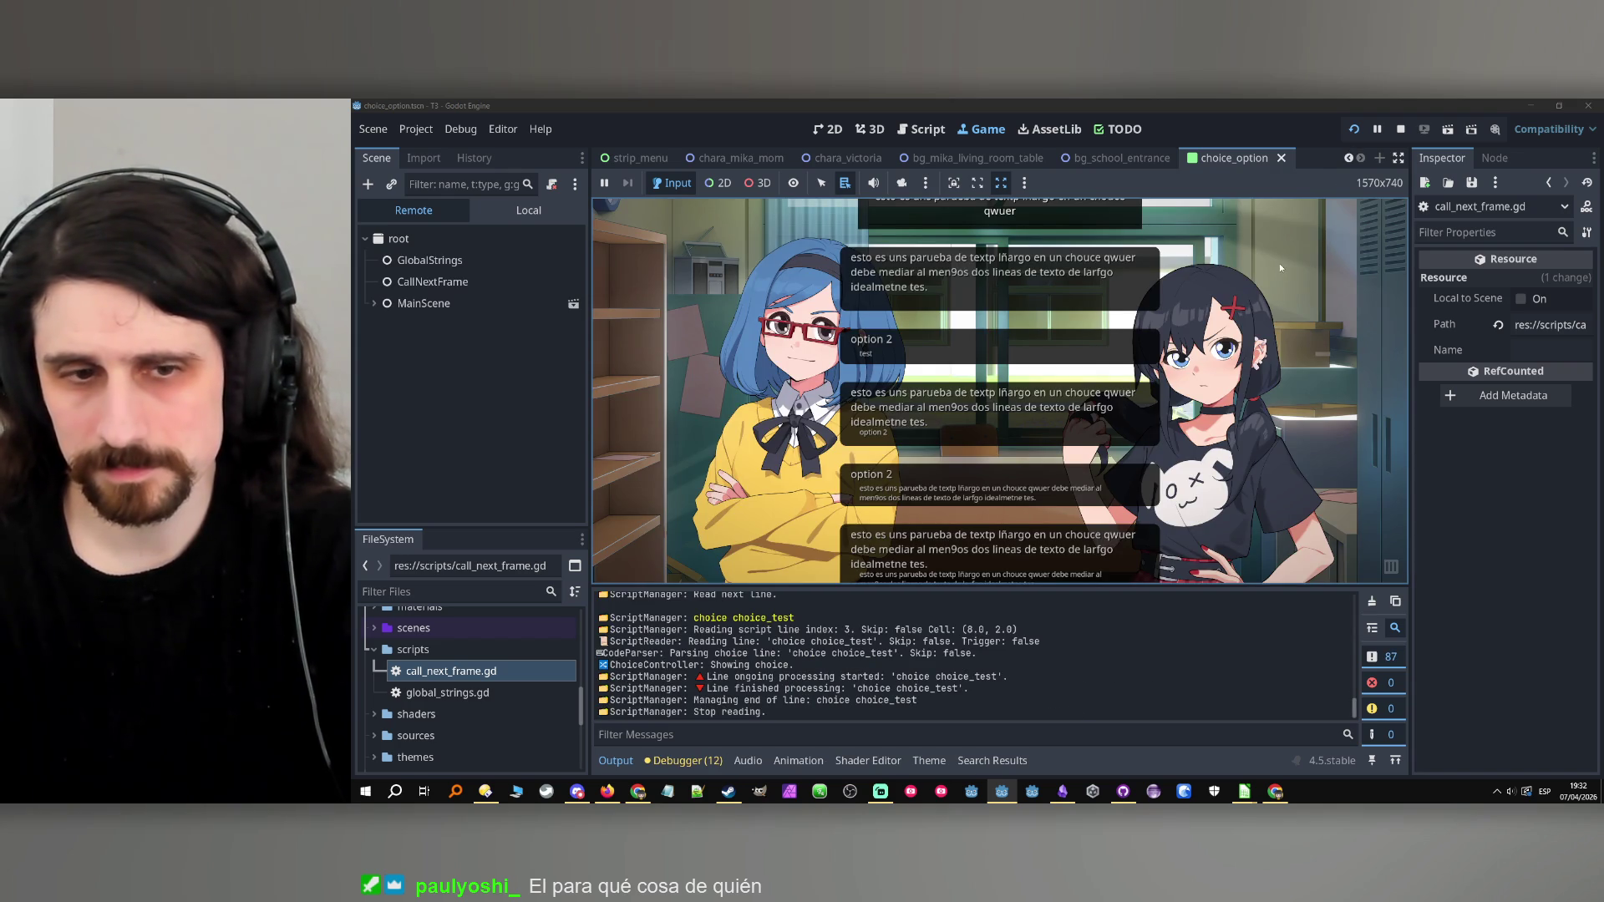
{"action": "left_click", "coordinate": [1401, 130]}
{"action": "left_click", "coordinate": [1086, 451]}
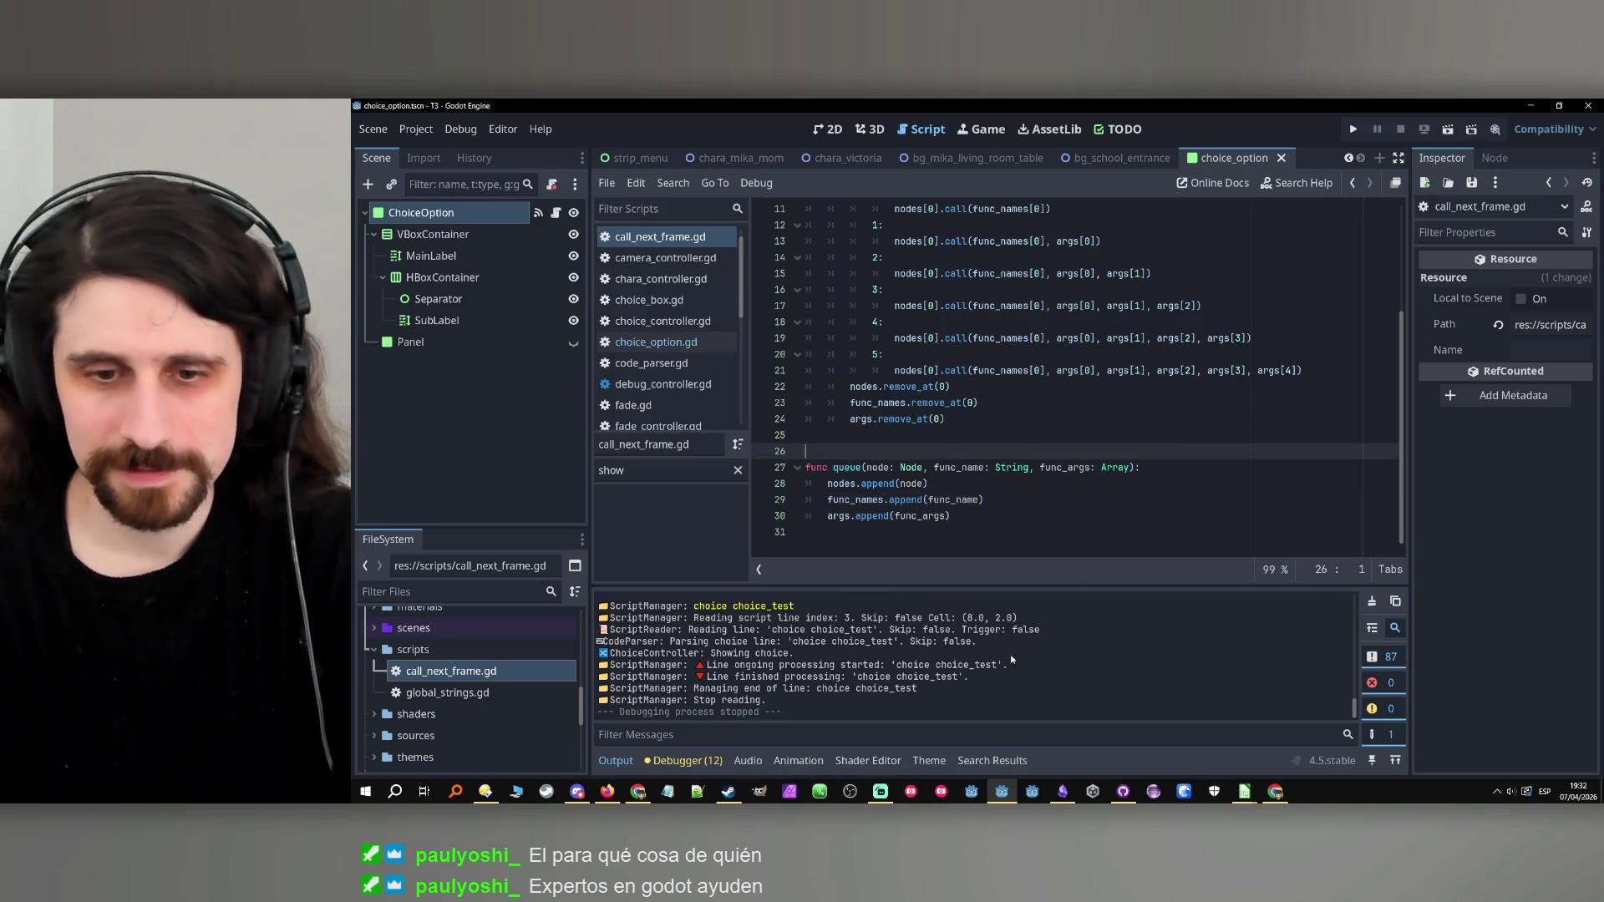
Inspect the ChoiceOption node's properties and show the output log.
{"action": "left_click", "coordinate": [928, 760]}
{"action": "left_click", "coordinate": [422, 212]}
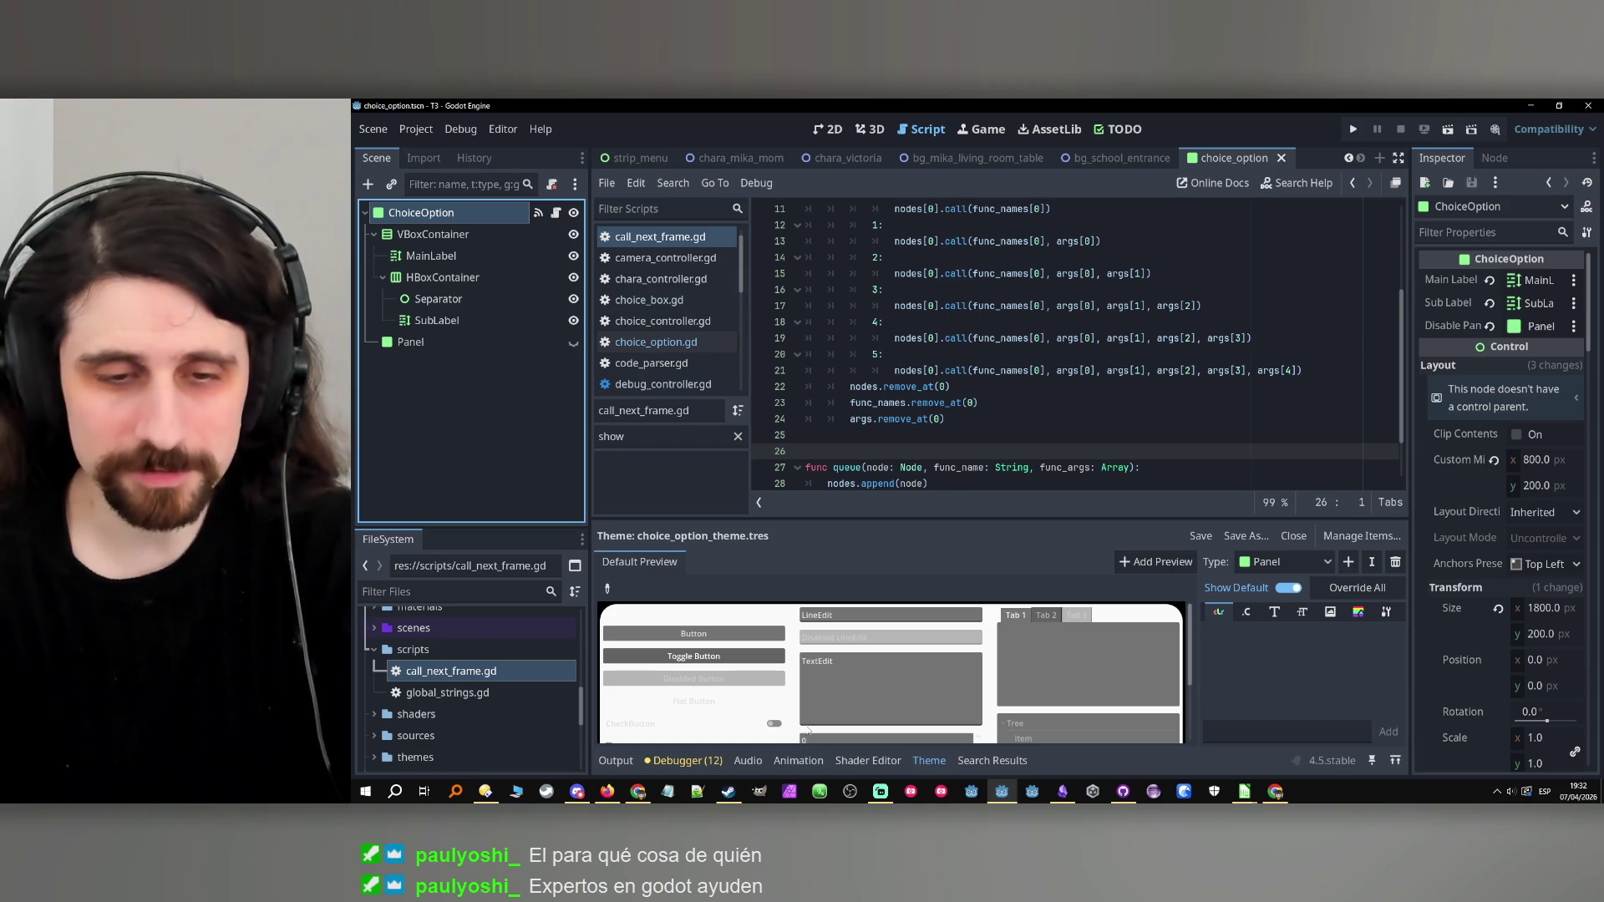
{"action": "left_click", "coordinate": [616, 760]}
{"action": "left_click", "coordinate": [994, 417]}
{"action": "key", "text": "Down"}
{"action": "scroll", "coordinate": [994, 417], "scroll_direction": "up", "scroll_amount": 4}
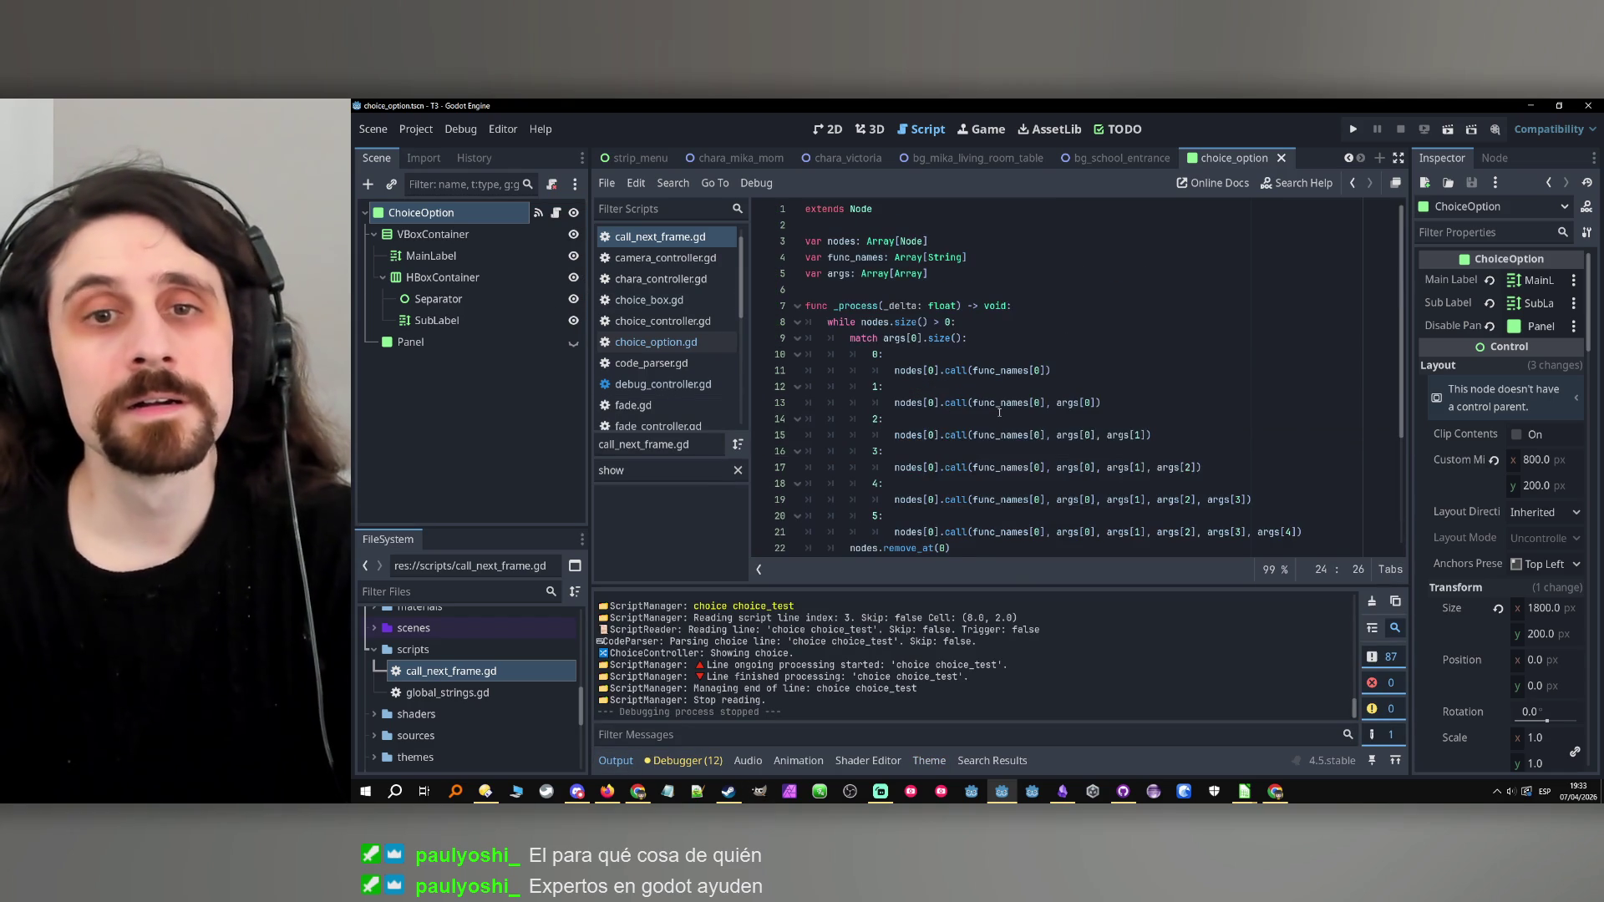
Browse choice_option.gd, switching to the main_scene scene and back to choice_option.
{"action": "left_click", "coordinate": [1133, 308]}
{"action": "scroll", "coordinate": [1132, 307], "scroll_direction": "down", "scroll_amount": 3}
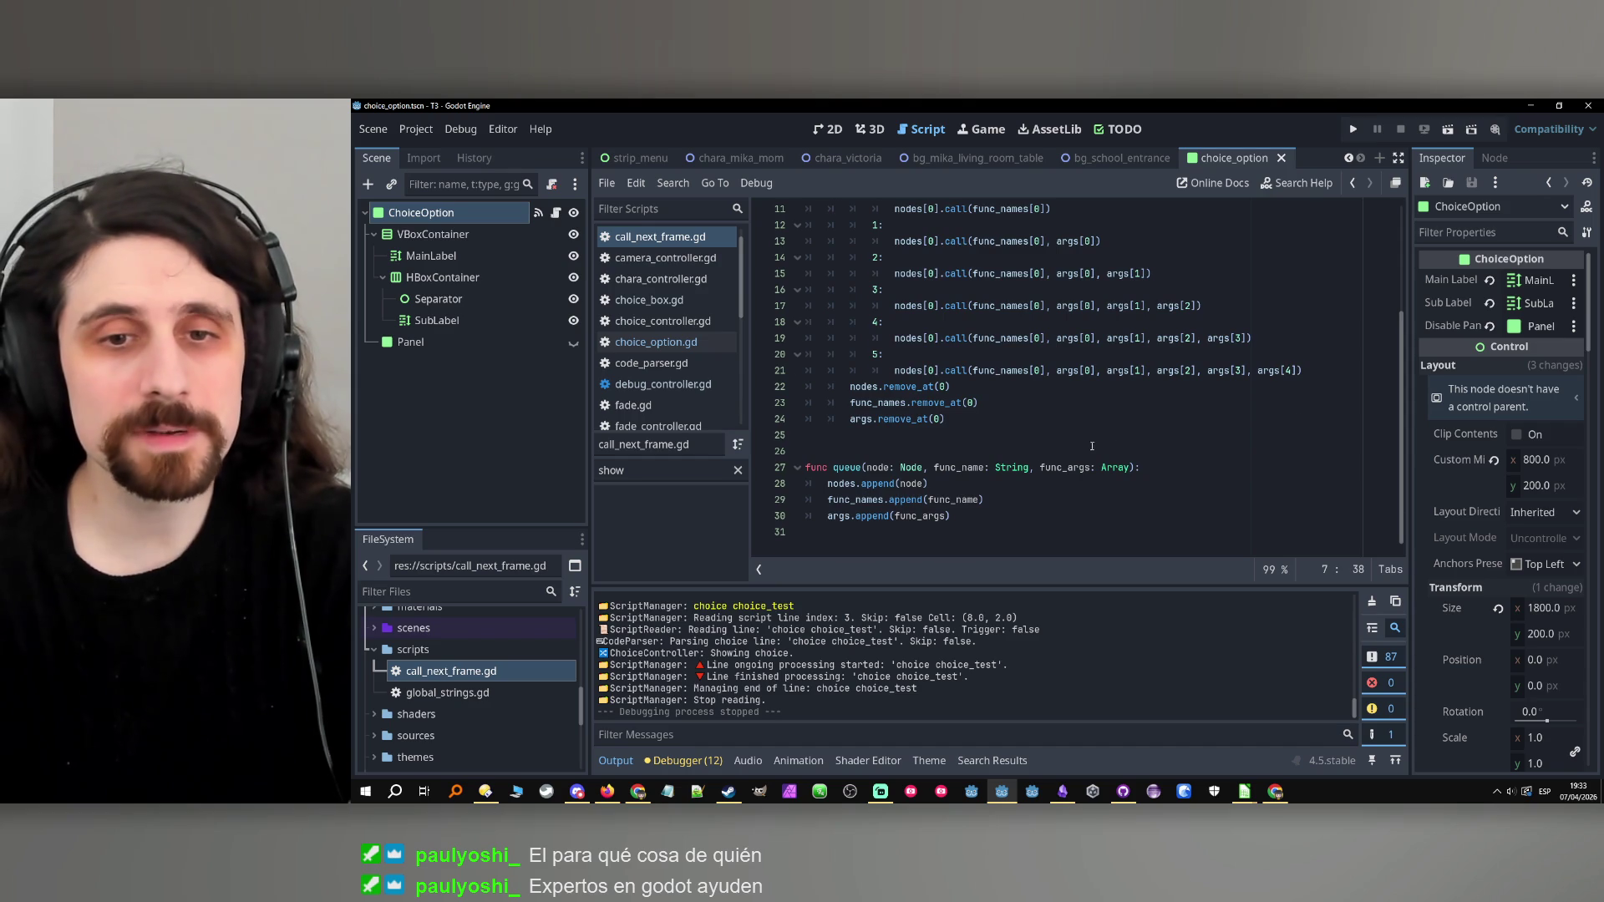
{"action": "scroll", "coordinate": [1013, 278], "scroll_direction": "up", "scroll_amount": 3}
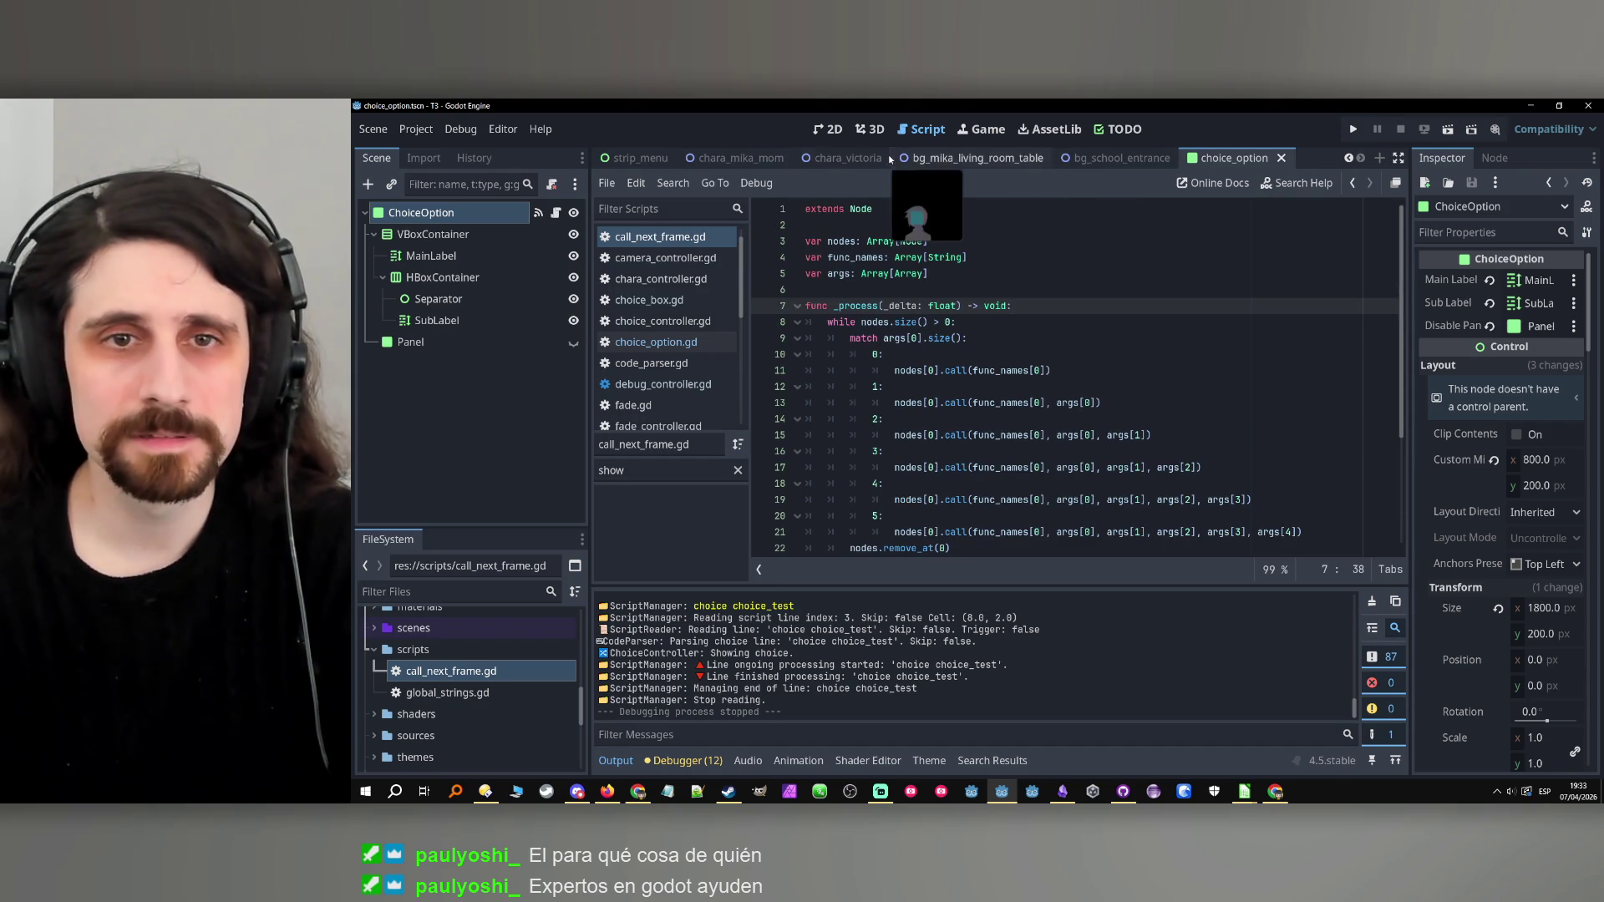
{"action": "scroll", "coordinate": [727, 158], "scroll_direction": "up", "scroll_amount": 4}
{"action": "left_click", "coordinate": [639, 158]}
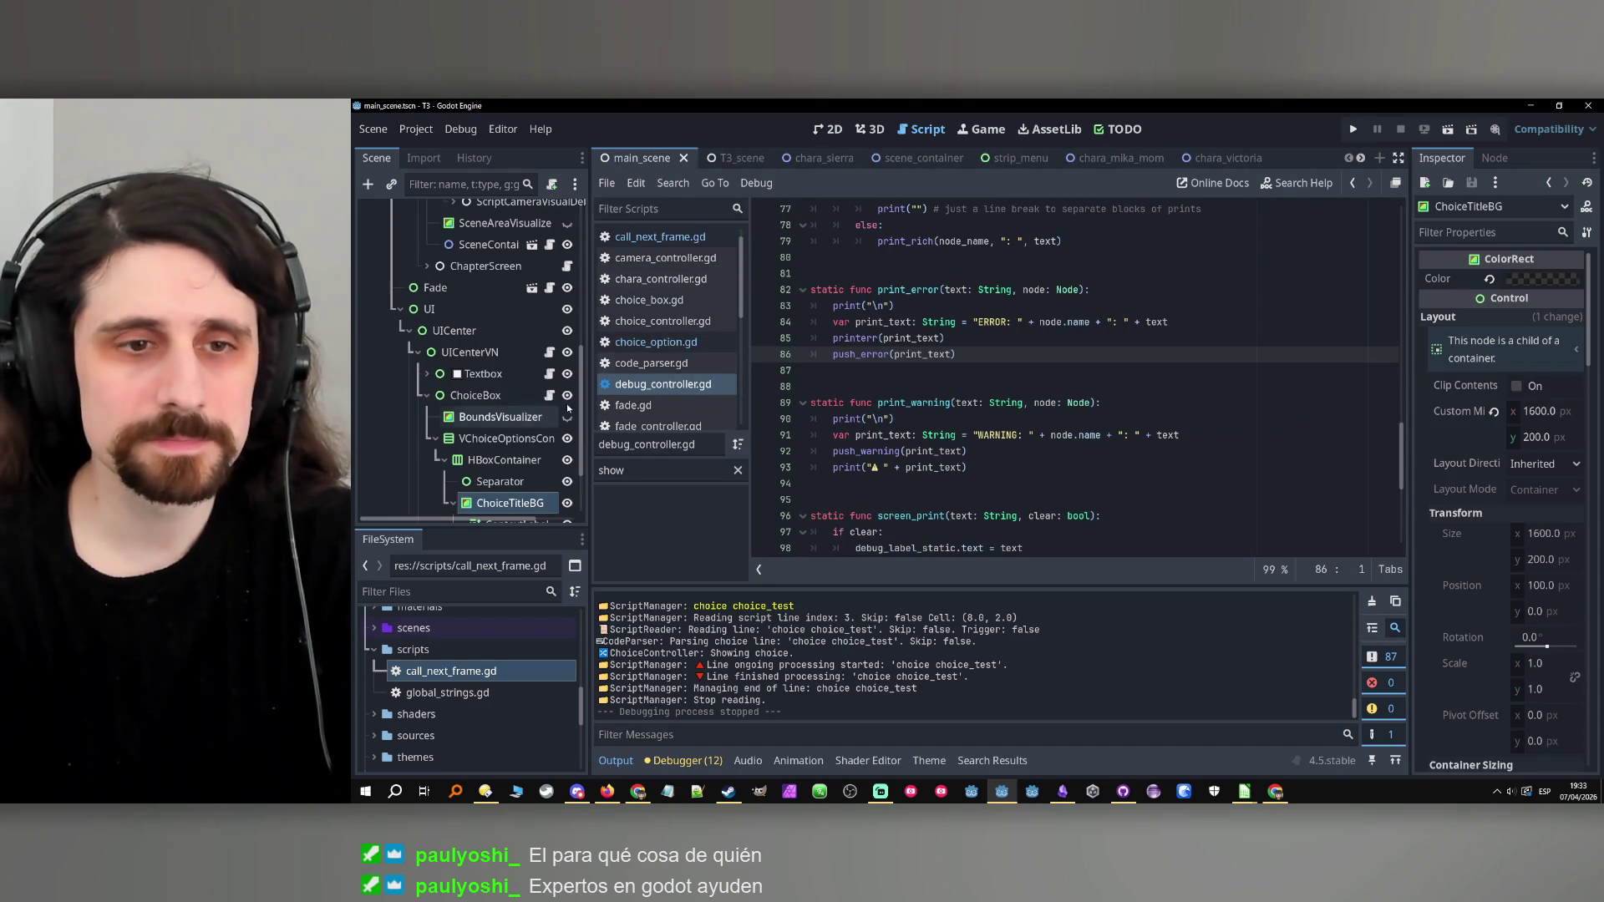
{"action": "scroll", "coordinate": [1085, 158], "scroll_direction": "down", "scroll_amount": 4}
{"action": "left_click", "coordinate": [1228, 158]}
{"action": "scroll", "coordinate": [1103, 330], "scroll_direction": "up", "scroll_amount": 1}
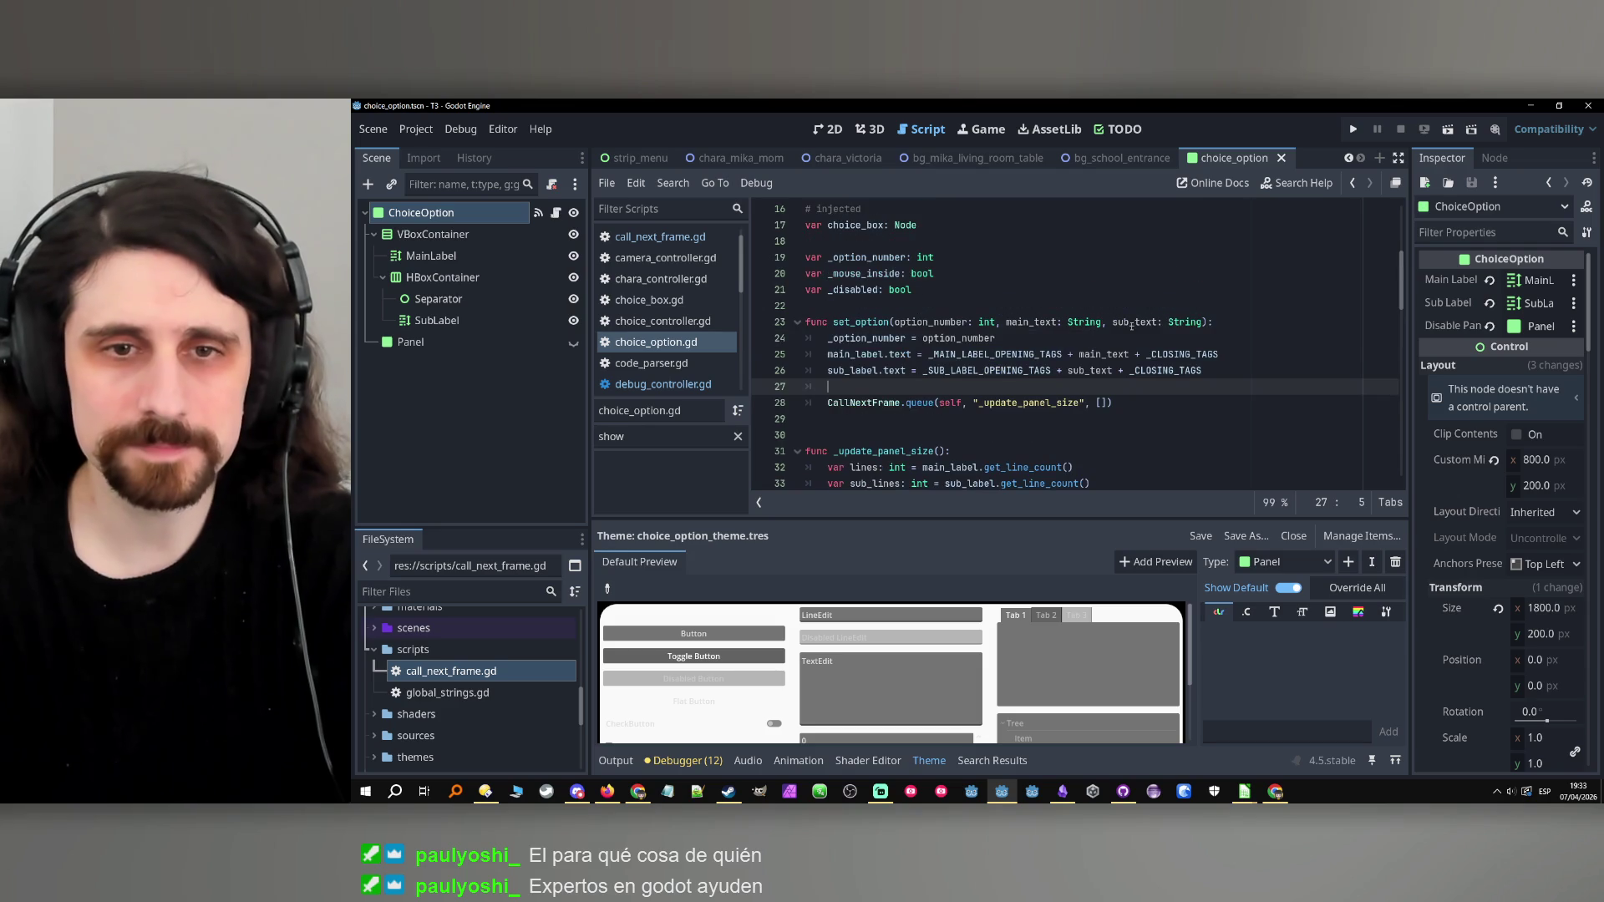
Add a comment above the queue call explaining the text updates the panel size next frame.
{"action": "key", "text": "Return"}
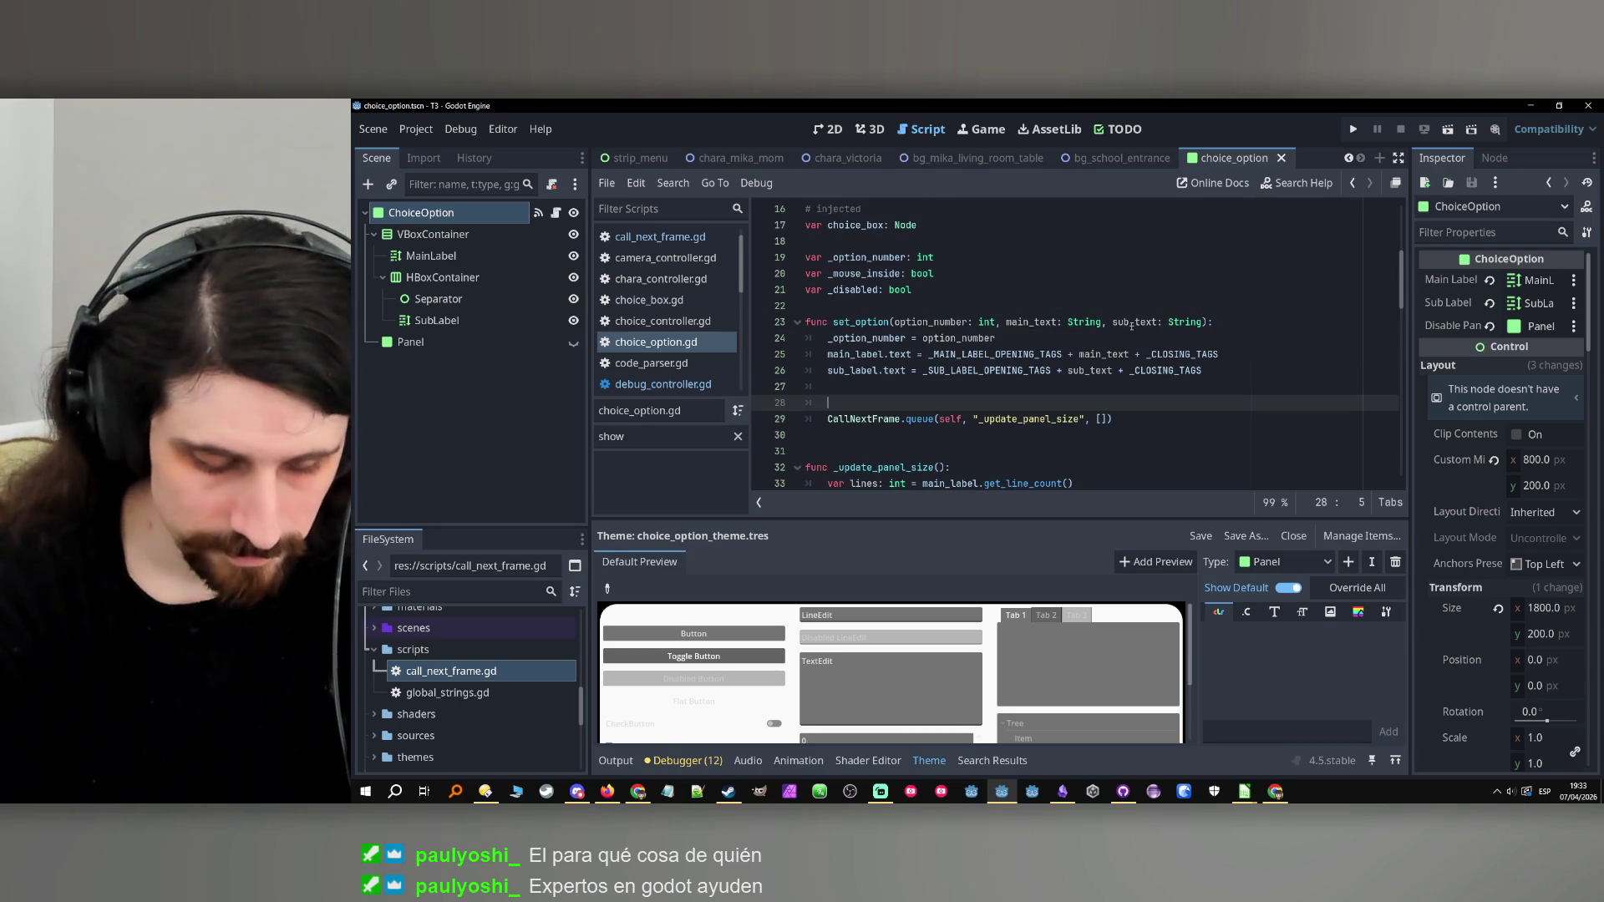
{"action": "type", "text": "# the text doesn't update instantly"}
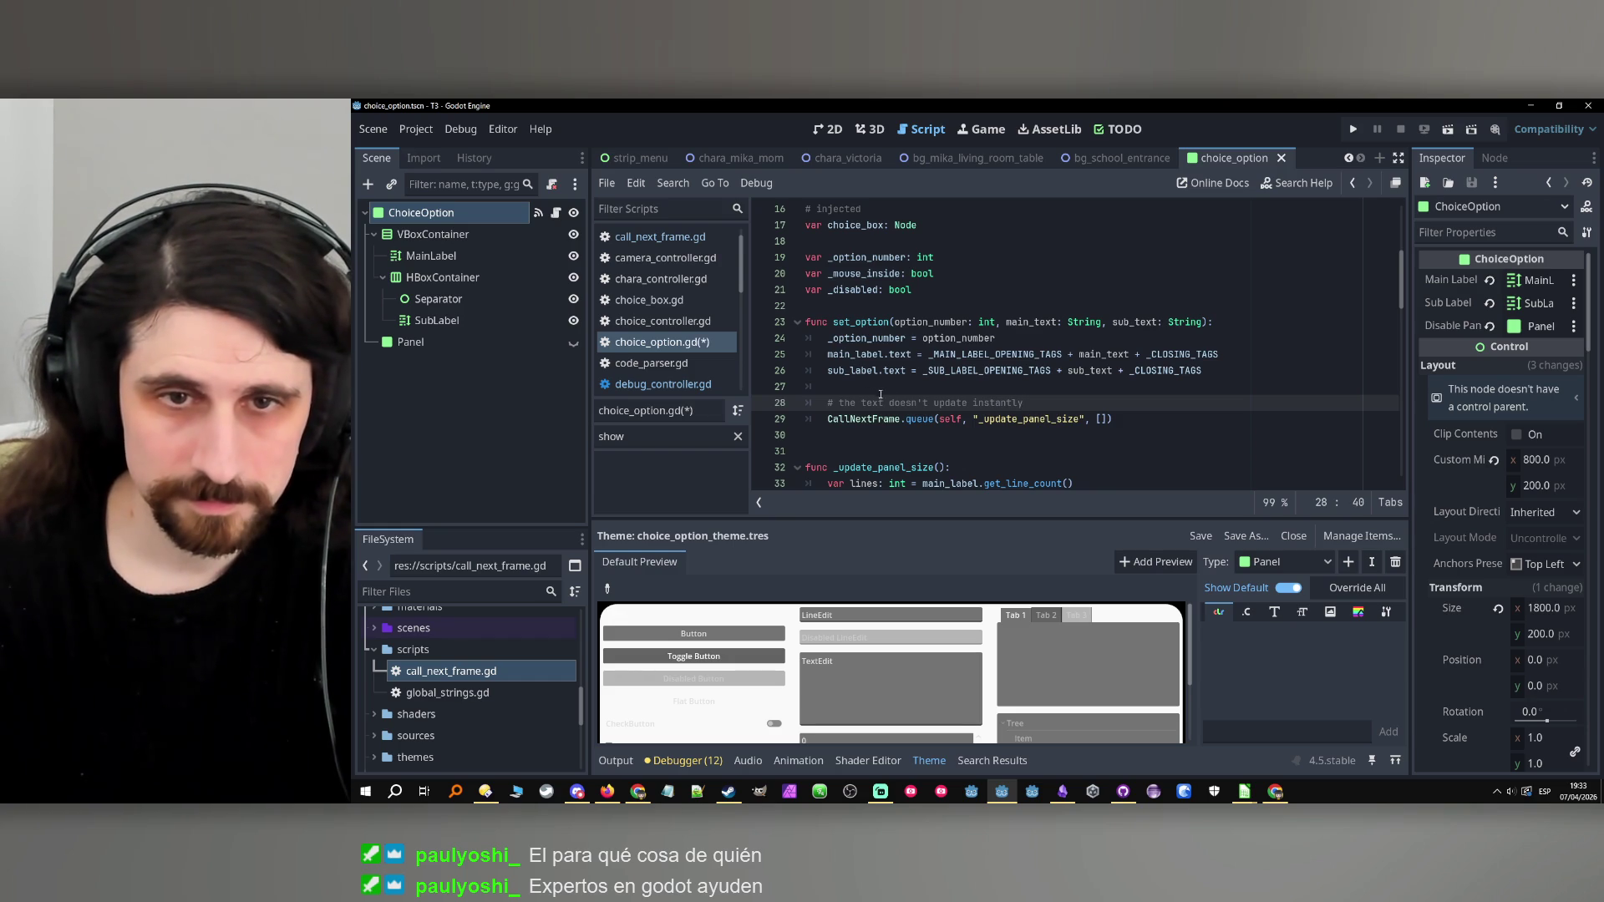
{"action": "left_click_drag", "start_coordinate": [890, 403], "coordinate": [1025, 403]}
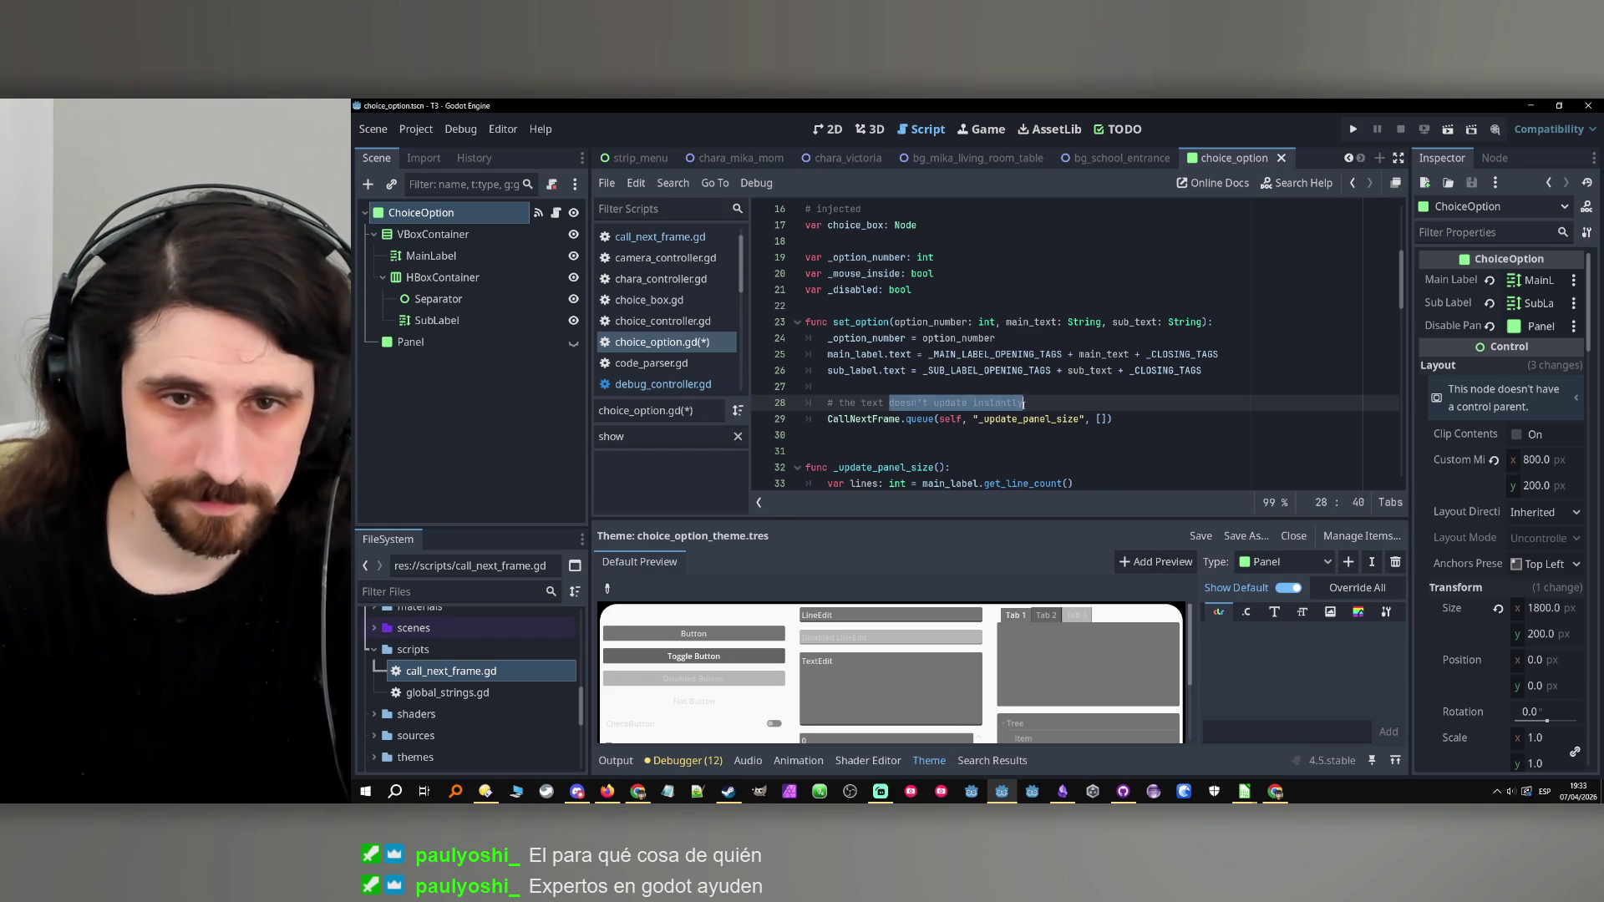
{"action": "left_click", "coordinate": [1043, 404]}
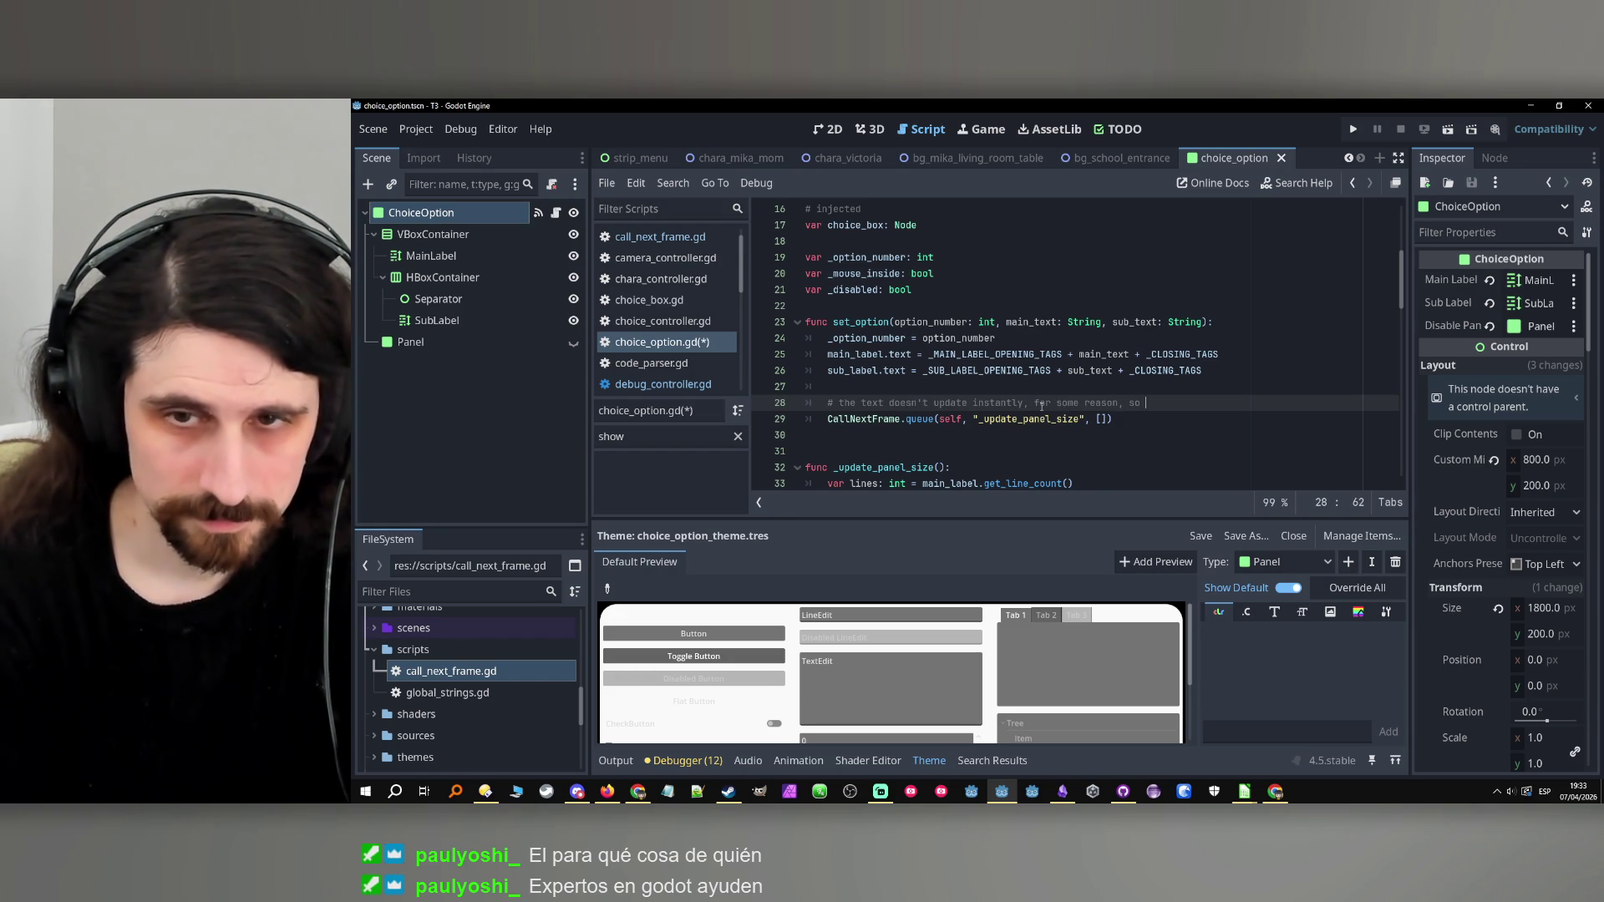
{"action": "type", "text": ", for some reason, so update the p"}
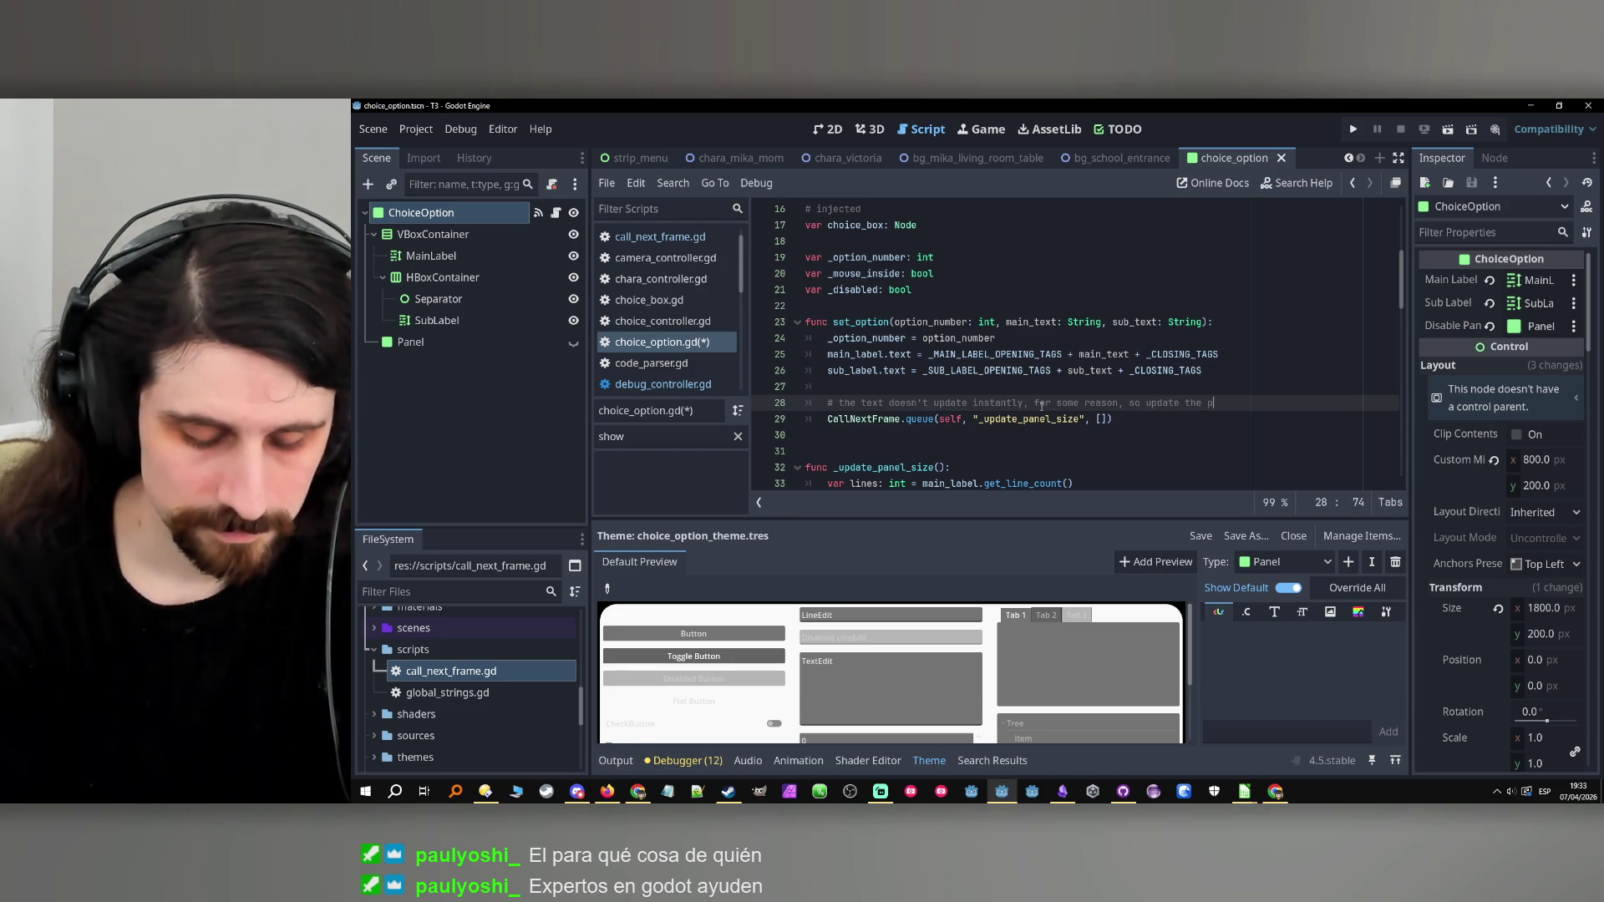
{"action": "type", "text": "anel size"}
{"action": "type", "text": " th"}
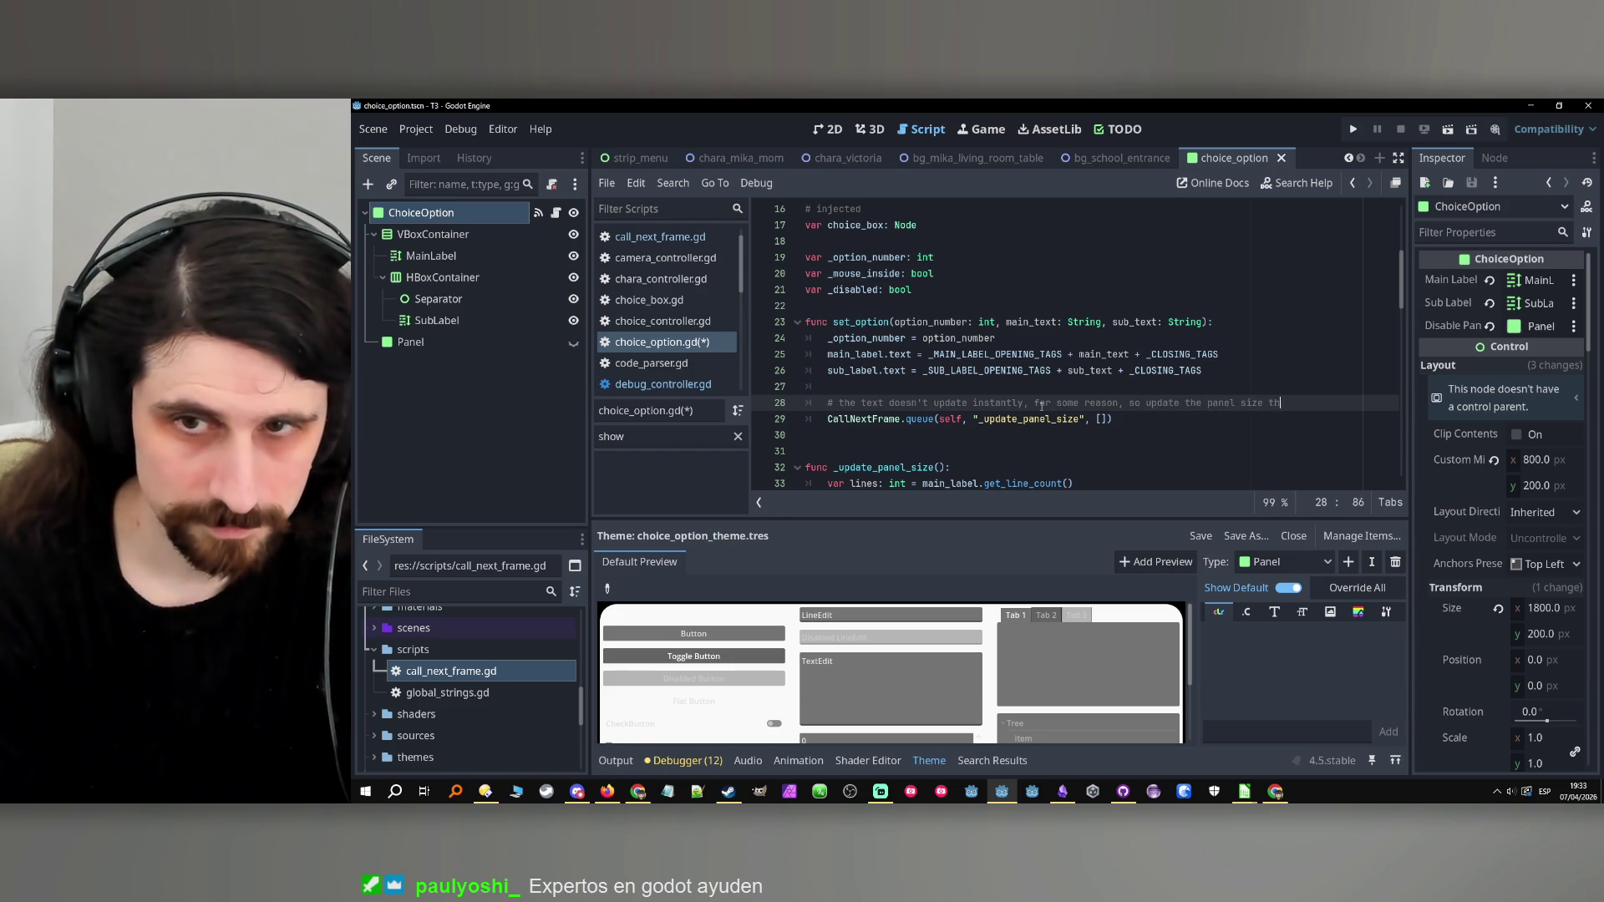
{"action": "key", "text": "BackSpace"}
{"action": "key", "text": "BackSpace"}
{"action": "type", "text": "next frame"}
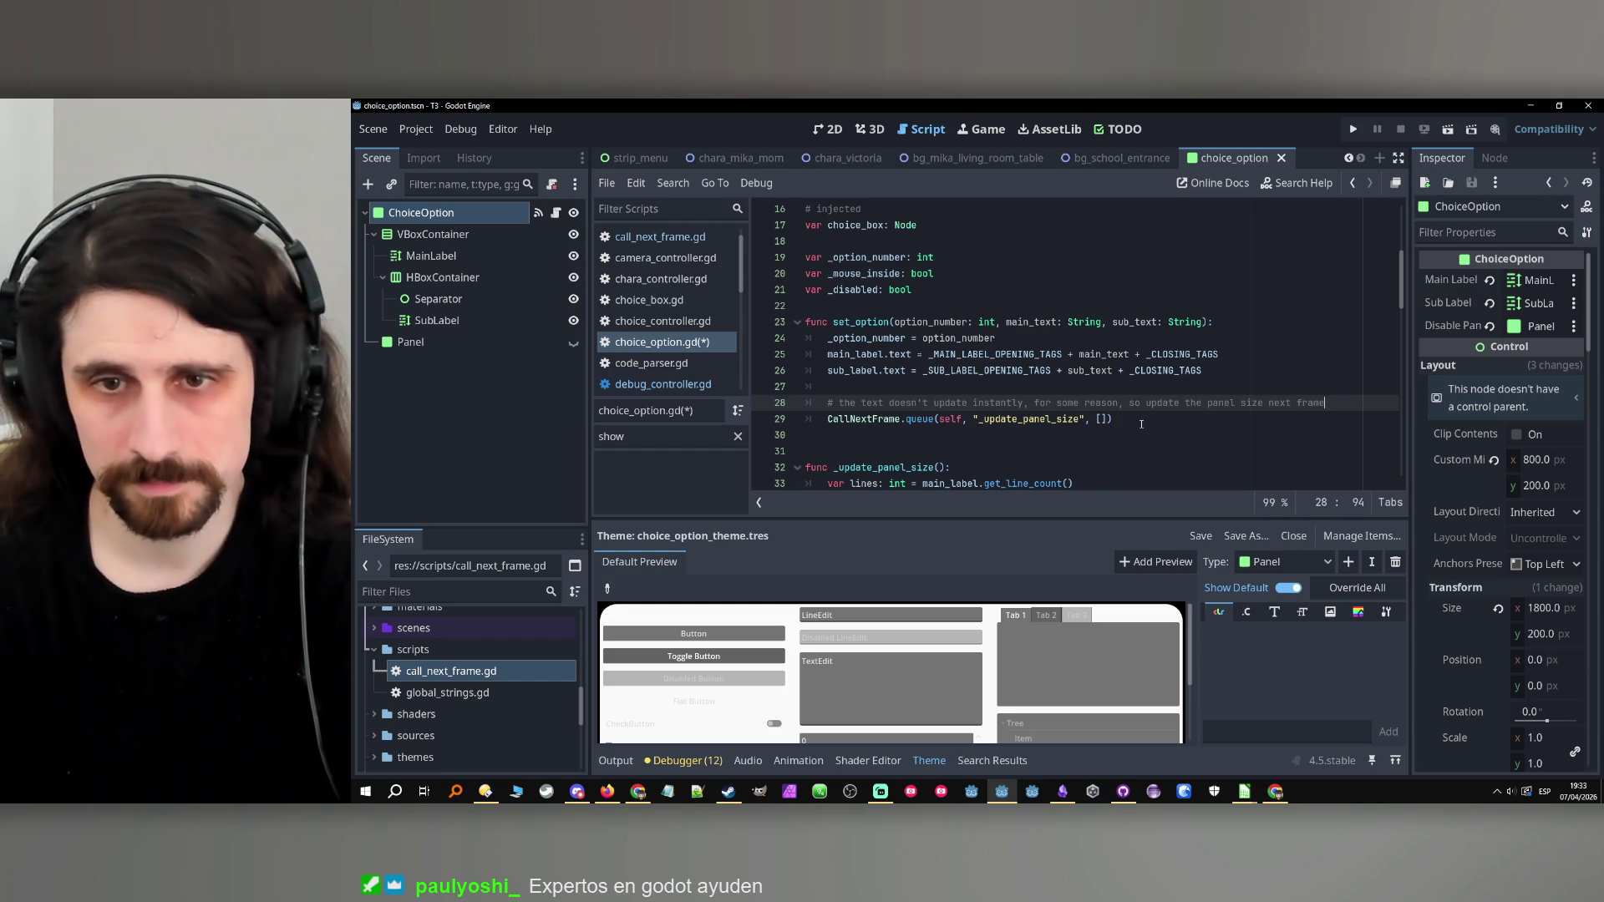
Save the script and test-run the game to check the choice boxes.
{"action": "key", "text": "Down"}
{"action": "key", "text": "ctrl+s"}
{"action": "left_click", "coordinate": [1353, 132]}
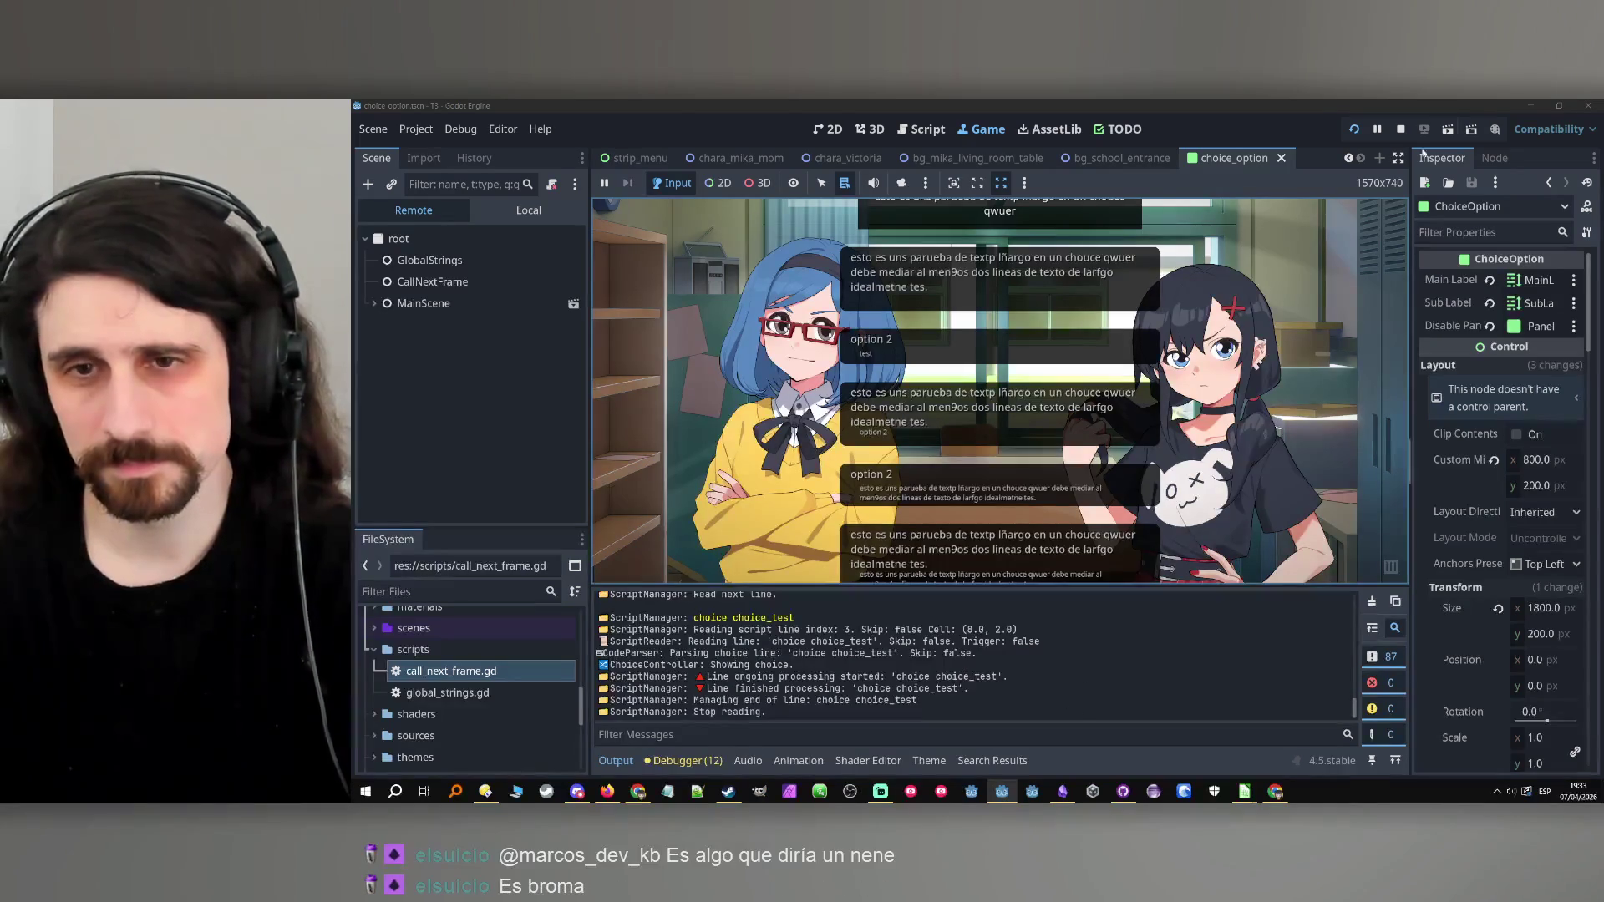
{"action": "left_click", "coordinate": [1400, 129]}
Replace the queue call with _update_panel_size.call_deferred(), save, and test-run the game.
{"action": "double_click", "coordinate": [895, 468]}
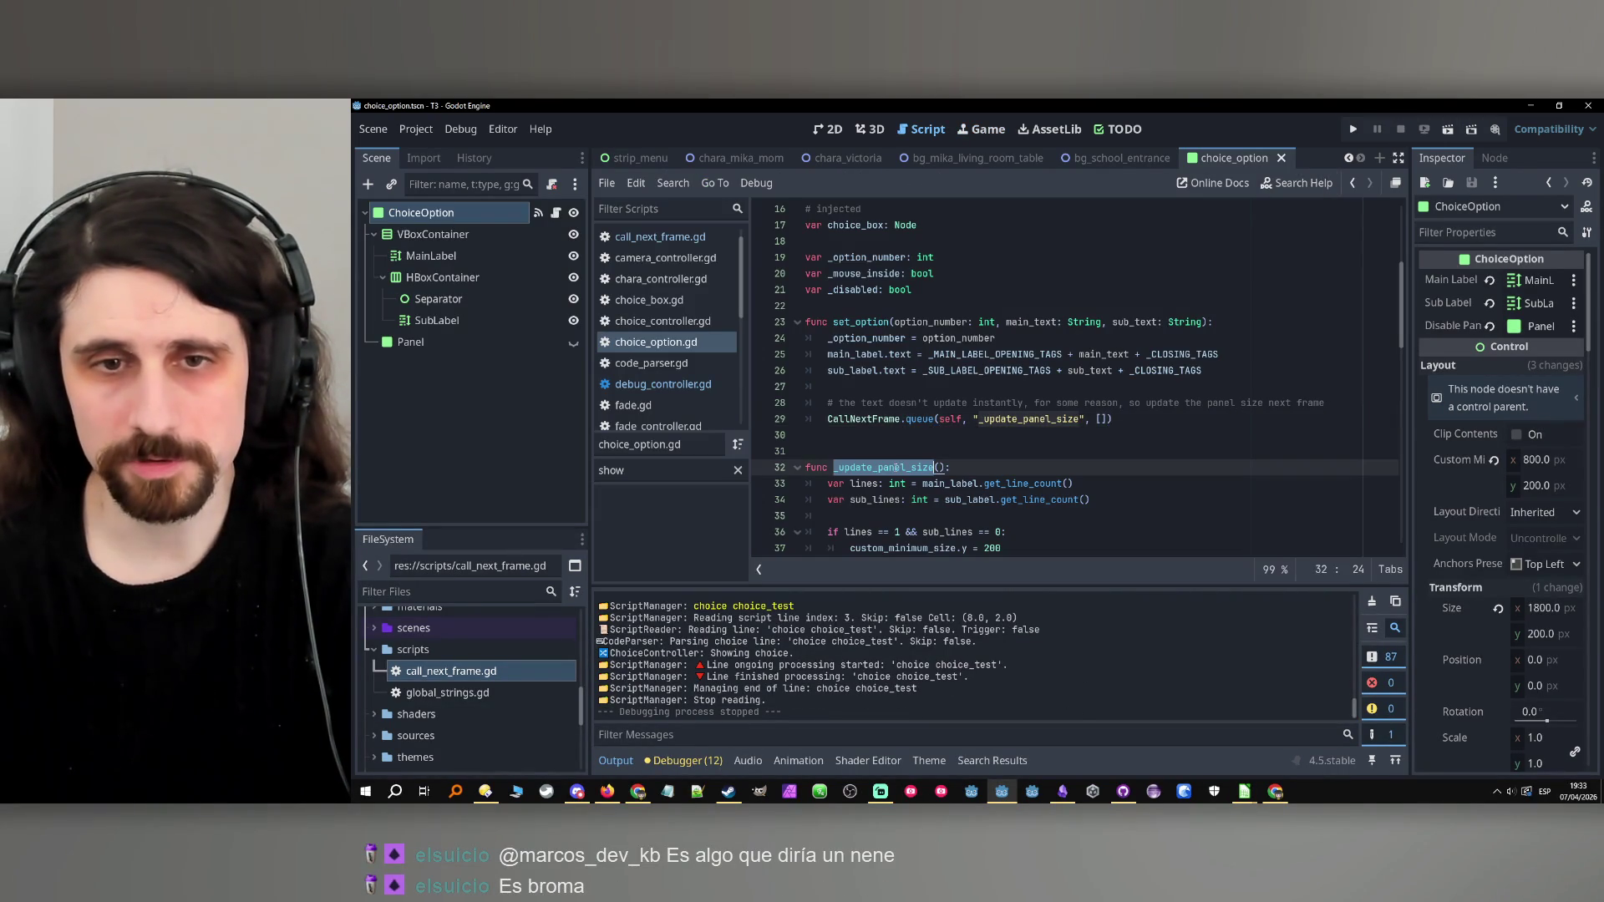
{"action": "left_click_drag", "start_coordinate": [1132, 418], "coordinate": [821, 426]}
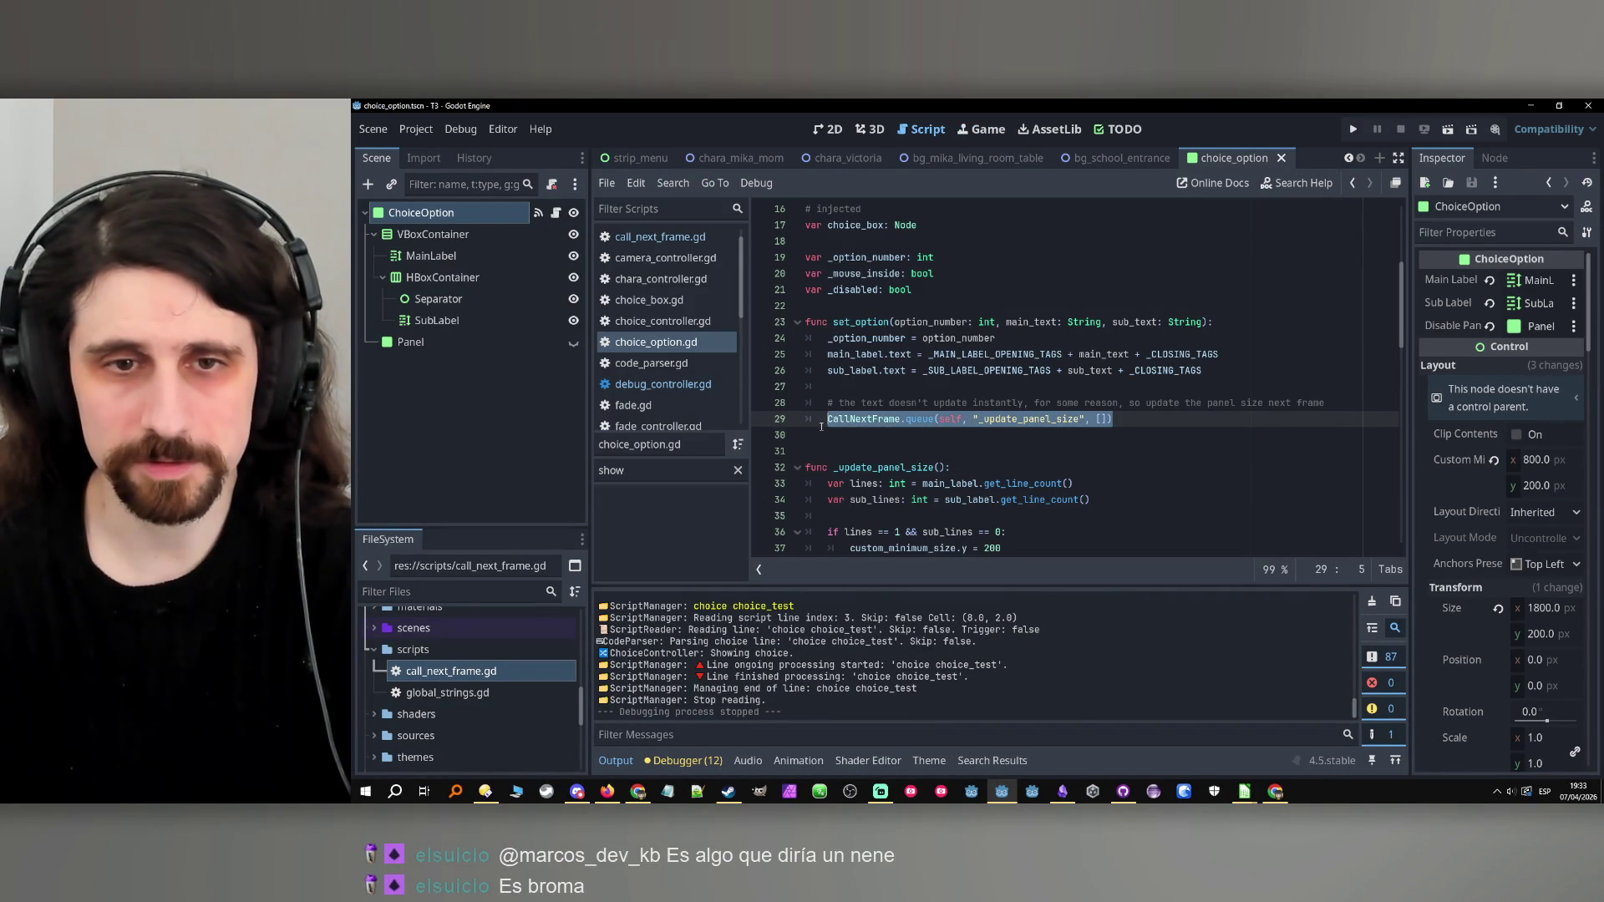
{"action": "type", "text": "_update_panel_size.call"}
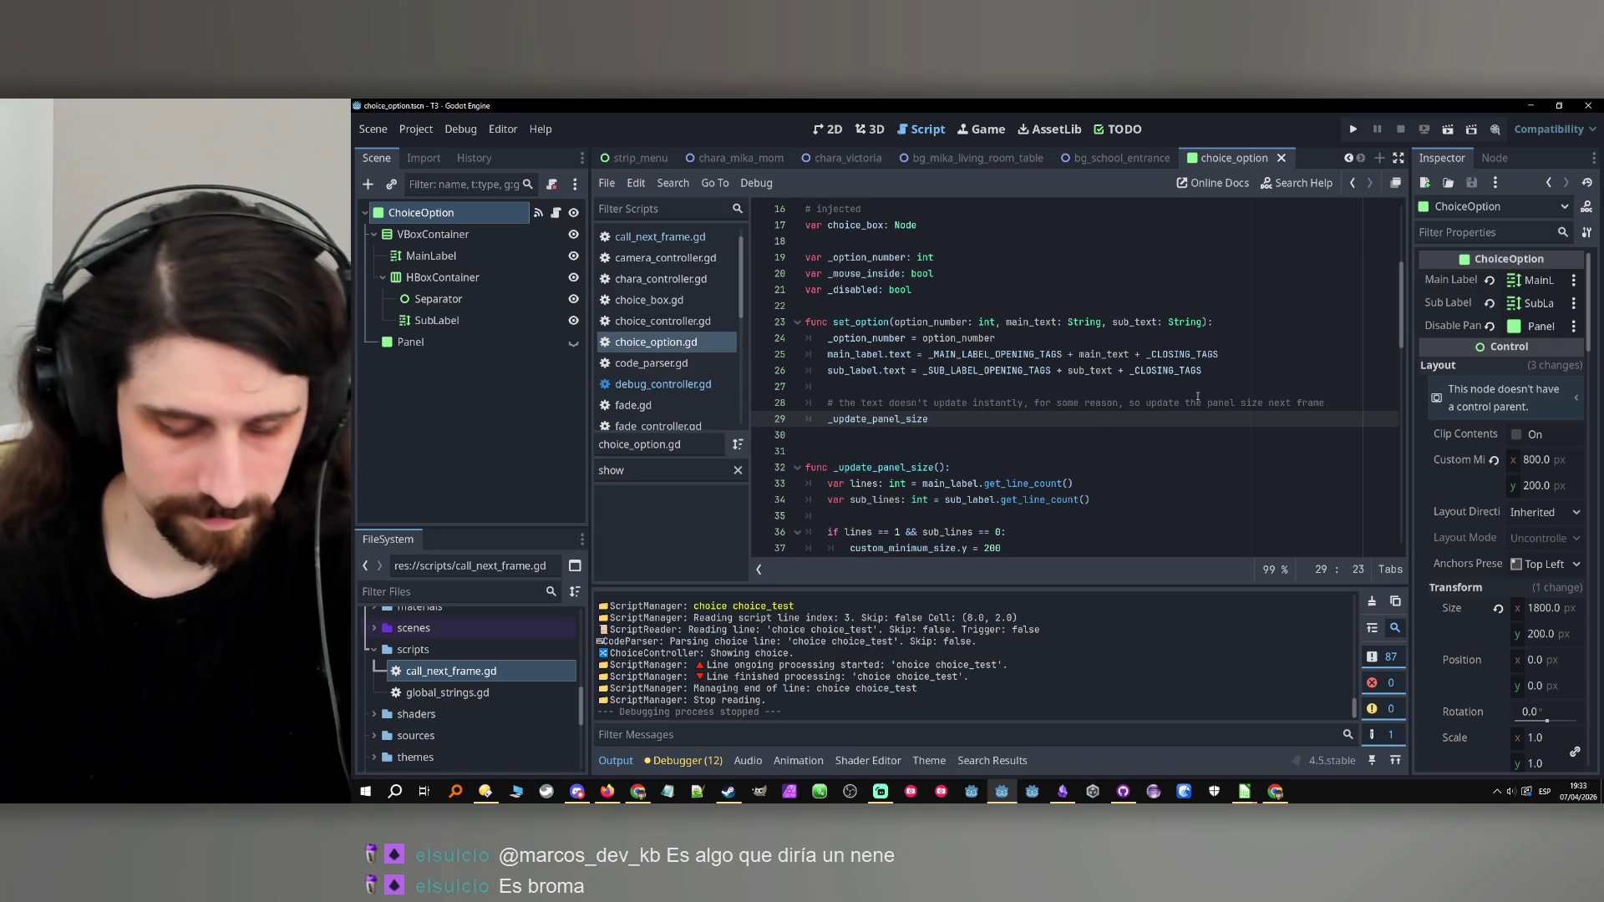
{"action": "key", "text": "Down"}
{"action": "key", "text": "Down"}
{"action": "key", "text": "Return"}
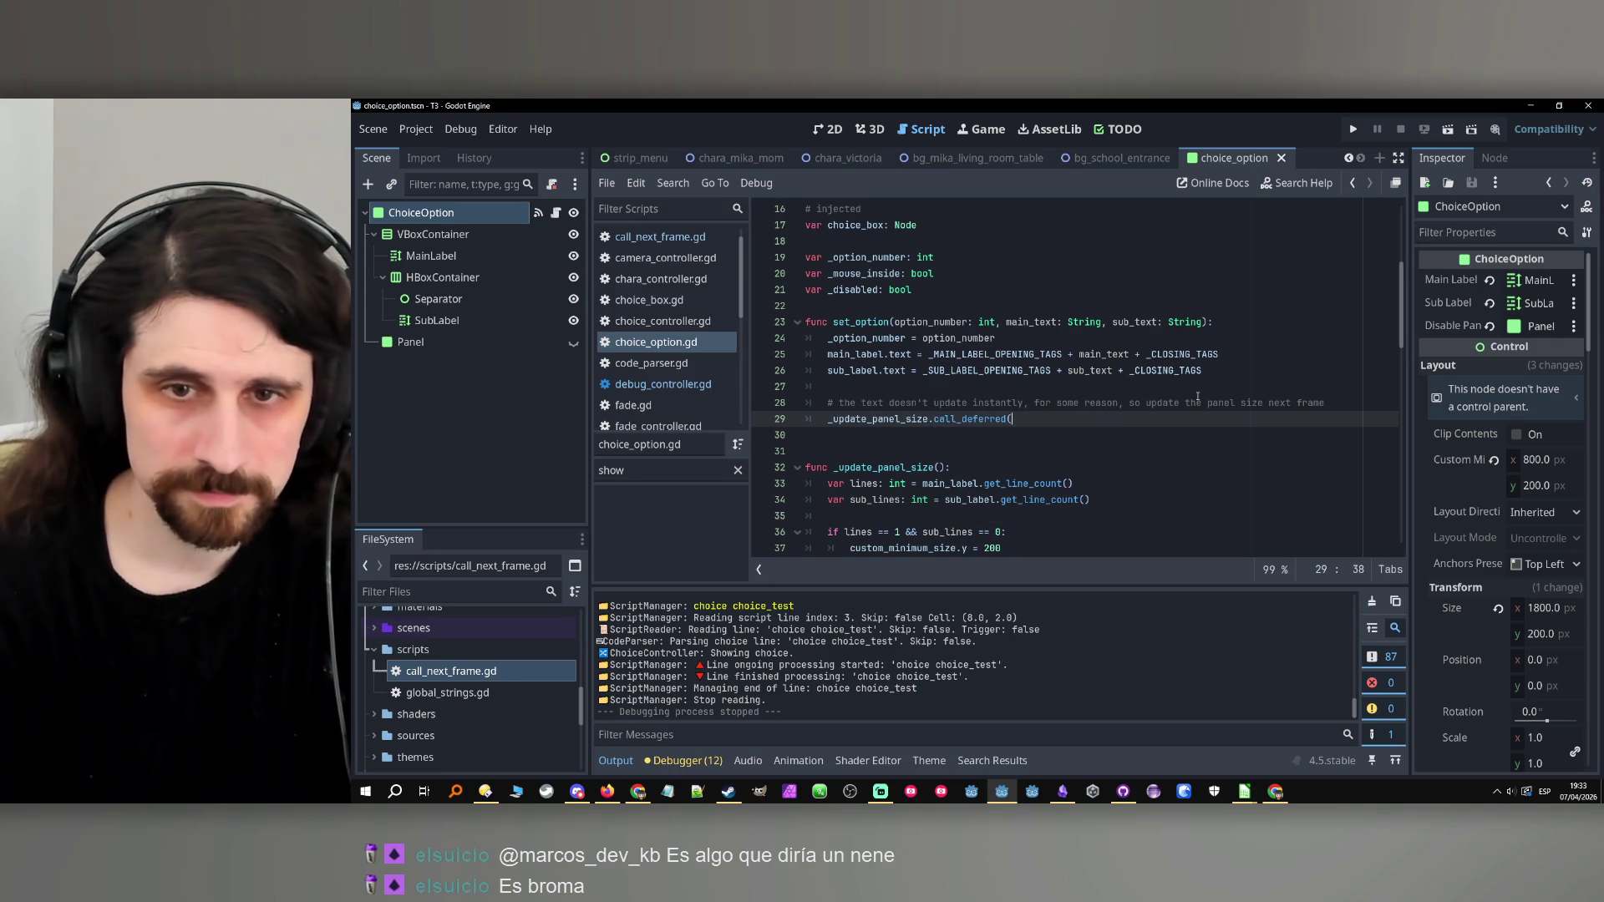
{"action": "key", "text": "ctrl+s"}
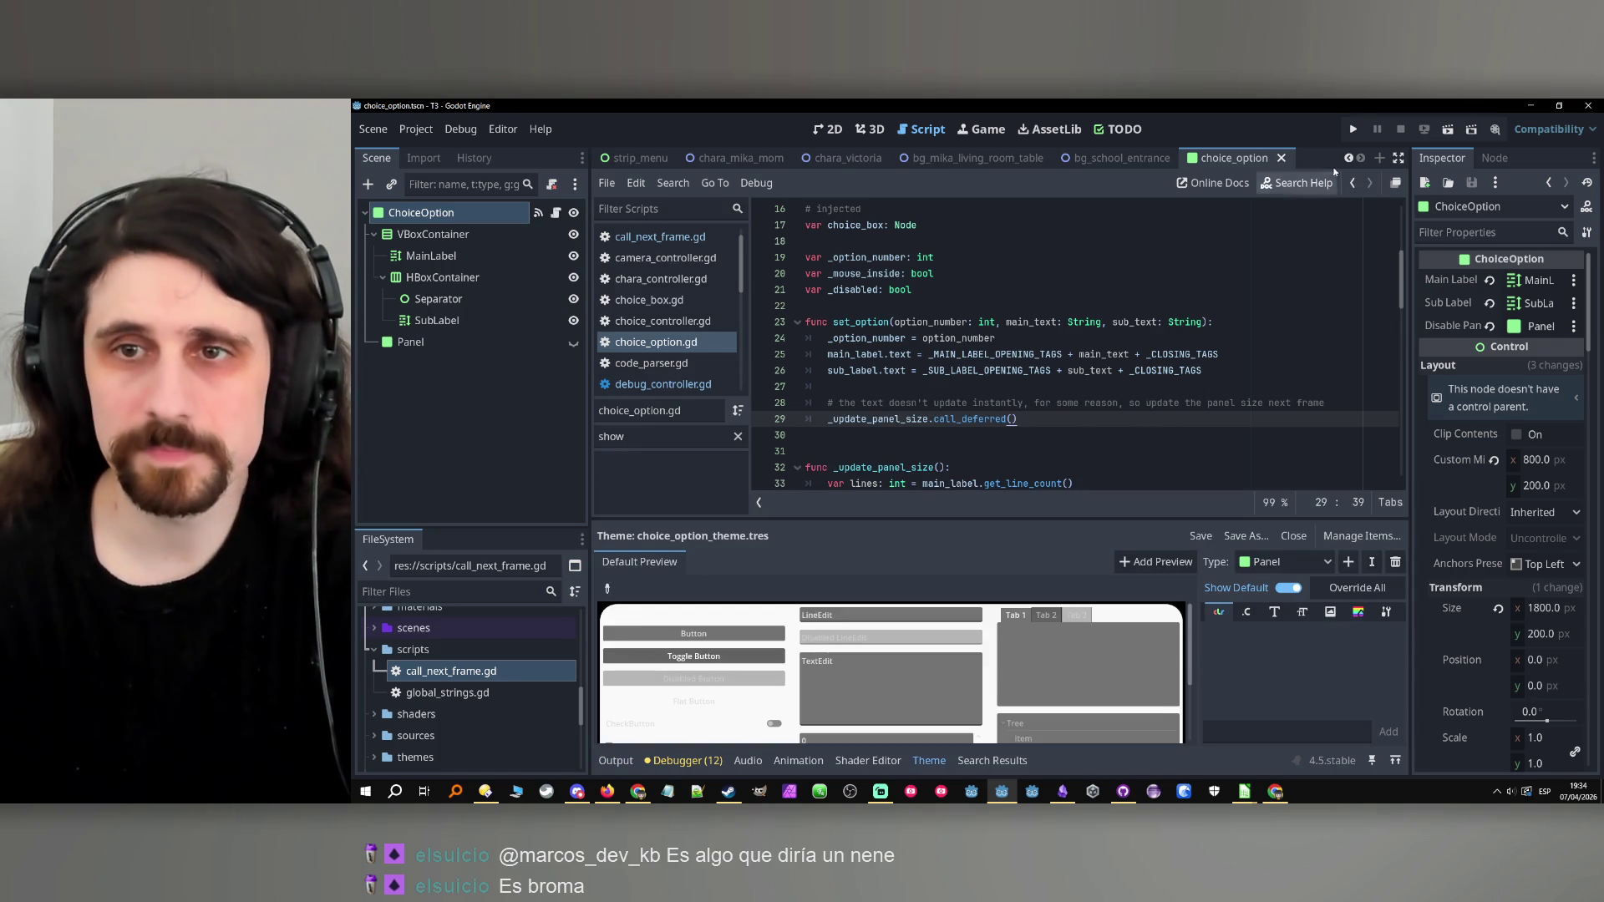
{"action": "left_click", "coordinate": [1352, 129]}
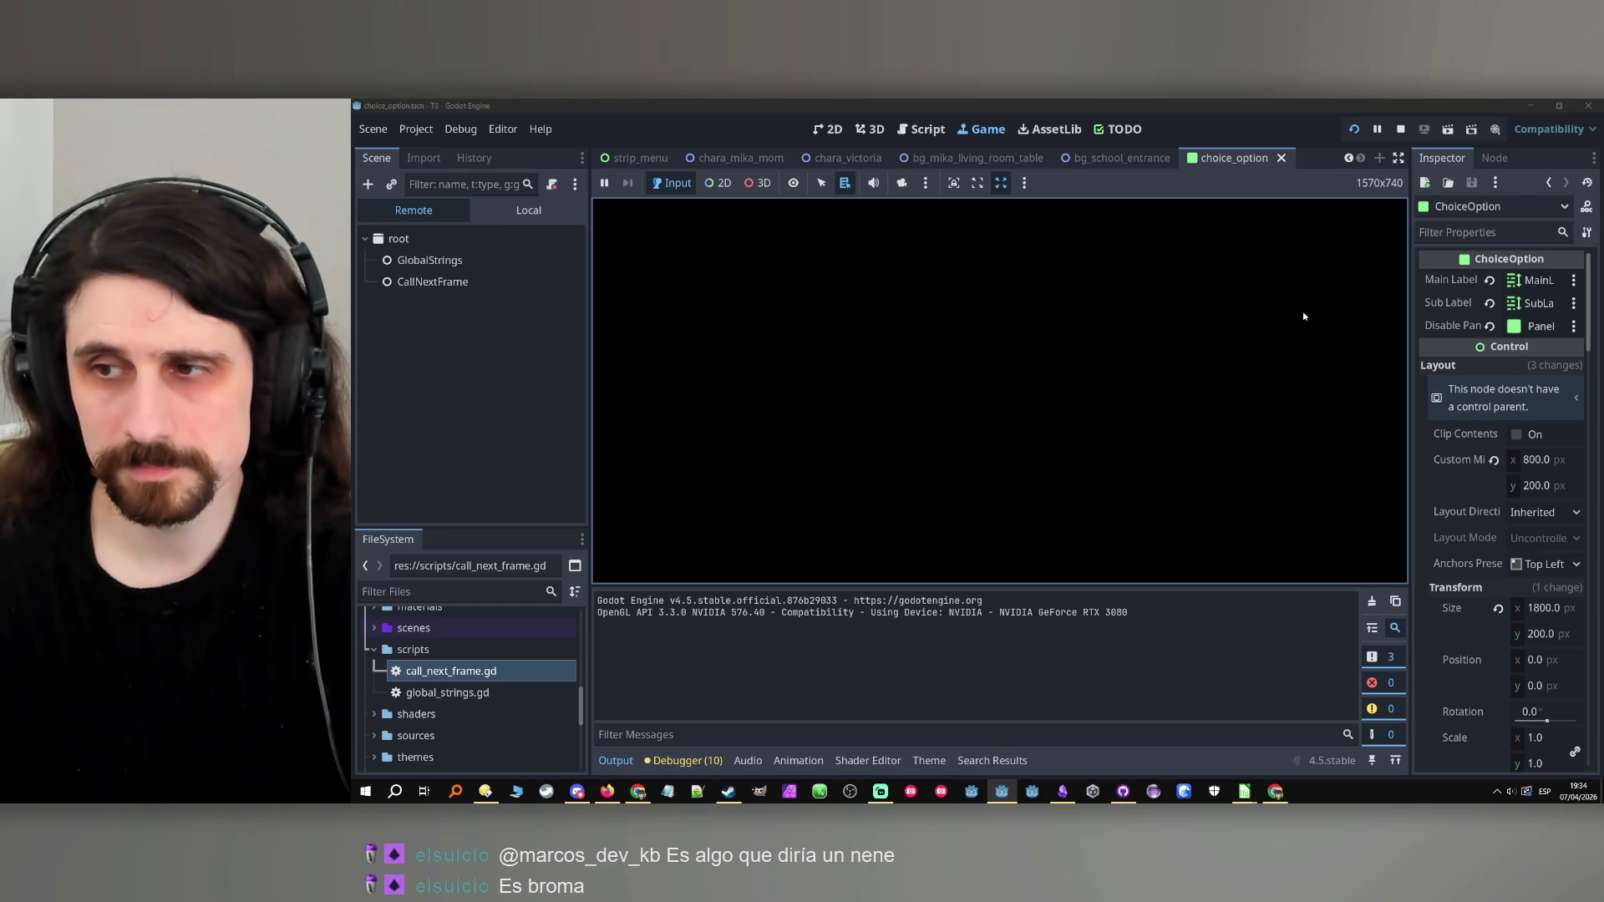
{"action": "key", "text": "F8"}
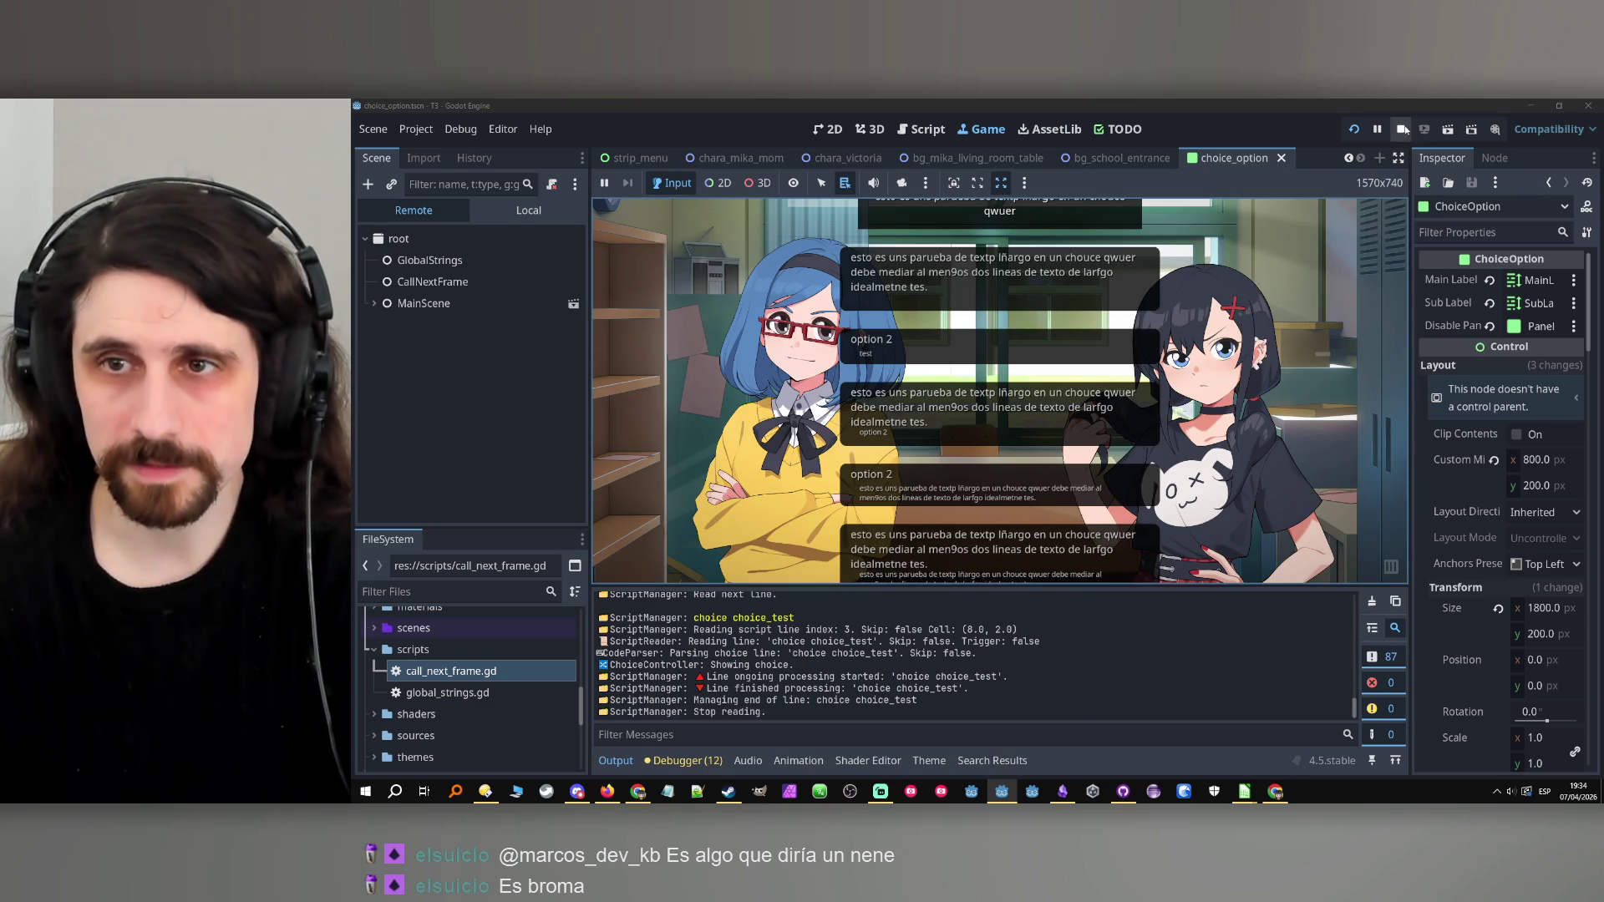
Change the call to a direct _update_panel_size(), save, and test-run again.
{"action": "left_click_drag", "start_coordinate": [1058, 419], "coordinate": [927, 427]}
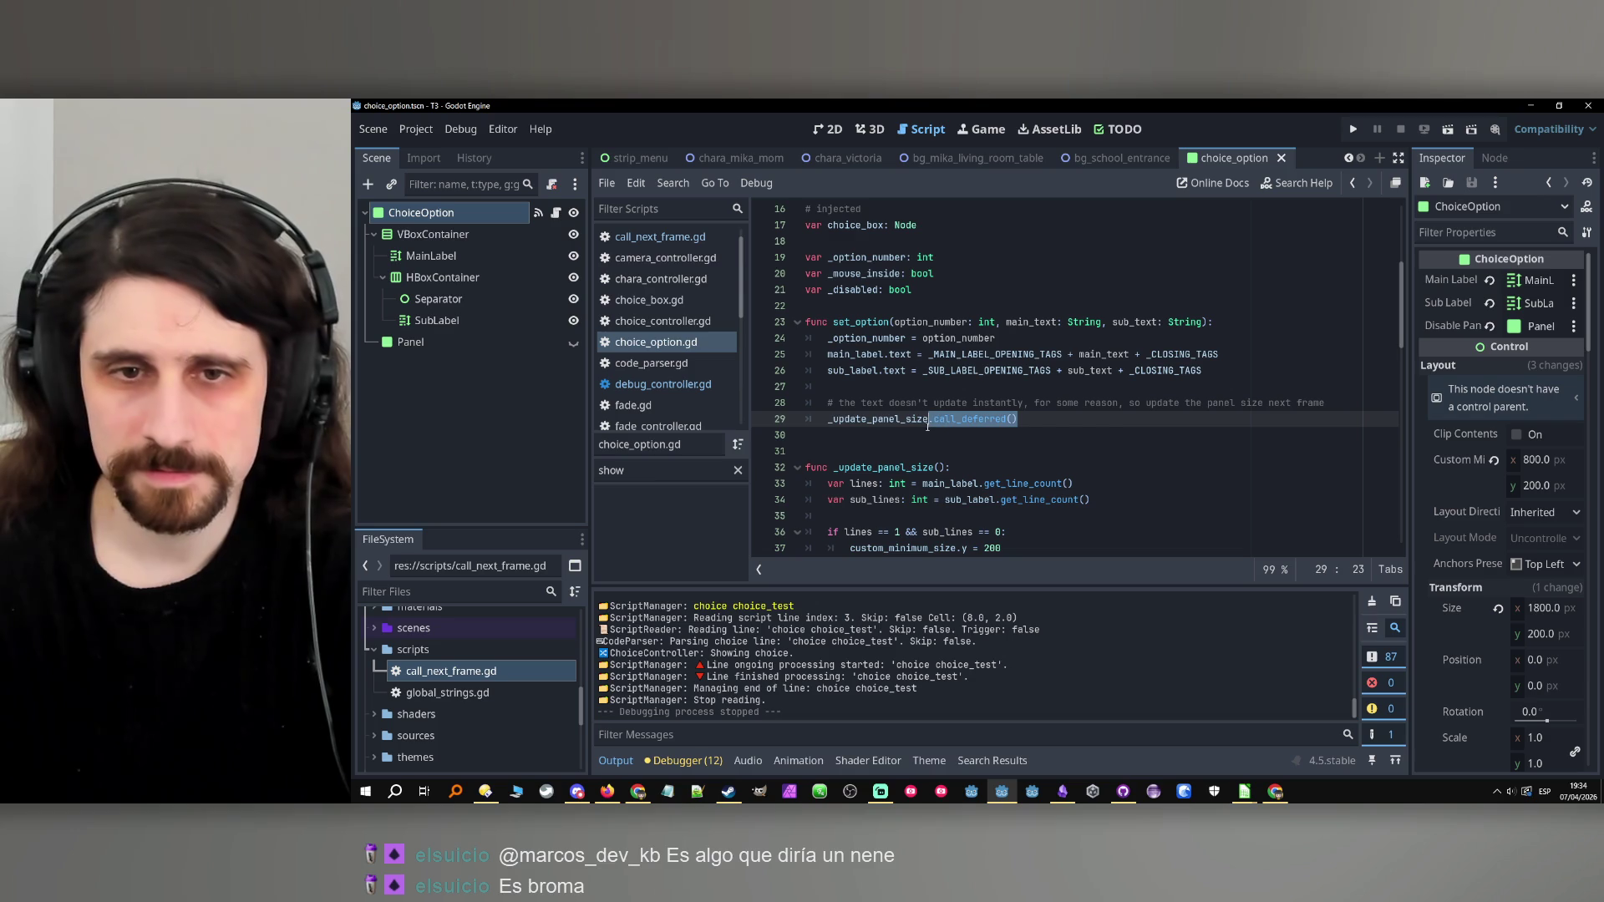
{"action": "key", "text": "BackSpace"}
{"action": "type", "text": "()"}
{"action": "key", "text": "ctrl+s"}
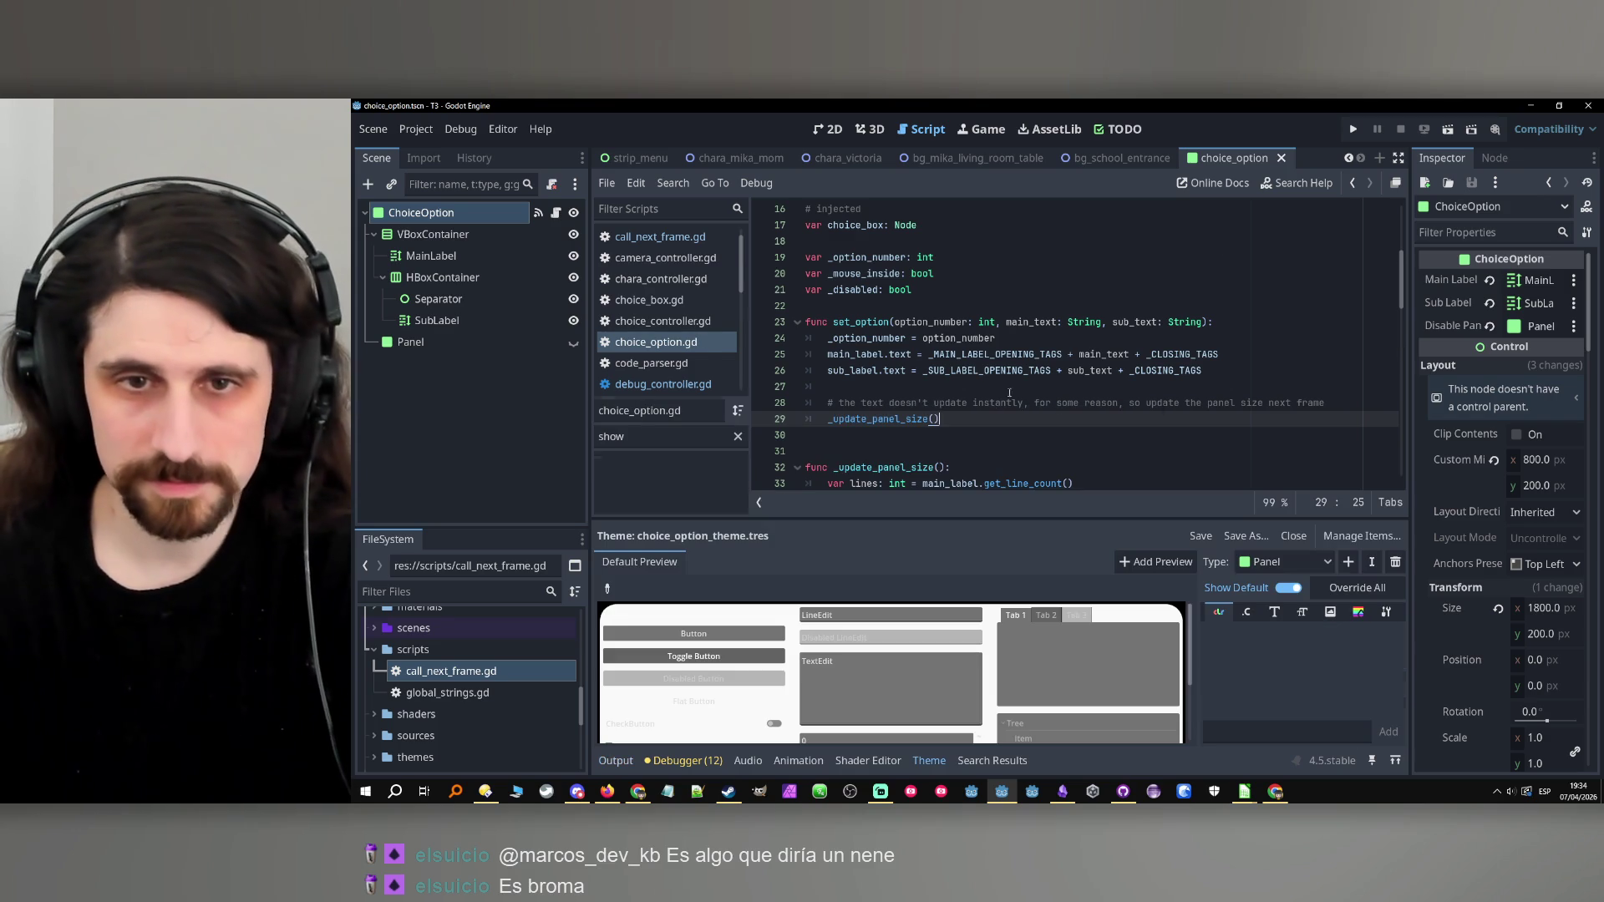
{"action": "left_click", "coordinate": [1353, 129]}
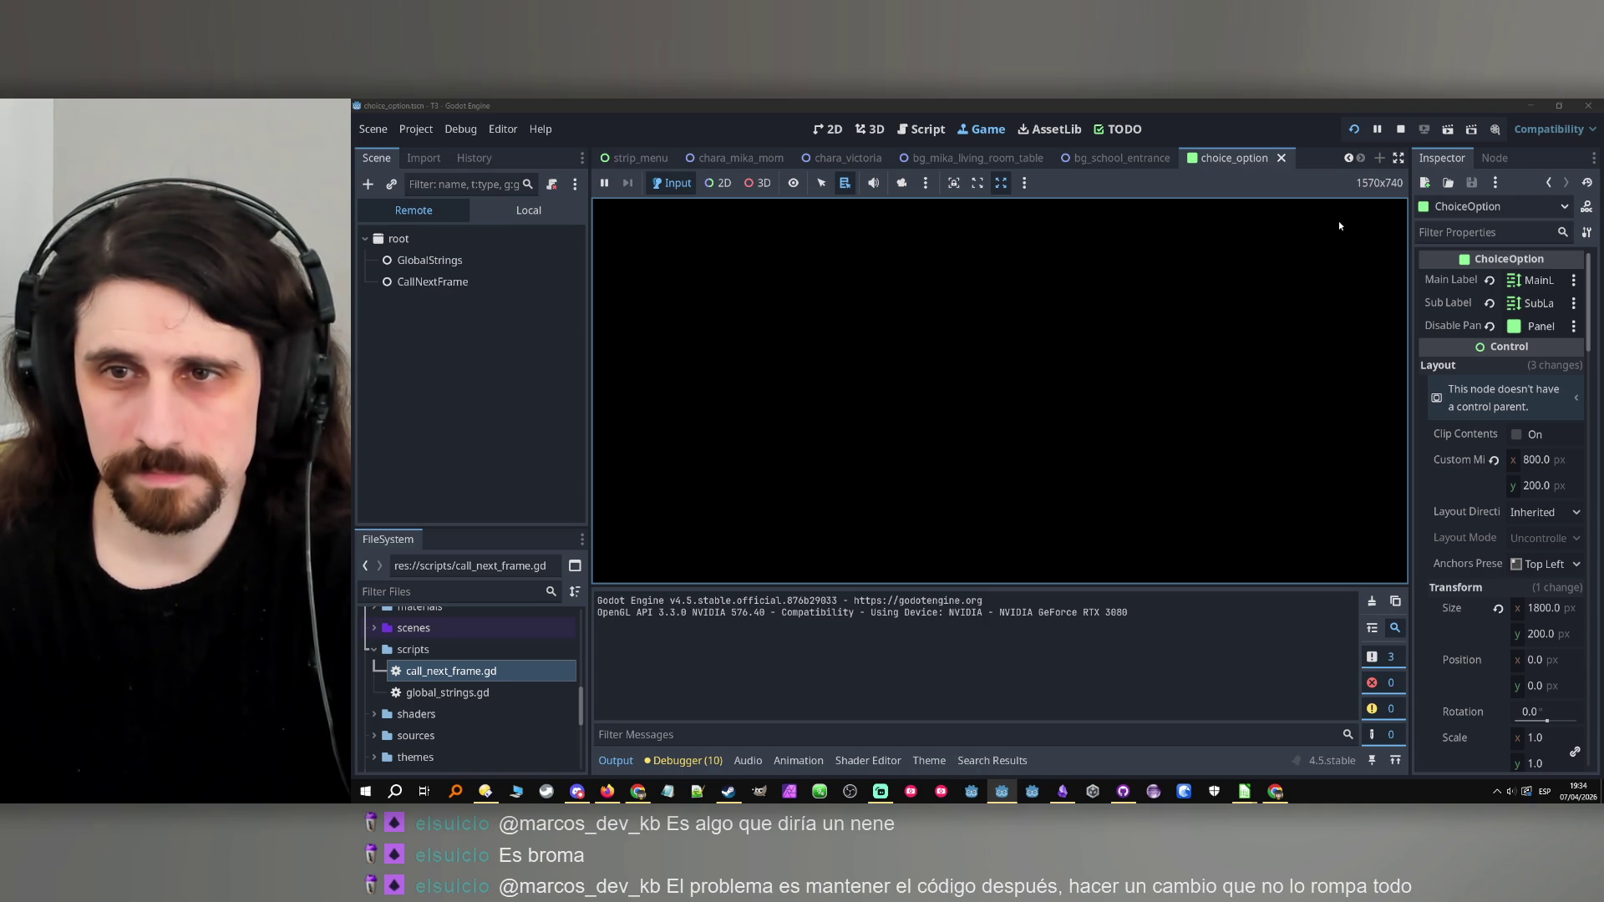
{"action": "key", "text": "ctrl+z"}
Delete the comment line above the call_deferred call and save the script.
{"action": "left_click", "coordinate": [1132, 402]}
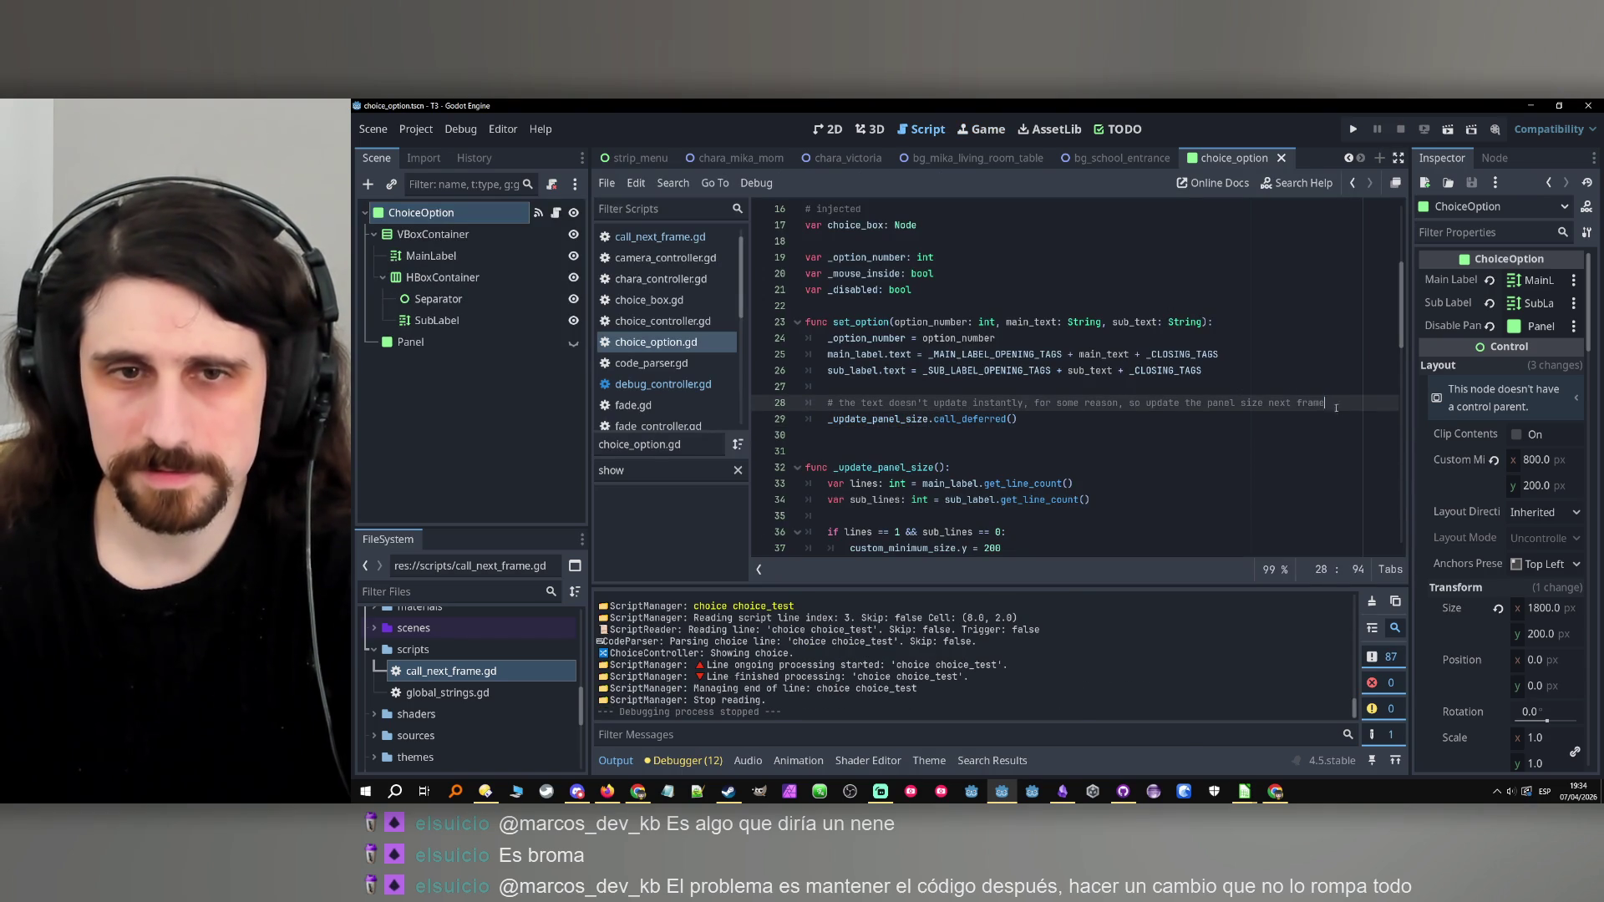
{"action": "key", "text": "ctrl+shift+k"}
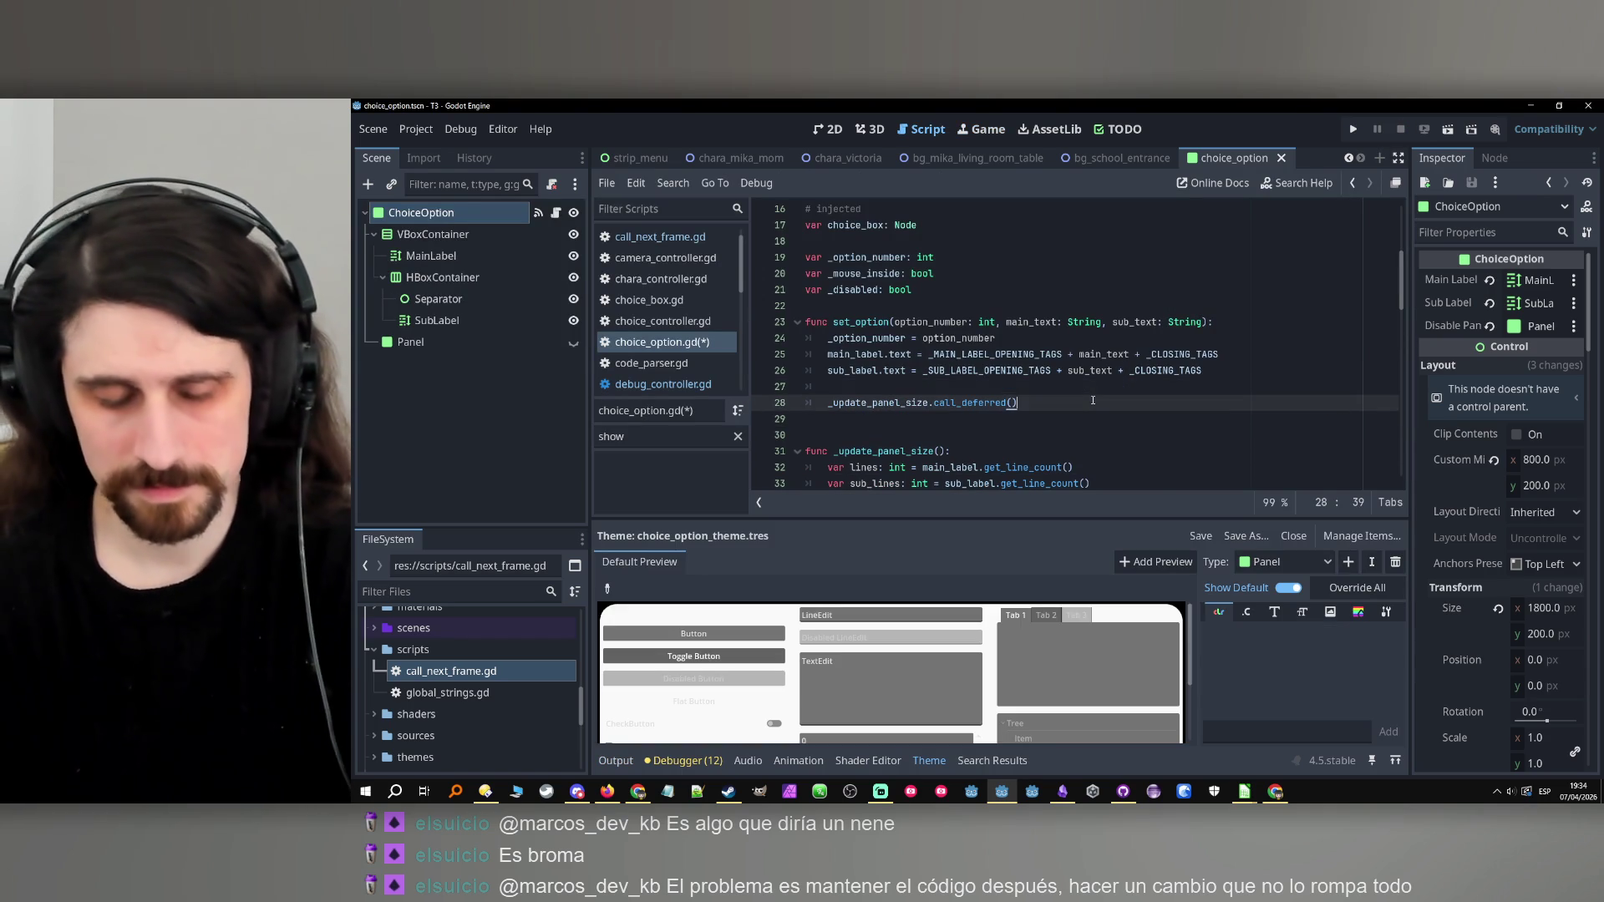
{"action": "key", "text": "ctrl+s"}
{"action": "left_click", "coordinate": [1078, 385]}
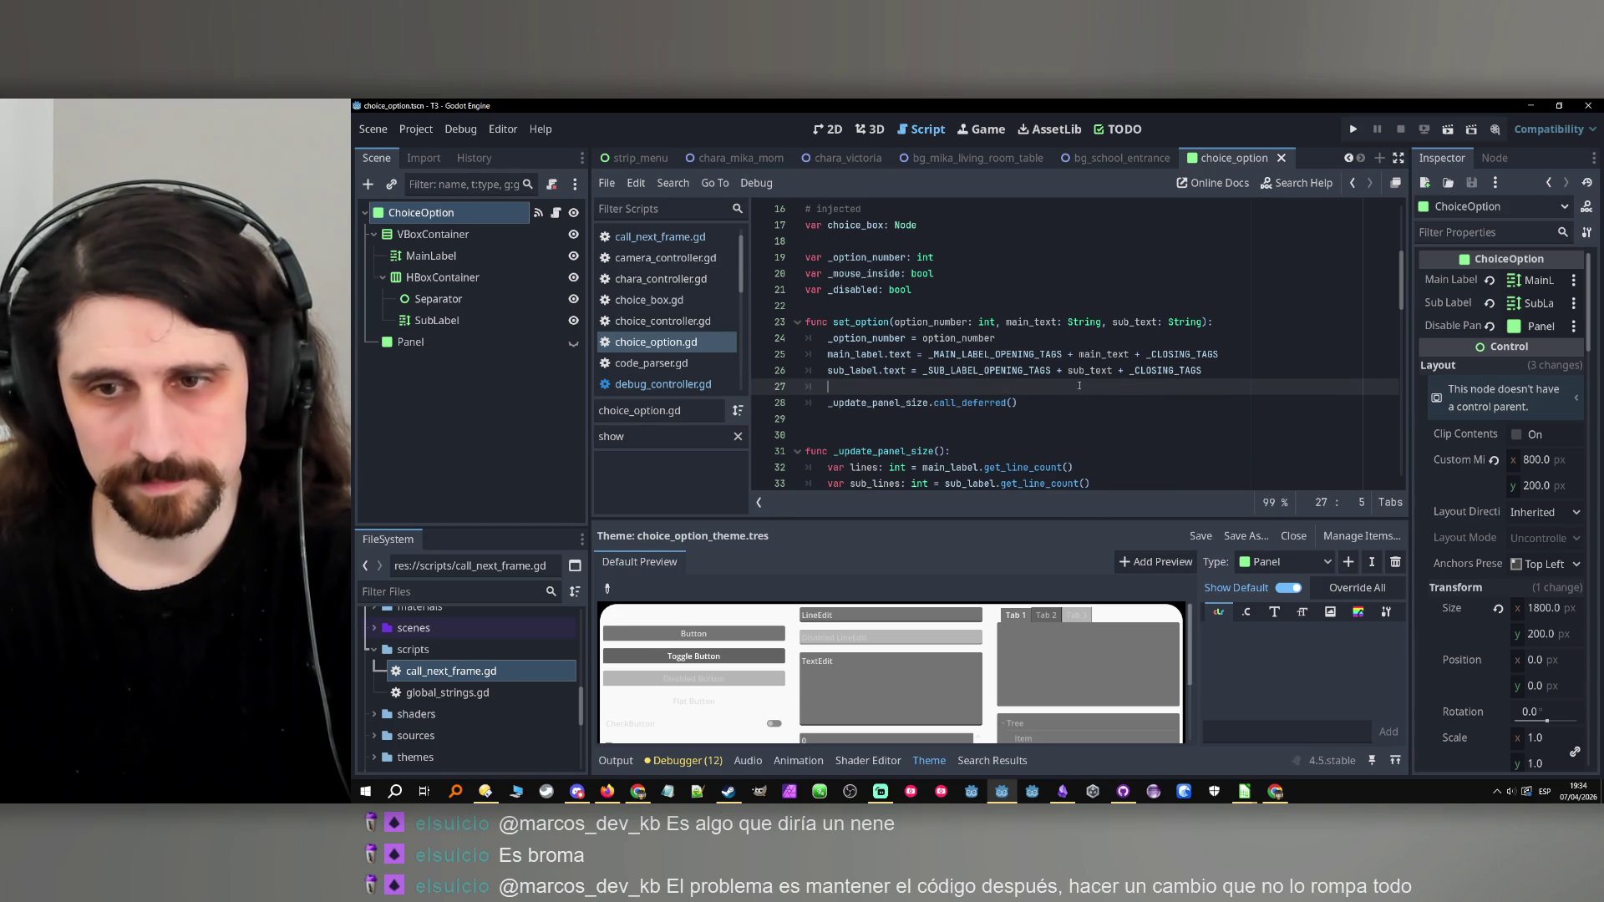
{"action": "scroll", "coordinate": [1078, 385], "scroll_direction": "down", "scroll_amount": 2}
{"action": "left_click", "coordinate": [615, 760]}
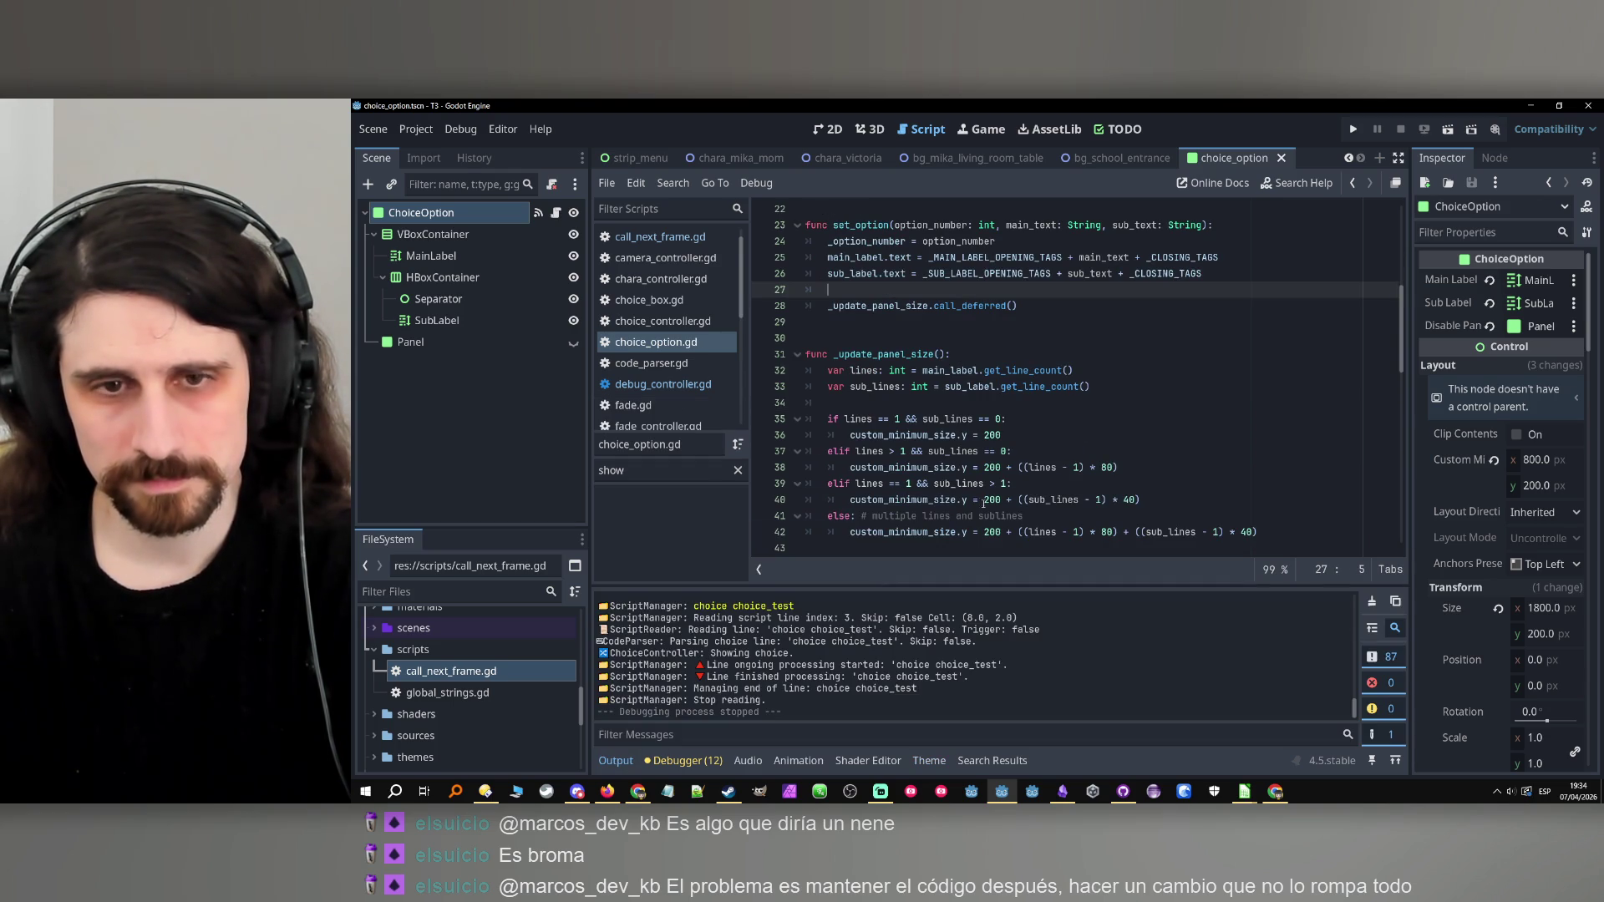
{"action": "left_click", "coordinate": [1094, 386]}
{"action": "left_click", "coordinate": [1170, 279]}
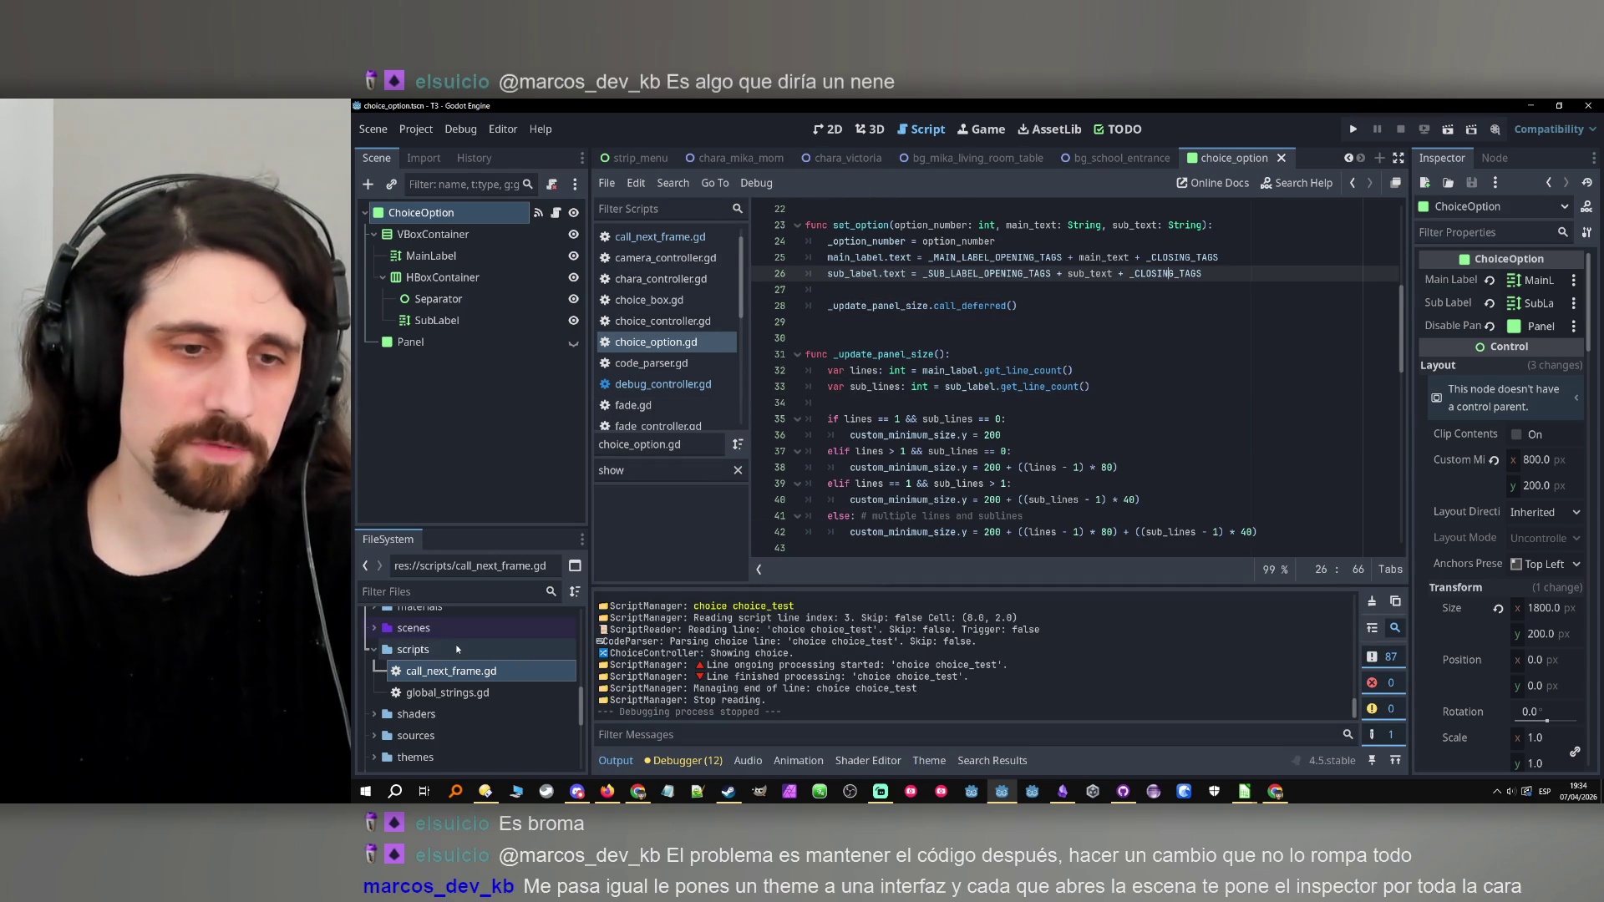
Open call_next_frame.gd from the FileSystem dock.
{"action": "left_click", "coordinate": [454, 673]}
{"action": "right_click", "coordinate": [454, 674]}
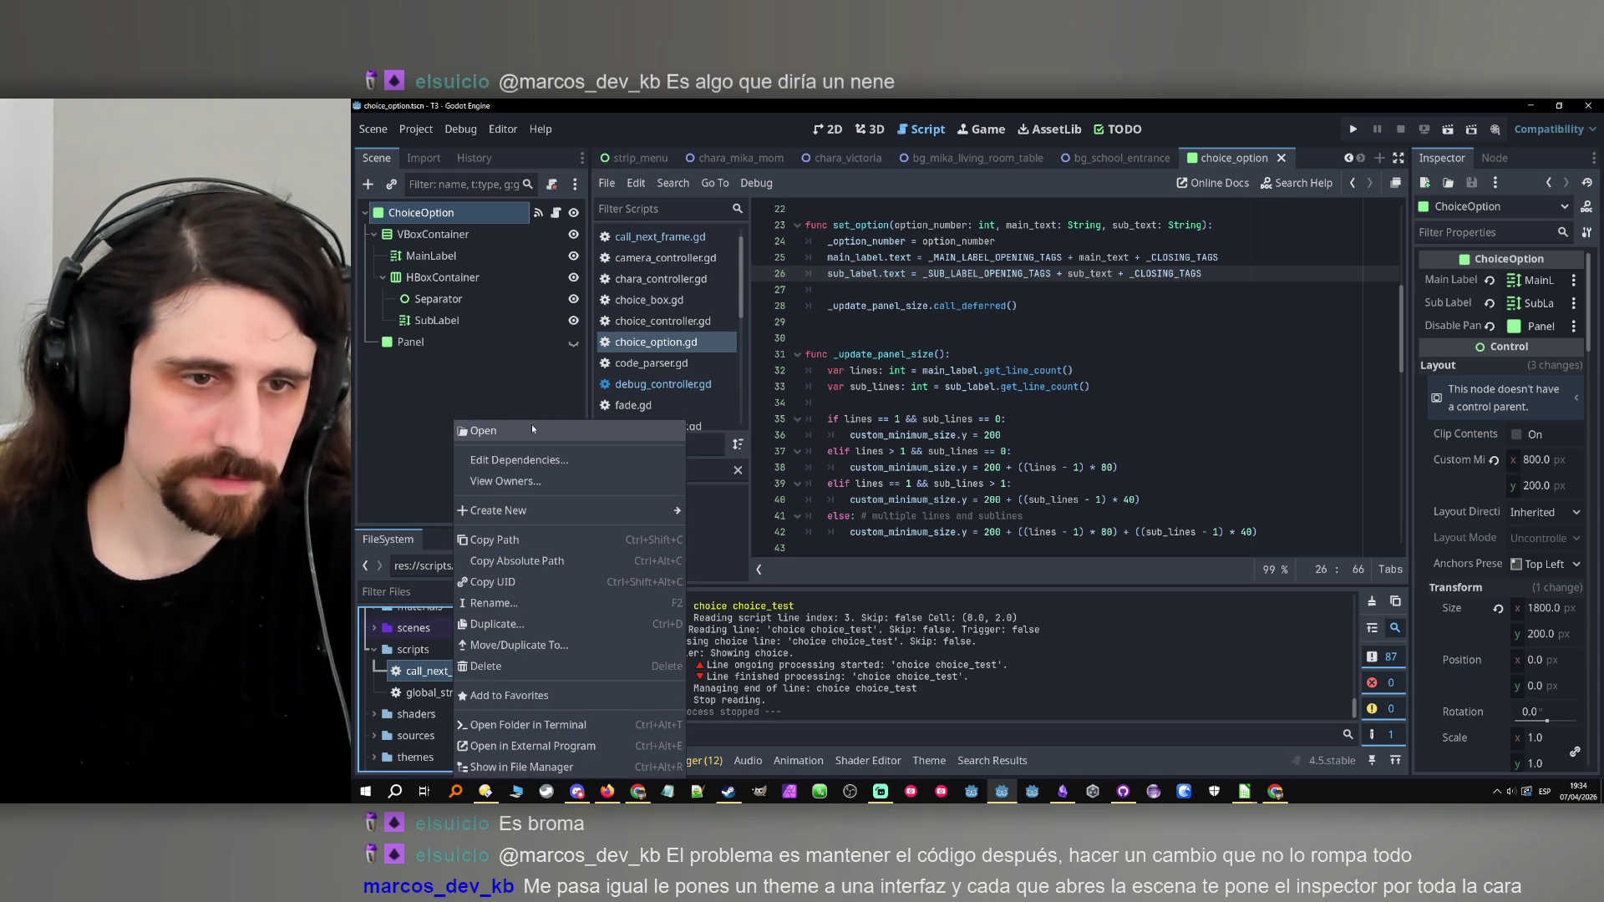
{"action": "left_click", "coordinate": [536, 745]}
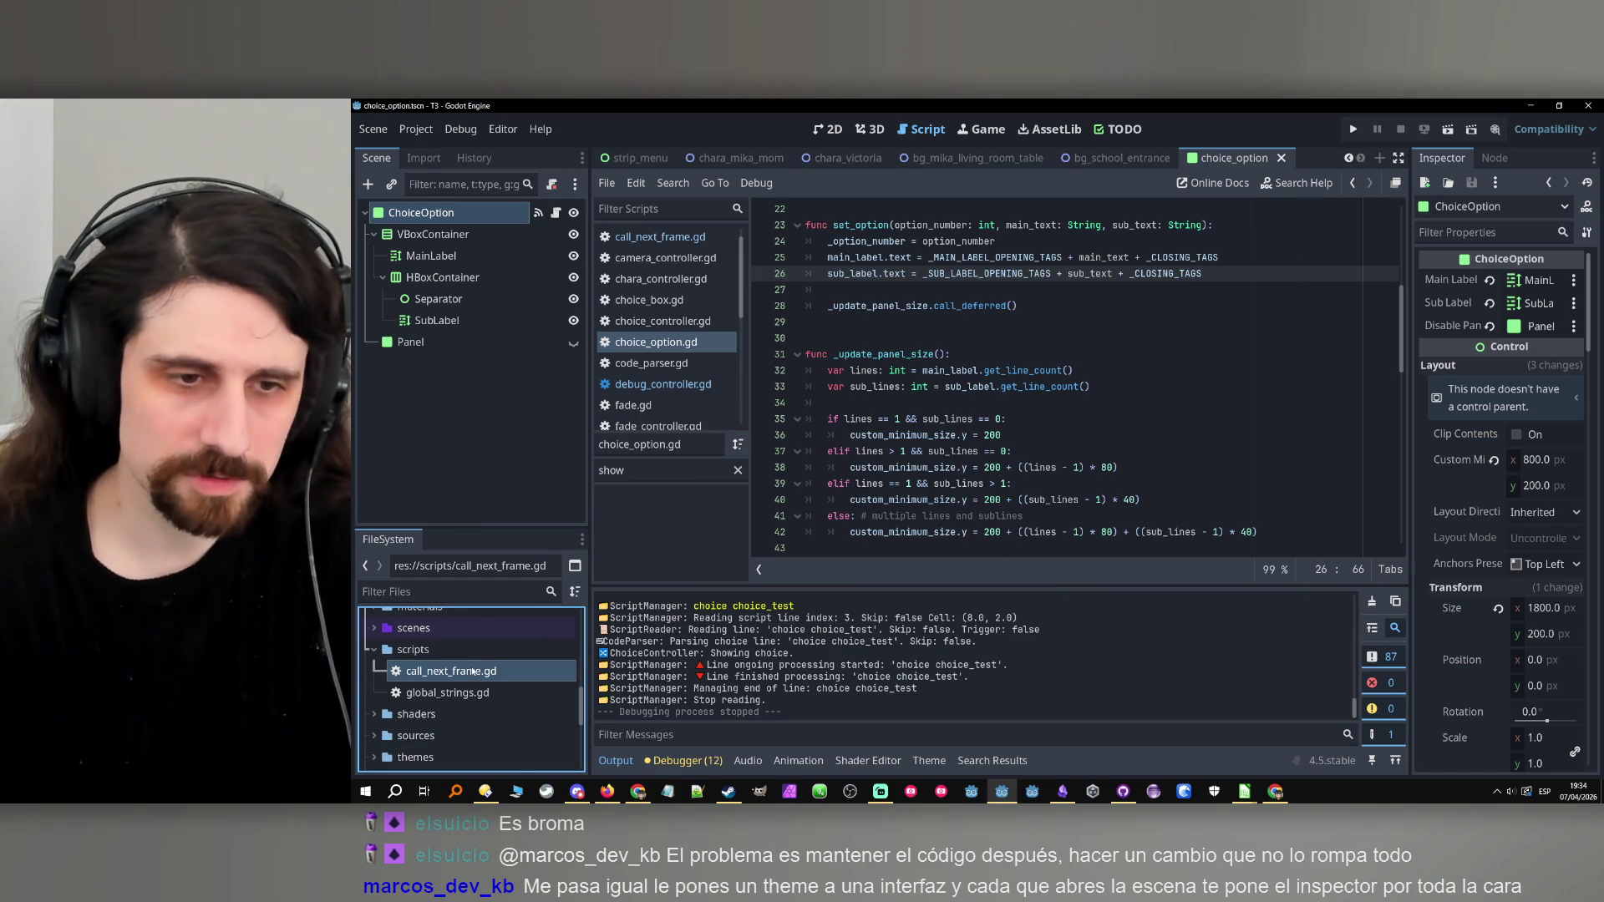
{"action": "right_click", "coordinate": [472, 756]}
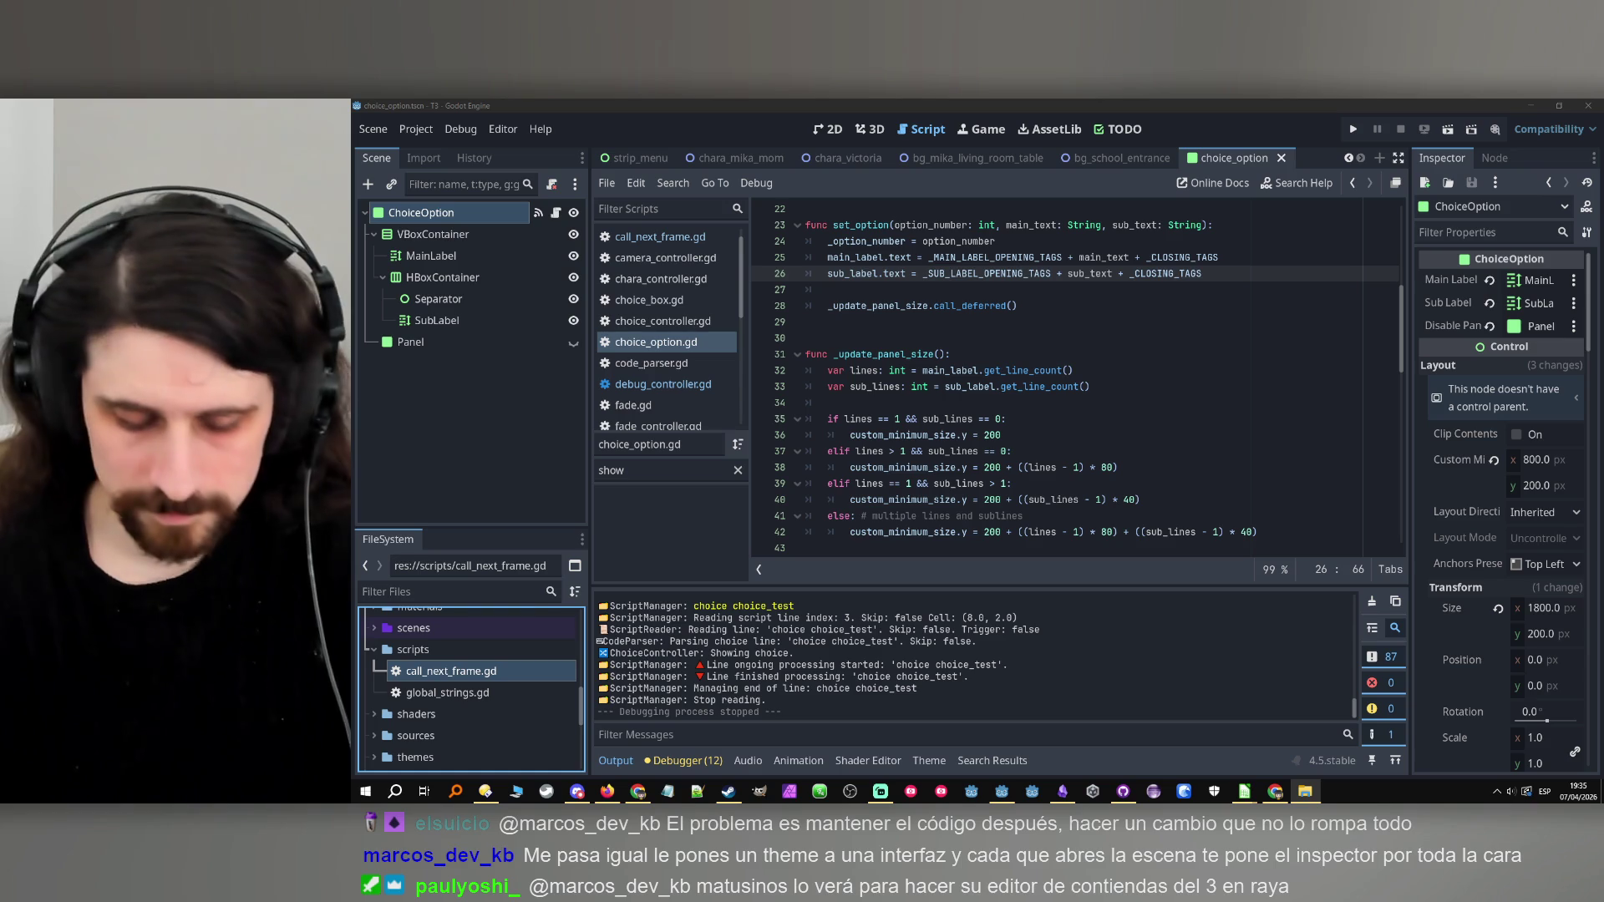
{"action": "key", "text": "Caps_Lock"}
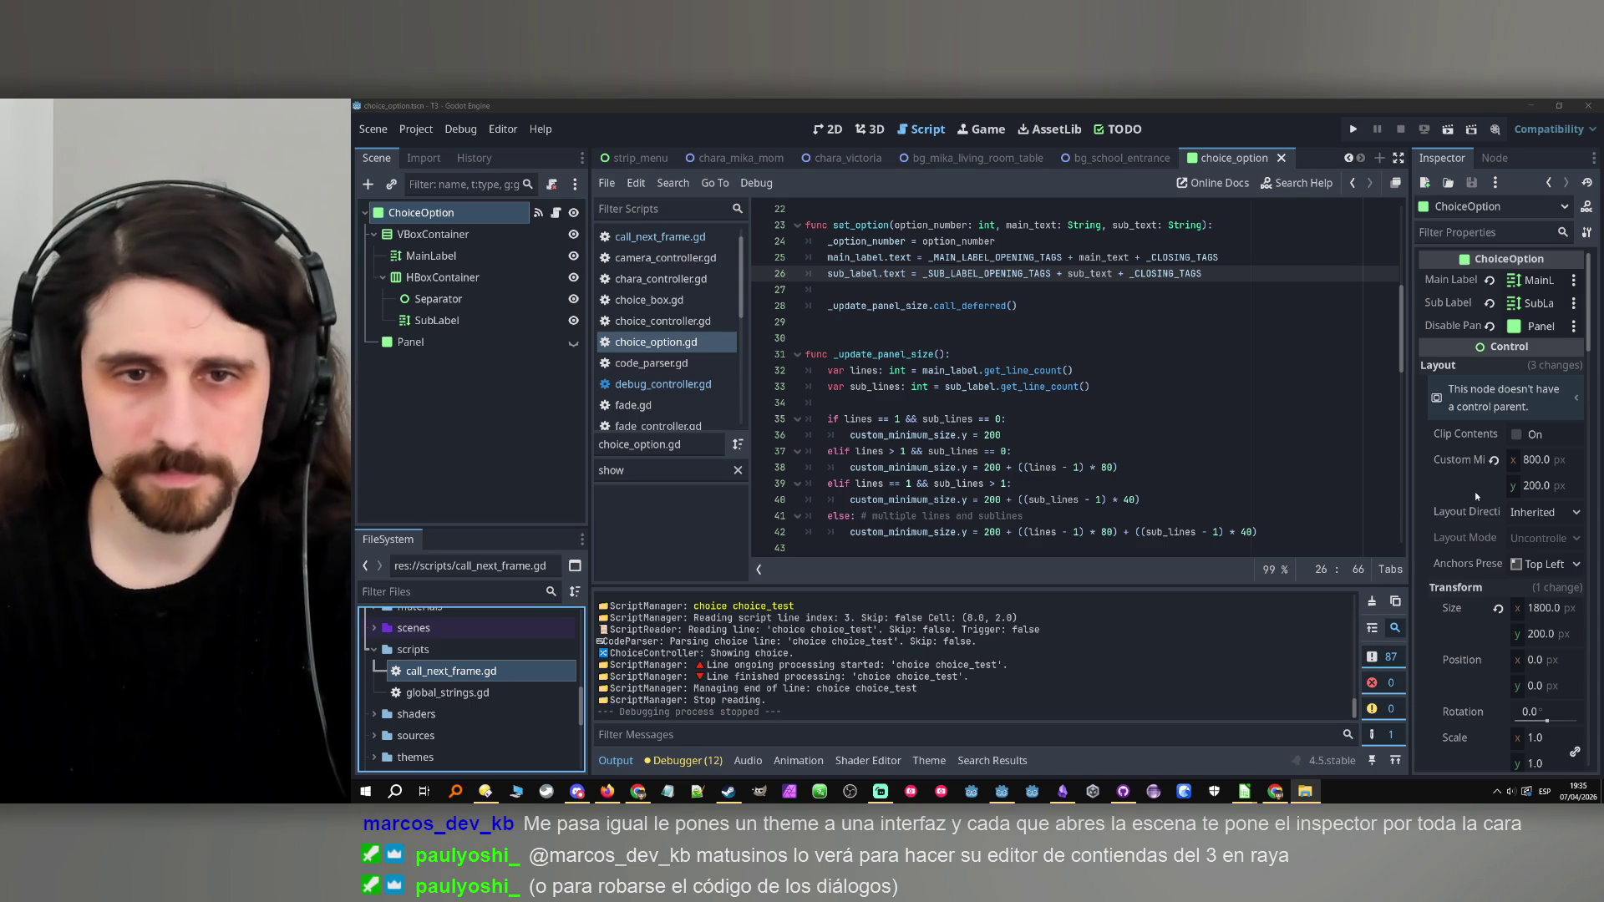
{"action": "scroll", "coordinate": [1113, 359], "scroll_direction": "up", "scroll_amount": 7}
Open call_next_frame.gd and review its queue code.
{"action": "scroll", "coordinate": [1147, 240], "scroll_direction": "down", "scroll_amount": 11}
{"action": "double_click", "coordinate": [476, 678]}
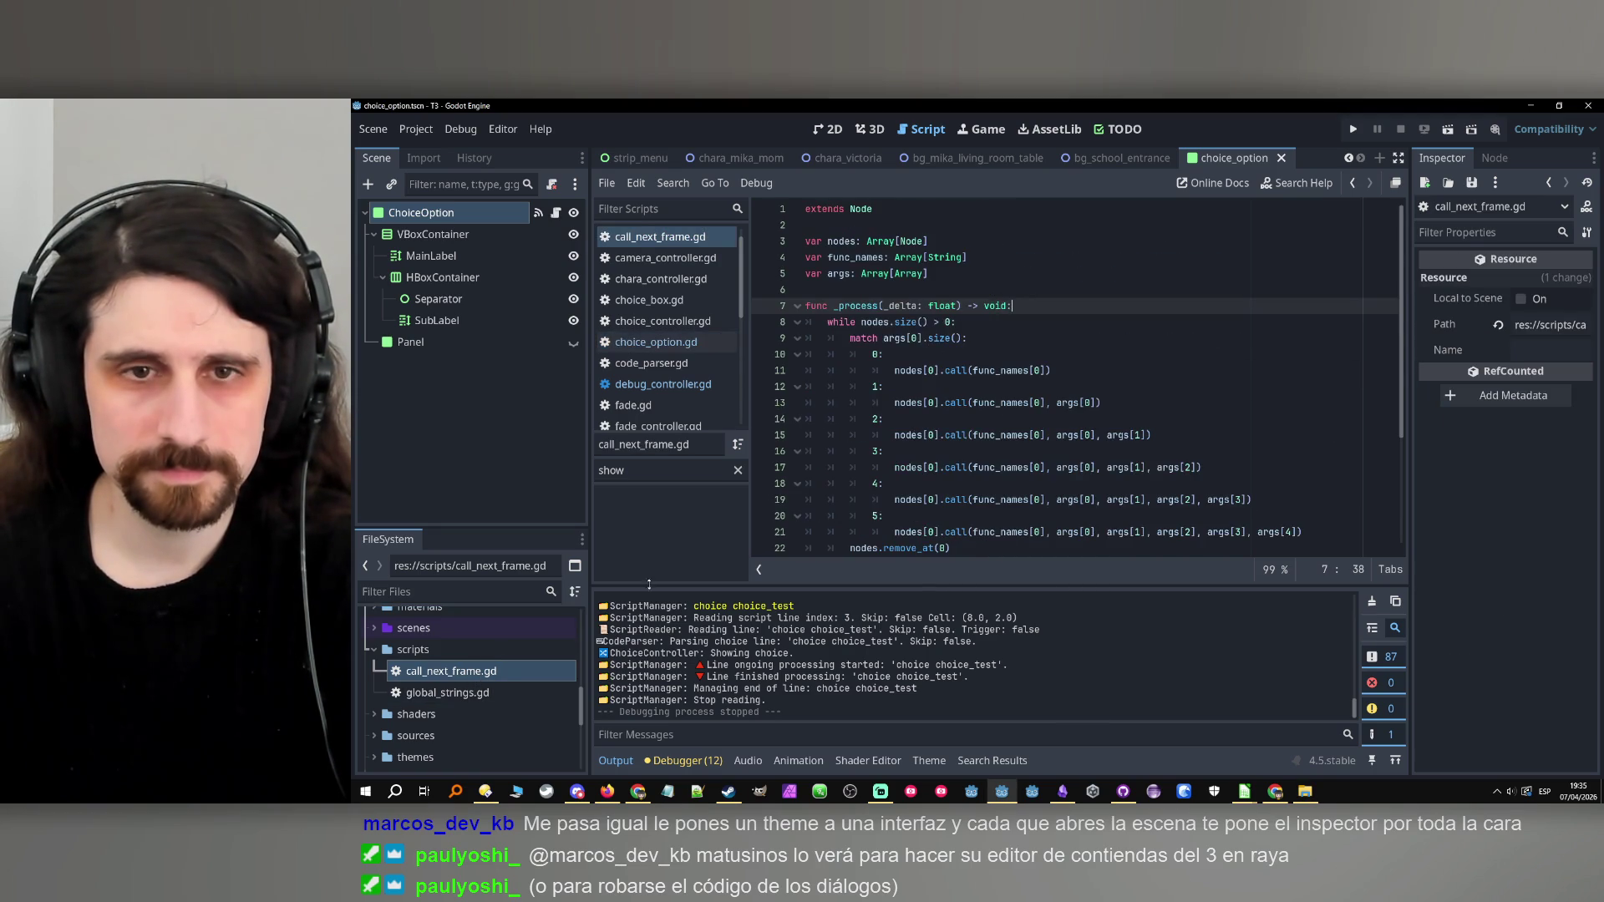
{"action": "scroll", "coordinate": [1015, 372], "scroll_direction": "down", "scroll_amount": 3}
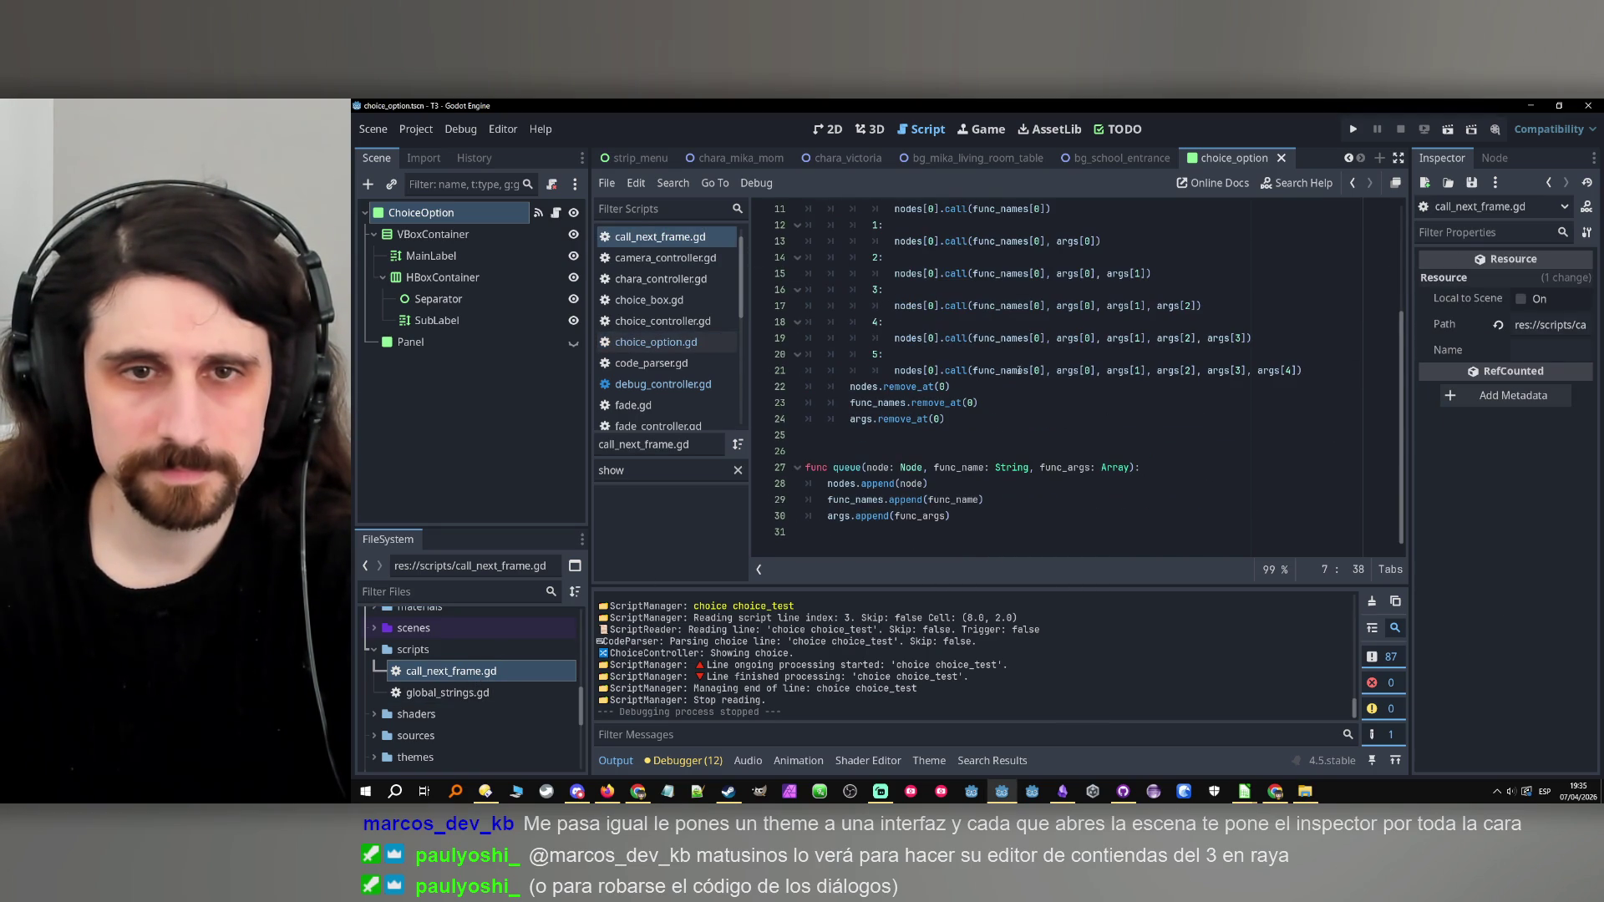
{"action": "left_click", "coordinate": [1050, 457]}
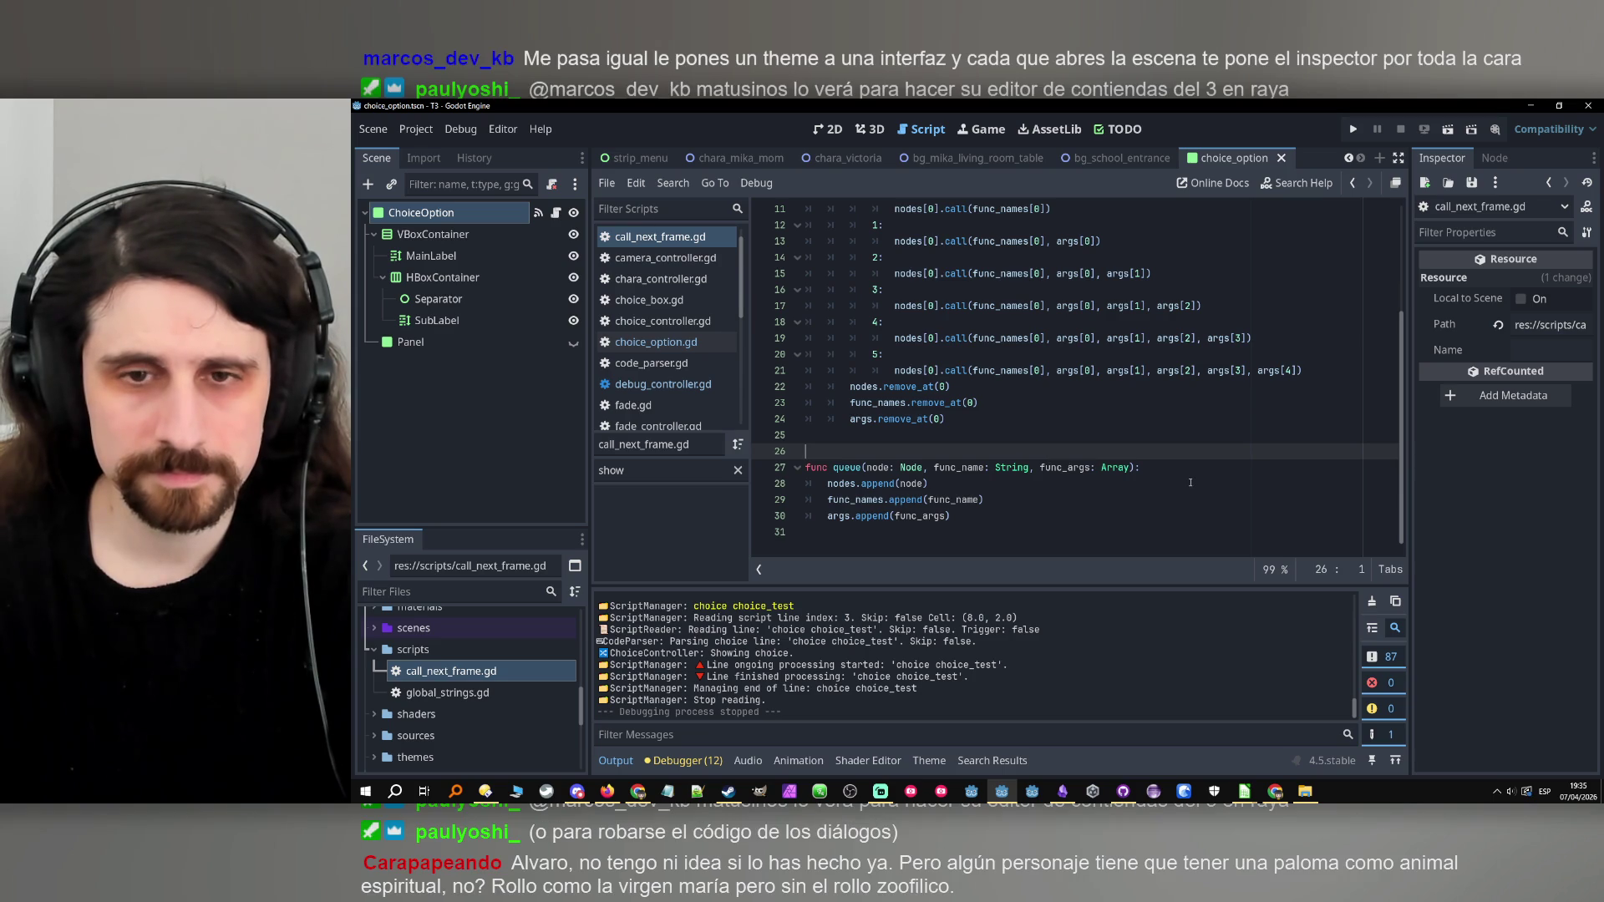
{"action": "scroll", "coordinate": [1190, 483], "scroll_direction": "up", "scroll_amount": 3}
{"action": "scroll", "coordinate": [1189, 483], "scroll_direction": "down", "scroll_amount": 3}
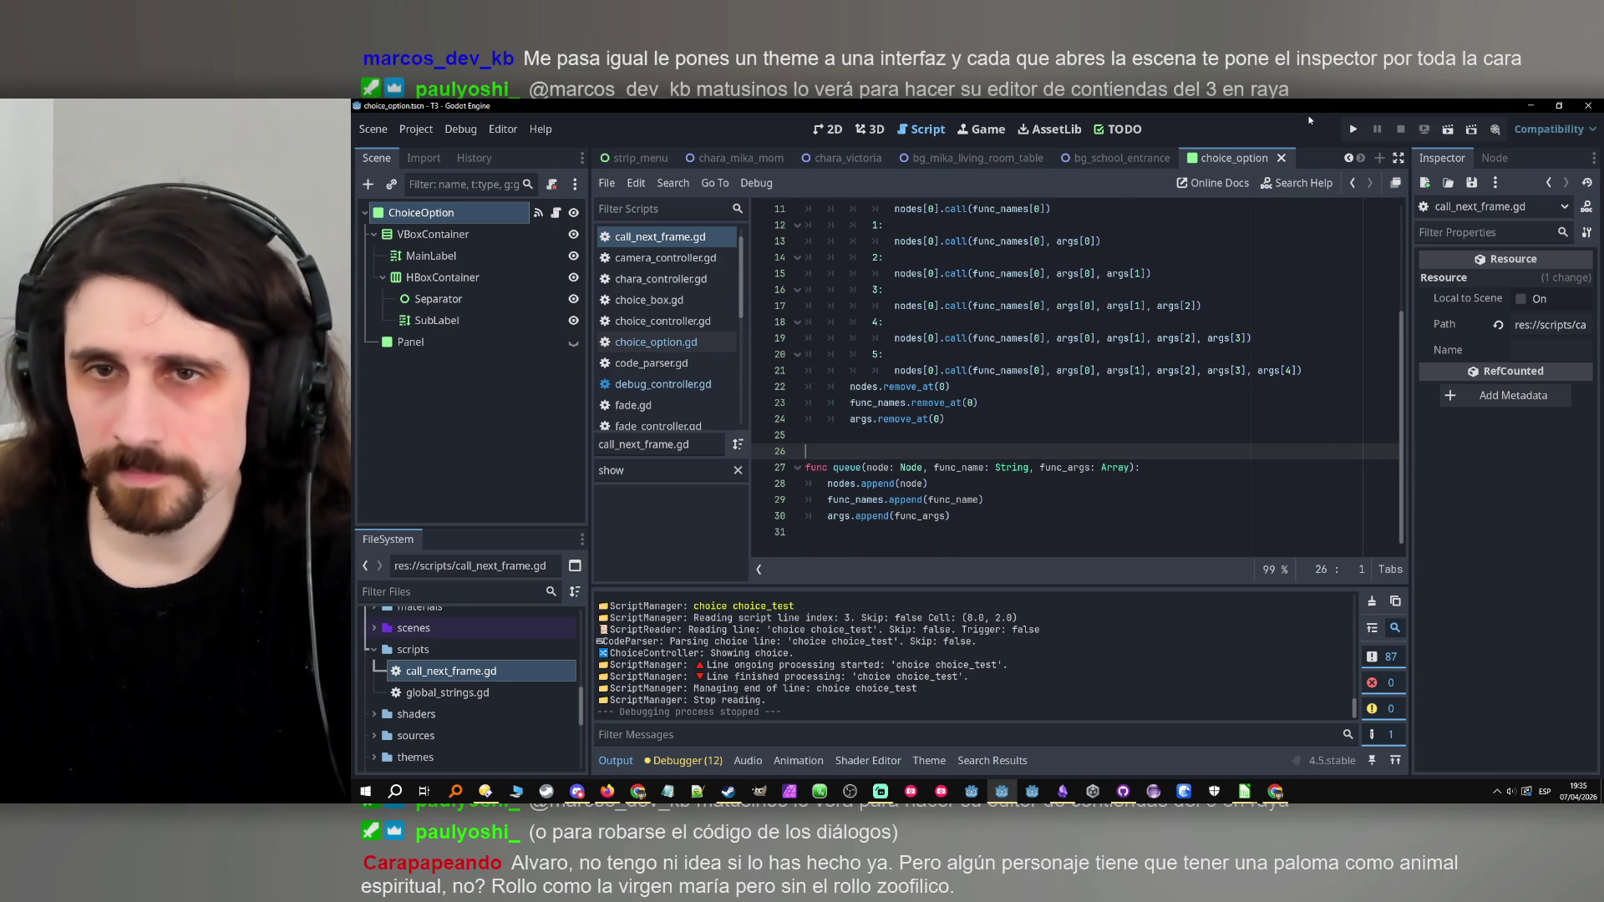
{"action": "scroll", "coordinate": [1013, 435], "scroll_direction": "up", "scroll_amount": 3}
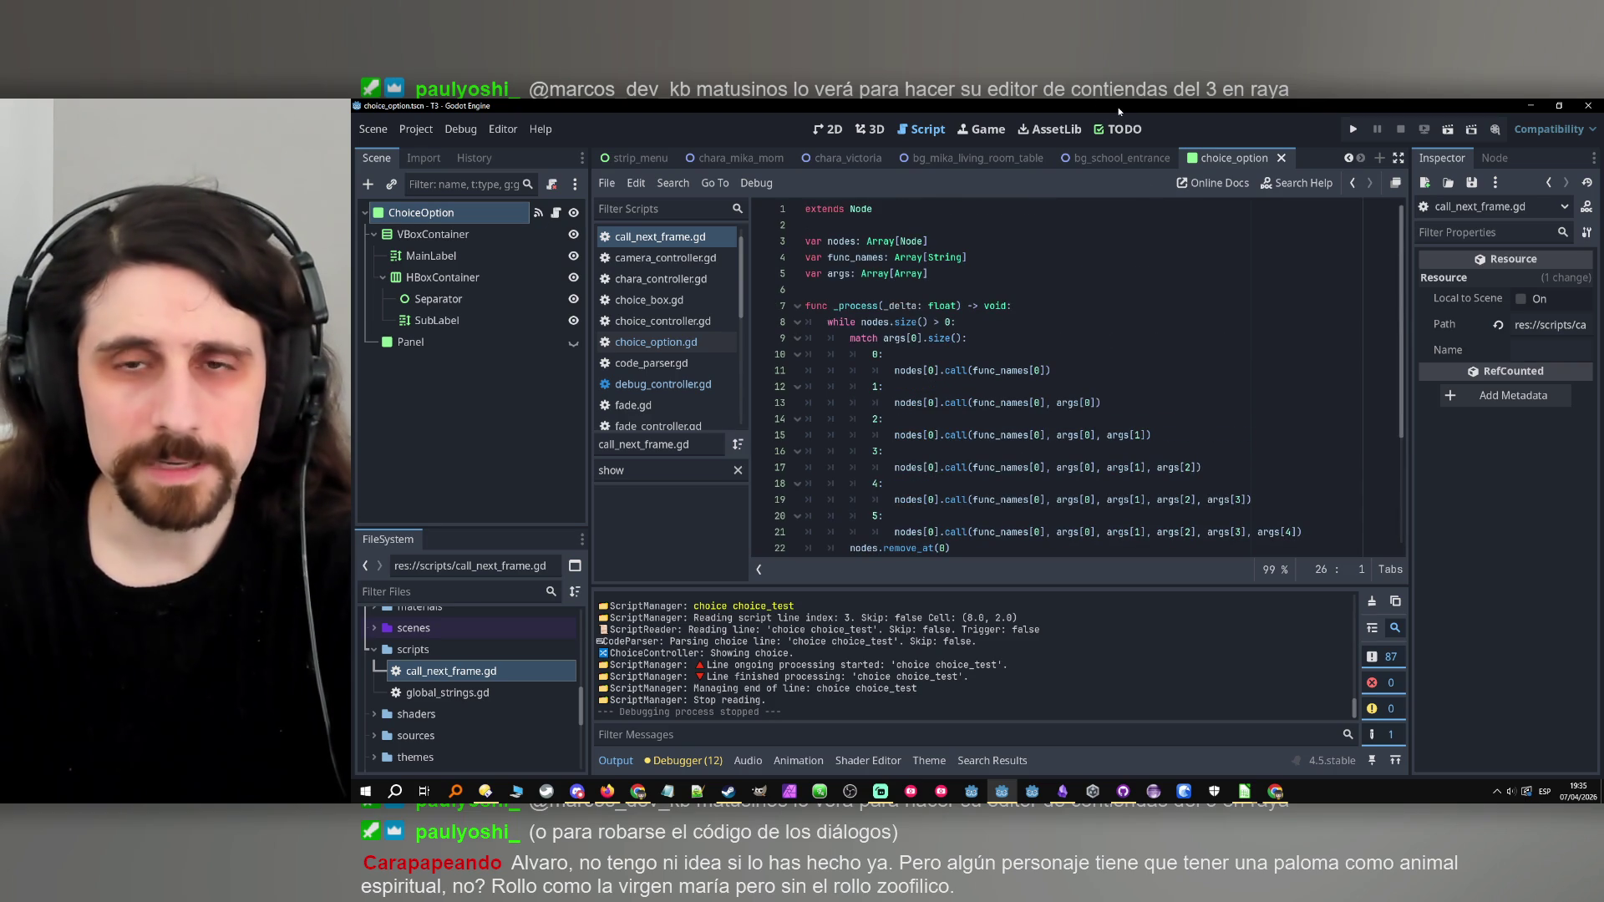
Test-run the game, stop it, and return to choice_option.gd.
{"action": "left_click", "coordinate": [1353, 129]}
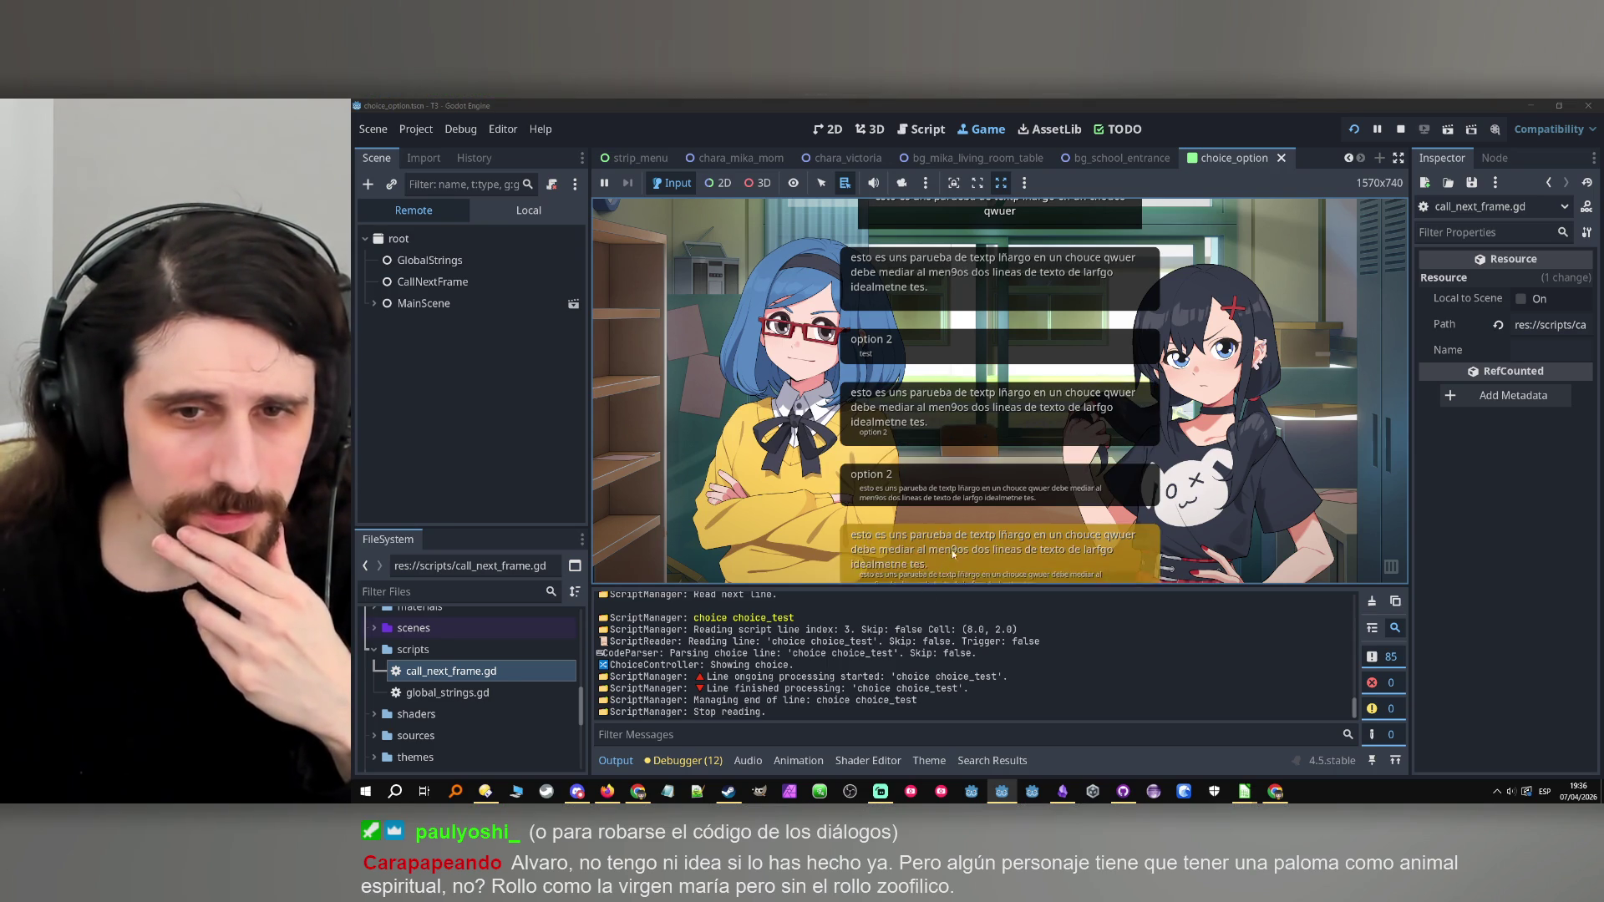
{"action": "left_click", "coordinate": [1400, 129]}
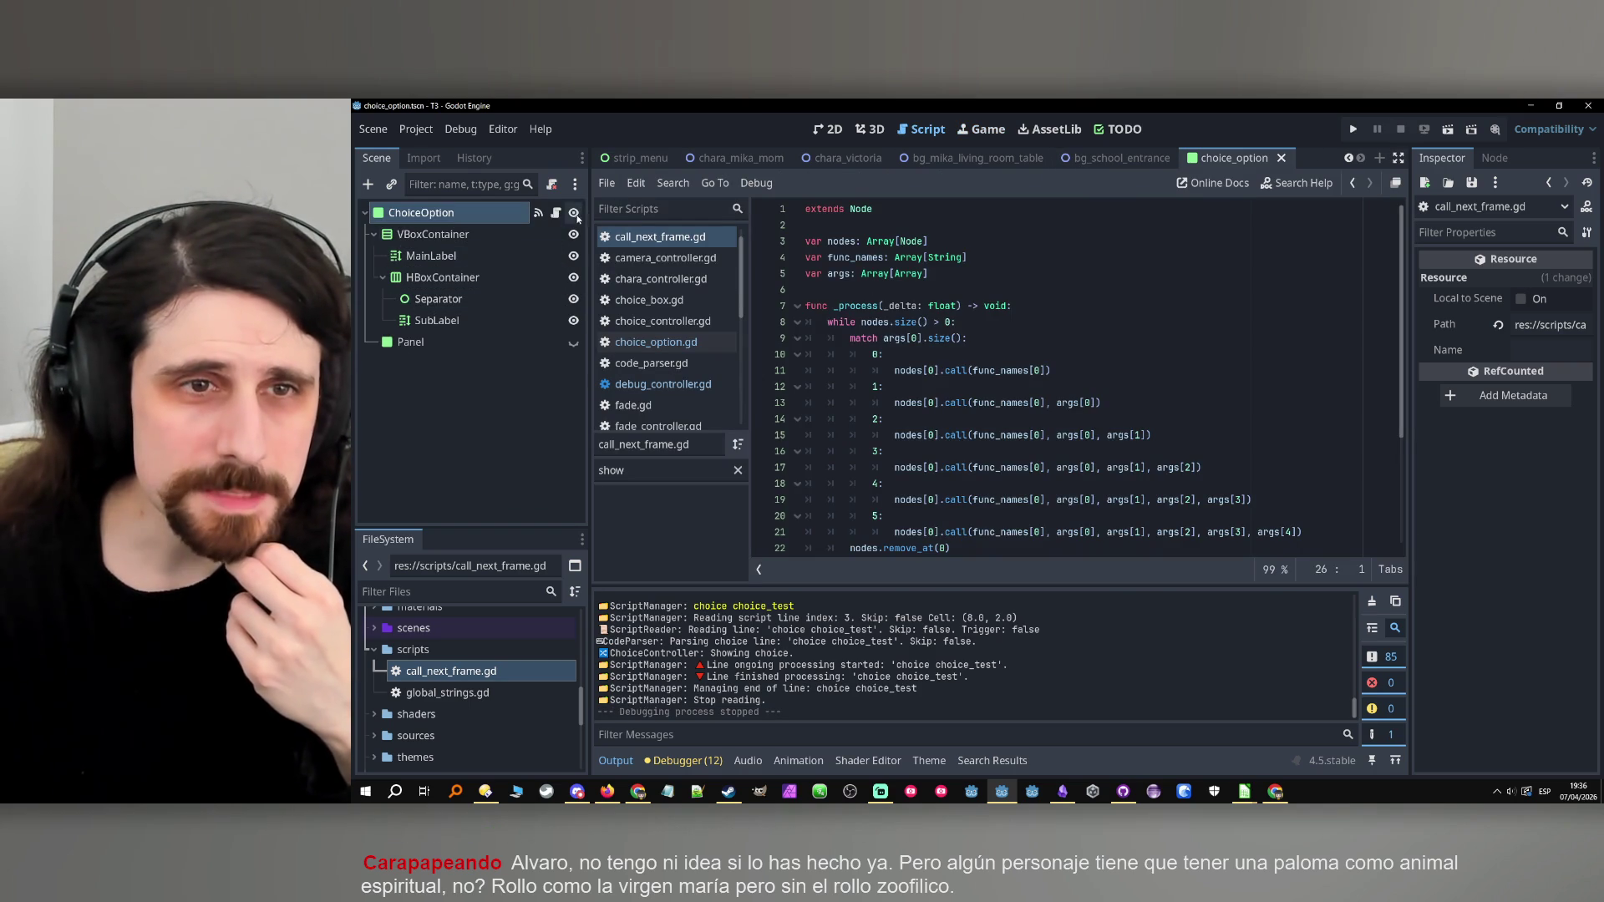
{"action": "left_click", "coordinate": [656, 342]}
Change line 36's custom_minimum_size.y from 200 to 150 and test-run the game.
{"action": "scroll", "coordinate": [1030, 346], "scroll_direction": "down", "scroll_amount": 3}
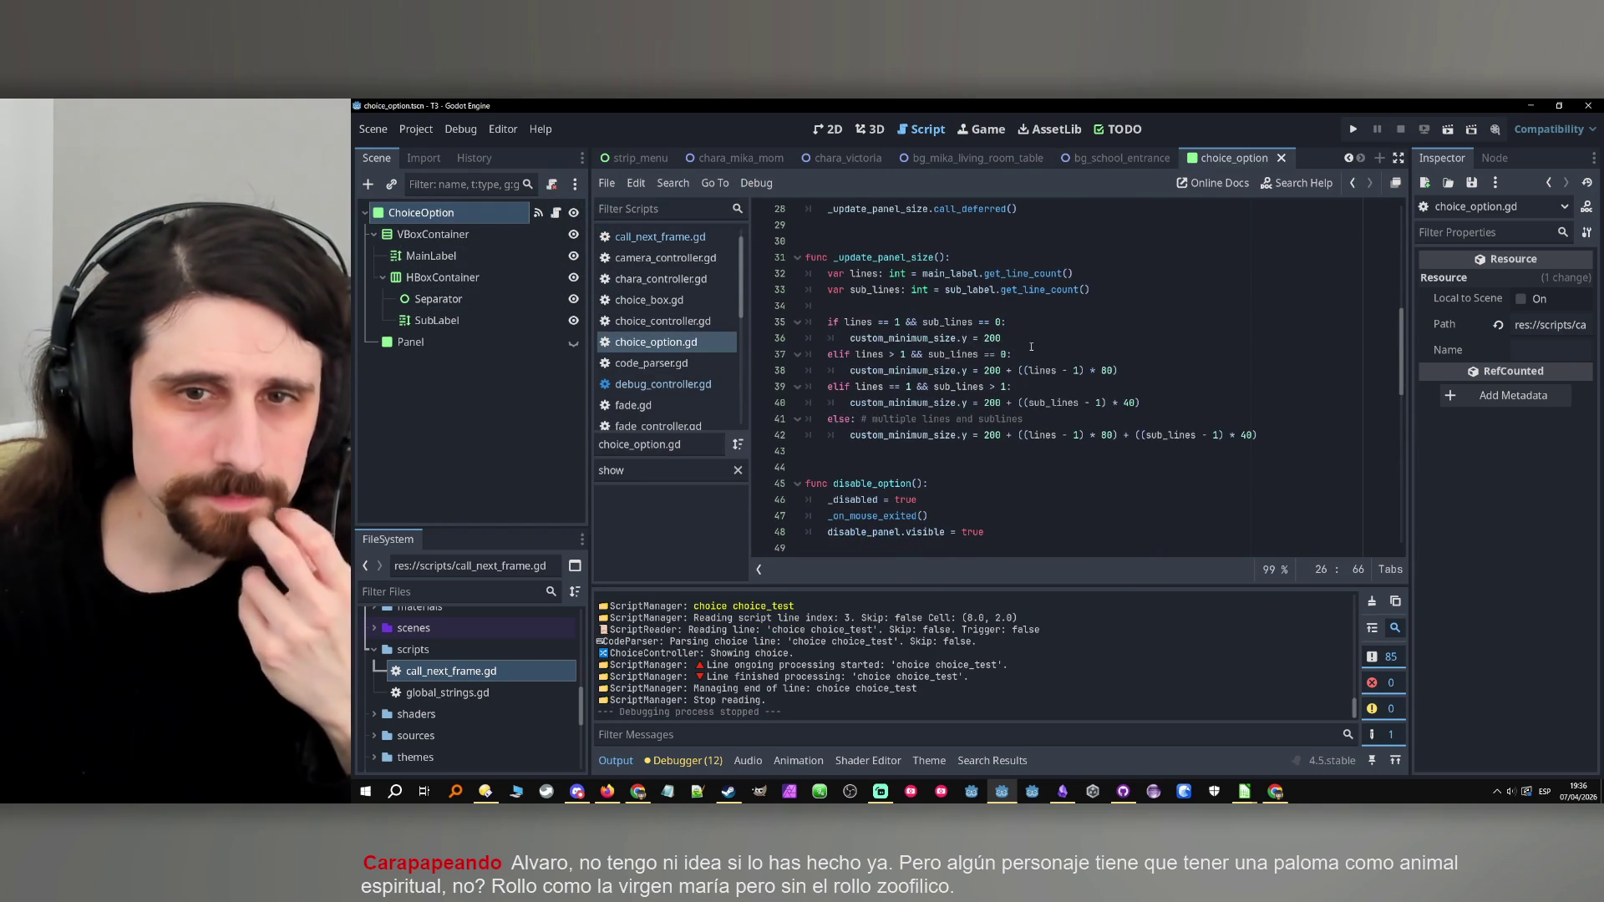
{"action": "scroll", "coordinate": [1031, 347], "scroll_direction": "up", "scroll_amount": 1}
{"action": "left_click", "coordinate": [882, 370]}
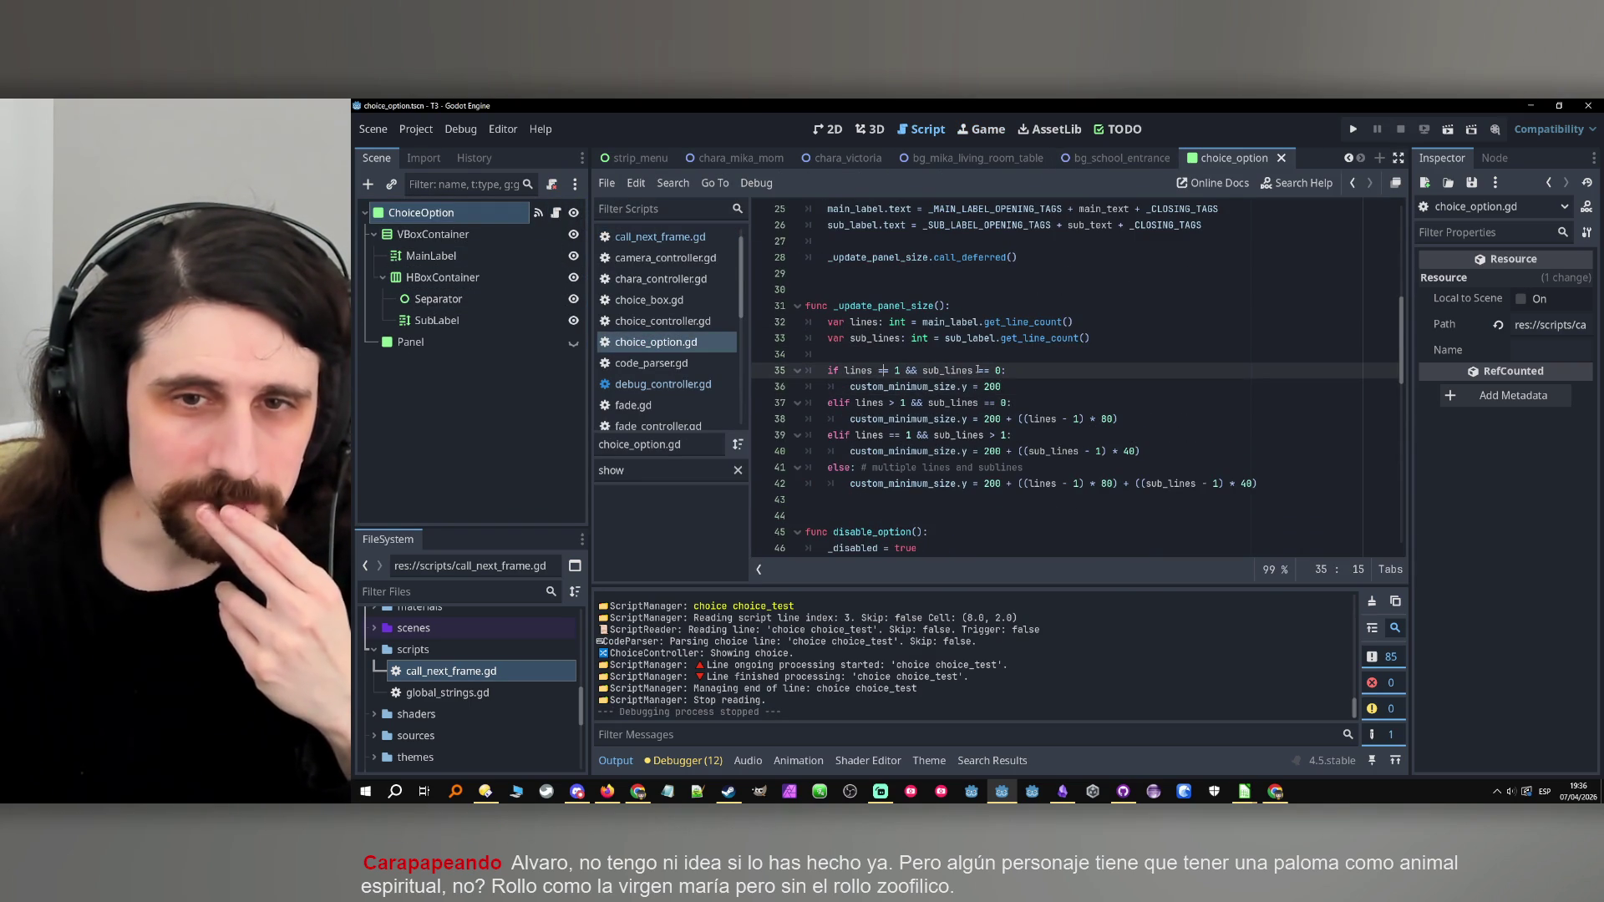
{"action": "double_click", "coordinate": [993, 387]}
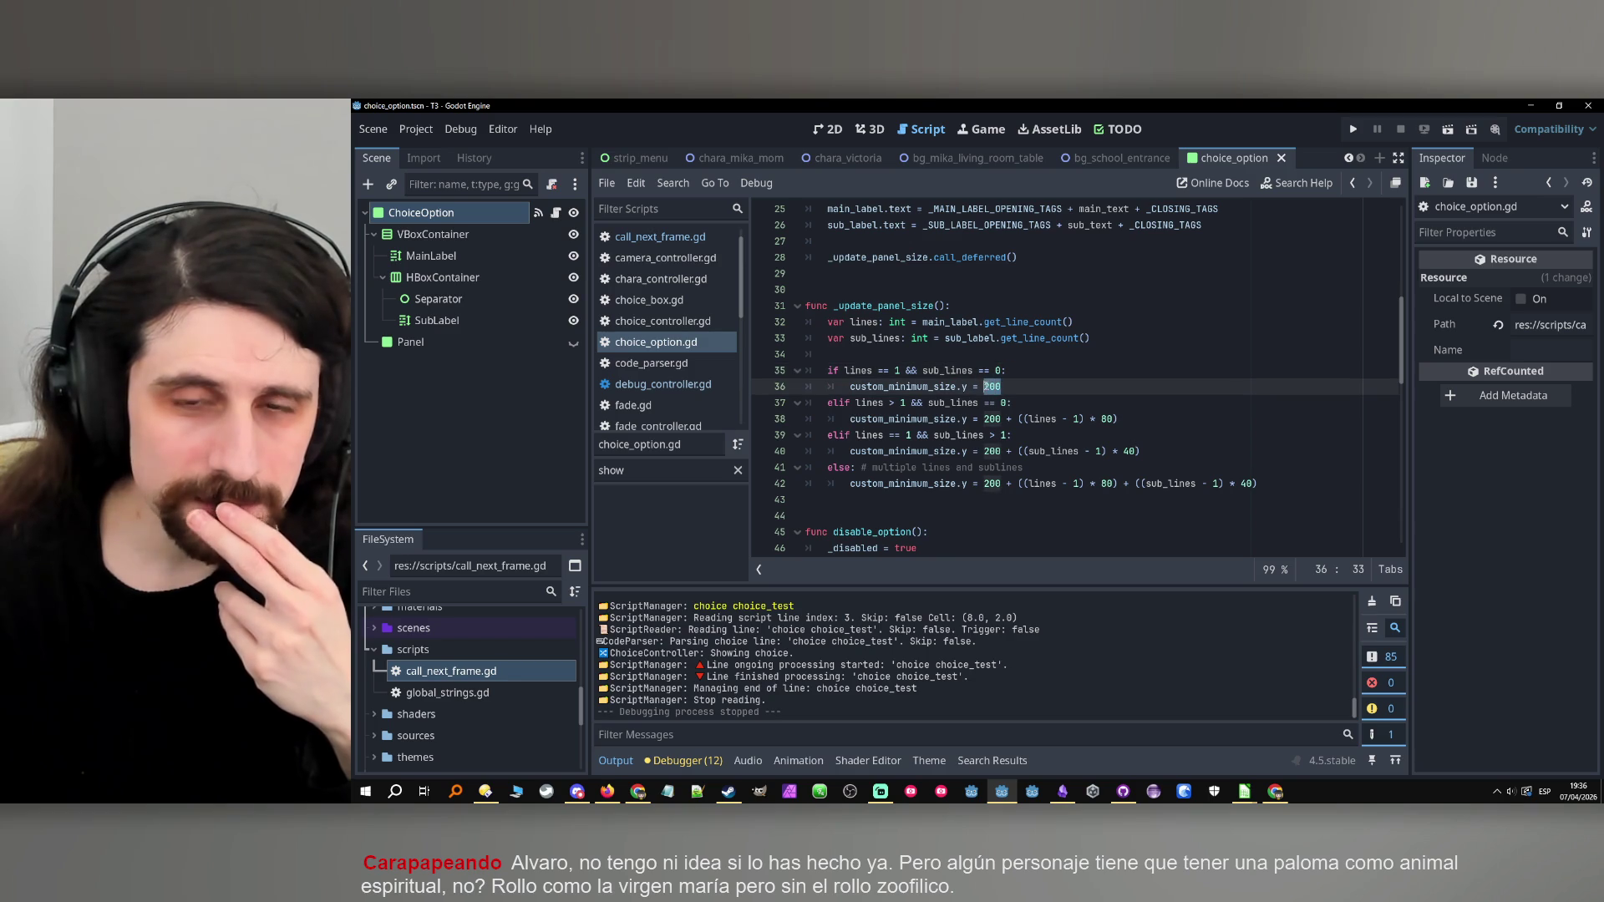
{"action": "type", "text": "15"}
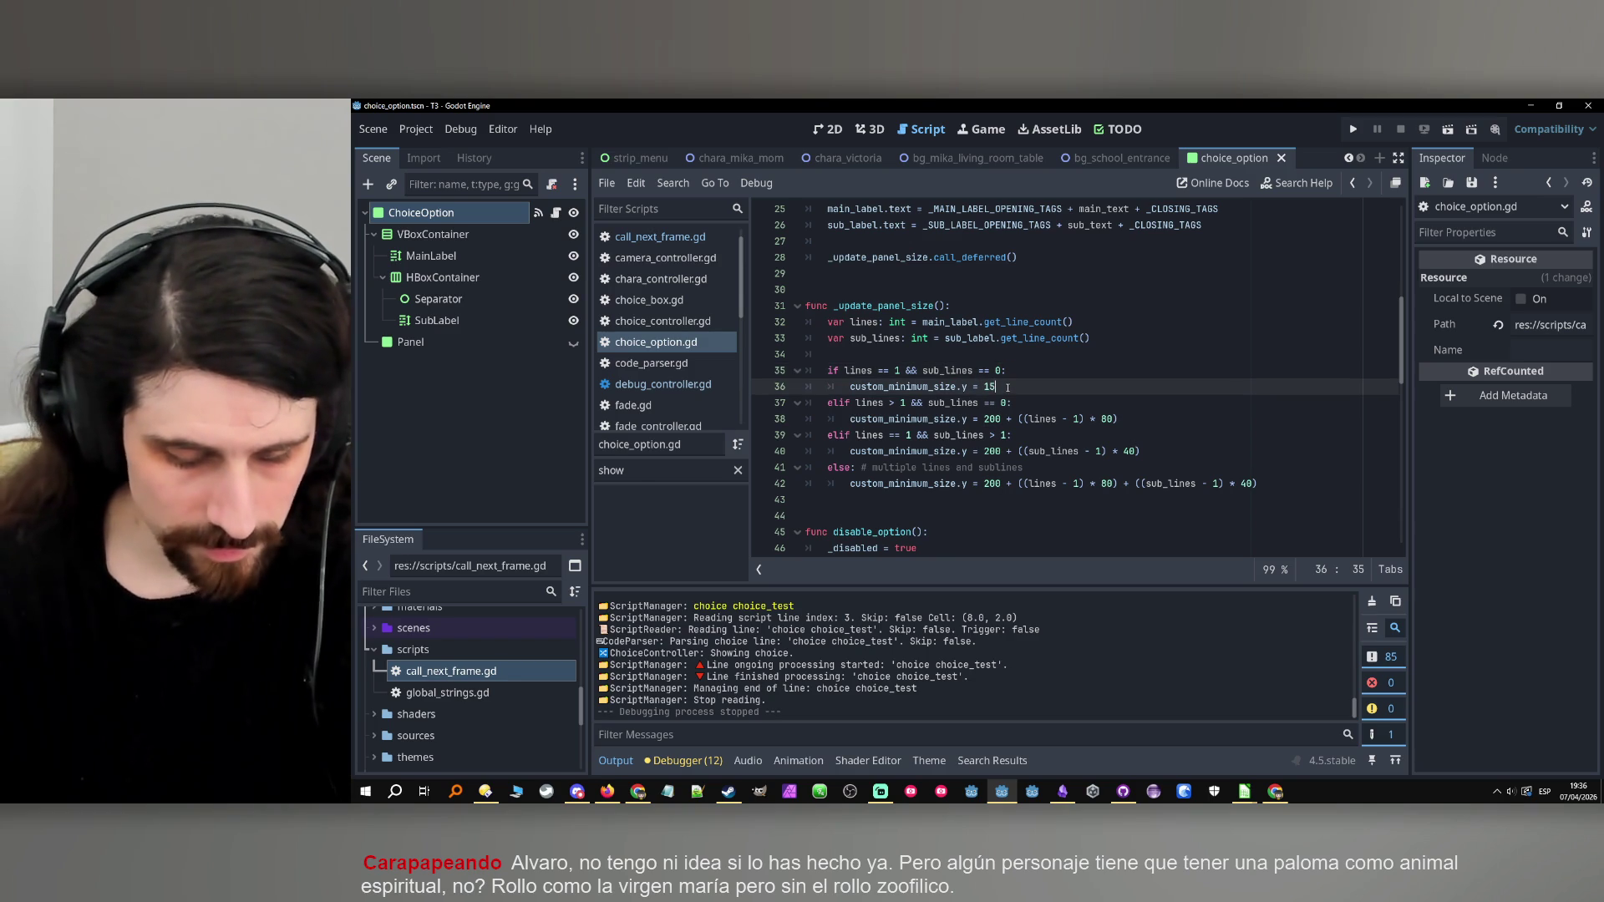
{"action": "type", "text": "0"}
{"action": "left_click", "coordinate": [1009, 403]}
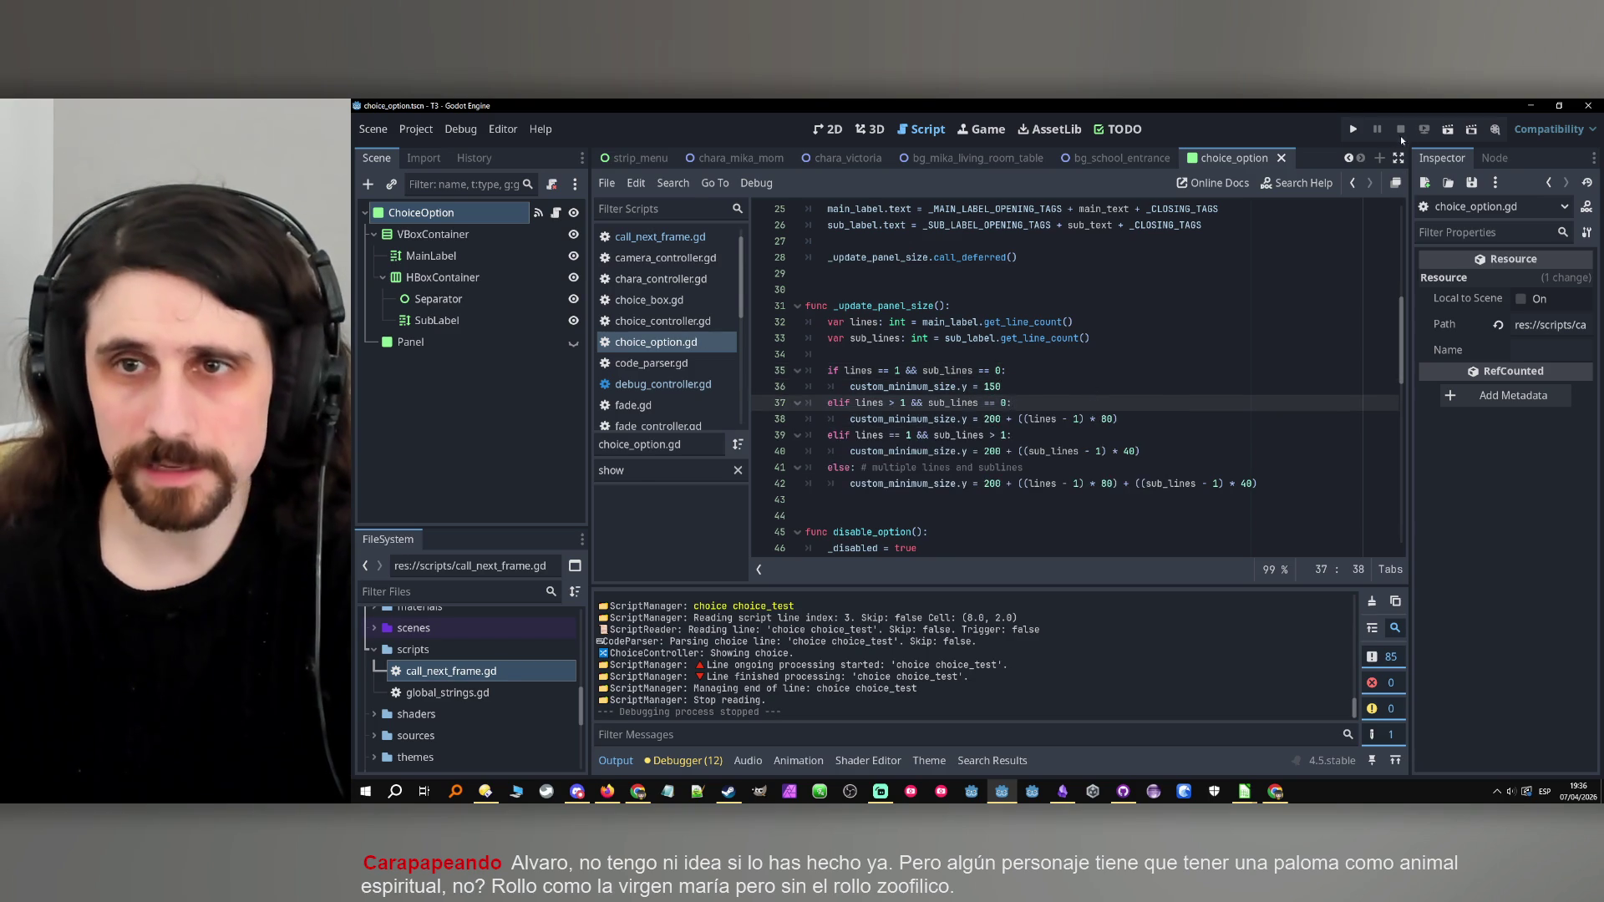
{"action": "left_click", "coordinate": [1353, 130]}
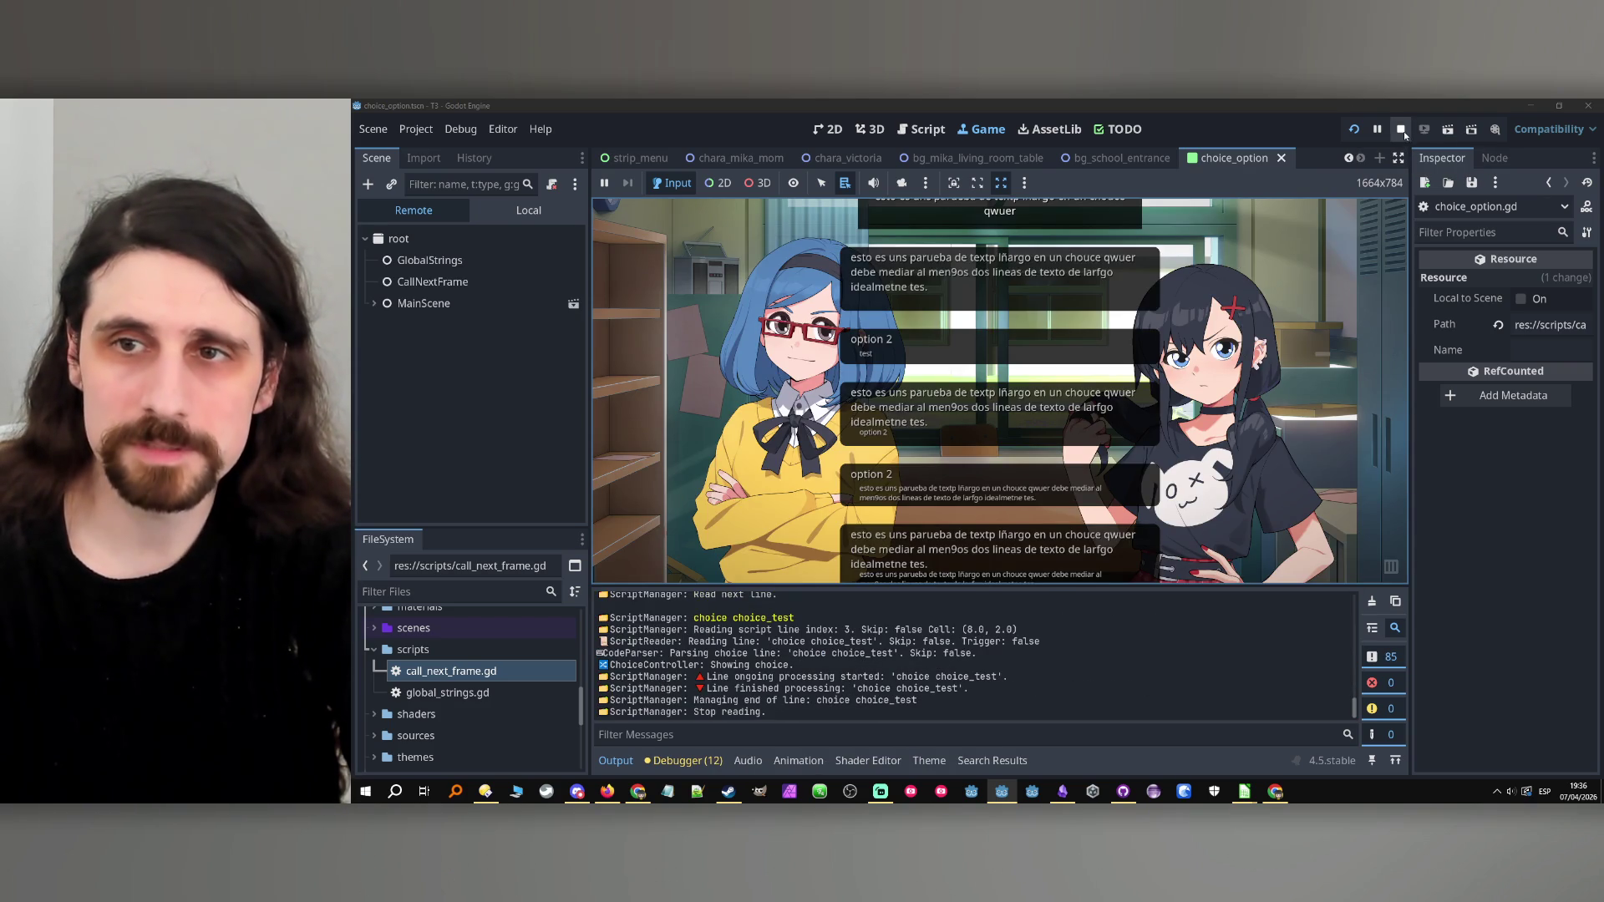
{"action": "key", "text": "F8"}
Set the line-36 height to 100, save, and launch the game again.
{"action": "left_click", "coordinate": [992, 386]}
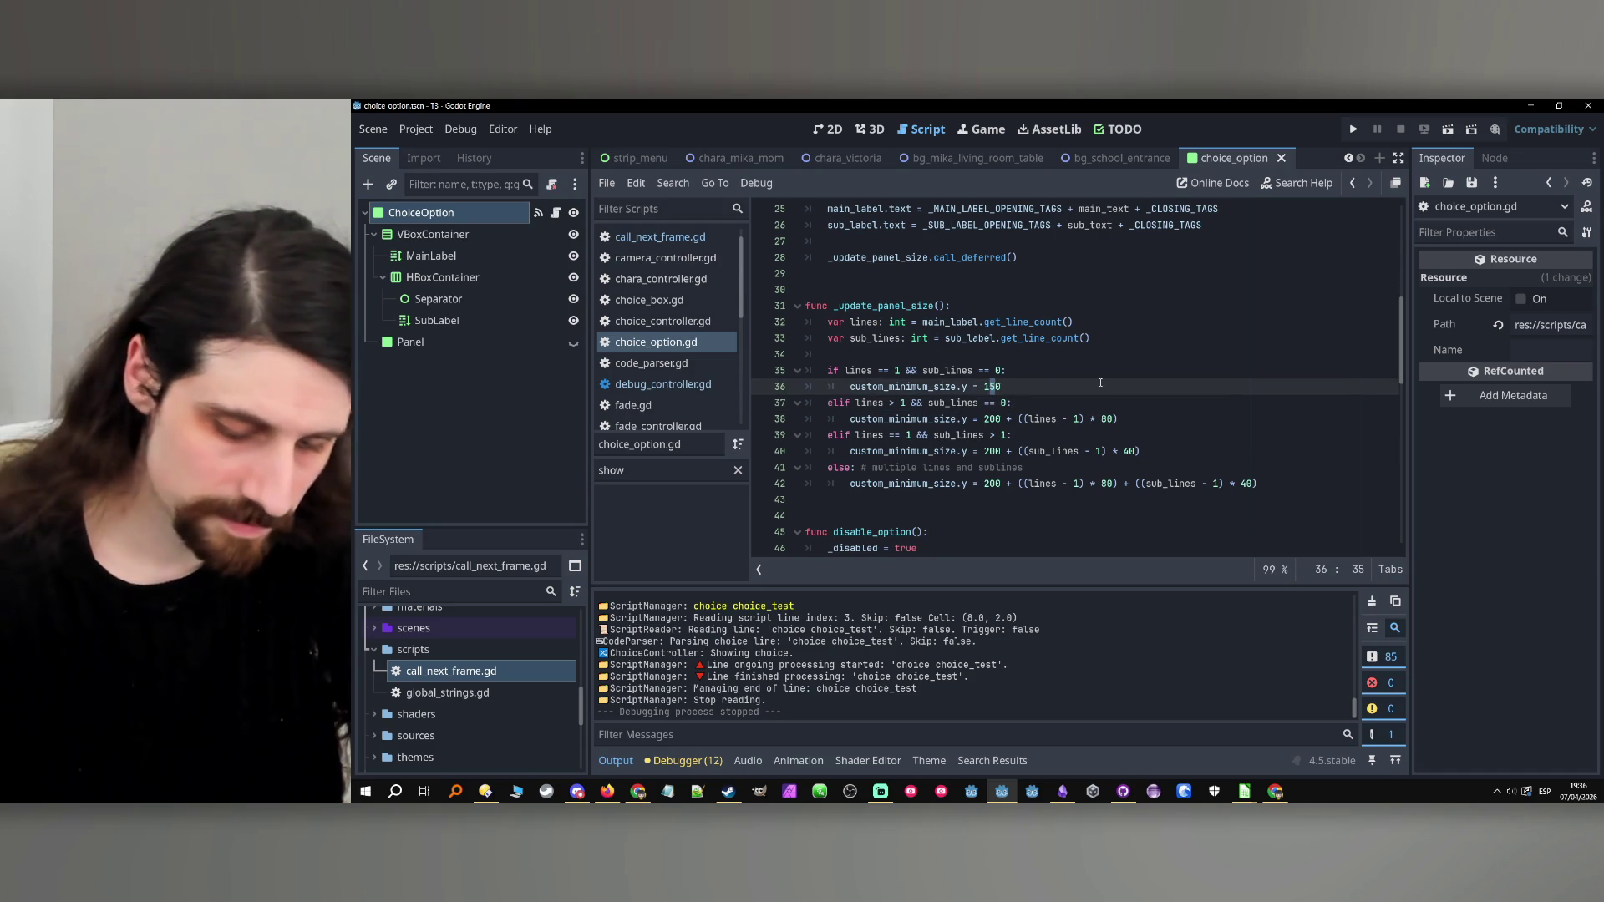
{"action": "type", "text": "7"}
{"action": "key", "text": "ctrl+s"}
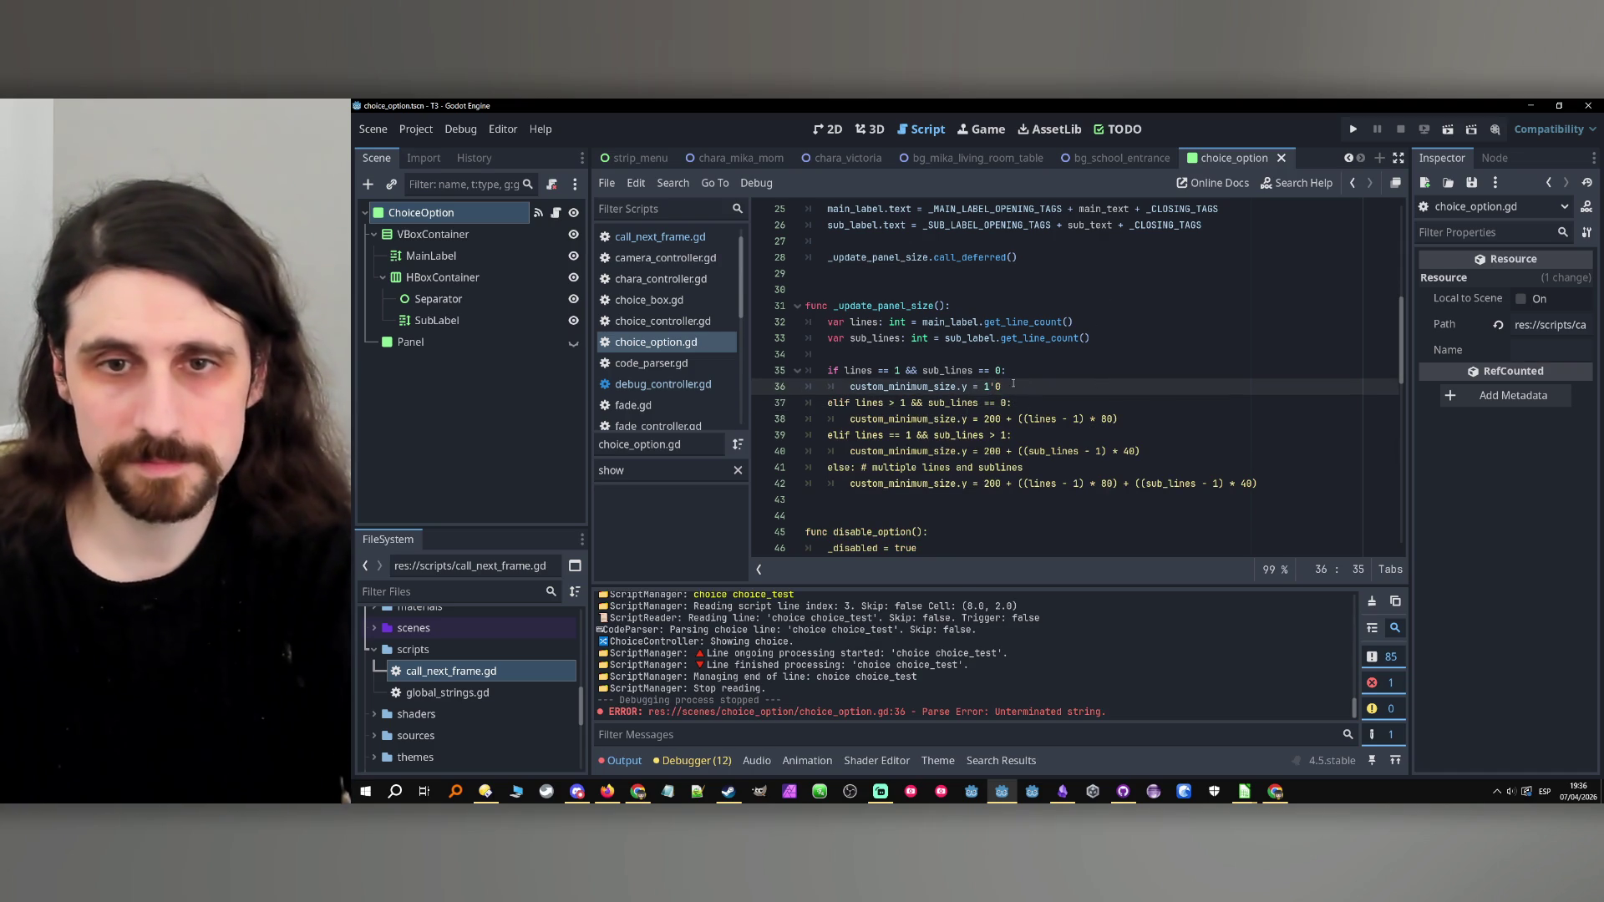
{"action": "type", "text": "0"}
{"action": "left_click", "coordinate": [991, 353]}
{"action": "scroll", "coordinate": [991, 346], "scroll_direction": "up", "scroll_amount": 1}
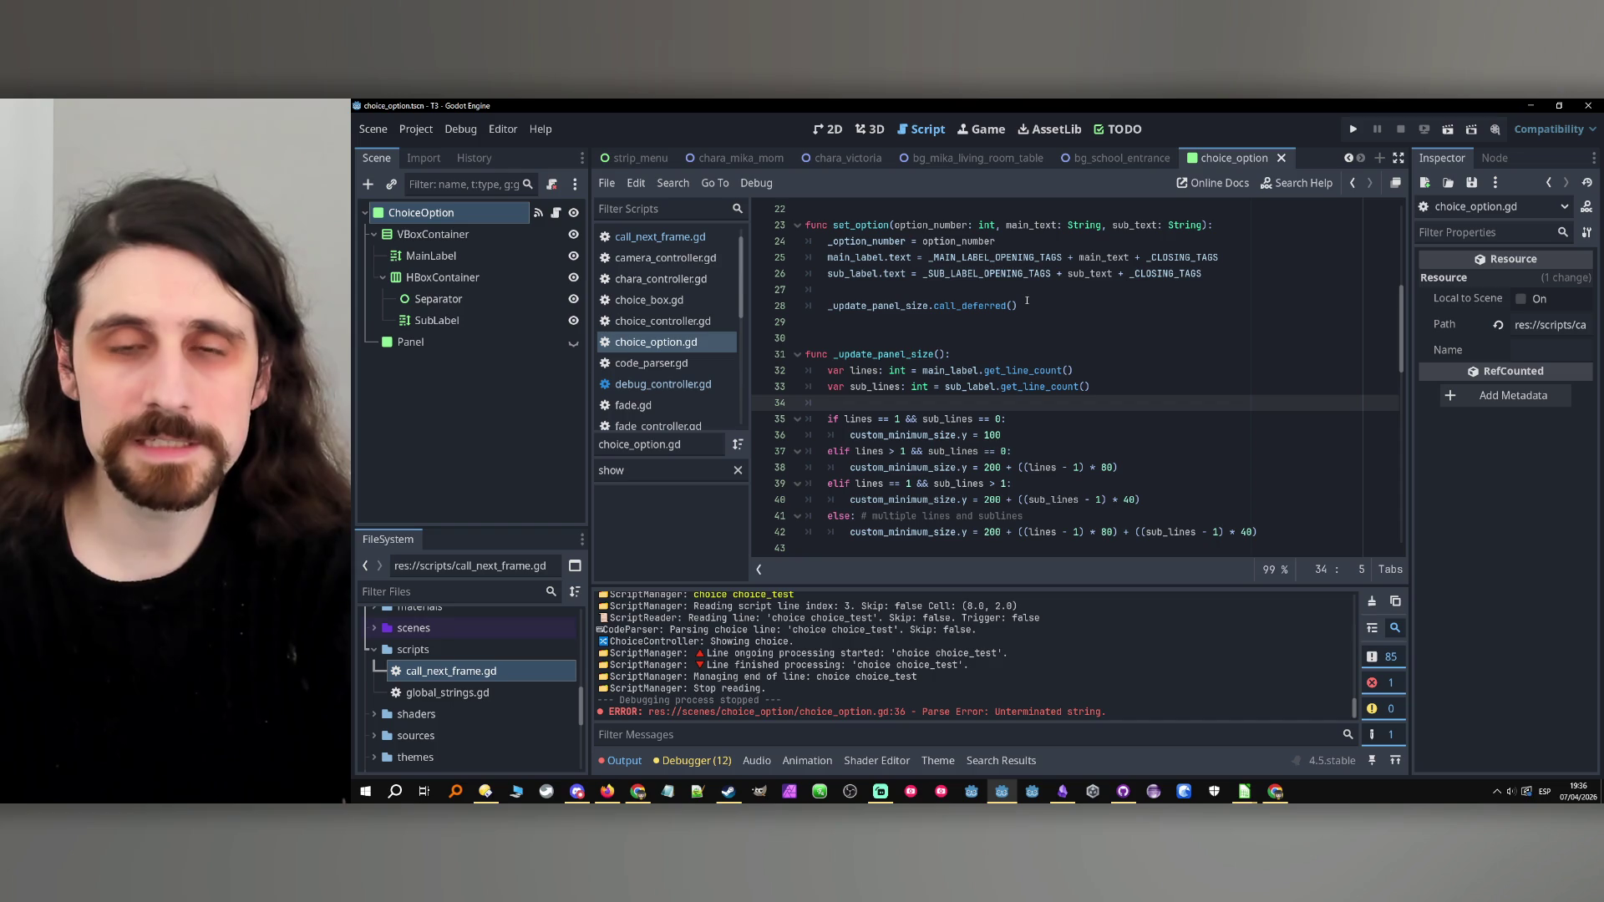
{"action": "double_click", "coordinate": [883, 281]}
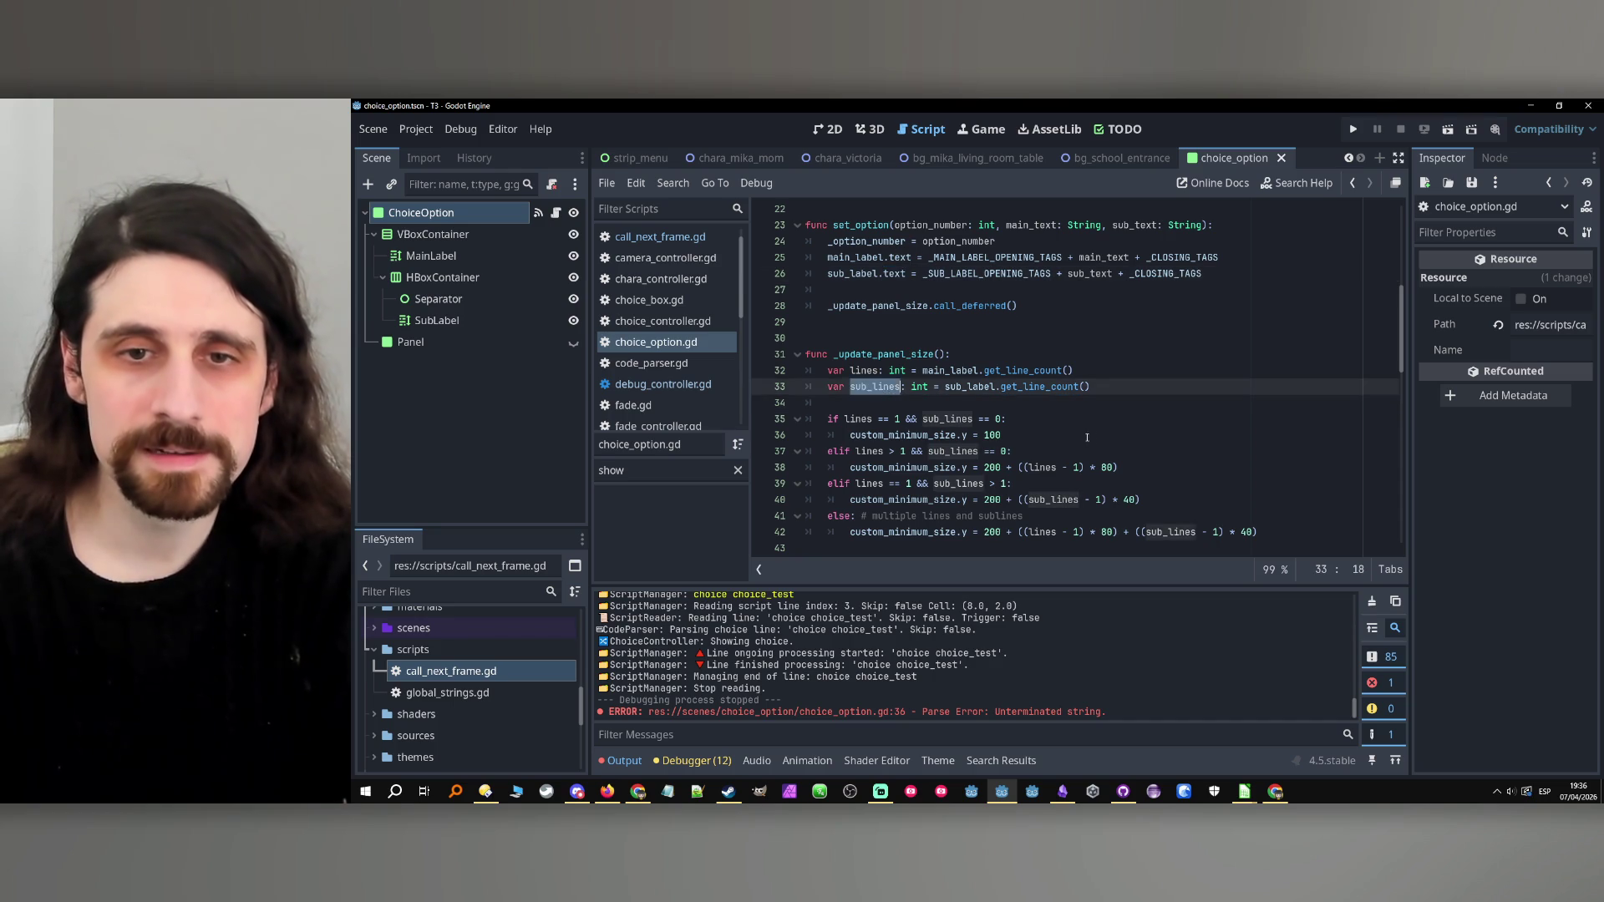
{"action": "left_click", "coordinate": [1353, 129]}
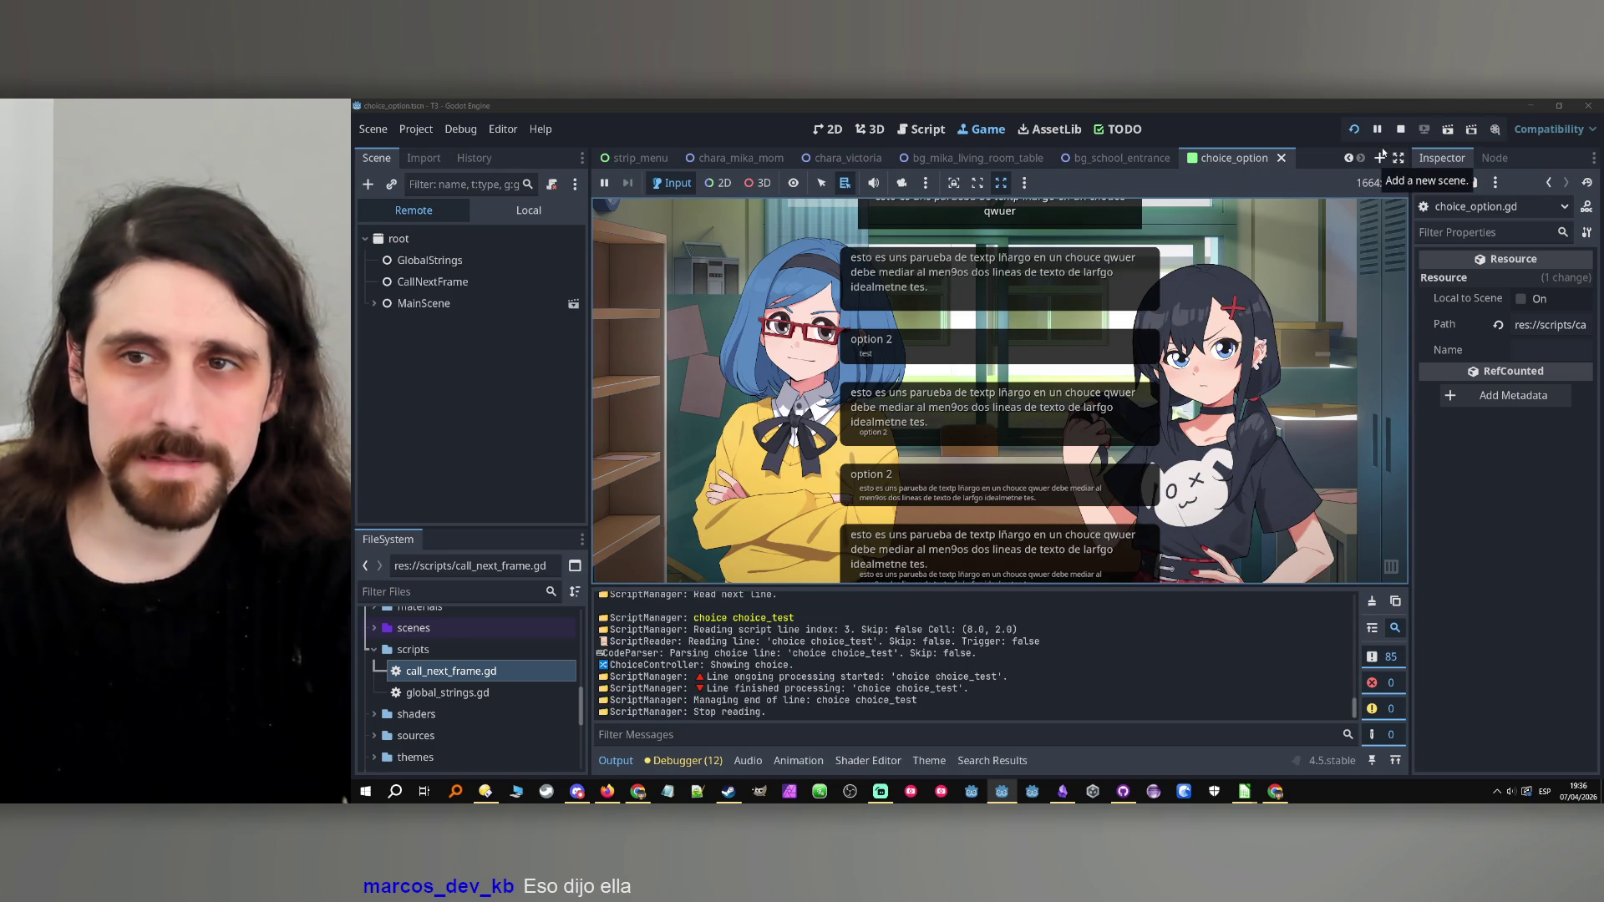
Stop the game and add an 'if sub_label.text.is_empty():' line after line 33.
{"action": "left_click", "coordinate": [1401, 130]}
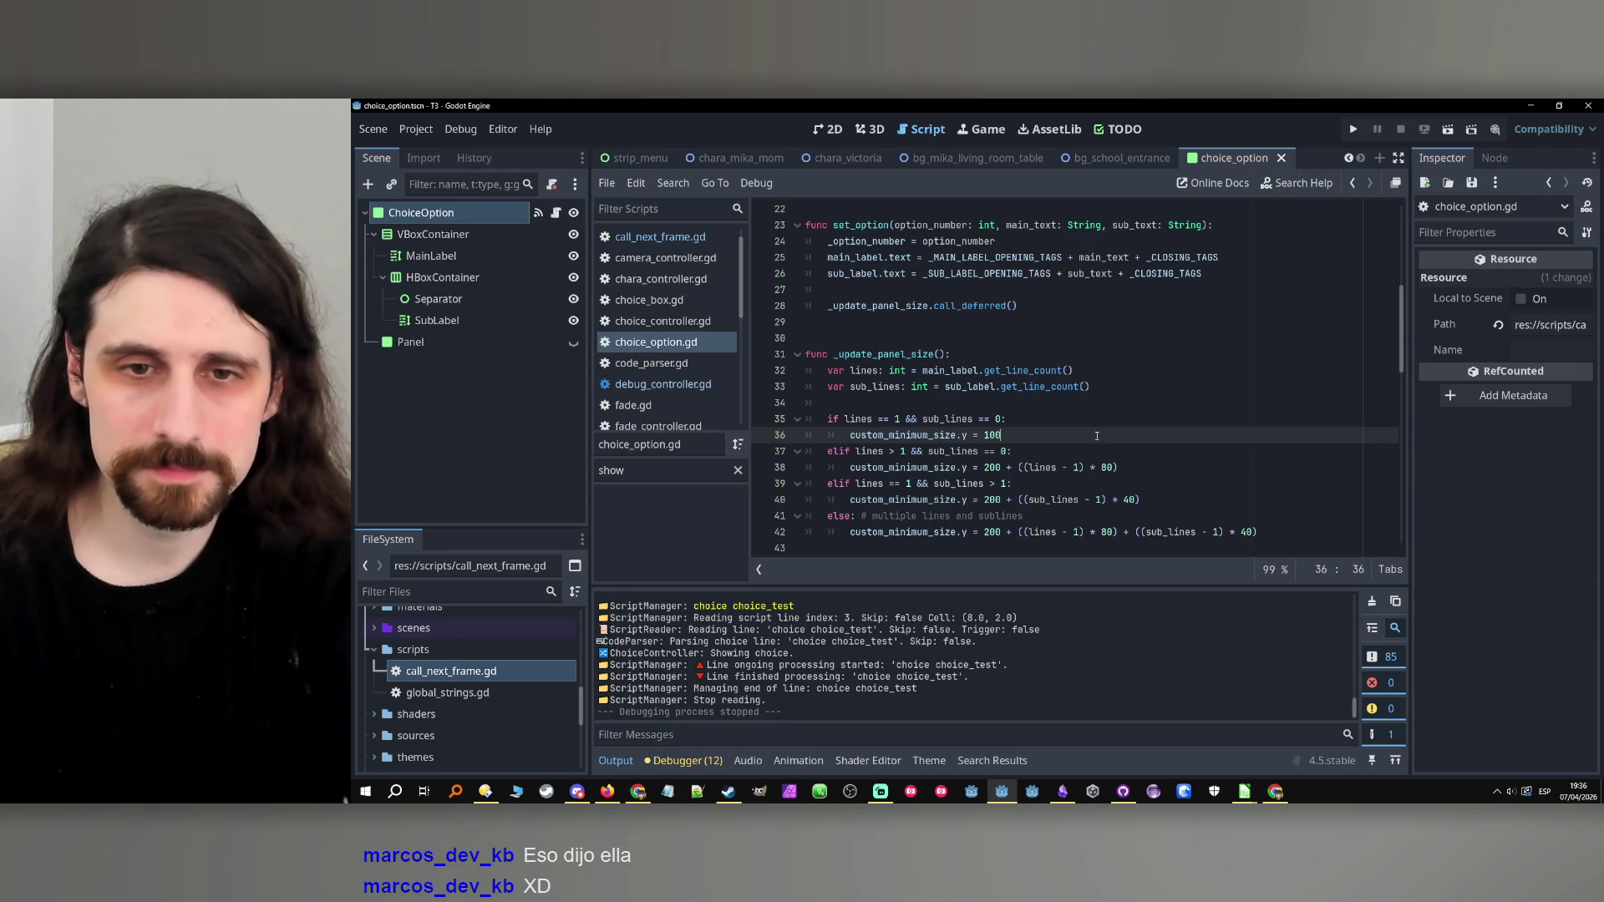
{"action": "double_click", "coordinate": [877, 387]}
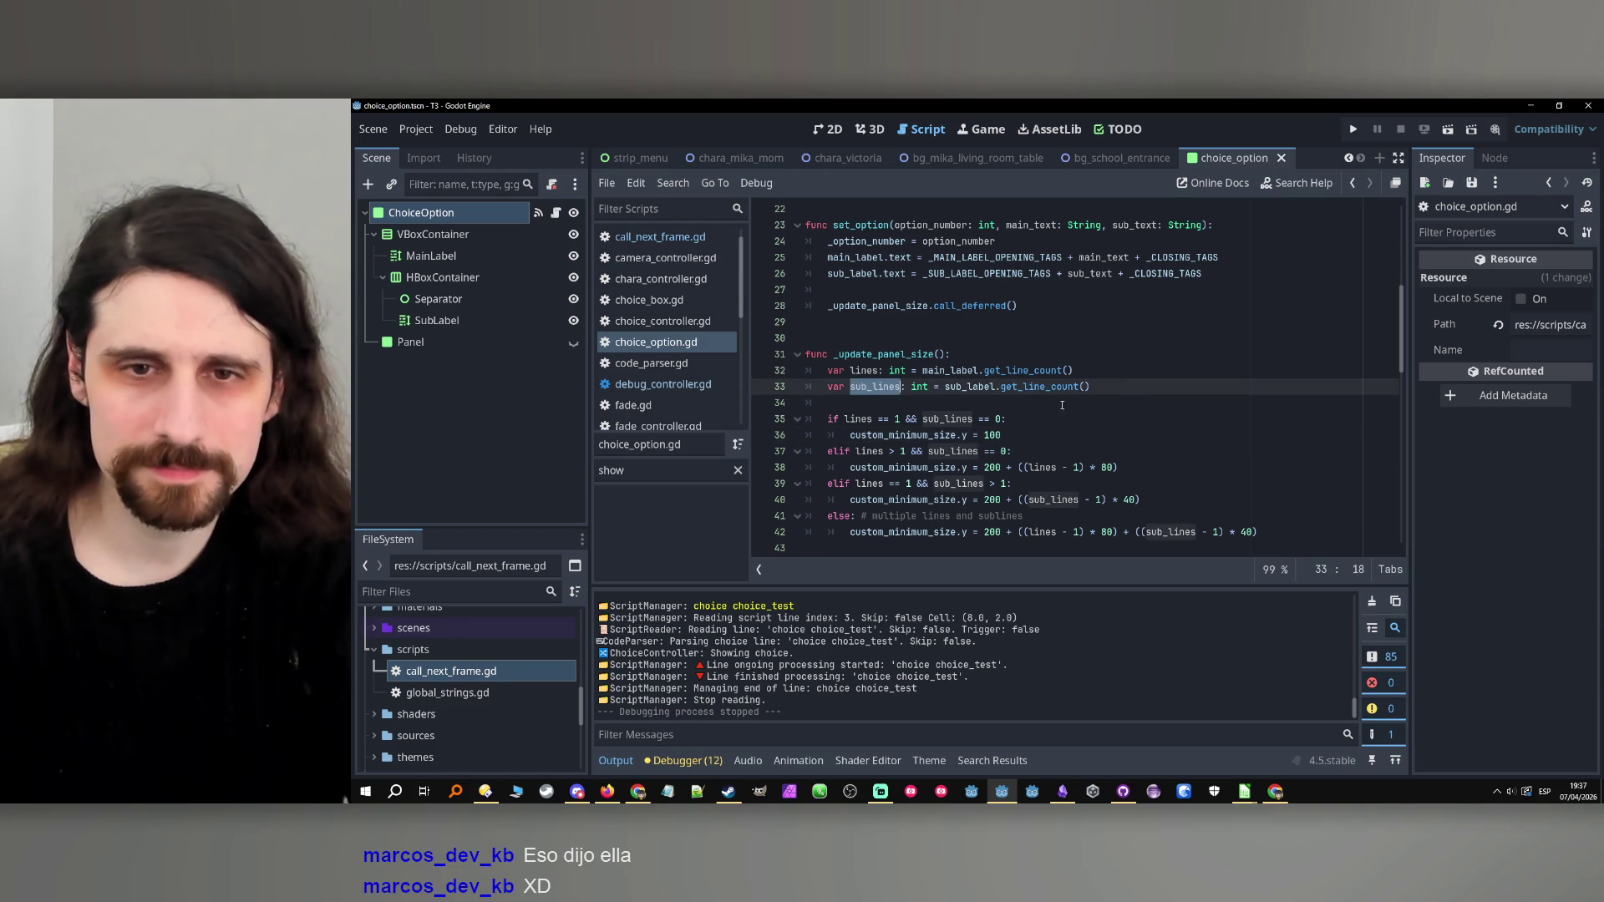
{"action": "left_click", "coordinate": [1124, 386]}
{"action": "key", "text": "Return"}
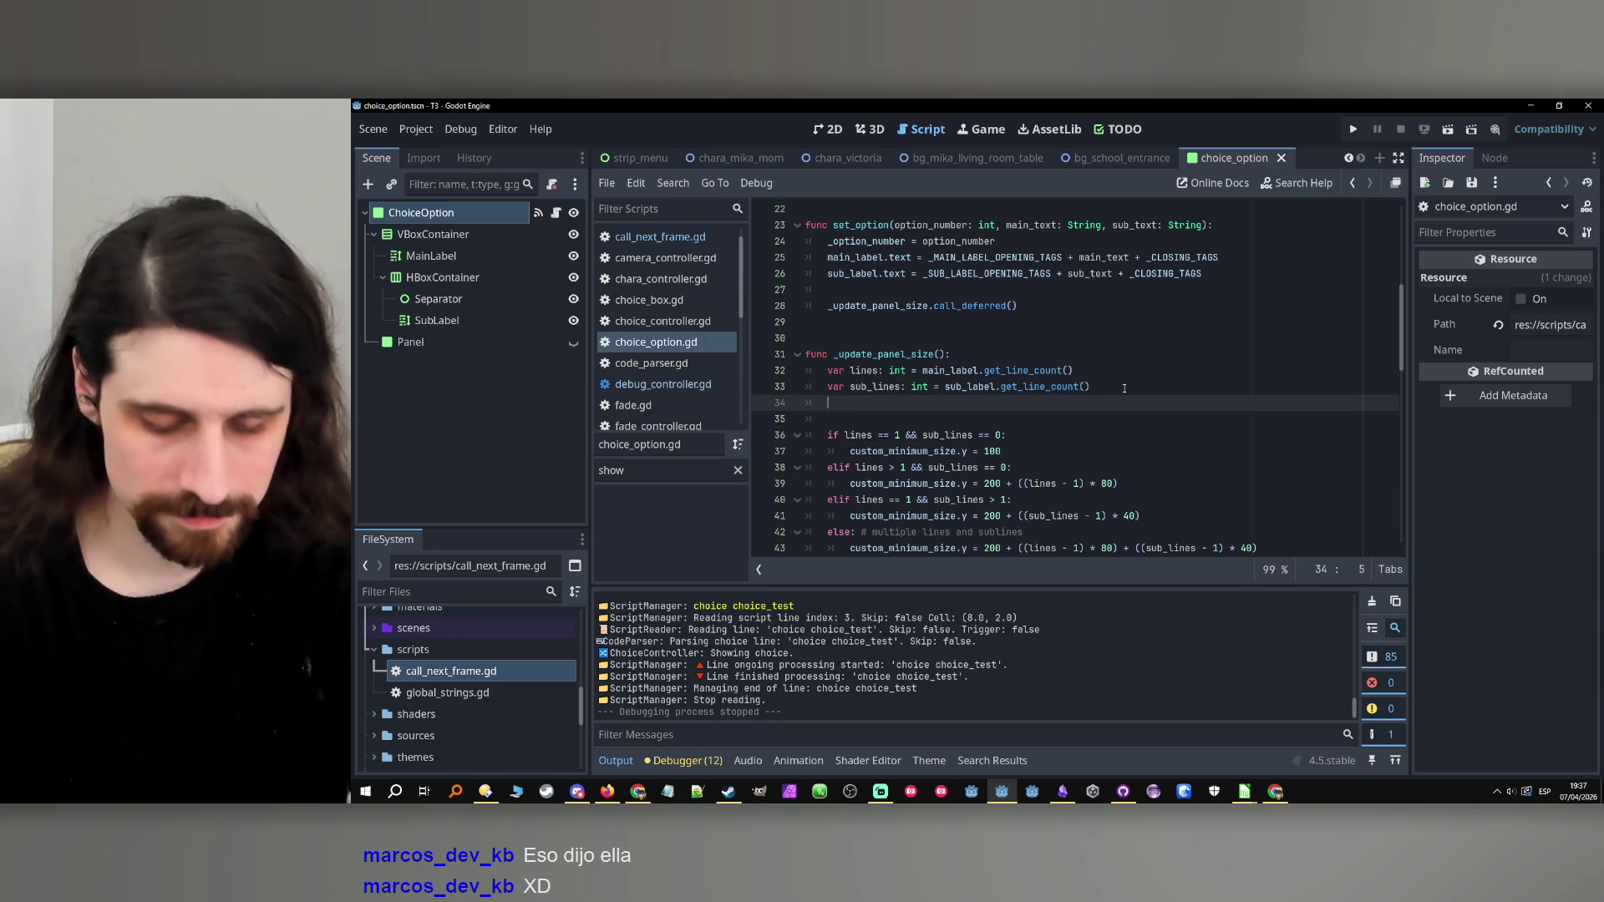
{"action": "type", "text": "if"}
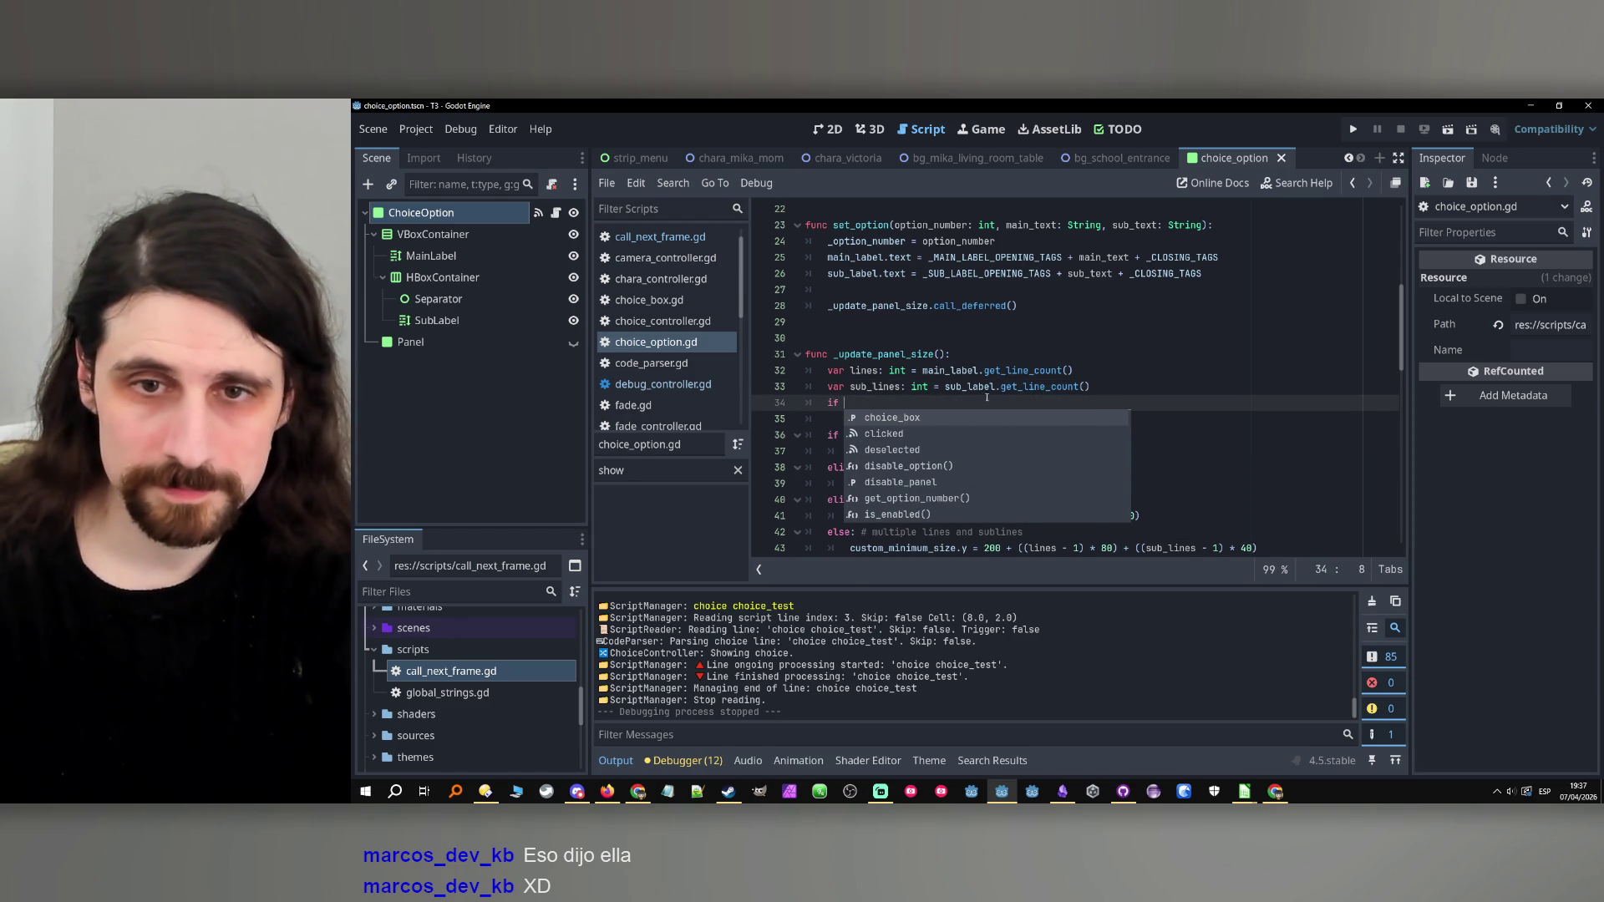
{"action": "double_click", "coordinate": [969, 388]}
{"action": "key", "text": "ctrl+c"}
{"action": "left_click", "coordinate": [871, 404]}
{"action": "key", "text": "ctrl+v"}
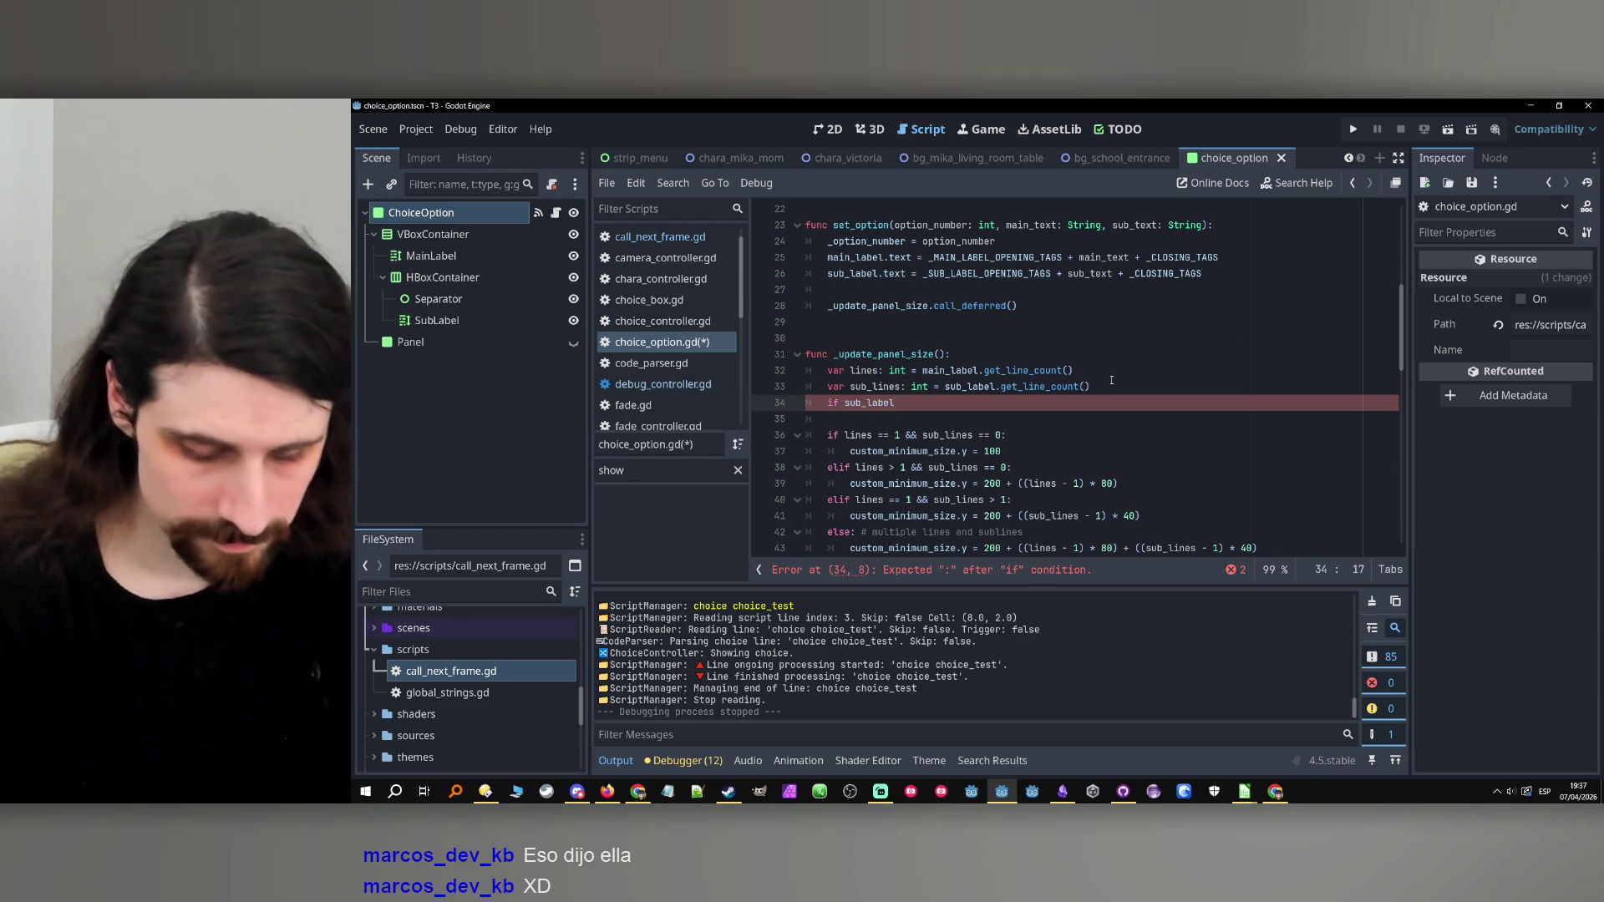
{"action": "type", "text": ".text"}
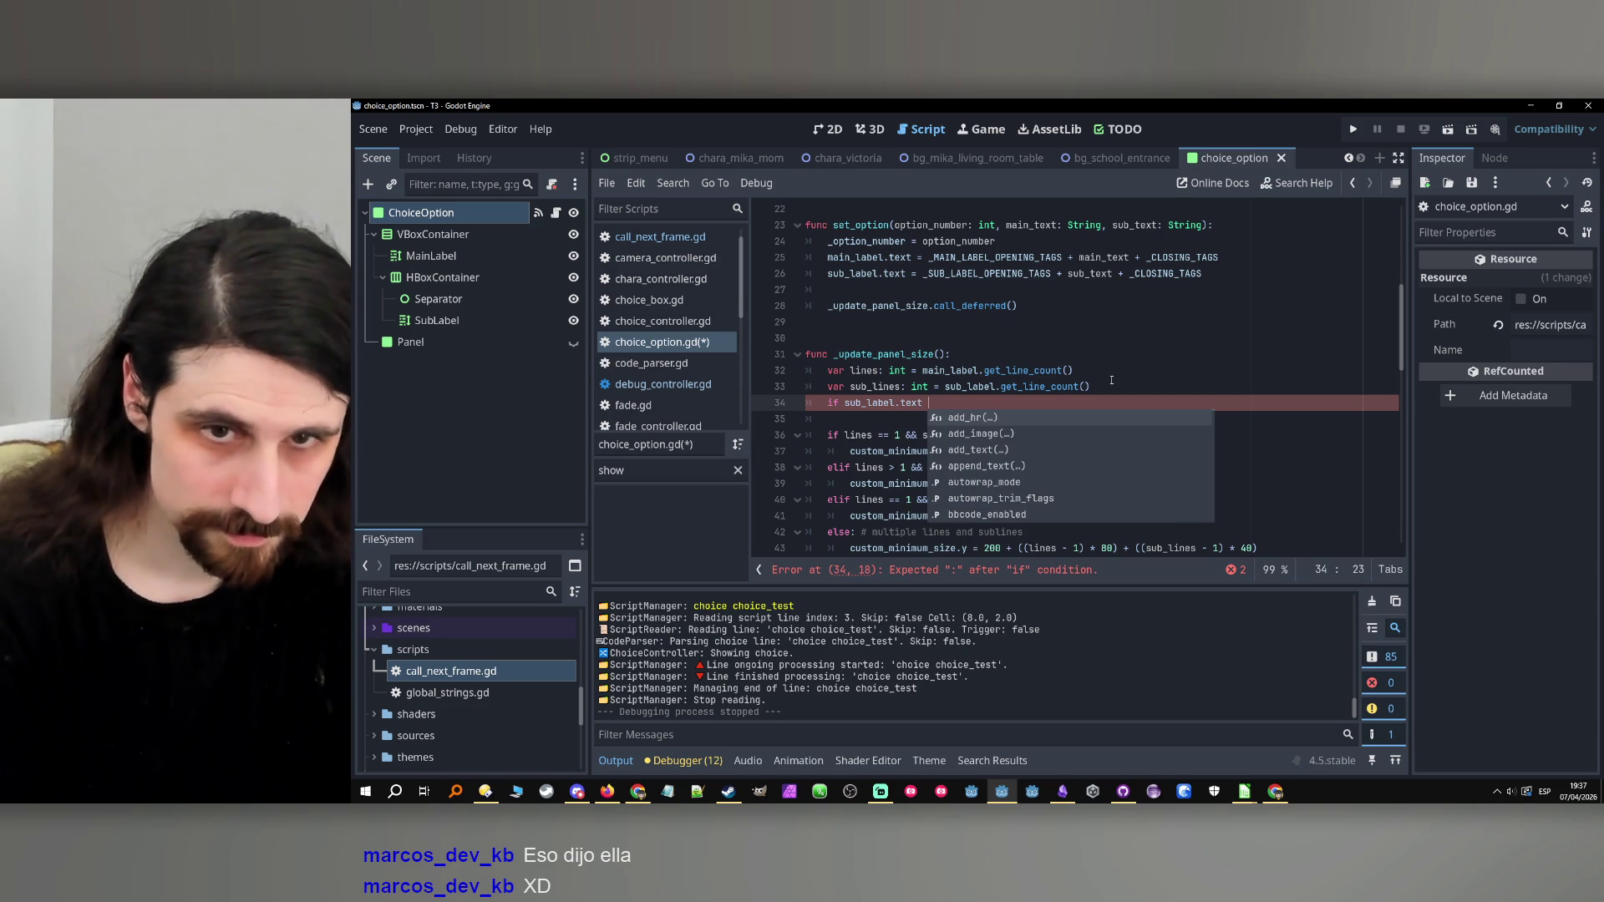
{"action": "type", "text": " is"}
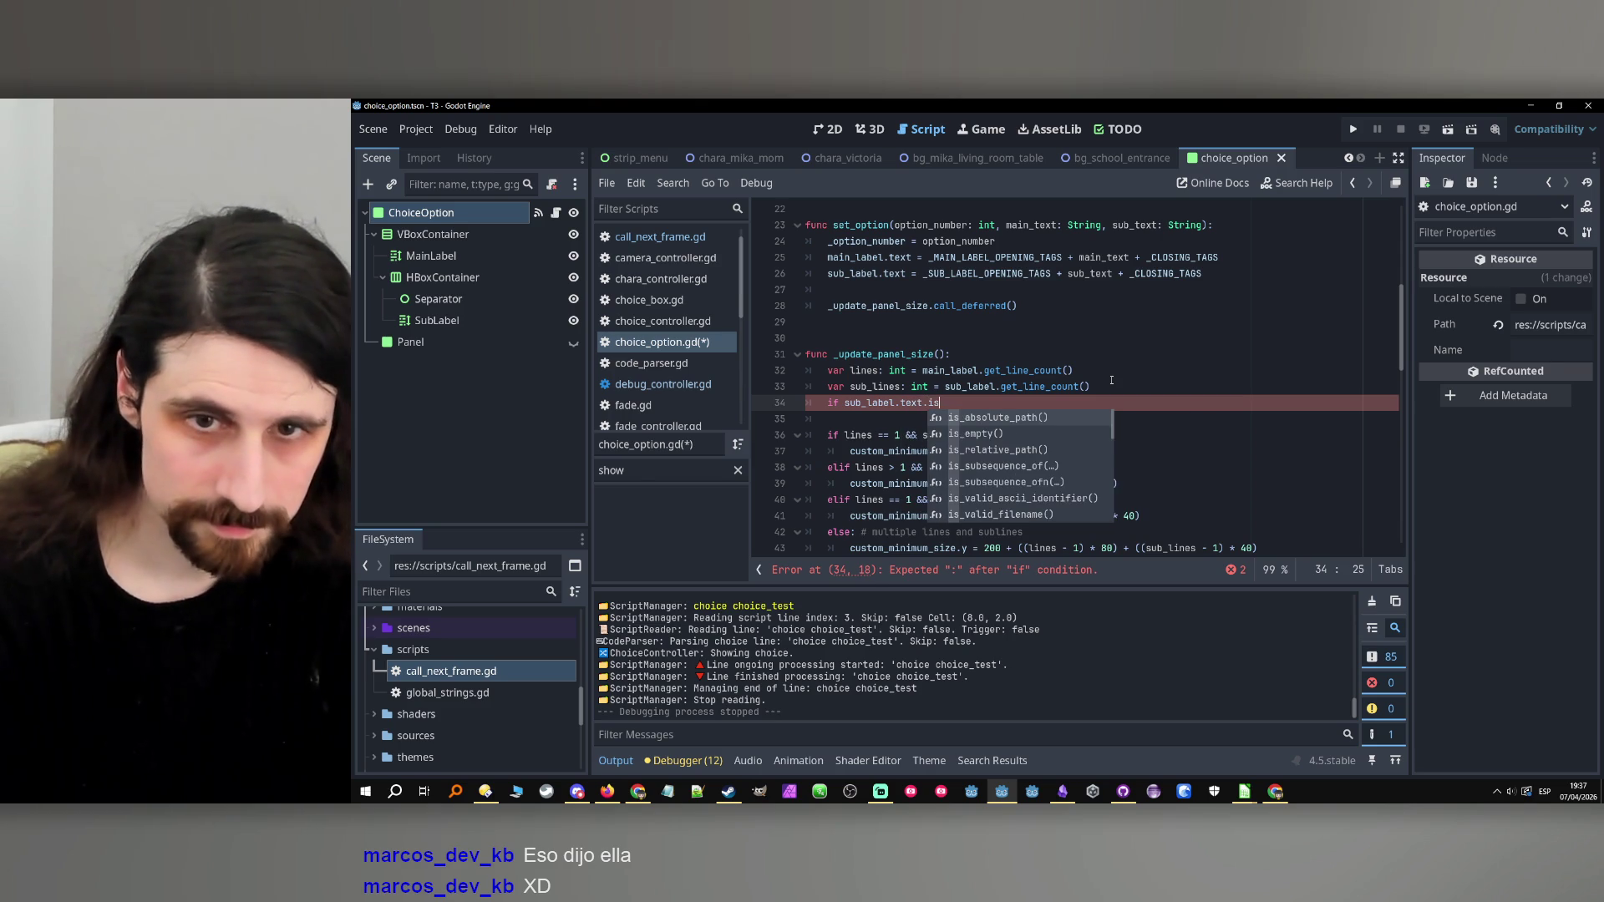
{"action": "type", "text": "_e"}
{"action": "key", "text": "Return"}
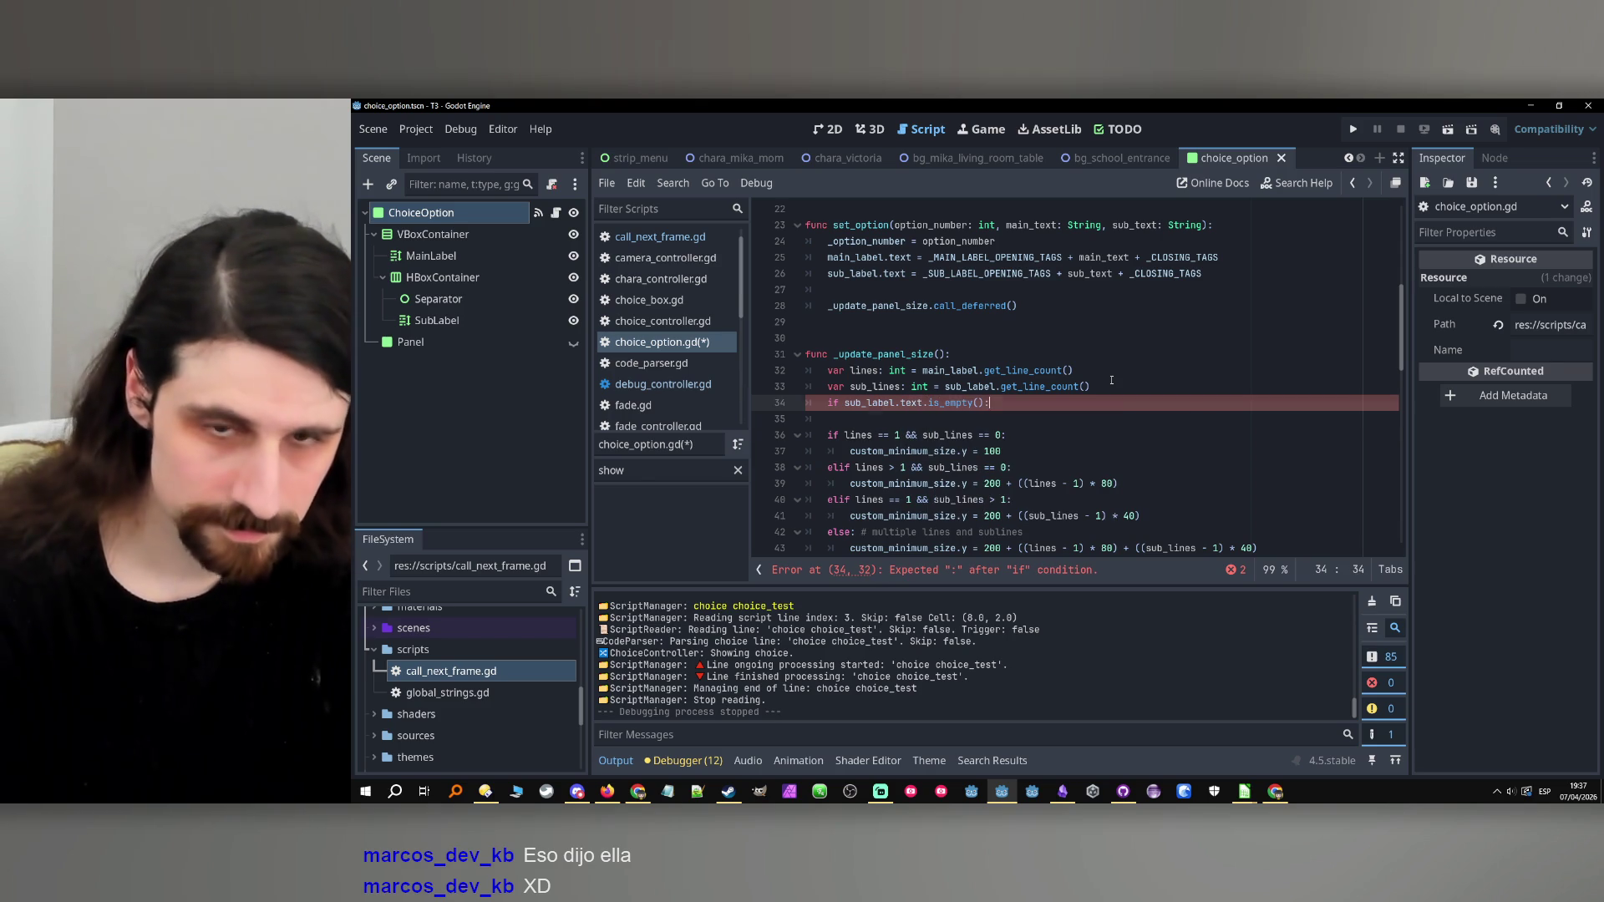
{"action": "type", "text": ":"}
{"action": "key", "text": "Return"}
Make the if body 'sub_lines = 0', save the script, and run the project.
{"action": "double_click", "coordinate": [873, 386]}
{"action": "key", "text": "ctrl+c"}
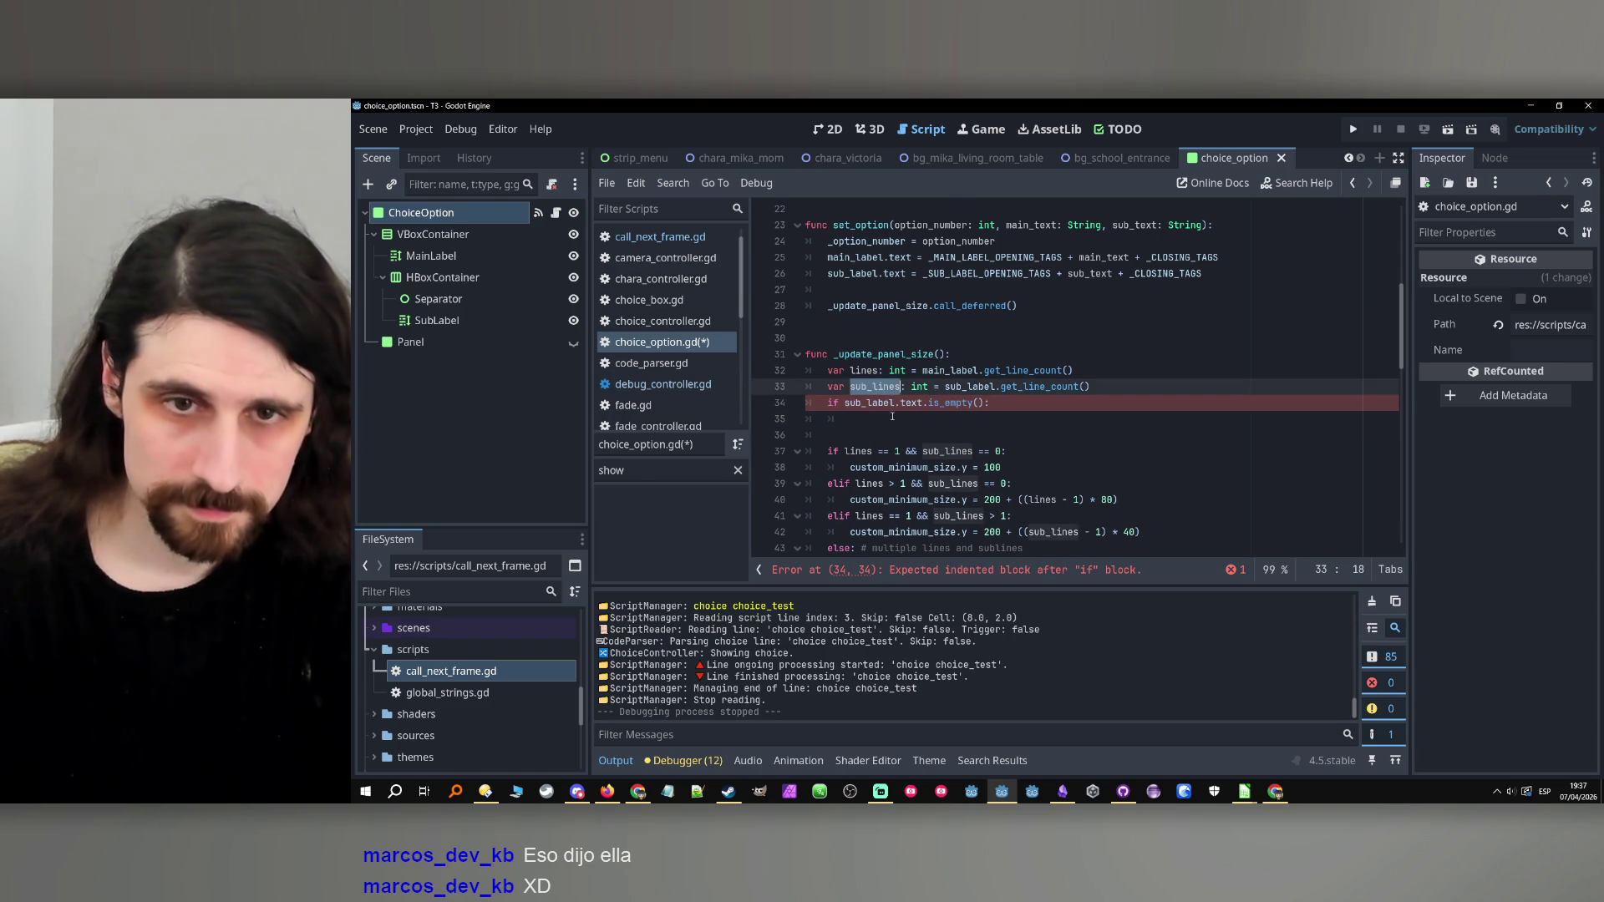
{"action": "left_click", "coordinate": [946, 419]}
{"action": "key", "text": "ctrl+v"}
{"action": "type", "text": "= 0"}
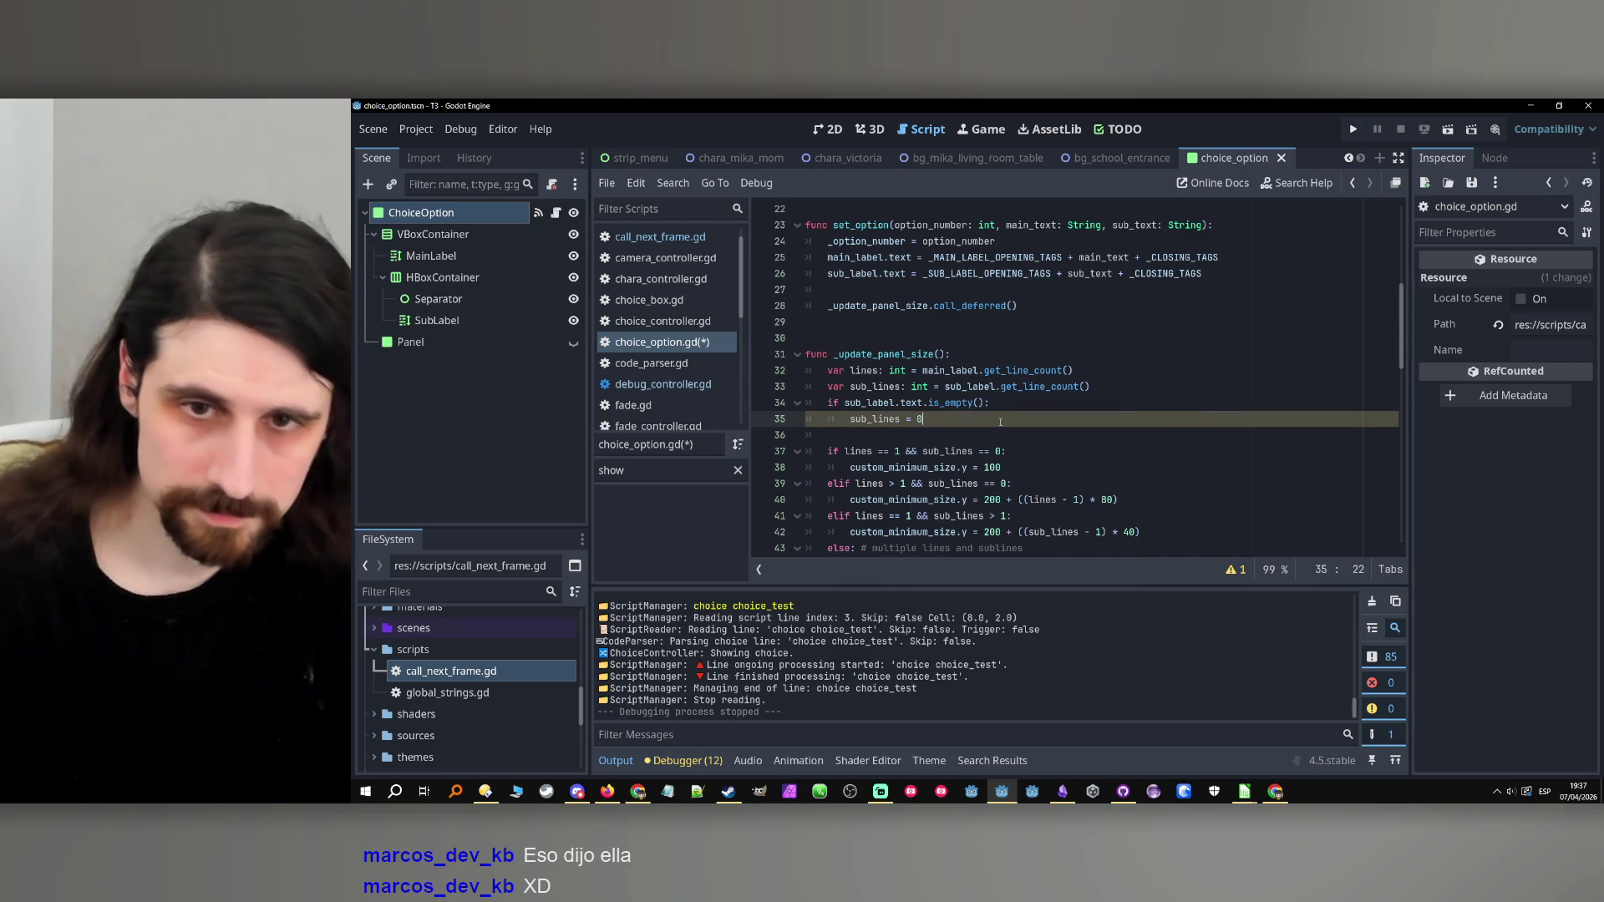
{"action": "left_click", "coordinate": [996, 470]}
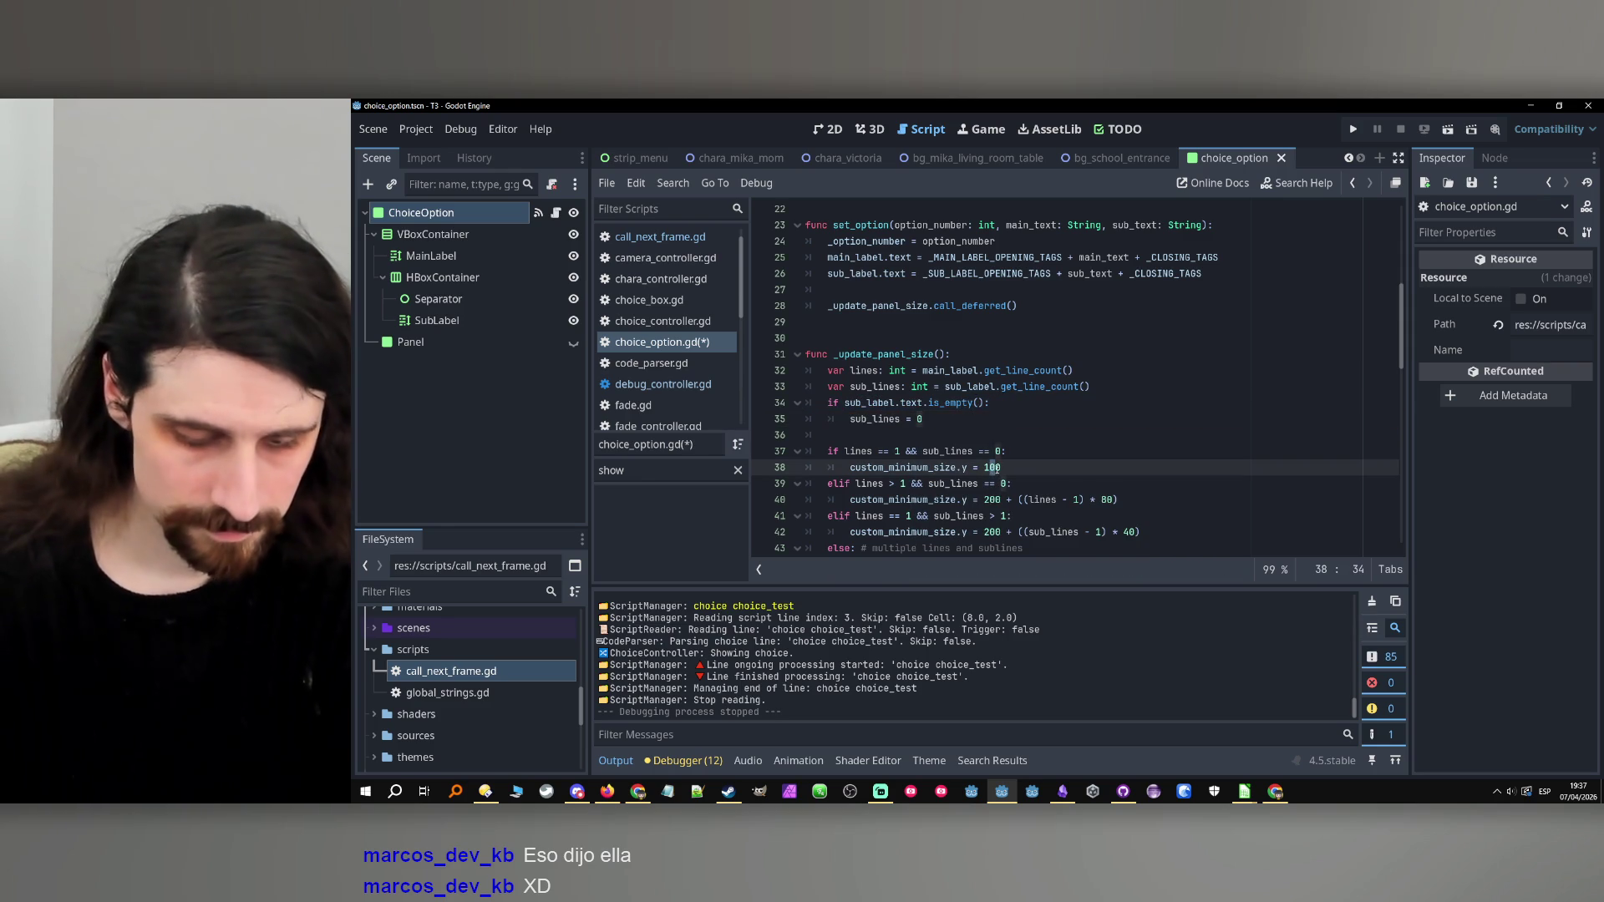
{"action": "type", "text": "5"}
{"action": "key", "text": "ctrl+s"}
{"action": "left_click", "coordinate": [1355, 129]}
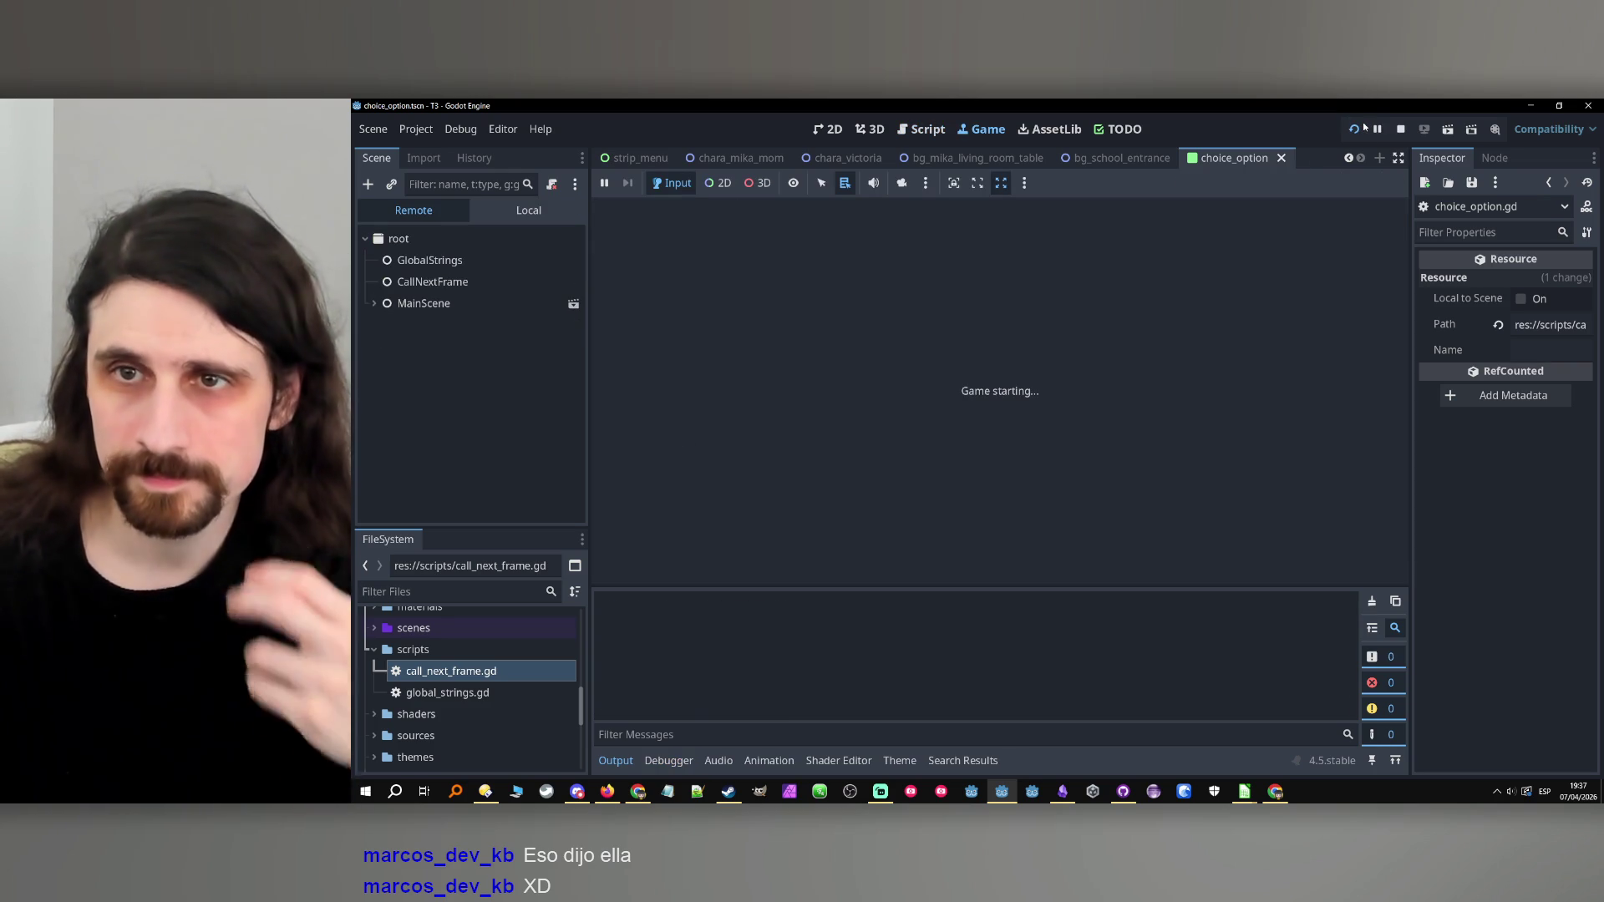
Restart, then stop the game, and set a breakpoint on line 37's single-line size check.
{"action": "left_click", "coordinate": [1363, 127]}
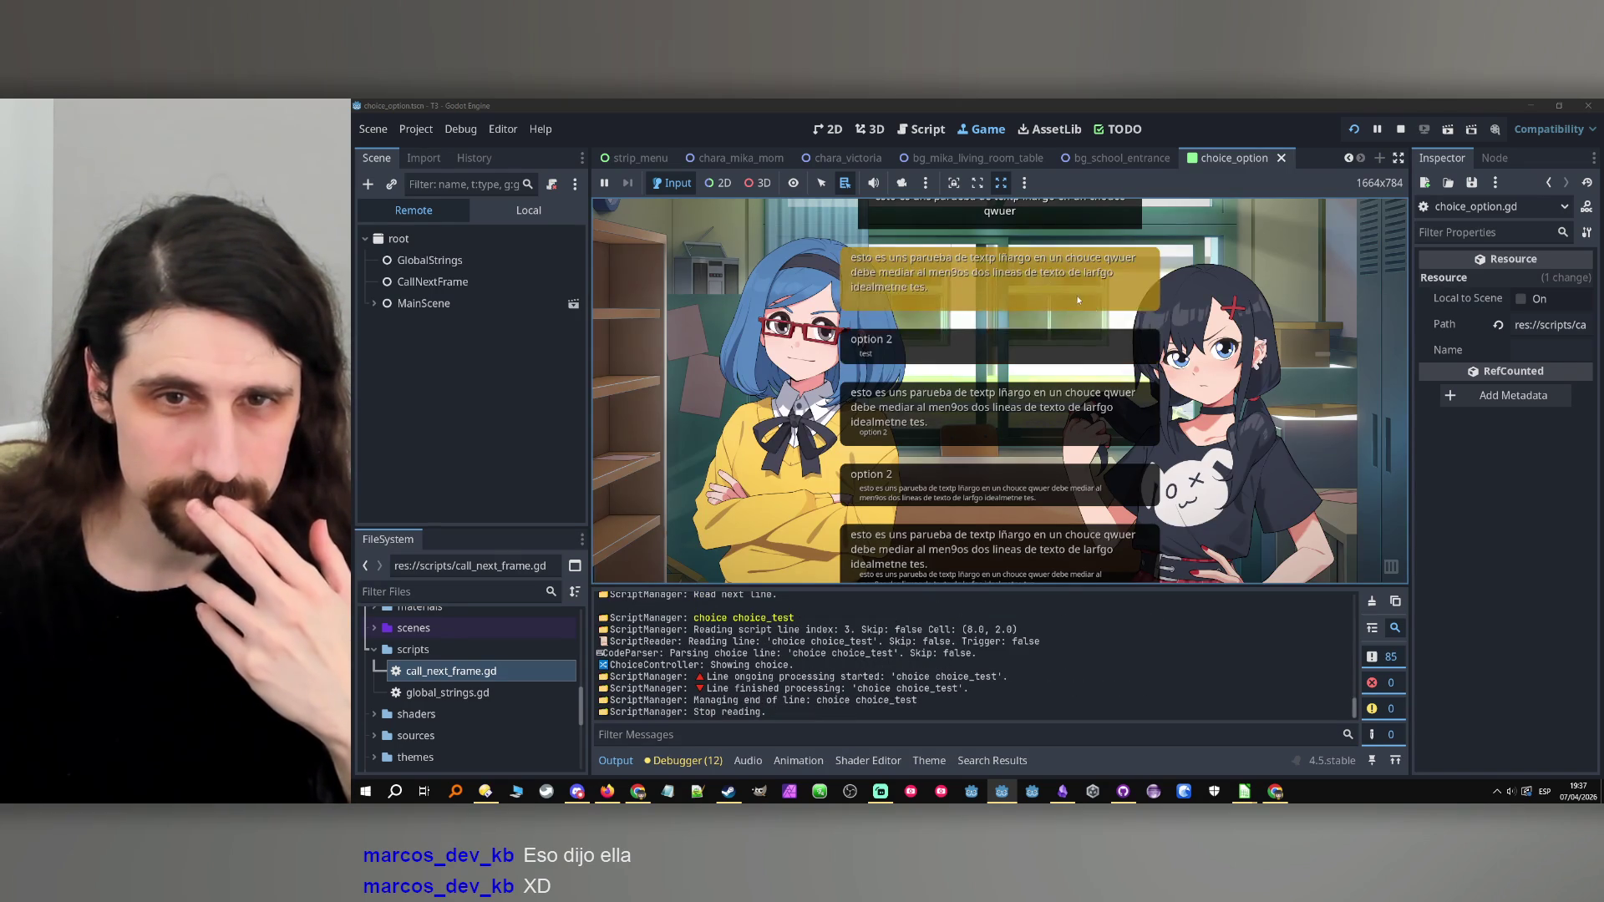
{"action": "left_click", "coordinate": [1400, 129]}
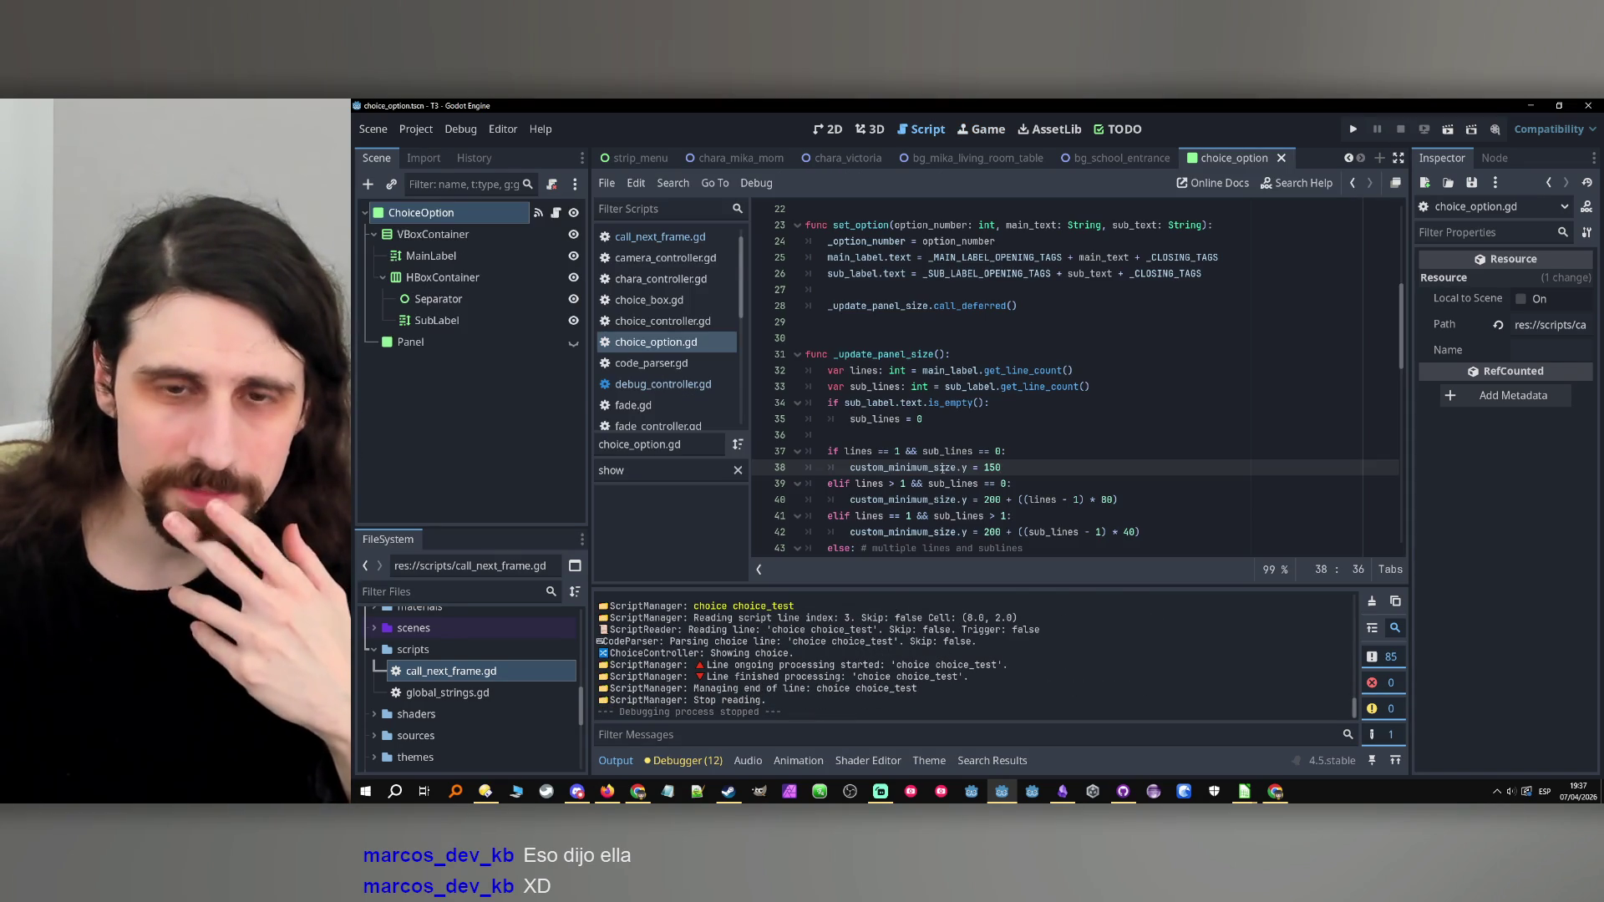
{"action": "left_click", "coordinate": [765, 451]}
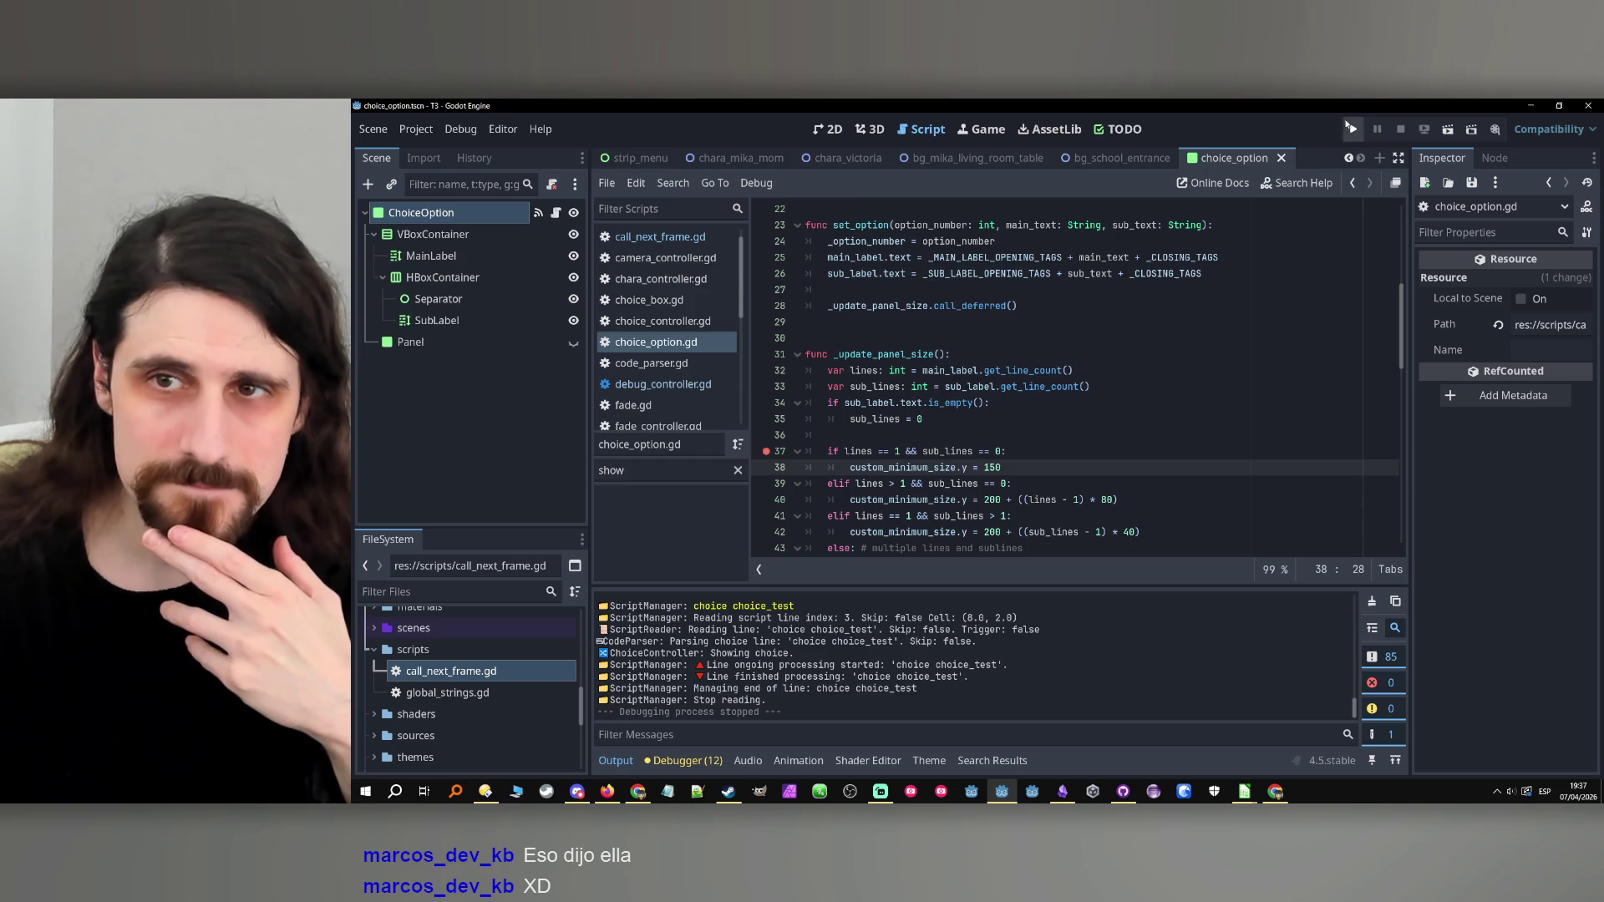
Run the game to the line 37 breakpoint and filter the debugger variables for sub_lines.
{"action": "left_click", "coordinate": [1344, 127]}
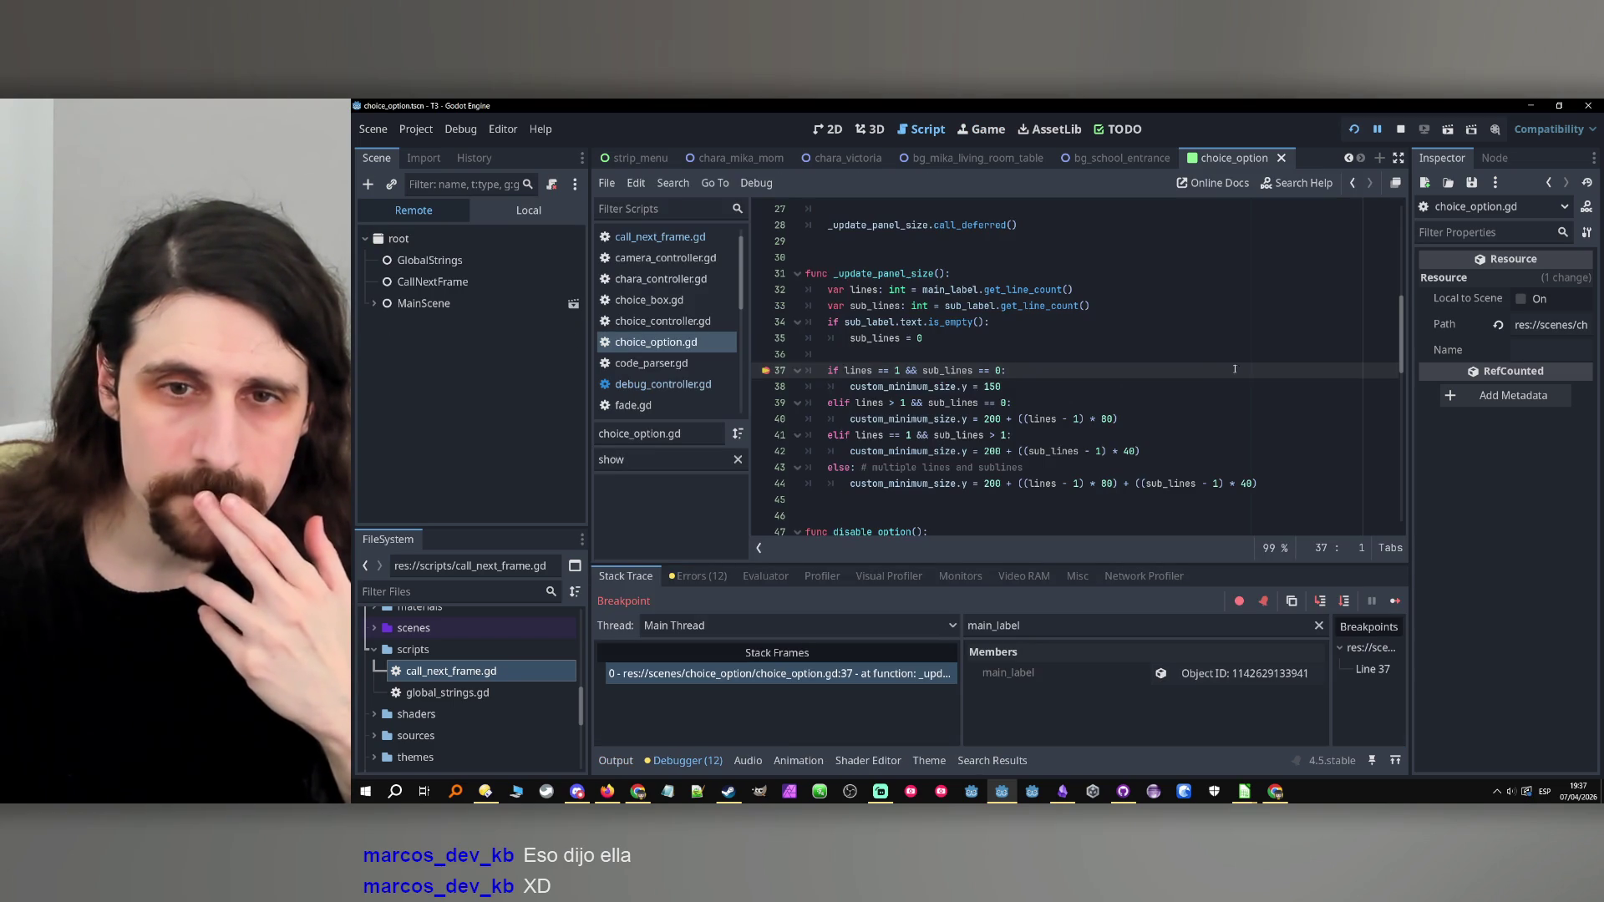
{"action": "double_click", "coordinate": [868, 338]}
{"action": "key", "text": "ctrl+c"}
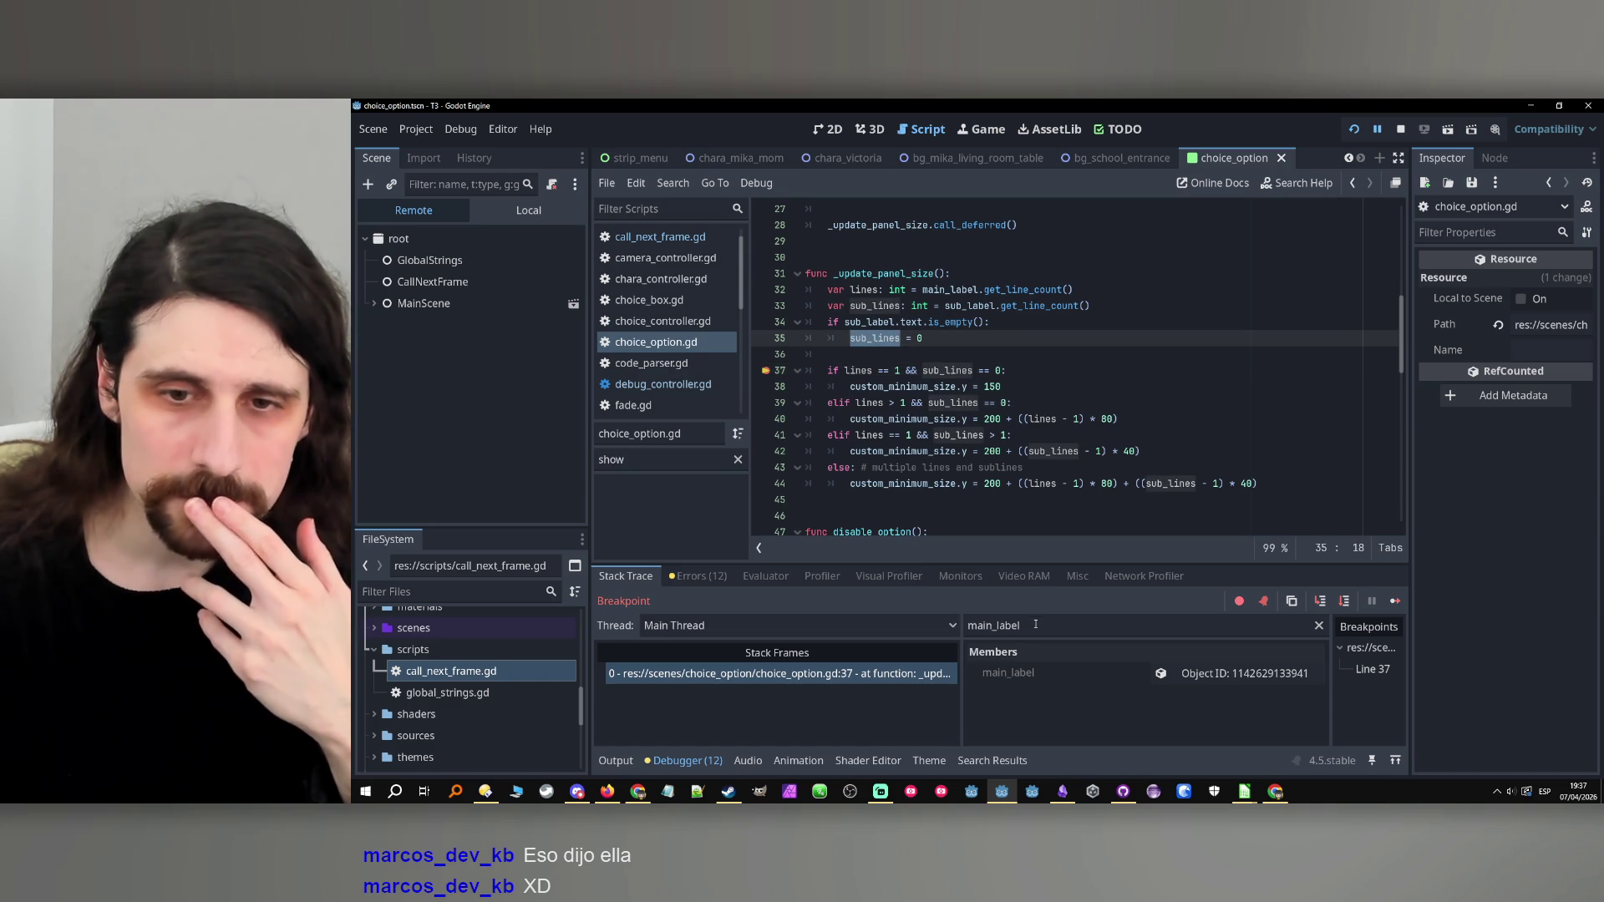
{"action": "double_click", "coordinate": [994, 625]}
{"action": "key", "text": "ctrl+v"}
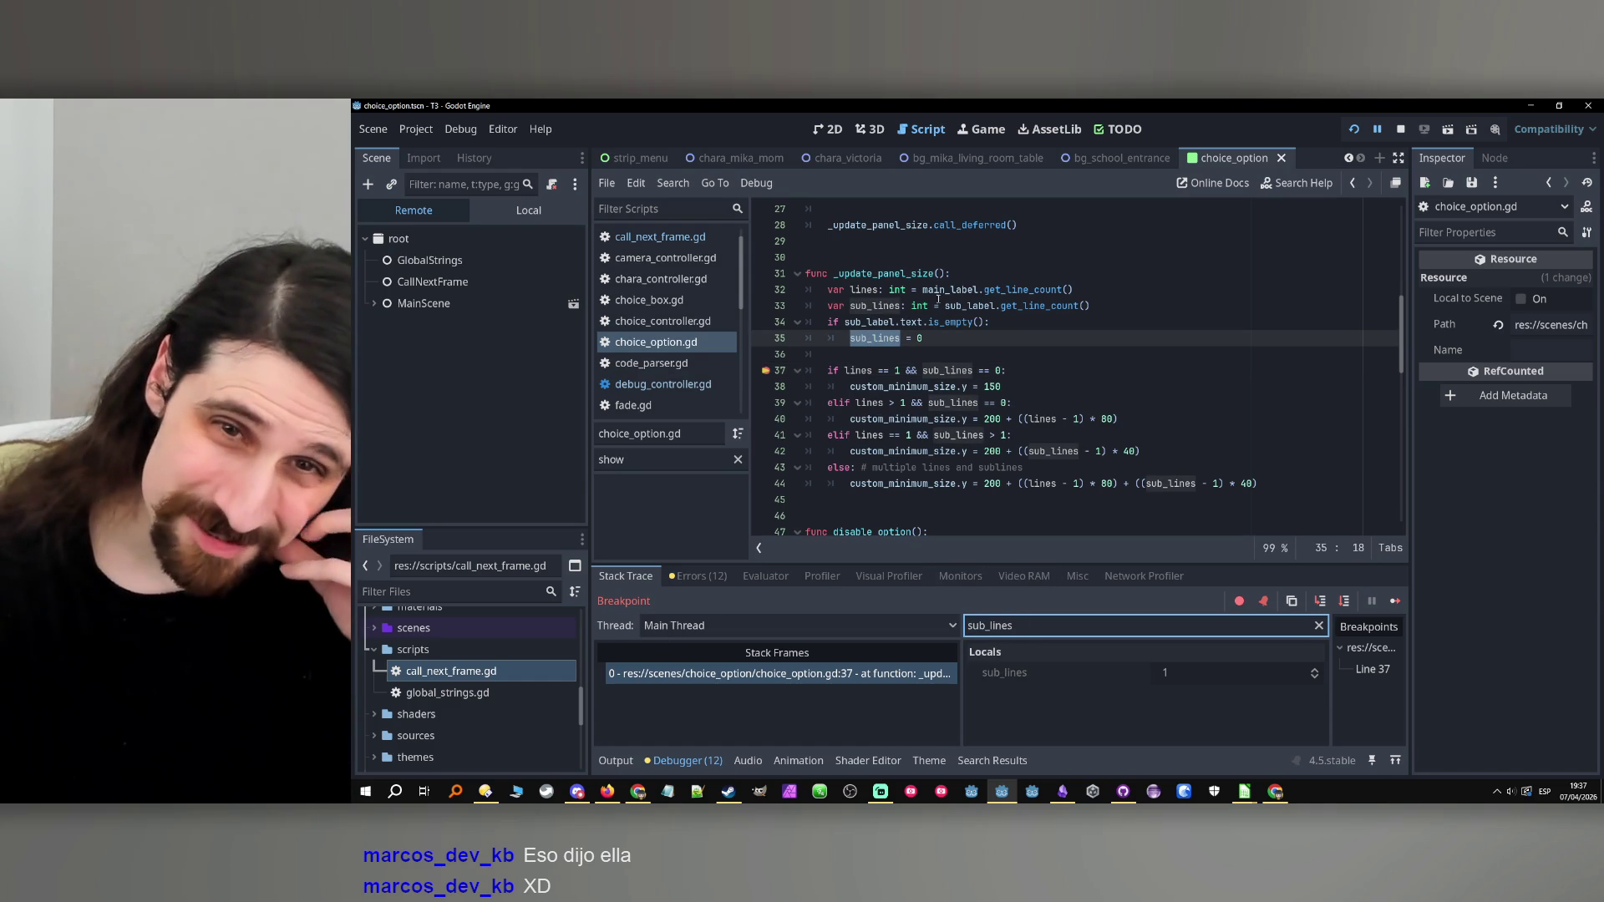
Inspect the live SubLabel's Text, which holds only formatting tags, then stop the game.
{"action": "double_click", "coordinate": [969, 306]}
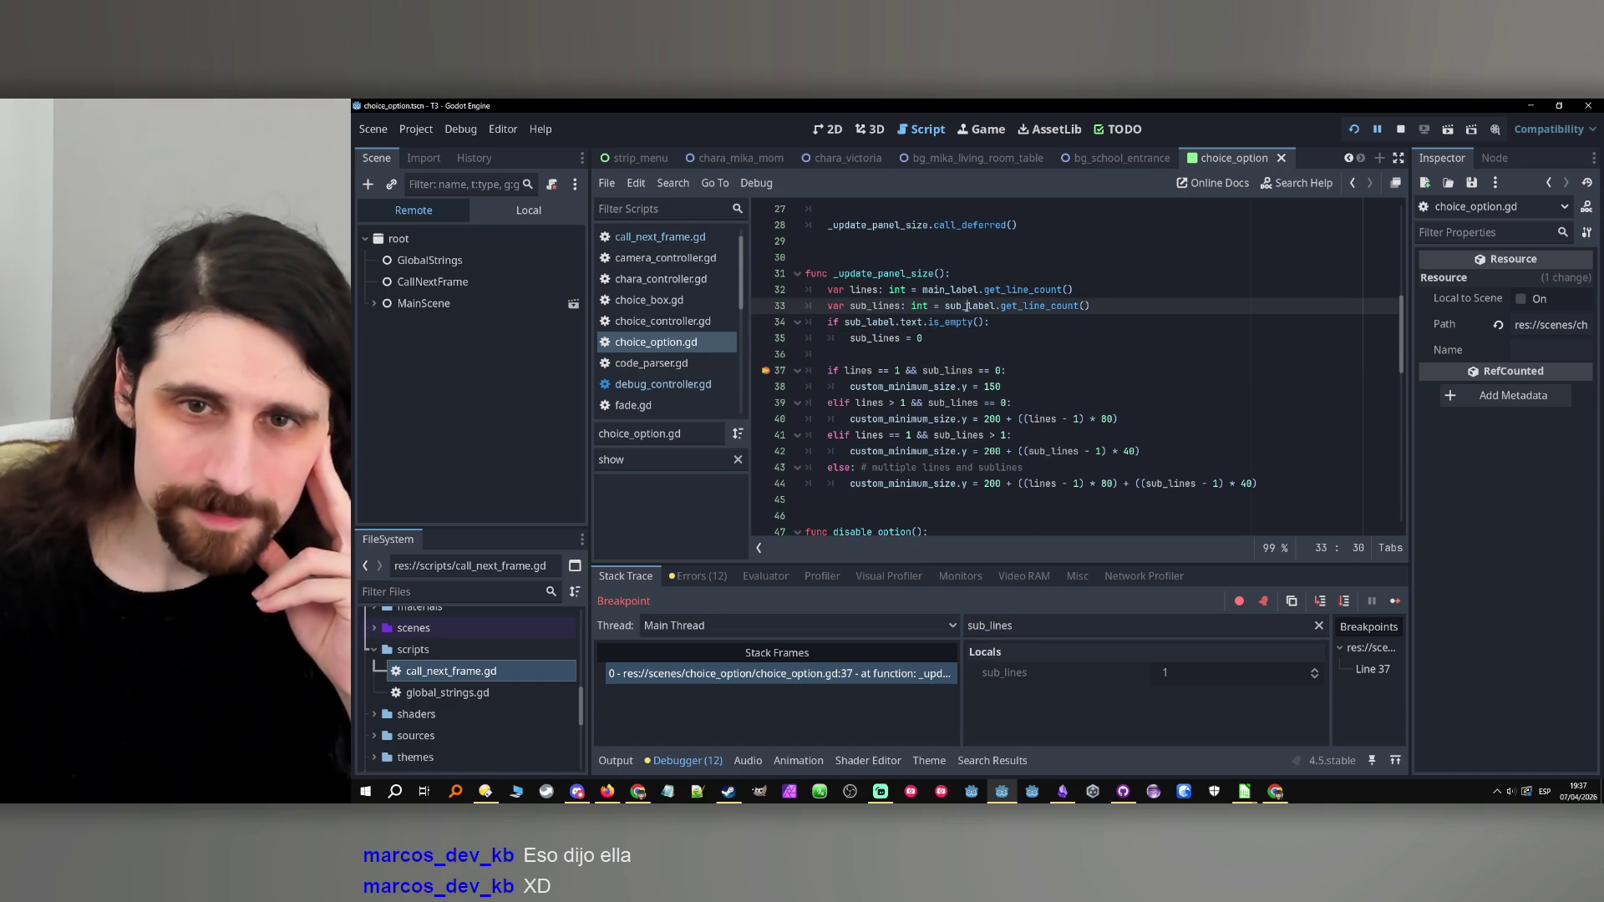
{"action": "double_click", "coordinate": [989, 625]}
{"action": "key", "text": "ctrl+v"}
{"action": "left_click", "coordinate": [1236, 673]}
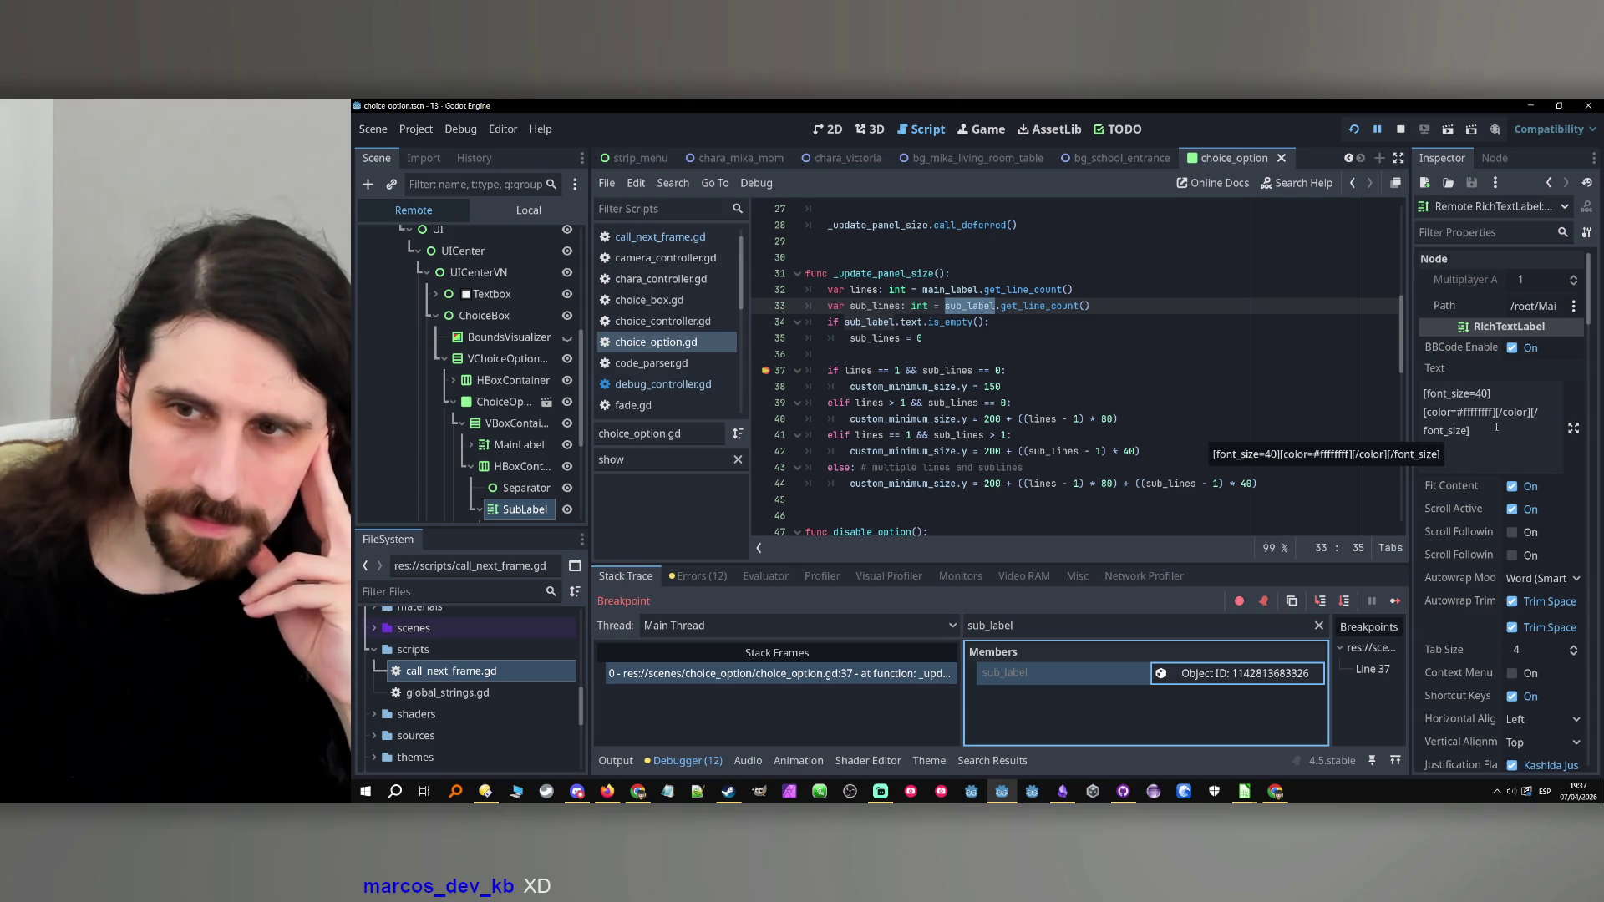
{"action": "left_click", "coordinate": [1444, 392]}
{"action": "key", "text": "ctrl+a"}
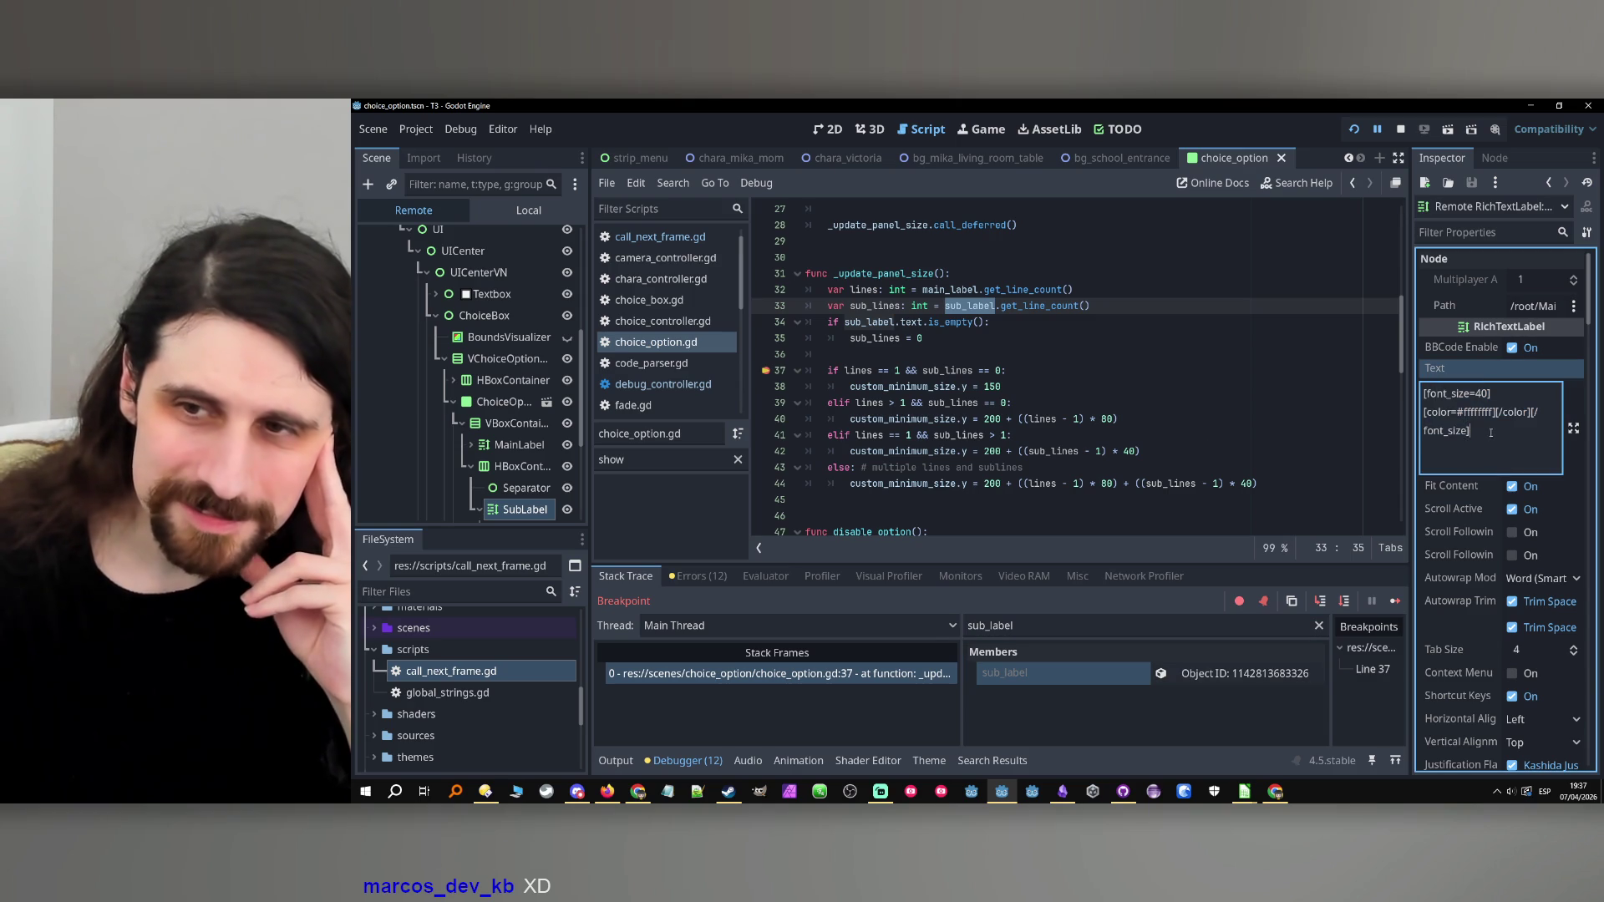
{"action": "scroll", "coordinate": [1329, 367], "scroll_direction": "up", "scroll_amount": 4}
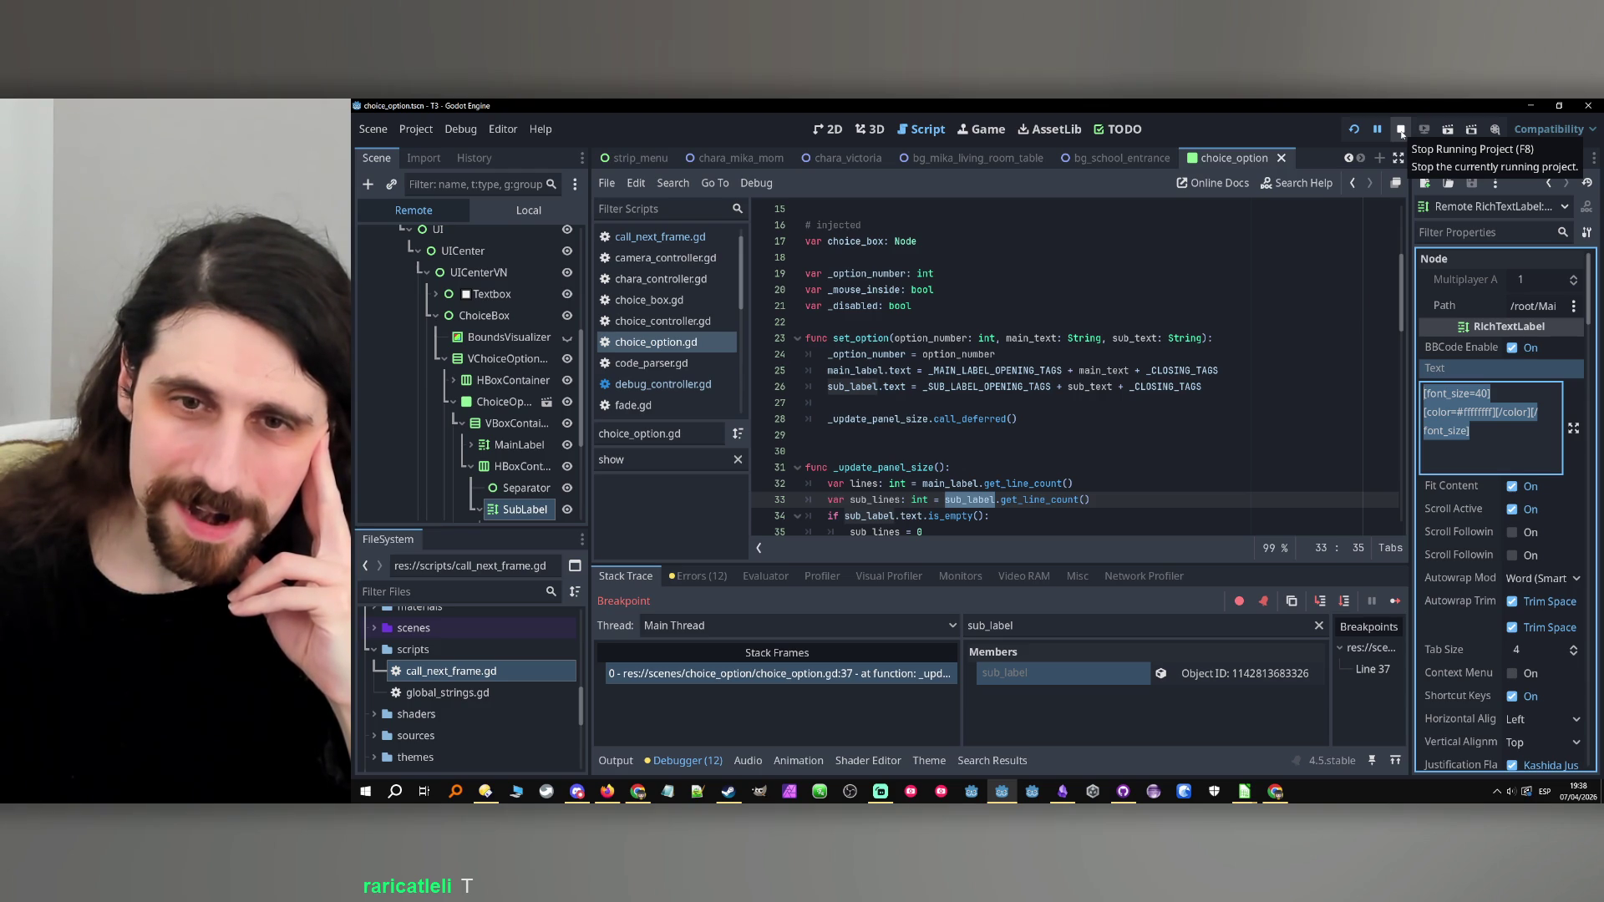
{"action": "left_click", "coordinate": [1401, 130]}
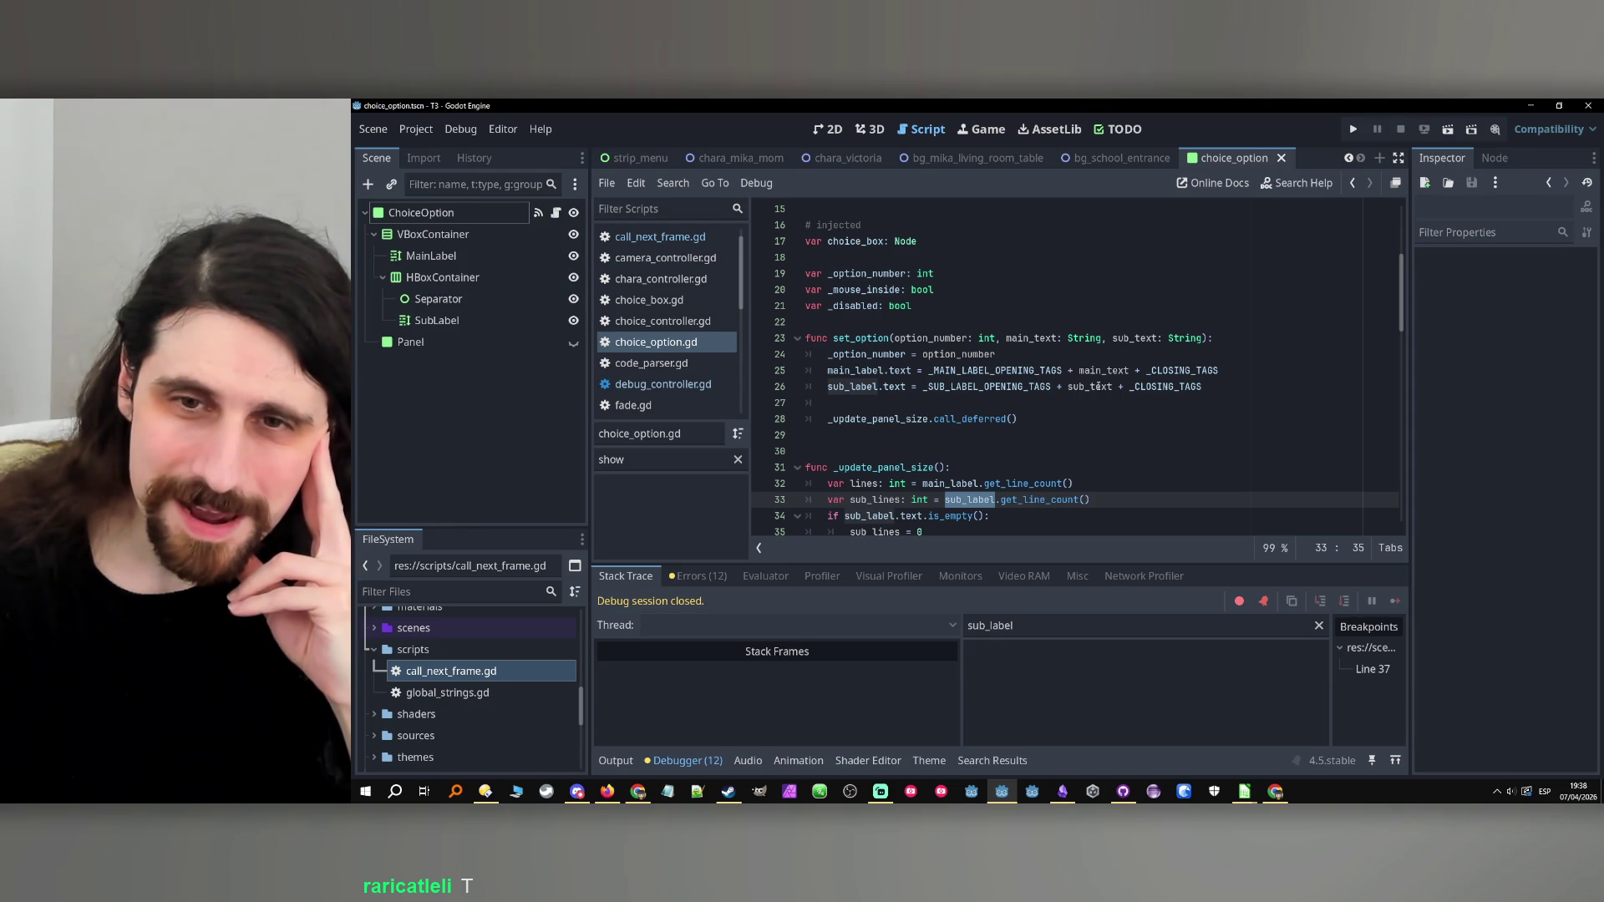
Wrap the sub_label.text assignment in an 'if !sub_text.is_empty():' condition.
{"action": "left_click", "coordinate": [1085, 389]}
{"action": "left_click", "coordinate": [1232, 370]}
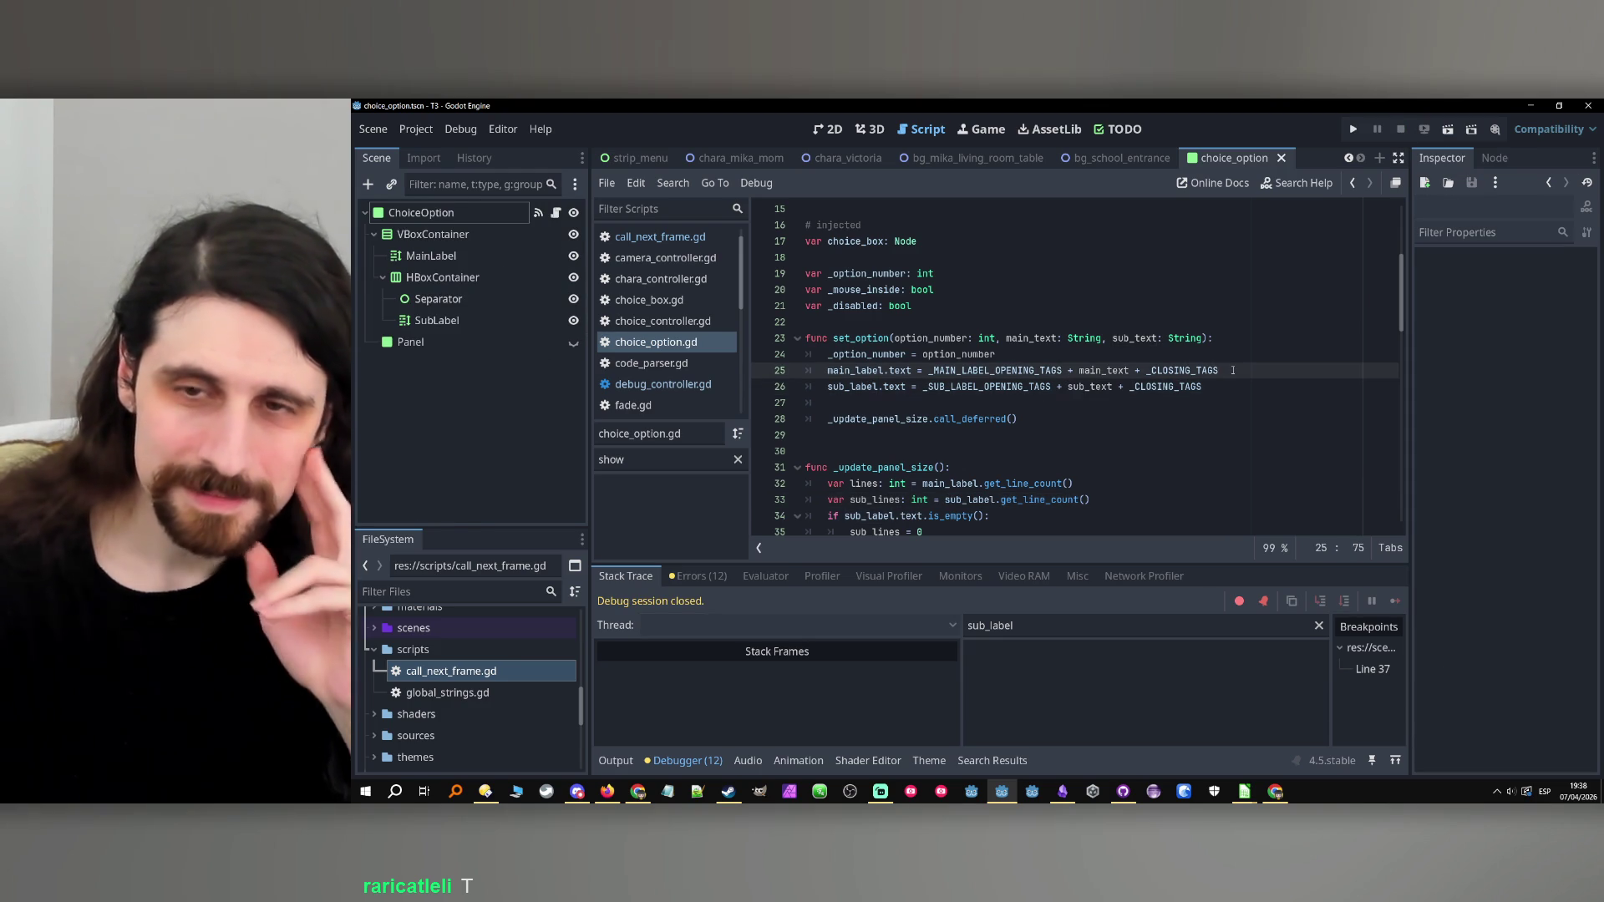
{"action": "key", "text": "Return"}
{"action": "type", "text": "if "}
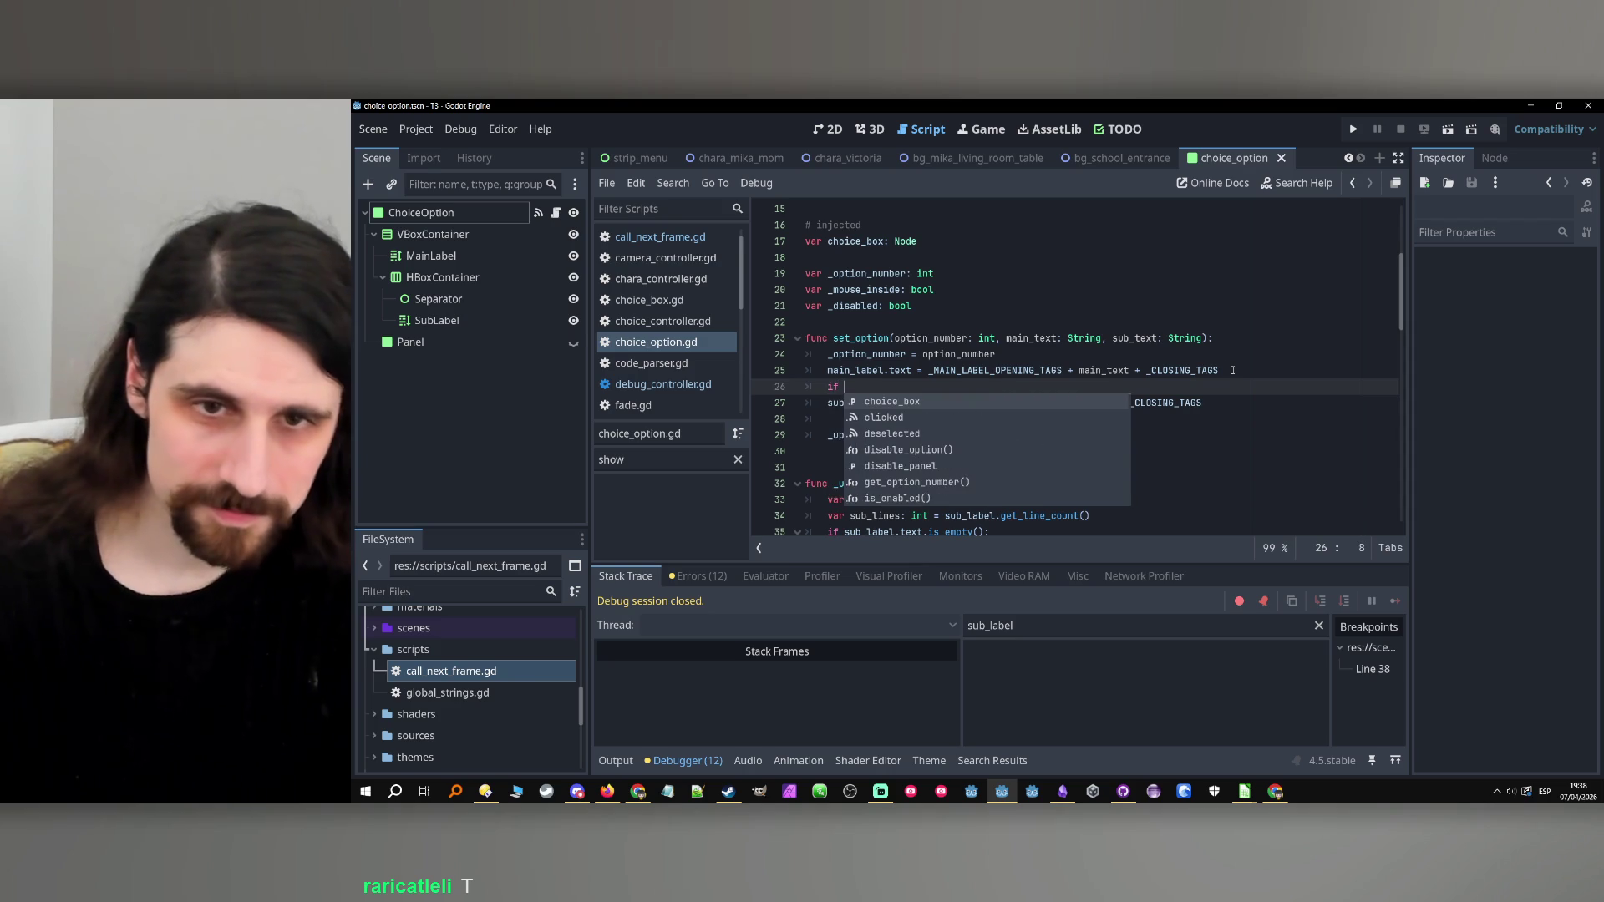
{"action": "type", "text": "!sub_text.is"}
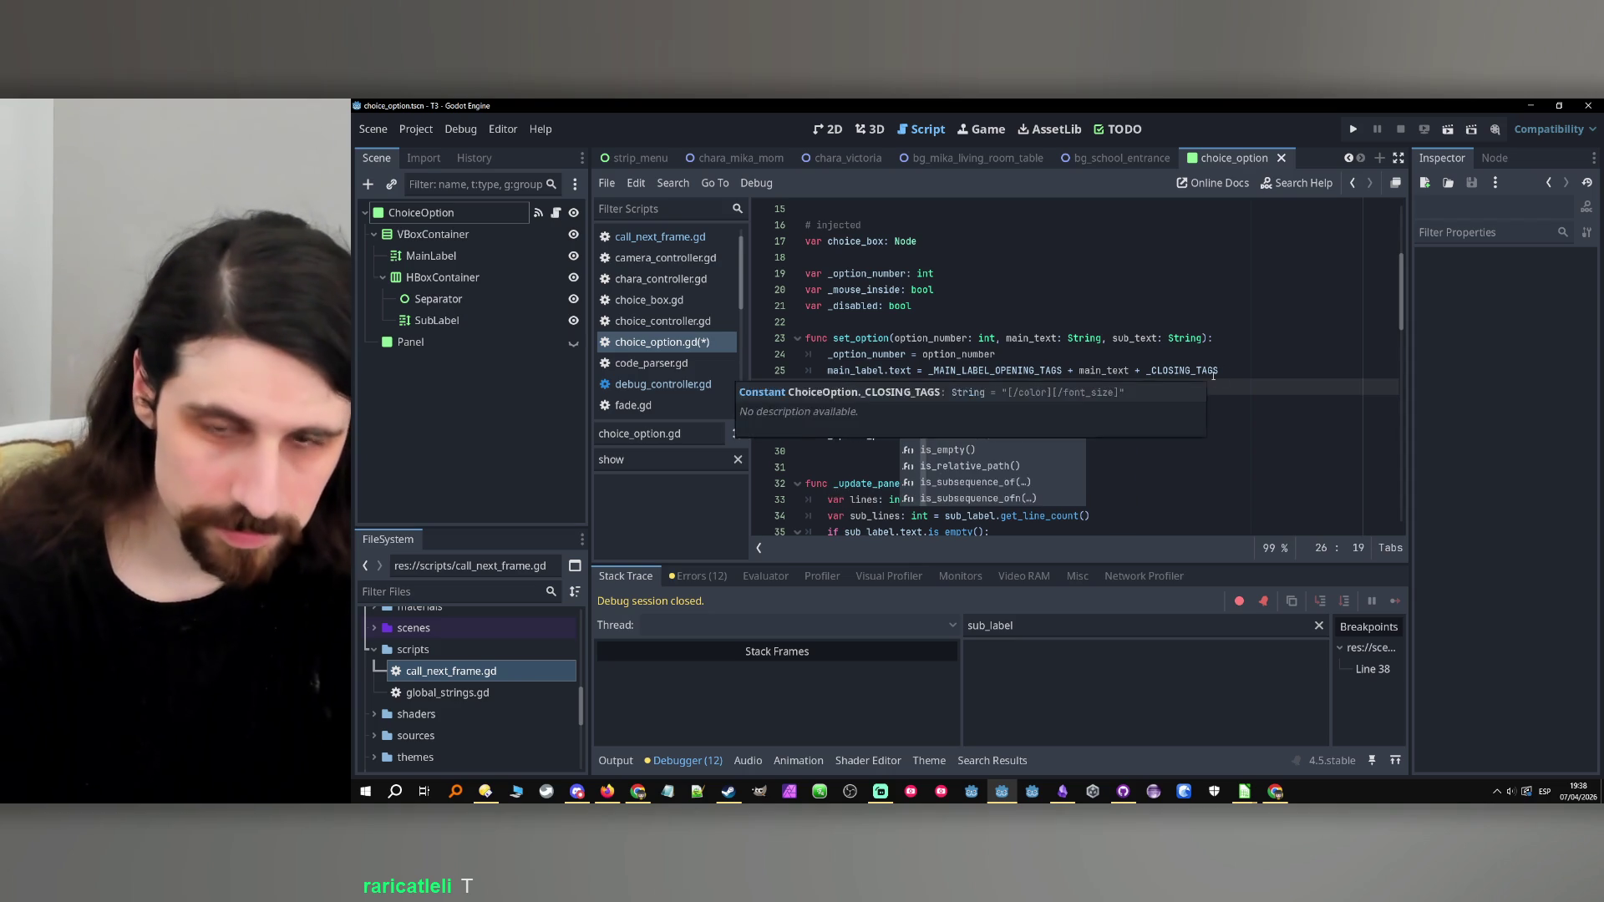
{"action": "key", "text": "Down"}
{"action": "key", "text": "Return"}
{"action": "type", "text": ":"}
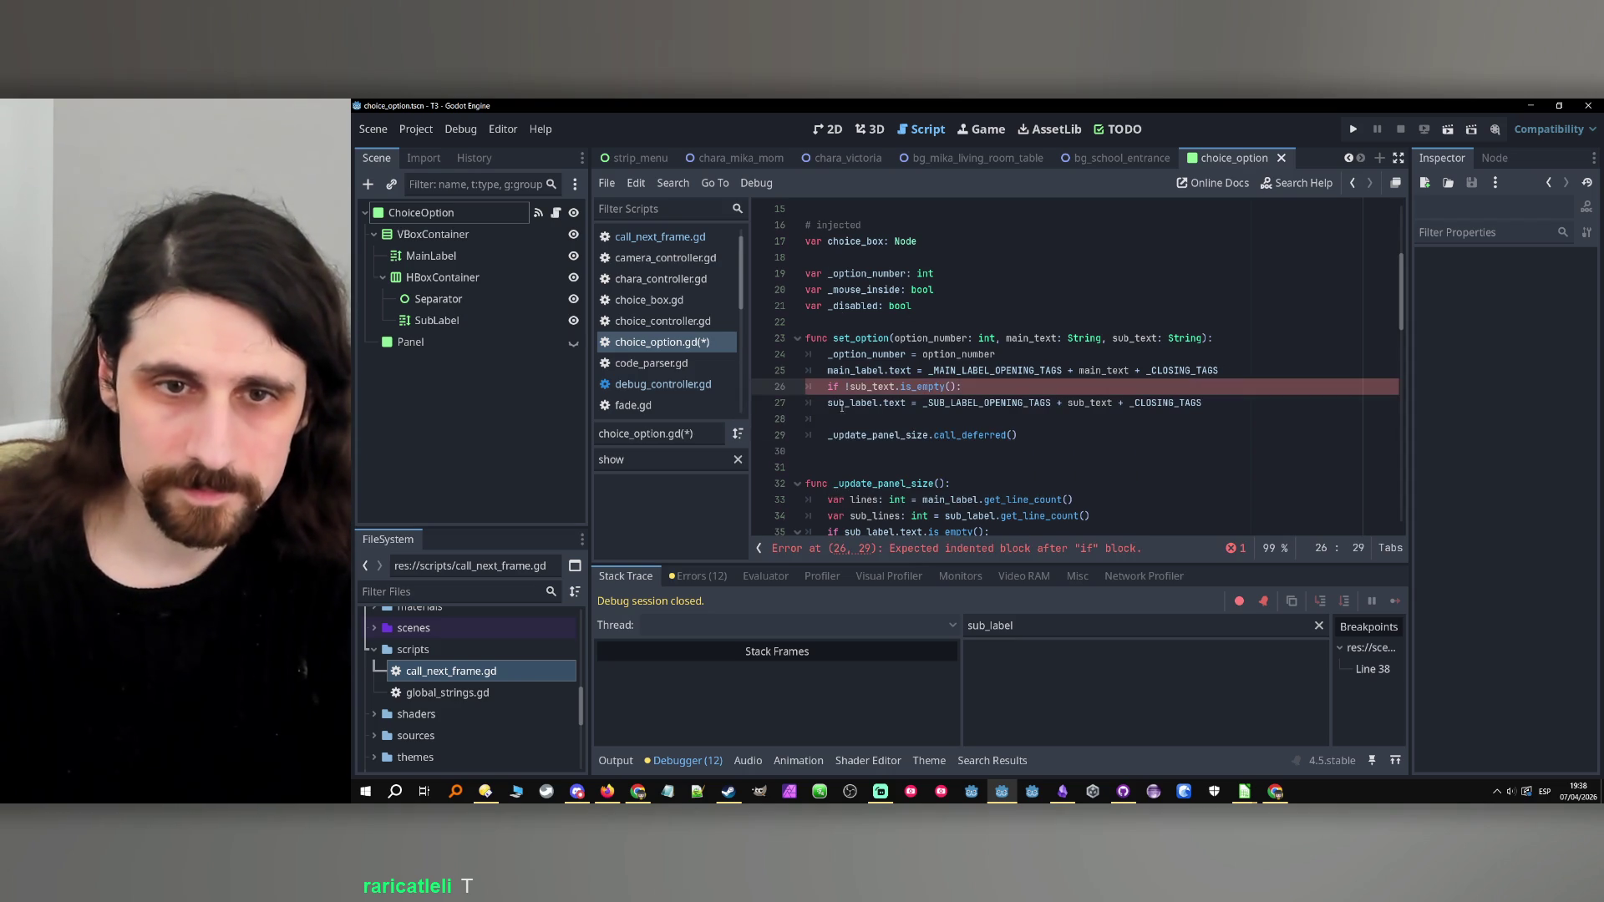
{"action": "left_click", "coordinate": [829, 403]}
{"action": "key", "text": "Tab"}
{"action": "left_click_drag", "start_coordinate": [849, 405], "coordinate": [928, 403]}
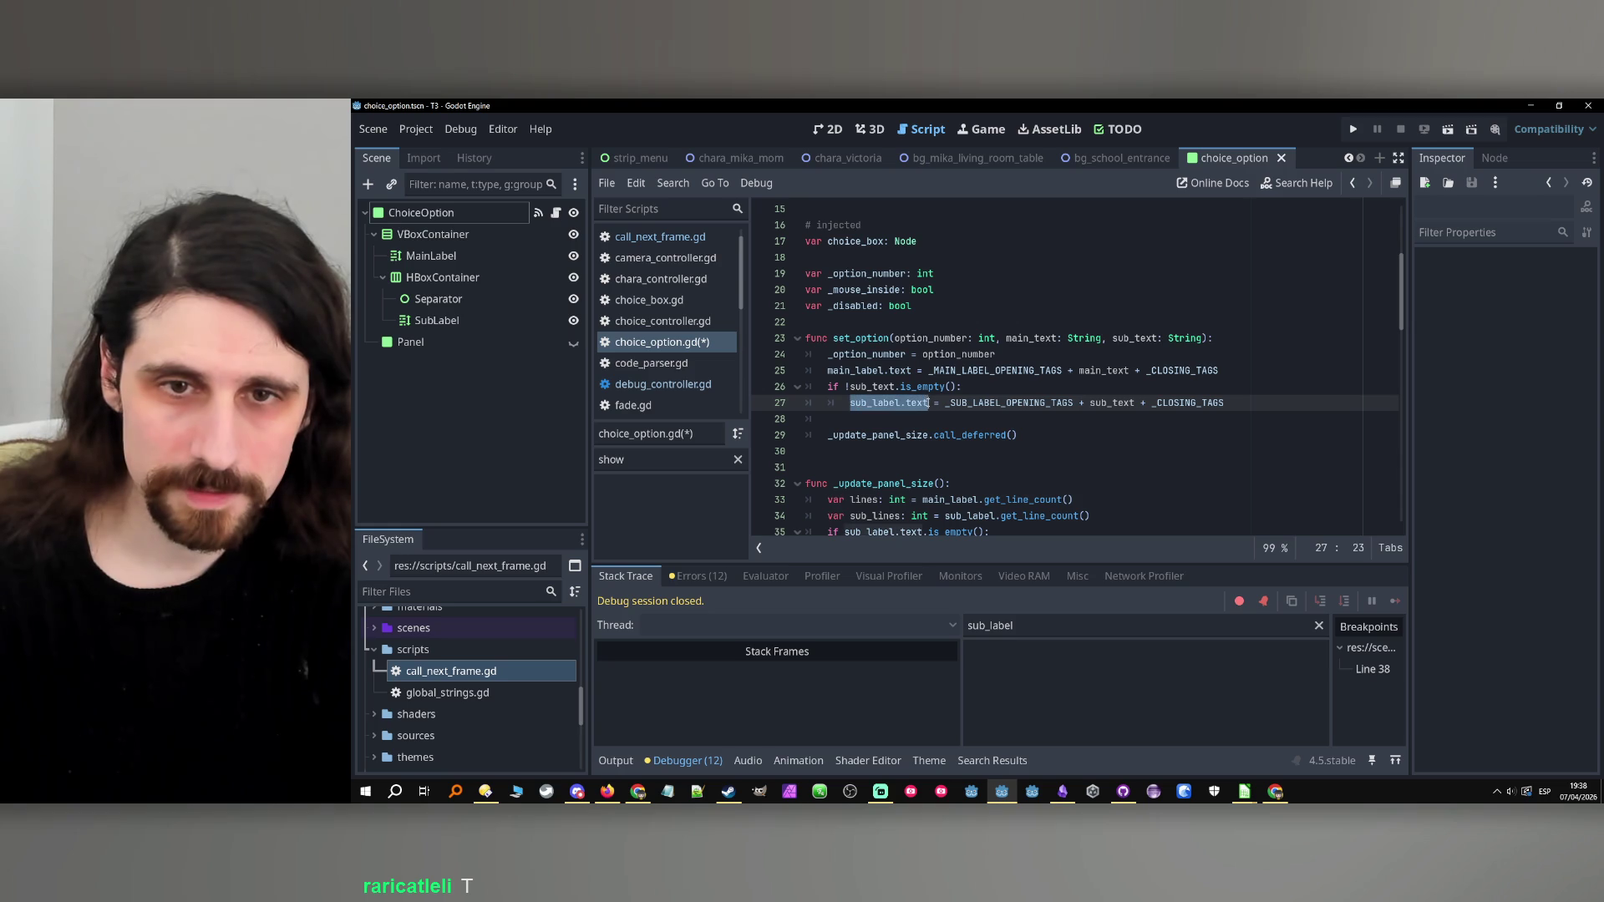
{"action": "left_click", "coordinate": [1238, 404]}
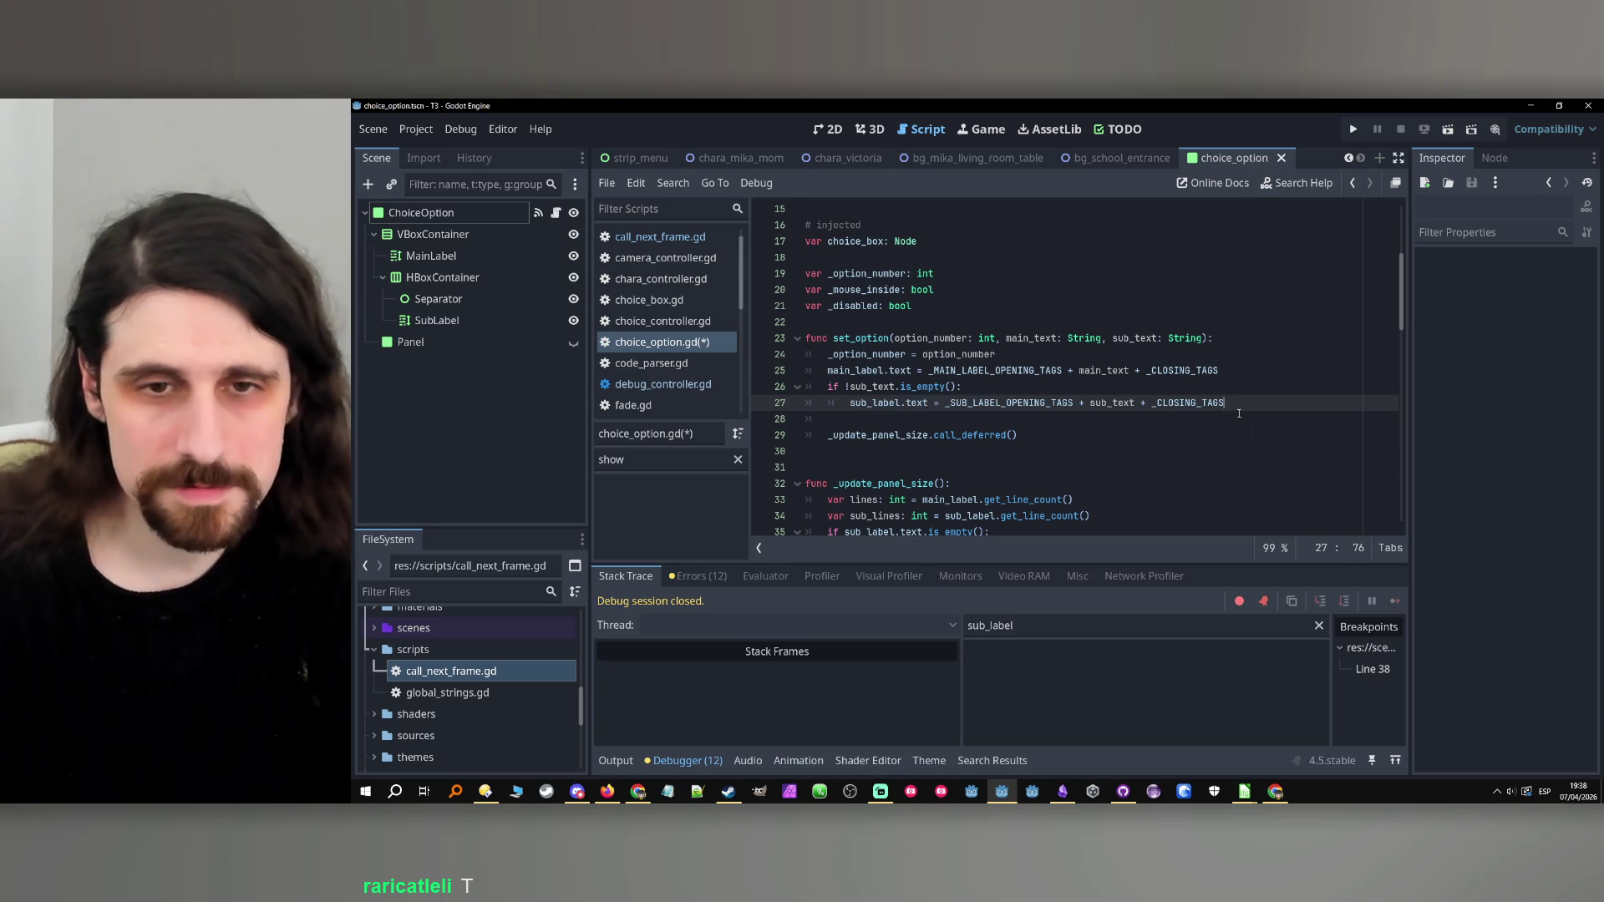
Move the breakpoint from the line 38 size check to line 36.
{"action": "scroll", "coordinate": [1085, 401], "scroll_direction": "down", "scroll_amount": 3}
{"action": "left_click", "coordinate": [766, 438]}
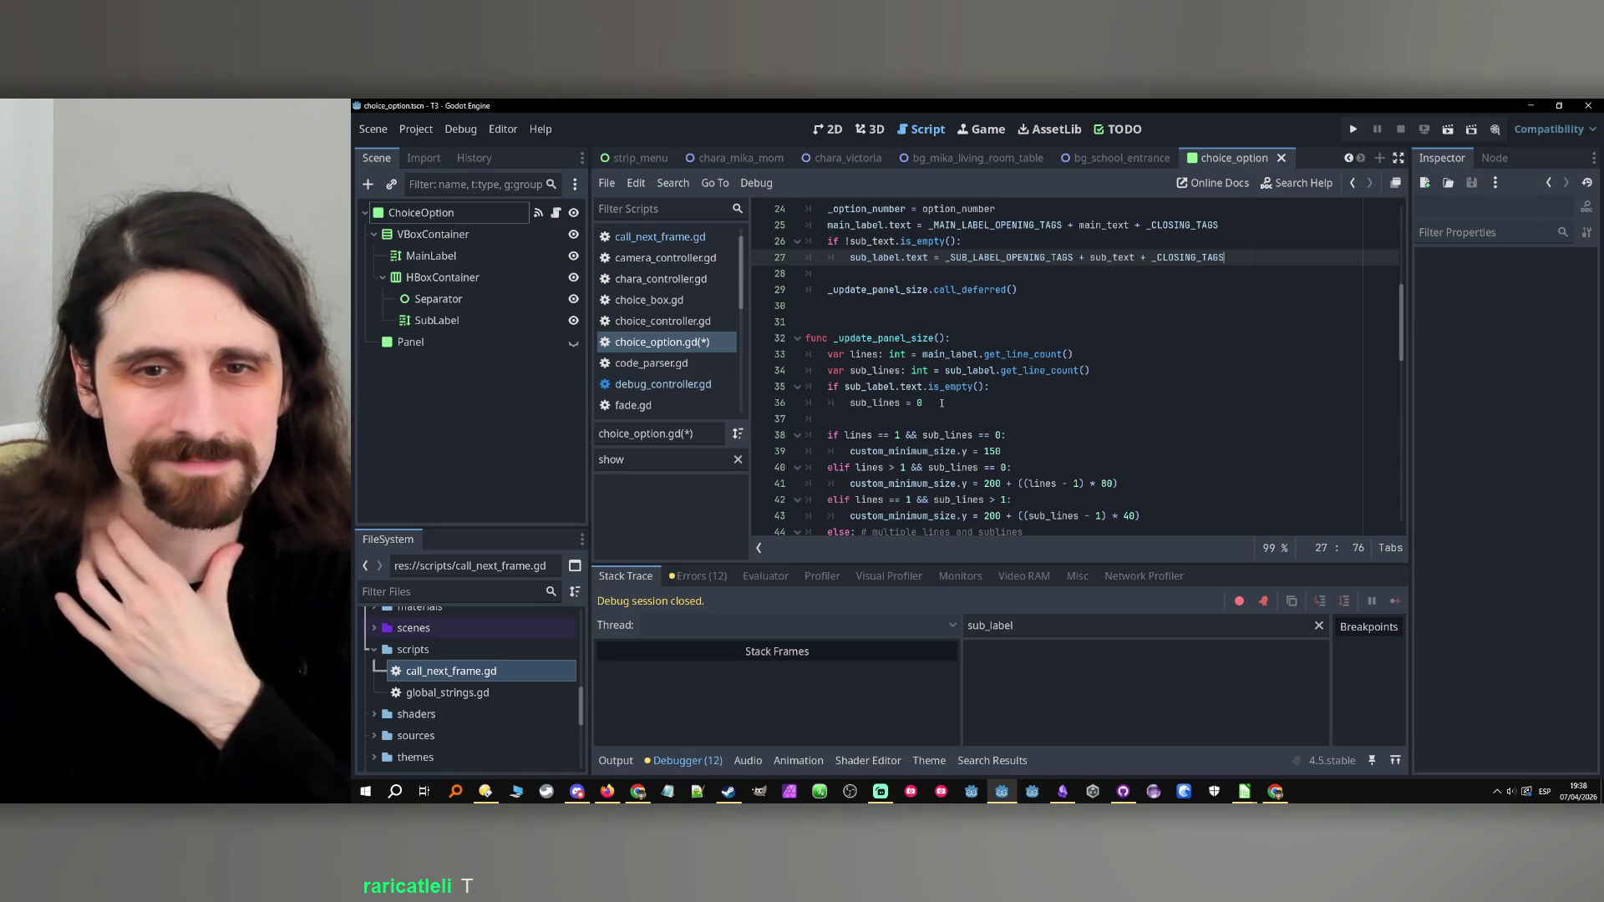
{"action": "left_click", "coordinate": [965, 403]}
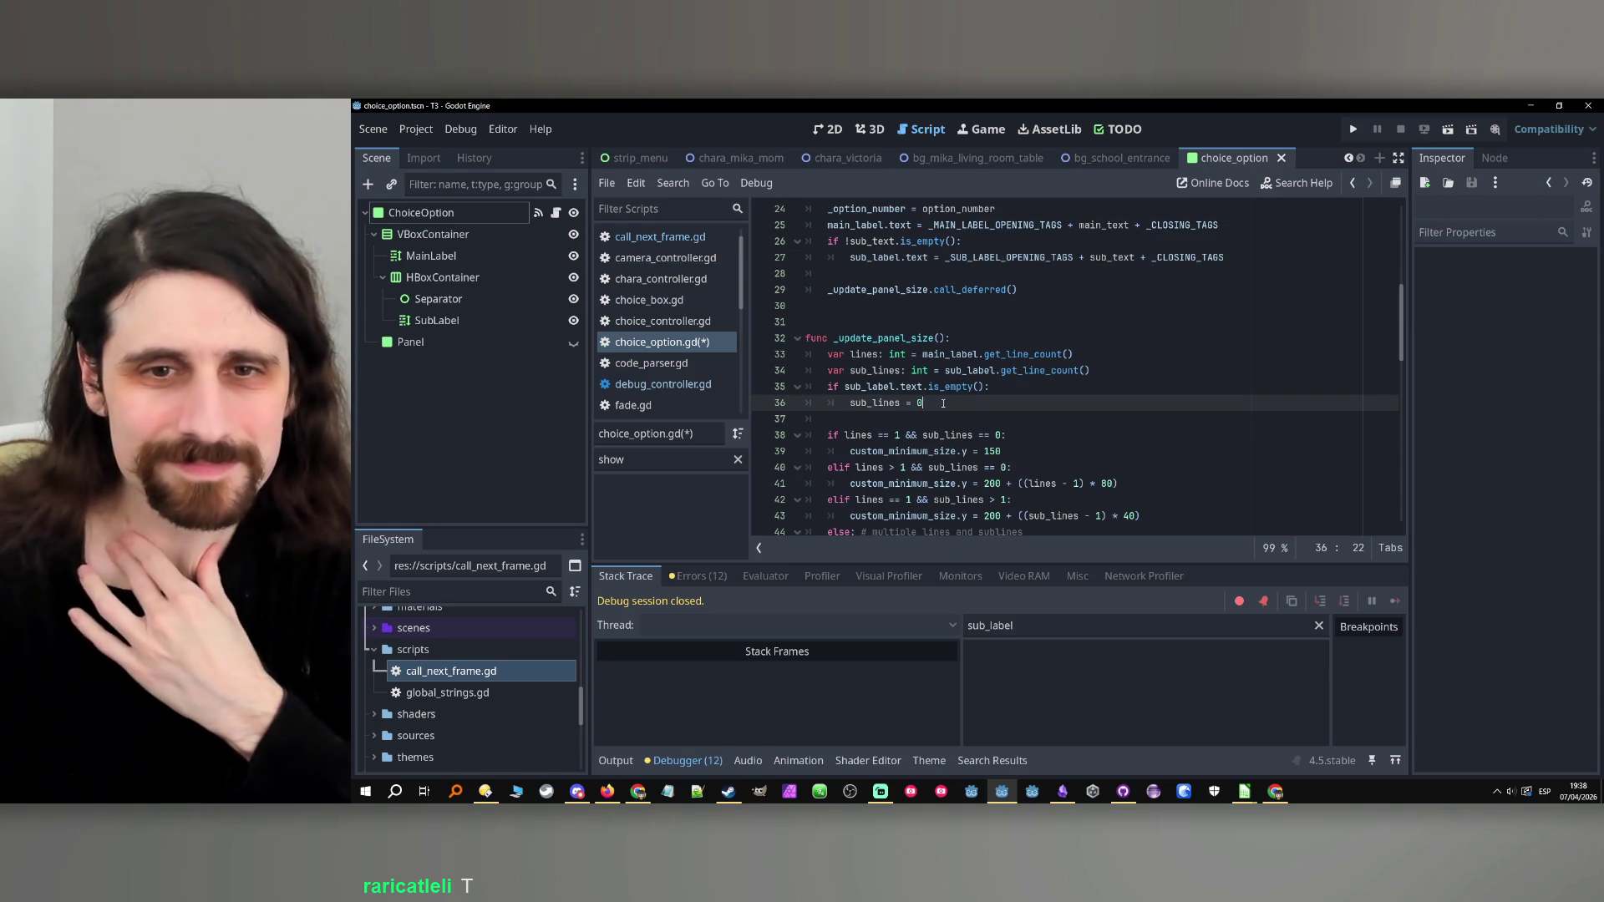
{"action": "left_click", "coordinate": [771, 405]}
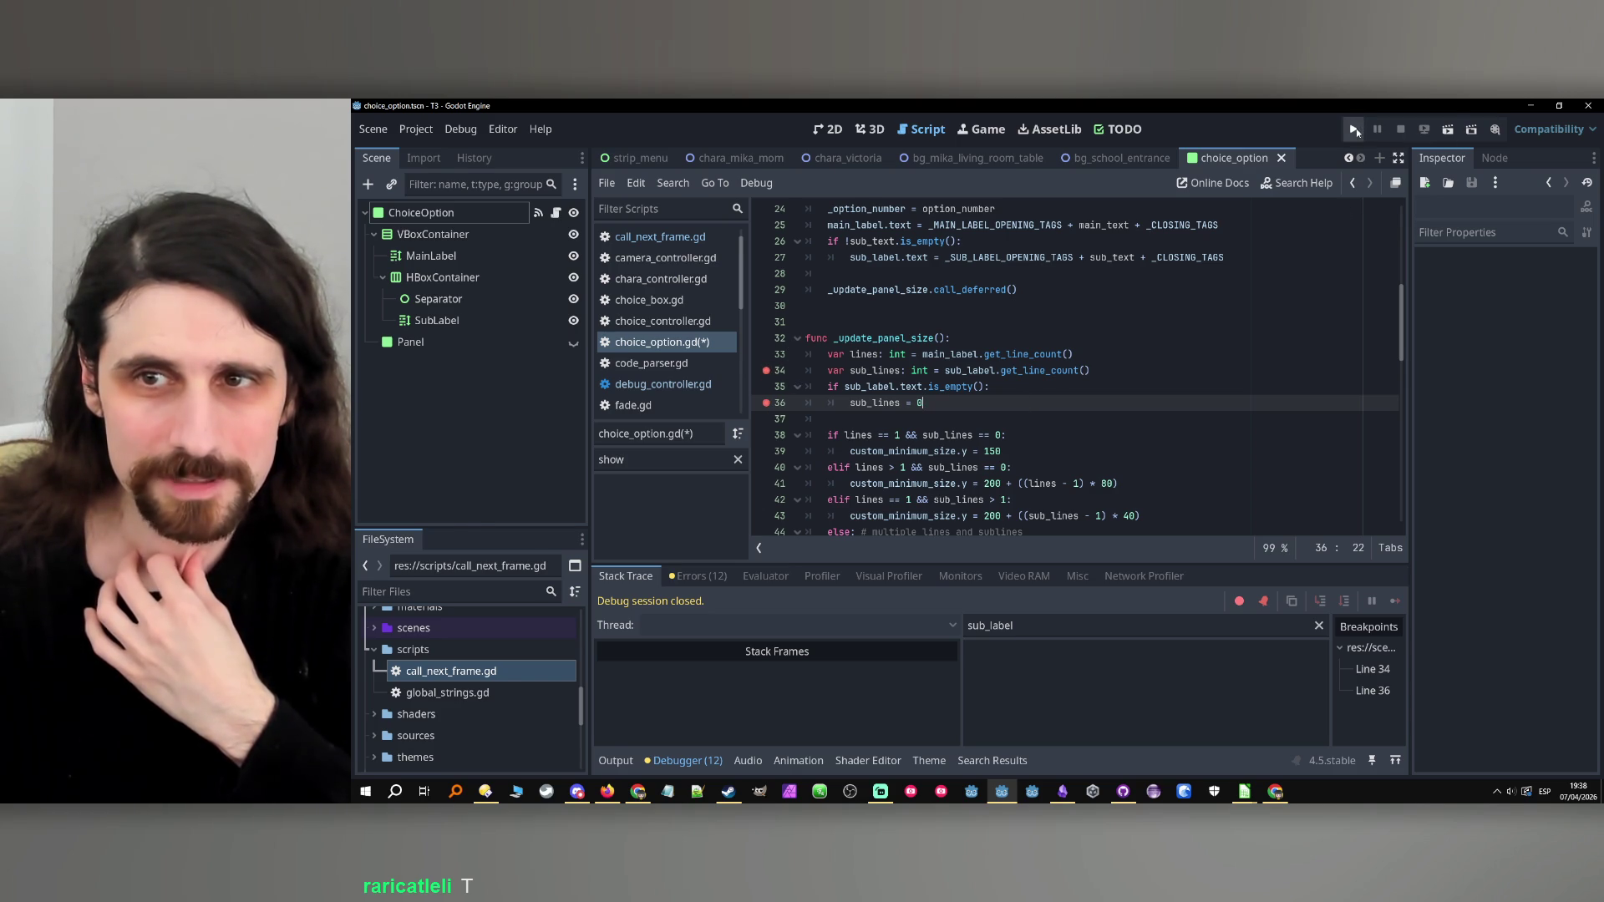
Run the game to the breakpoint, step over once, and filter the debugger for sub_lines.
{"action": "left_click", "coordinate": [1353, 130]}
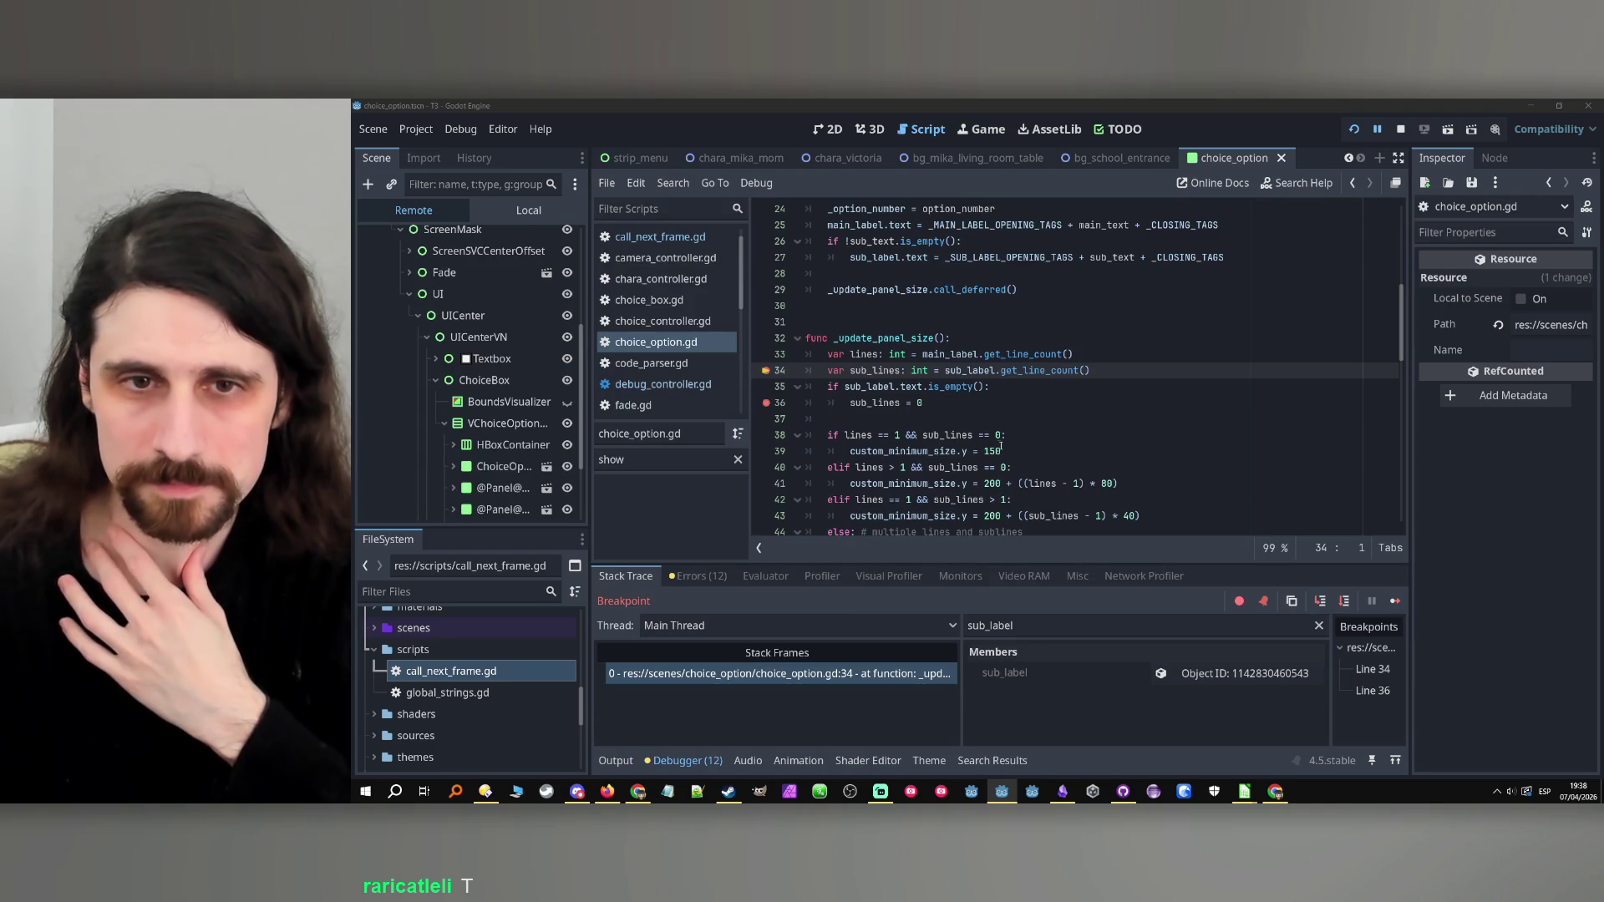
{"action": "left_click", "coordinate": [1346, 602]}
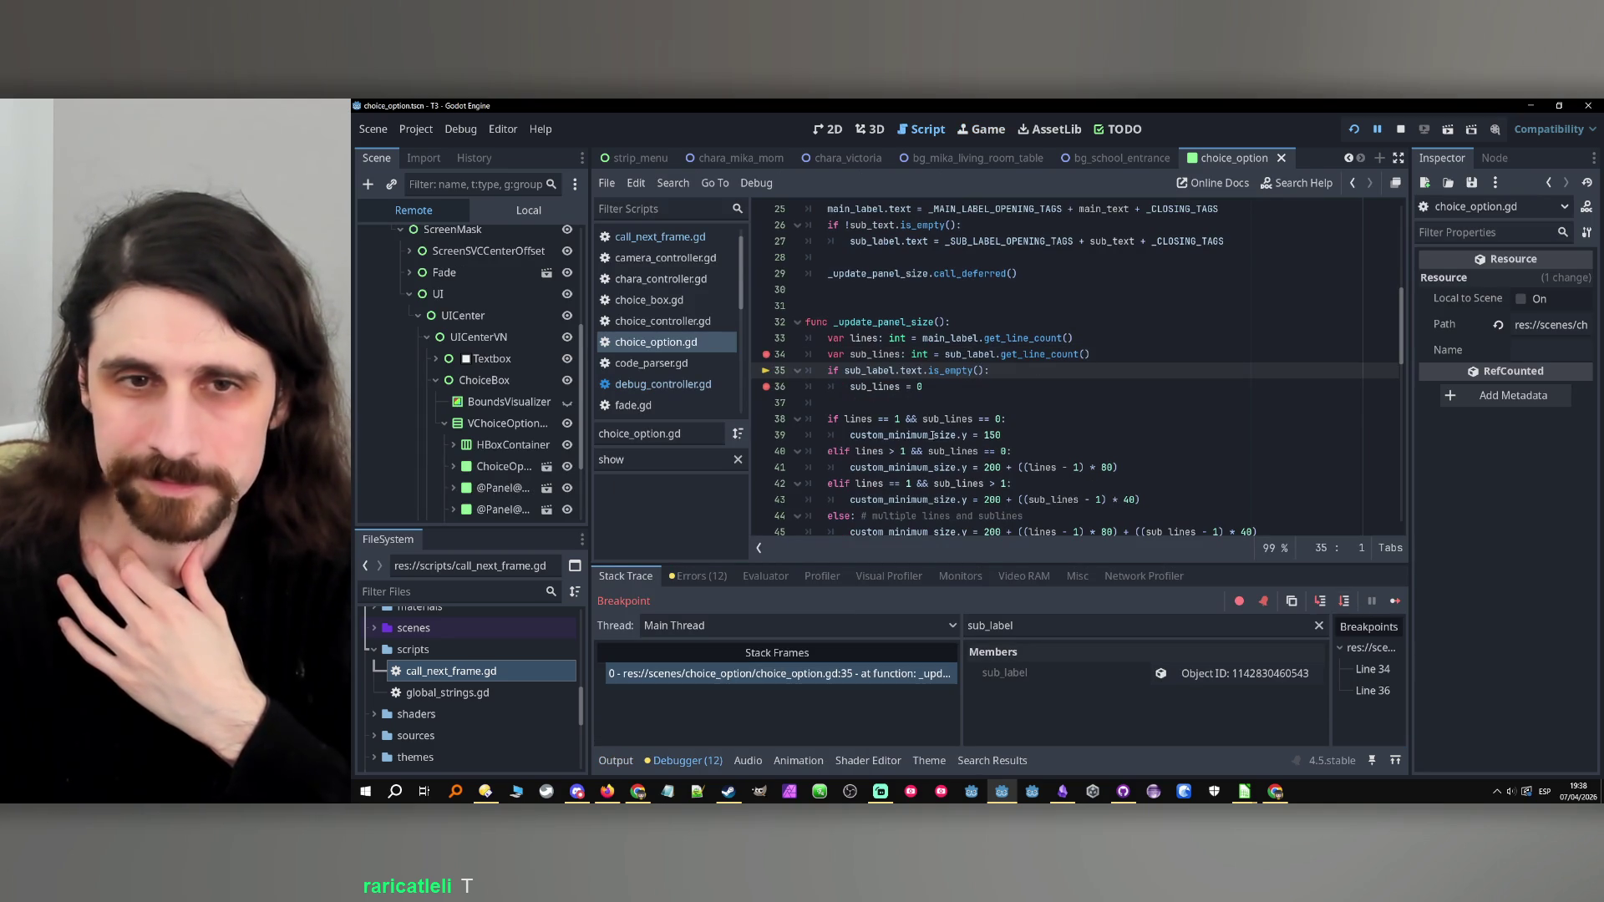
{"action": "double_click", "coordinate": [878, 355]}
{"action": "key", "text": "ctrl+c"}
{"action": "left_click", "coordinate": [1054, 625]}
{"action": "key", "text": "ctrl+a"}
{"action": "key", "text": "ctrl+v"}
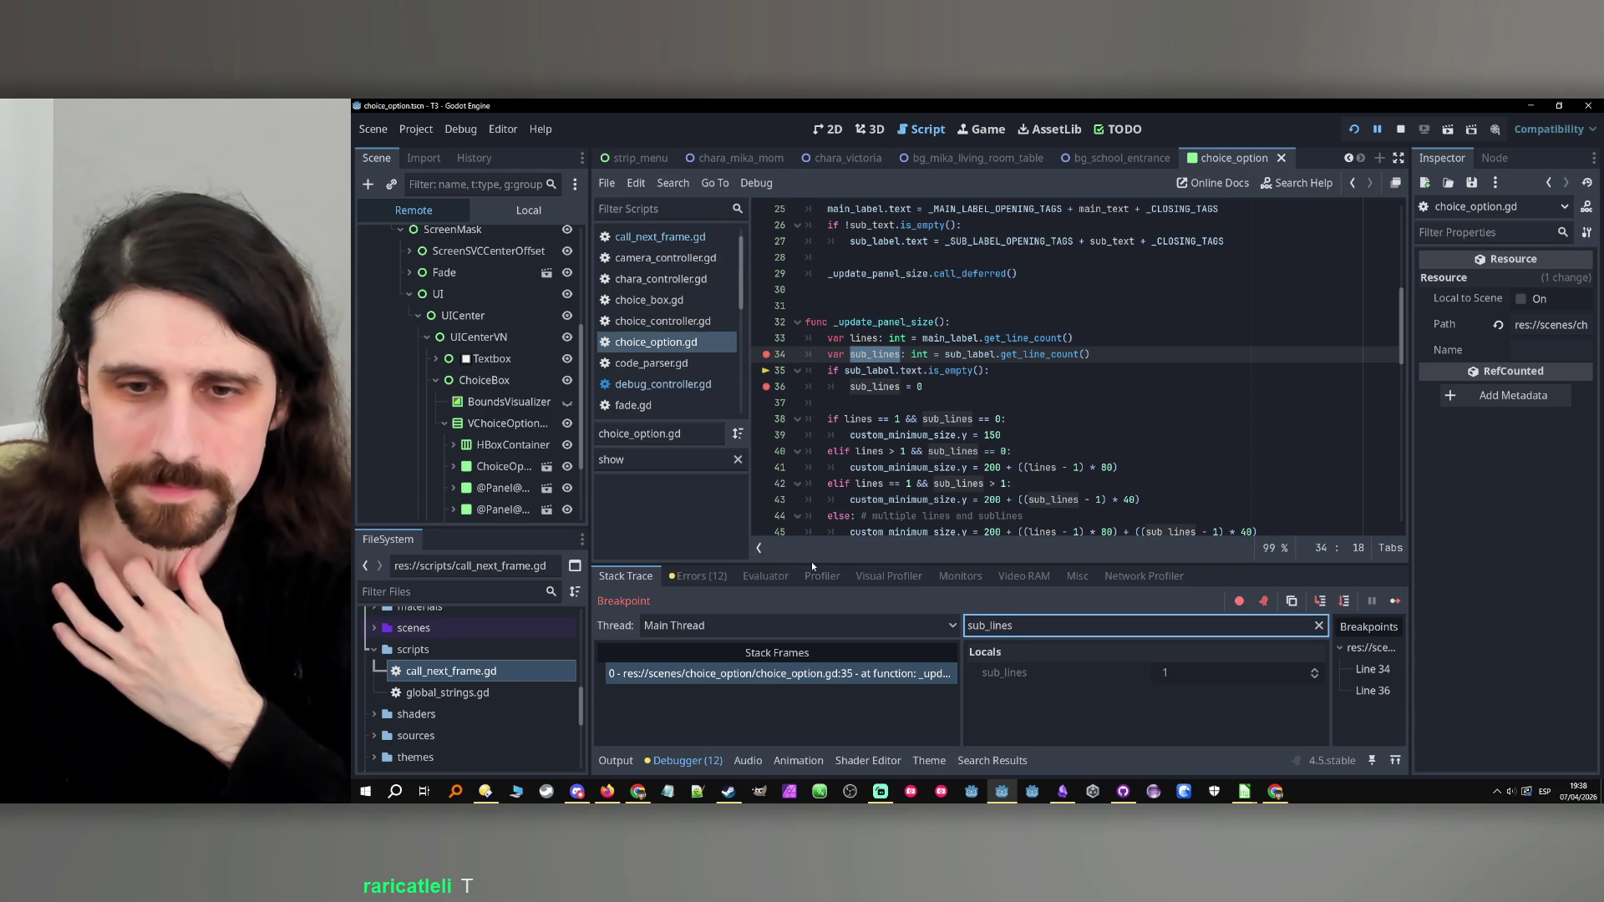
Step to line 38 and inspect the live SubLabel node through the sub_label member.
{"action": "left_click", "coordinate": [1346, 602]}
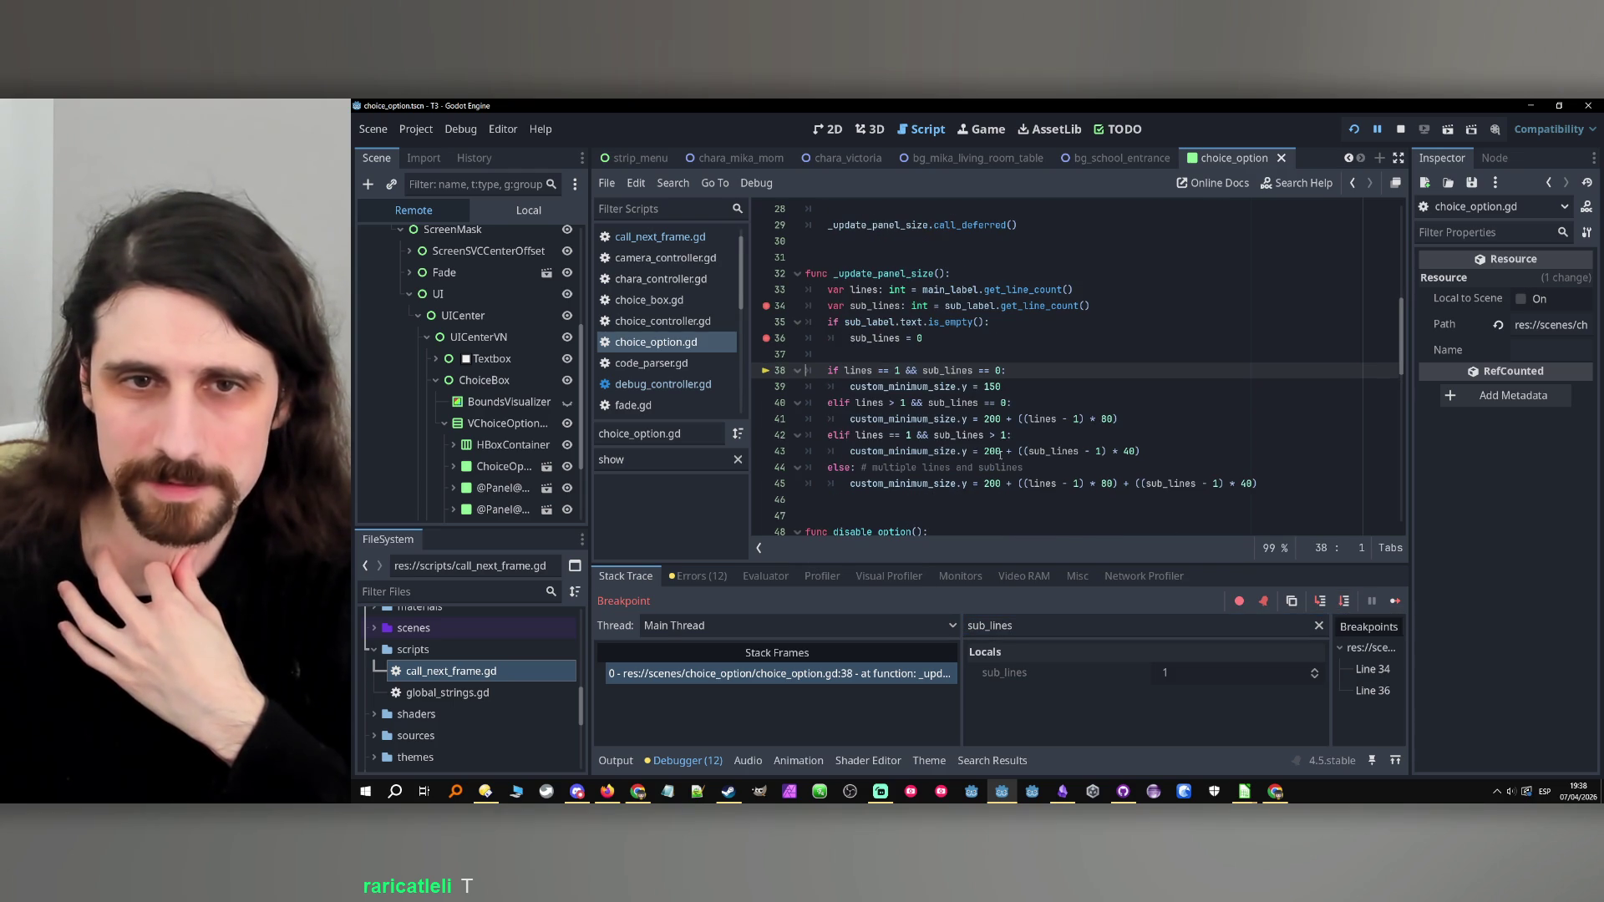
{"action": "double_click", "coordinate": [868, 321]}
{"action": "left_click", "coordinate": [1051, 625]}
{"action": "key", "text": "ctrl+a"}
{"action": "type", "text": "sub_label"}
{"action": "left_click", "coordinate": [1226, 674]}
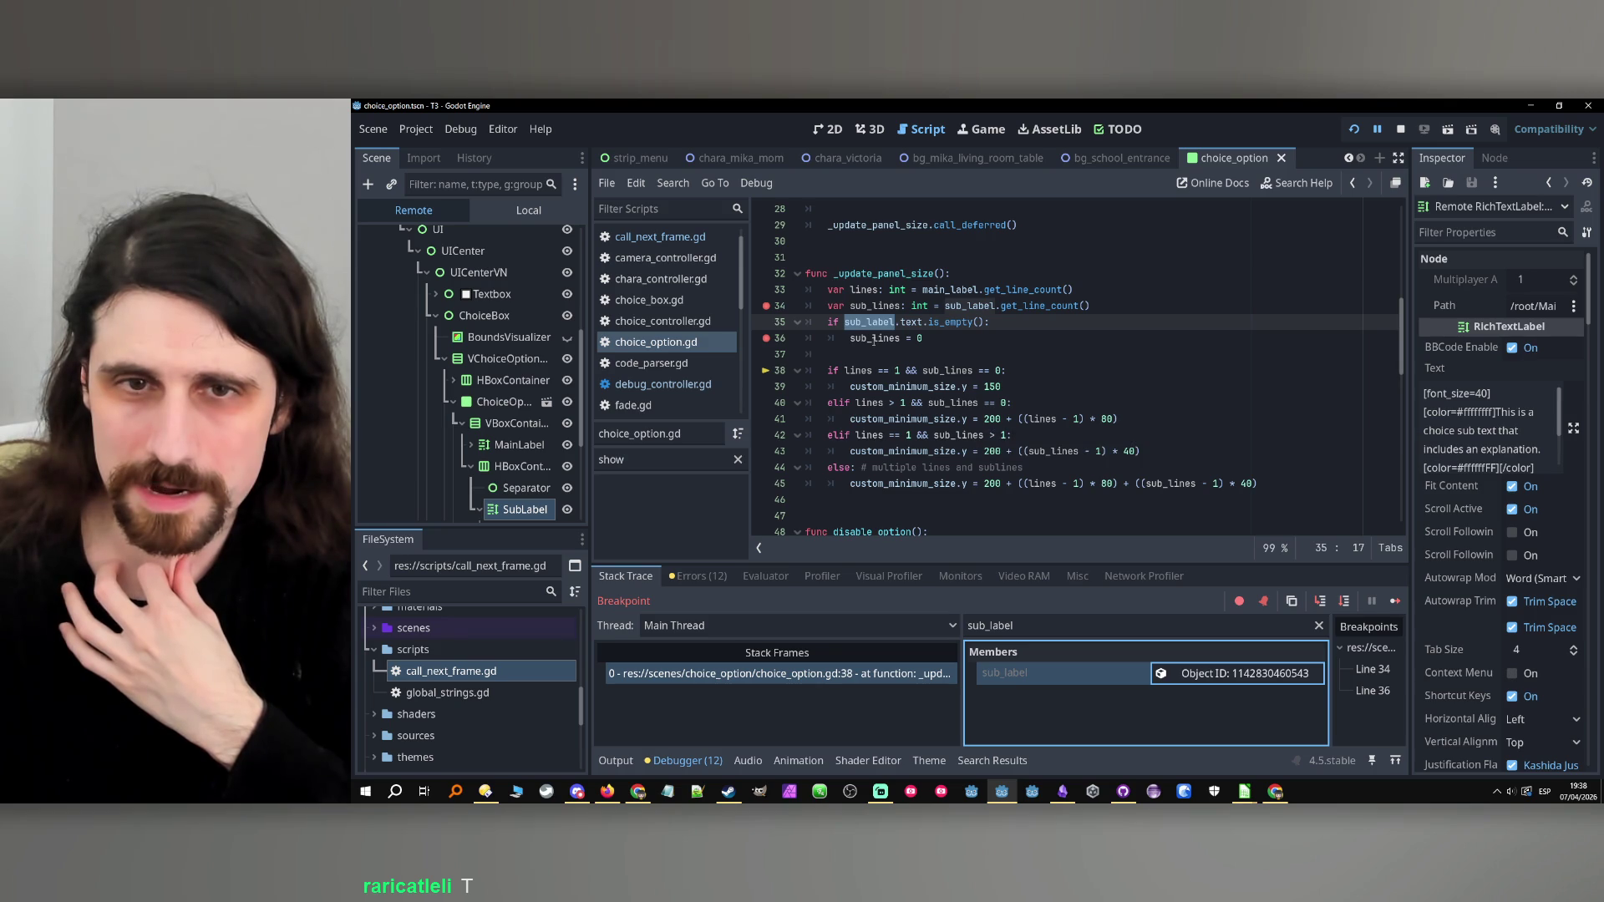
{"action": "double_click", "coordinate": [989, 306]}
{"action": "left_click", "coordinate": [1144, 625]}
{"action": "left_click", "coordinate": [1219, 674]}
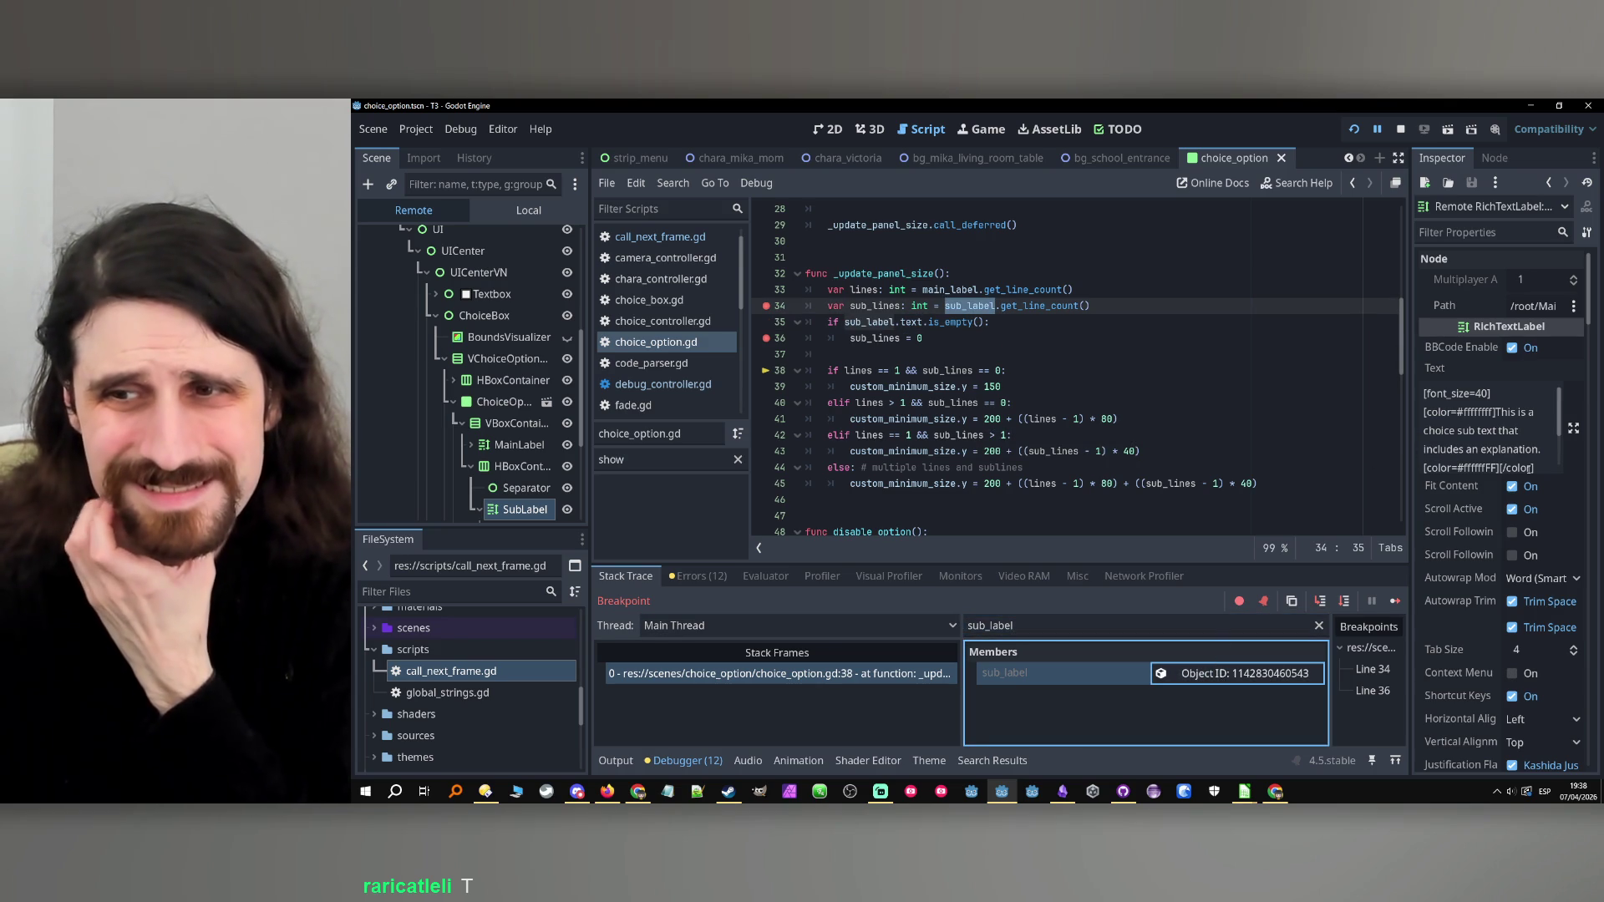
{"action": "scroll", "coordinate": [1523, 455], "scroll_direction": "down", "scroll_amount": 4}
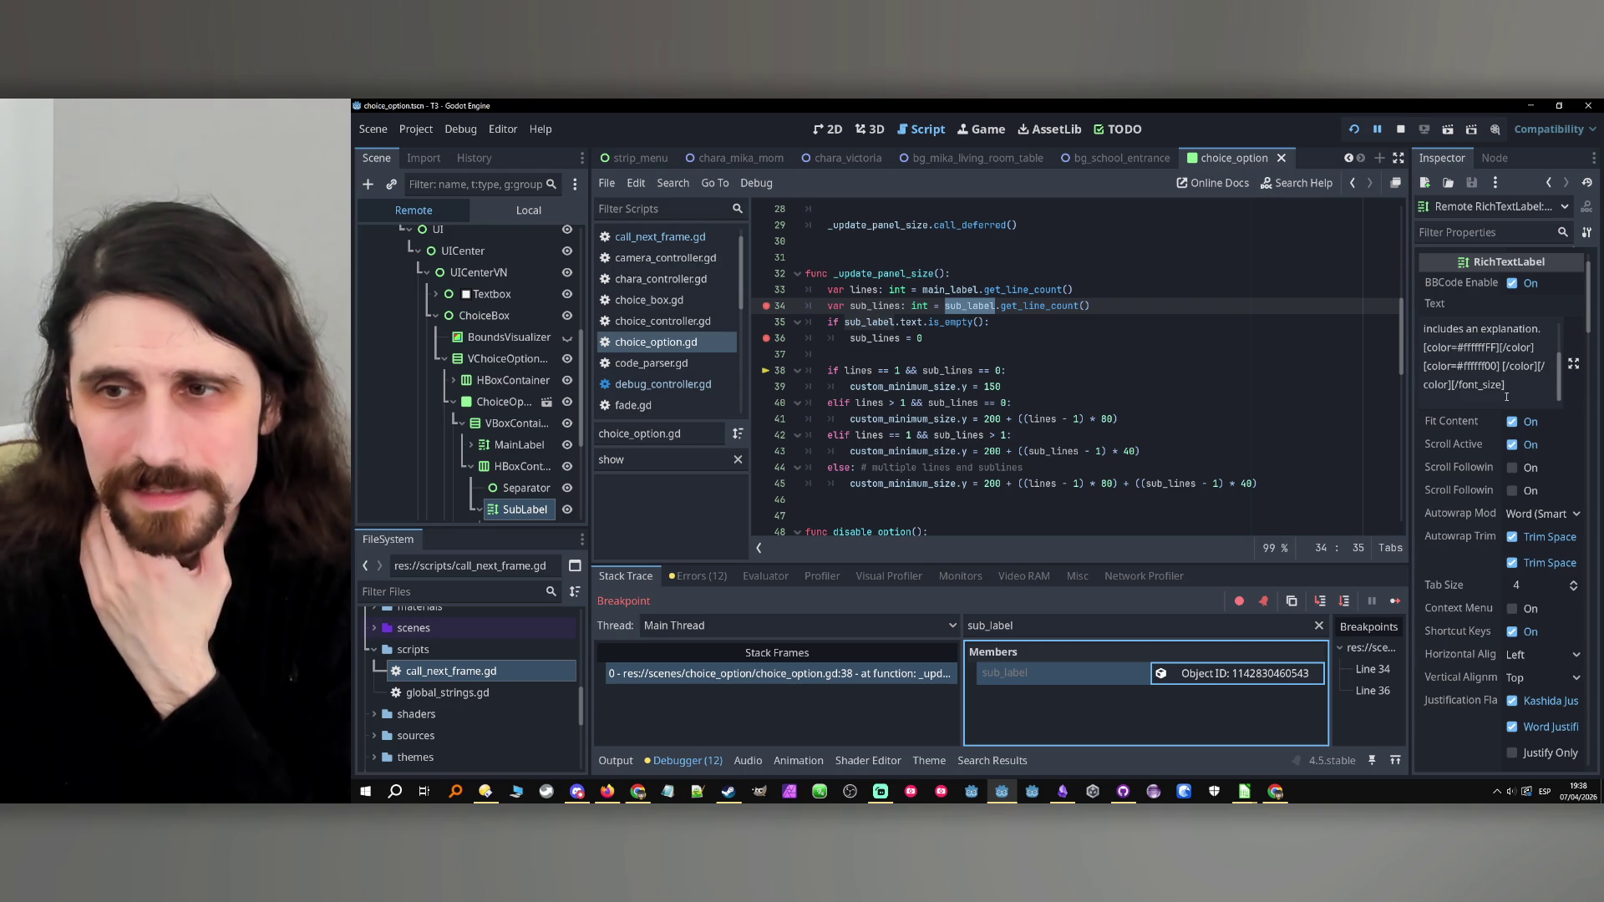
{"action": "scroll", "coordinate": [1505, 396], "scroll_direction": "up", "scroll_amount": 4}
{"action": "scroll", "coordinate": [1036, 442], "scroll_direction": "up", "scroll_amount": 6}
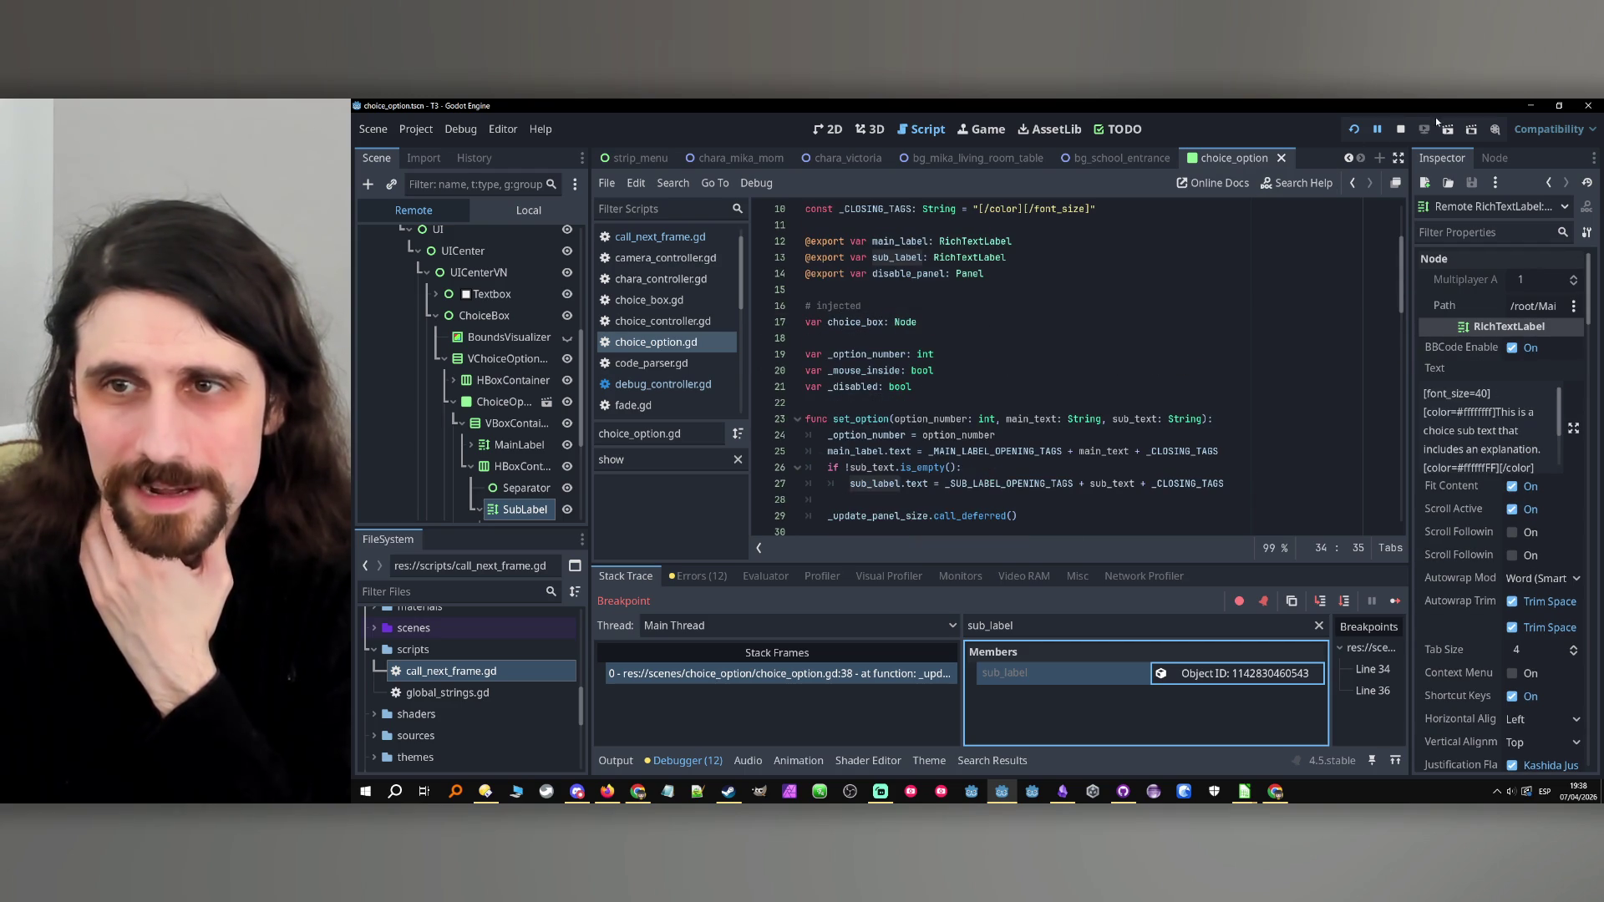
Stop the game and add an 'else:' line after the sub_label if block.
{"action": "left_click", "coordinate": [1400, 128]}
{"action": "left_click", "coordinate": [1274, 485]}
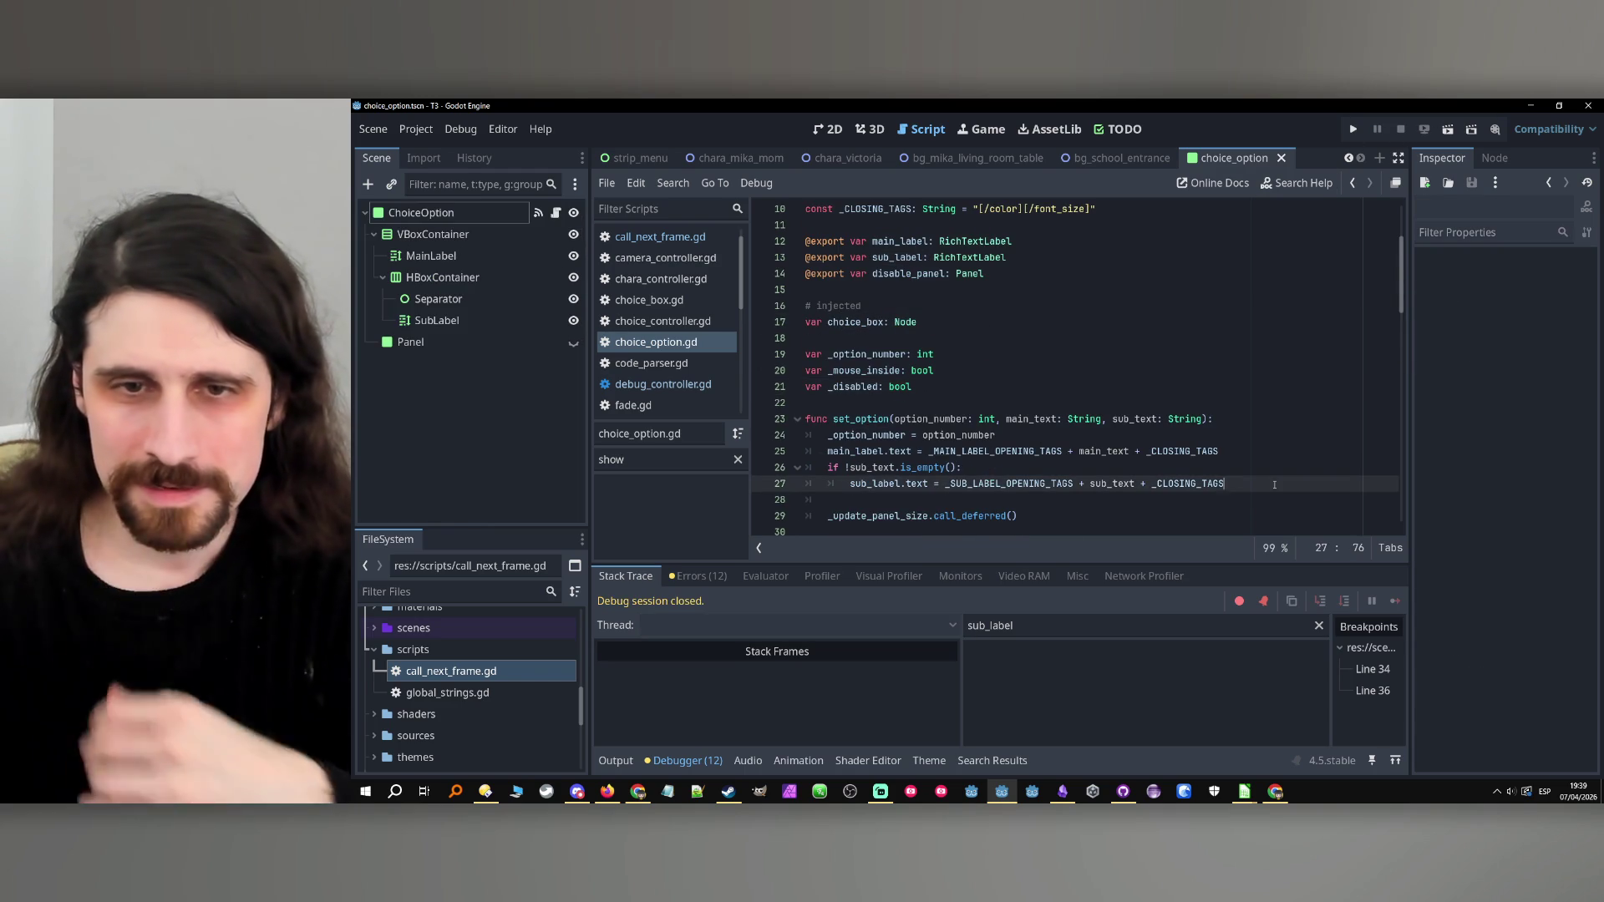
{"action": "key", "text": "Return"}
{"action": "key", "text": "BackSpace"}
{"action": "type", "text": "else:"}
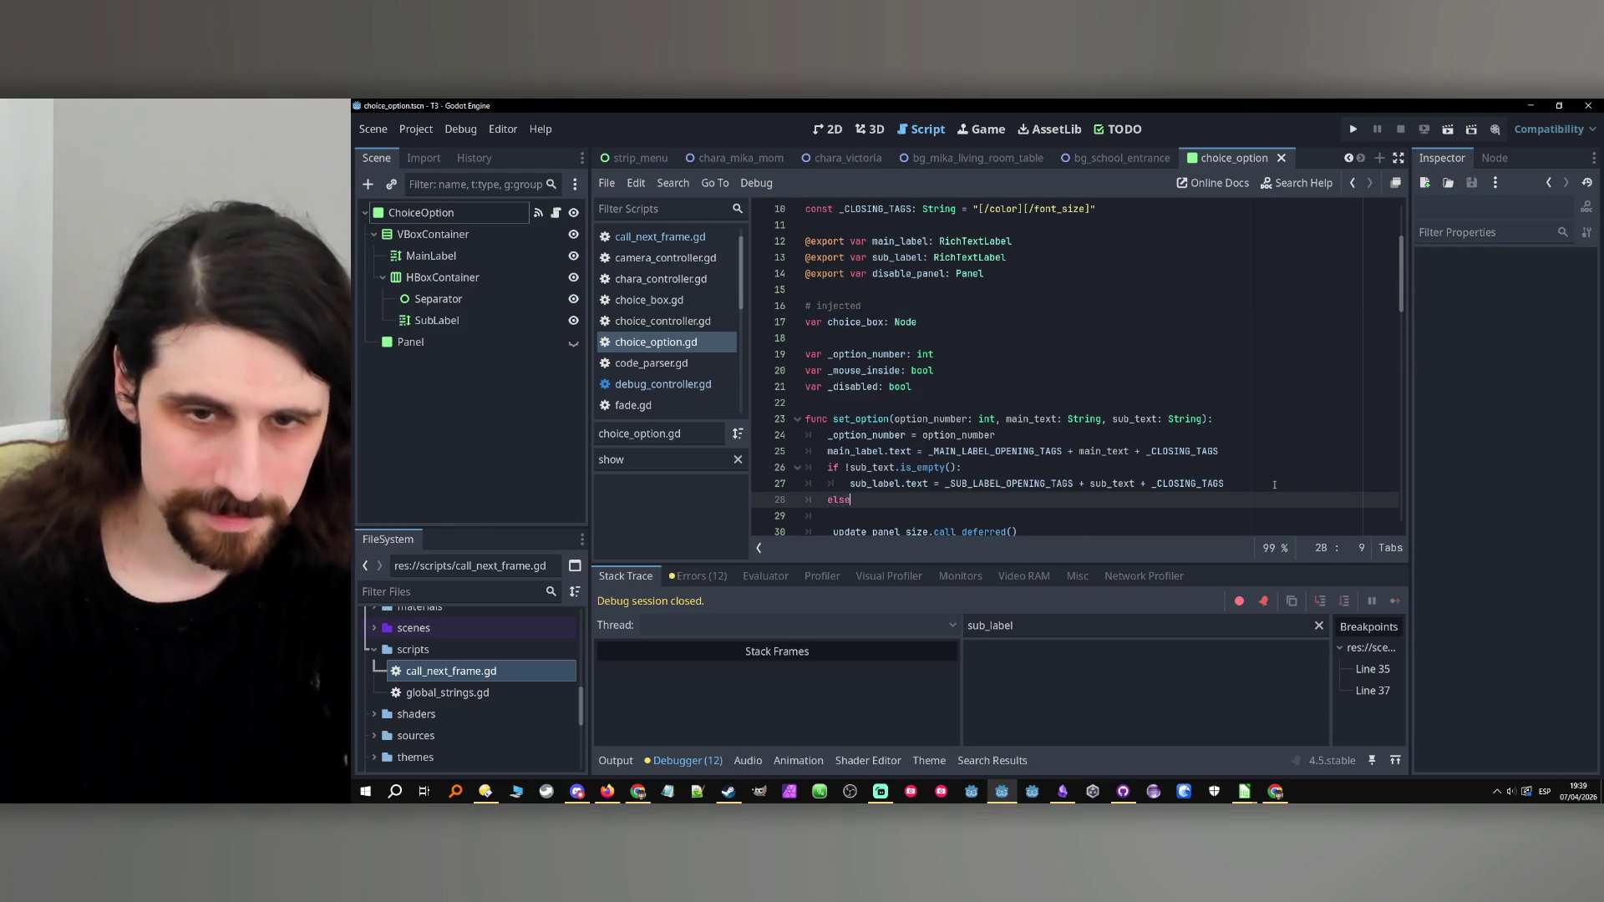
{"action": "key", "text": "Return"}
Put 'sub_label.text = ""' under else, save choice_option.gd, and run the game again.
{"action": "scroll", "coordinate": [1275, 516], "scroll_direction": "down", "scroll_amount": 2}
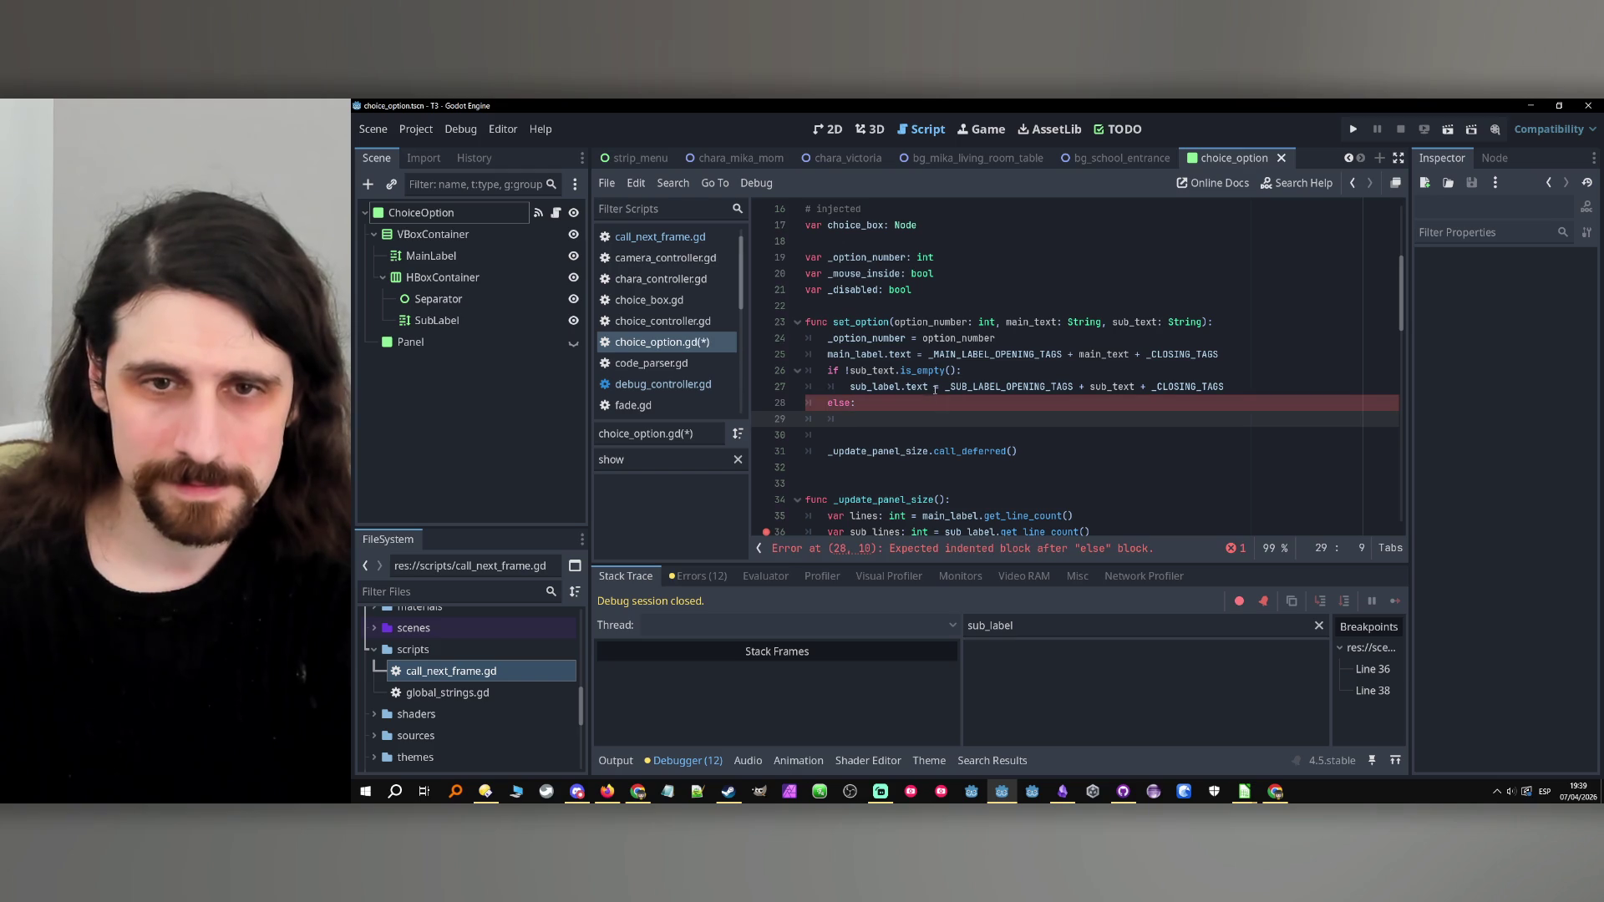
{"action": "left_click_drag", "start_coordinate": [929, 386], "coordinate": [849, 386]}
{"action": "key", "text": "ctrl+c"}
{"action": "key", "text": "Down"}
{"action": "key", "text": "Down"}
{"action": "key", "text": "ctrl+v"}
{"action": "type", "text": "= \"\""}
{"action": "key", "text": "ctrl+s"}
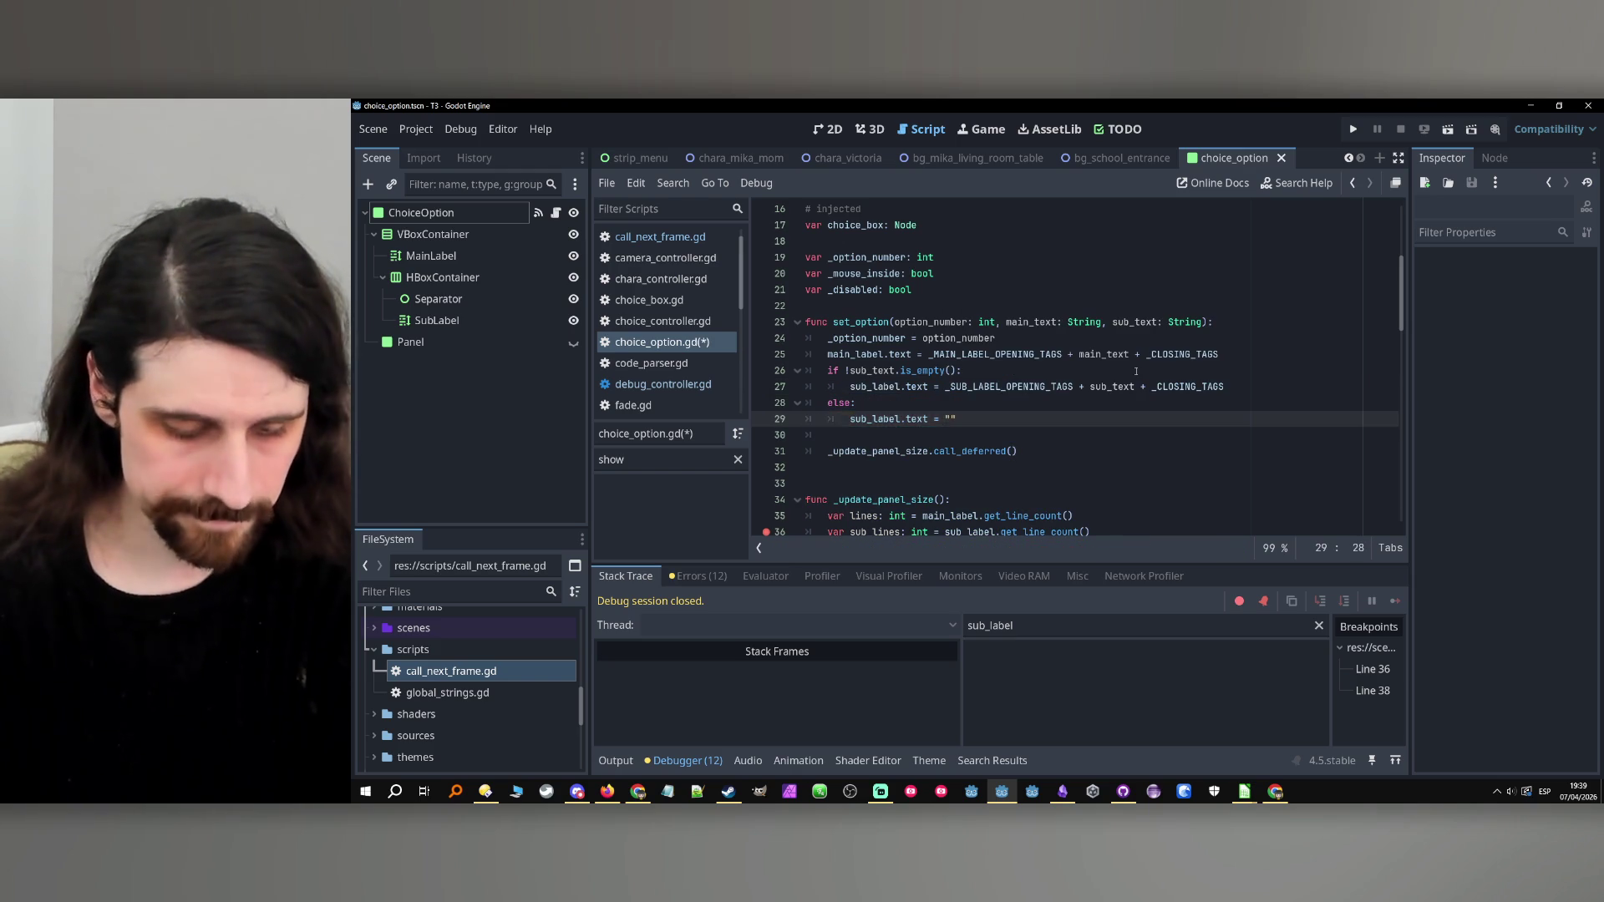
{"action": "left_click", "coordinate": [1353, 129]}
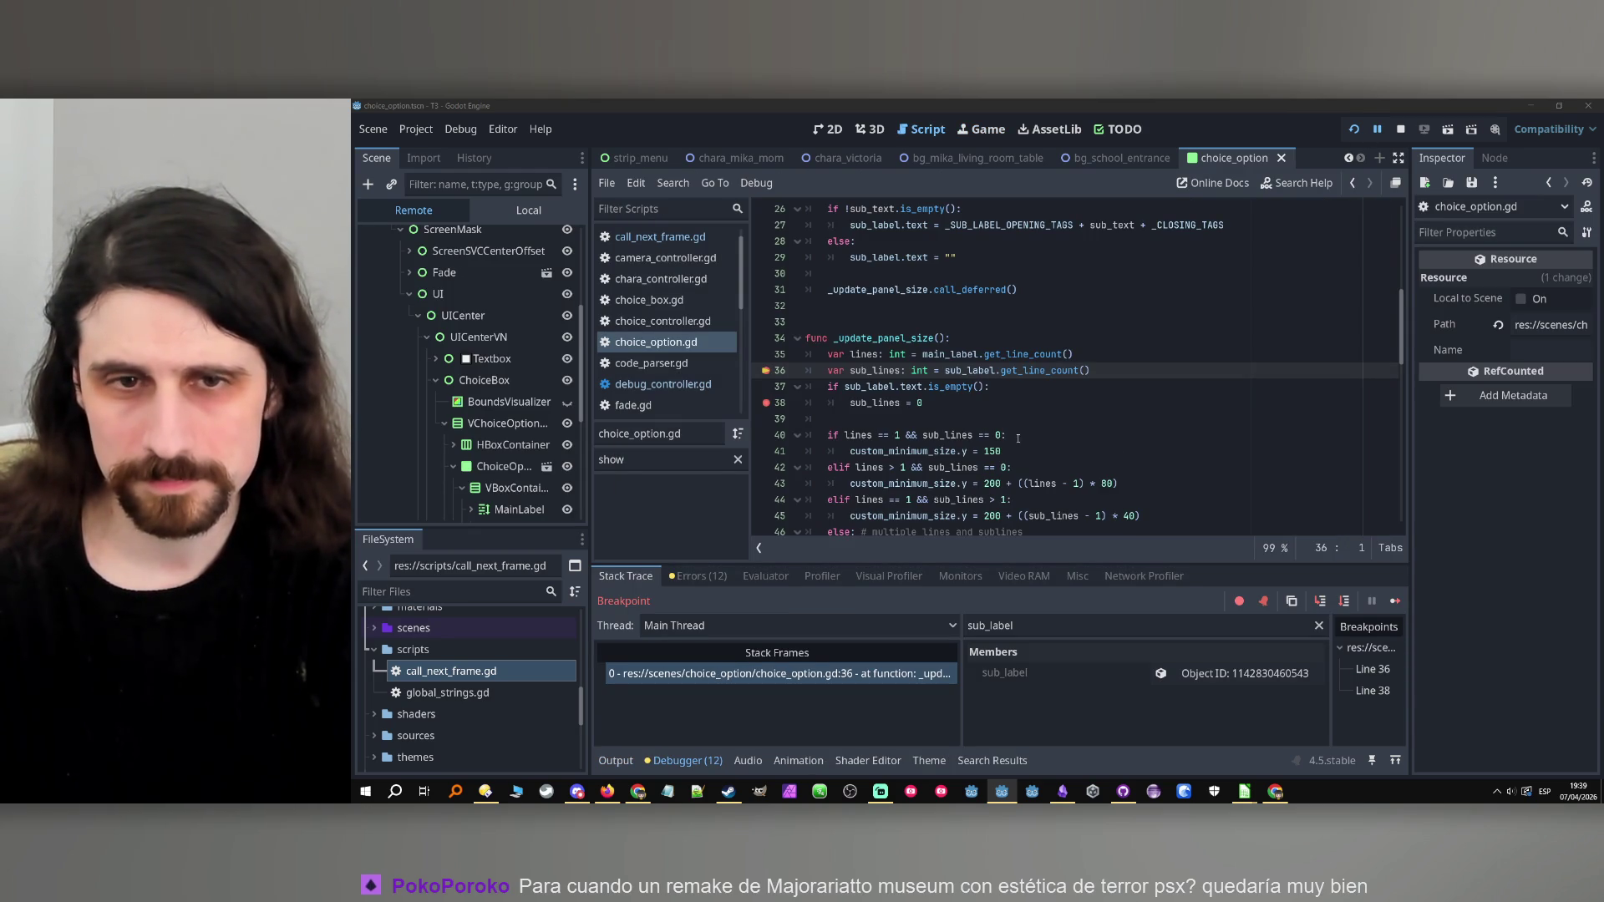
Check sub_lines in the debugger and step execution through to line 40.
{"action": "double_click", "coordinate": [874, 370]}
{"action": "key", "text": "ctrl+c"}
{"action": "left_click", "coordinate": [1193, 625]}
{"action": "key", "text": "ctrl+a"}
{"action": "key", "text": "ctrl+v"}
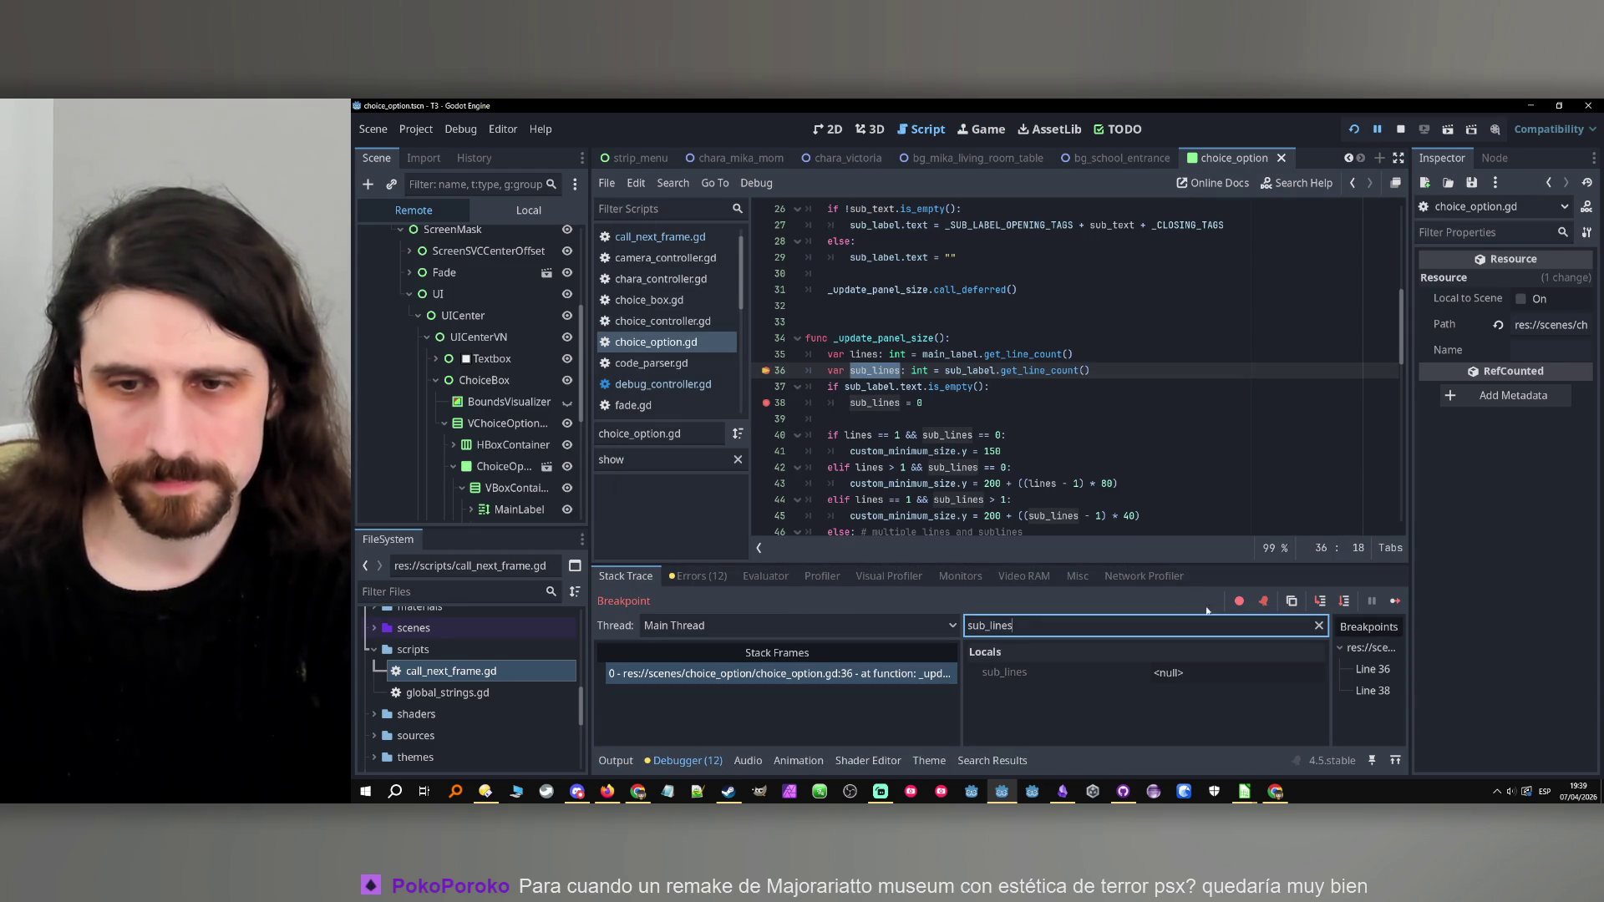
{"action": "left_click", "coordinate": [1343, 605]}
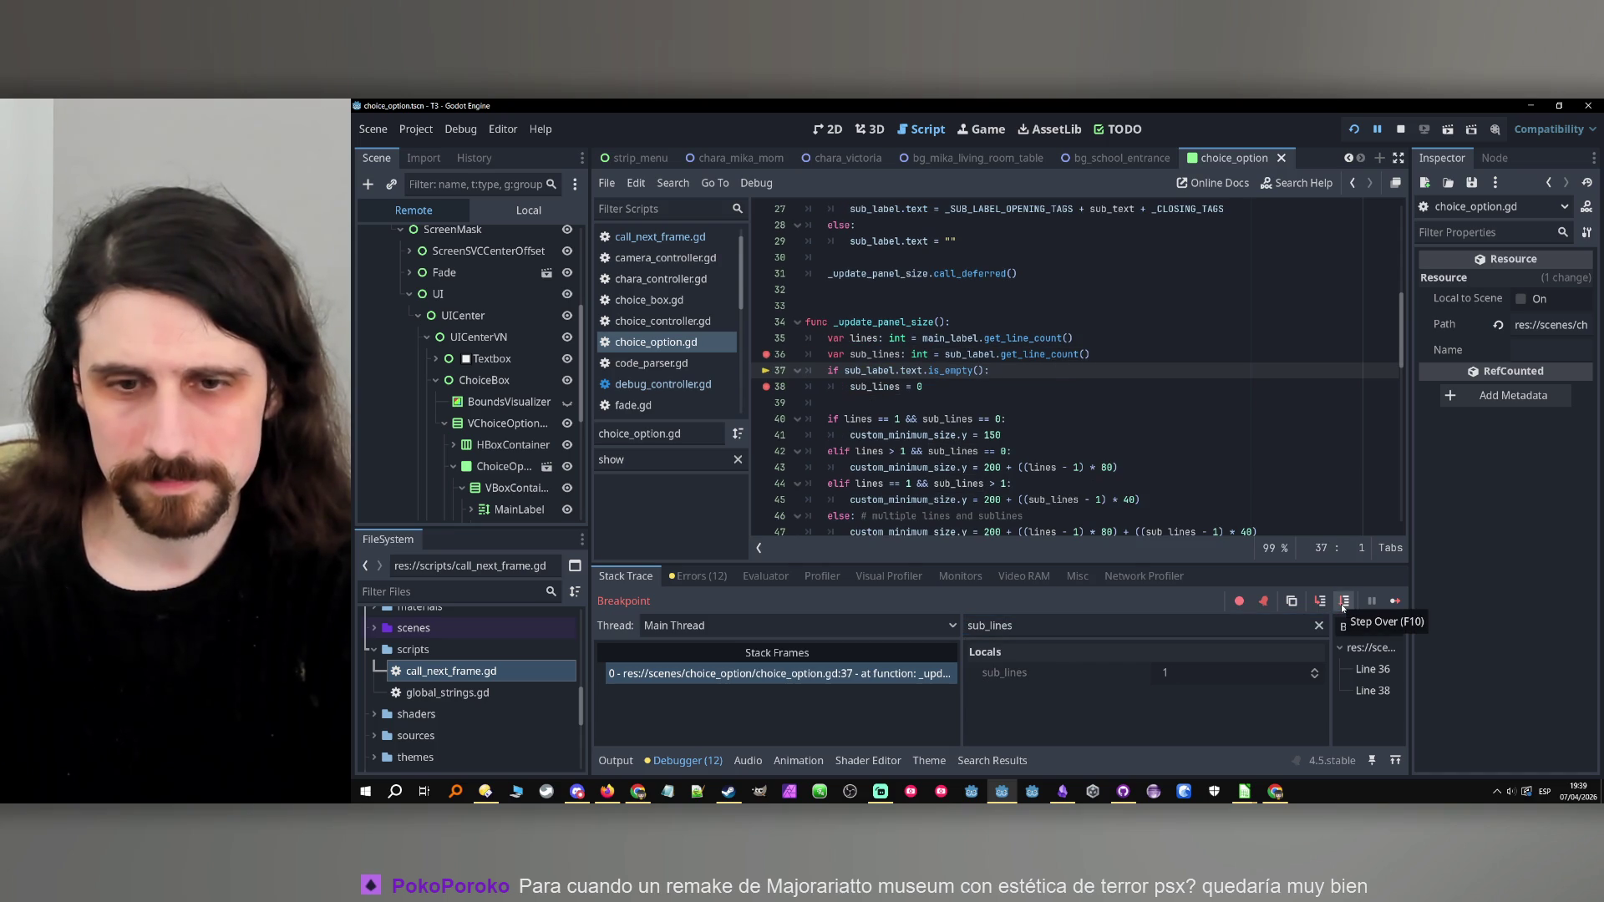
{"action": "left_click", "coordinate": [1343, 605]}
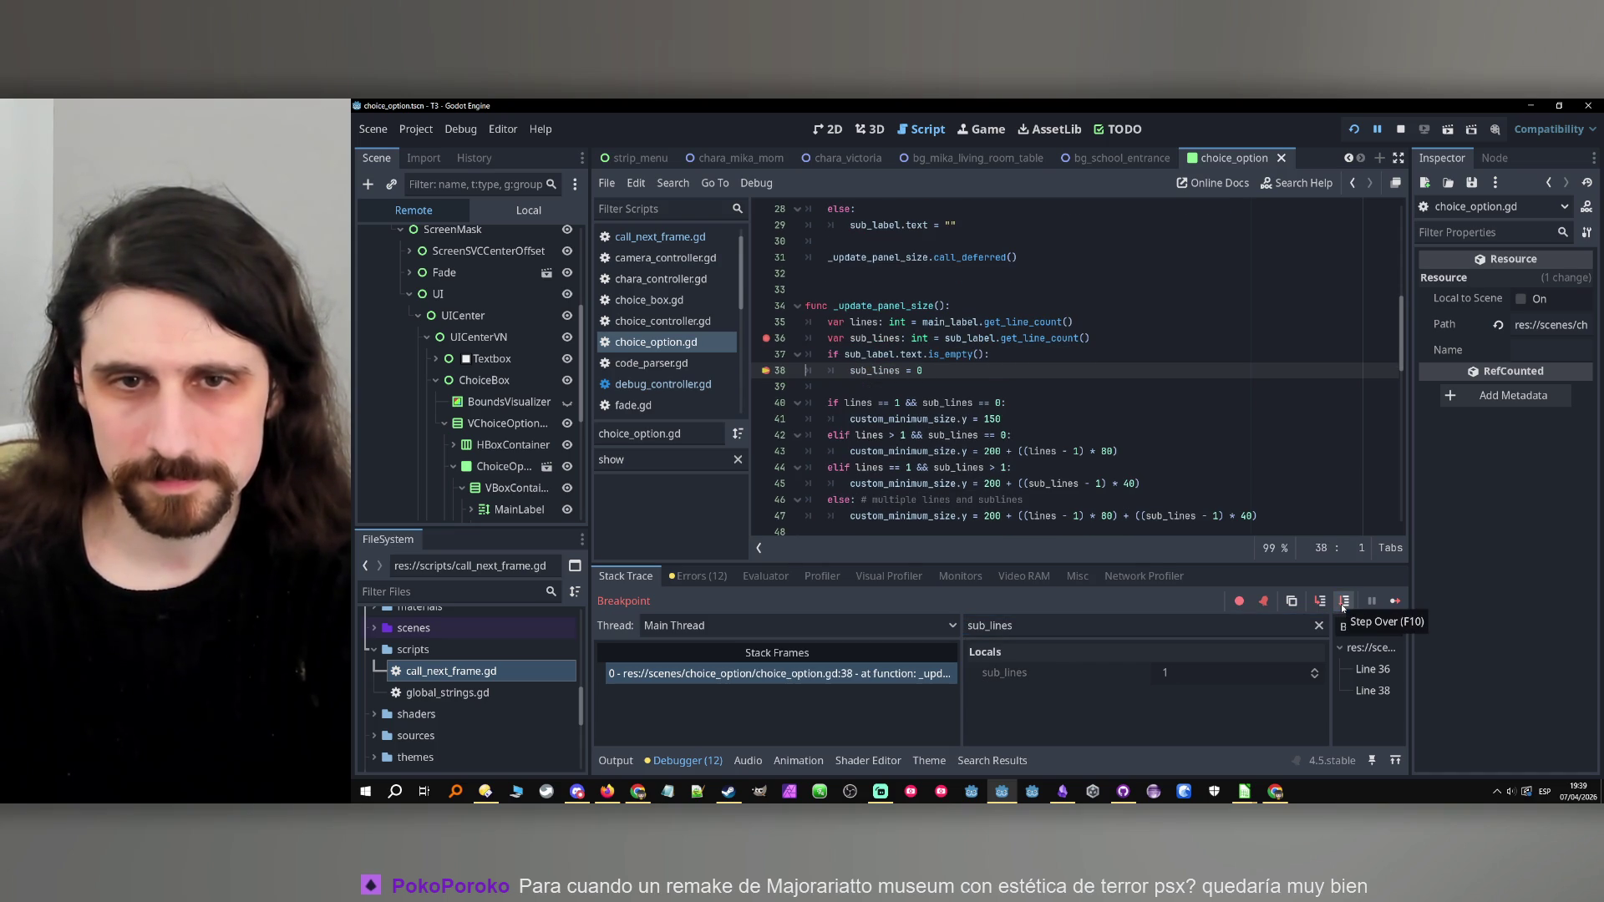
{"action": "left_click", "coordinate": [1343, 605]}
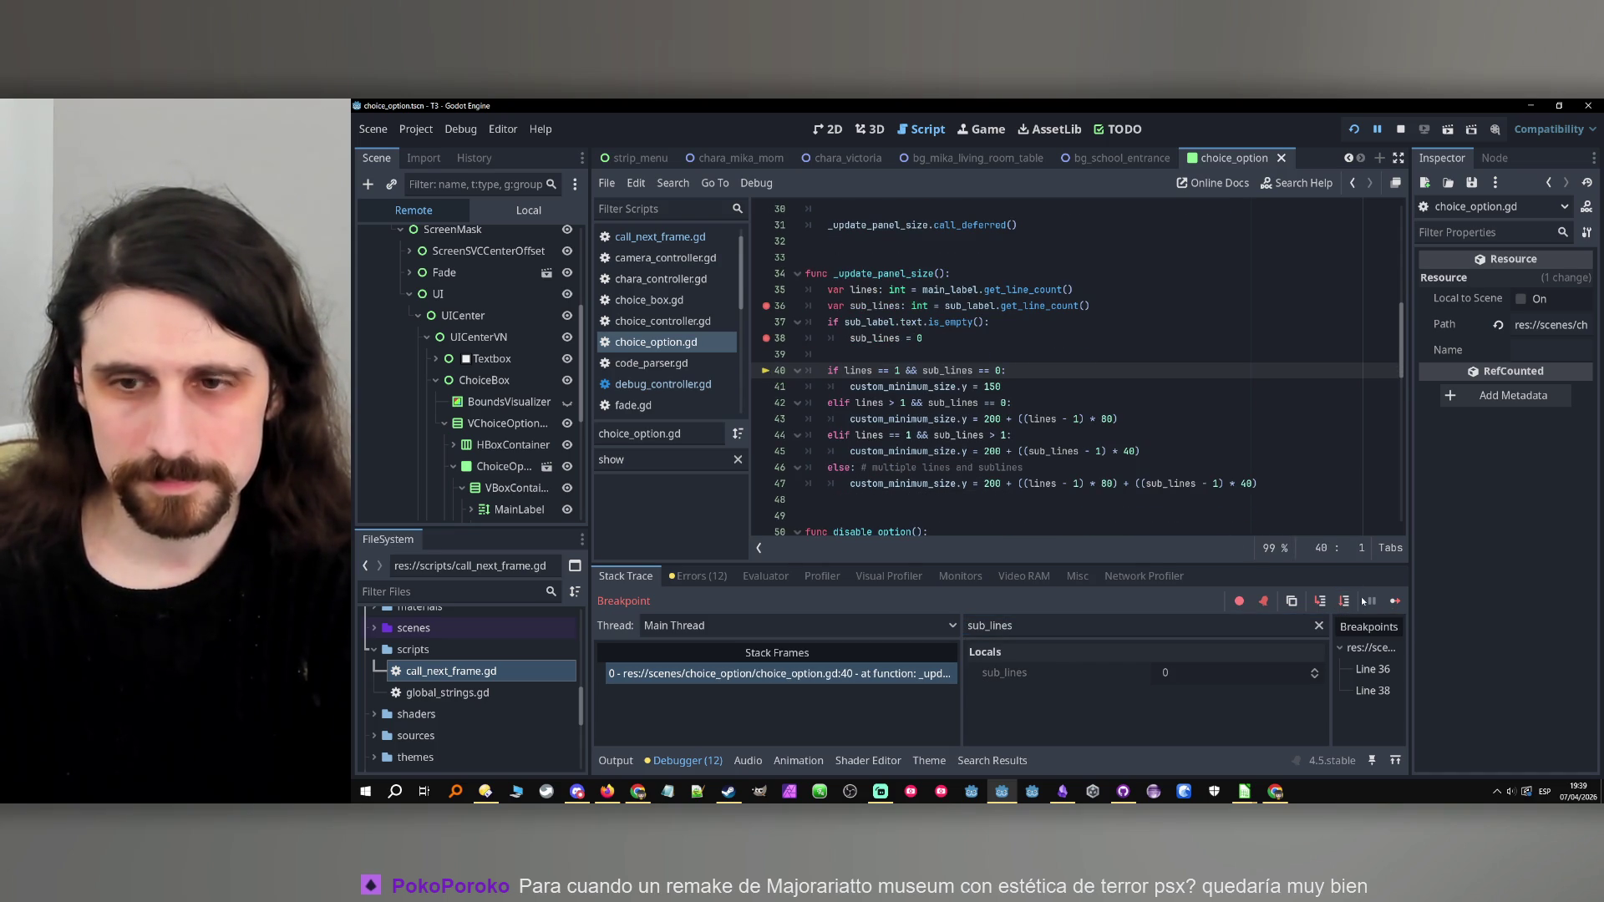
Clear the line 36 and 38 breakpoints, change line 41's height from 150 to 100, and test-run.
{"action": "left_click", "coordinate": [766, 338]}
{"action": "left_click", "coordinate": [767, 306]}
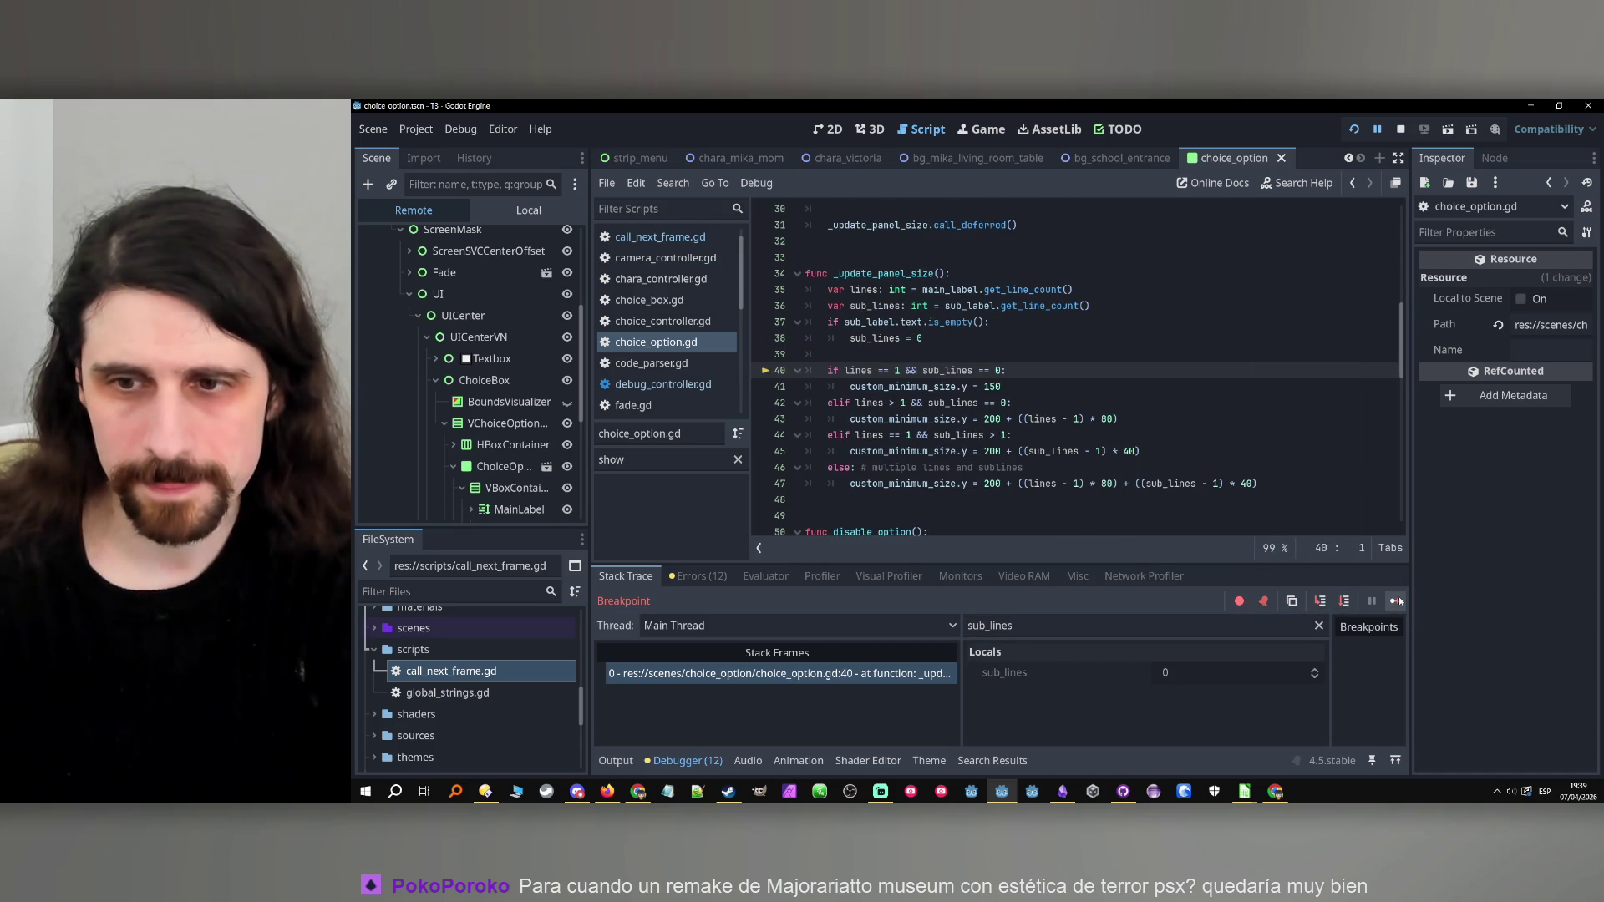
{"action": "left_click", "coordinate": [1396, 601]}
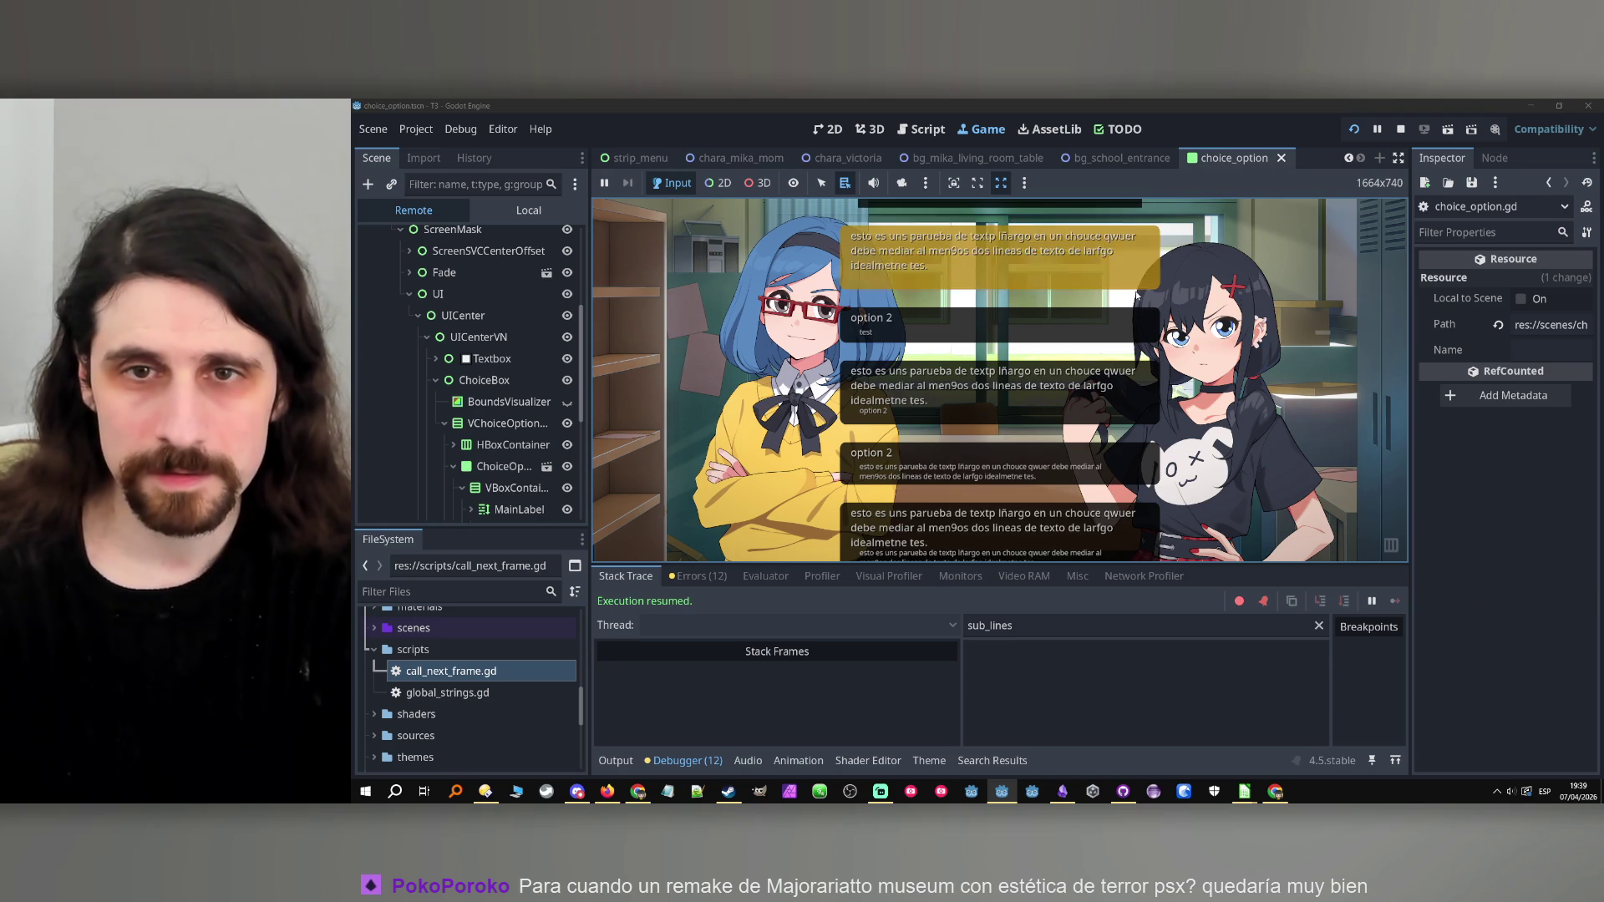
{"action": "key", "text": "F8"}
{"action": "left_click", "coordinate": [988, 386]}
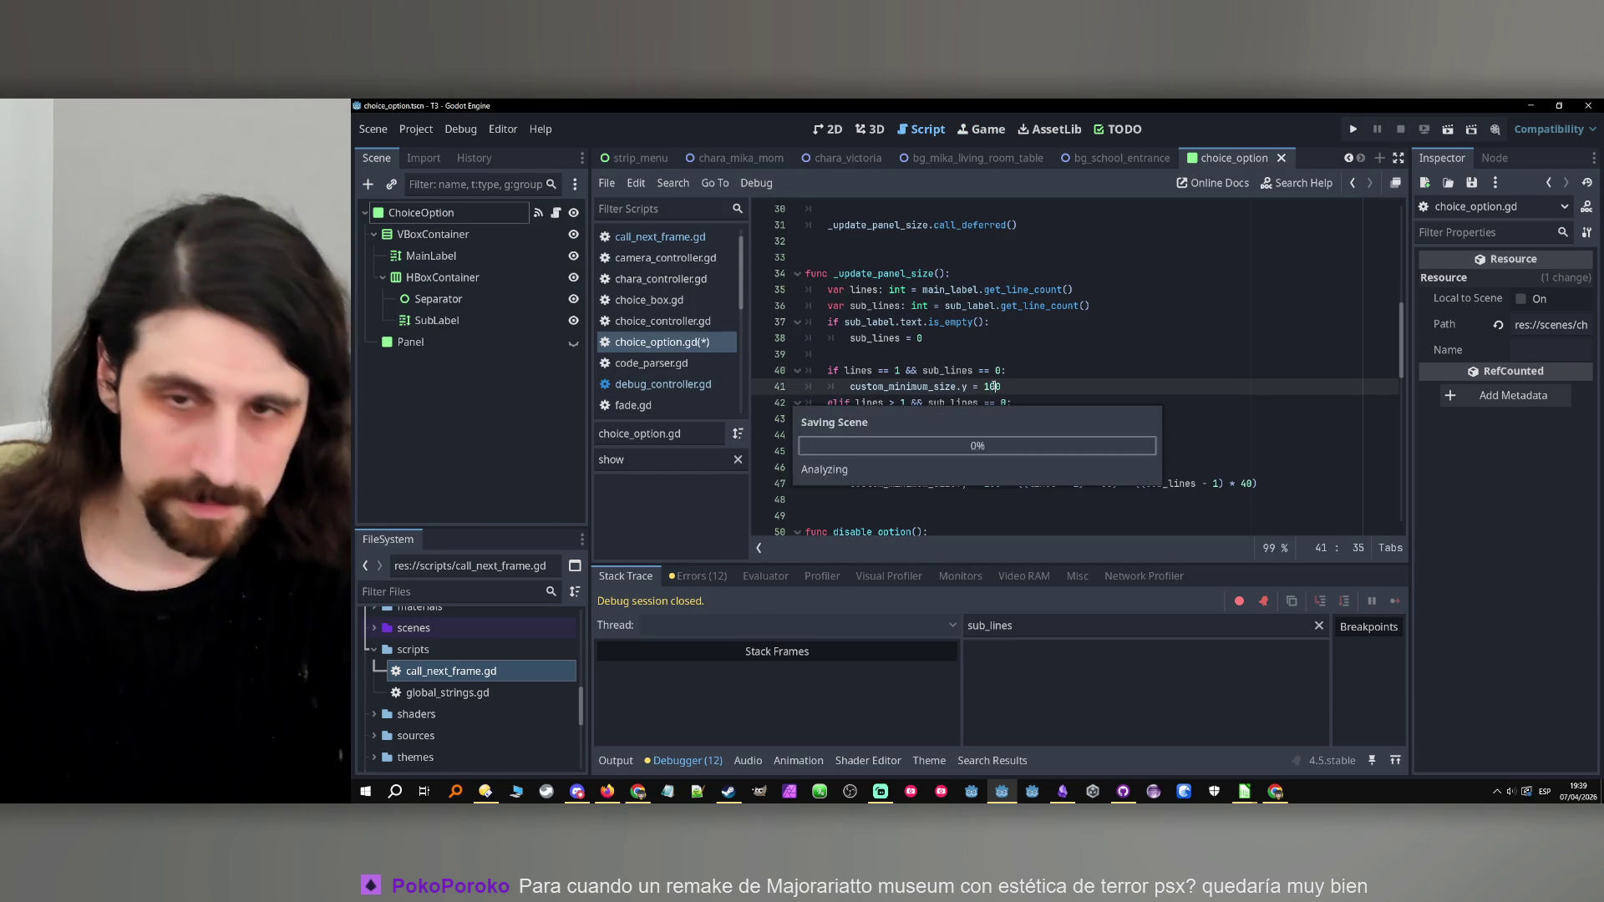
{"action": "left_click", "coordinate": [1352, 131]}
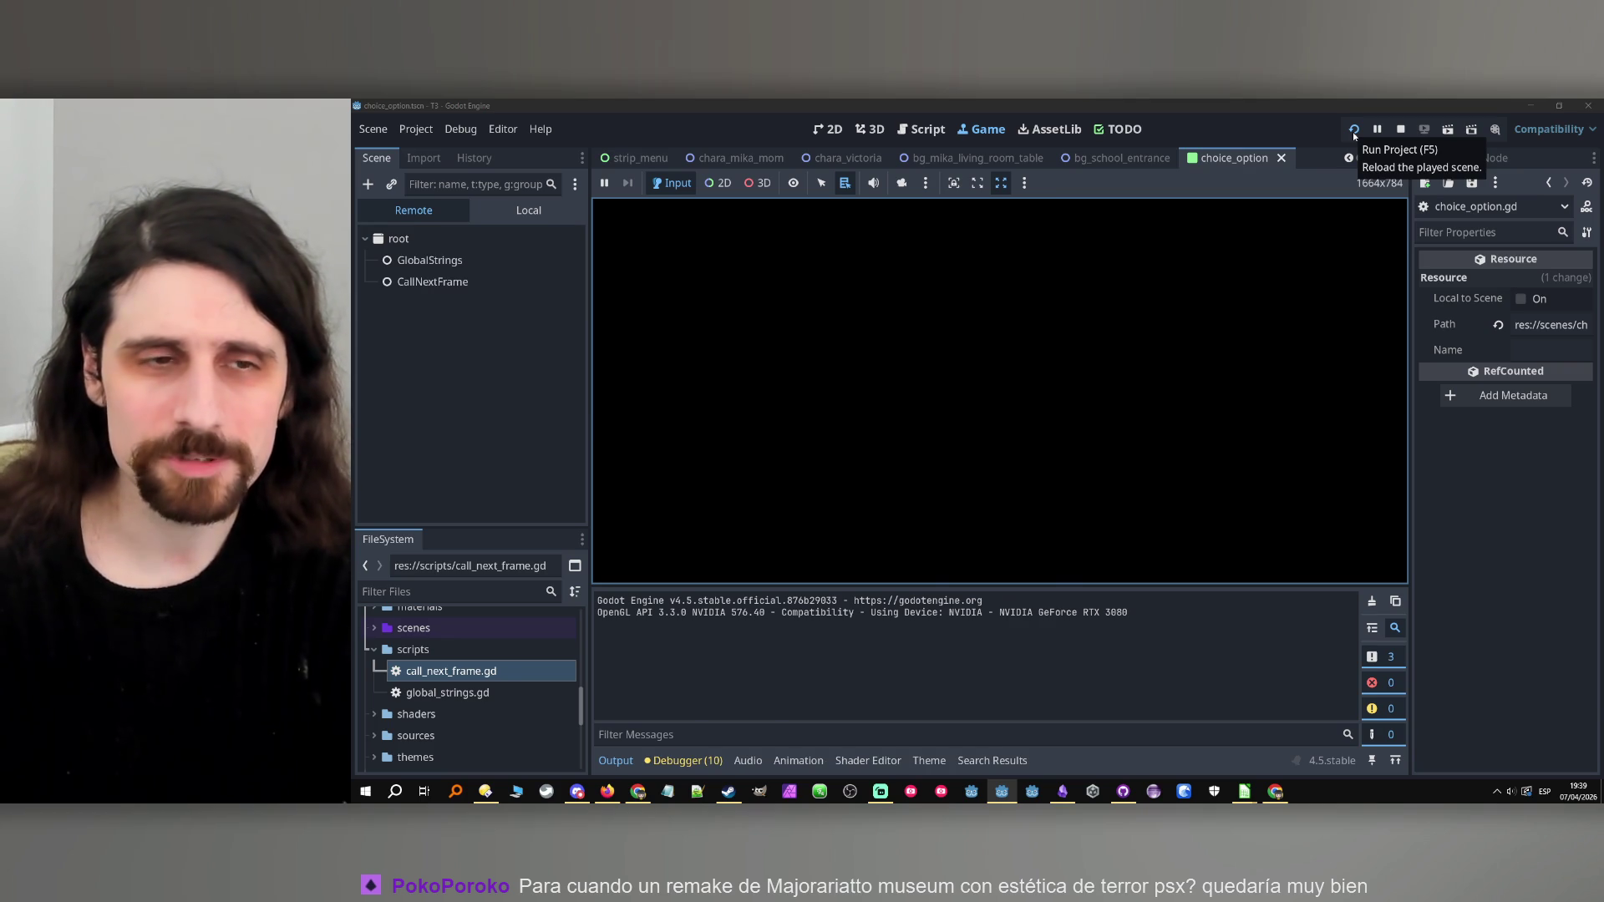
{"action": "key", "text": "F8"}
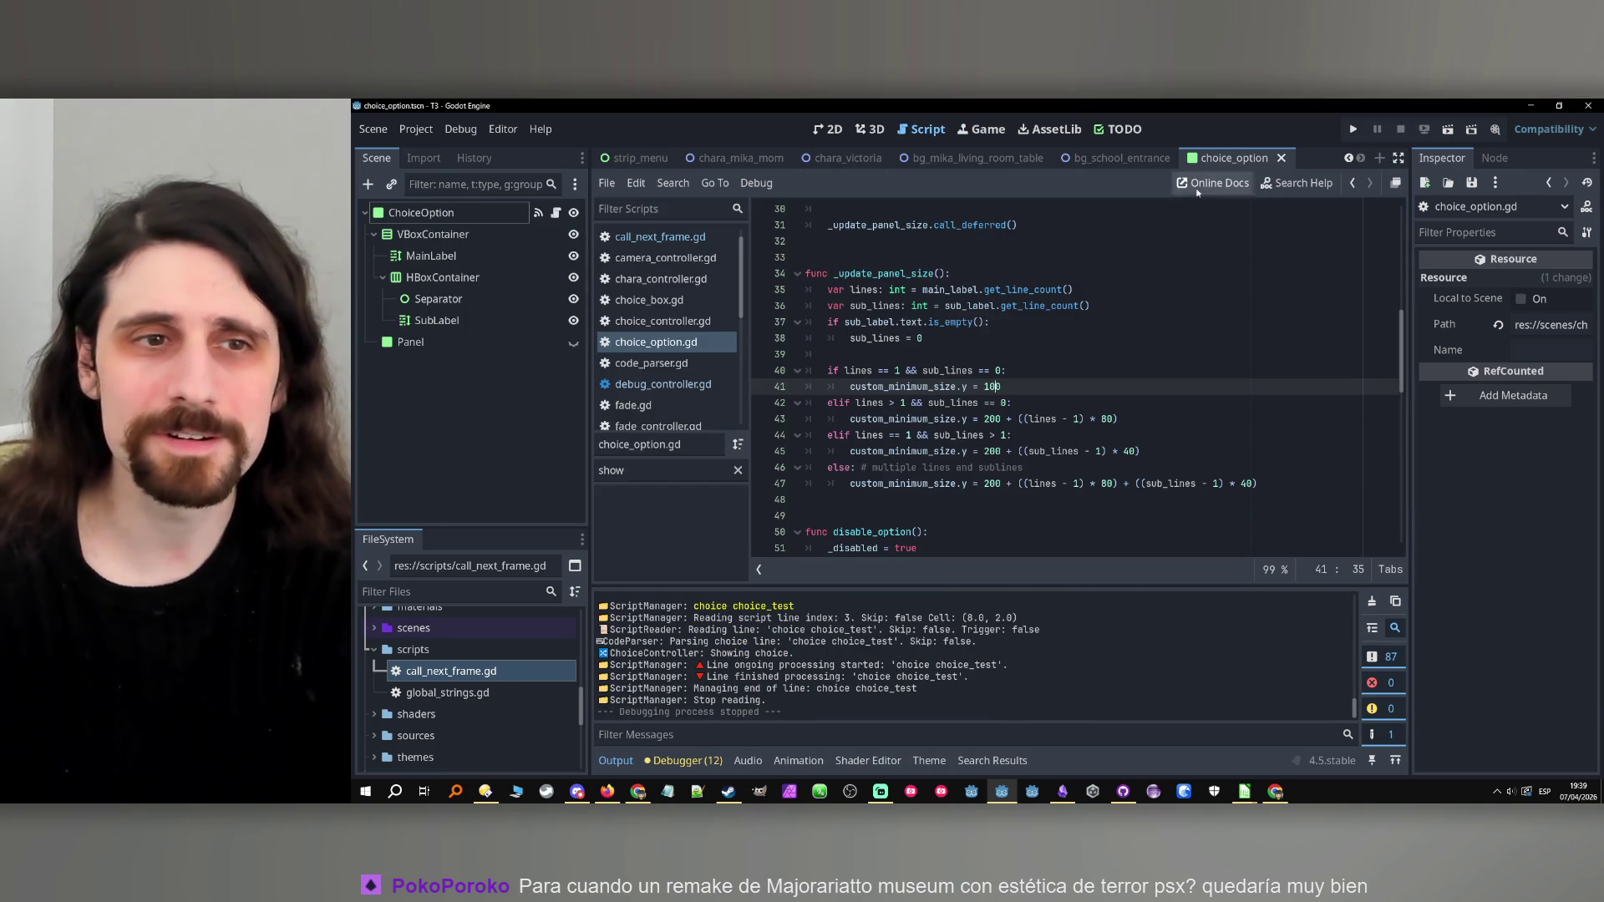
Add 'sub_label.visible = false' inside the empty sub-label check after line 38.
{"action": "left_click", "coordinate": [487, 299]}
{"action": "left_click", "coordinate": [468, 320]}
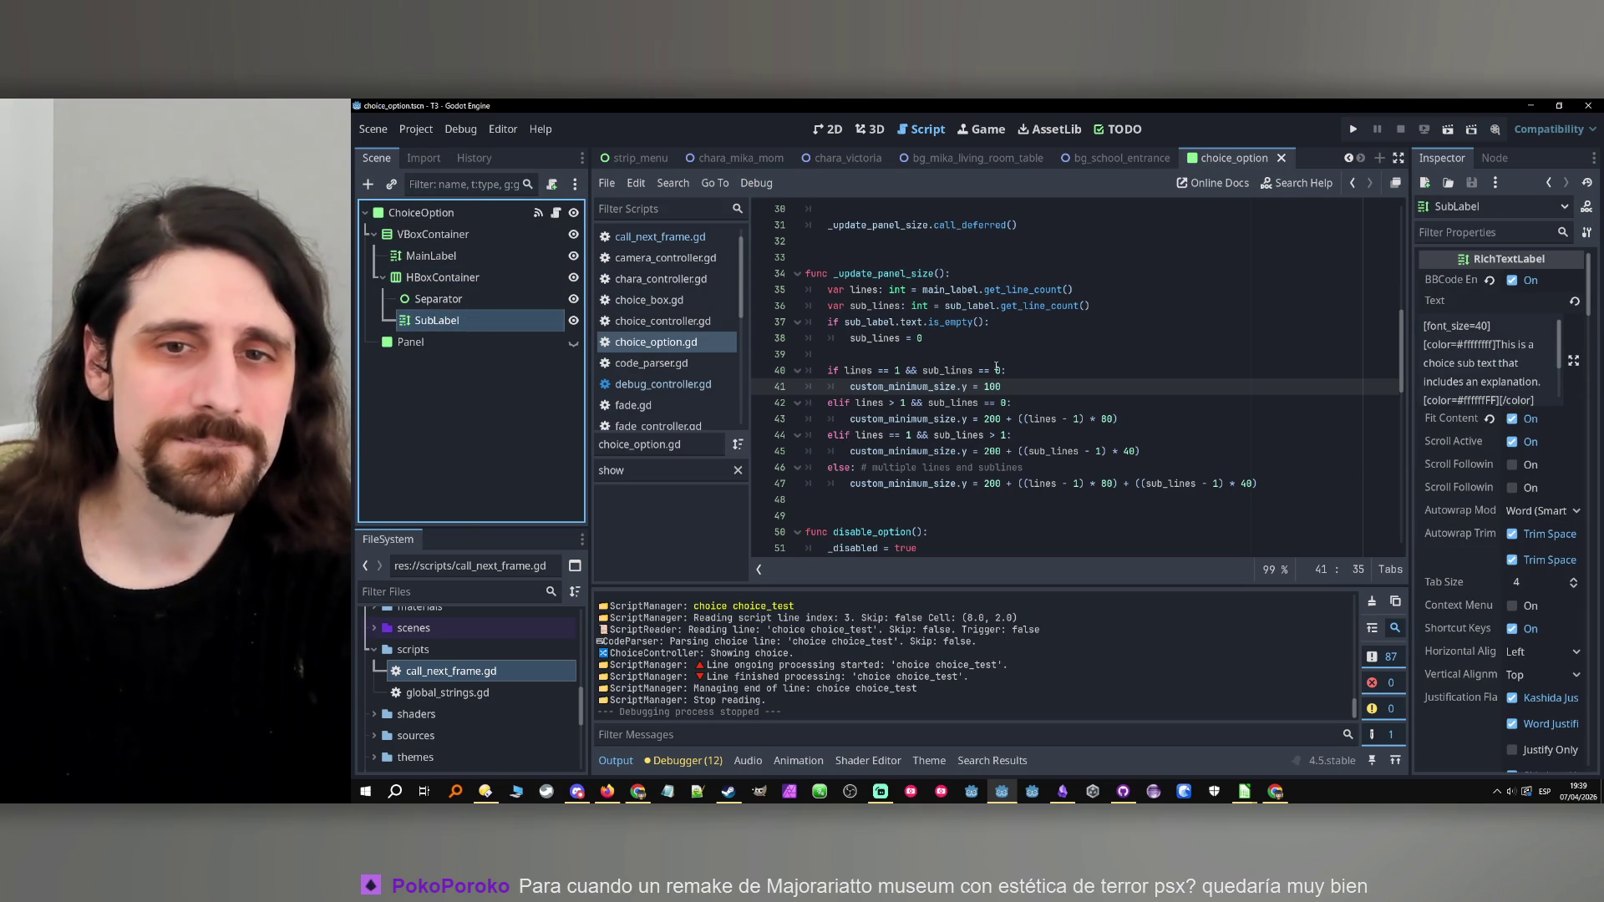
{"action": "scroll", "coordinate": [992, 382], "scroll_direction": "up", "scroll_amount": 2}
{"action": "left_click", "coordinate": [953, 437]}
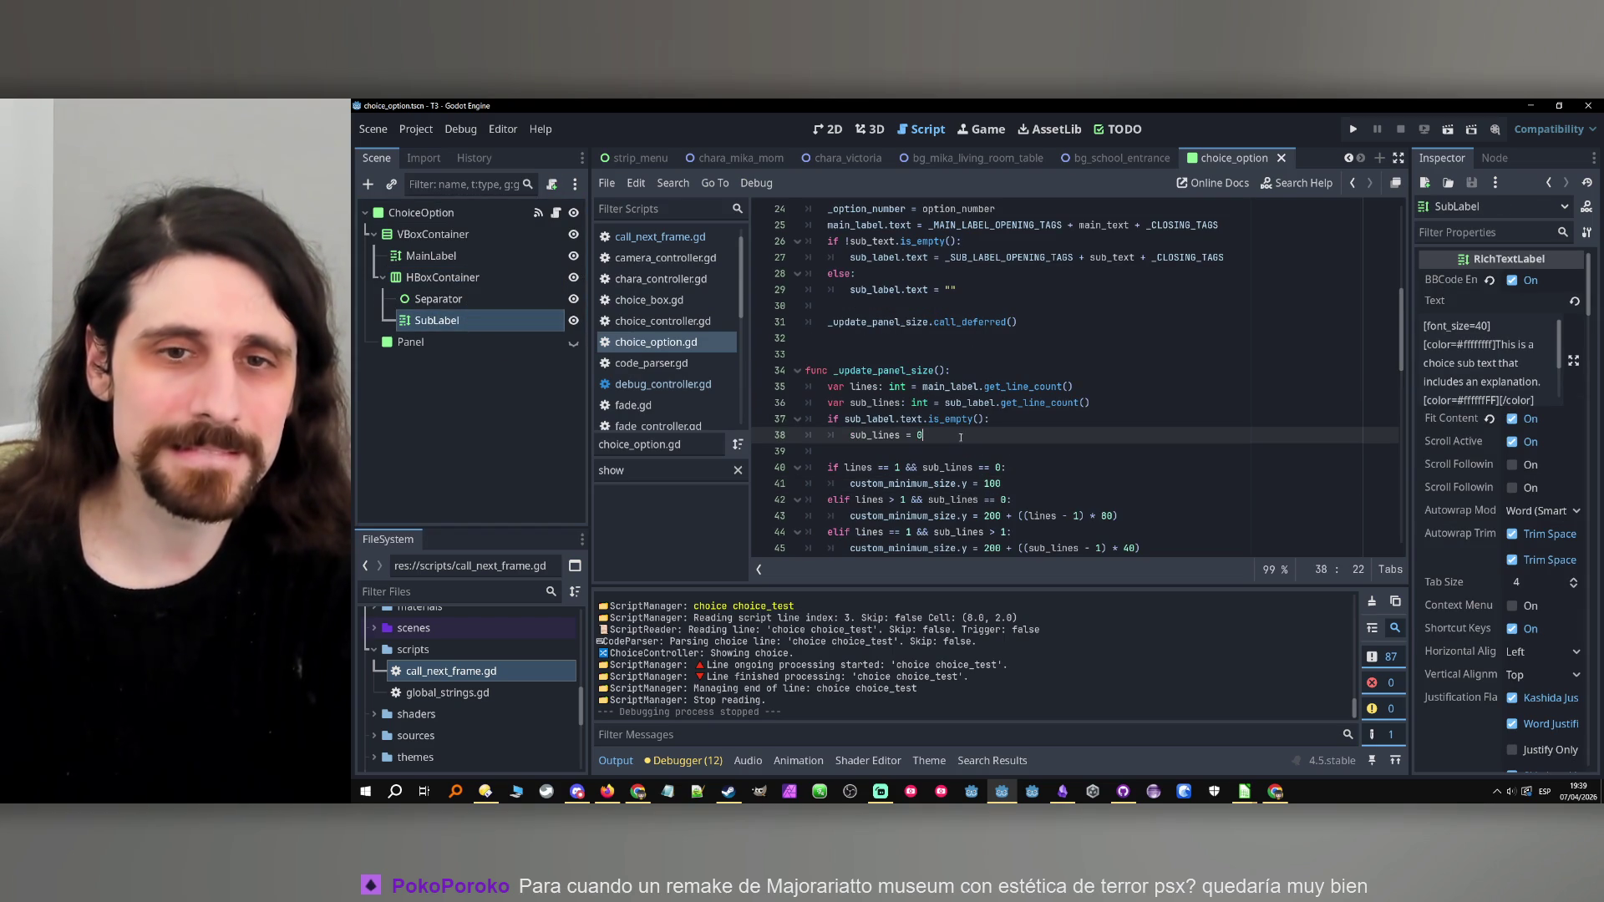
{"action": "key", "text": "Return"}
{"action": "type", "text": "su"}
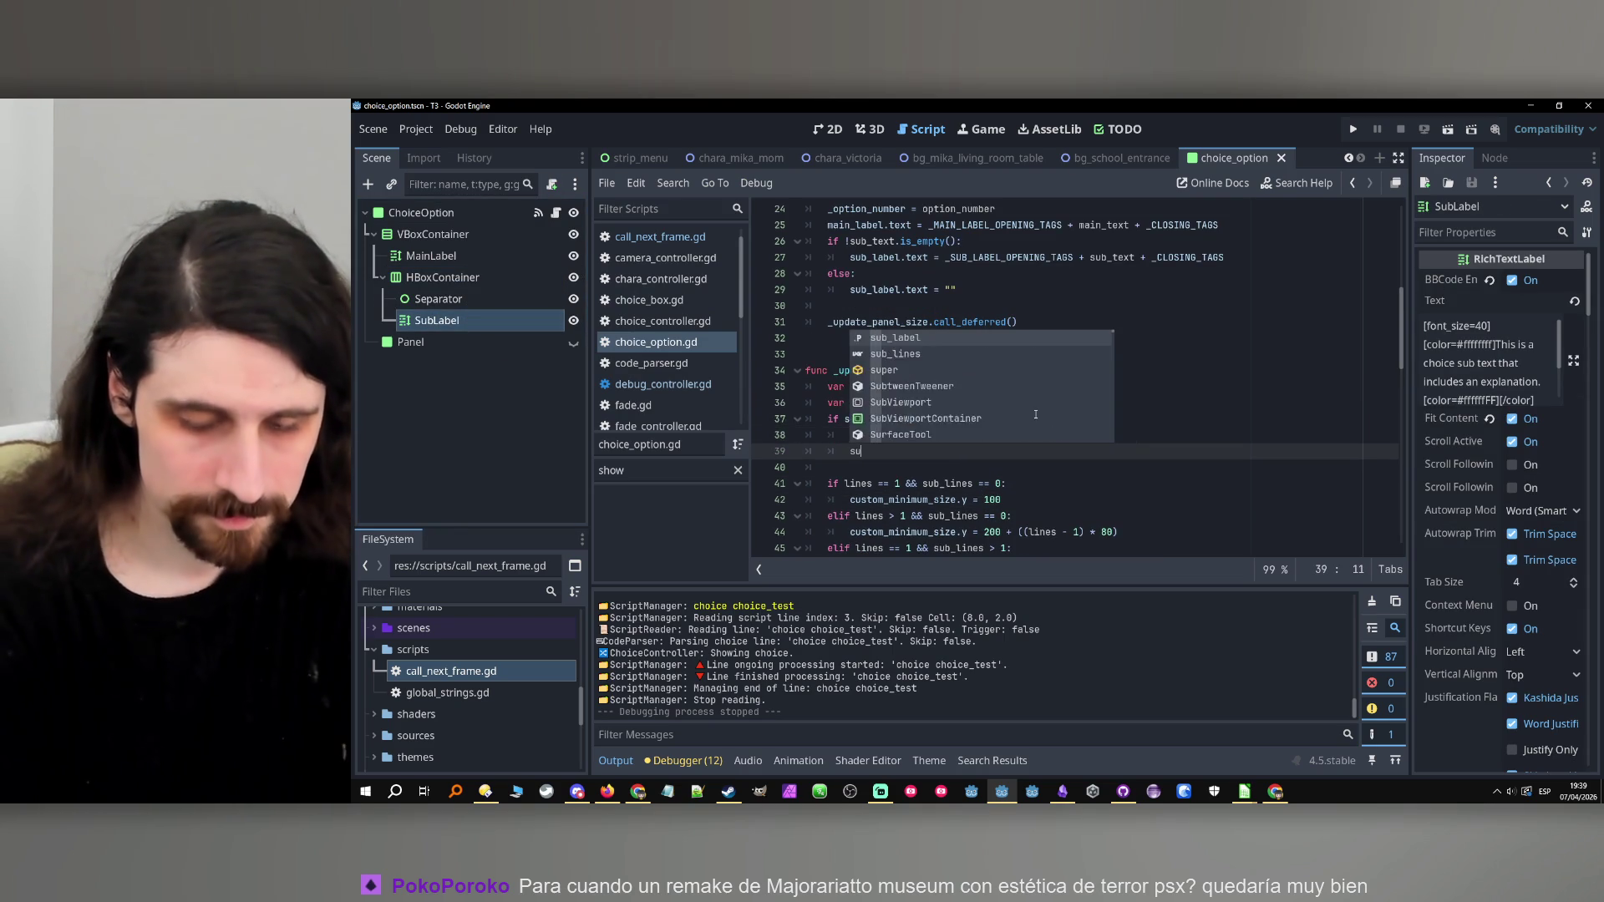
{"action": "type", "text": "n"}
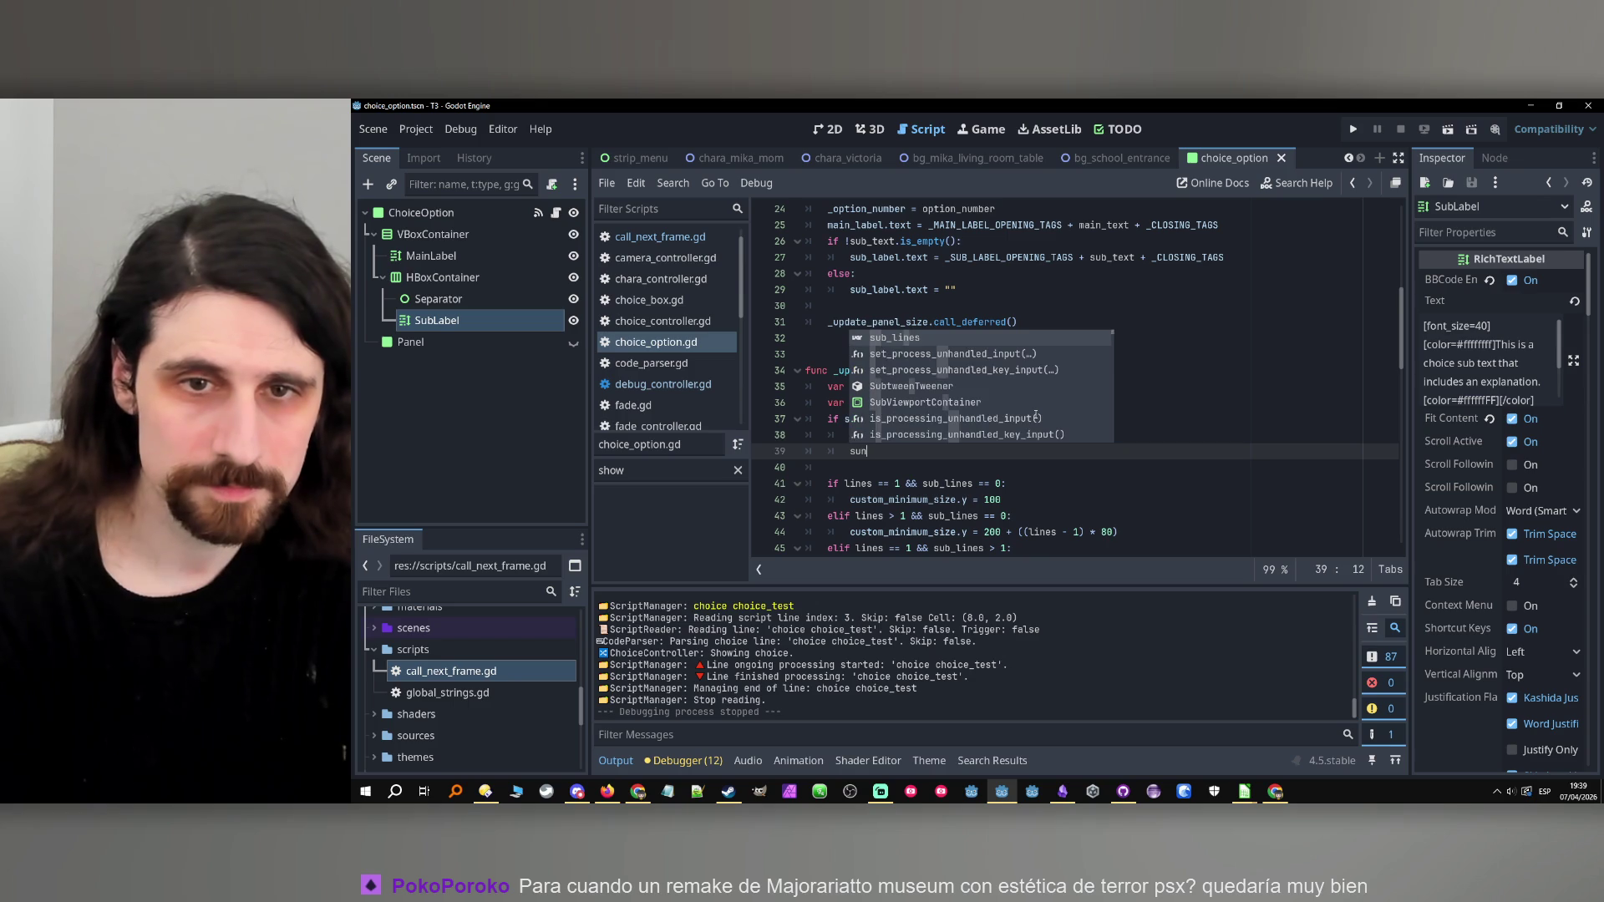
{"action": "key", "text": "BackSpace"}
{"action": "type", "text": "b"}
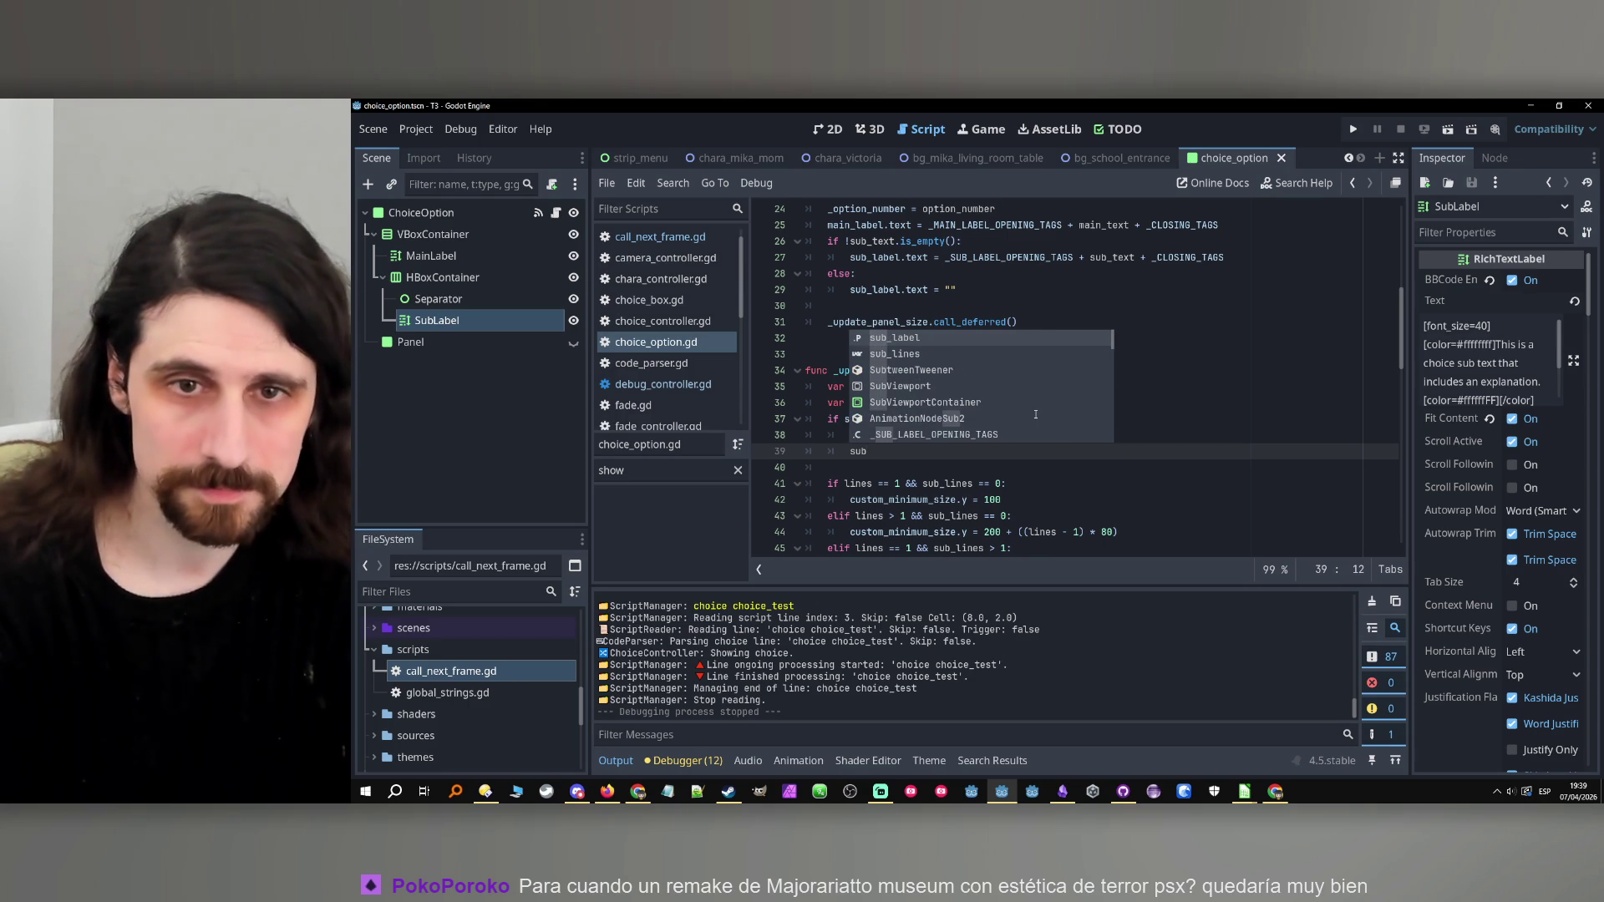
{"action": "key", "text": "Return"}
{"action": "type", "text": ".visi"}
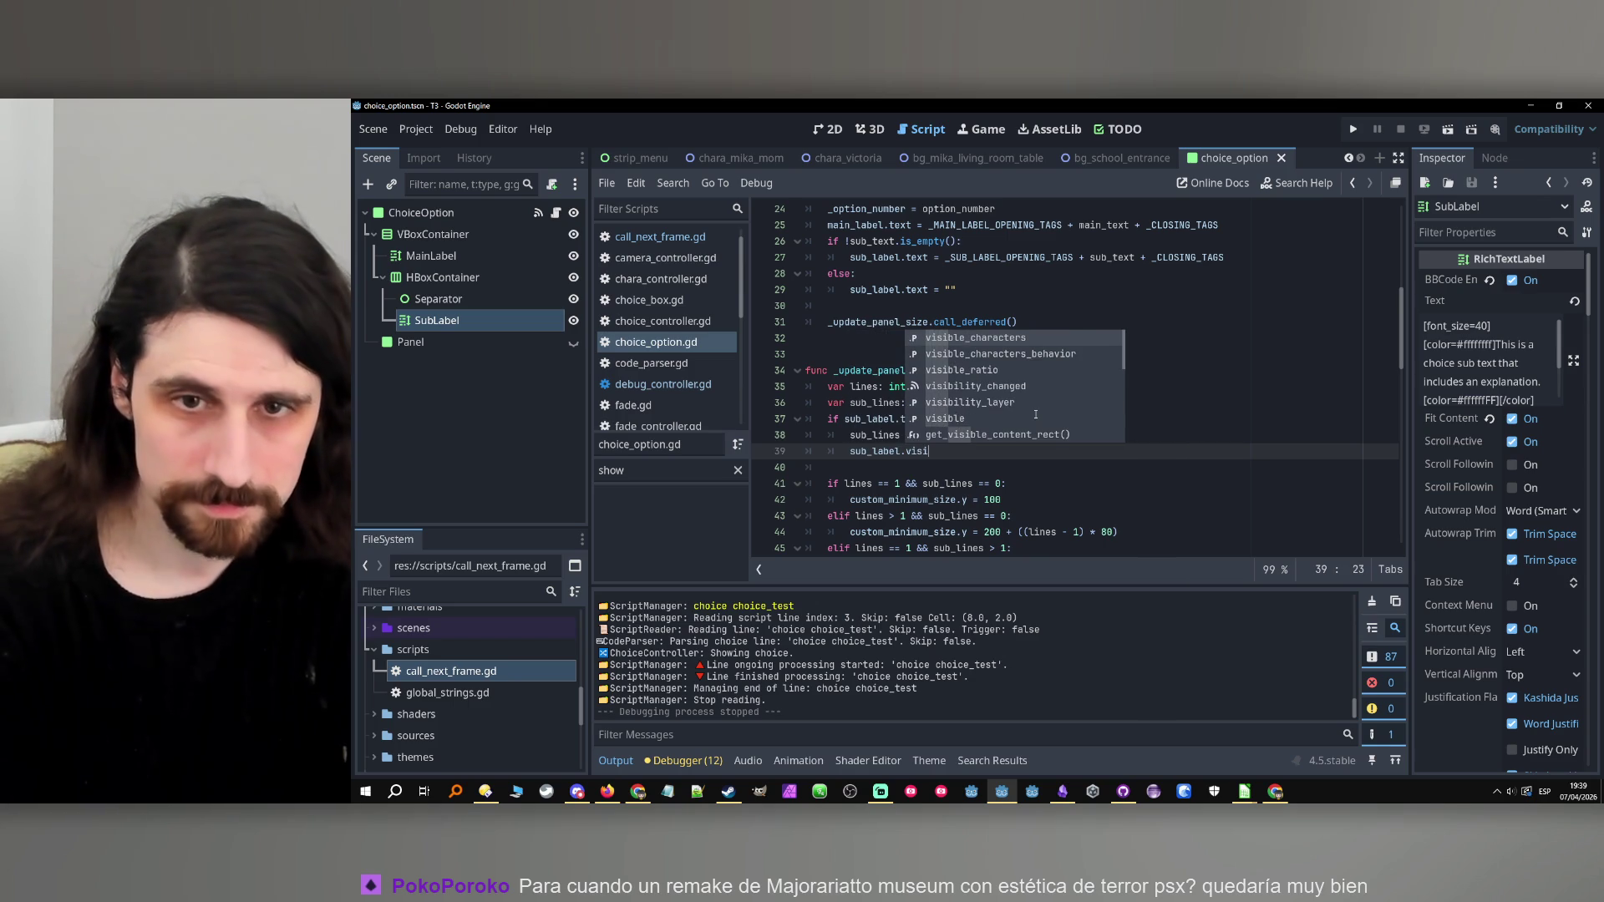
{"action": "key", "text": "Down"}
{"action": "key", "text": "Down"}
{"action": "key", "text": "Down"}
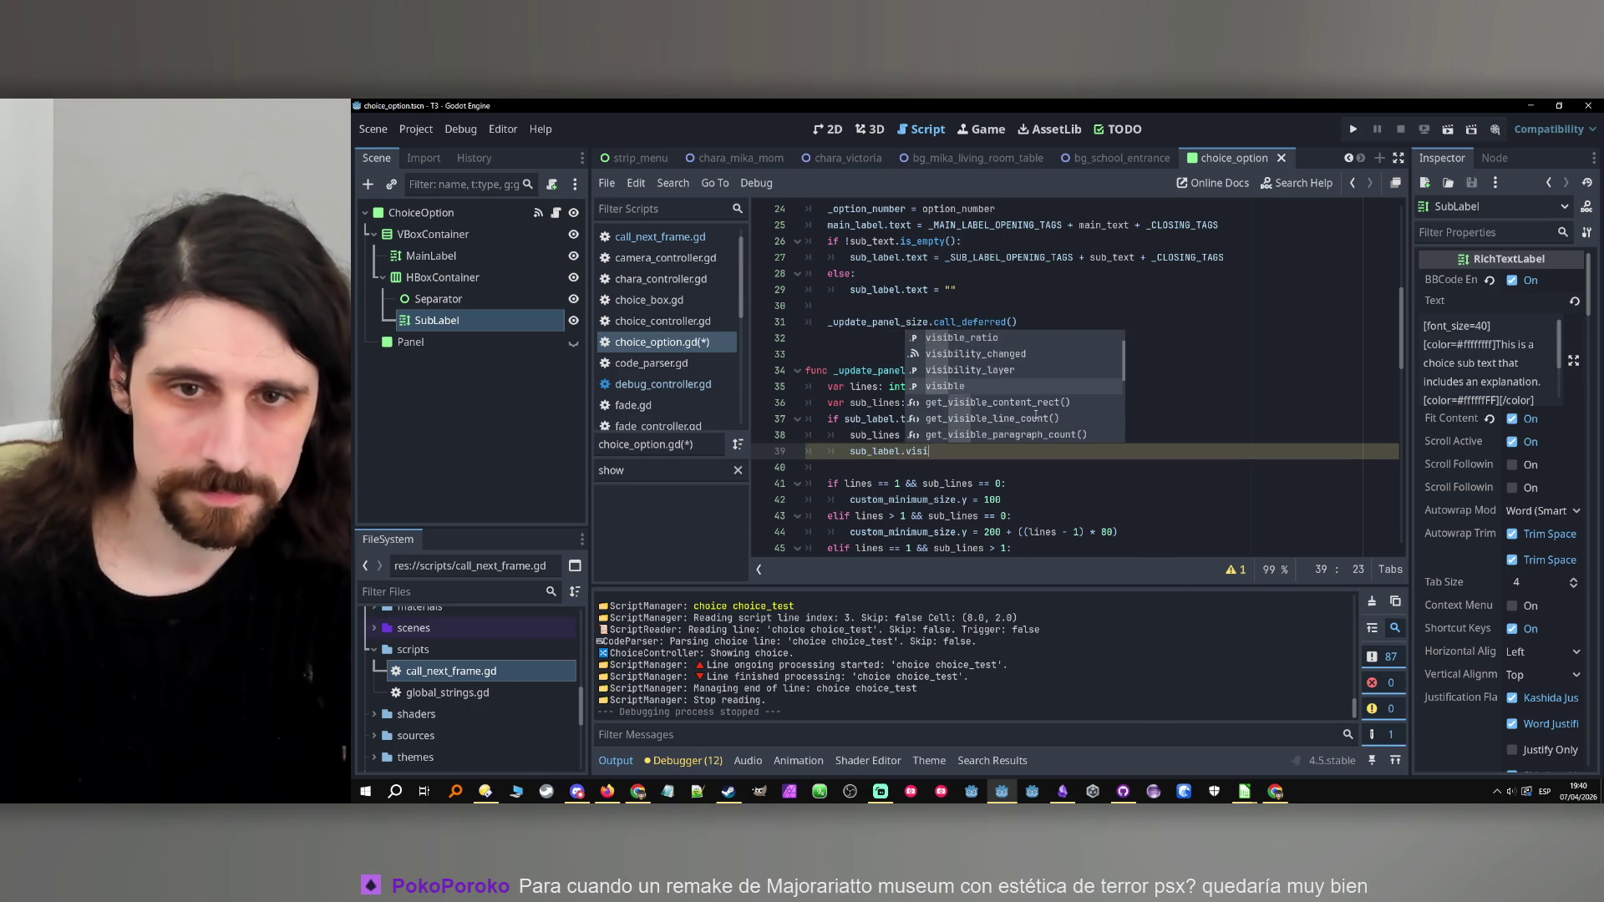
{"action": "key", "text": "Return"}
{"action": "type", "text": "= false"}
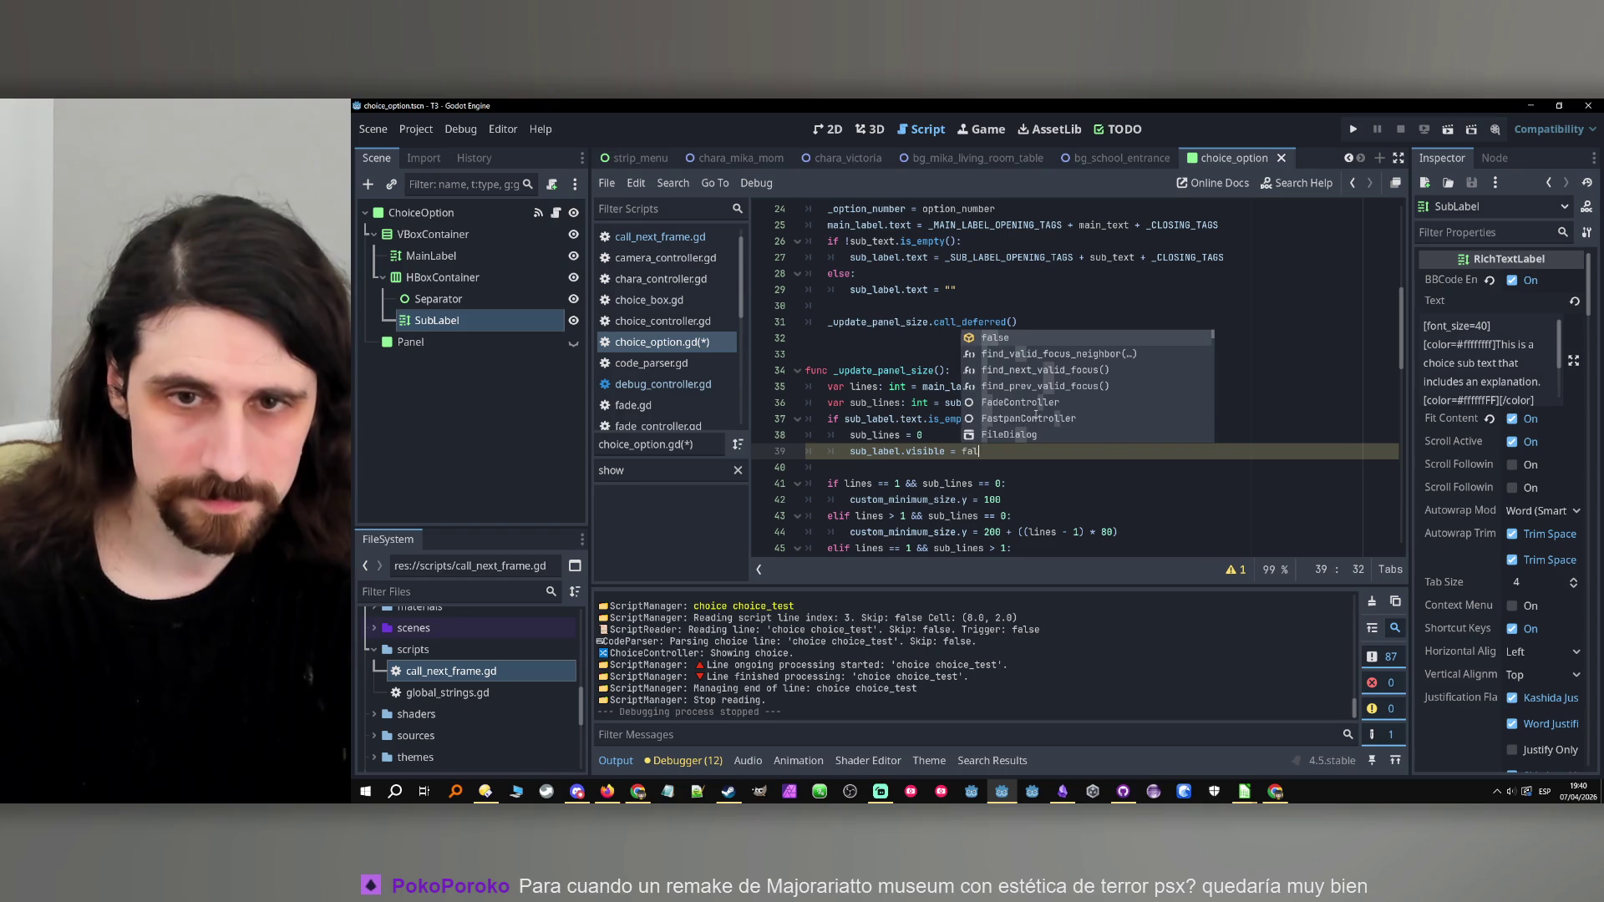
Change line 42's minimum height from 100 to 150 and run the game.
{"action": "key", "text": "Down"}
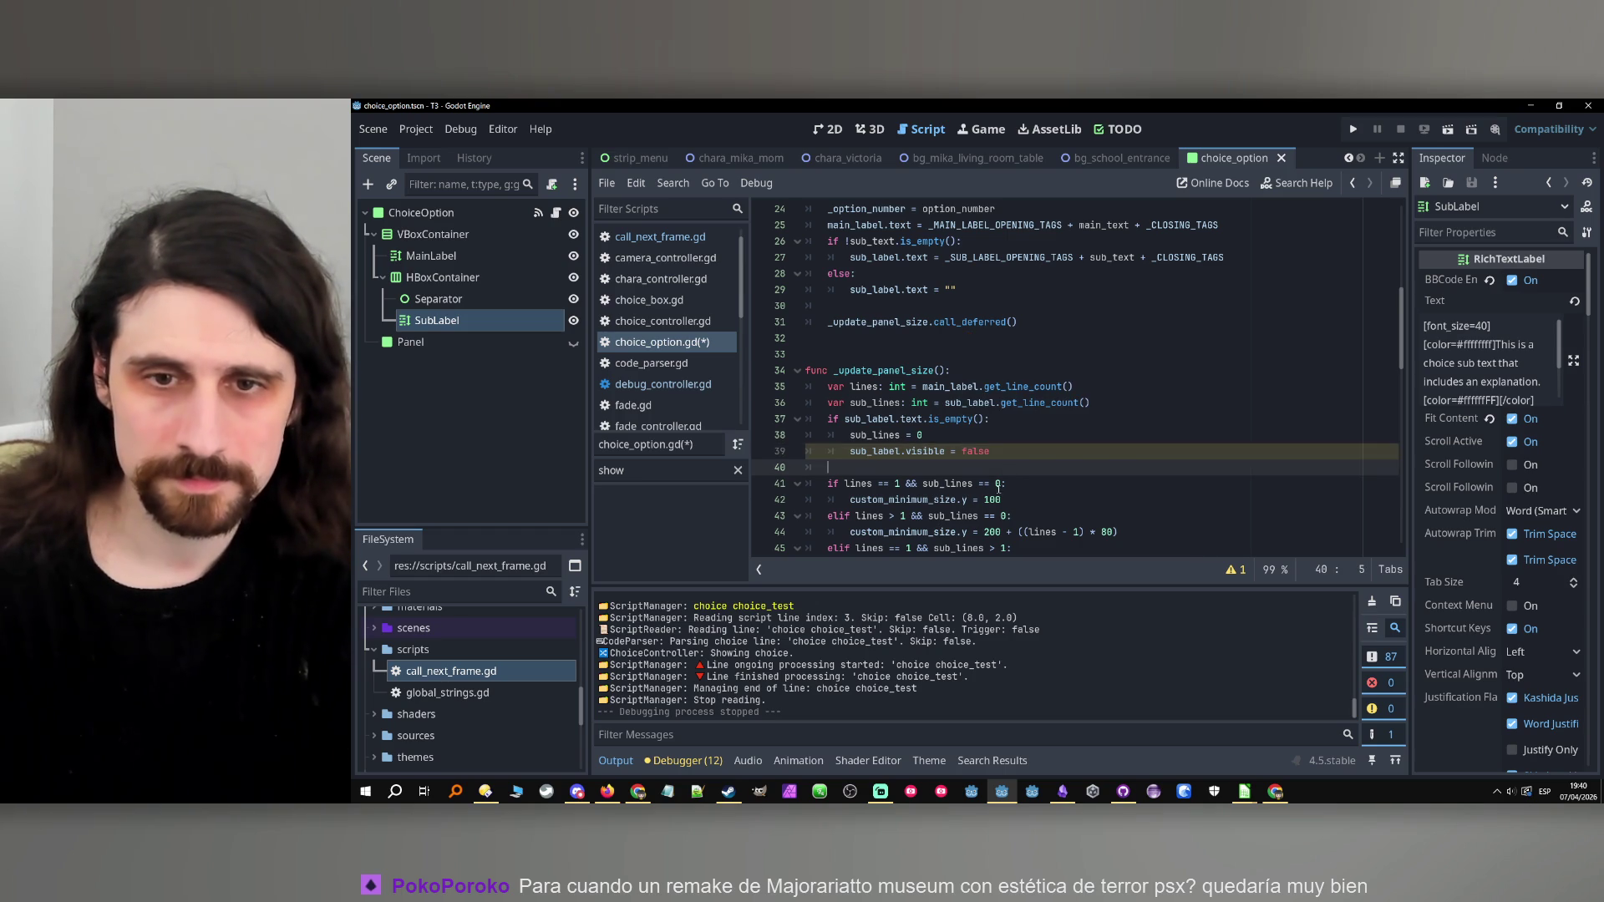
{"action": "left_click", "coordinate": [991, 499]}
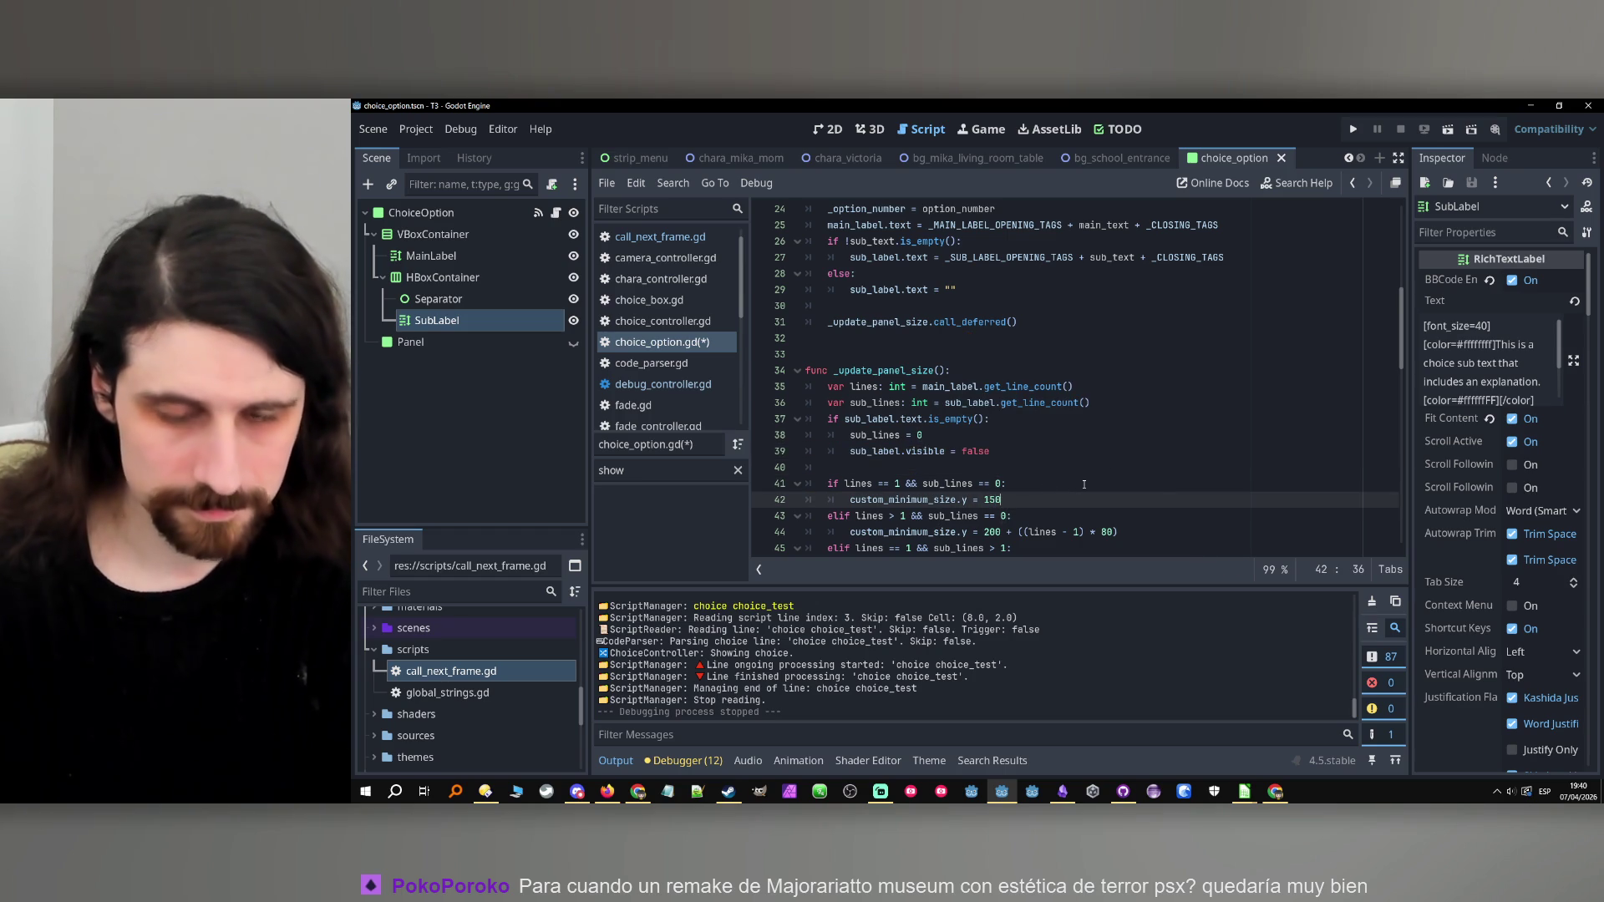
{"action": "left_click", "coordinate": [1353, 129]}
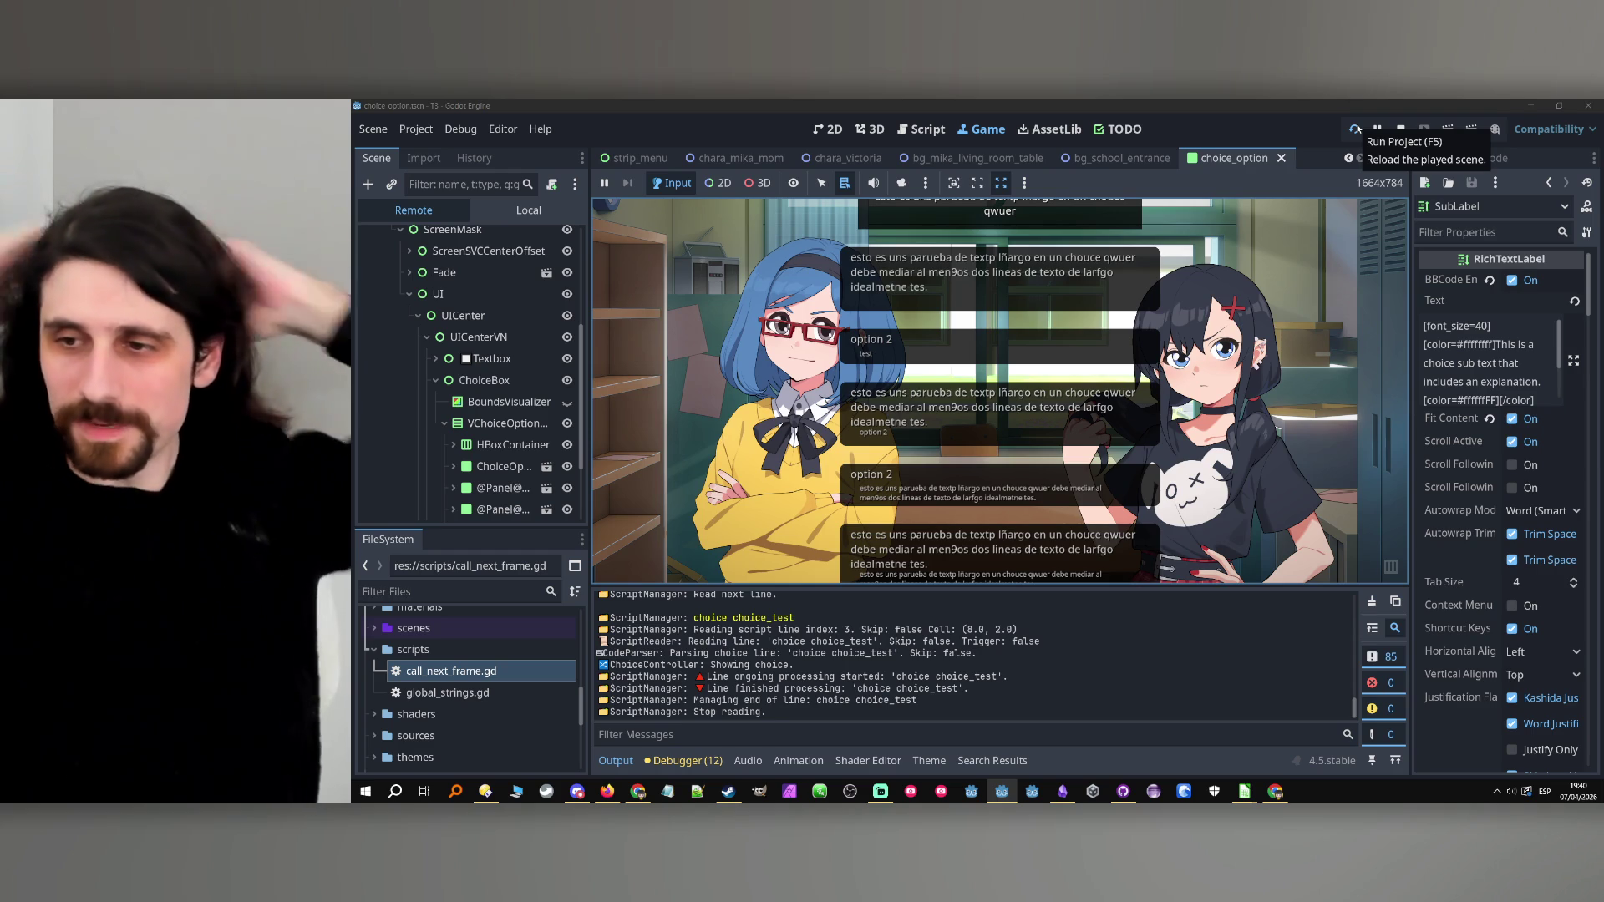
{"action": "left_click_drag", "start_coordinate": [589, 463], "coordinate": [636, 457]}
{"action": "scroll", "coordinate": [484, 446], "scroll_direction": "down", "scroll_amount": 3}
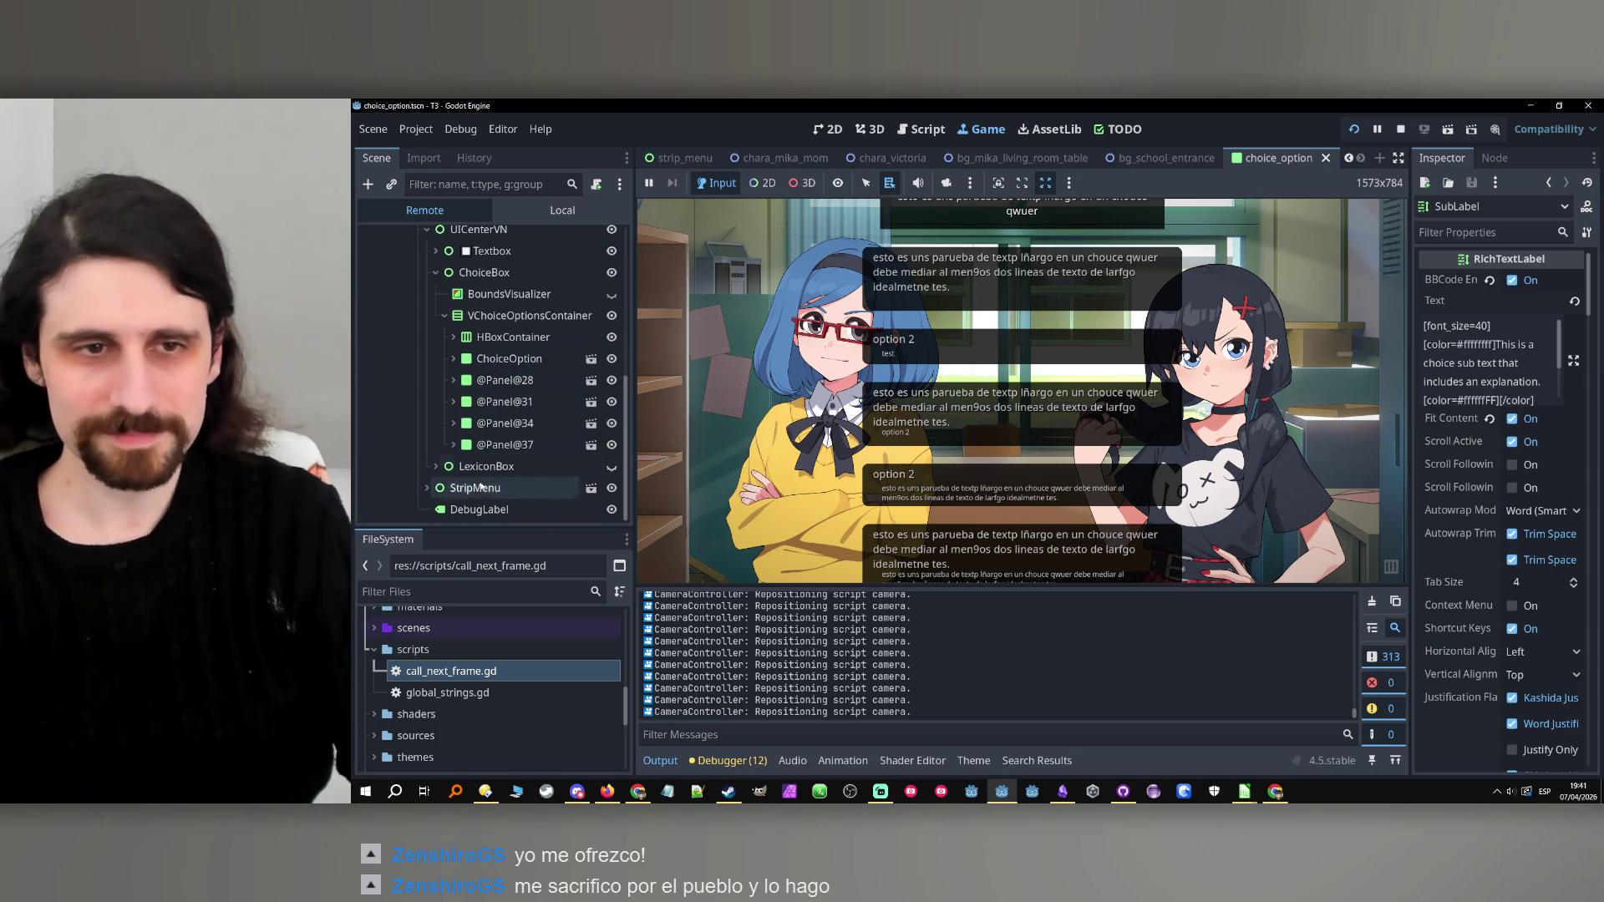
Expand ChoiceOption in the Remote tree and hide its HBoxContainer in the running game.
{"action": "left_click", "coordinate": [453, 359]}
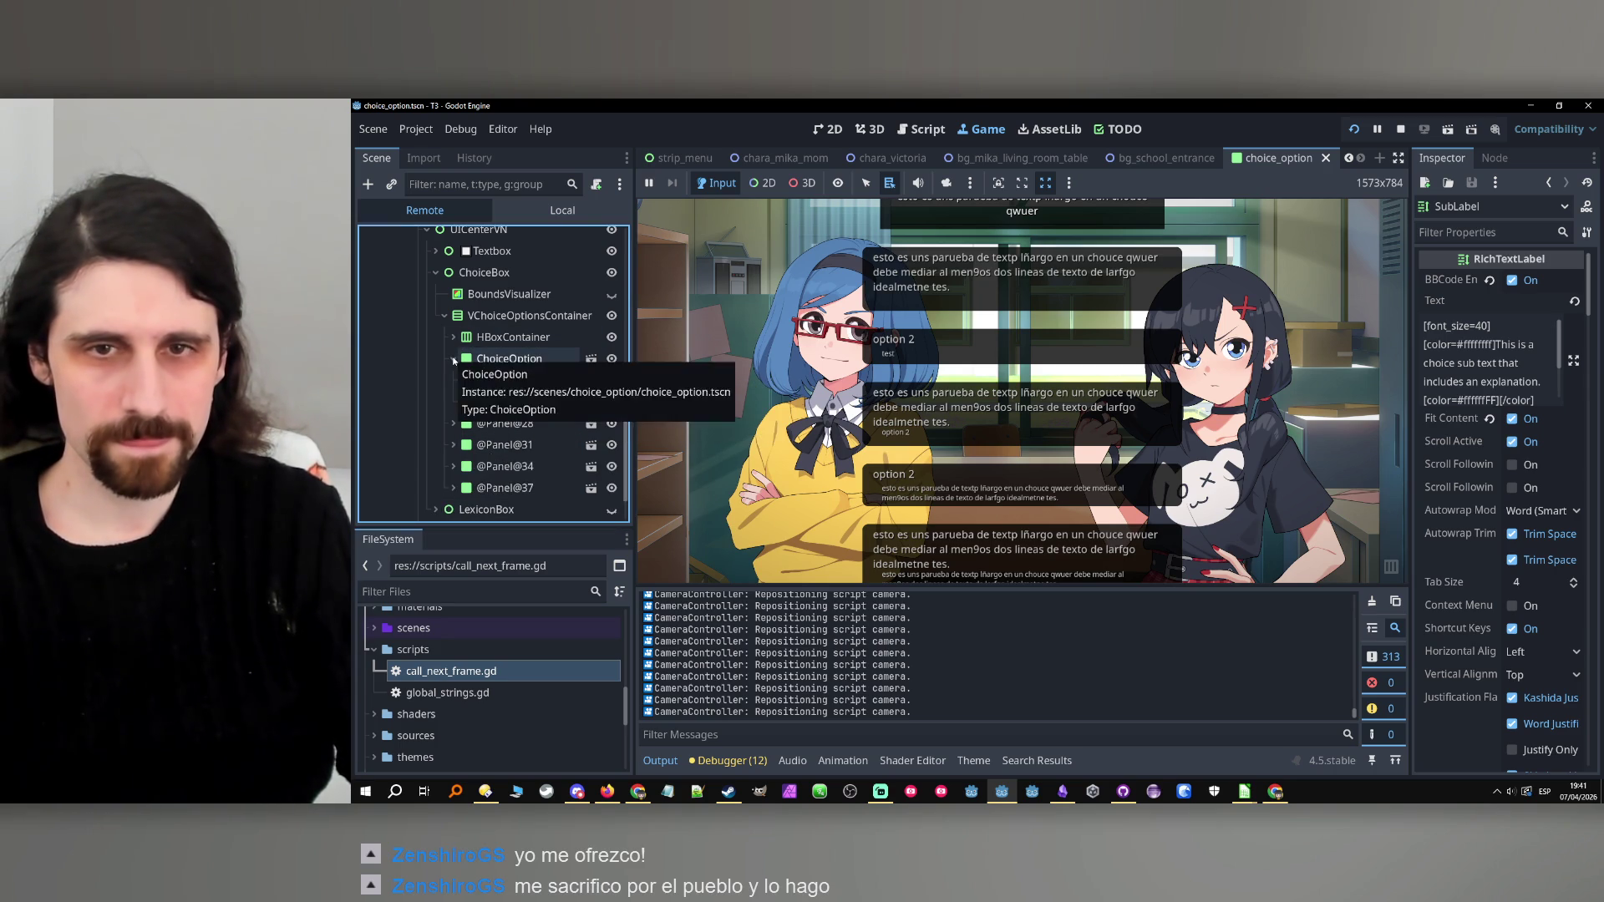
{"action": "left_click", "coordinate": [451, 364]}
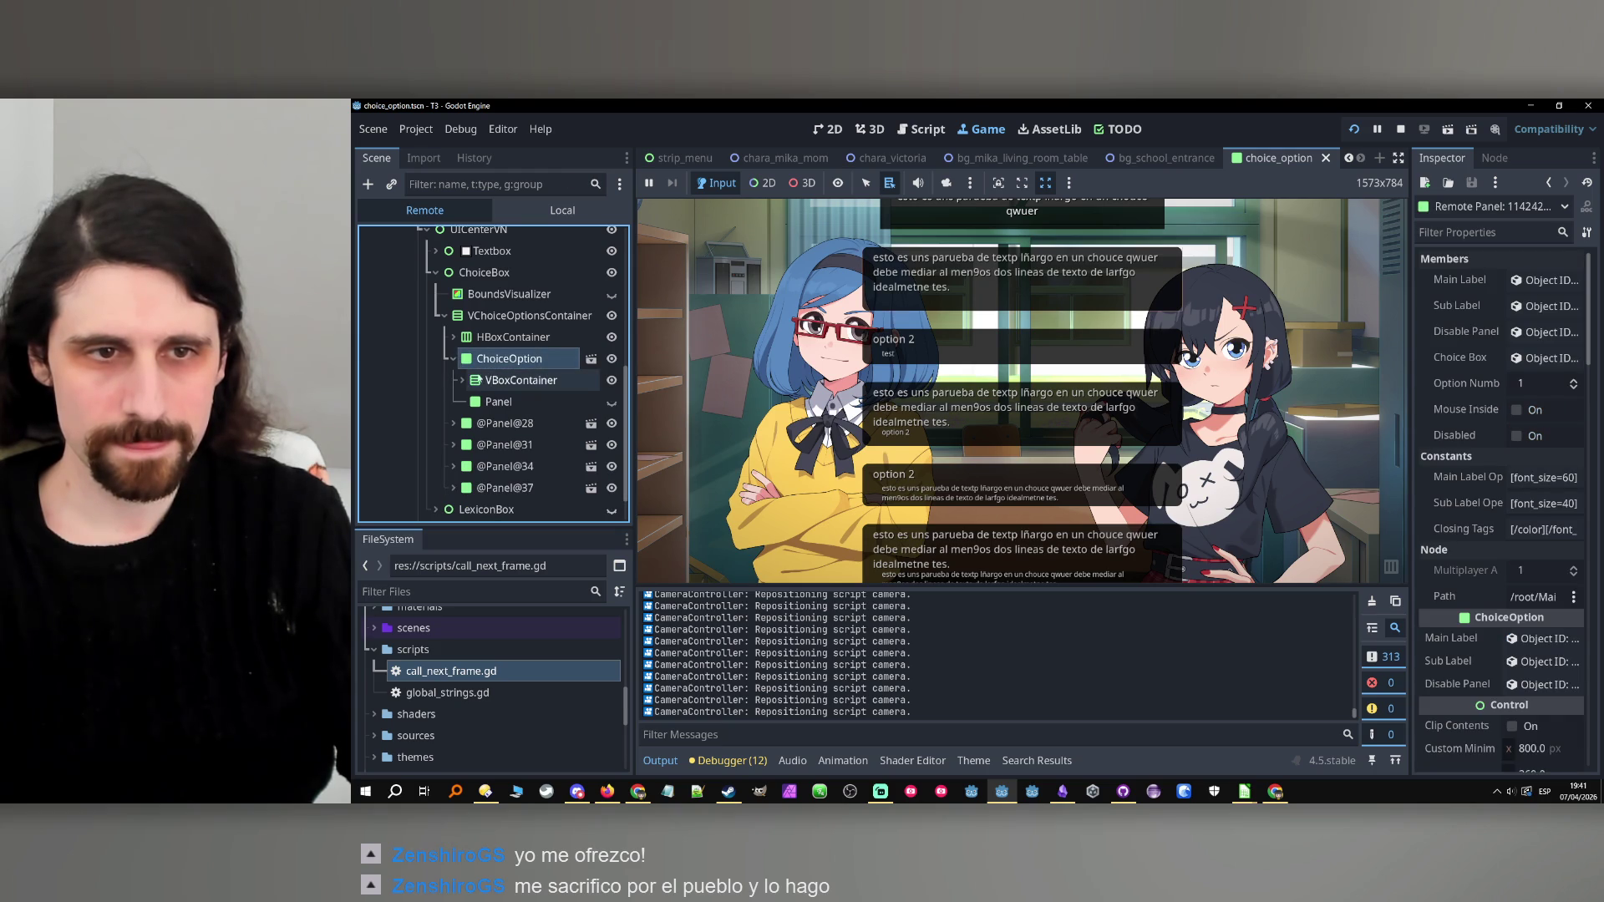
{"action": "left_click", "coordinate": [463, 380]}
{"action": "left_click", "coordinate": [471, 403]}
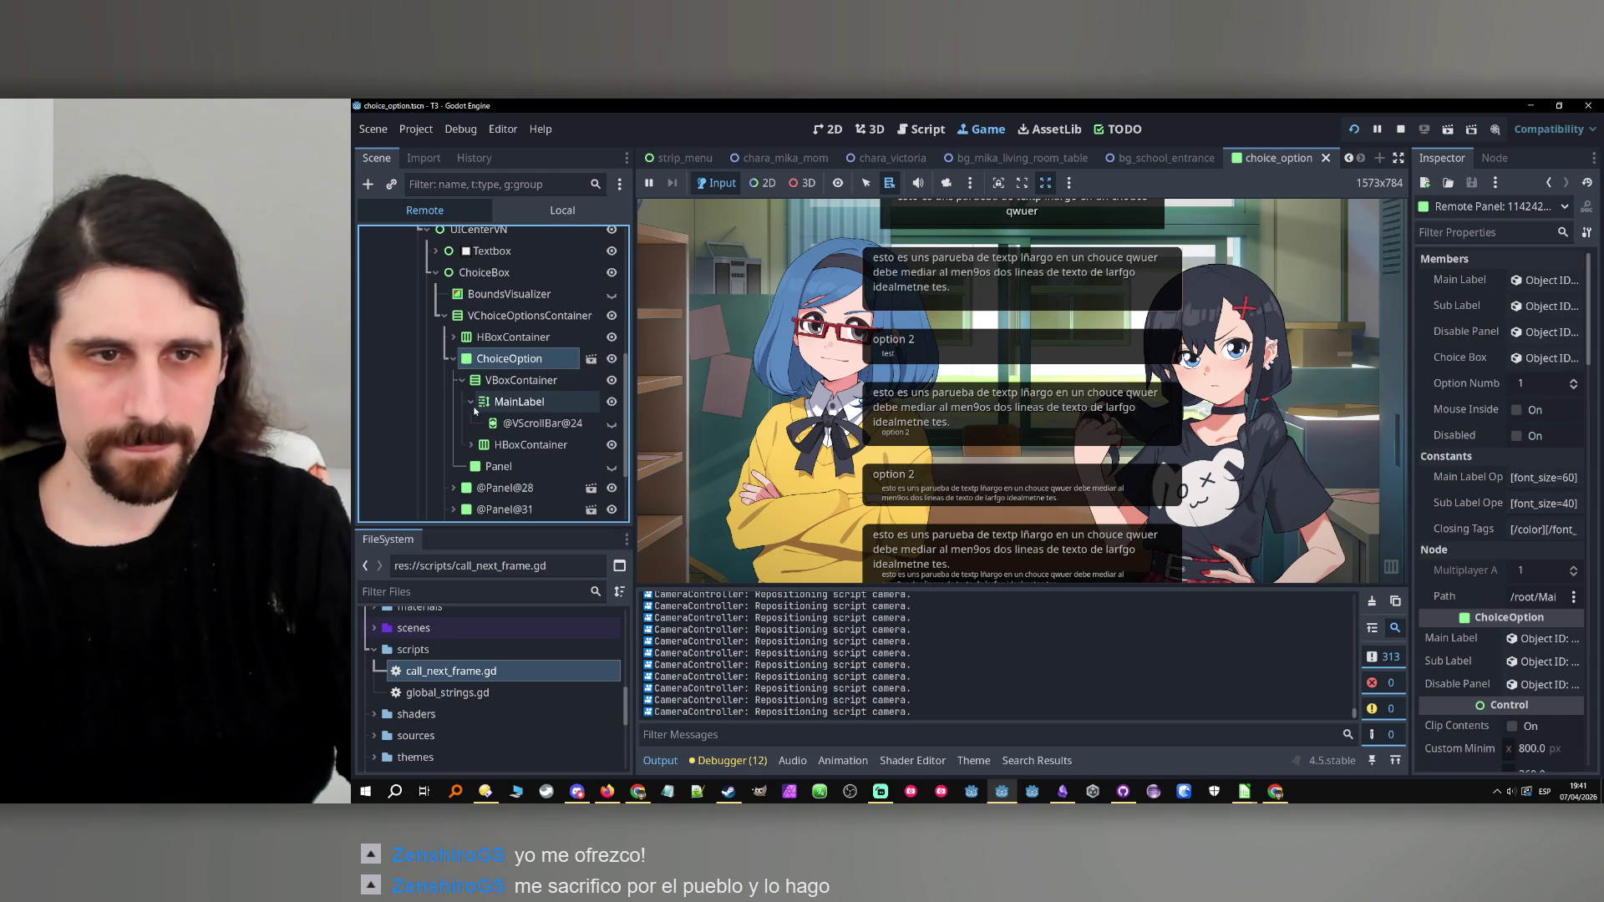
{"action": "left_click", "coordinate": [471, 443]}
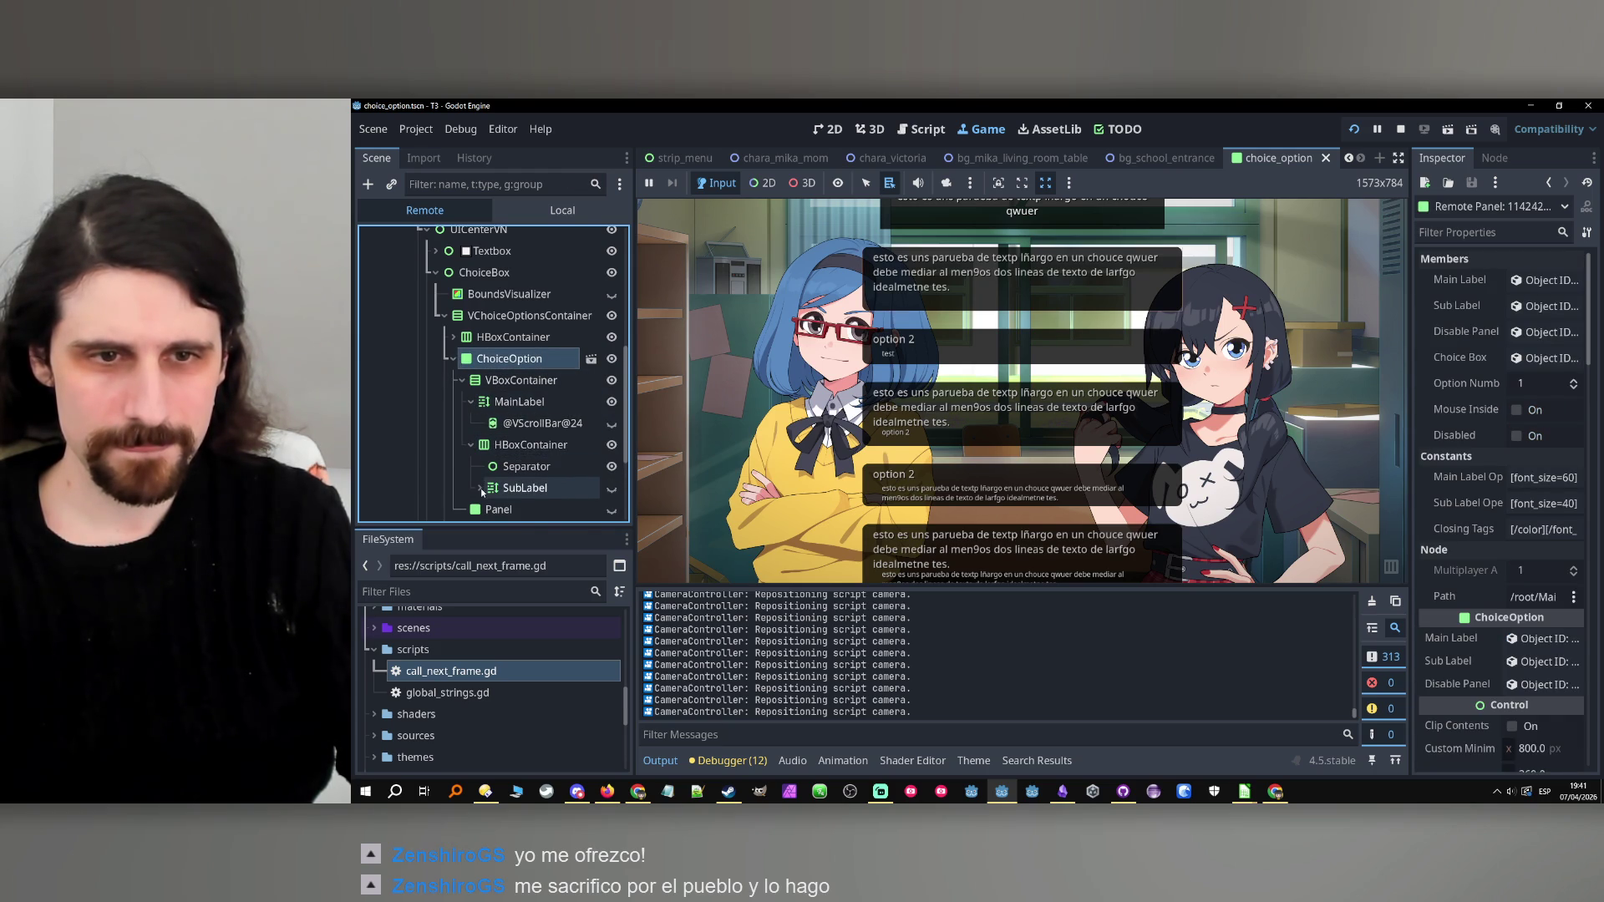
{"action": "left_click", "coordinate": [512, 450]}
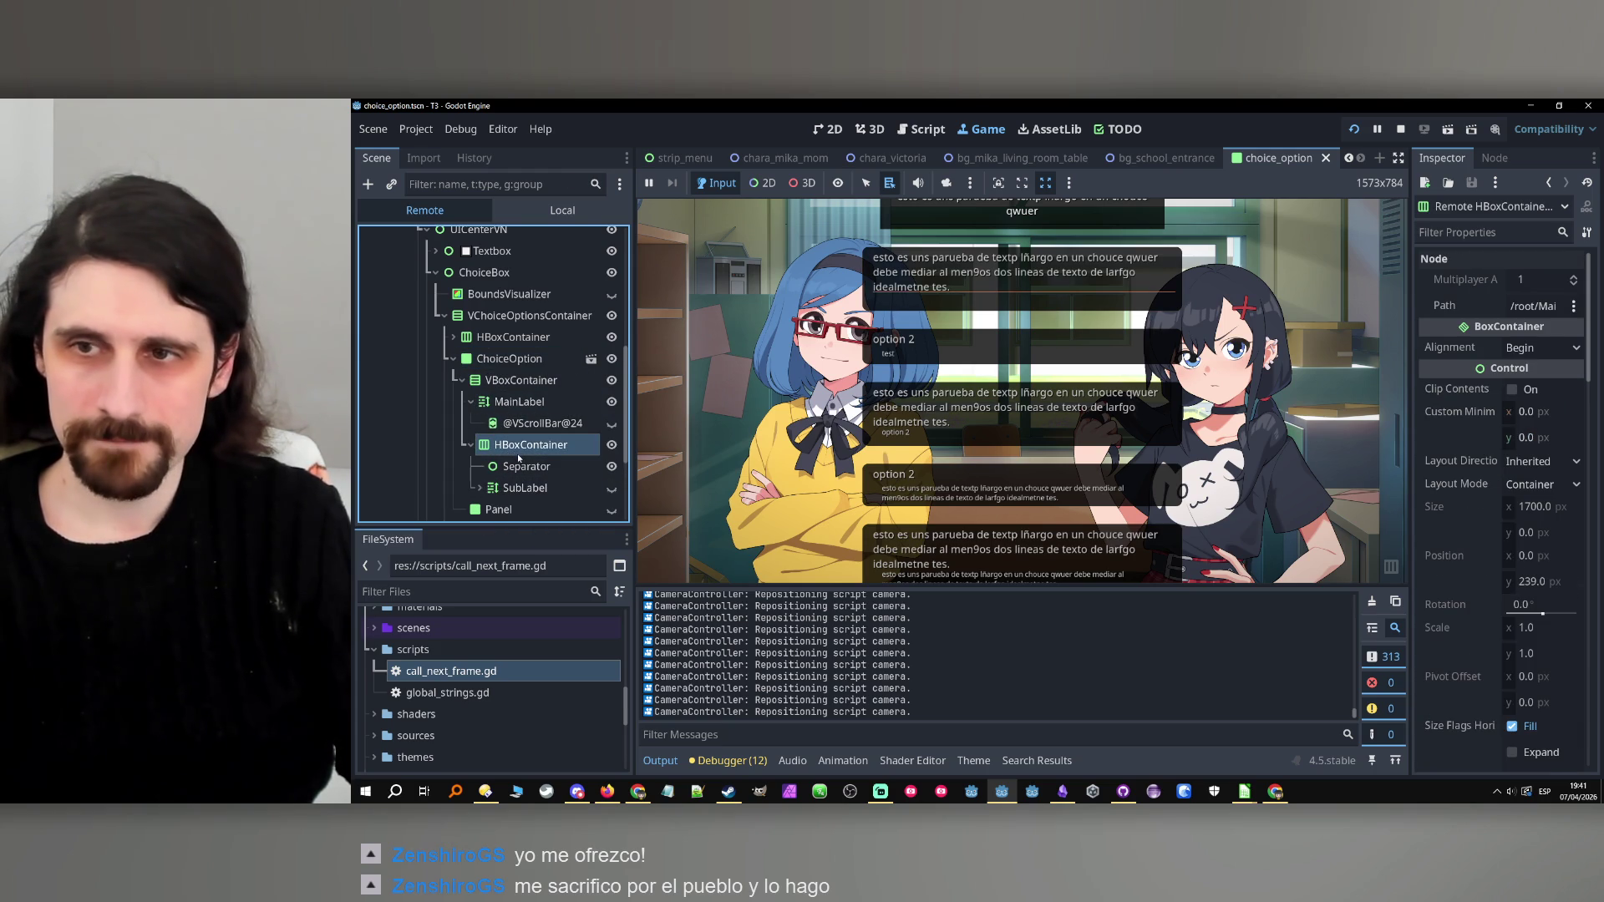
{"action": "left_click", "coordinate": [612, 446]}
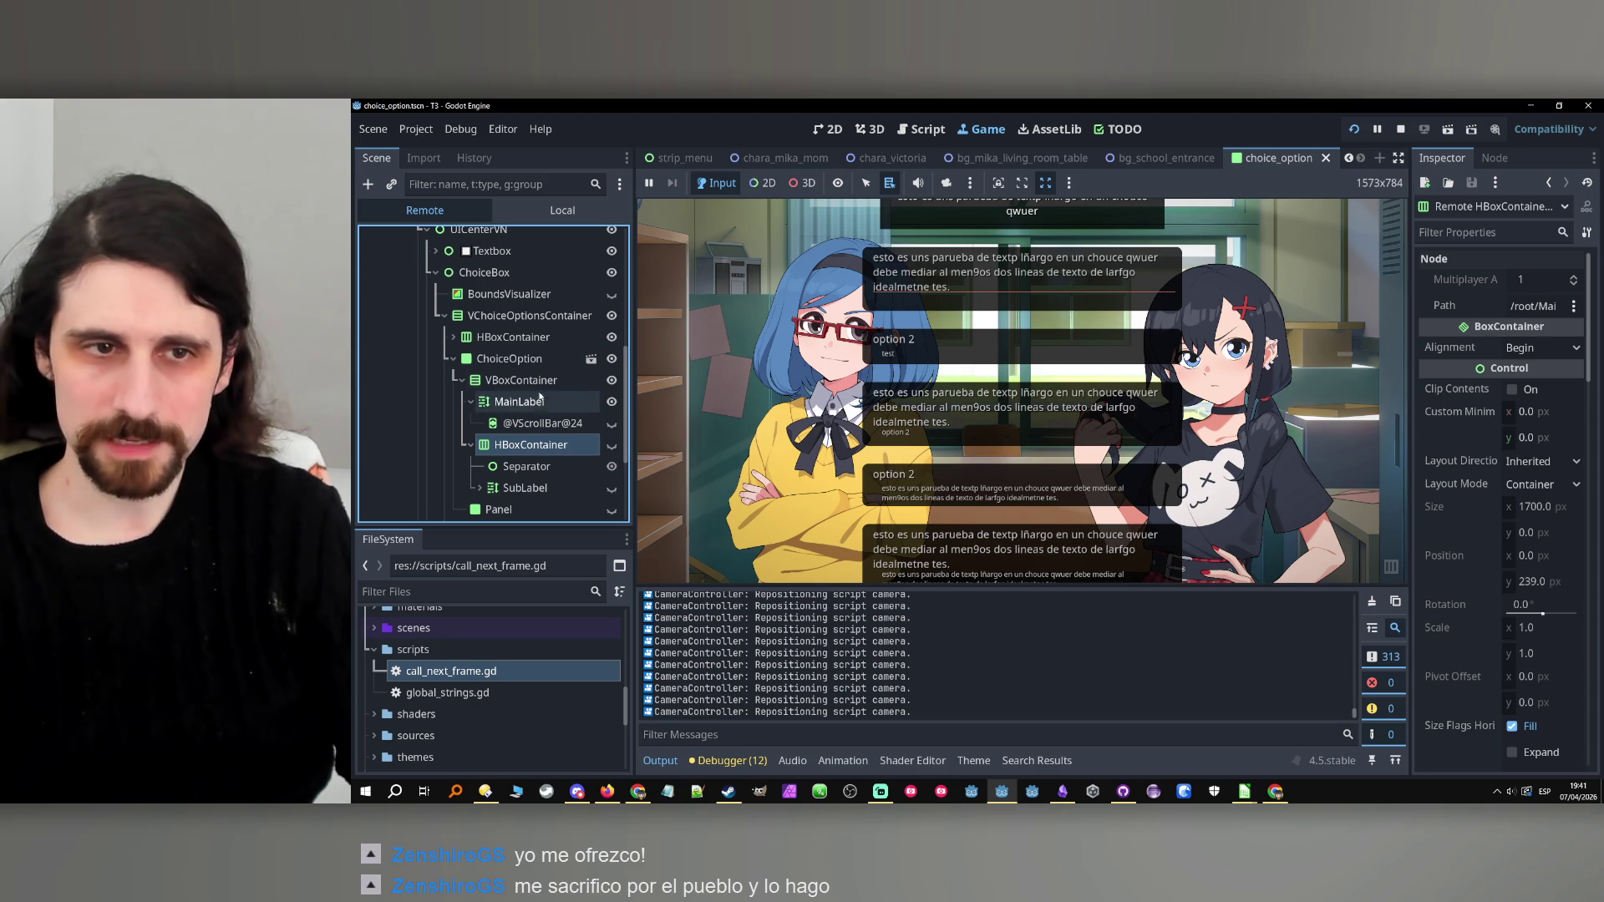
{"action": "left_click", "coordinate": [509, 359]}
{"action": "scroll", "coordinate": [1451, 499], "scroll_direction": "down", "scroll_amount": 3}
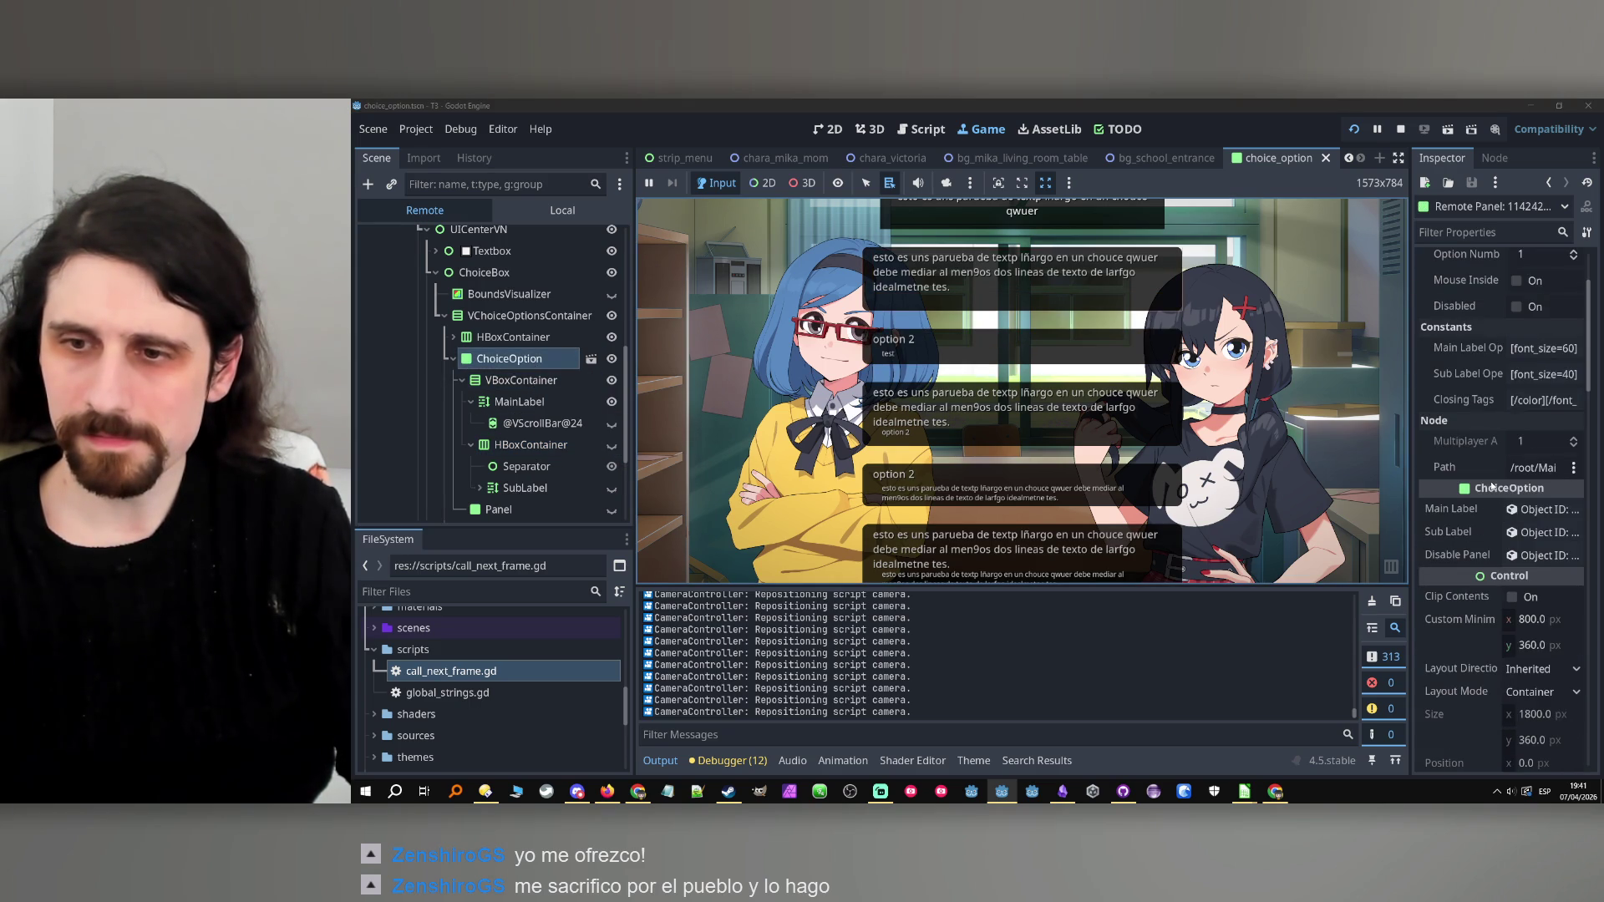
Set ChoiceOption's Custom Minimum Size y to 100, then 150, then stop the game.
{"action": "left_click", "coordinate": [1526, 650]}
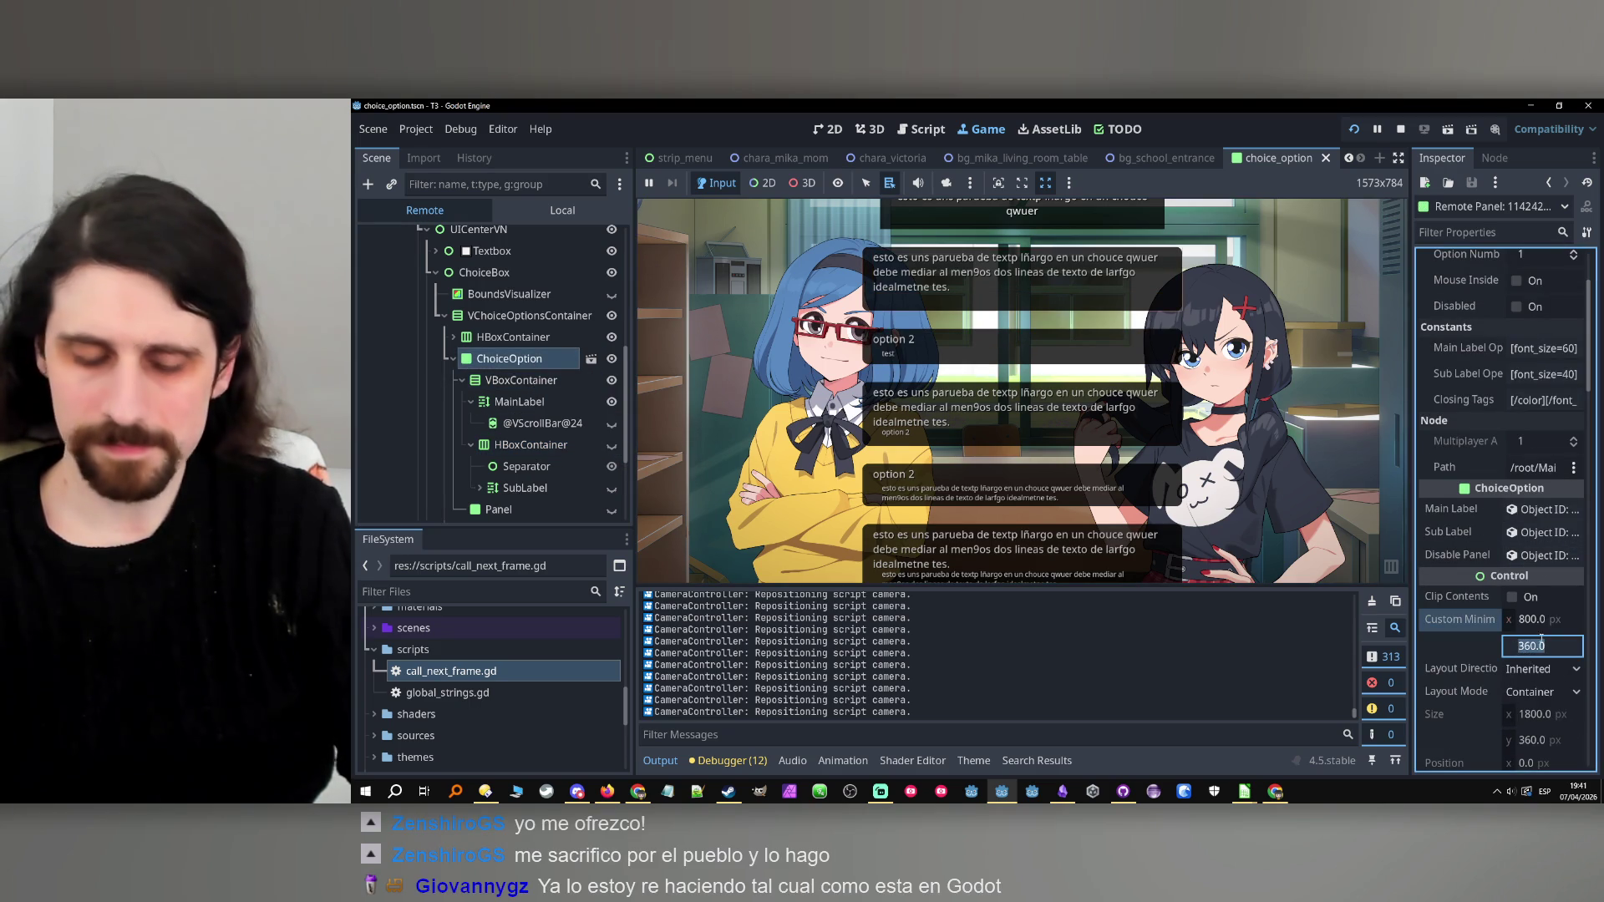
{"action": "type", "text": "100"}
{"action": "key", "text": "Return"}
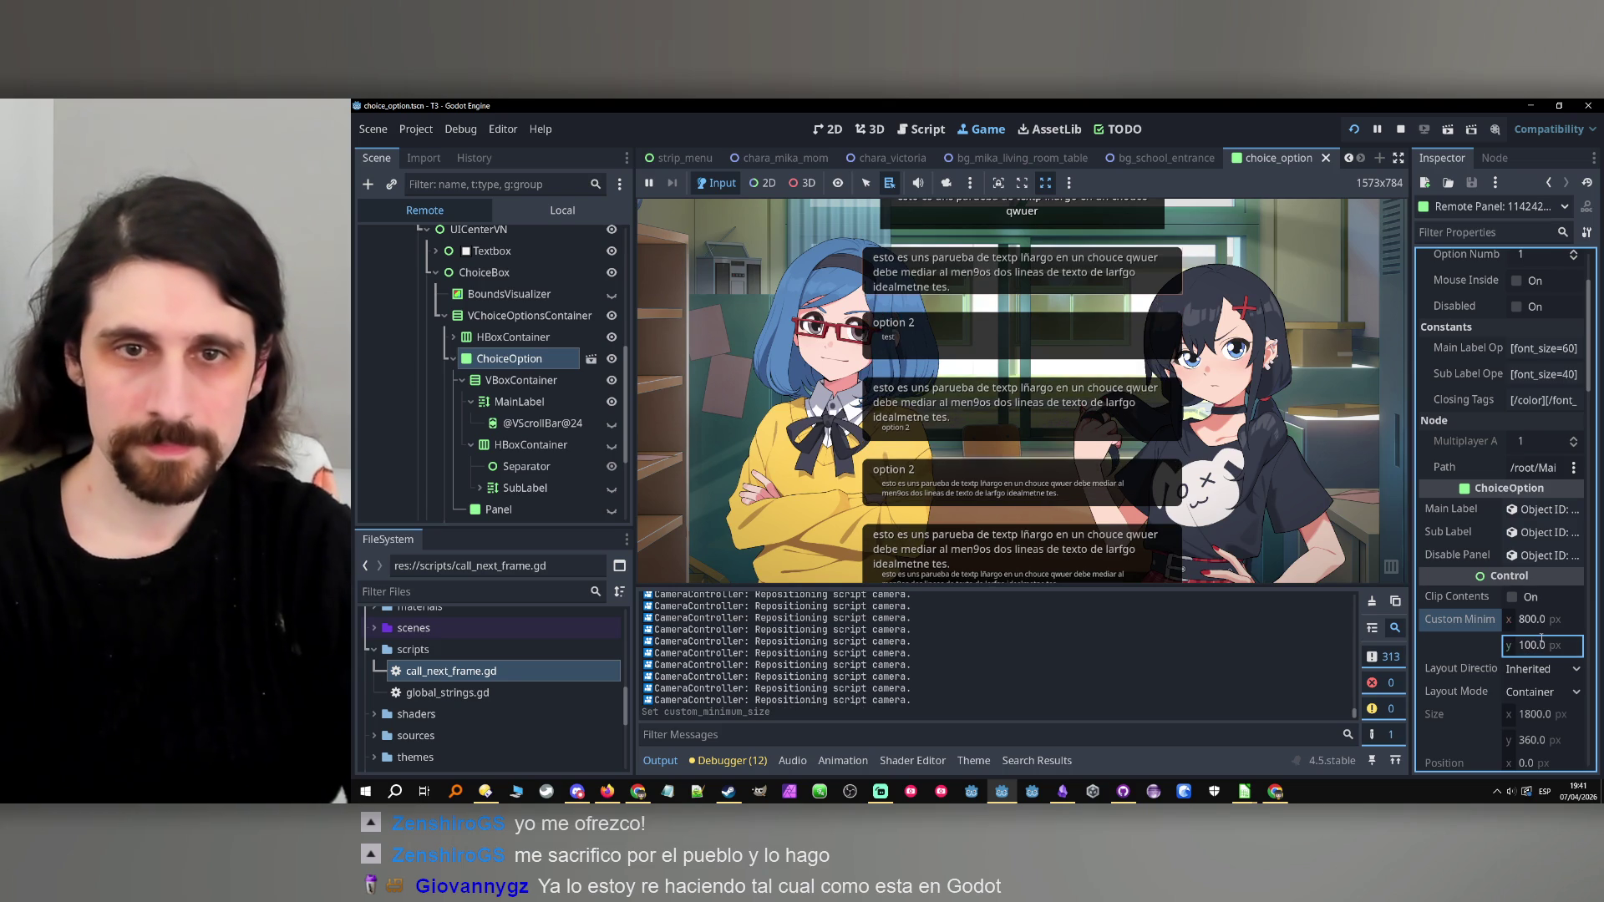
{"action": "left_click", "coordinate": [1531, 646]}
{"action": "type", "text": "150"}
{"action": "key", "text": "Return"}
{"action": "left_click", "coordinate": [960, 426]}
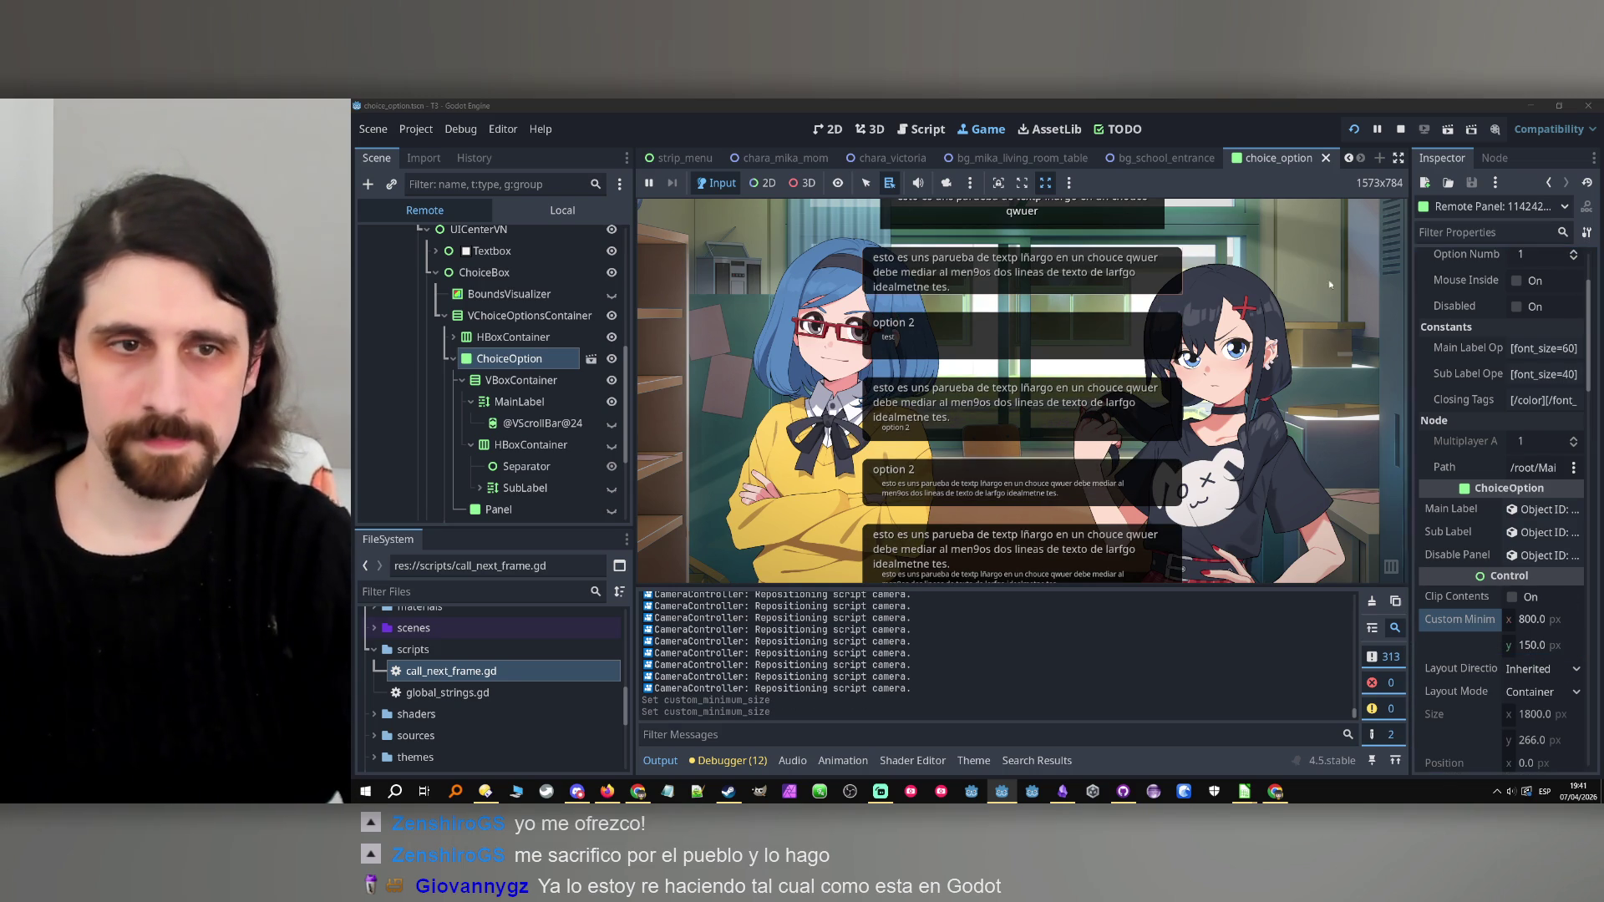
{"action": "left_click", "coordinate": [553, 446]}
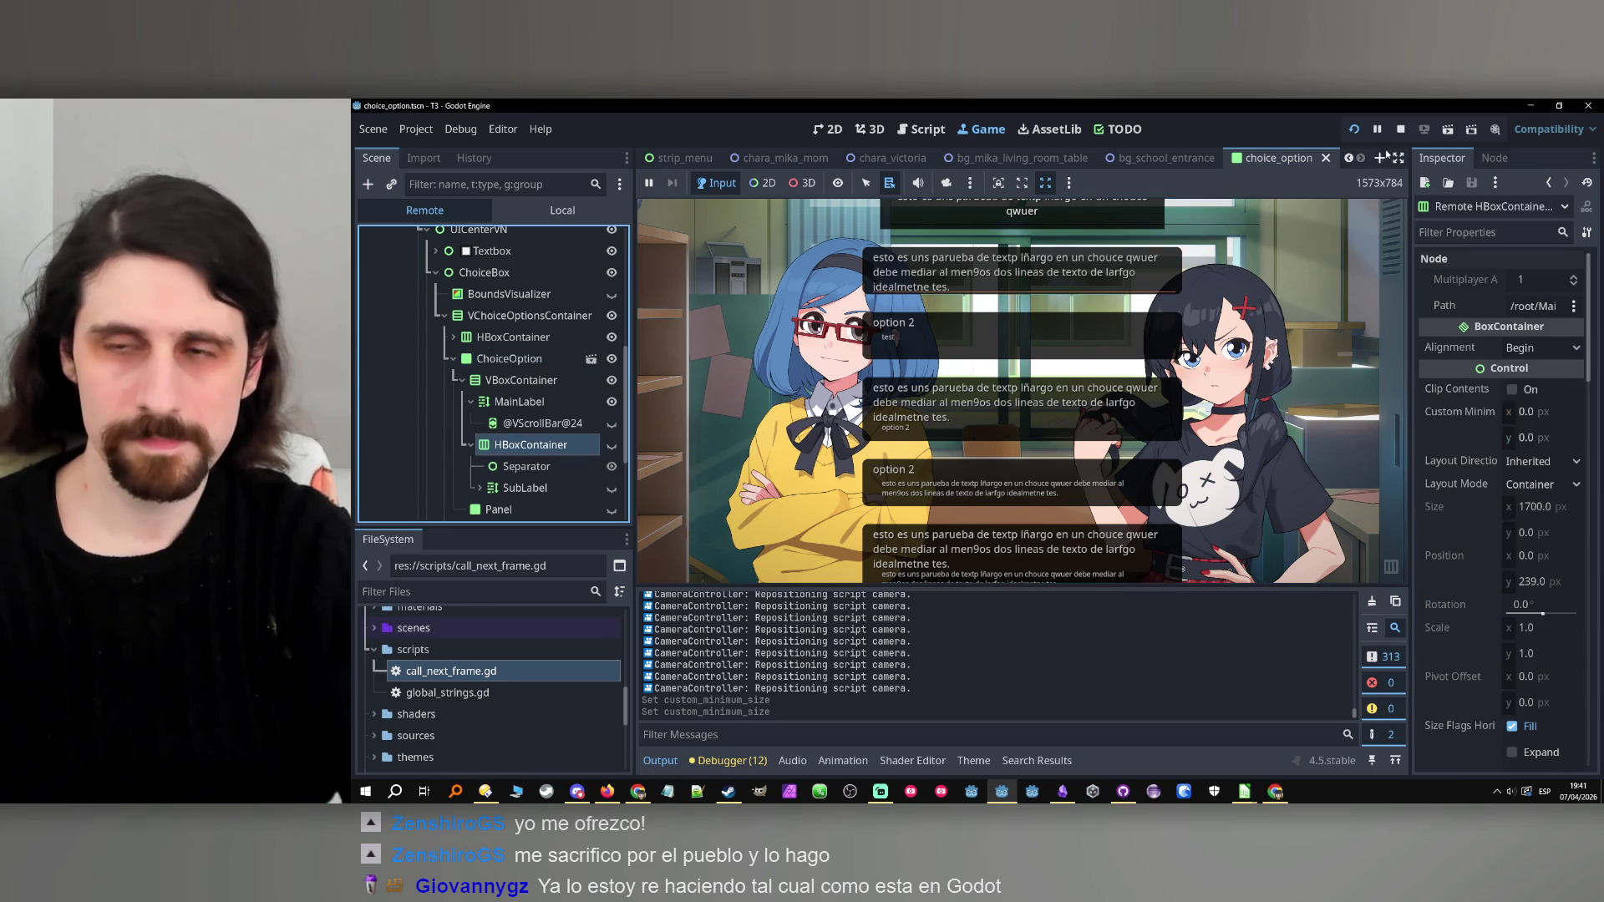
{"action": "left_click", "coordinate": [1403, 129]}
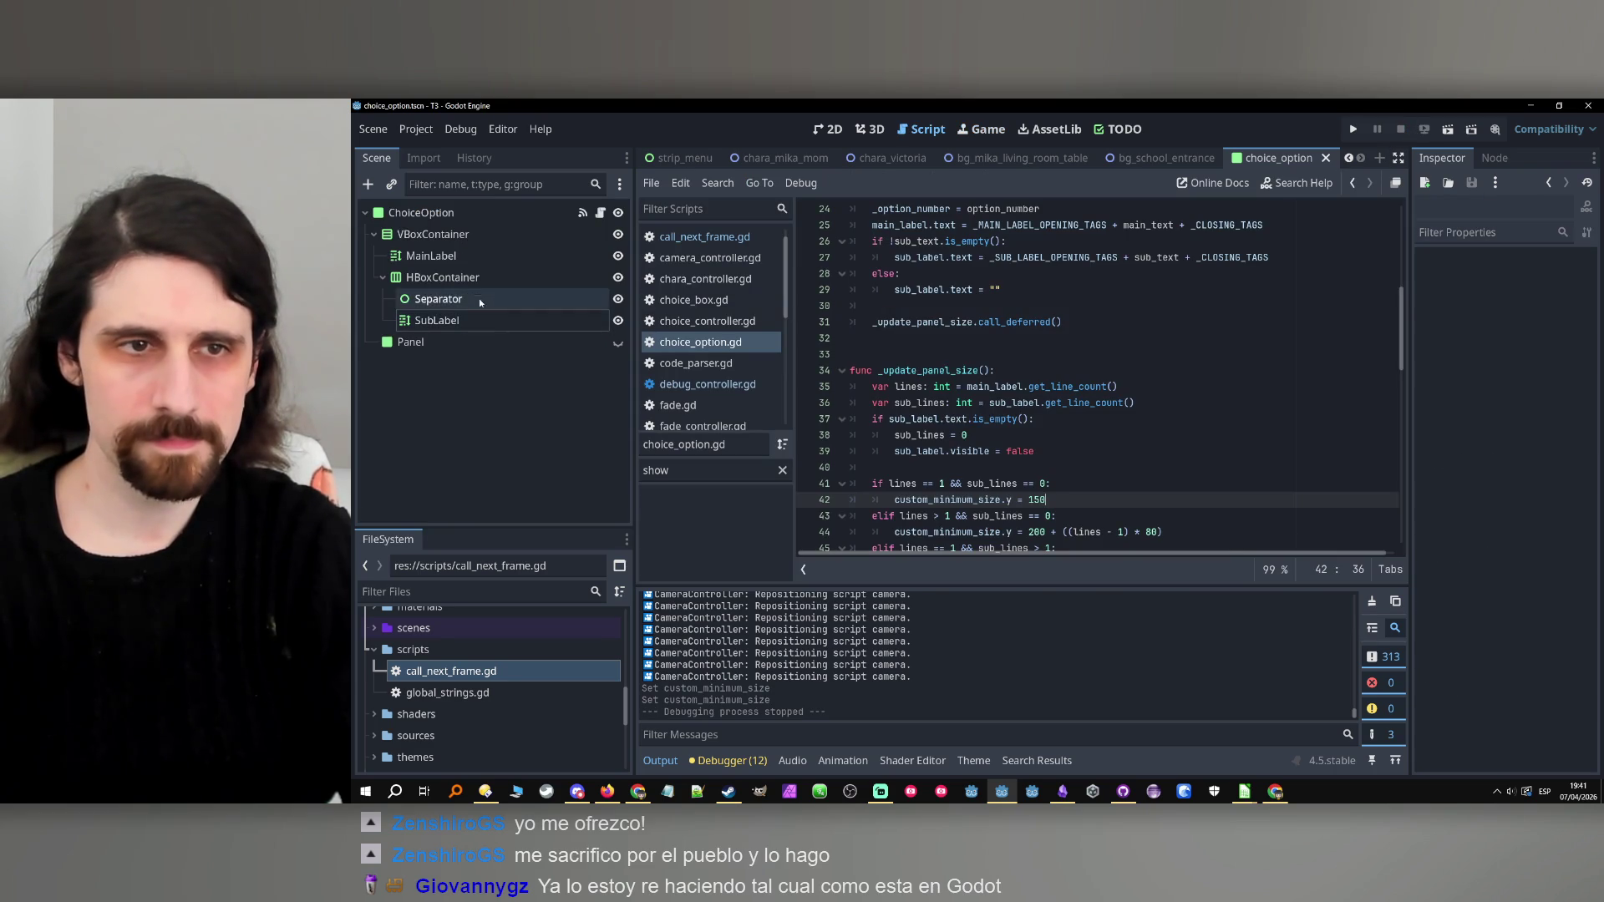
Back in the script editor, review the sub_label export declaration on line 13.
{"action": "left_click", "coordinate": [479, 280]}
{"action": "scroll", "coordinate": [1125, 323], "scroll_direction": "up", "scroll_amount": 8}
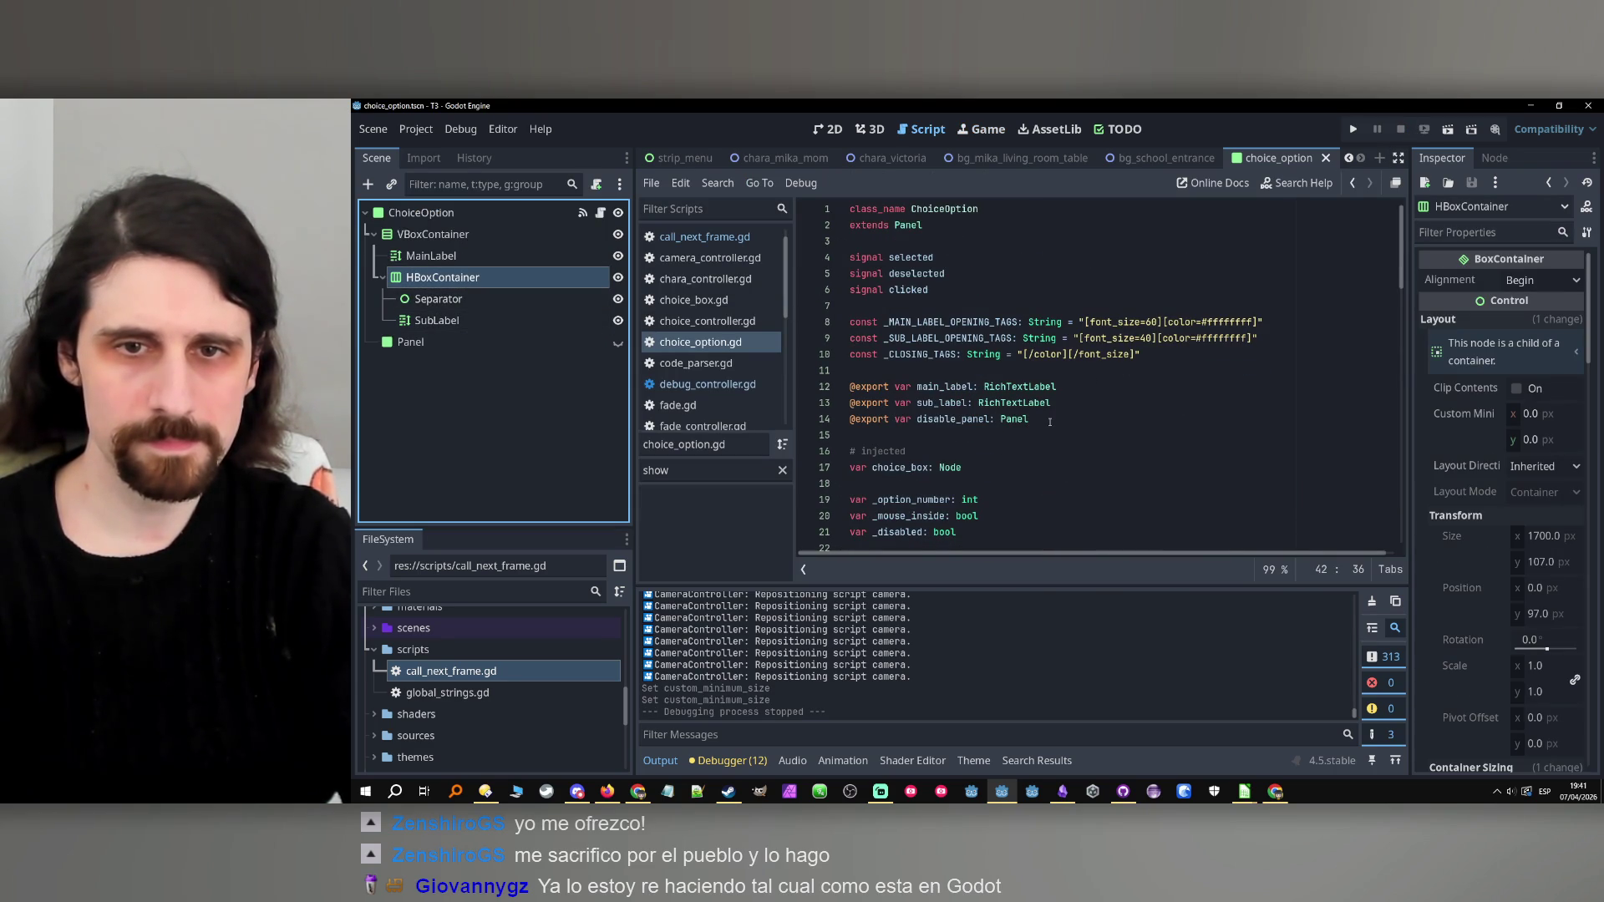
{"action": "left_click", "coordinate": [1065, 403]}
{"action": "key", "text": "shift+Home"}
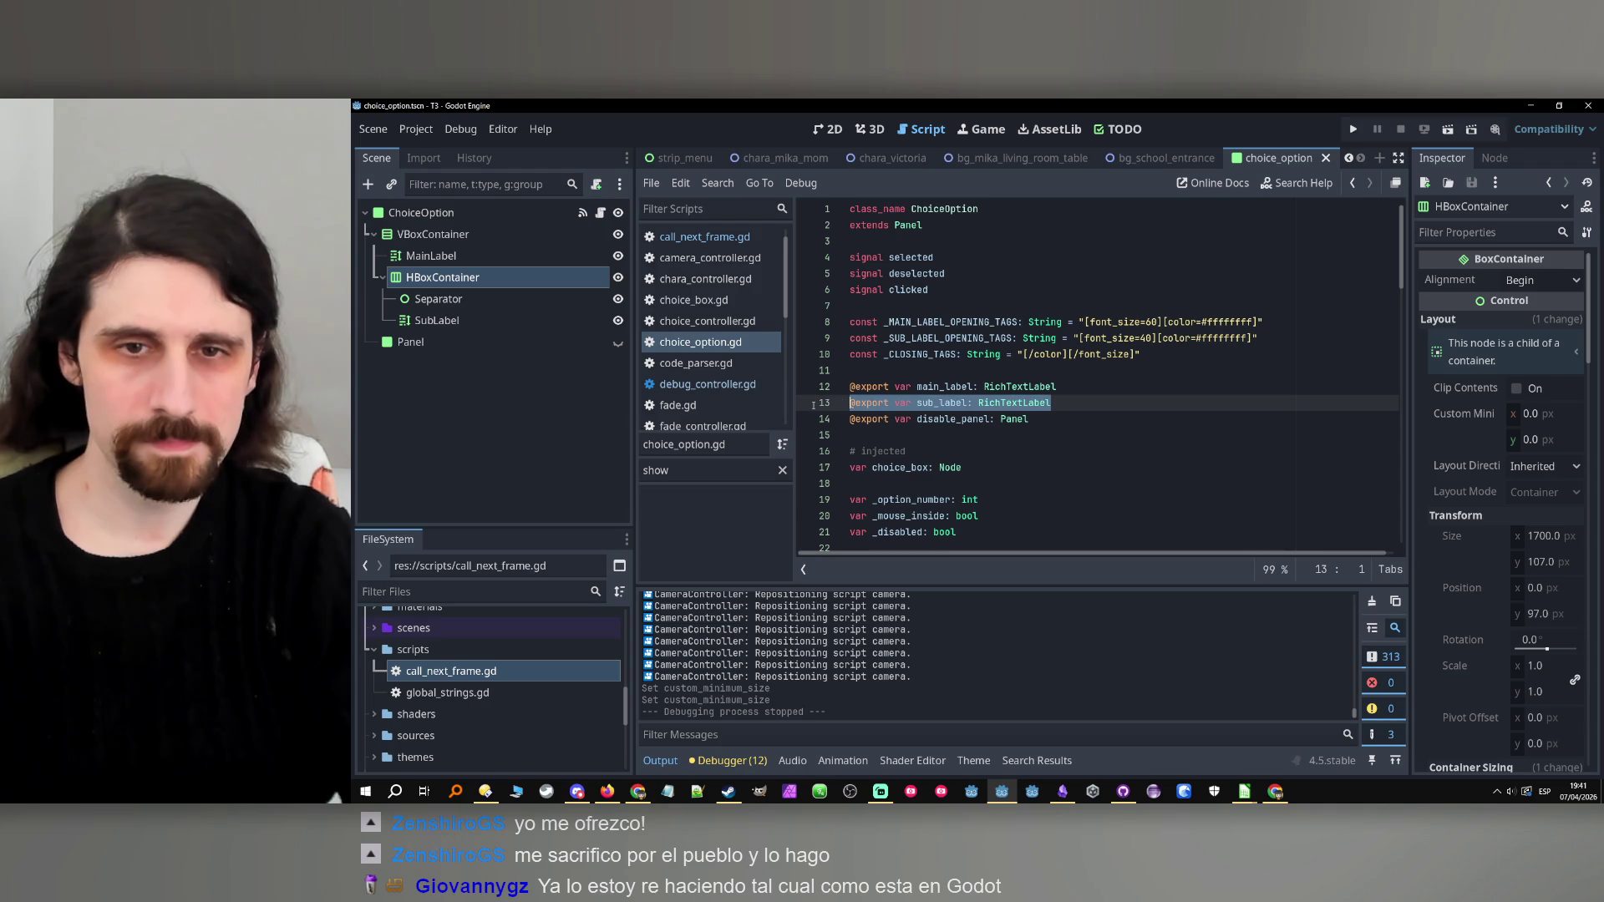
{"action": "left_click", "coordinate": [1090, 407]}
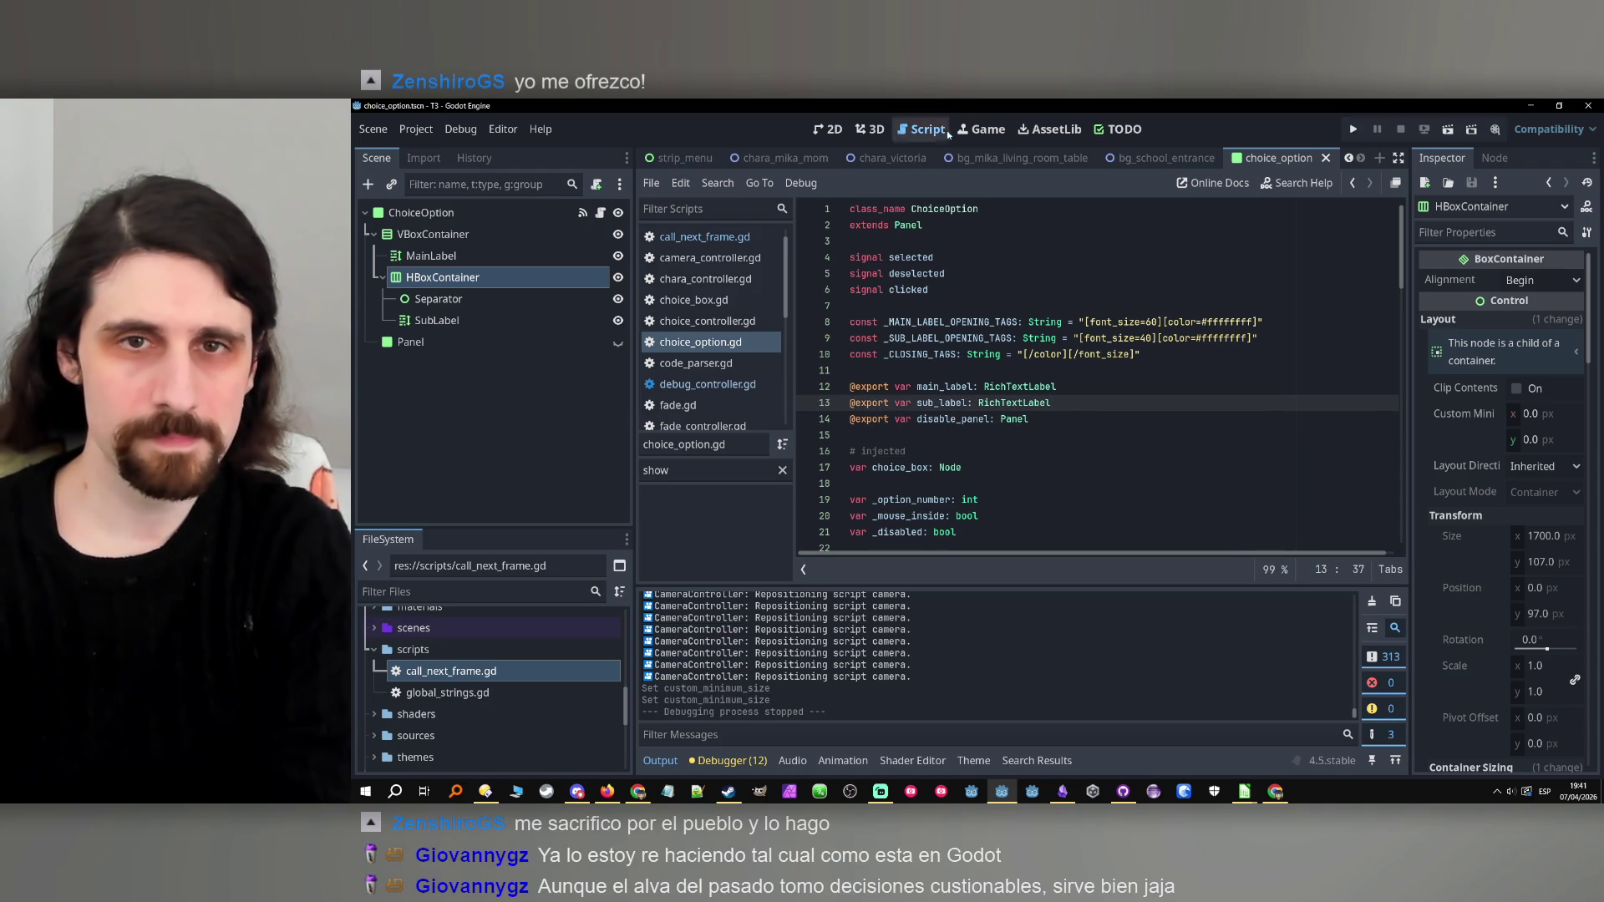
In the 2D scene, inspect the Separator, HBoxContainer, MainLabel and SubLabel node properties.
{"action": "left_click", "coordinate": [834, 131]}
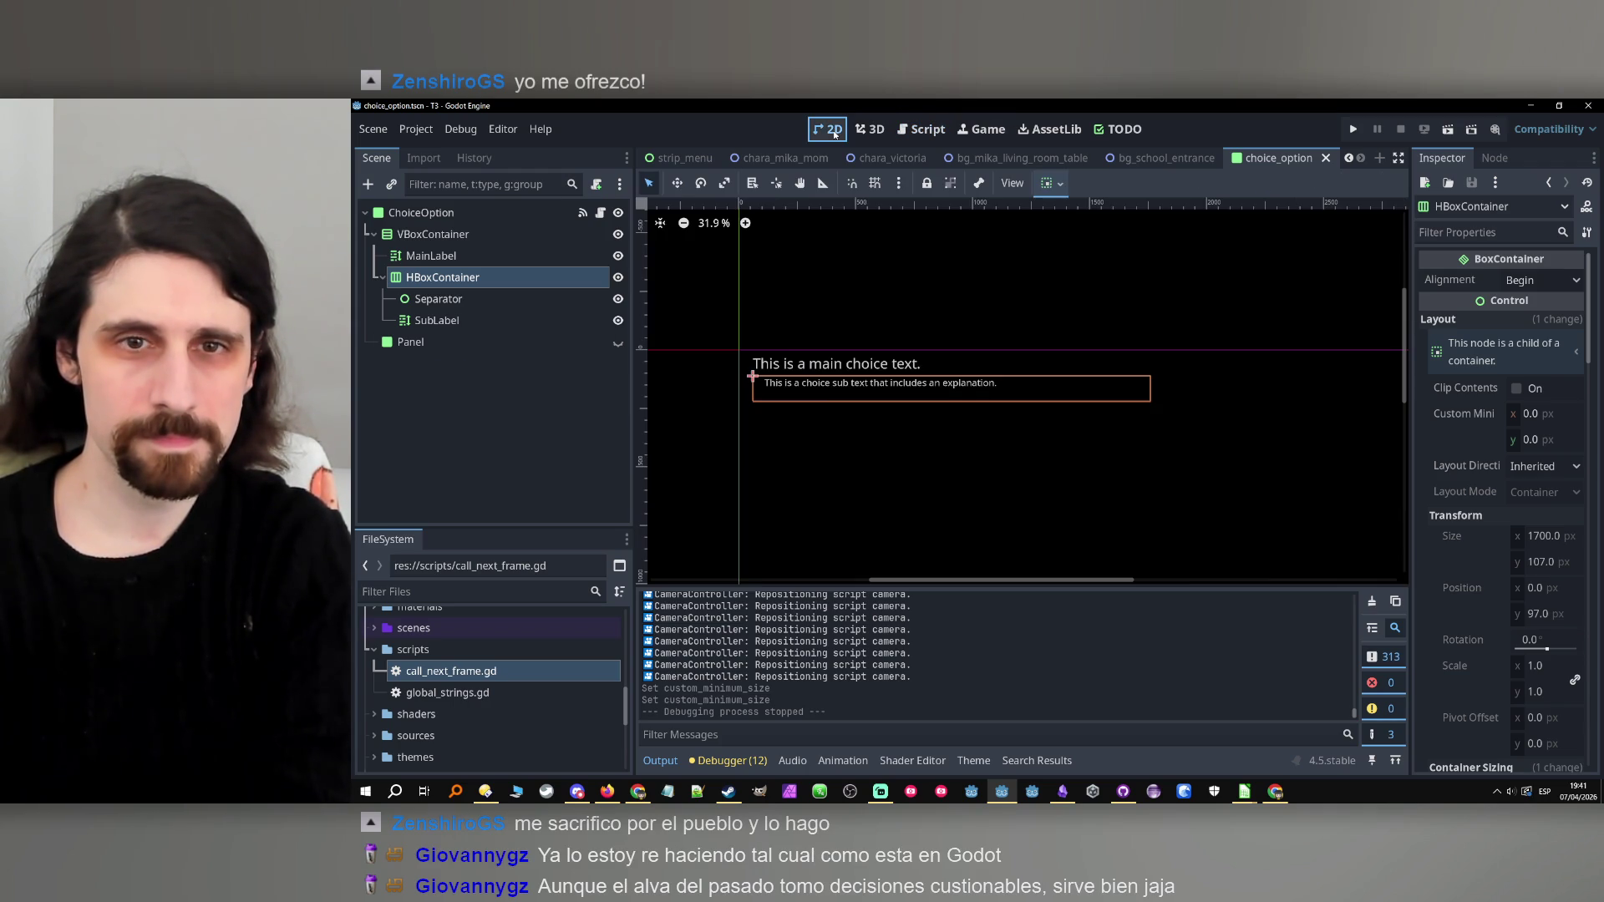
{"action": "left_click", "coordinate": [425, 299]}
{"action": "left_click", "coordinate": [426, 281]}
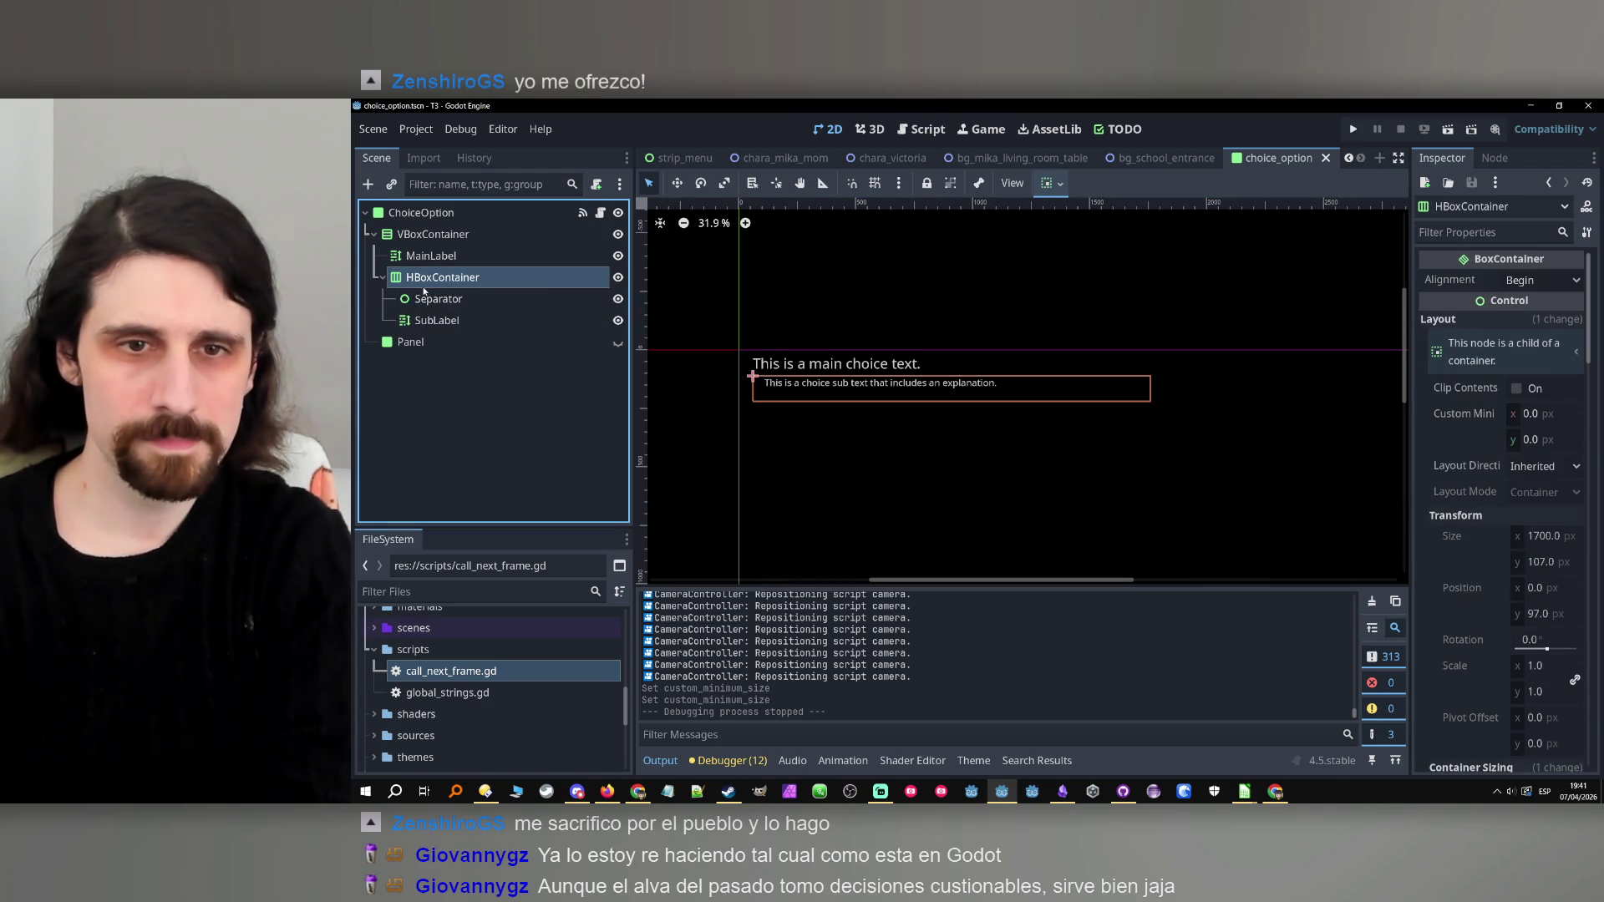
{"action": "left_click", "coordinate": [422, 256]}
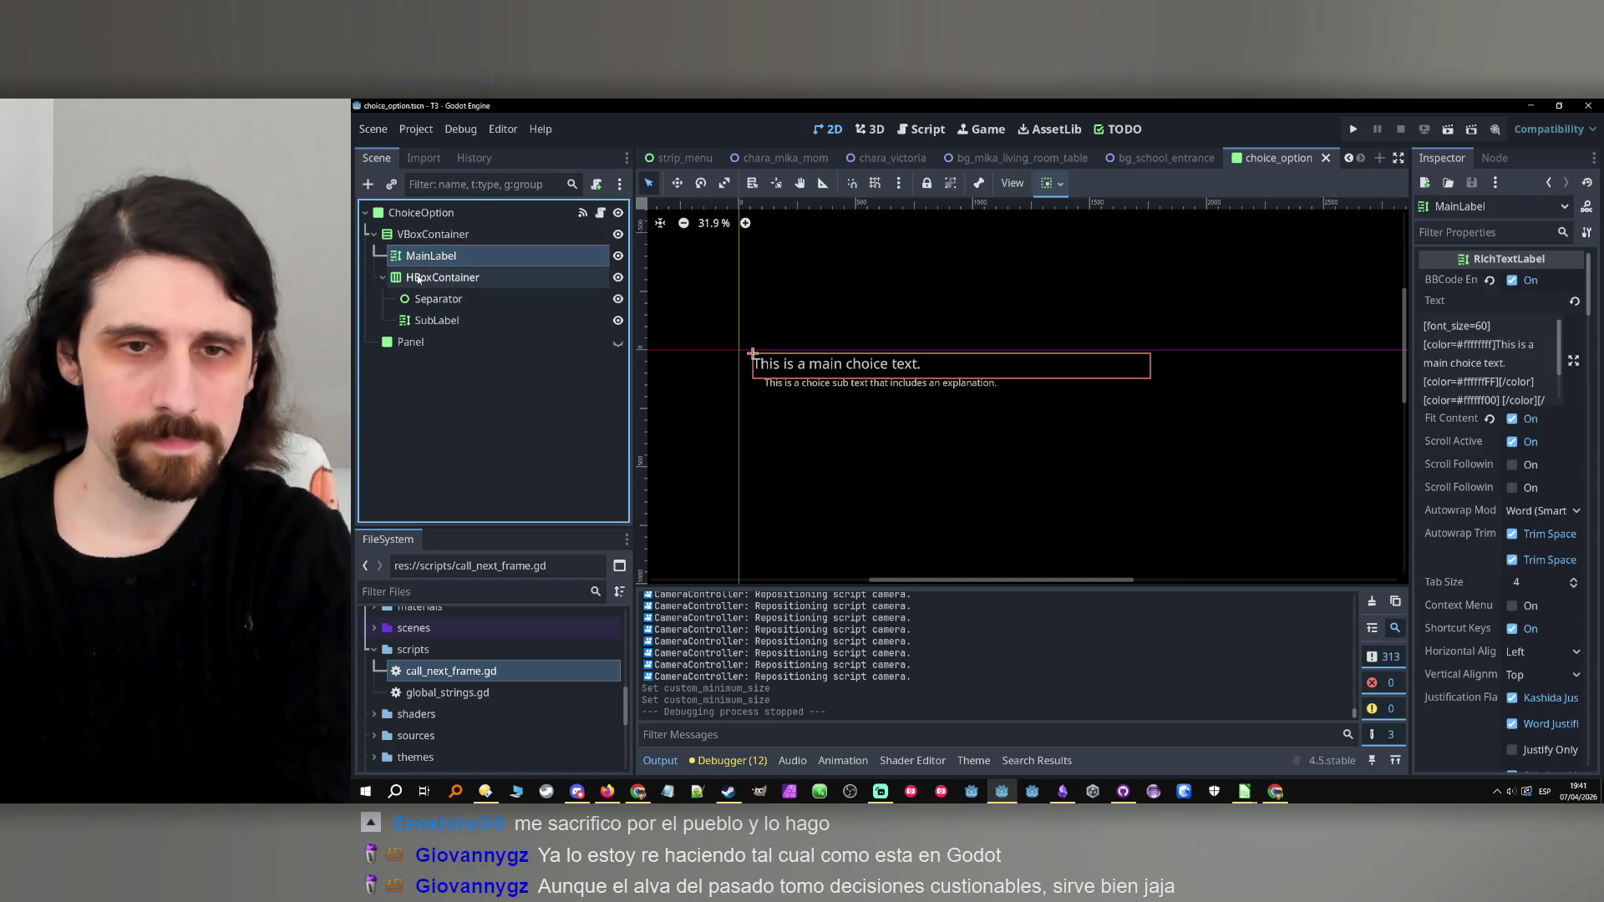
{"action": "left_click", "coordinate": [418, 280]}
{"action": "left_click", "coordinate": [425, 299]}
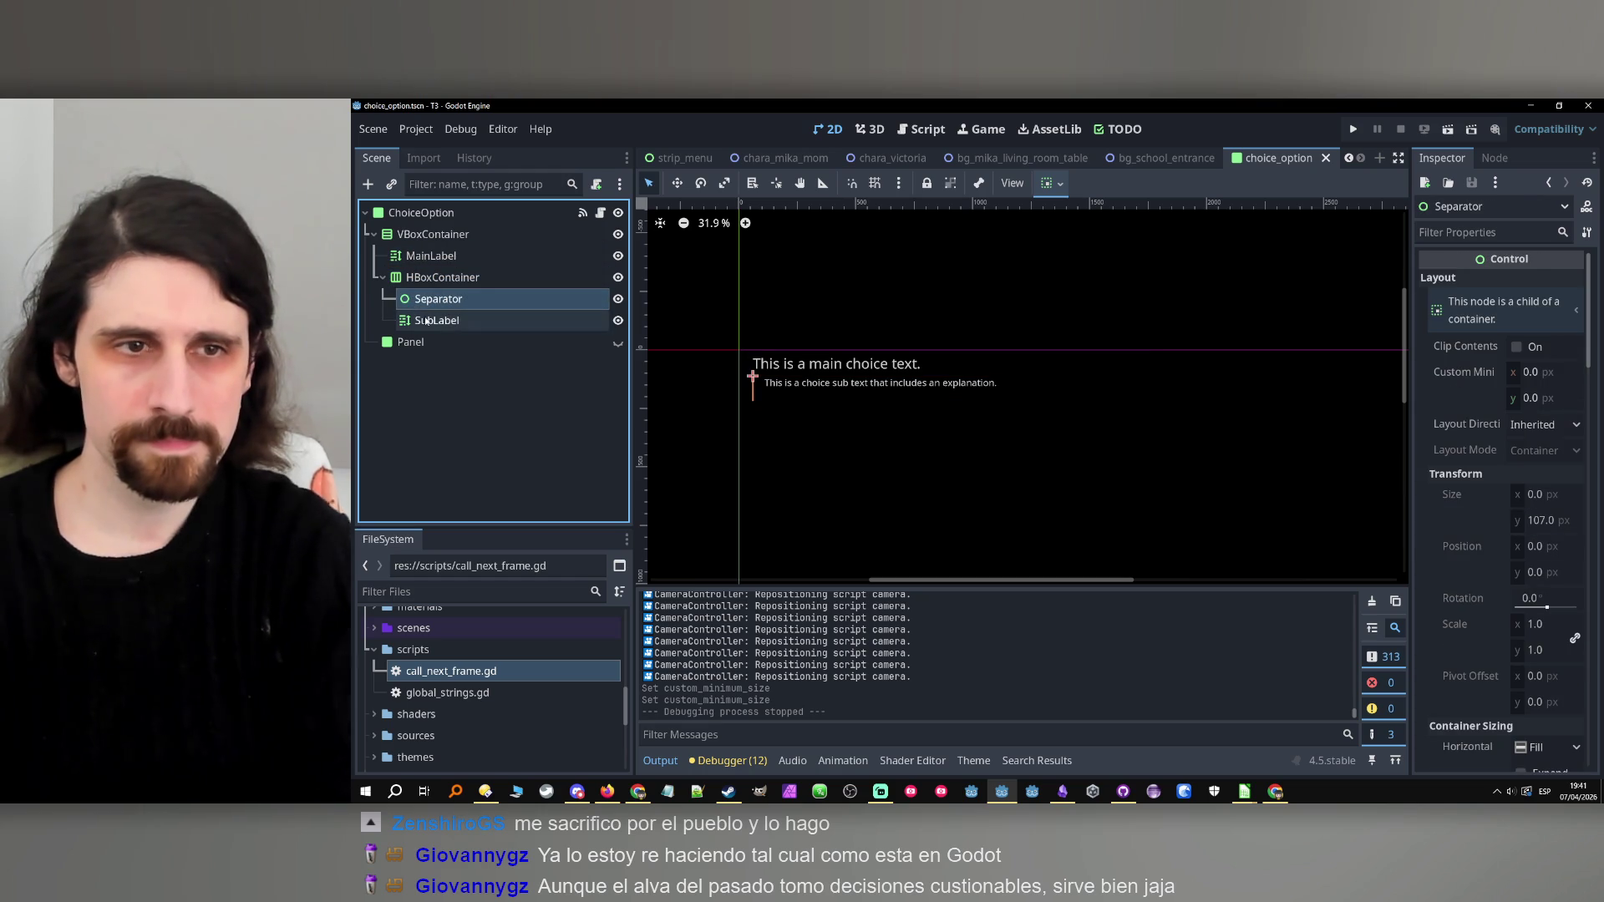
{"action": "left_click", "coordinate": [426, 321]}
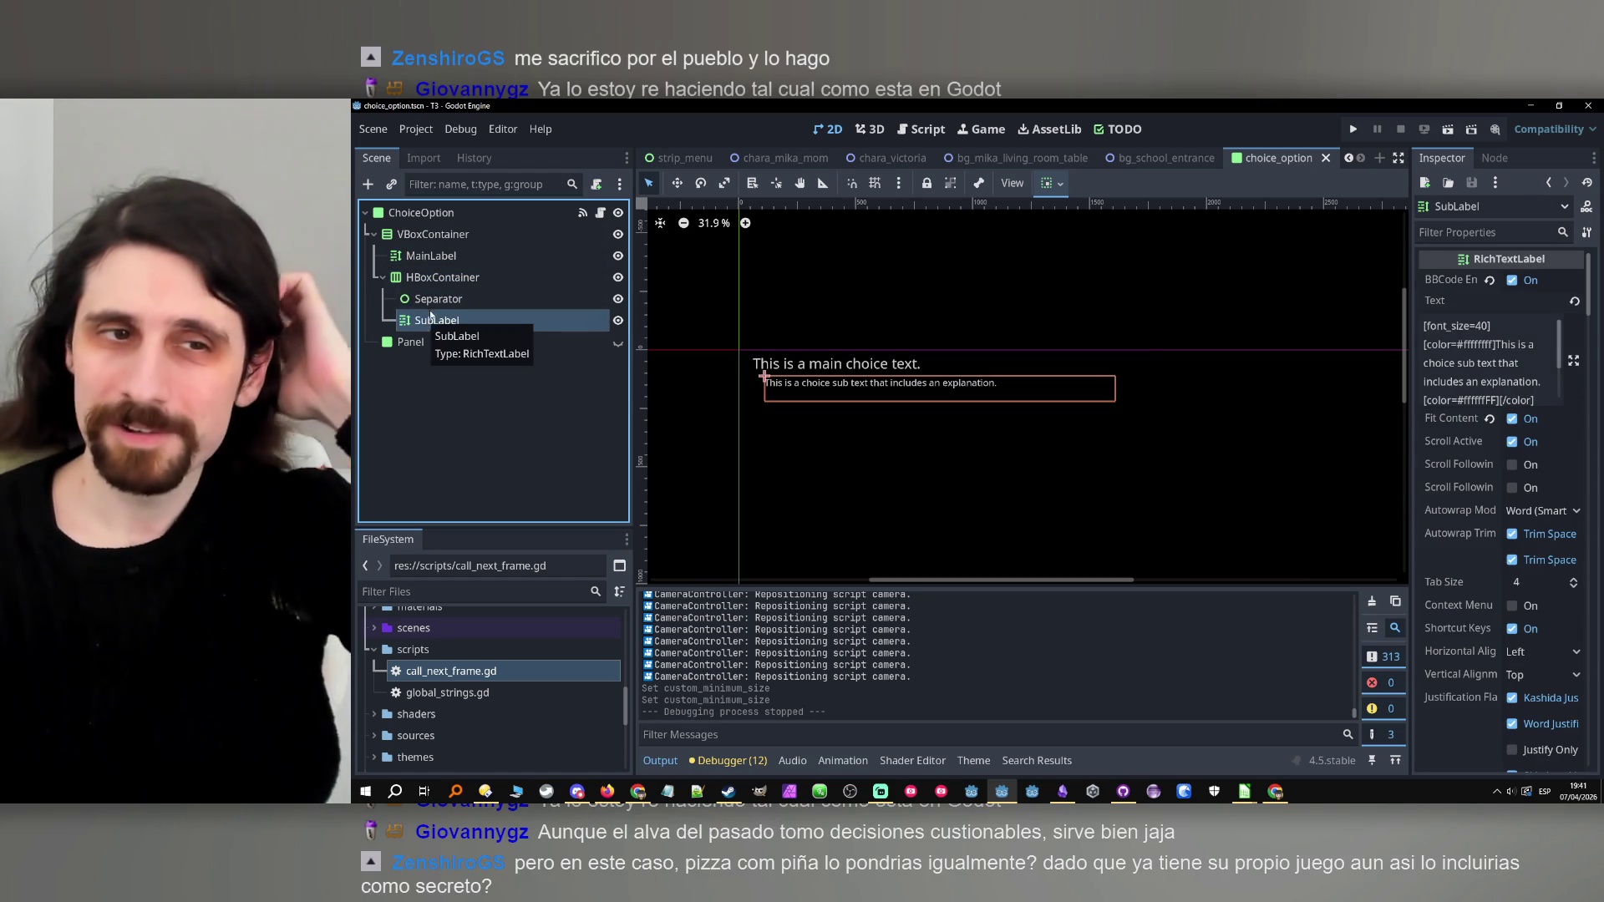
{"action": "left_click", "coordinate": [434, 305]}
{"action": "left_click", "coordinate": [443, 277]}
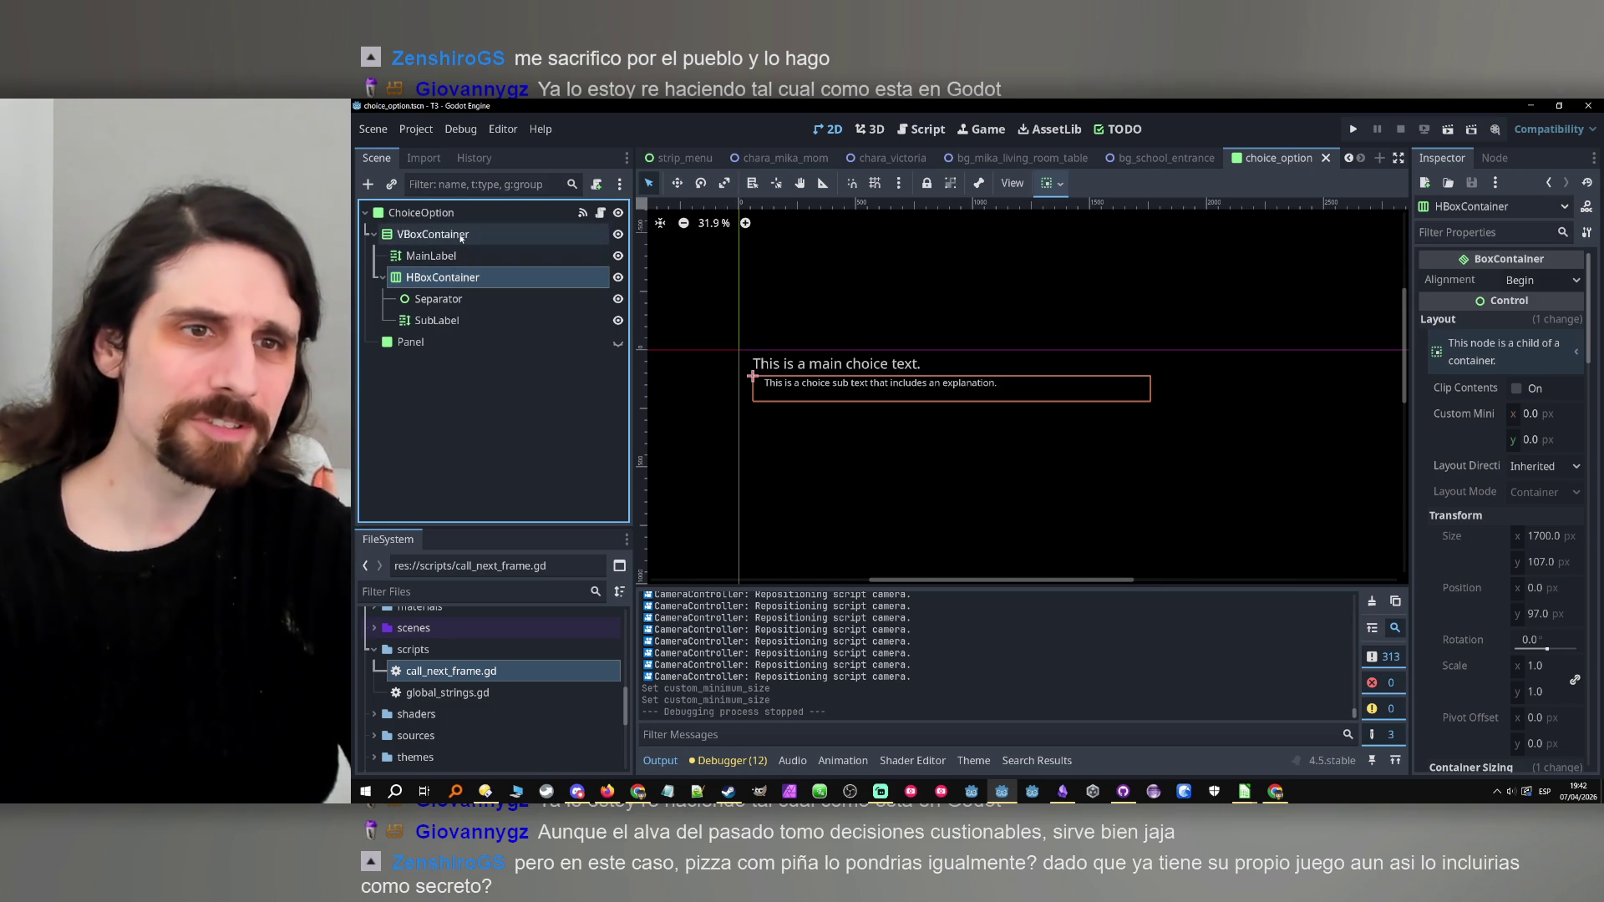
Check the MainLabel and VBoxContainer size settings, then go to ChoiceOption's choice_option.gd script.
{"action": "left_click", "coordinate": [435, 257]}
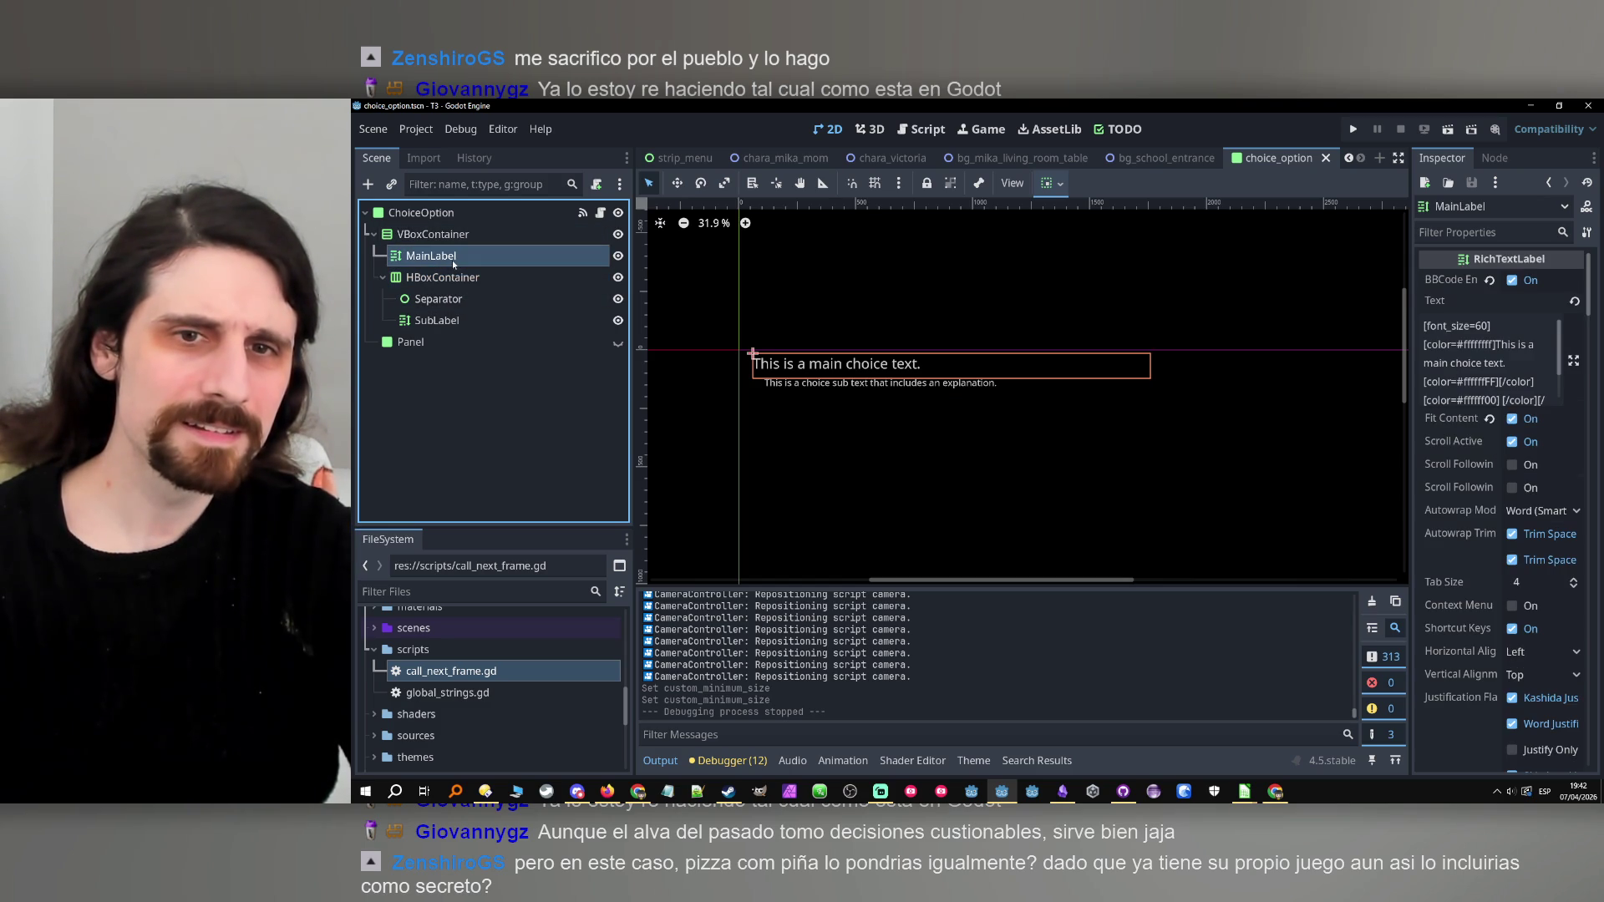
{"action": "left_click", "coordinate": [448, 282]}
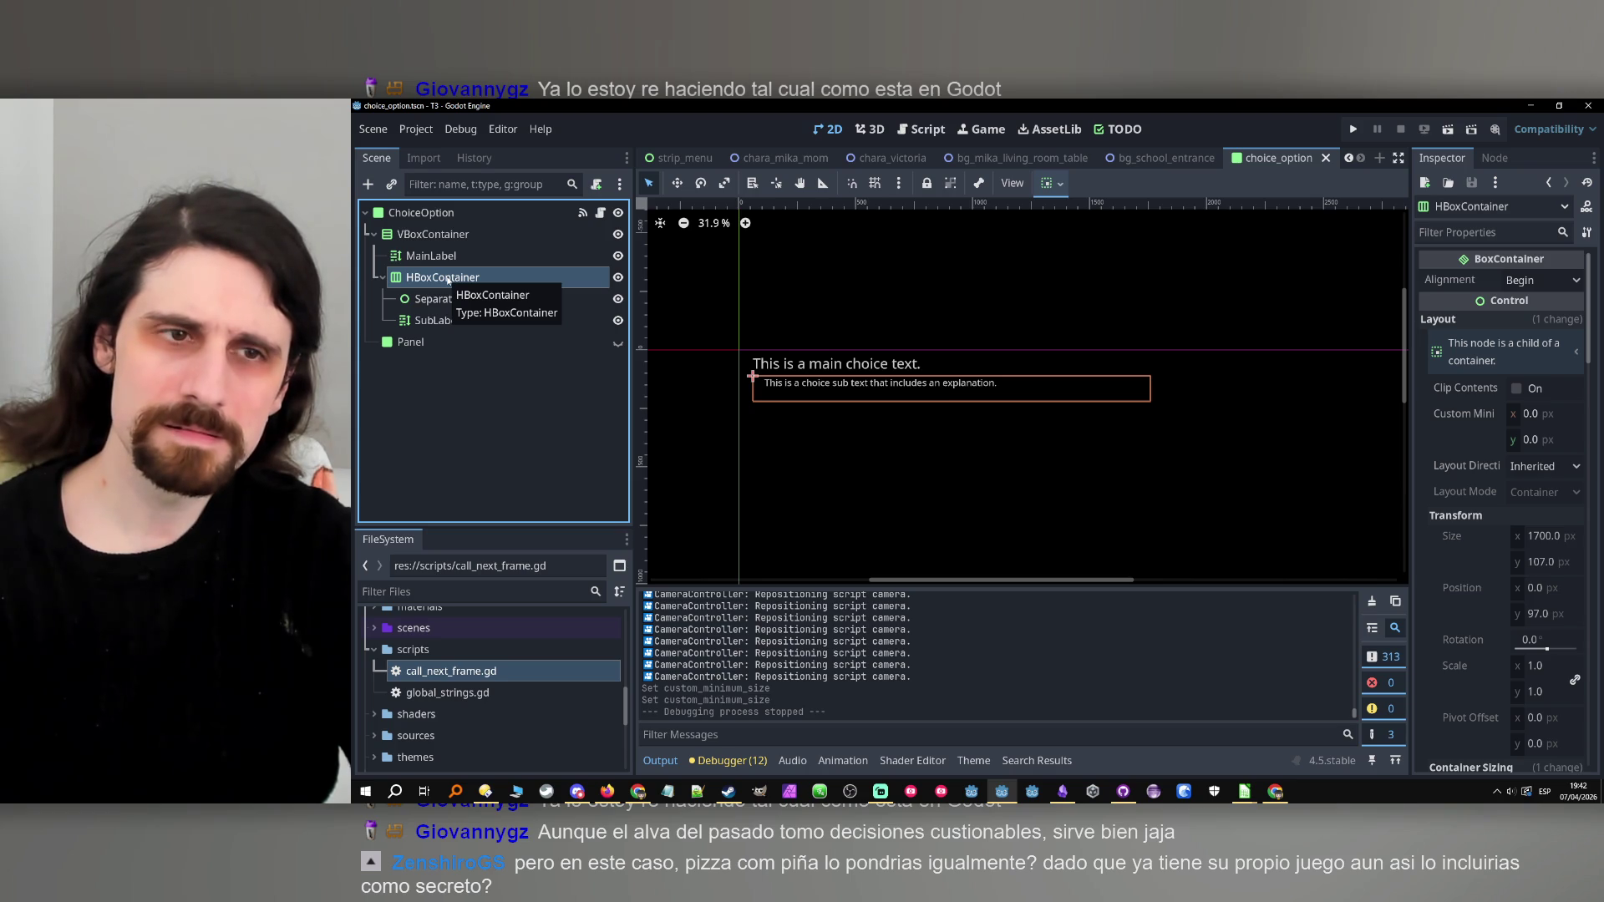
{"action": "left_click", "coordinate": [438, 255]}
{"action": "left_click", "coordinate": [450, 238]}
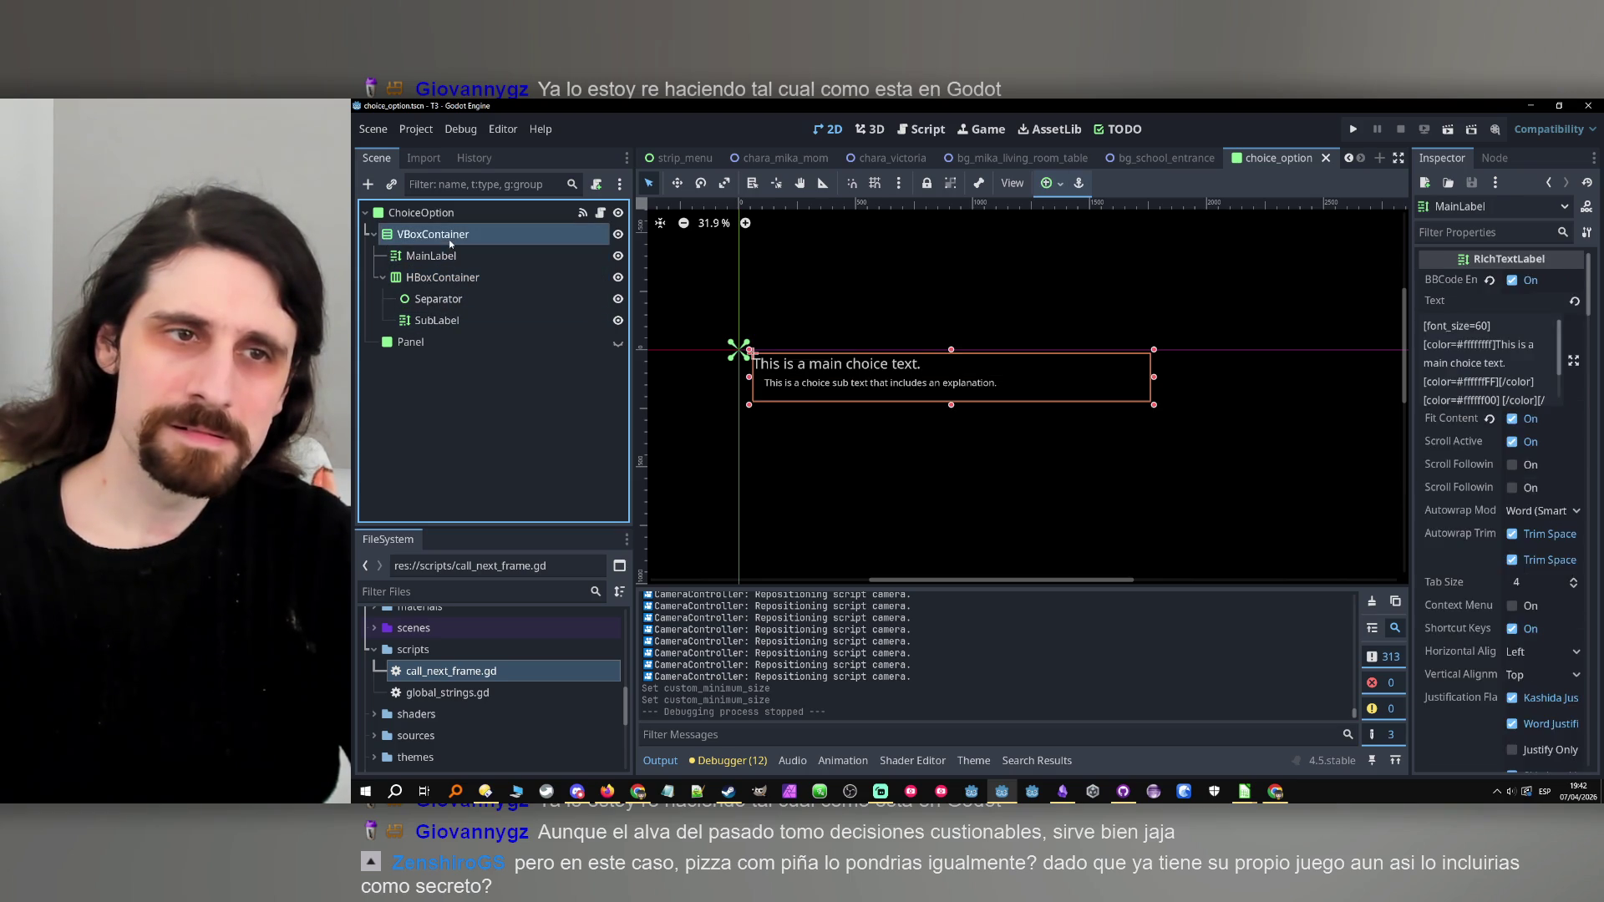
{"action": "key", "text": "Down"}
{"action": "left_click", "coordinate": [458, 234]}
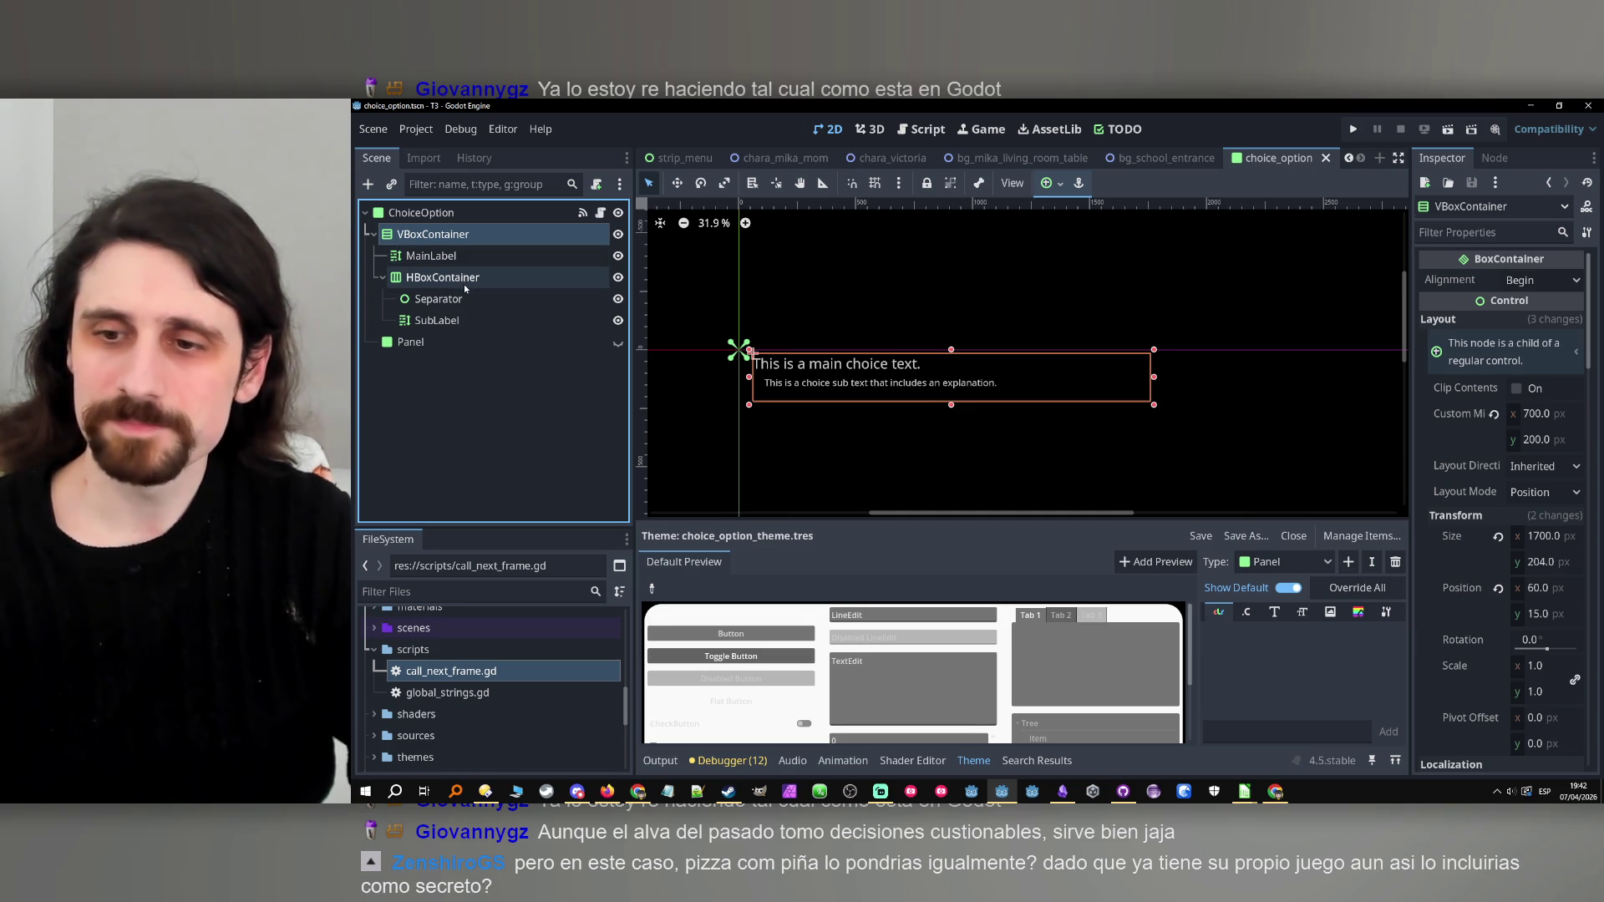
{"action": "left_click", "coordinate": [434, 212]}
{"action": "left_click", "coordinate": [600, 212]}
Comment out lines 41–48, the if/elif/else minimum-height rules in _update_panel_size.
{"action": "left_click", "coordinate": [1029, 307]}
{"action": "scroll", "coordinate": [1019, 309], "scroll_direction": "down", "scroll_amount": 10}
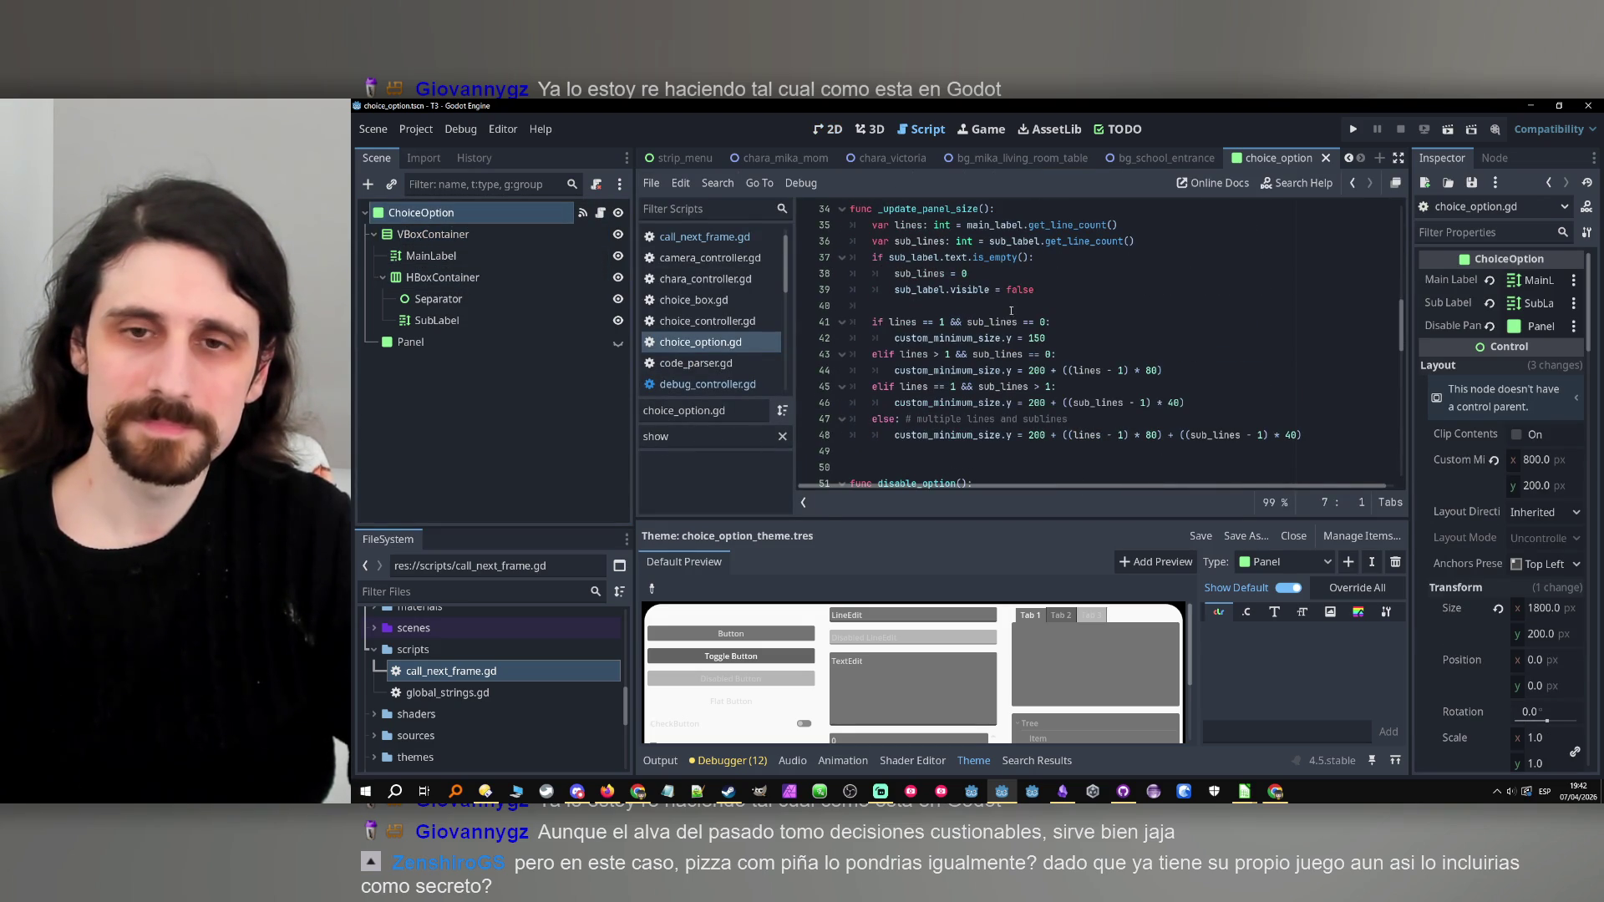
{"action": "left_click_drag", "start_coordinate": [1329, 437], "coordinate": [846, 328]}
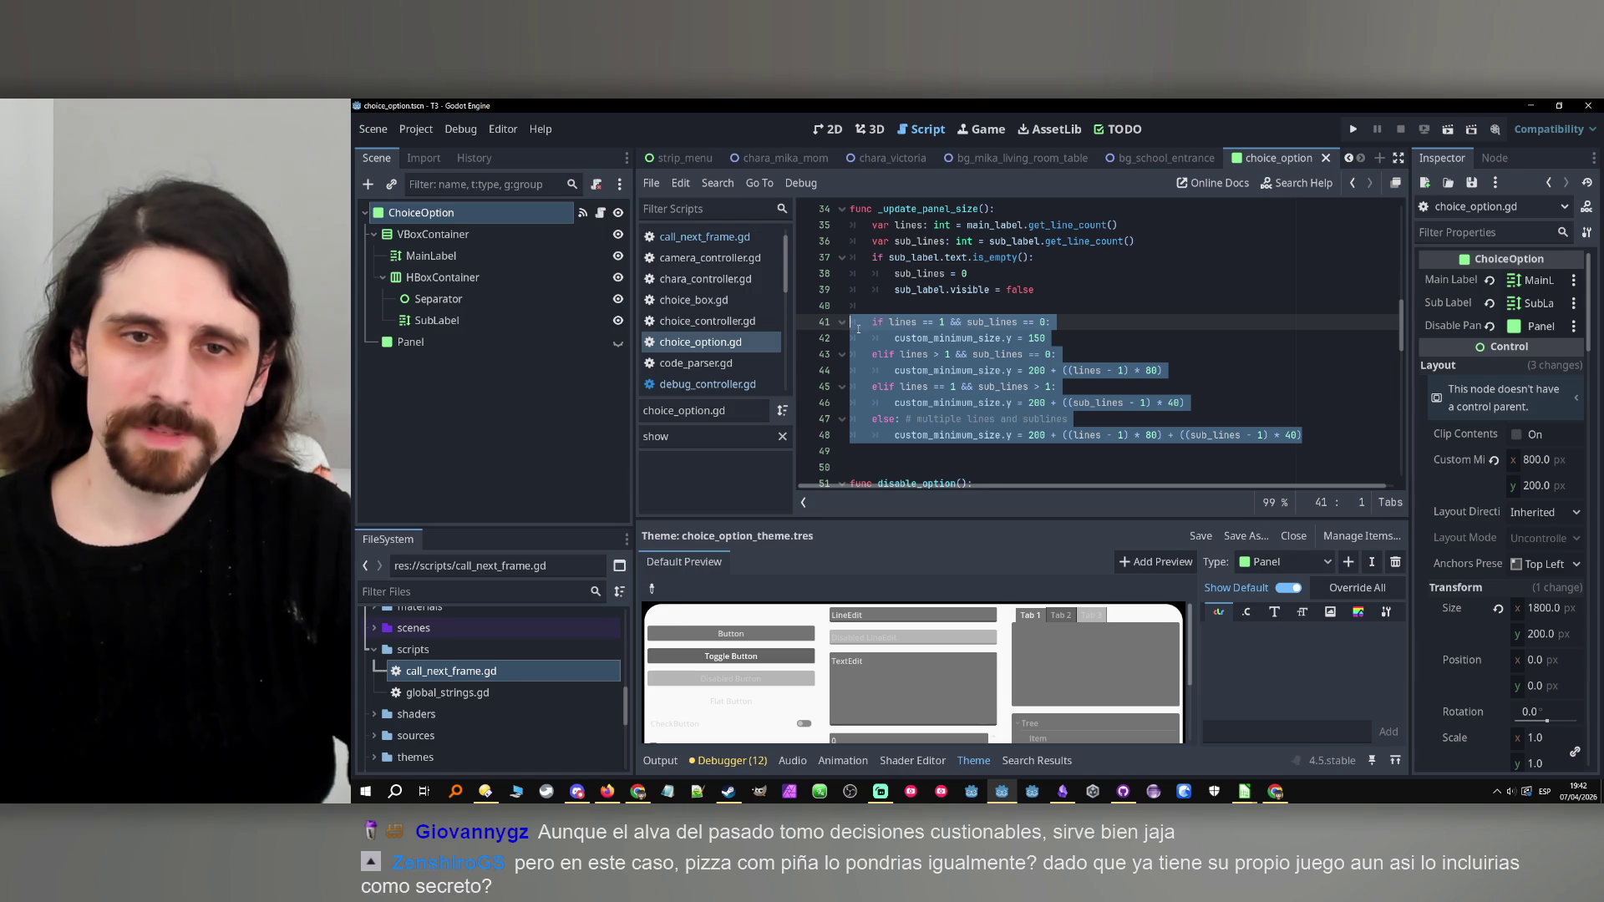
{"action": "key", "text": "ctrl+k"}
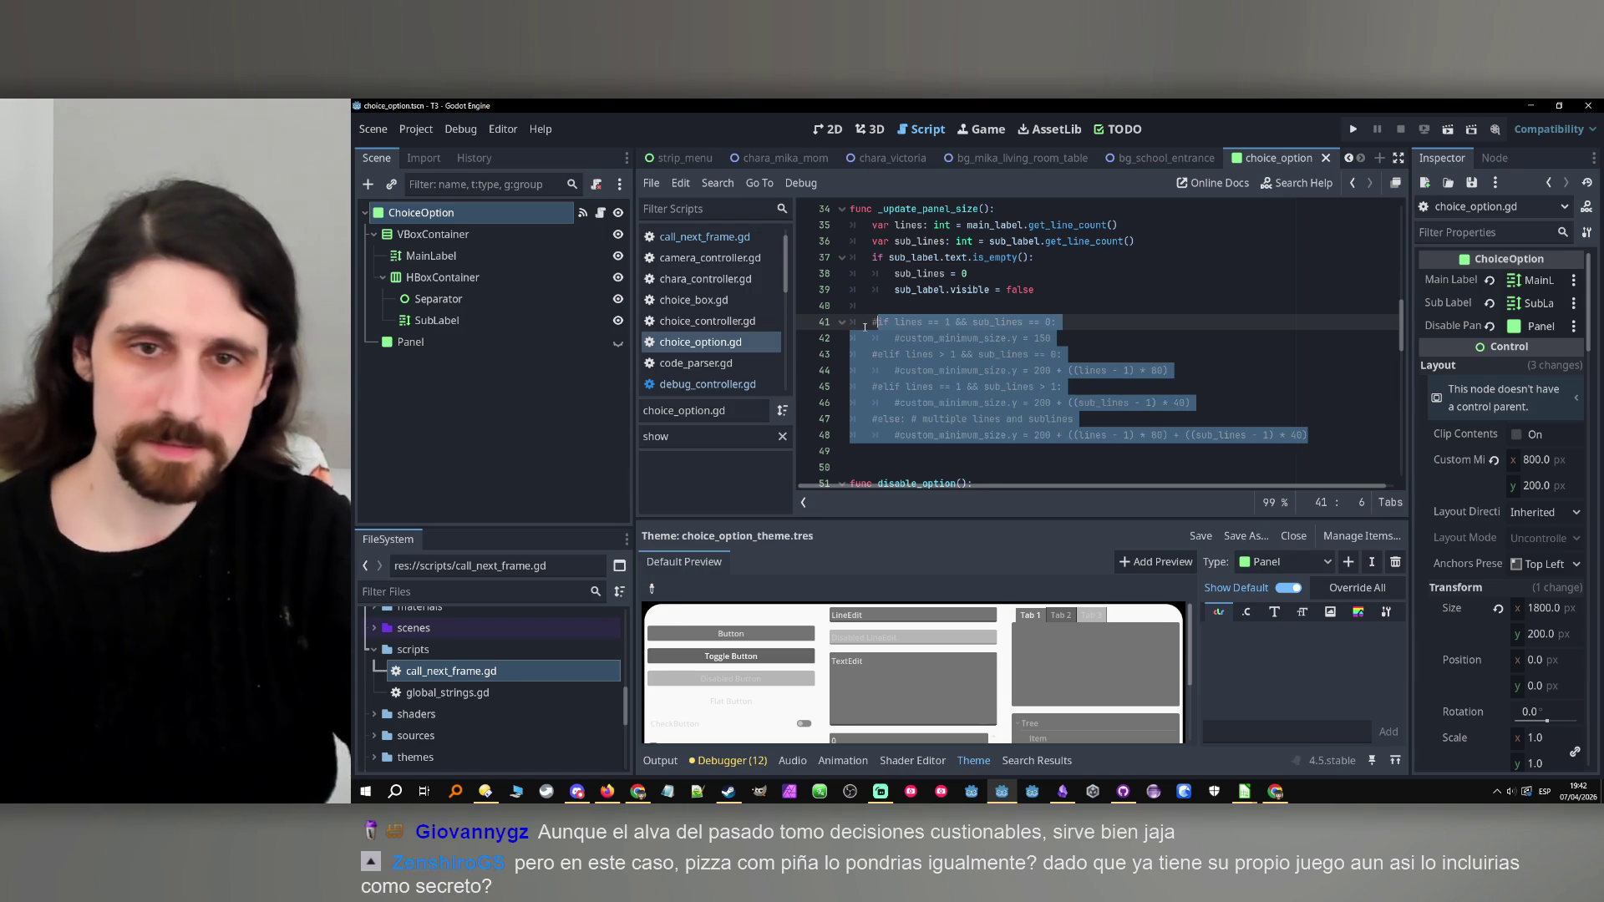
{"action": "left_click", "coordinate": [902, 306]}
{"action": "scroll", "coordinate": [953, 284], "scroll_direction": "up", "scroll_amount": 1}
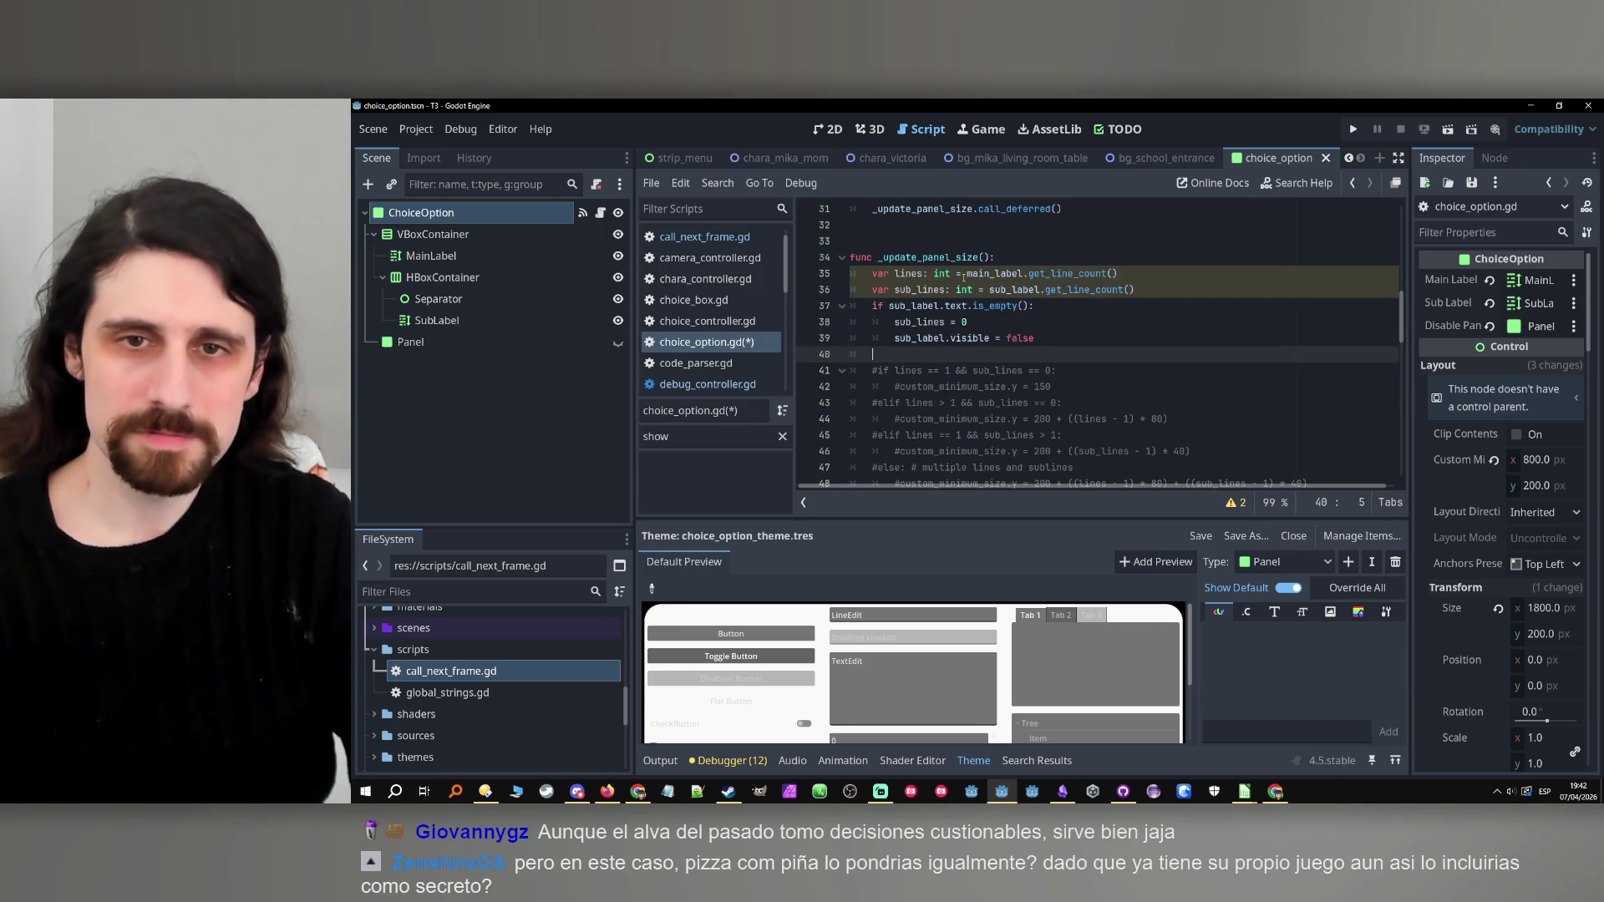
{"action": "scroll", "coordinate": [961, 283], "scroll_direction": "up", "scroll_amount": 8}
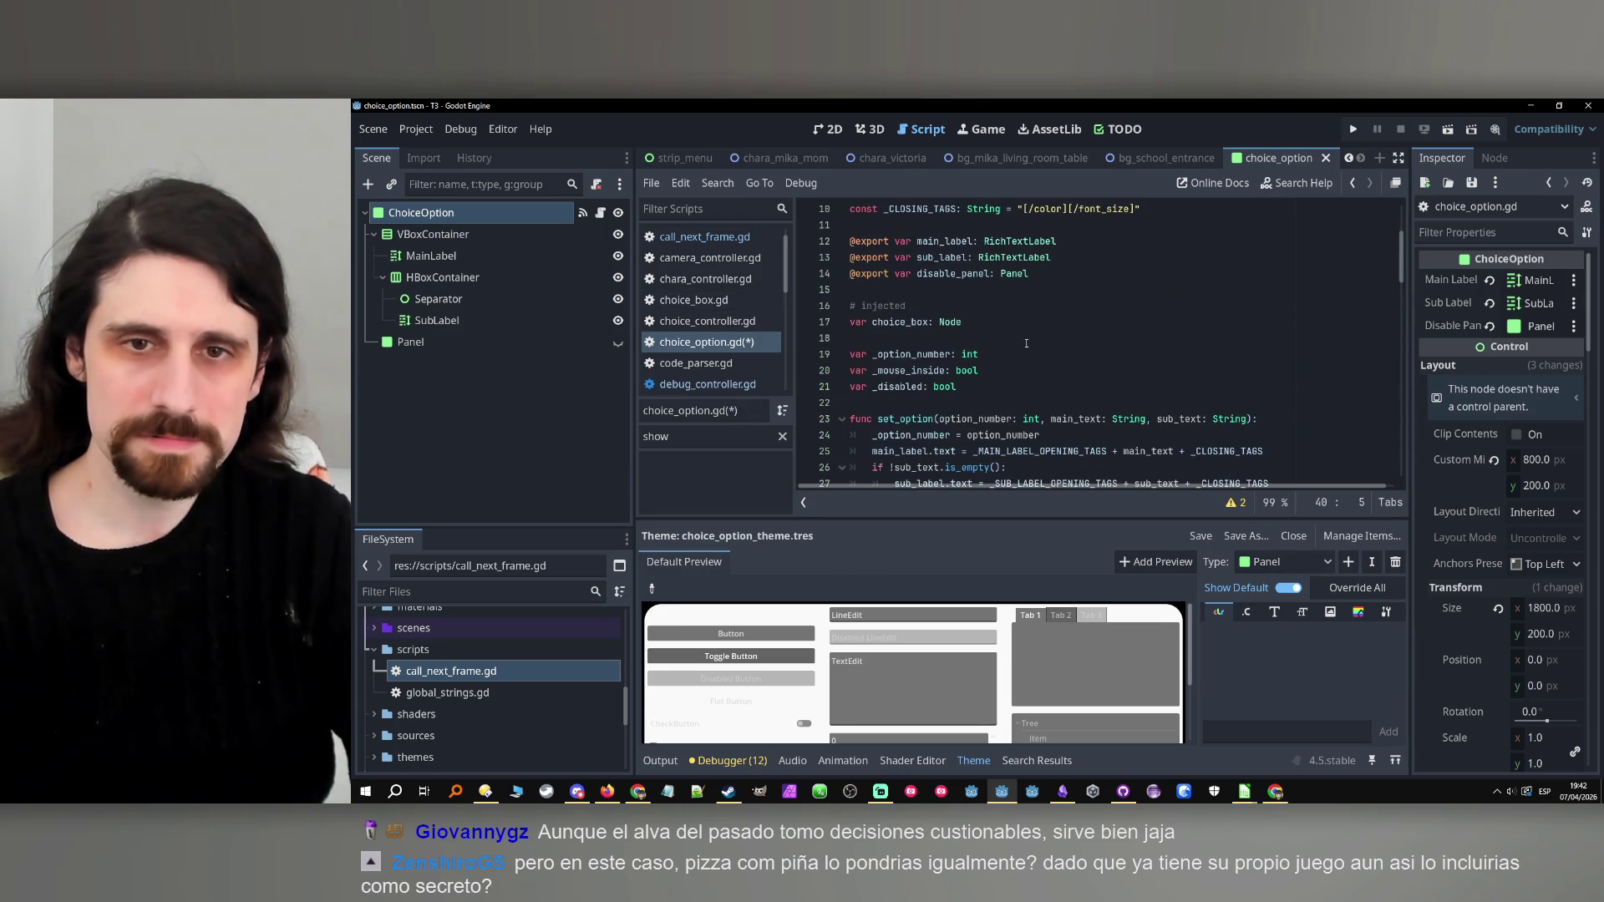
{"action": "left_click", "coordinate": [1063, 401]}
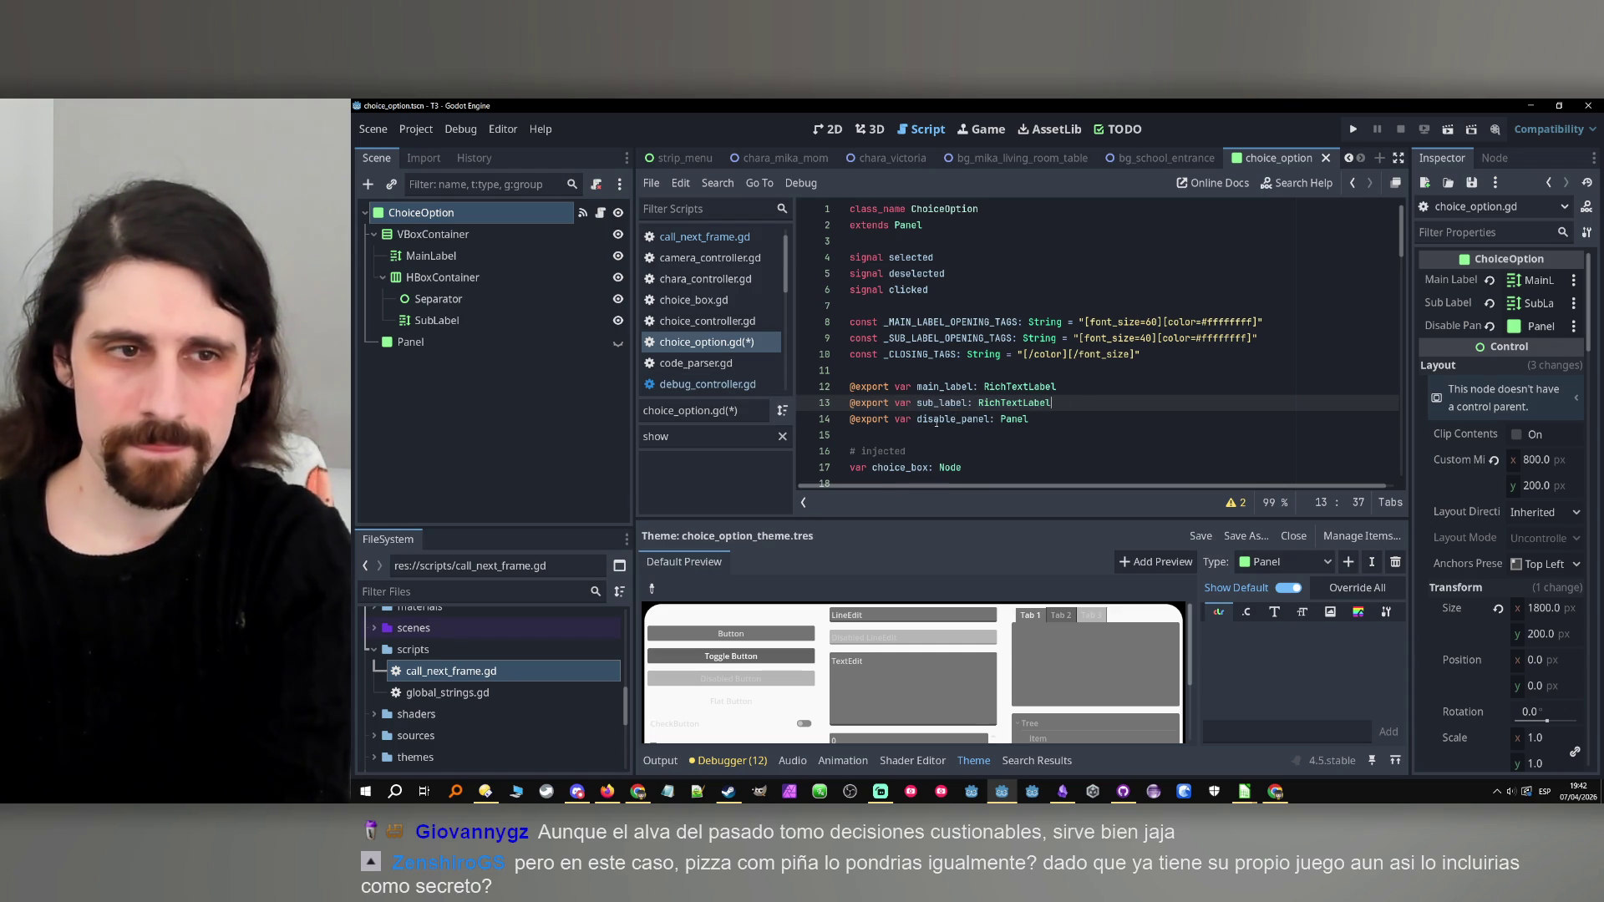
Add an exported h_box_container: HBoxContainer, link the HBoxContainer node to it, and run the game.
{"action": "key", "text": "ctrl+shift+d"}
{"action": "double_click", "coordinate": [939, 418]}
{"action": "type", "text": "h"}
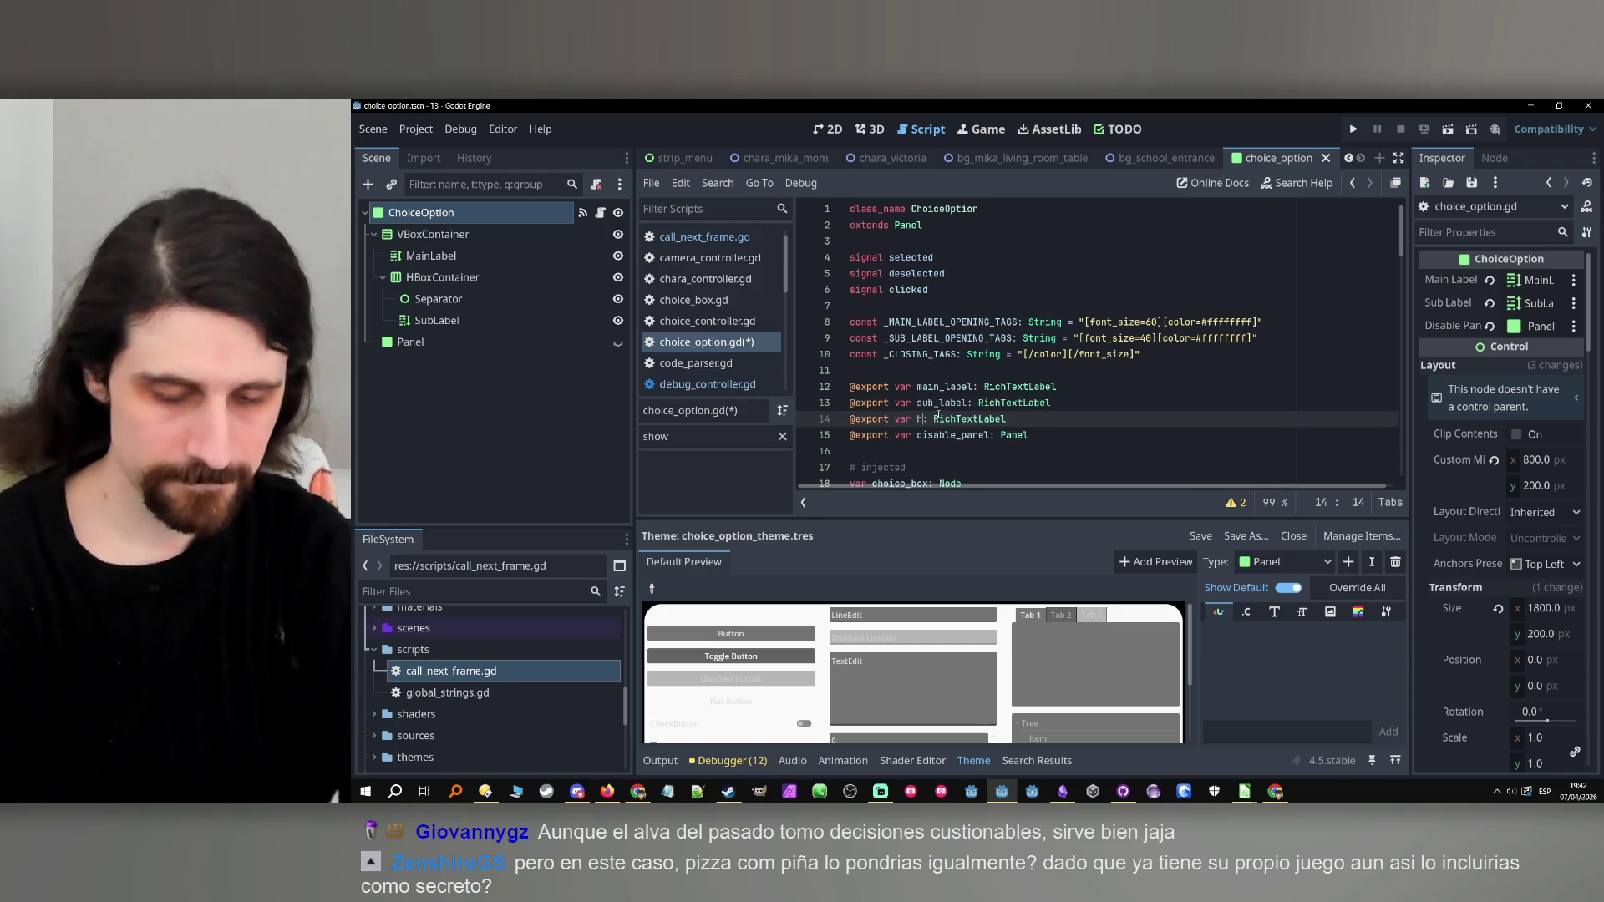
{"action": "type", "text": "_box_con"}
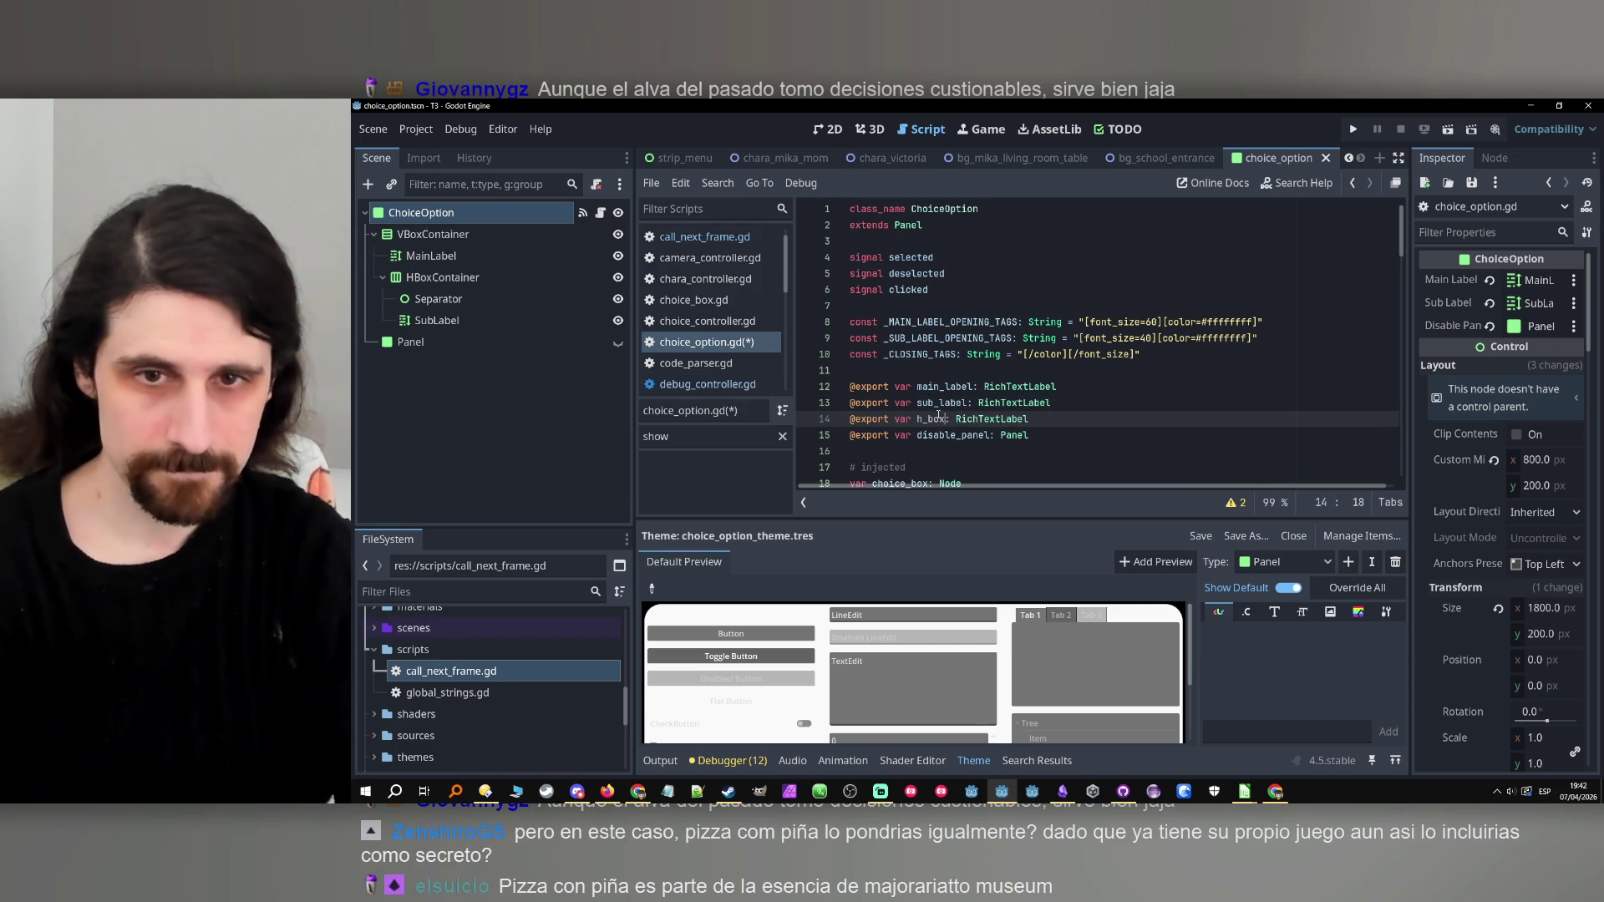
{"action": "type", "text": "tainer"}
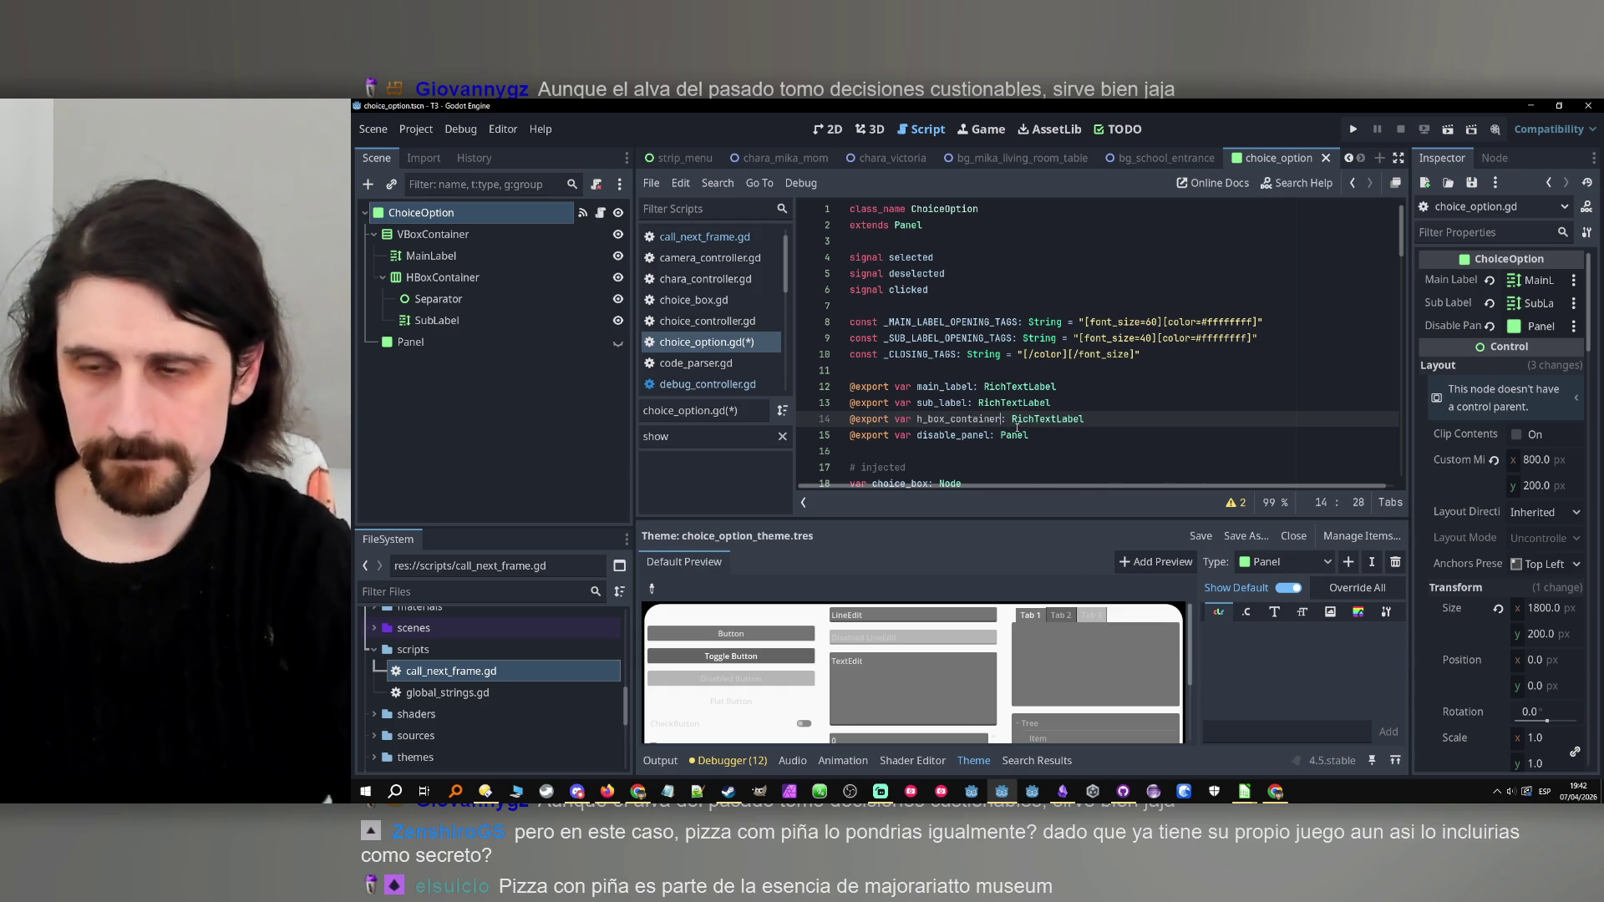
{"action": "type", "text": "HBox"}
{"action": "key", "text": "Return"}
{"action": "key", "text": "ctrl+s"}
{"action": "left_click", "coordinate": [421, 213]}
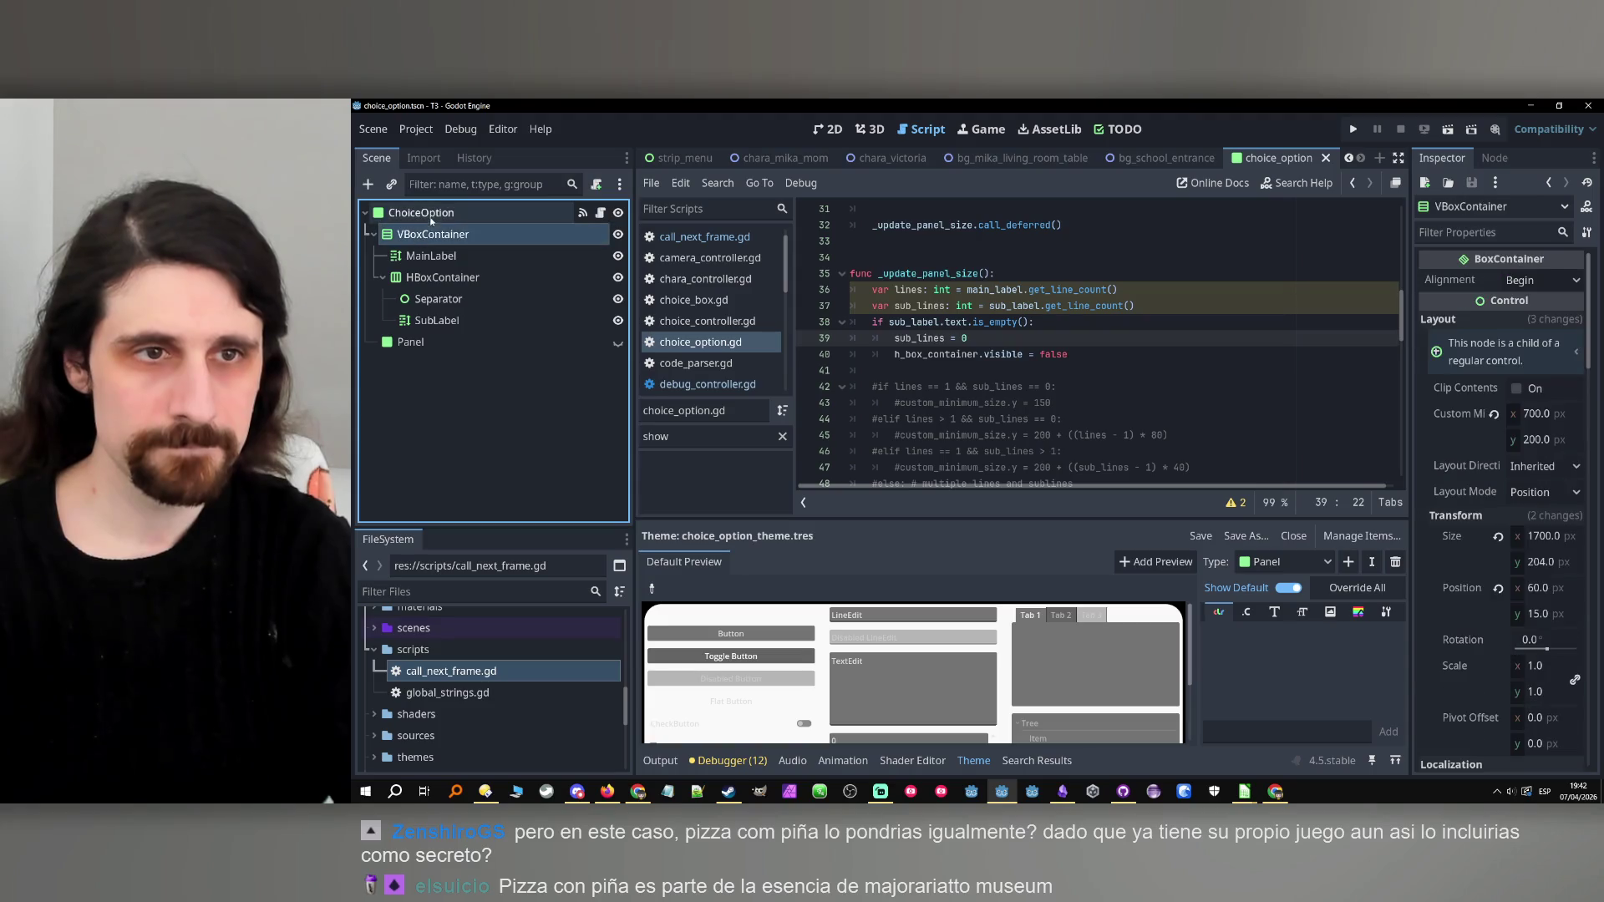
{"action": "mouse_move", "coordinate": [443, 278]}
{"action": "left_mouse_down"}
{"action": "mouse_move", "coordinate": [1170, 292]}
{"action": "mouse_move", "coordinate": [1537, 325]}
{"action": "left_mouse_up"}
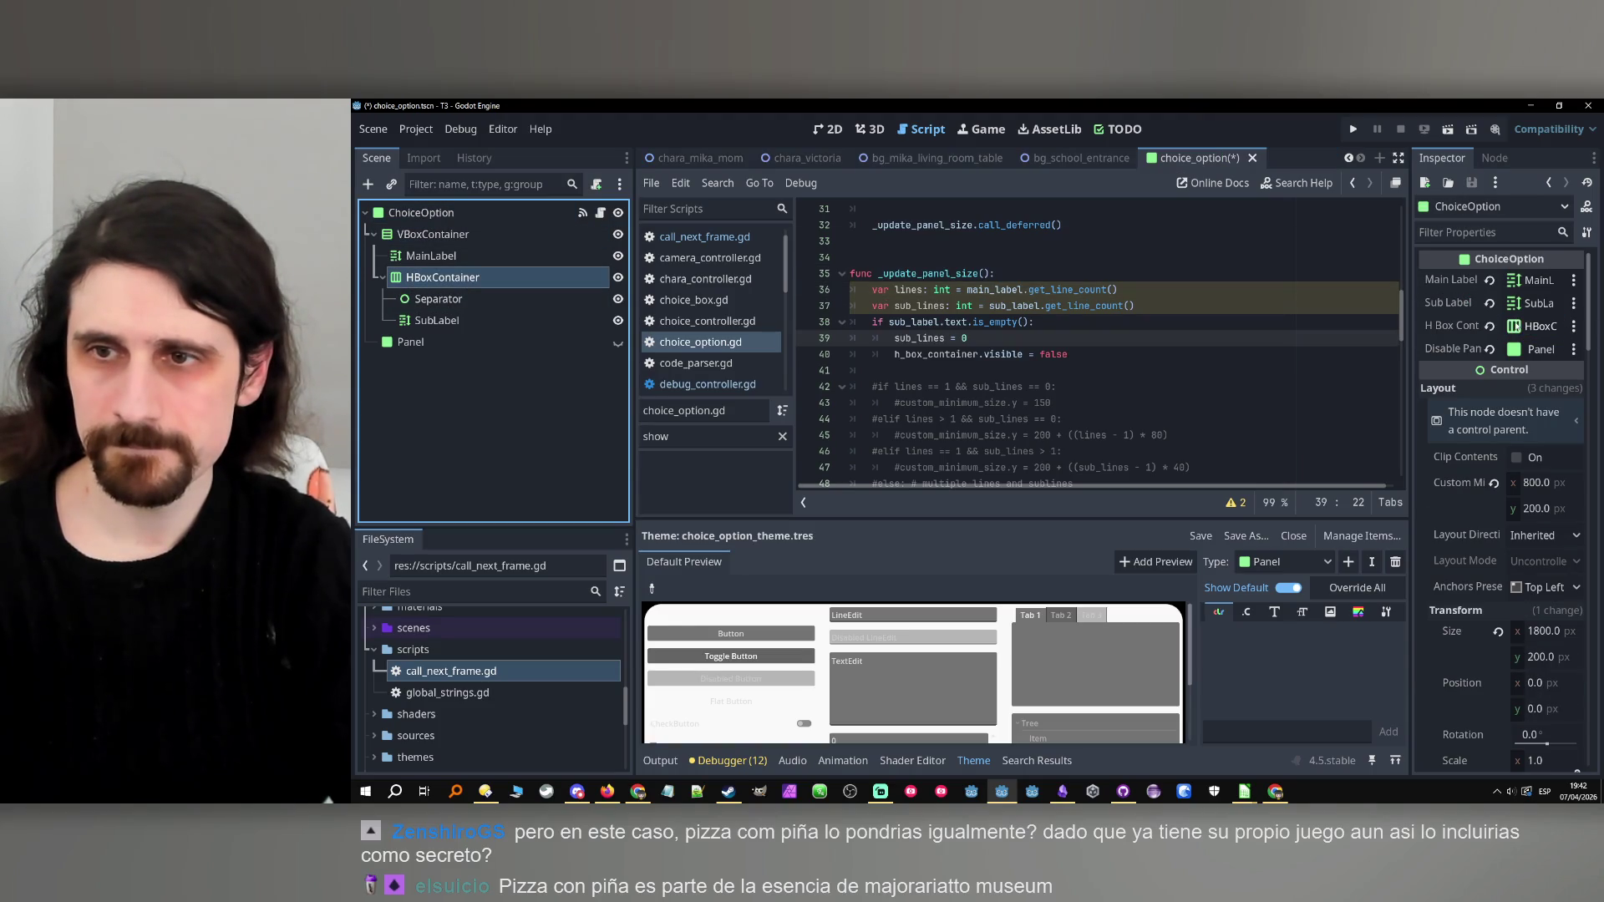
{"action": "left_click", "coordinate": [1352, 129]}
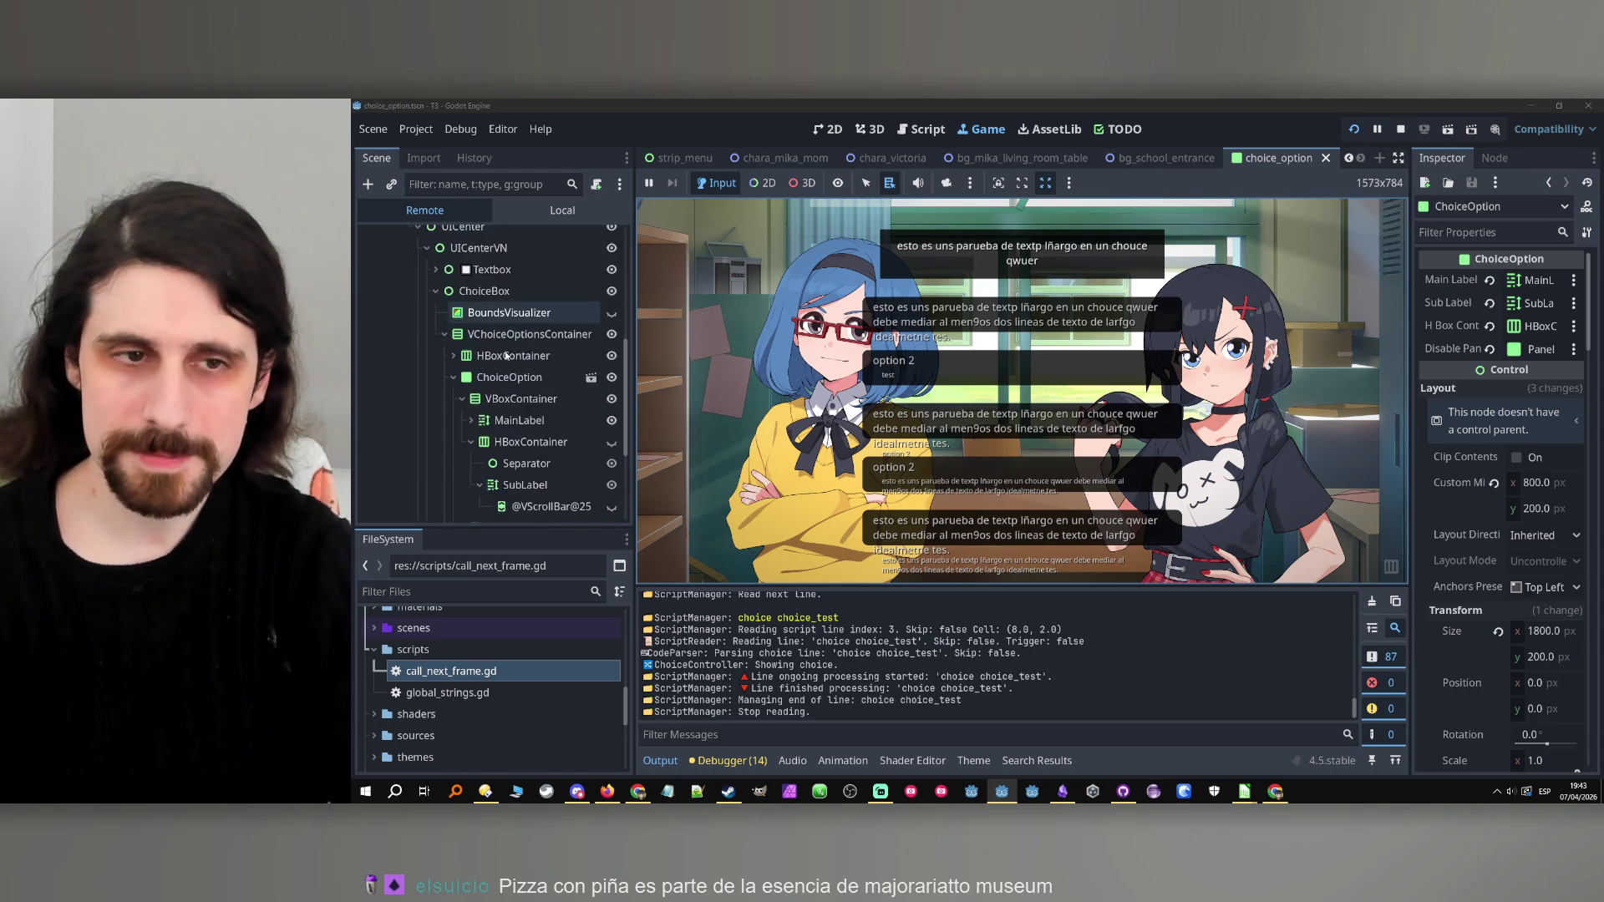
Inspect the live ChoiceOption and VBoxContainer sizes in the Remote tree, then stop the game.
{"action": "scroll", "coordinate": [506, 351], "scroll_direction": "down", "scroll_amount": 10}
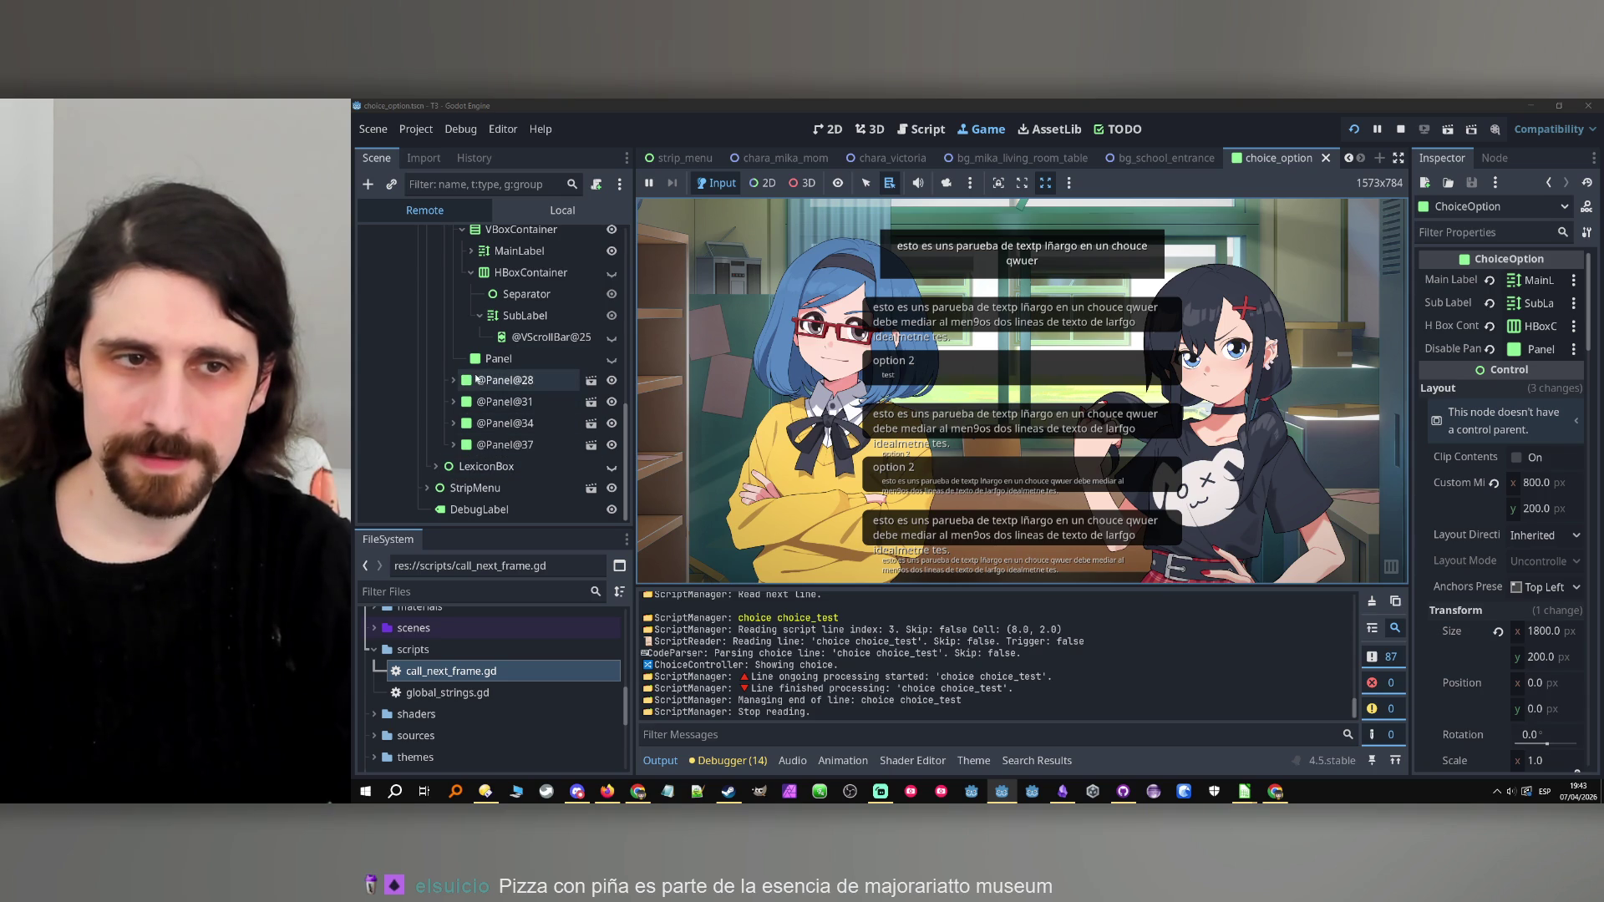
{"action": "scroll", "coordinate": [506, 351], "scroll_direction": "up", "scroll_amount": 3}
{"action": "left_click", "coordinate": [504, 306]}
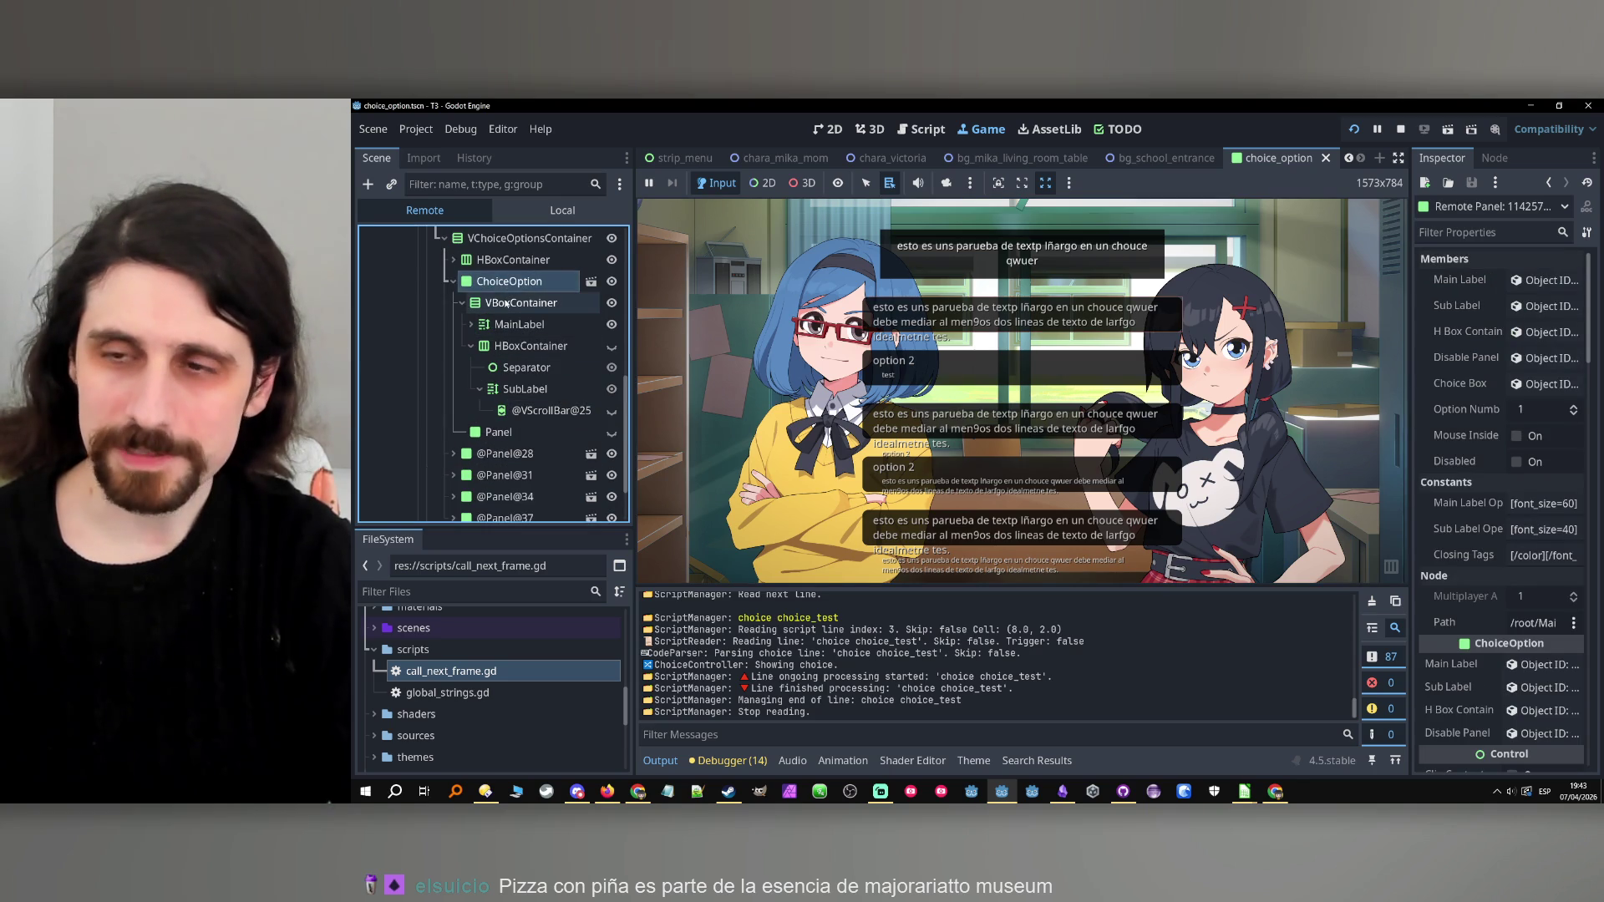
{"action": "left_click", "coordinate": [502, 302]}
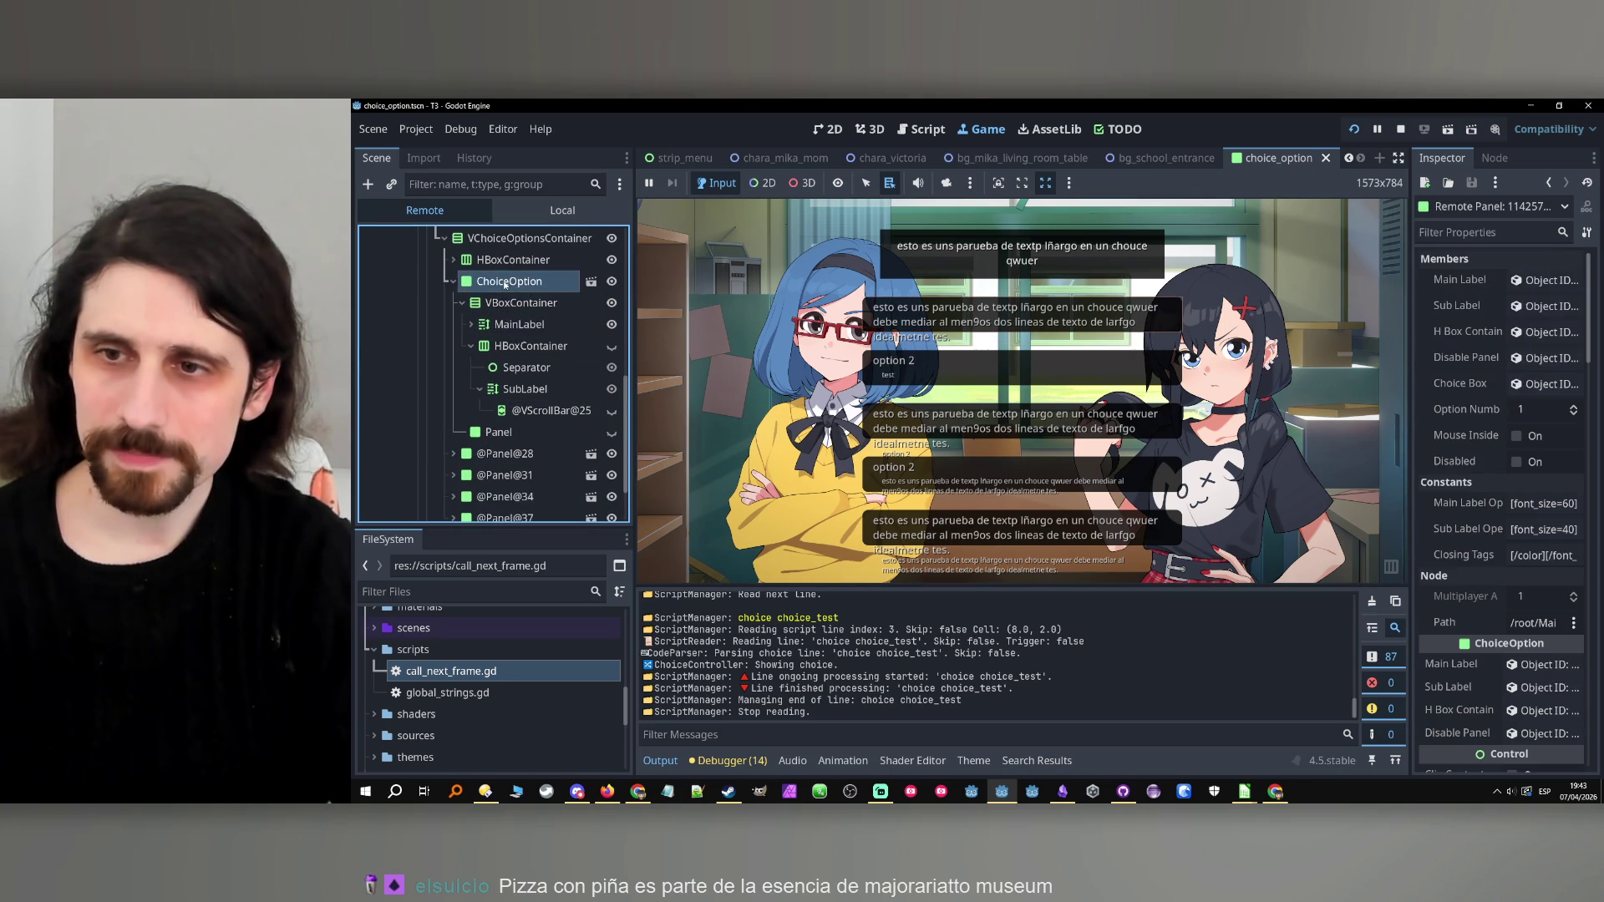
{"action": "left_click", "coordinate": [1400, 128]}
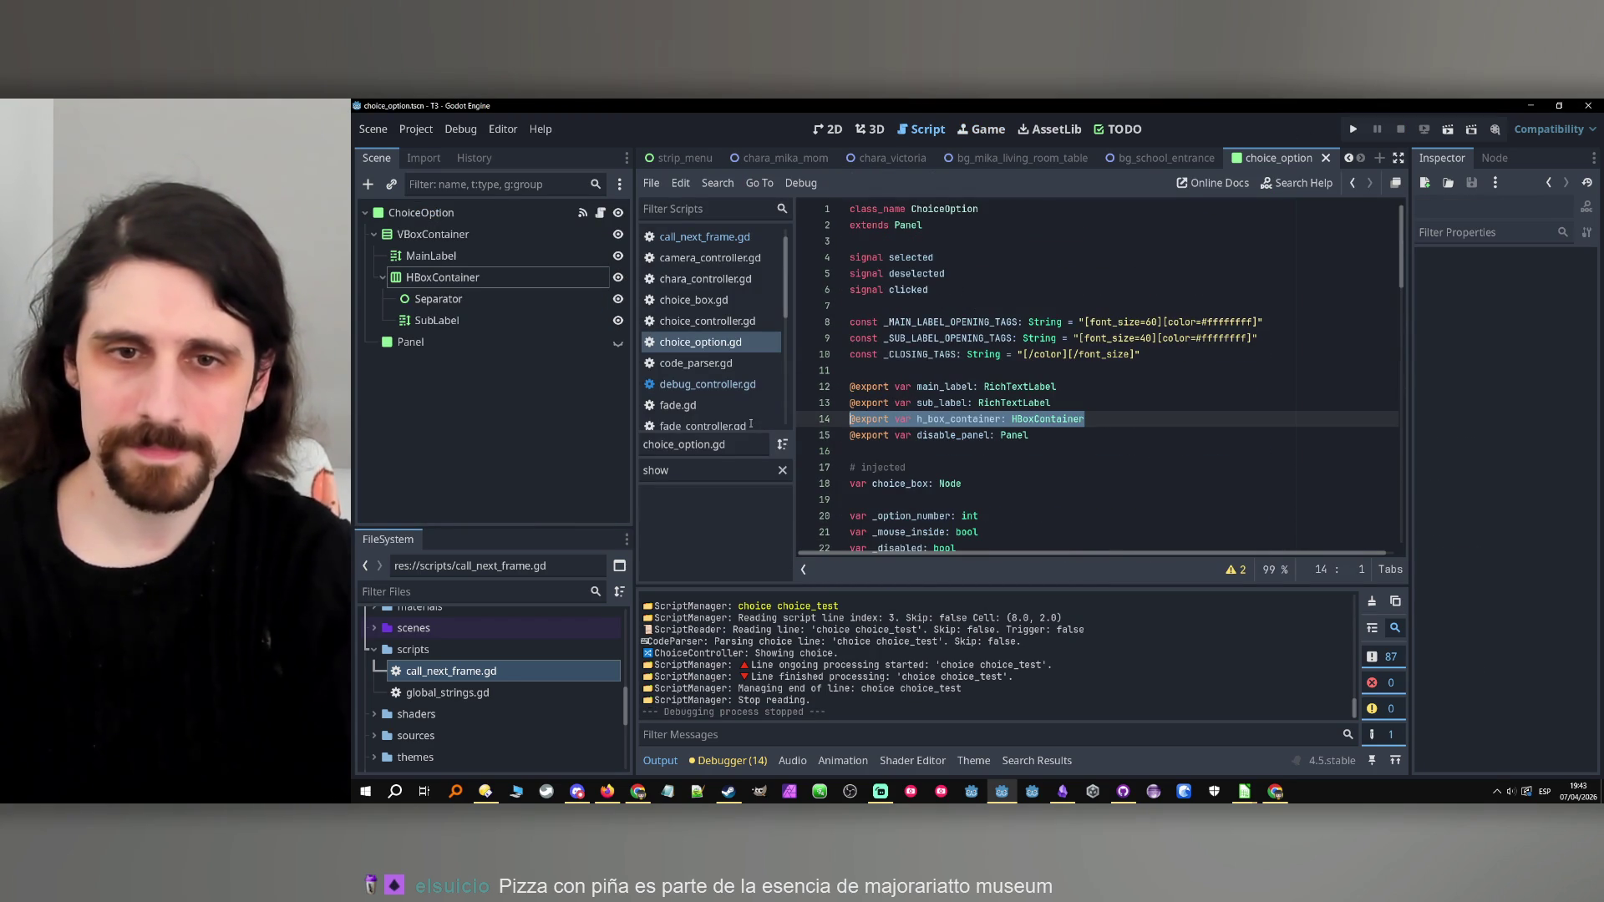
Add an exported v_box_container: VBoxContainer line below the h_box_container export.
{"action": "key", "text": "ctrl+c"}
{"action": "key", "text": "Up"}
{"action": "key", "text": "End"}
{"action": "key", "text": "Return"}
{"action": "key", "text": "ctrl+v"}
{"action": "left_click", "coordinate": [918, 420]}
{"action": "key", "text": "Delete"}
{"action": "type", "text": "v"}
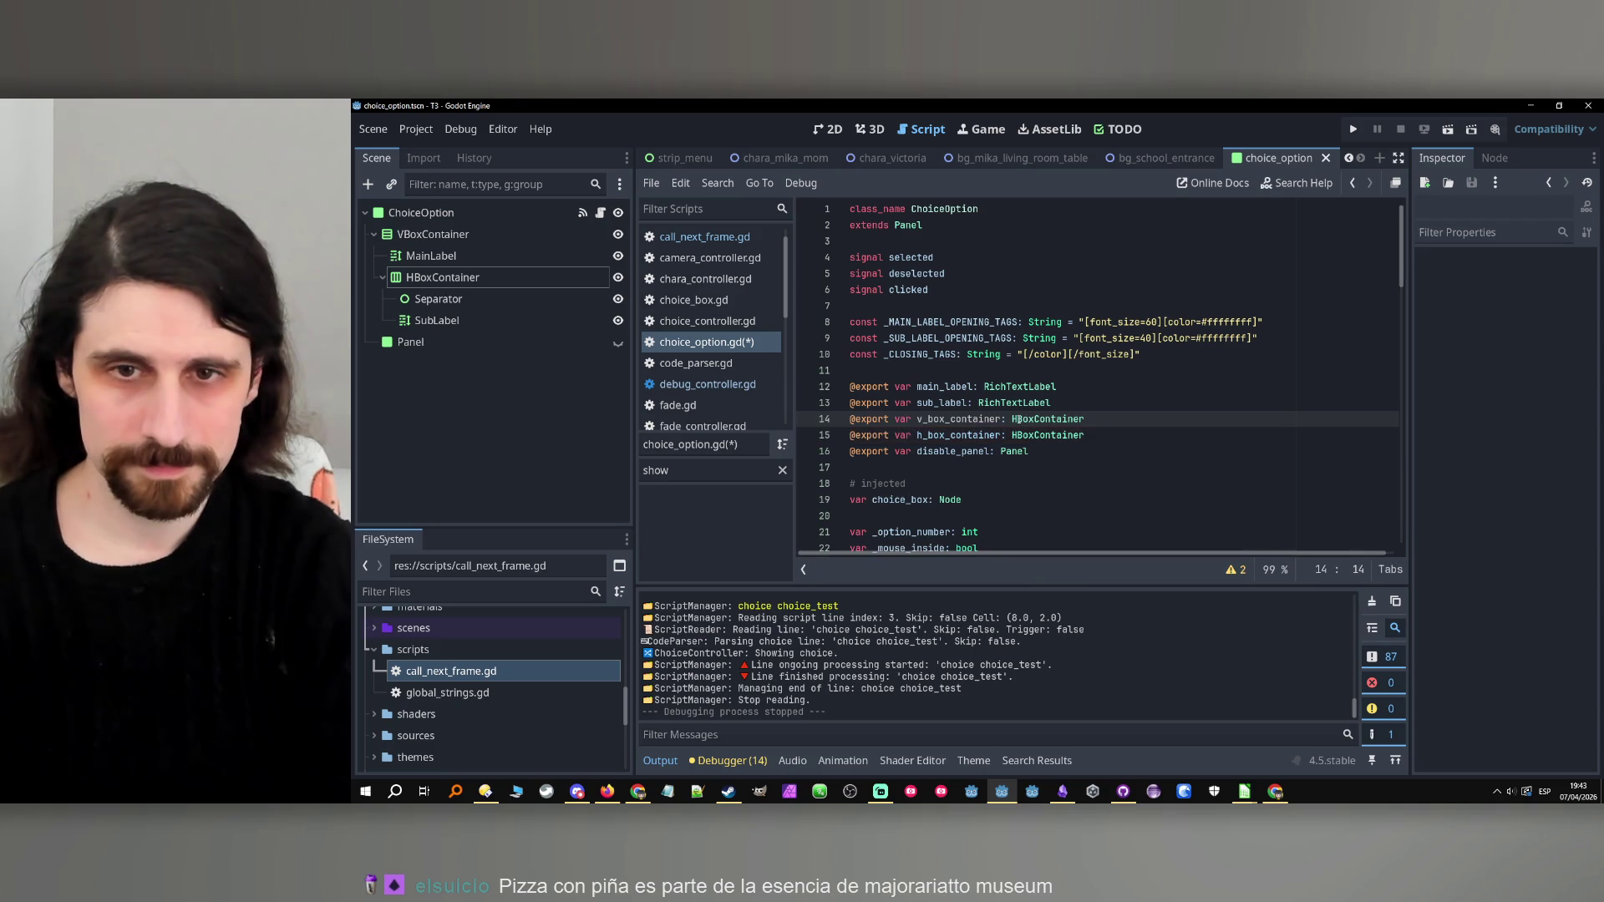
{"action": "left_click", "coordinate": [1012, 419]}
{"action": "key", "text": "Caps_Lock"}
{"action": "type", "text": "V"}
{"action": "key", "text": "Caps_Lock"}
{"action": "key", "text": "ctrl+z"}
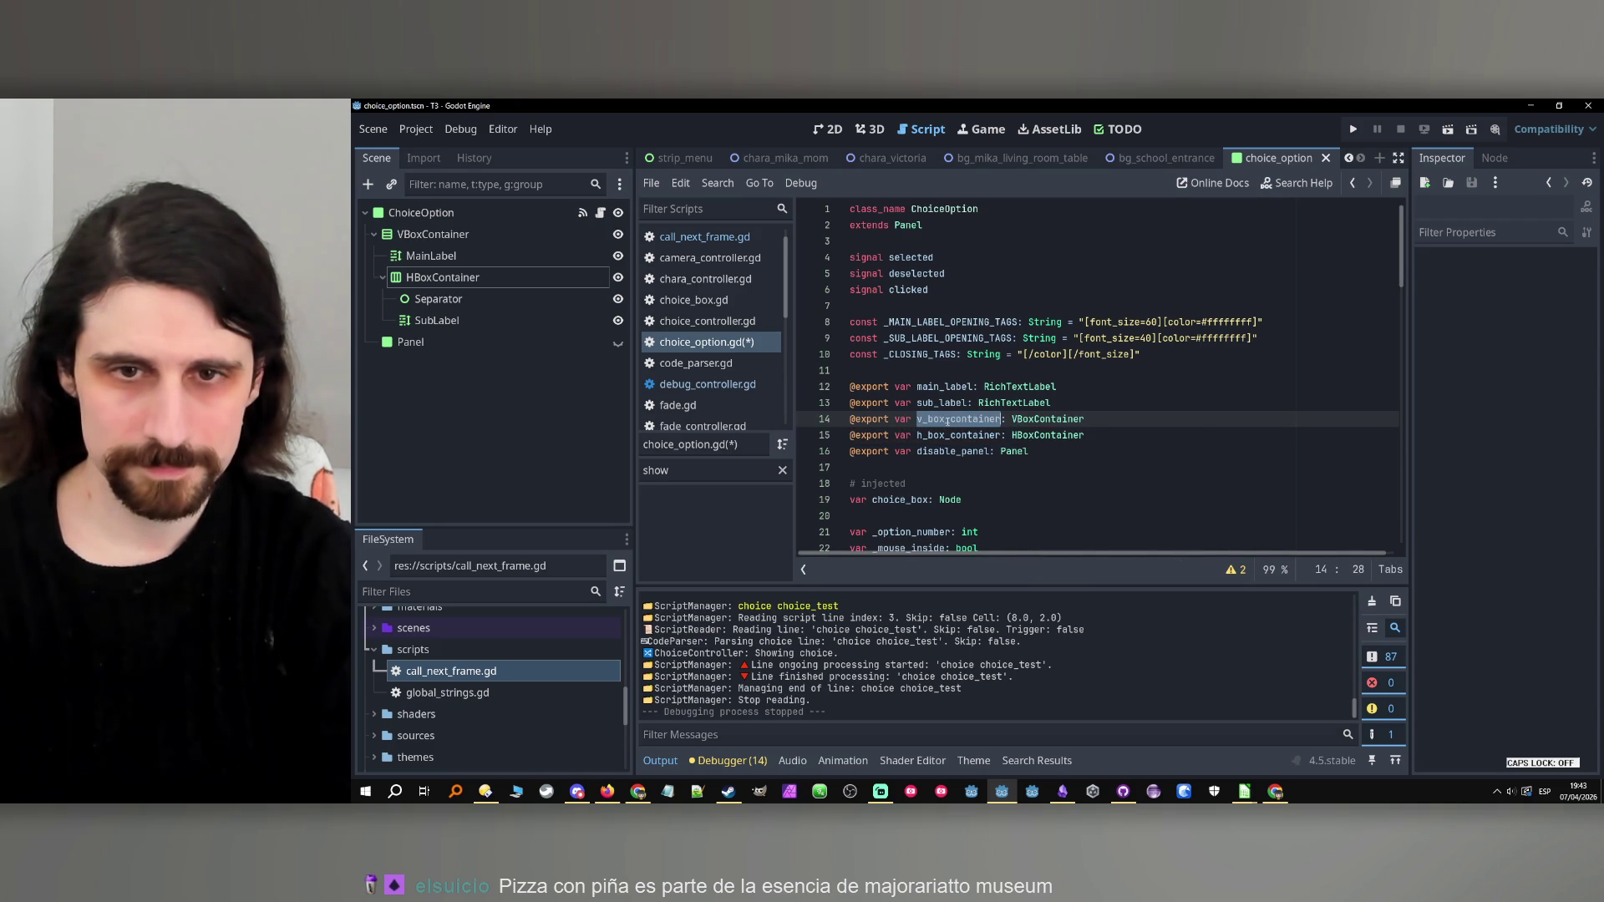
{"action": "scroll", "coordinate": [1117, 441], "scroll_direction": "down", "scroll_amount": 15}
{"action": "scroll", "coordinate": [1117, 441], "scroll_direction": "up", "scroll_amount": 10}
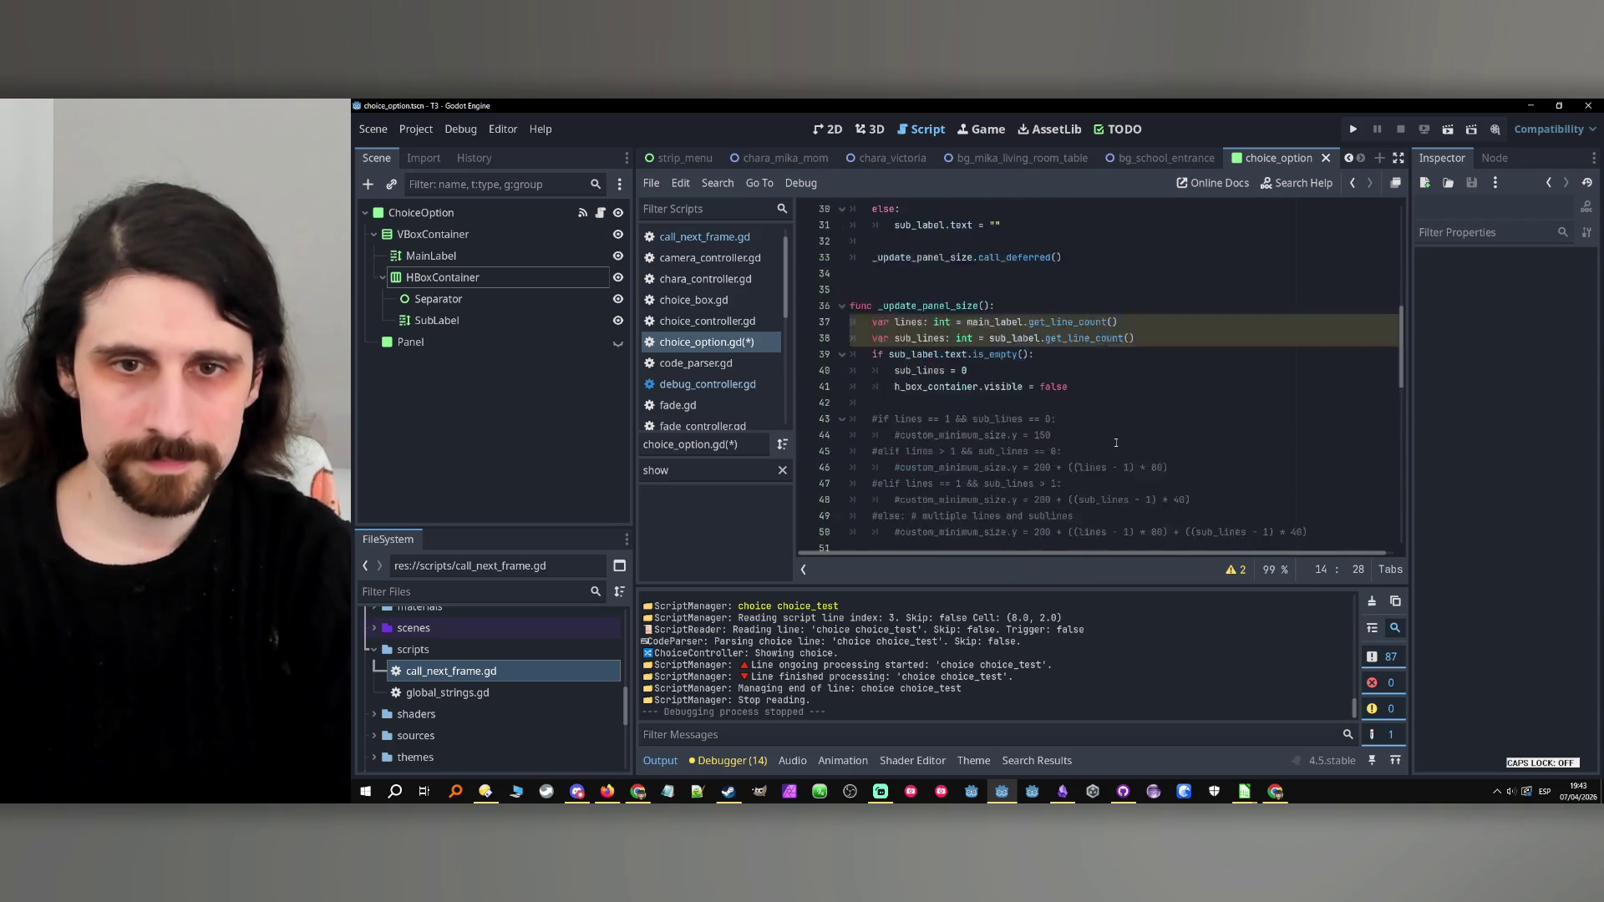
Insert custom_minimum_size.y = v_box_container.custom_minimum_size.y after the visibility check and save.
{"action": "double_click", "coordinate": [952, 483]}
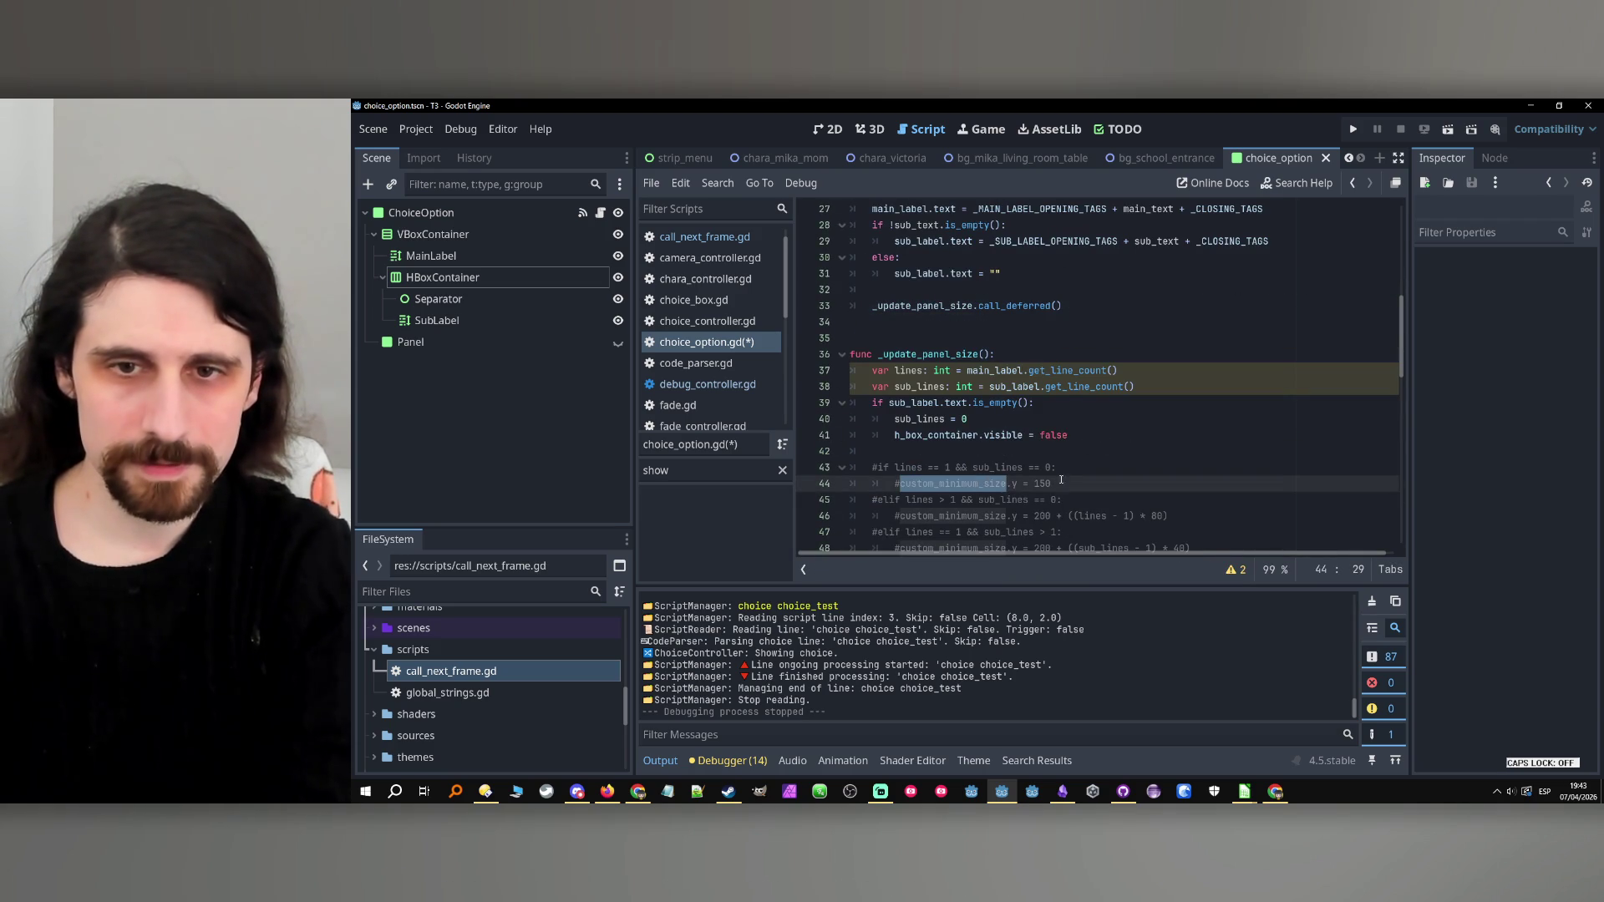
{"action": "left_click_drag", "start_coordinate": [1018, 483], "coordinate": [899, 484]}
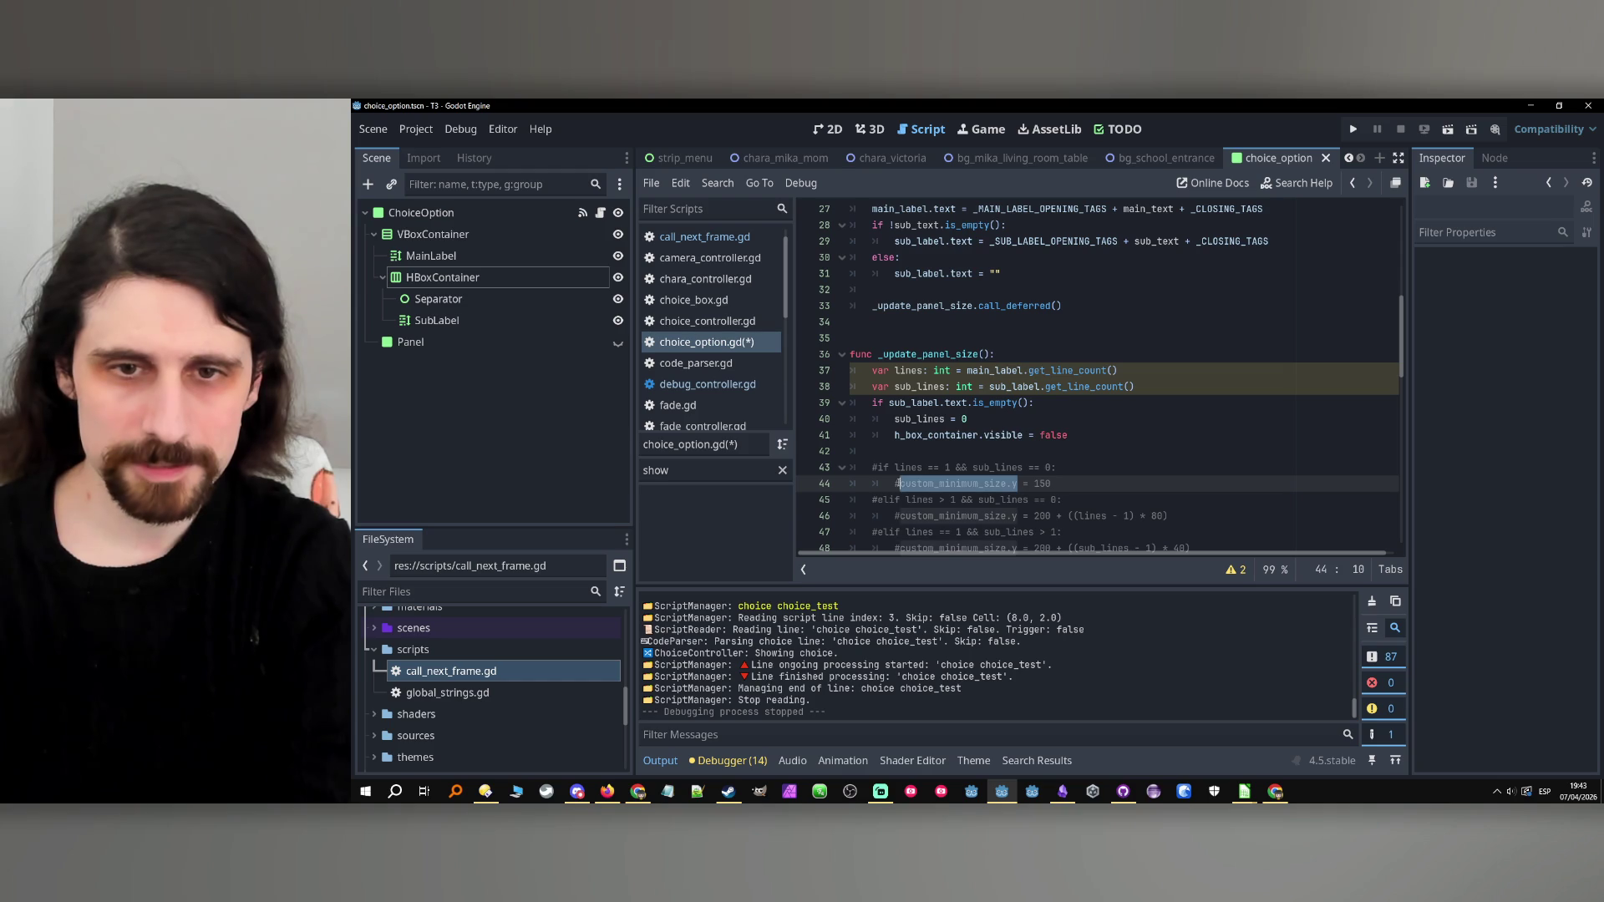
{"action": "left_click", "coordinate": [904, 458]}
{"action": "key", "text": "Return"}
{"action": "key", "text": "Return"}
{"action": "key", "text": "Up"}
{"action": "key", "text": "Up"}
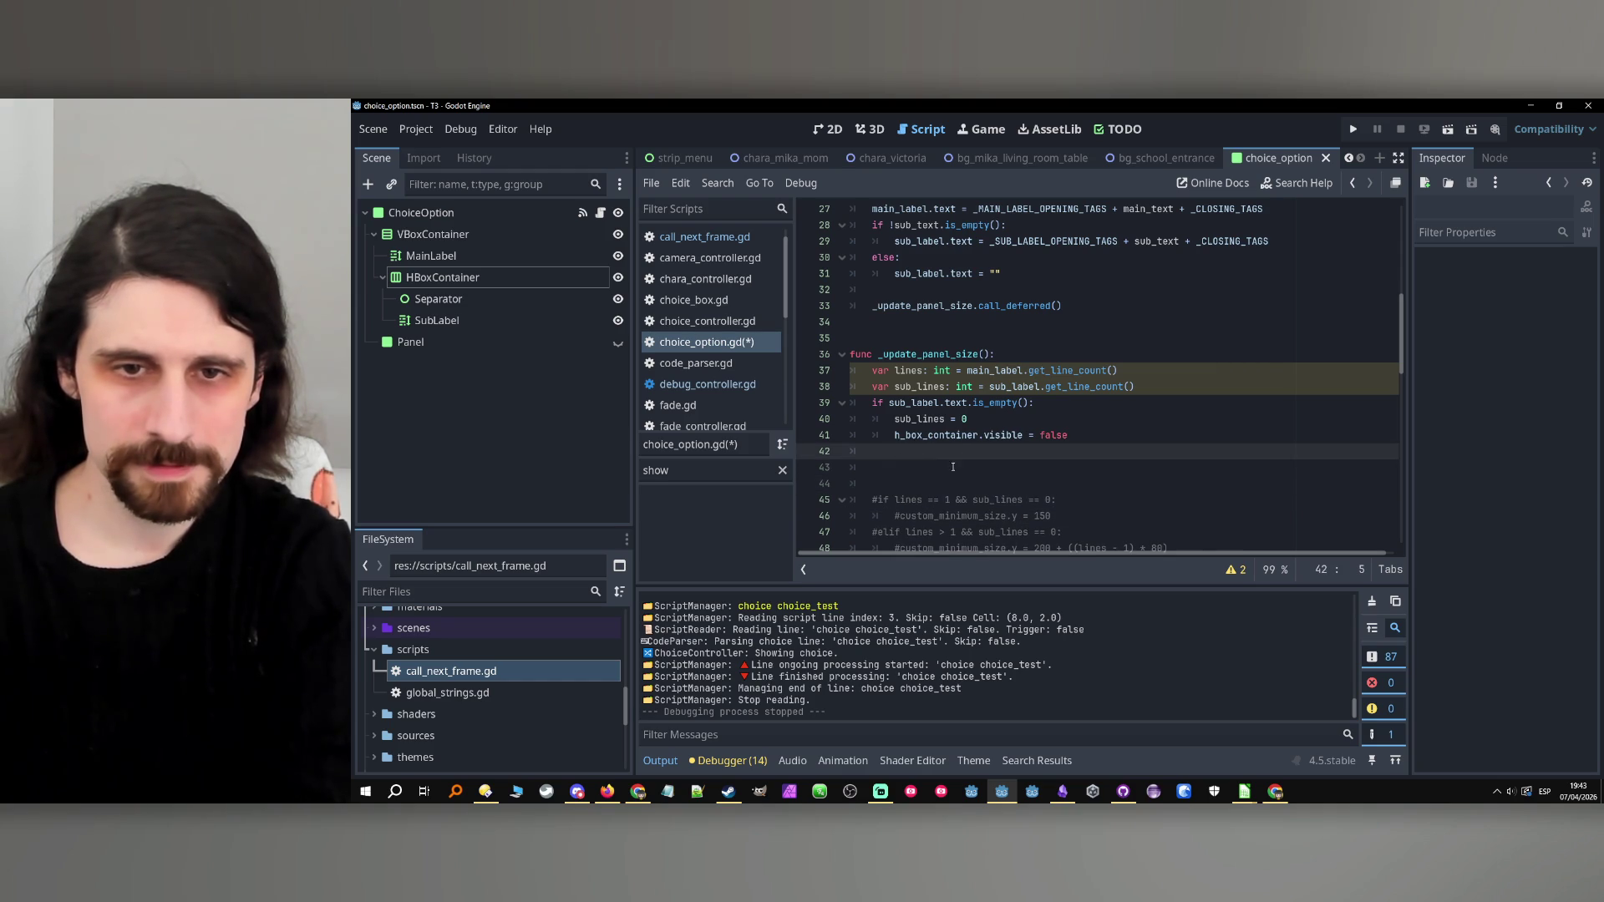
{"action": "left_click", "coordinate": [956, 463]}
{"action": "key", "text": "ctrl+v"}
{"action": "type", "text": "= v_box_container"}
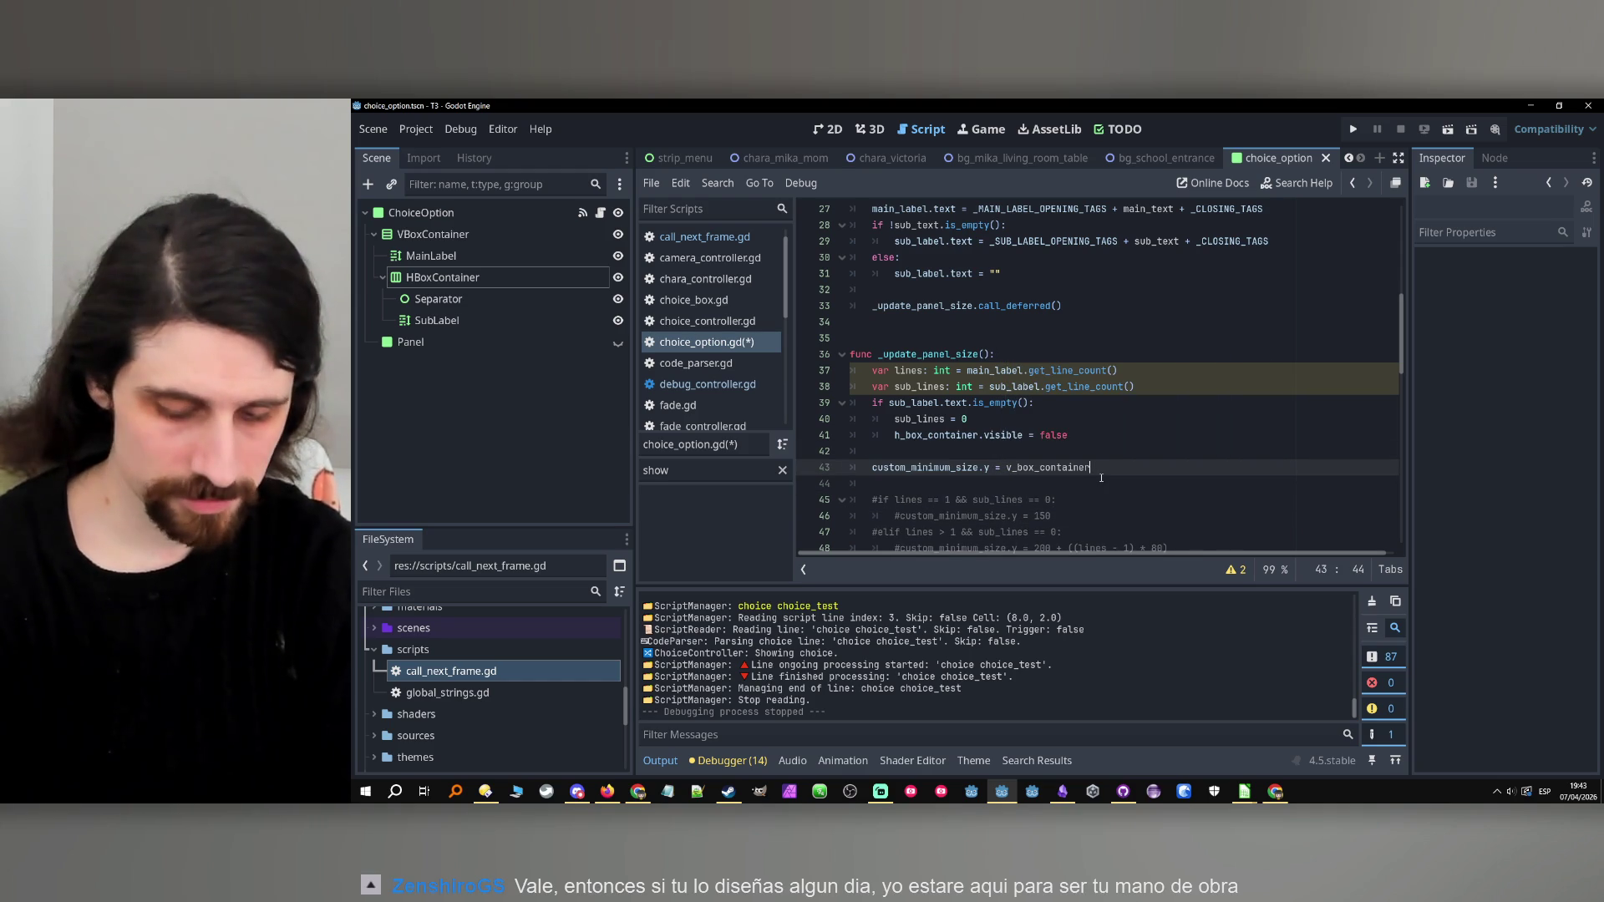
{"action": "type", "text": "."}
{"action": "type", "text": "custom_minimum_size"}
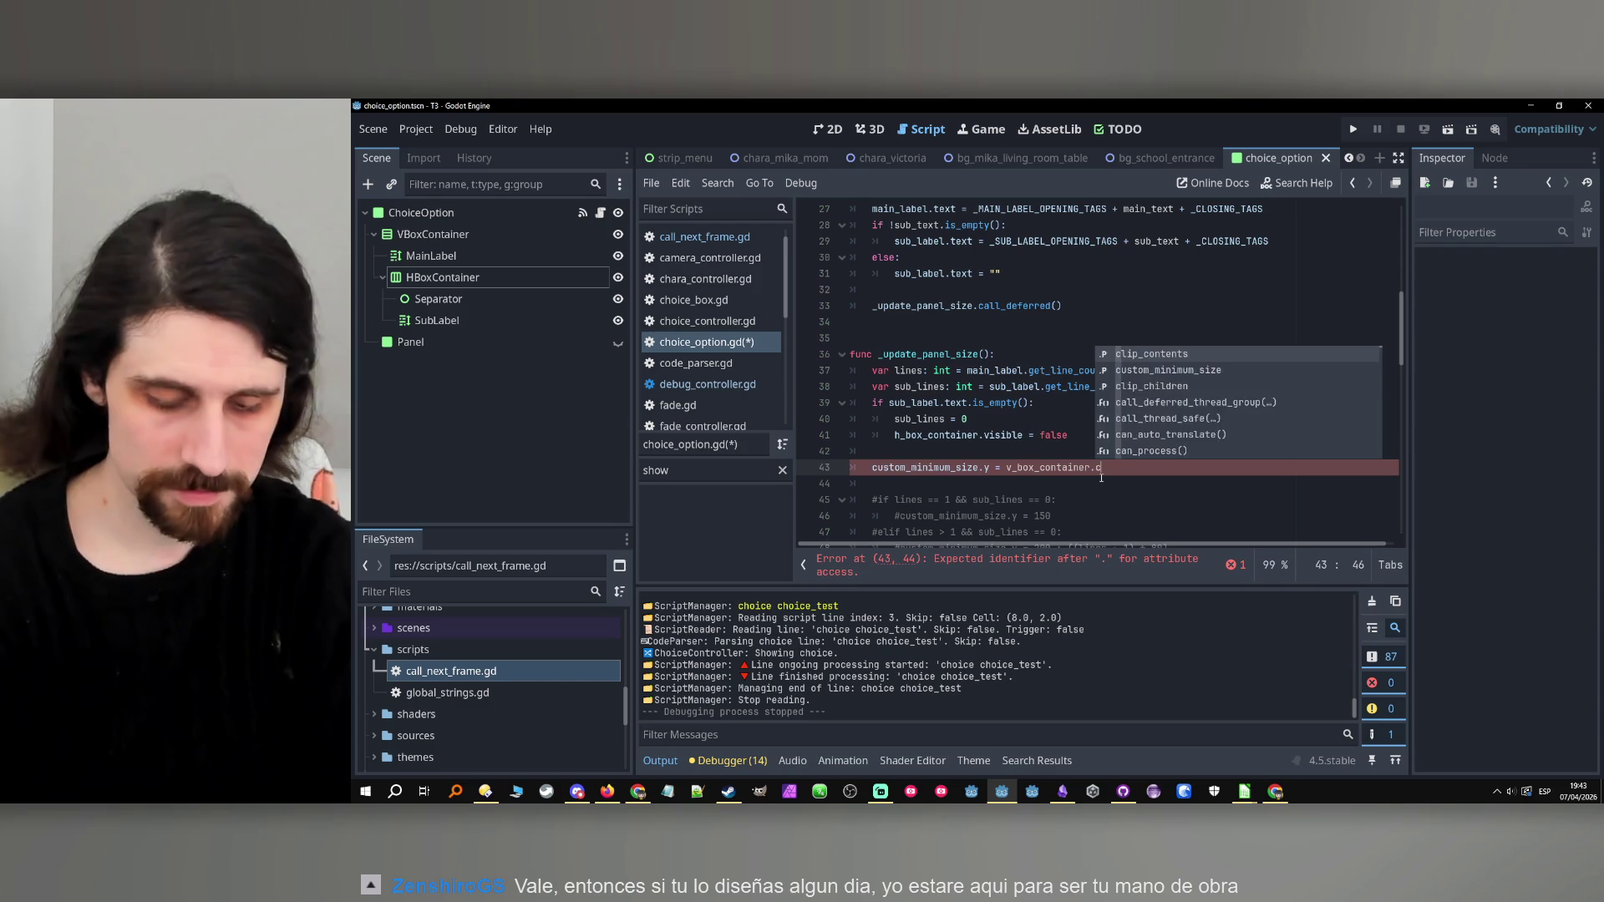
{"action": "type", "text": ".y"}
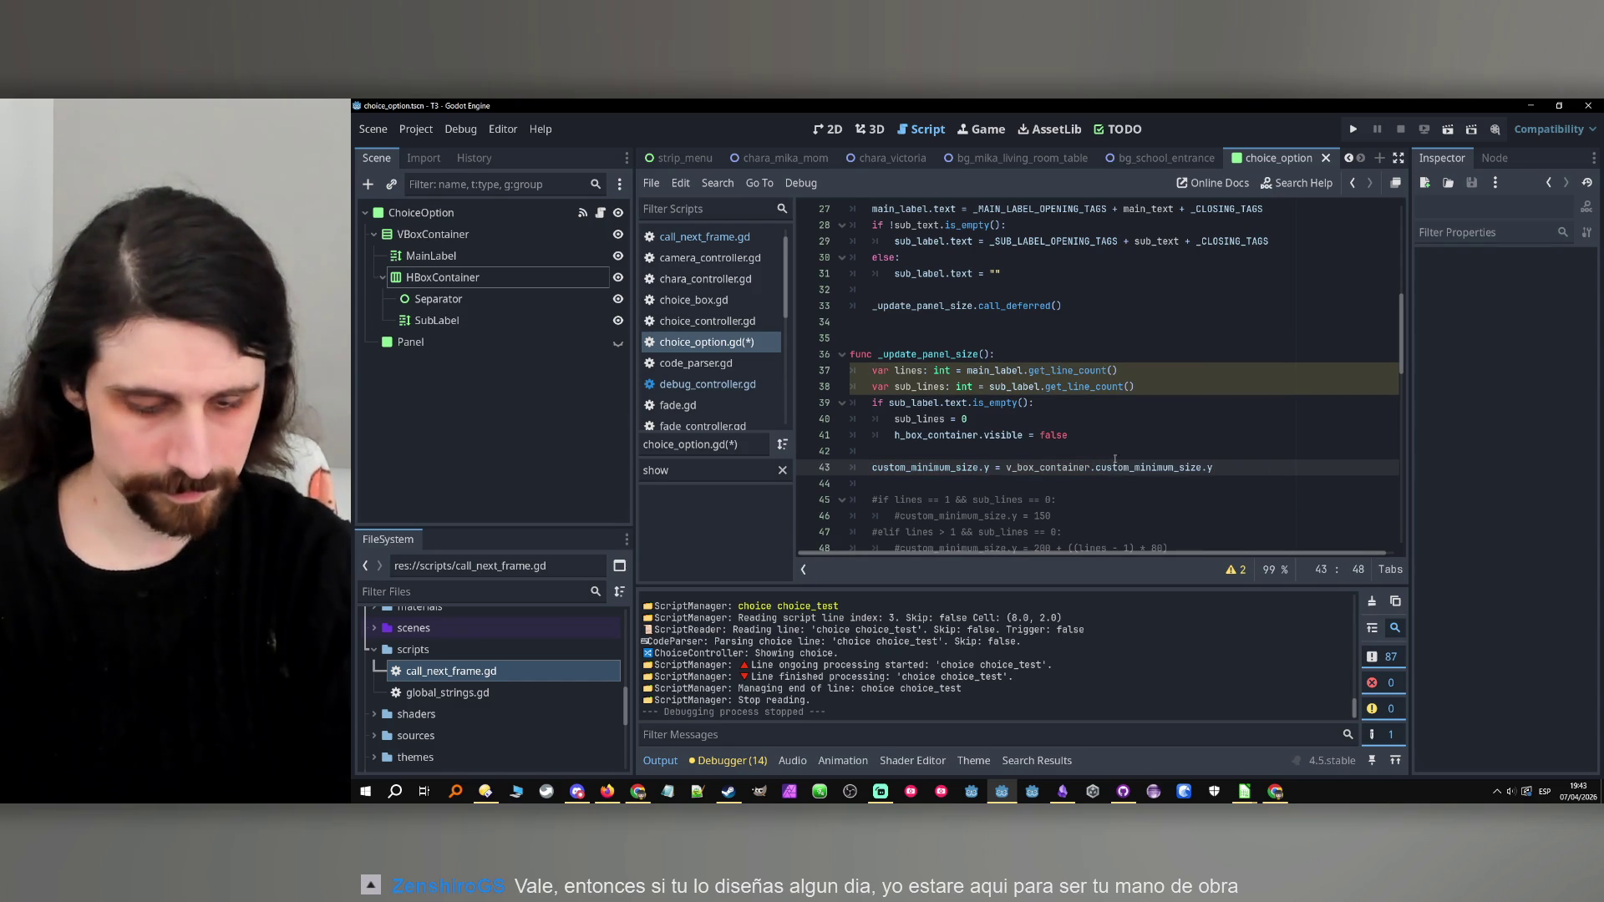
{"action": "left_click", "coordinate": [1111, 453]}
{"action": "key", "text": "ctrl+s"}
{"action": "left_click", "coordinate": [510, 214]}
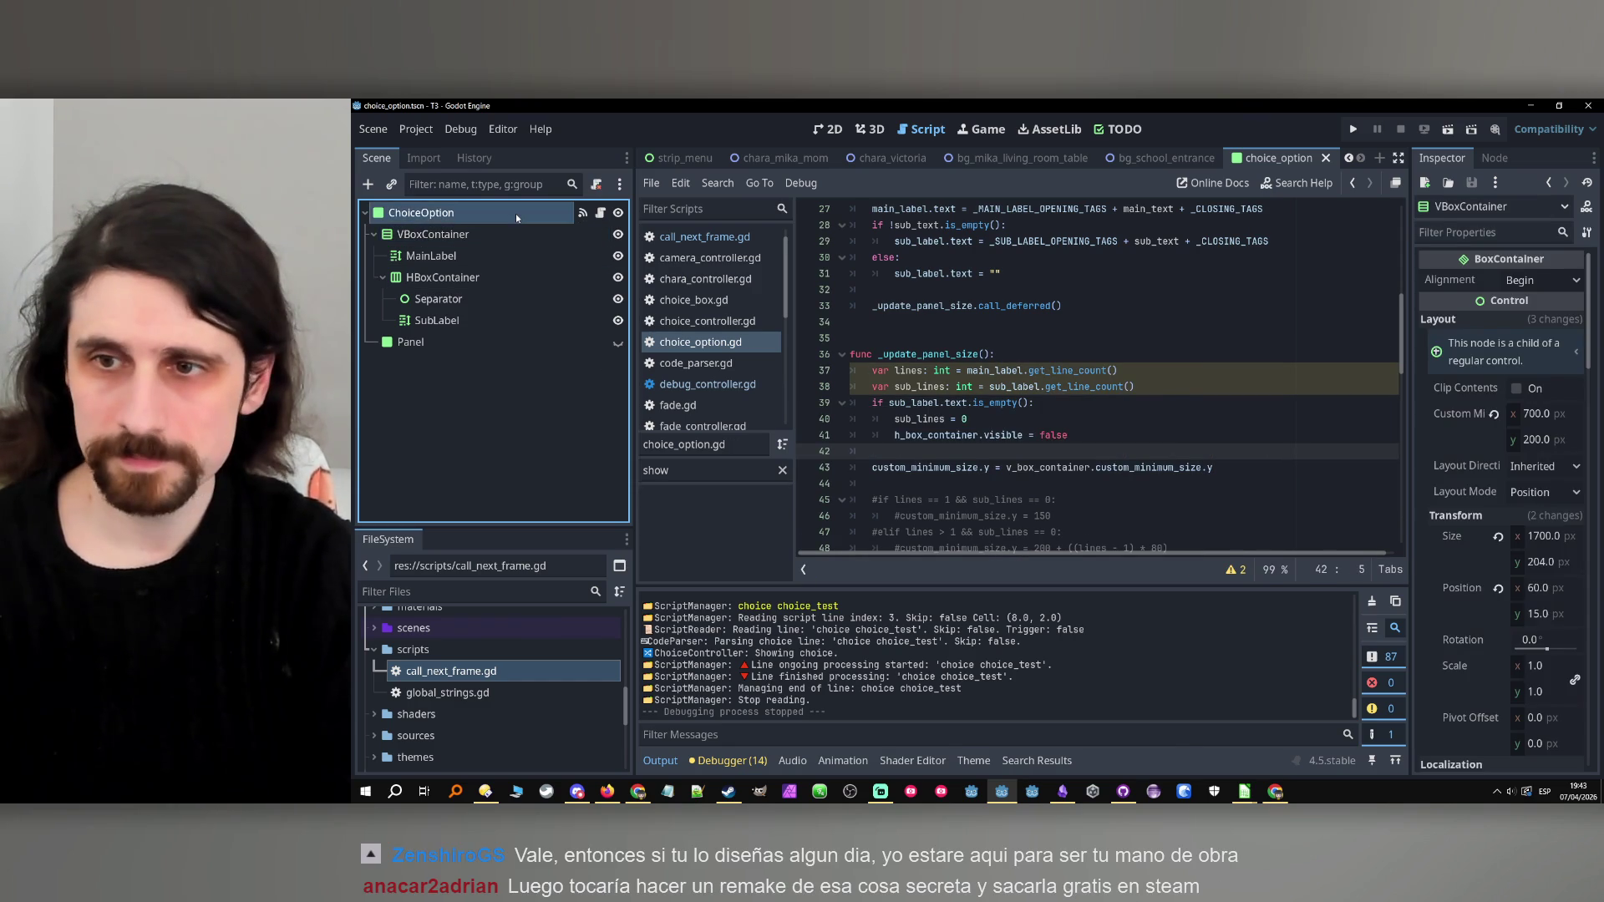
Run into the Nil error, then assign VBoxContainer to the V Box Container export and rerun.
{"action": "left_click", "coordinate": [509, 234]}
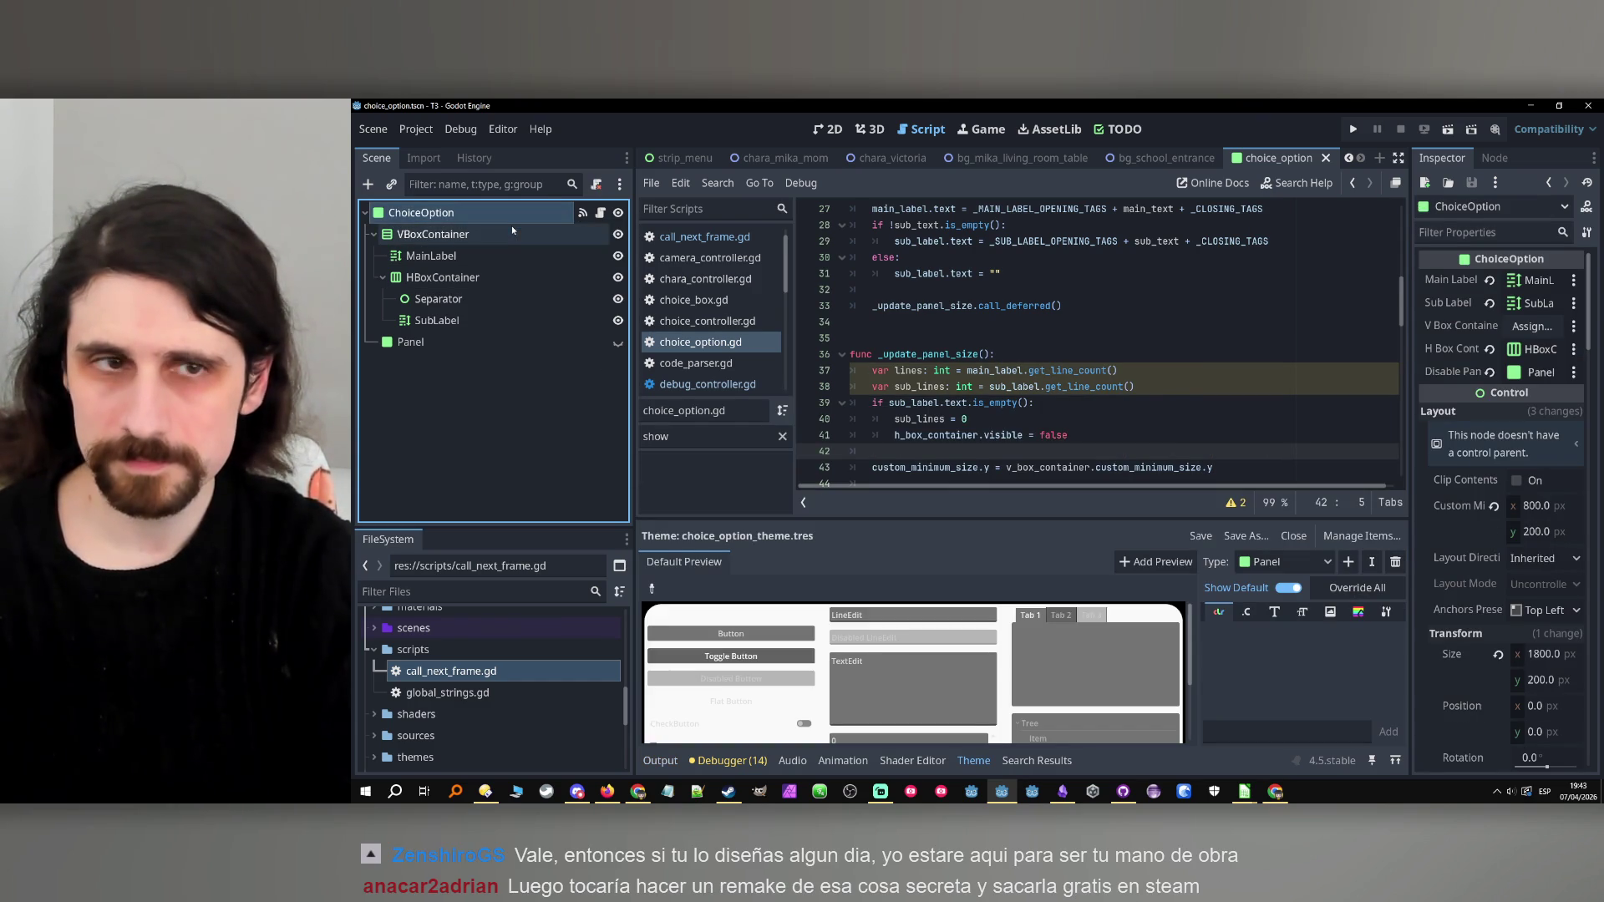
{"action": "left_click", "coordinate": [1348, 132]}
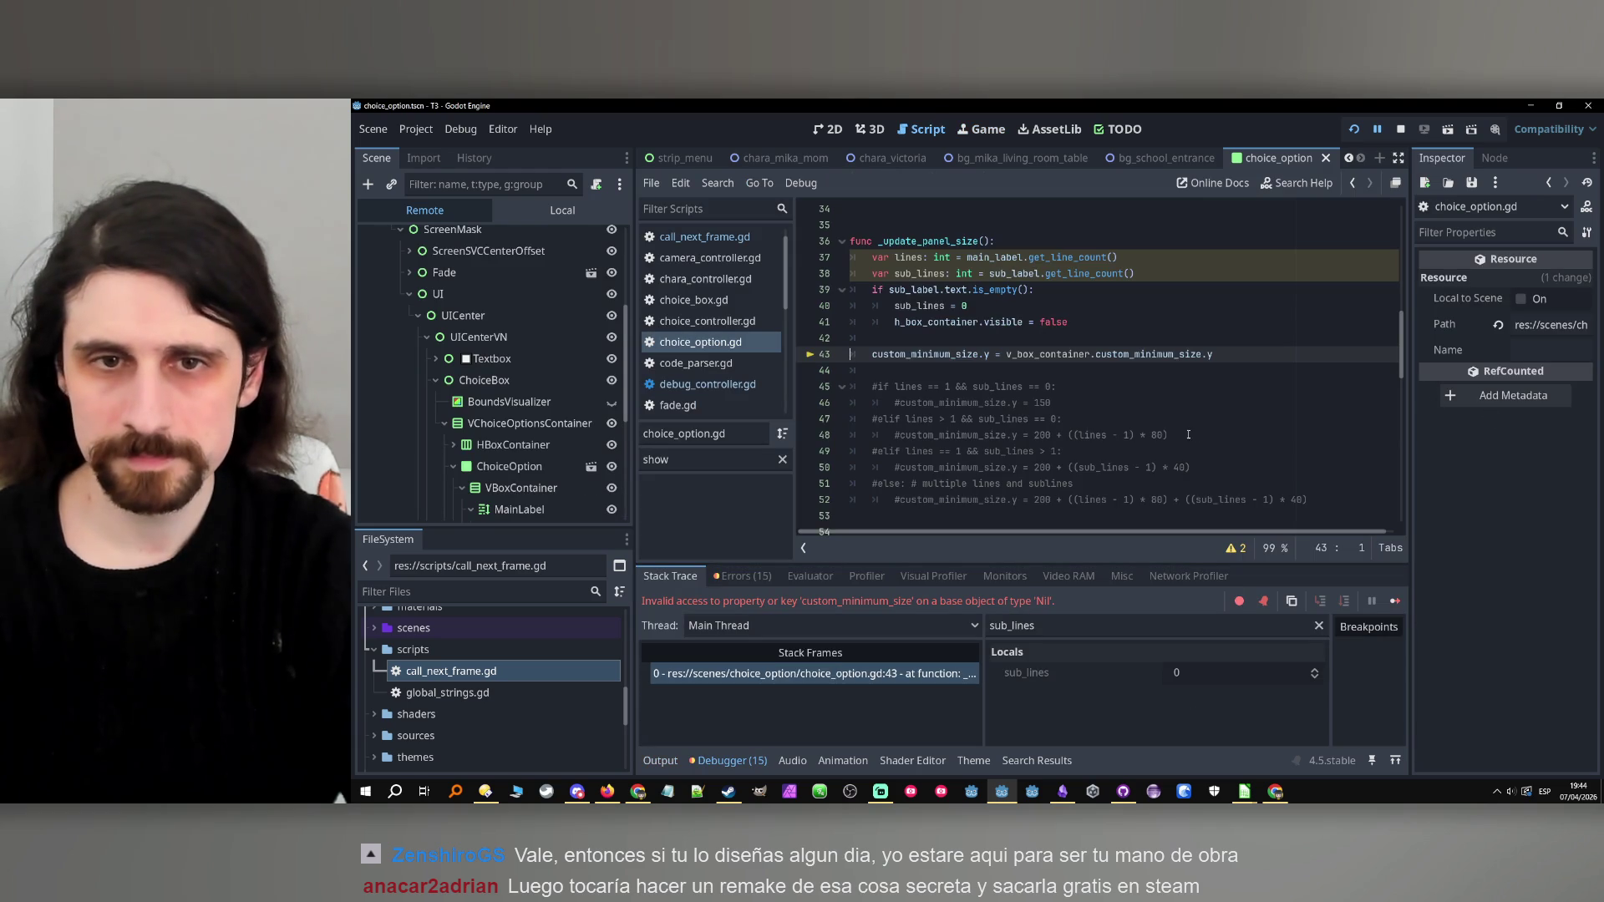
{"action": "double_click", "coordinate": [923, 355]}
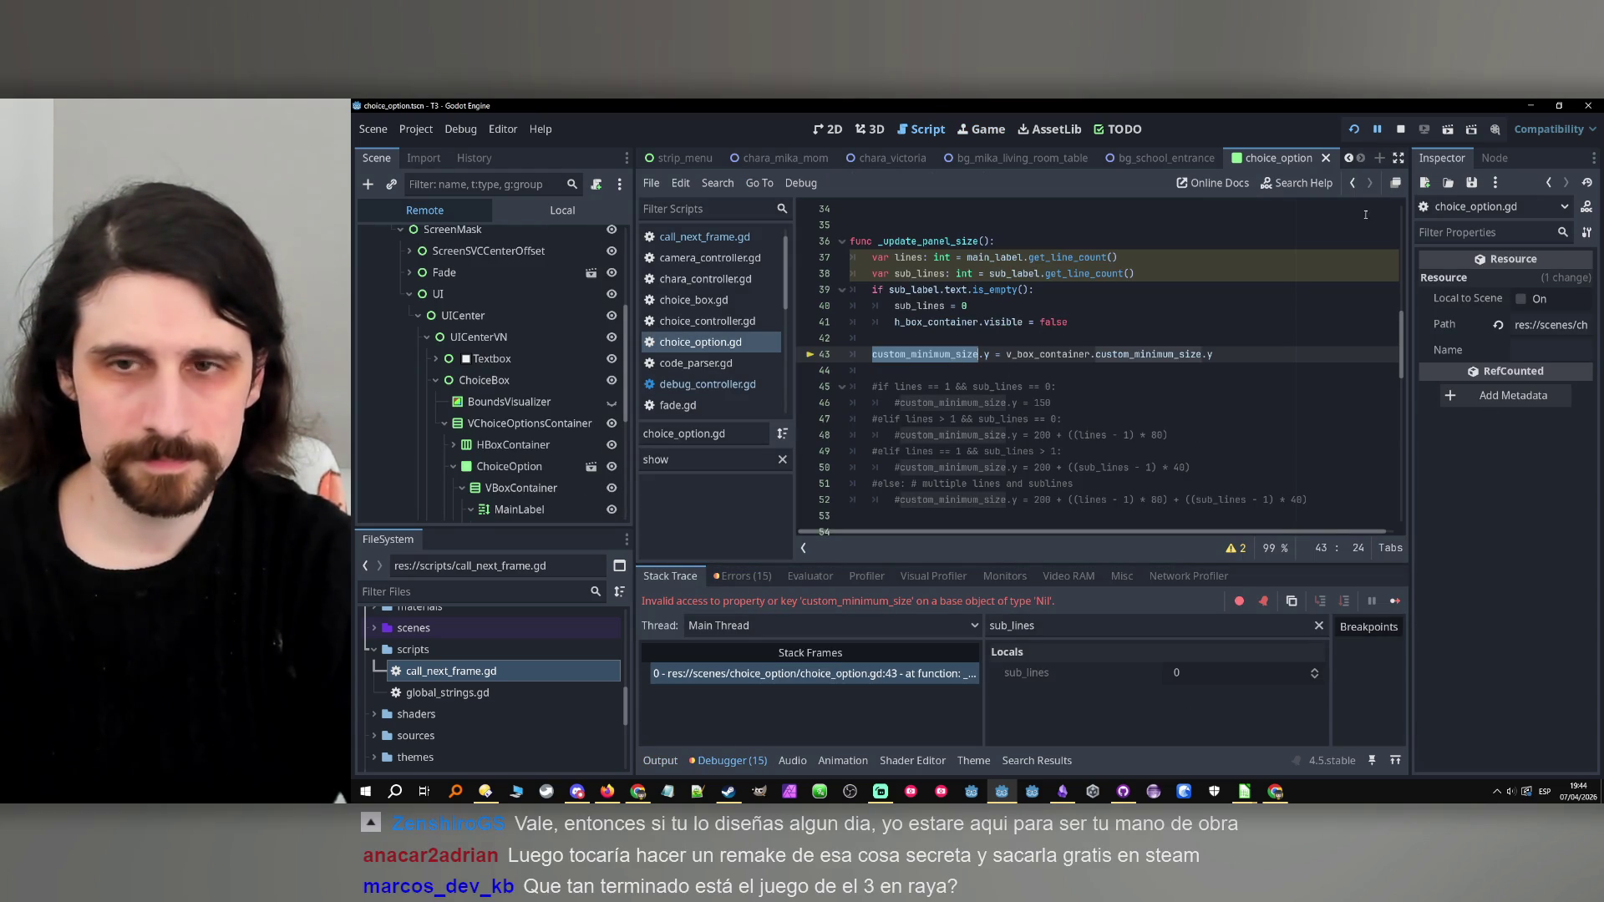
{"action": "left_click", "coordinate": [1400, 129]}
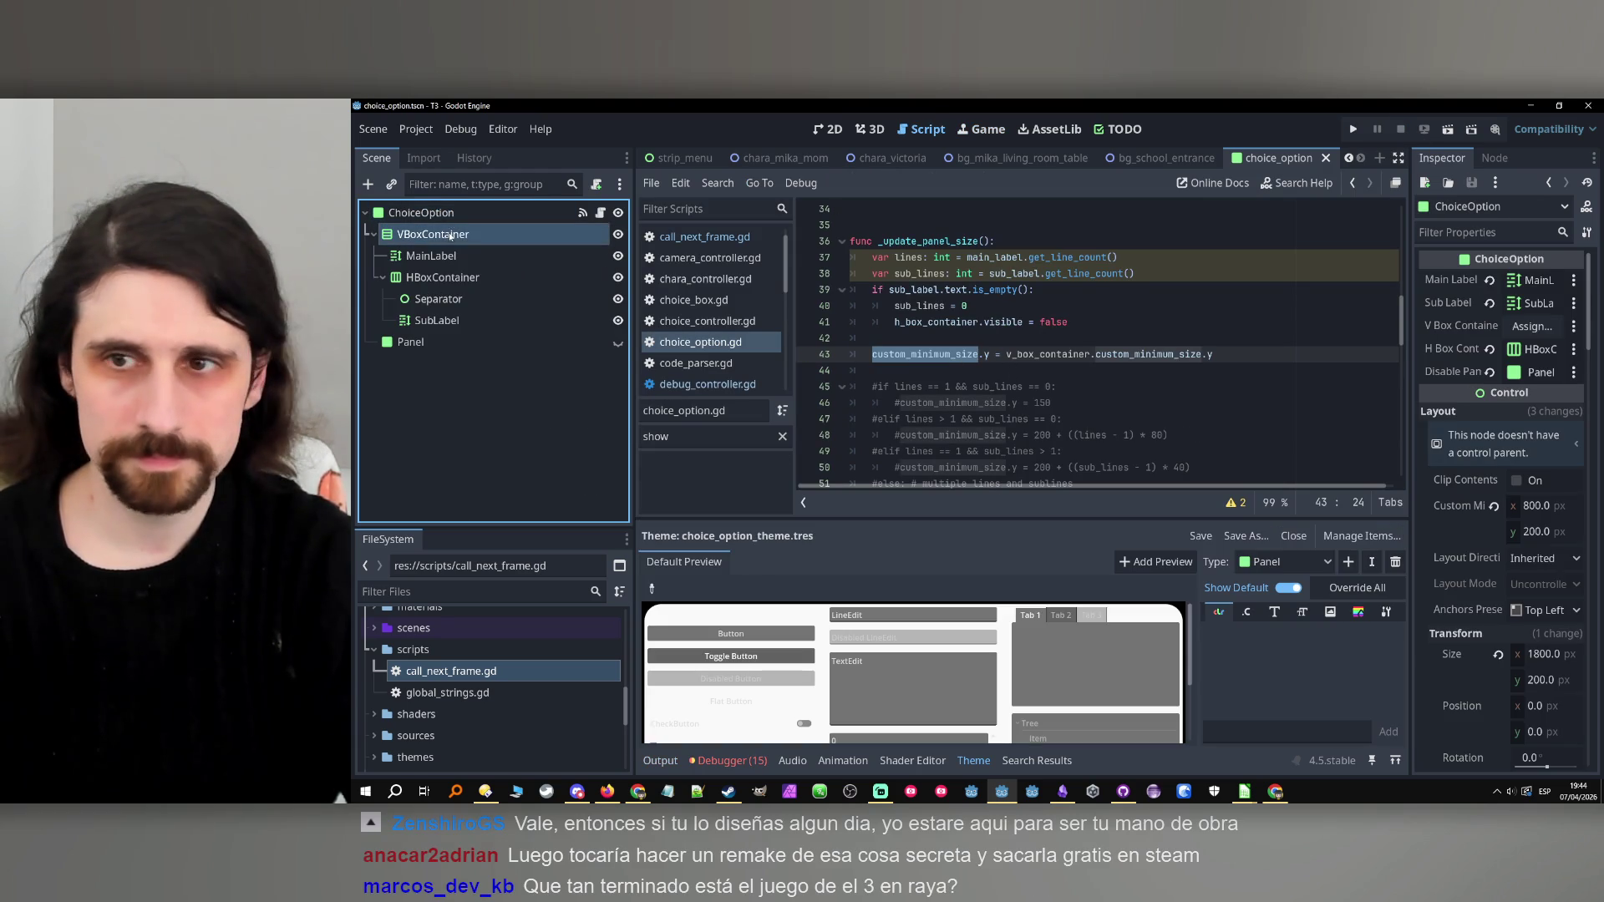
{"action": "left_click_drag", "start_coordinate": [1541, 333], "coordinate": [1537, 329]}
{"action": "left_click", "coordinate": [1352, 130]}
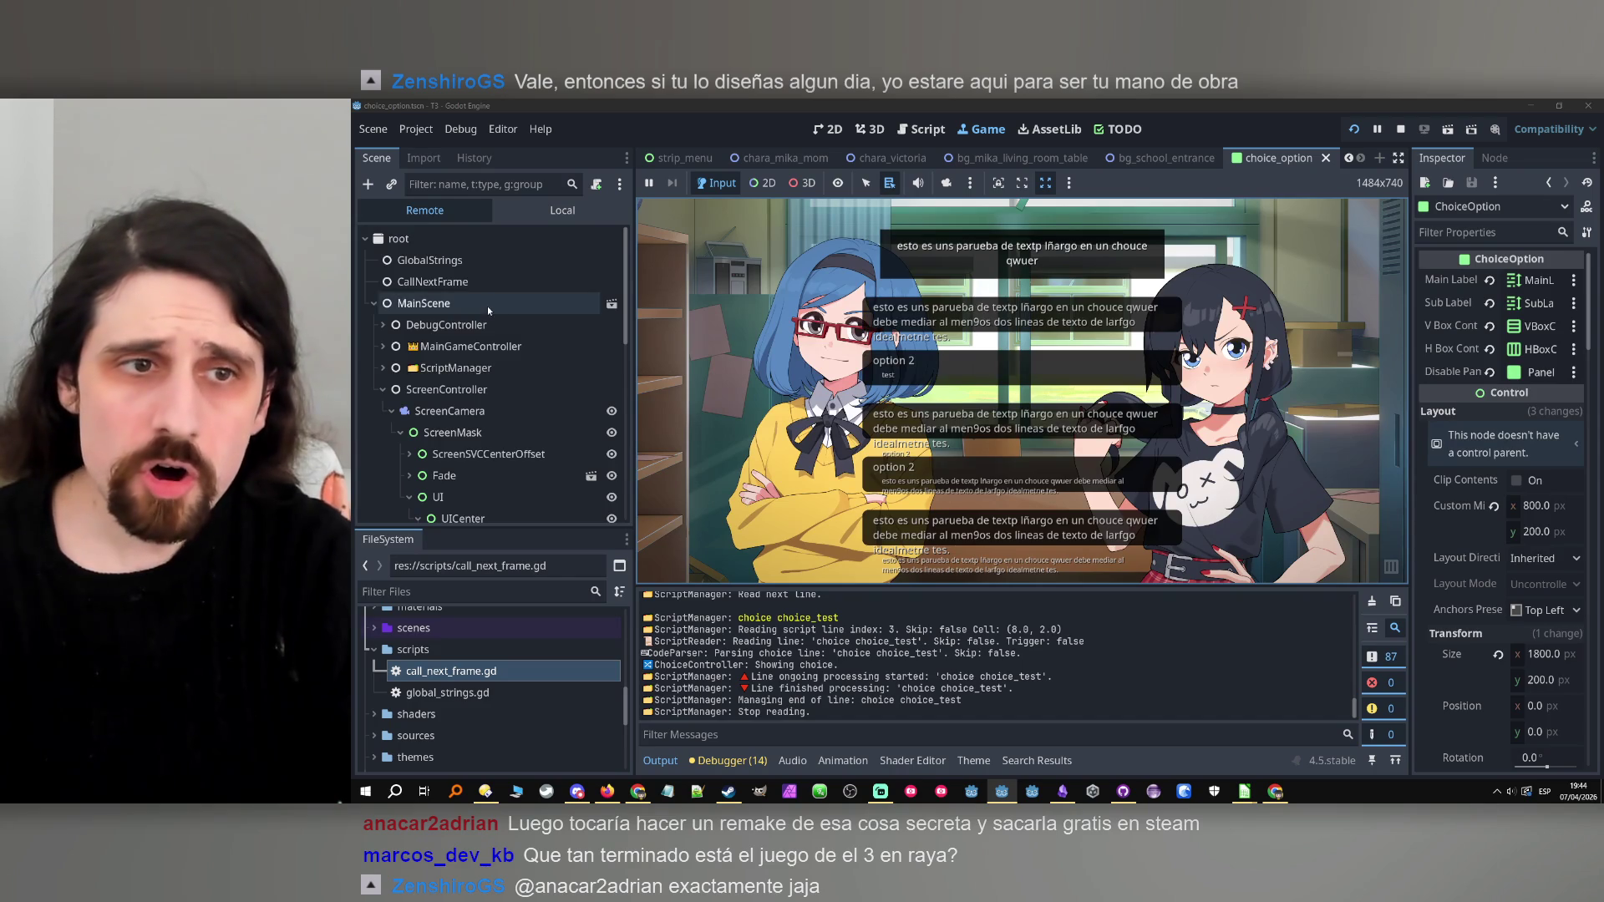
Inspect the live VBoxContainer, MainLabel, HBoxContainer and VChoiceOptionsContainer nodes in the Remote tree.
{"action": "scroll", "coordinate": [488, 334], "scroll_direction": "down", "scroll_amount": 5}
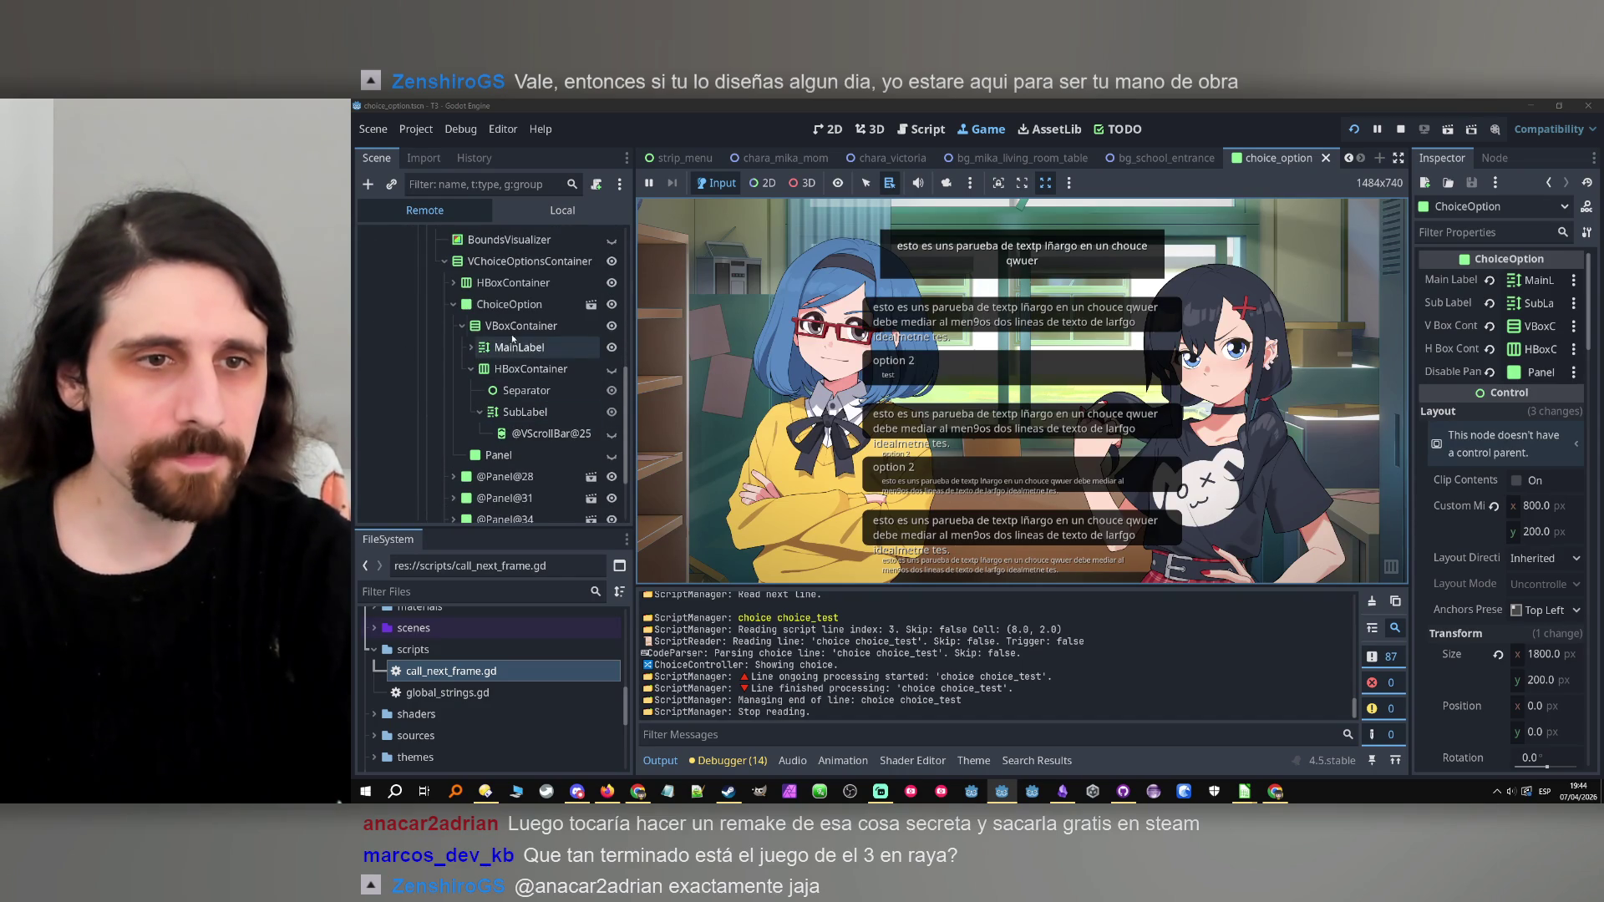
{"action": "left_click", "coordinate": [516, 326]}
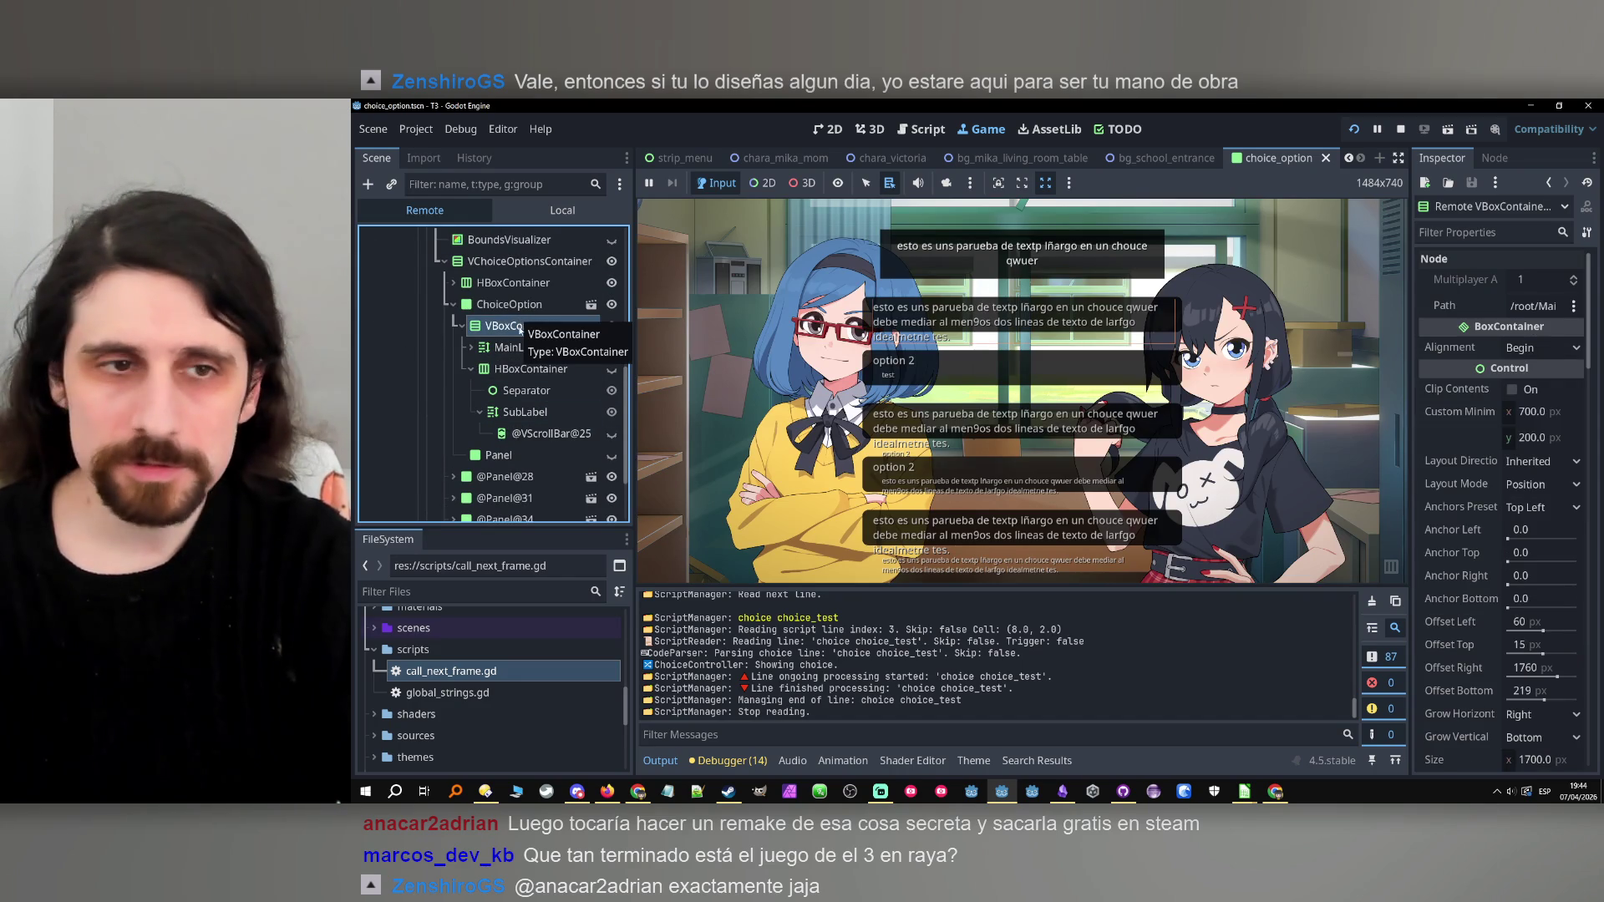
{"action": "left_click", "coordinate": [508, 305]}
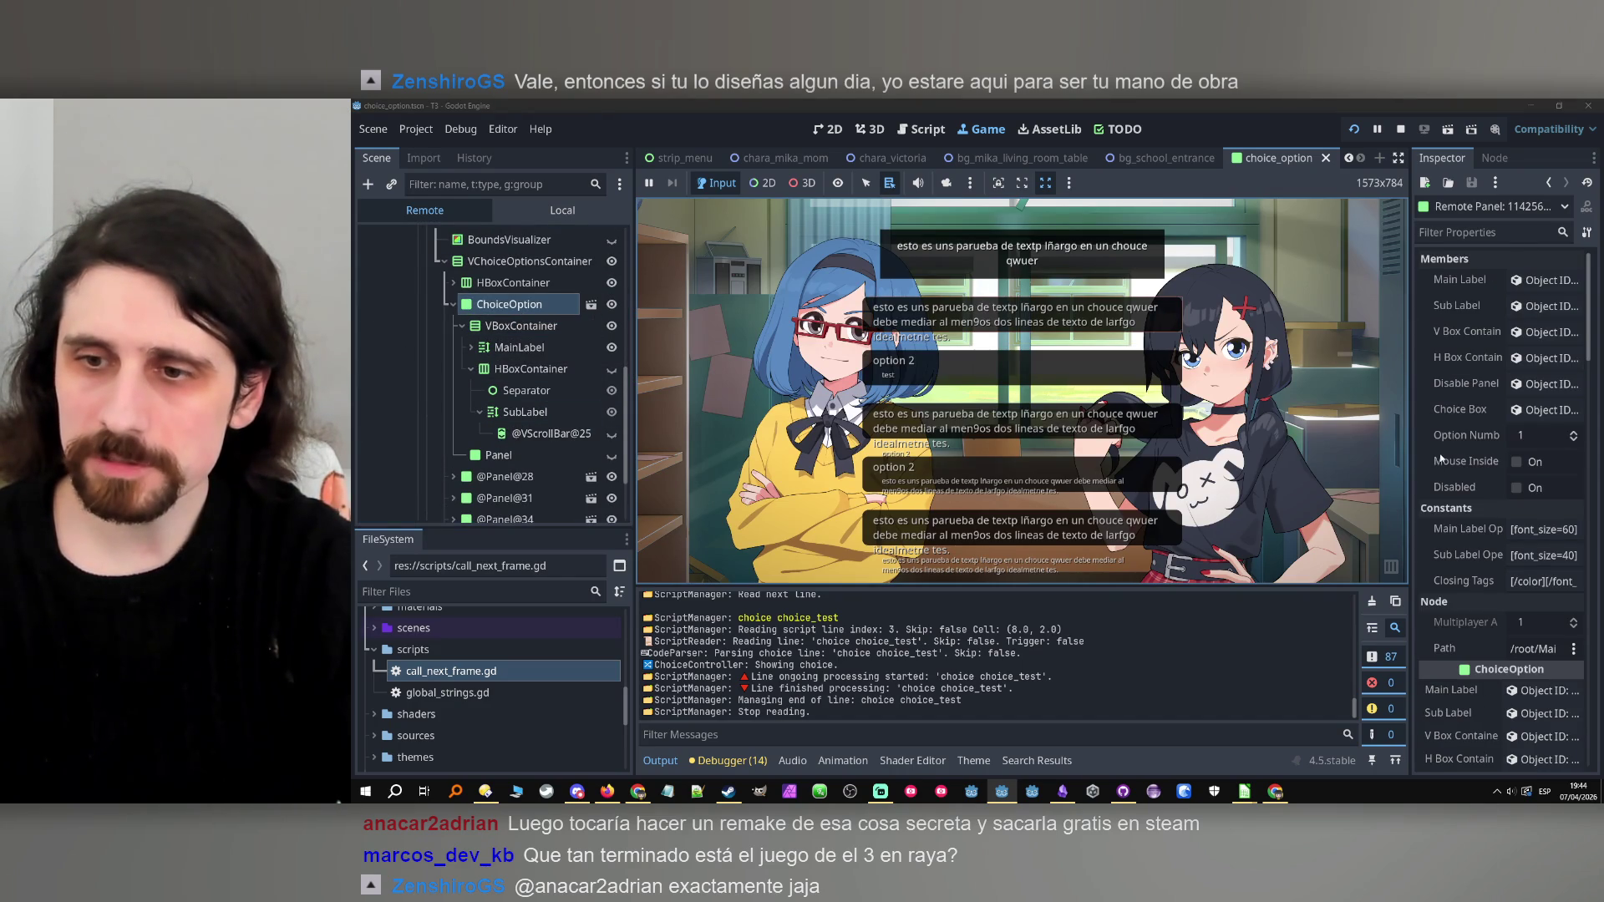
{"action": "scroll", "coordinate": [1440, 457], "scroll_direction": "down", "scroll_amount": 3}
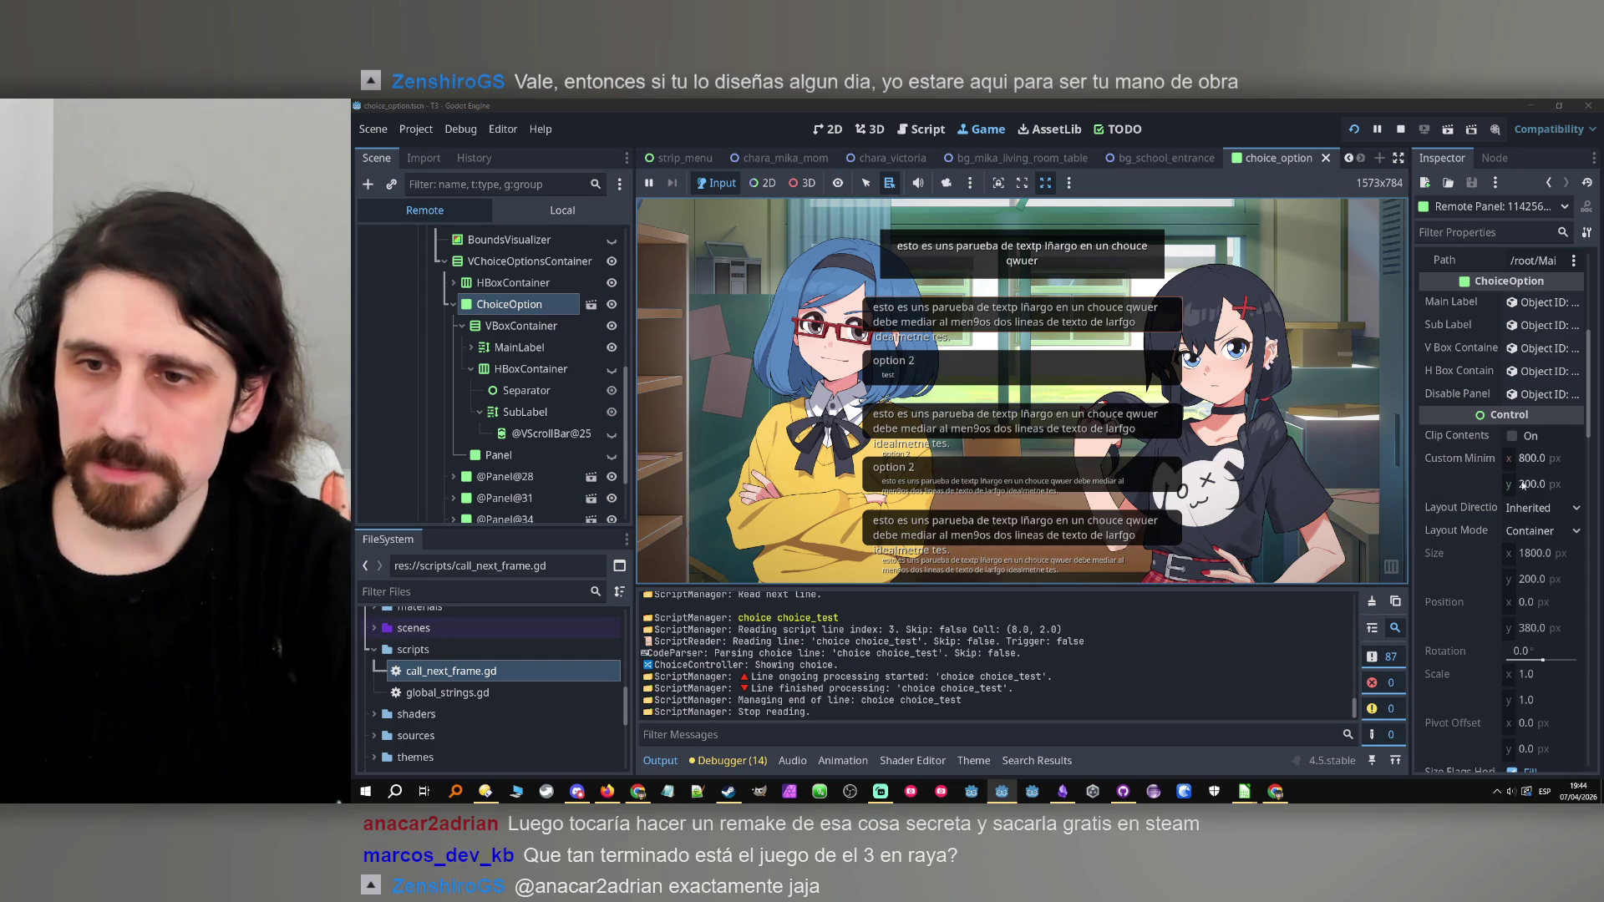
{"action": "left_click", "coordinate": [547, 327]}
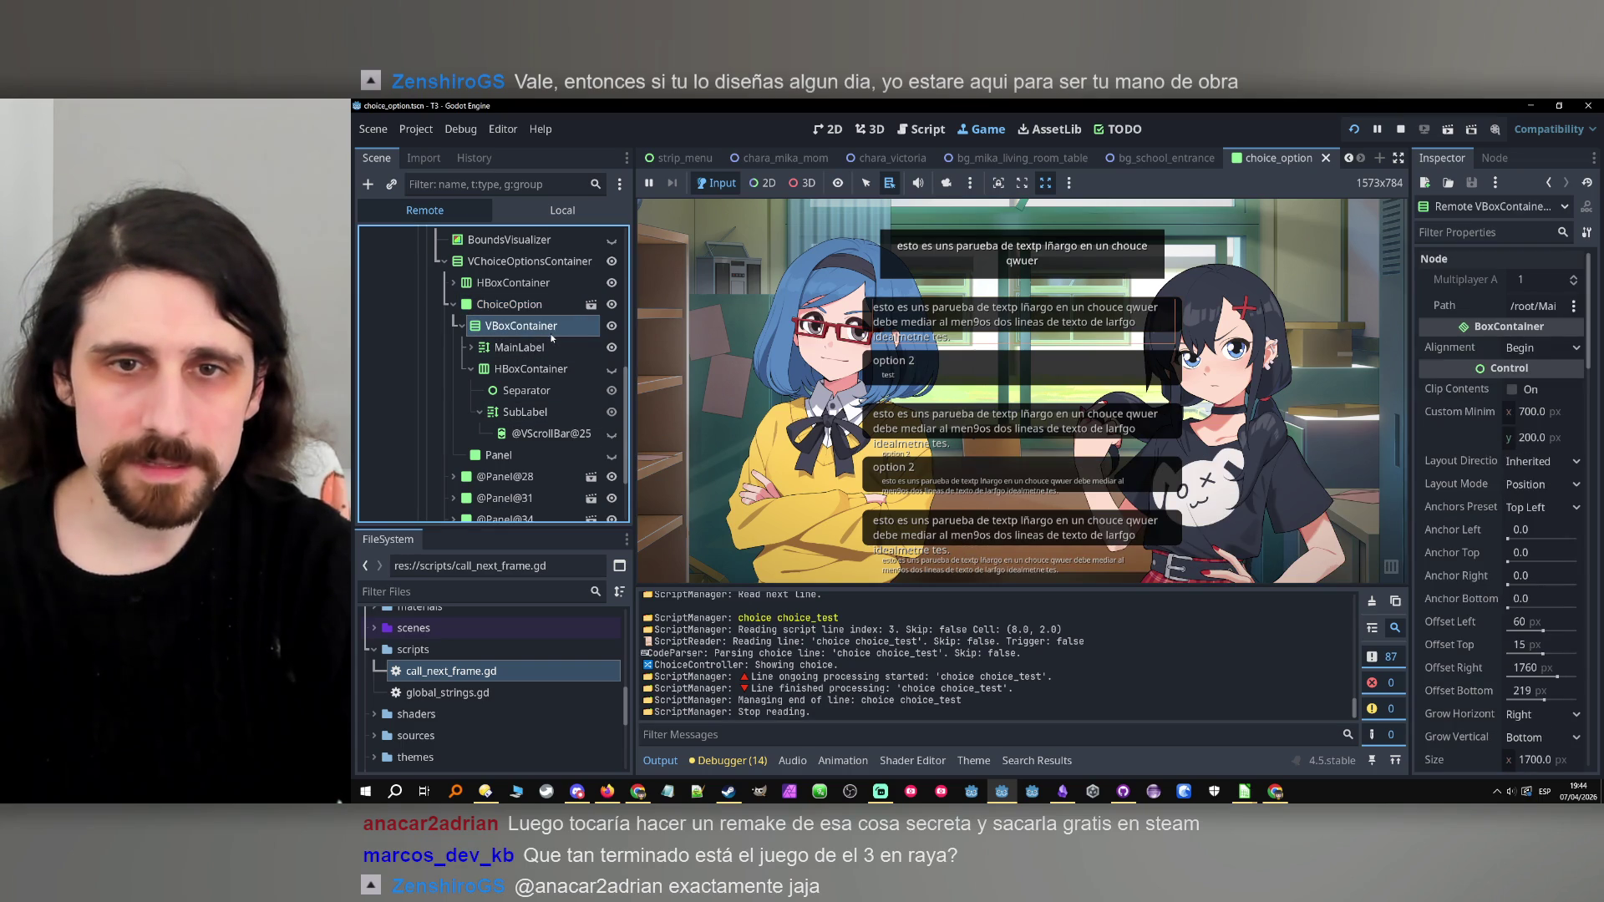
{"action": "left_click", "coordinate": [543, 348]}
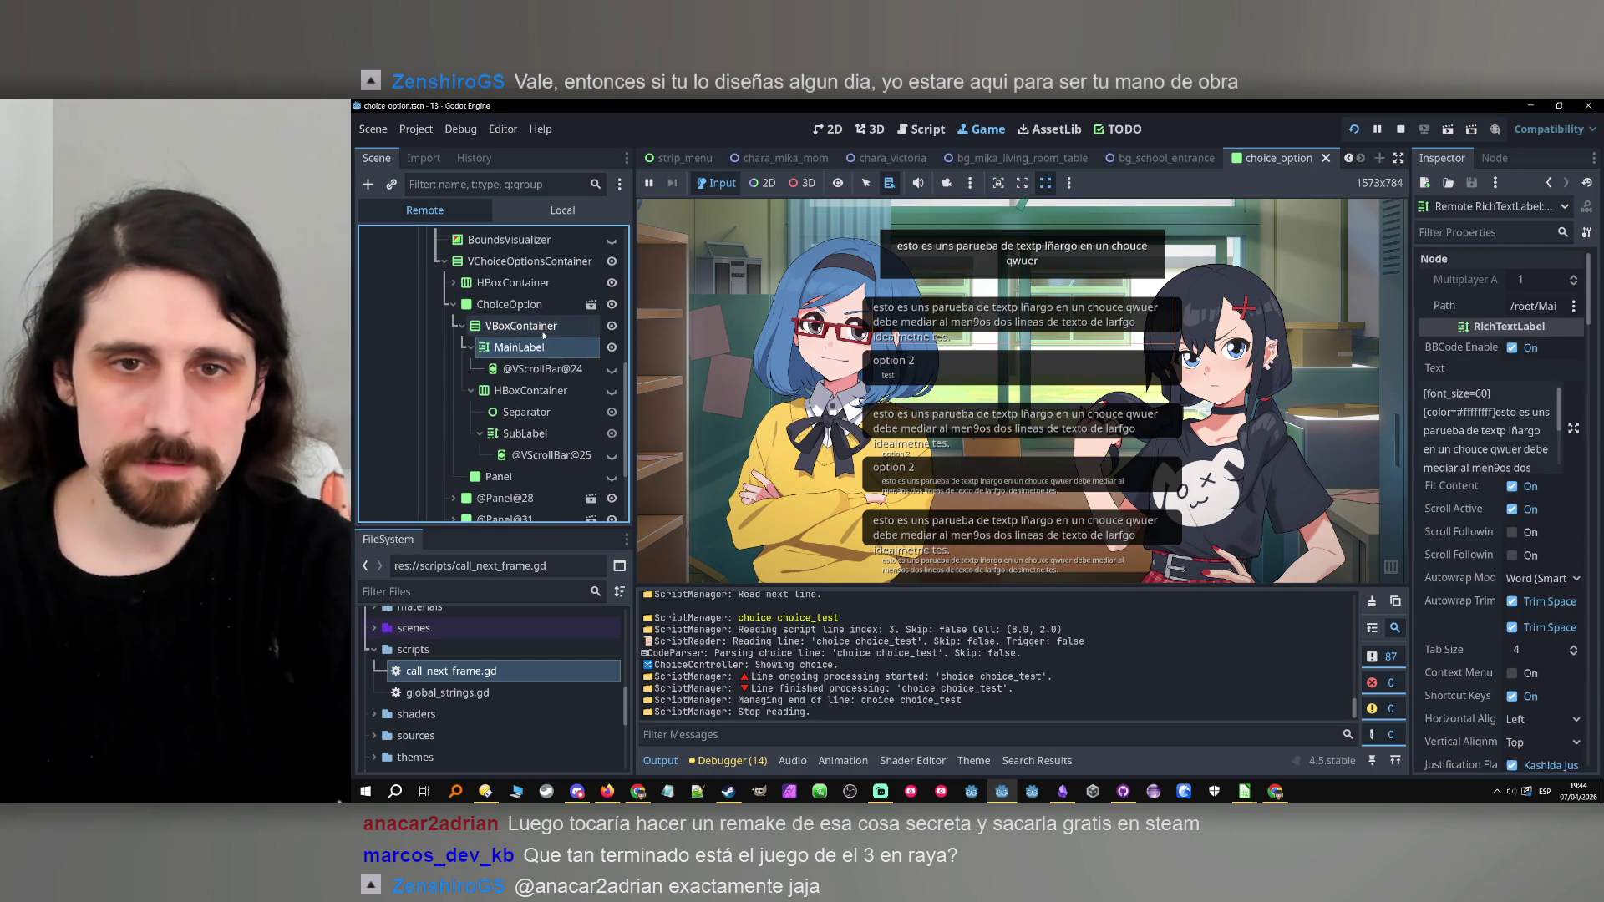
{"action": "left_click", "coordinate": [537, 306]}
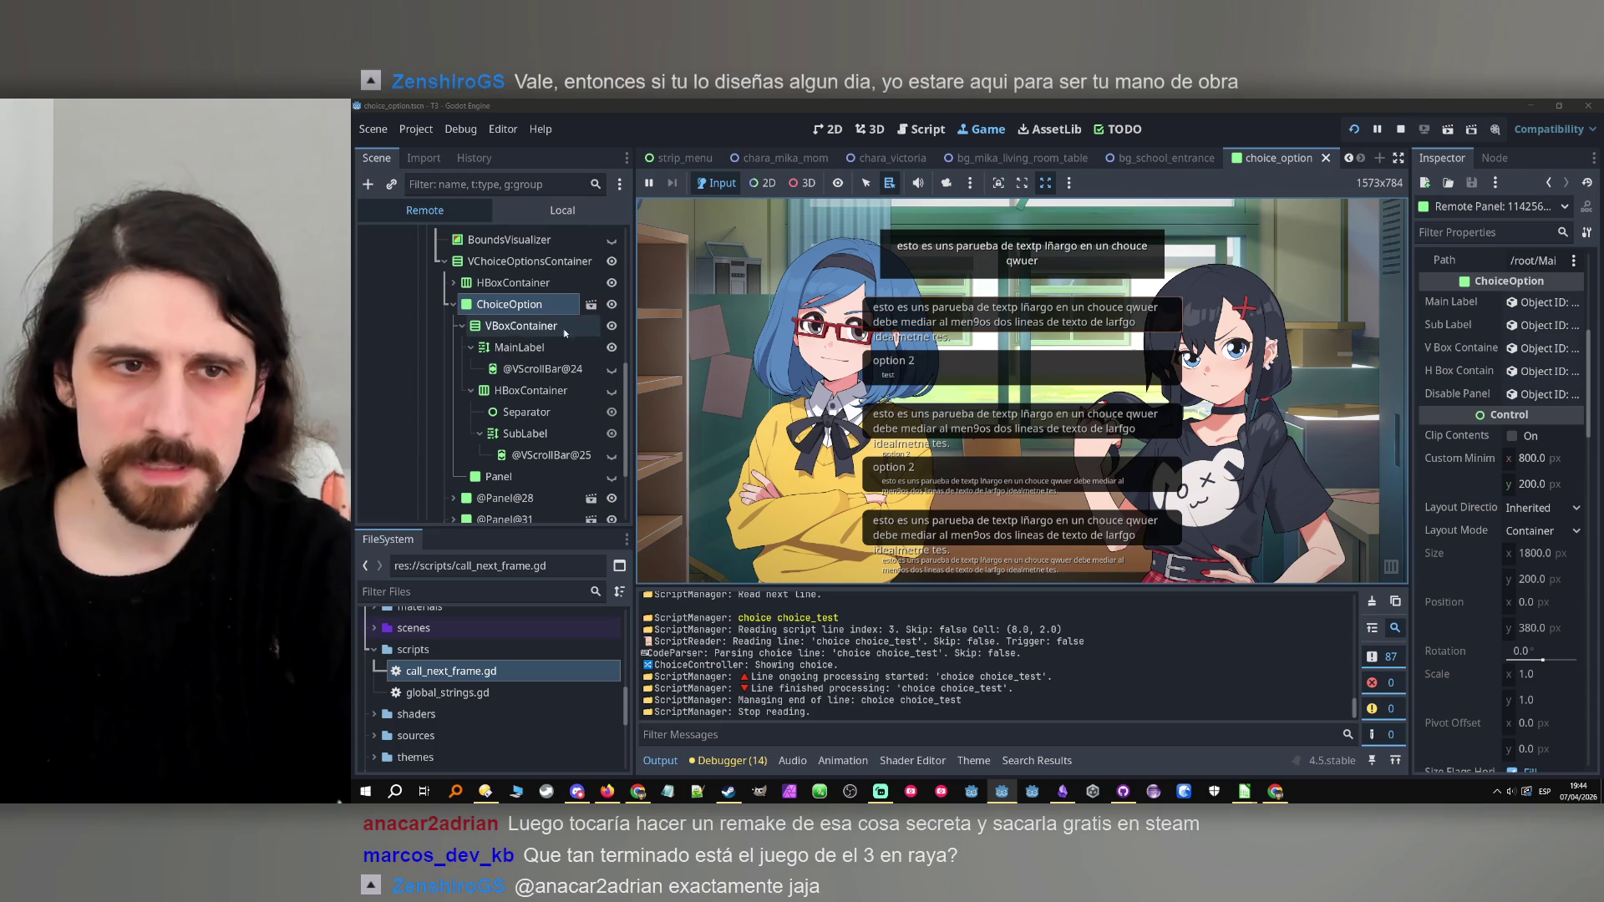
{"action": "left_click", "coordinate": [486, 283]}
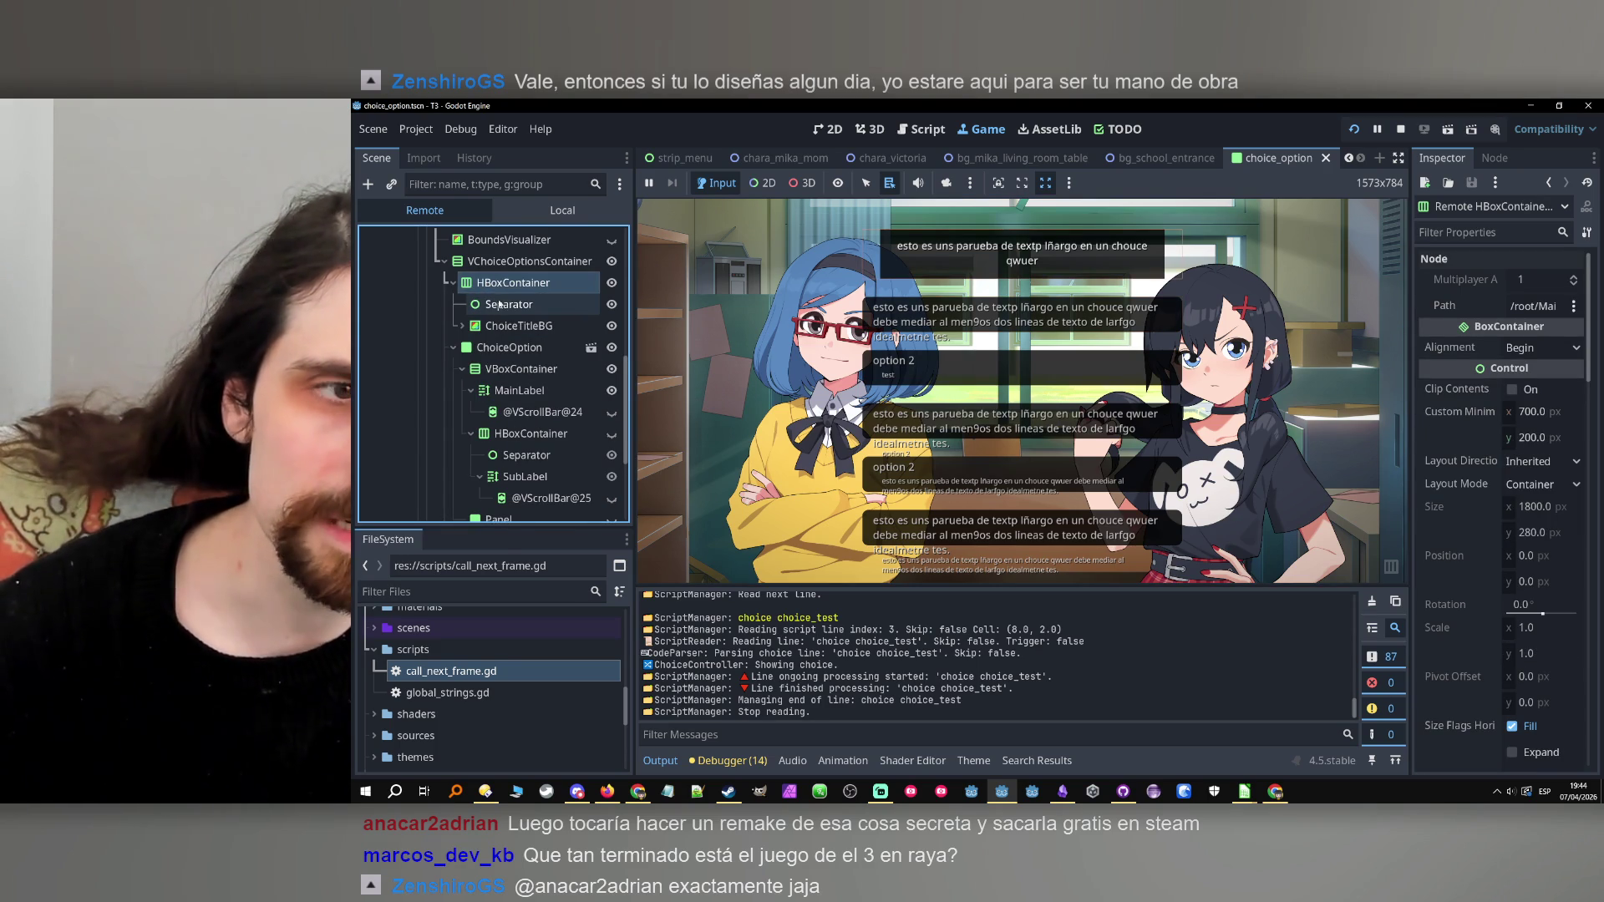
{"action": "left_click", "coordinate": [512, 263]}
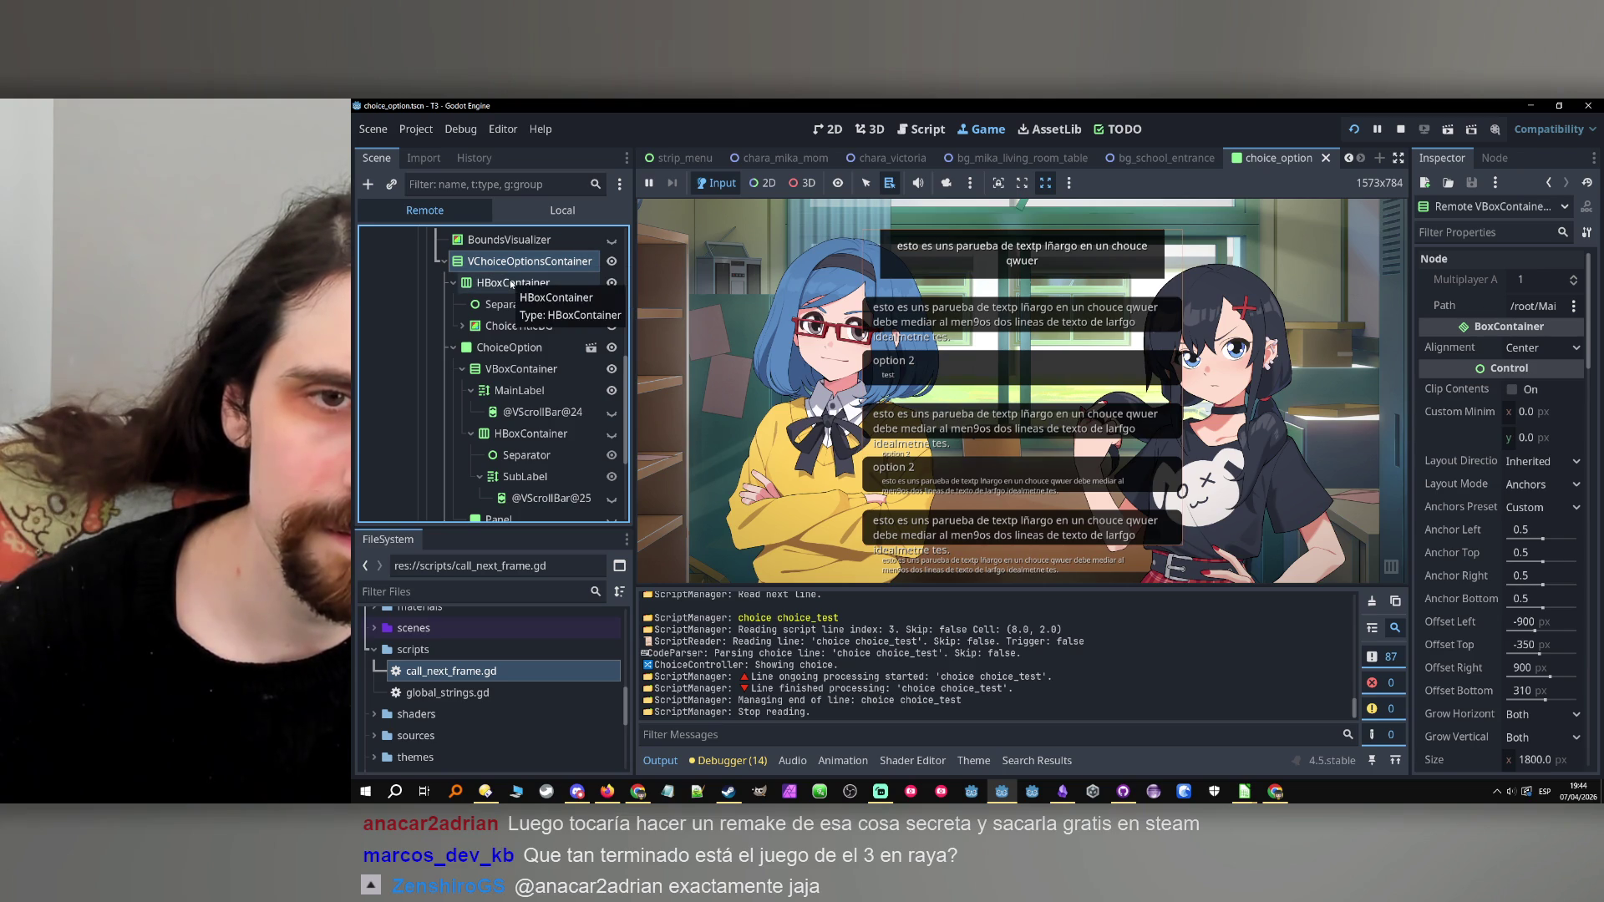
{"action": "left_click", "coordinate": [512, 284]}
{"action": "left_click", "coordinate": [501, 347]}
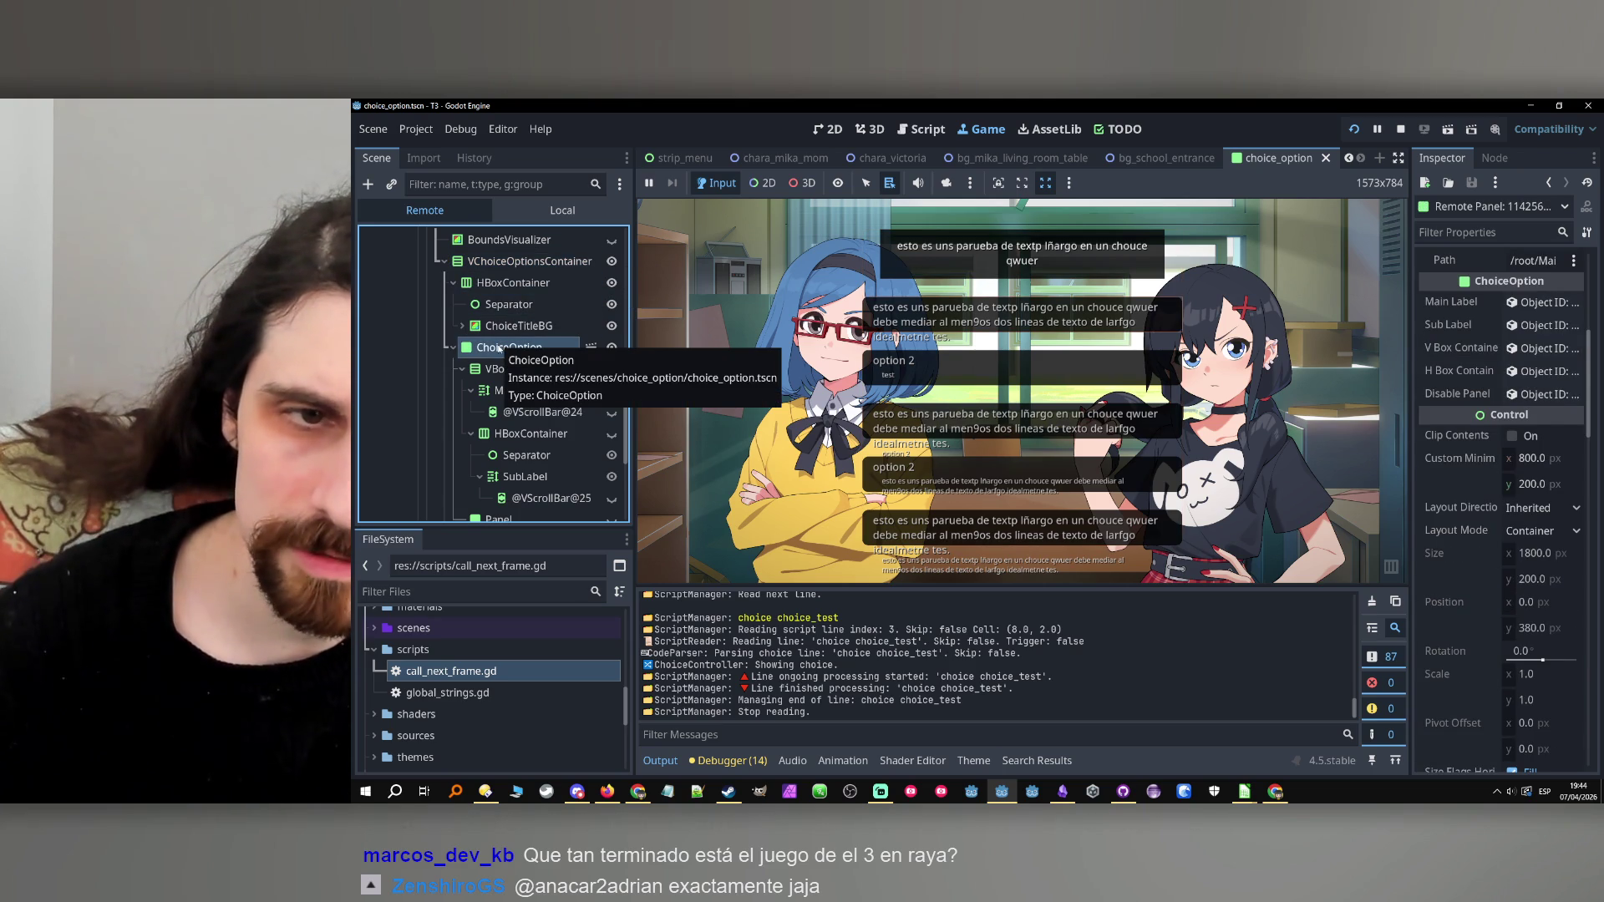
Set the live ChoiceOption's Custom Minimum Size y to 300, then stop the game.
{"action": "left_click", "coordinate": [499, 369]}
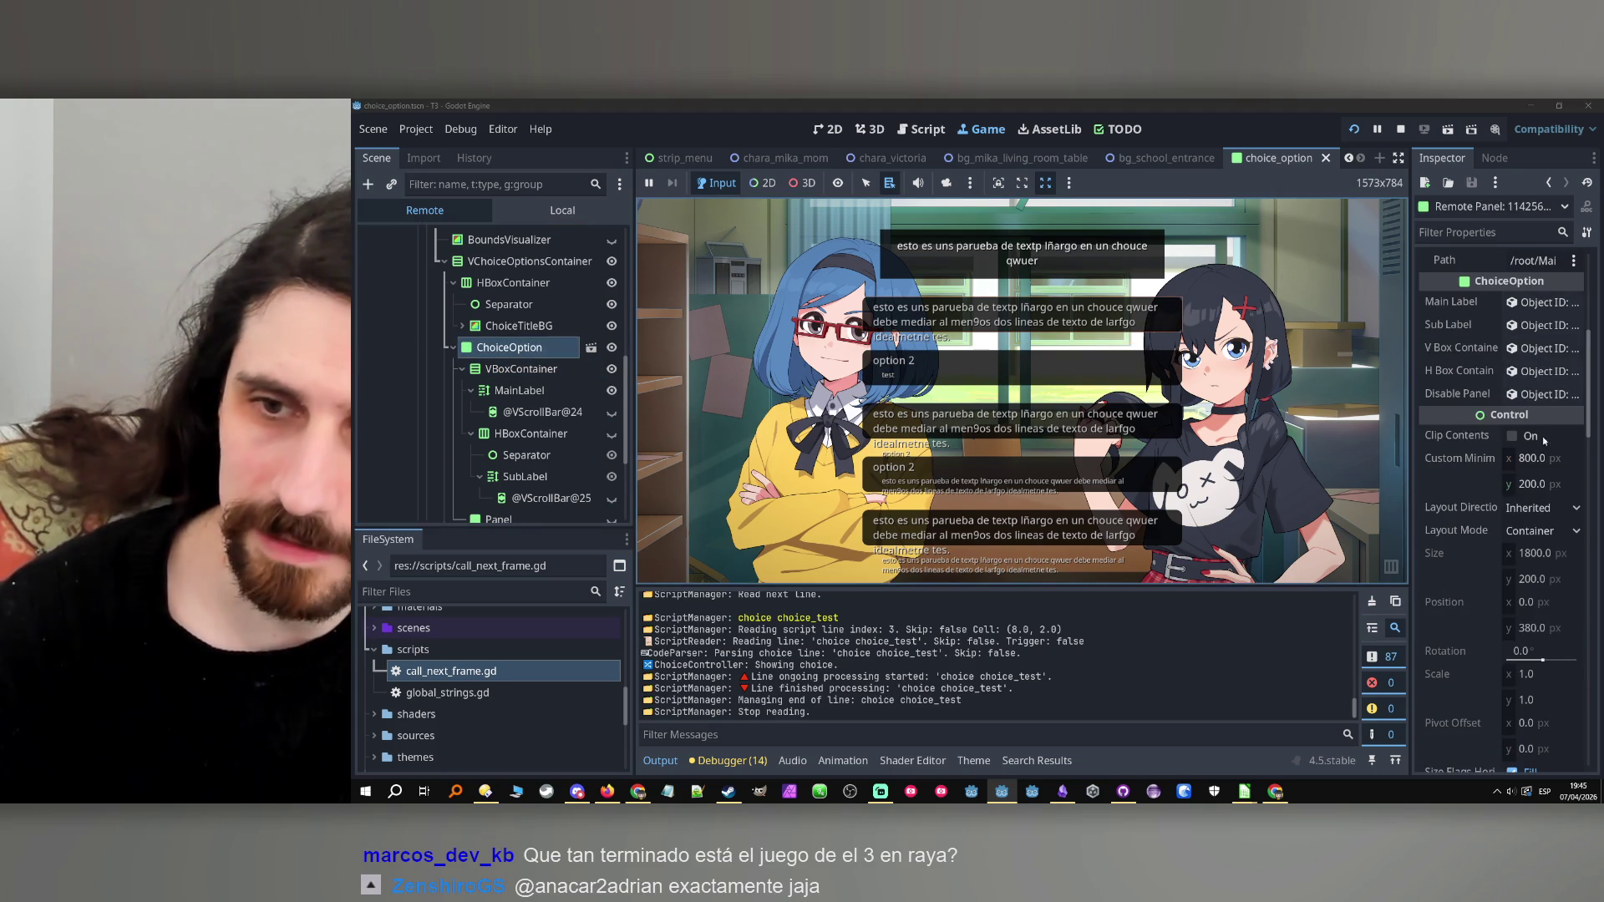
{"action": "left_click", "coordinate": [1528, 485]}
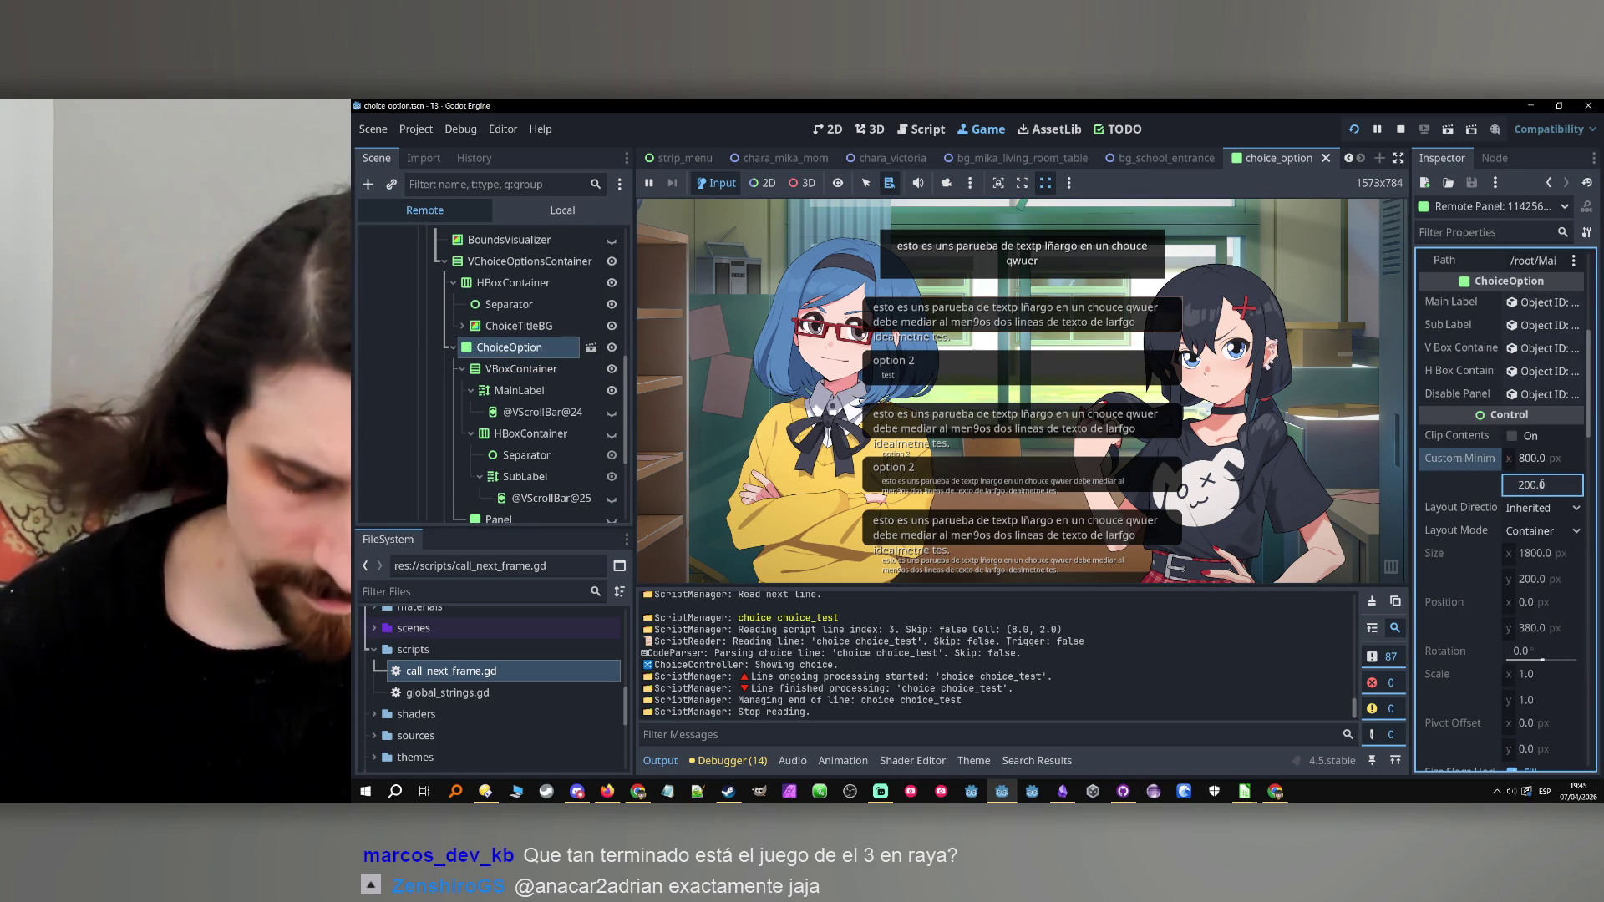
{"action": "type", "text": "300"}
{"action": "key", "text": "Return"}
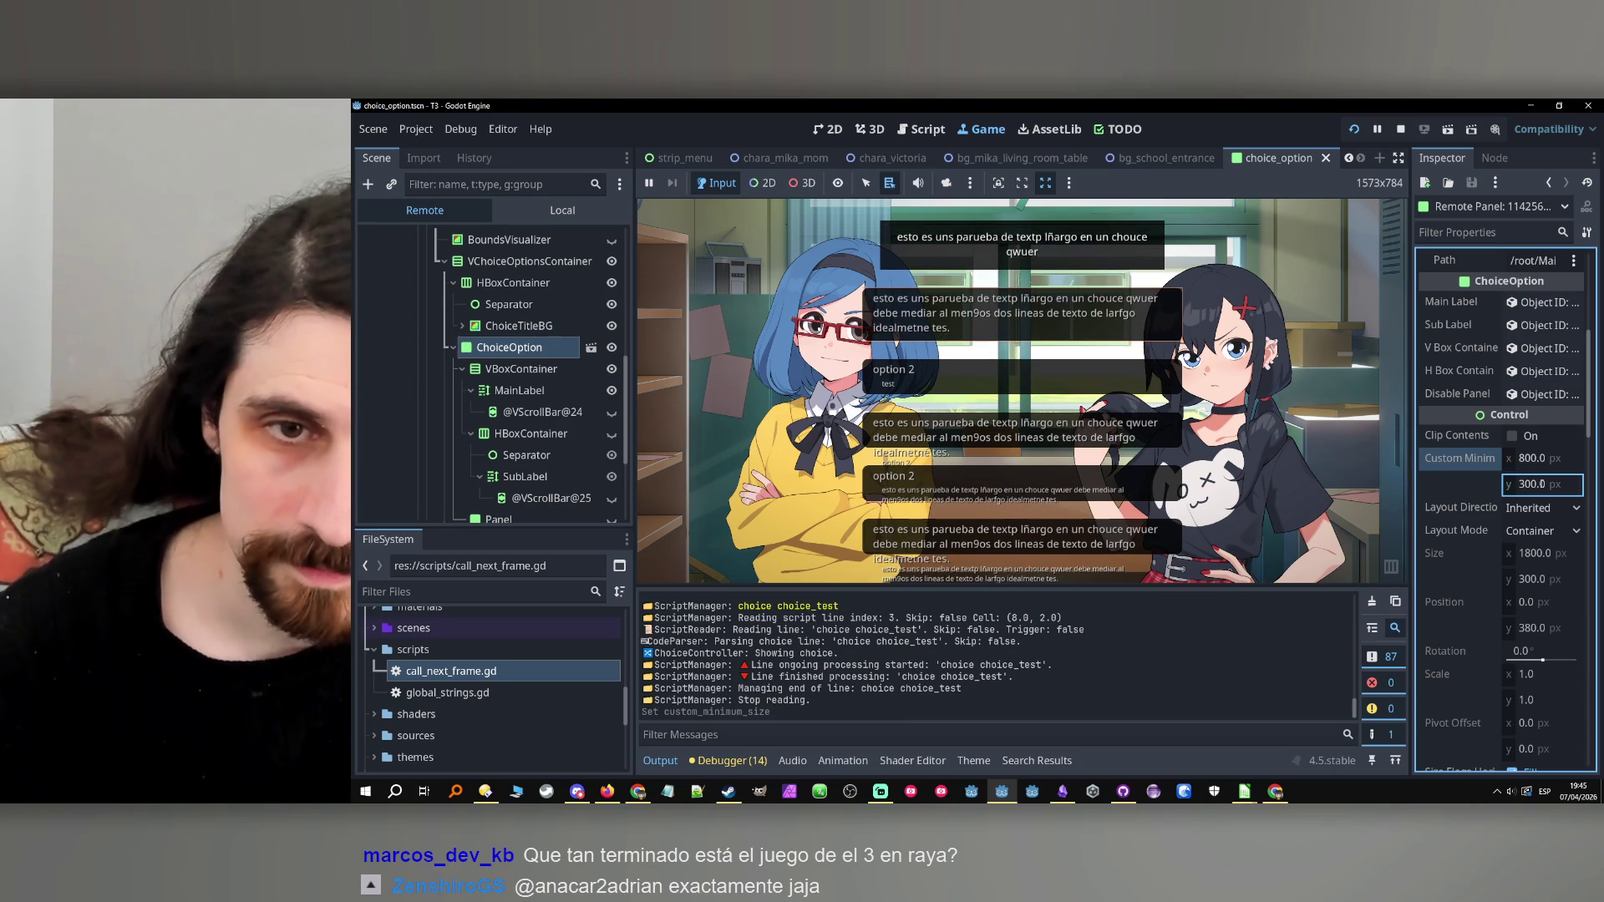
{"action": "left_click", "coordinate": [1400, 130]}
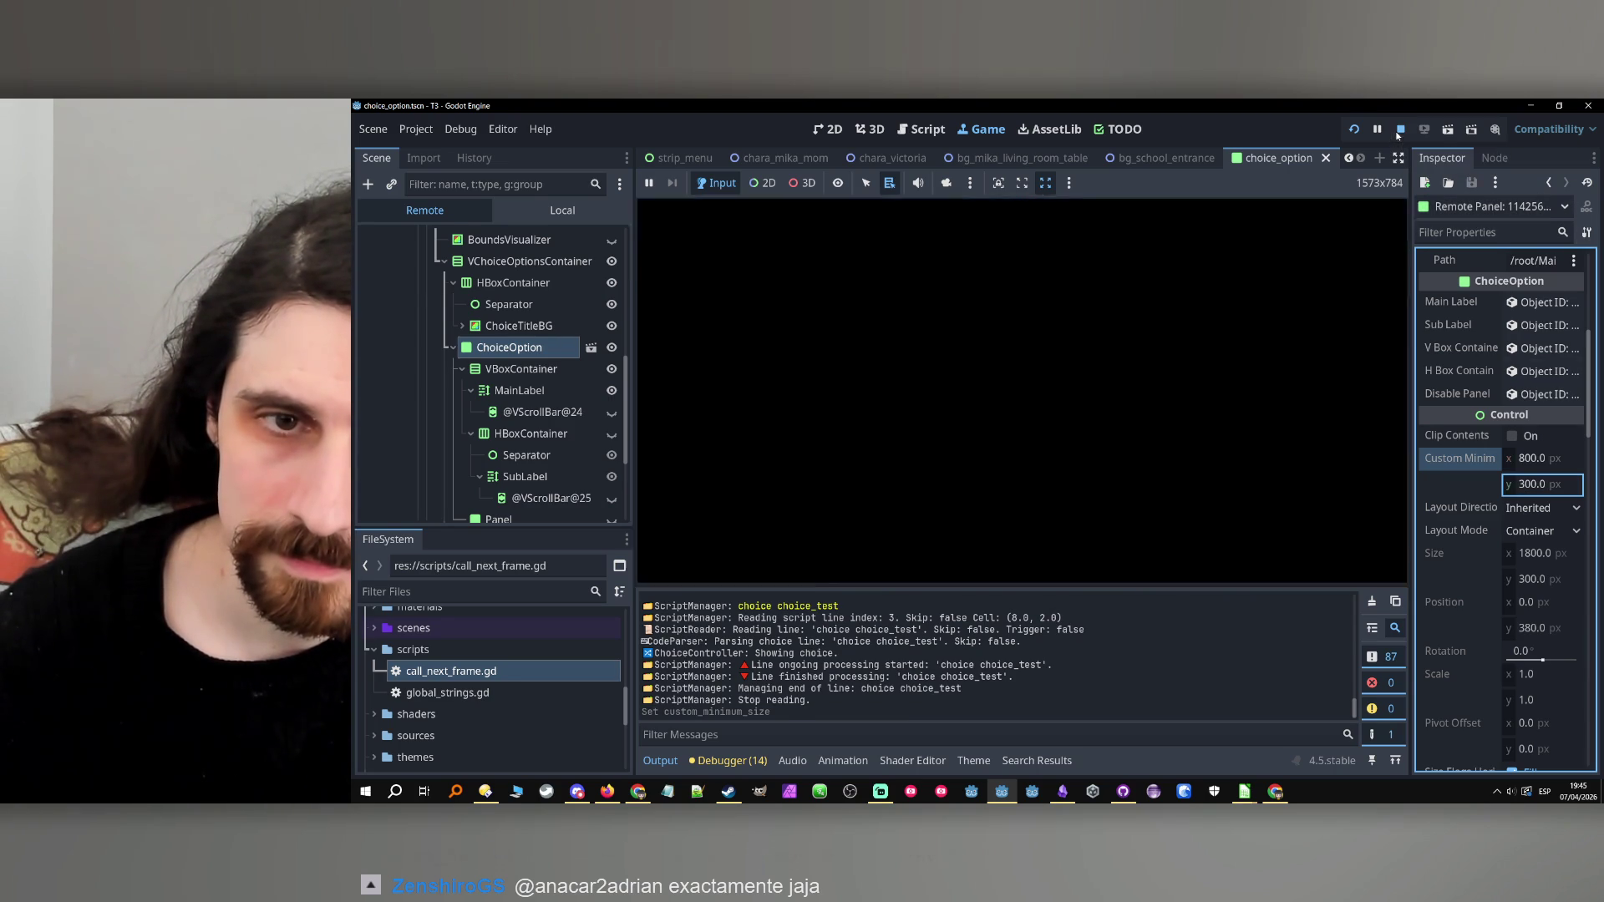
Append + 80 padding on line 43 and test-run, then change it to + 90 and relaunch.
{"action": "left_click", "coordinate": [1249, 354]}
{"action": "type", "text": "+ "}
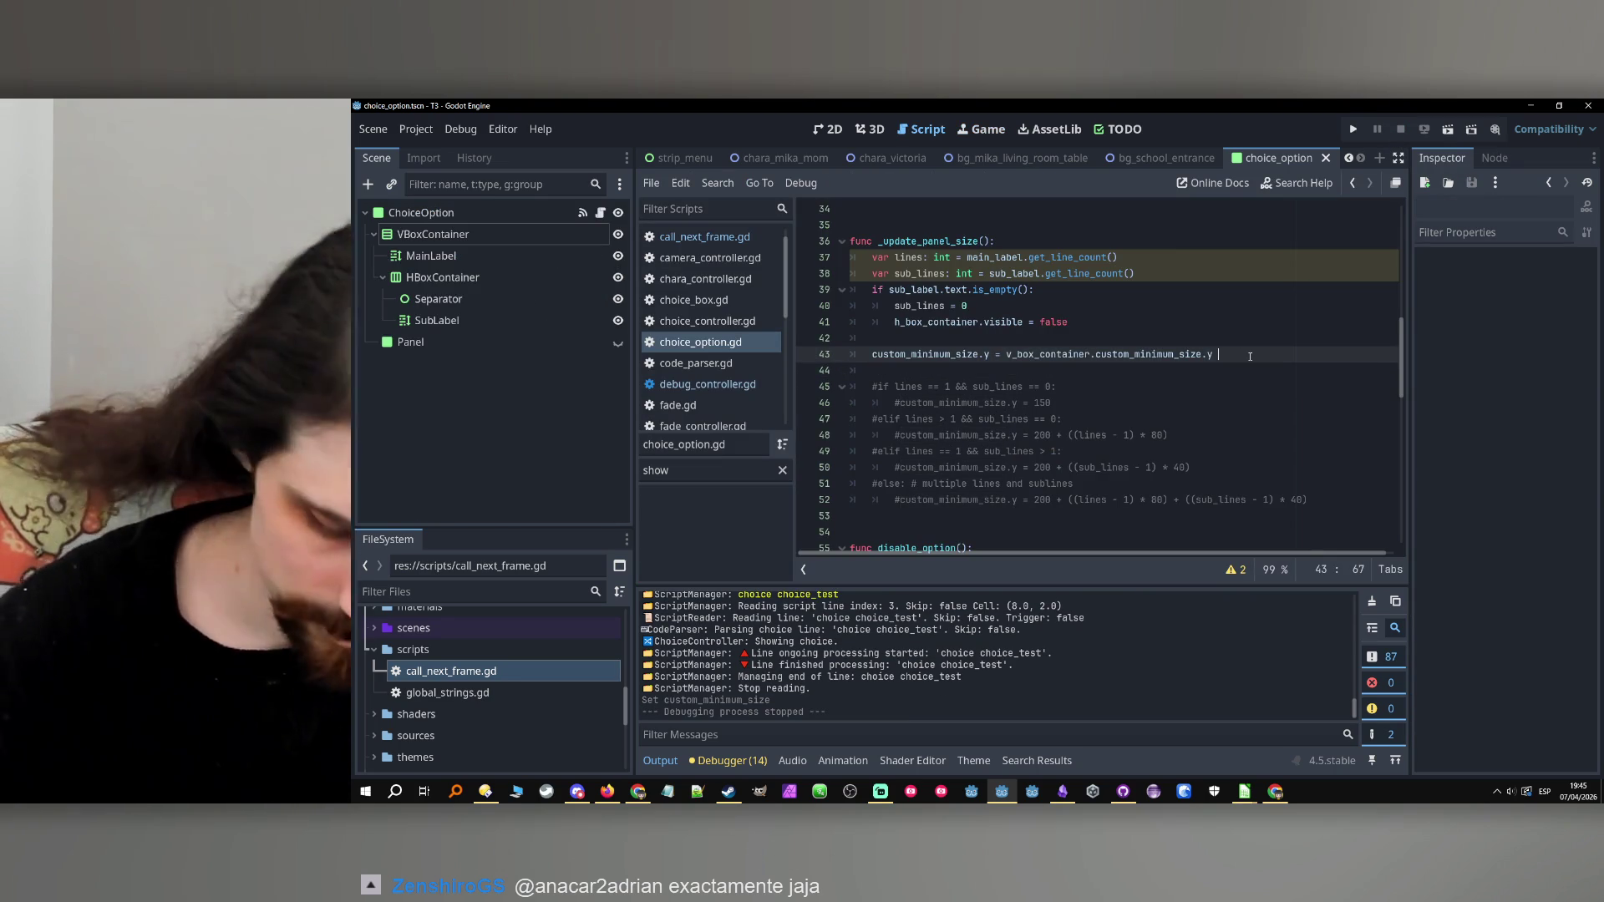
{"action": "type", "text": "80"}
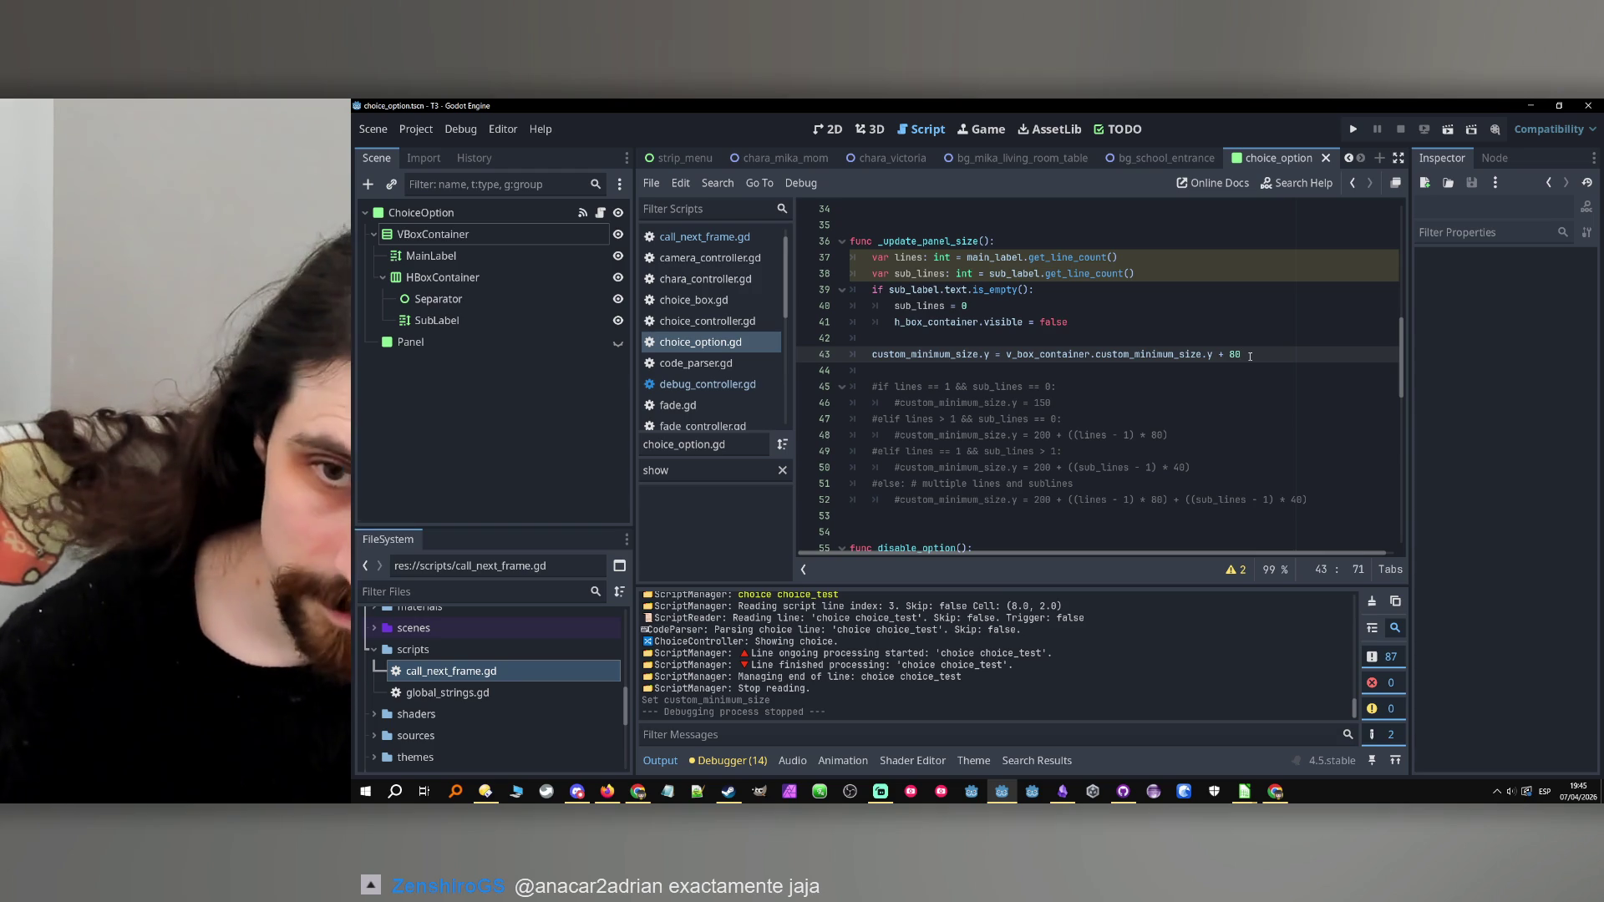
{"action": "key", "text": "ctrl+s"}
{"action": "left_click", "coordinate": [1353, 130]}
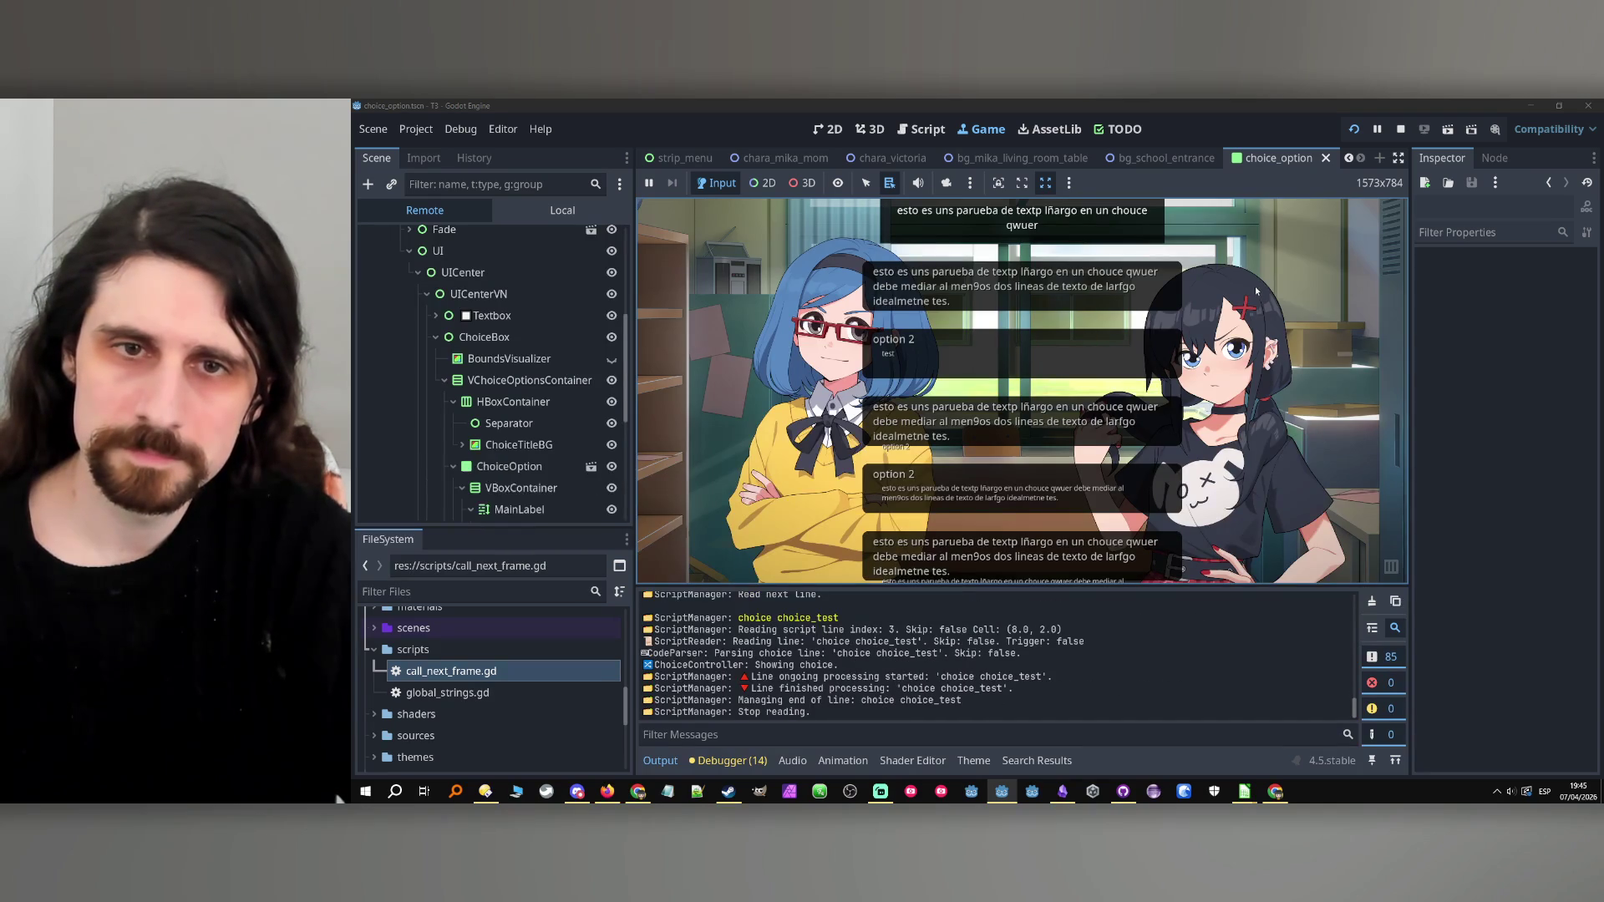
{"action": "left_click", "coordinate": [1399, 129]}
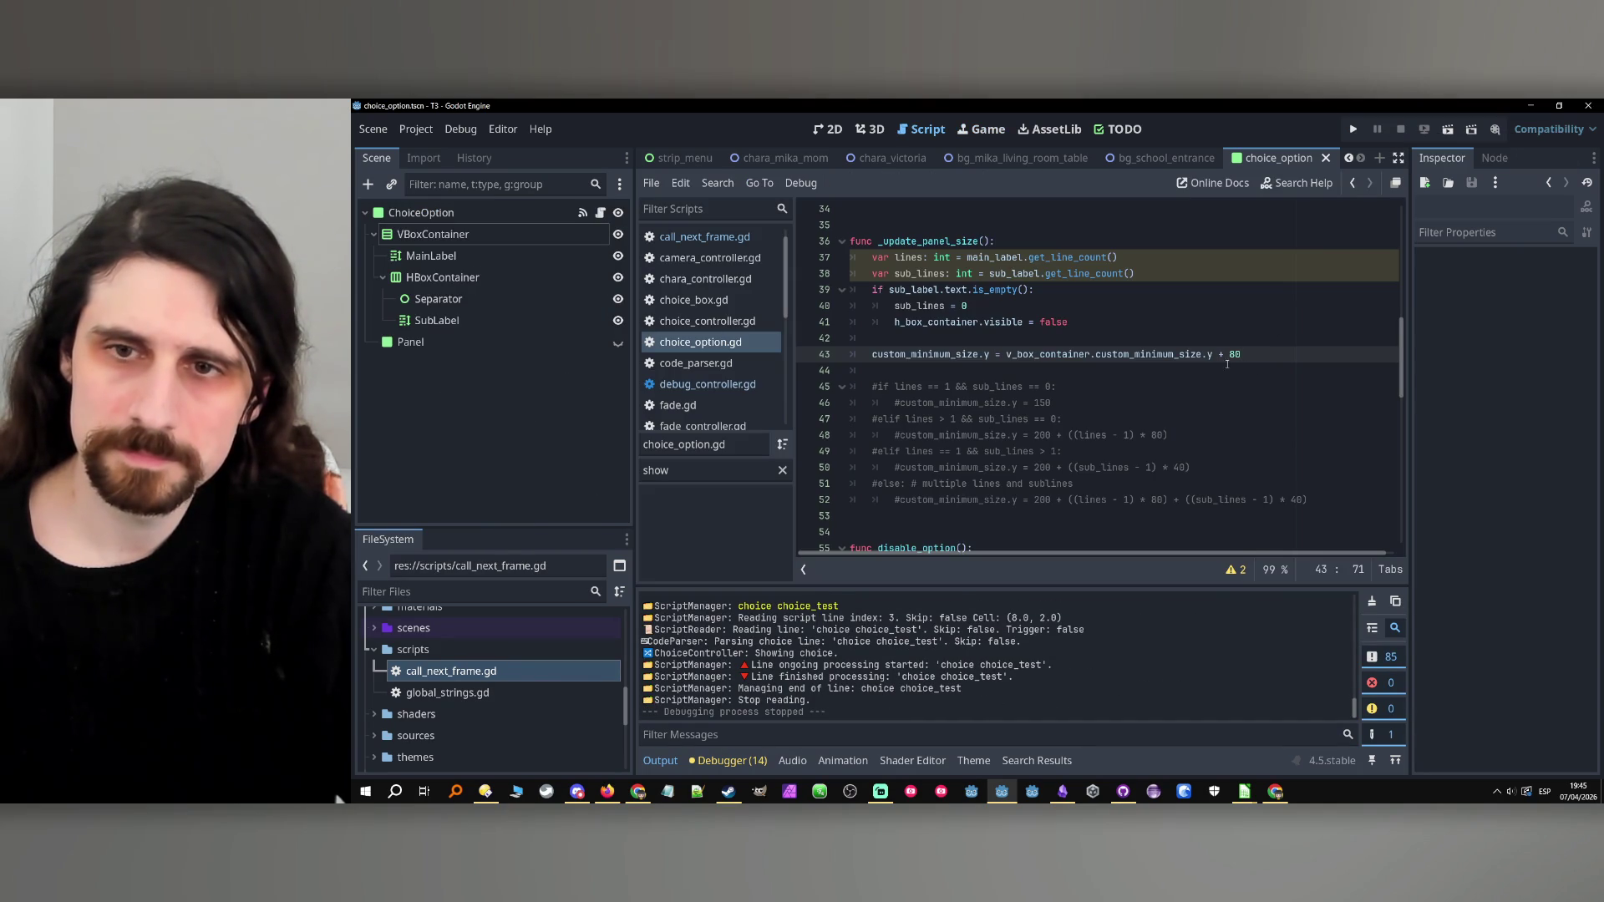
{"action": "type", "text": "9"}
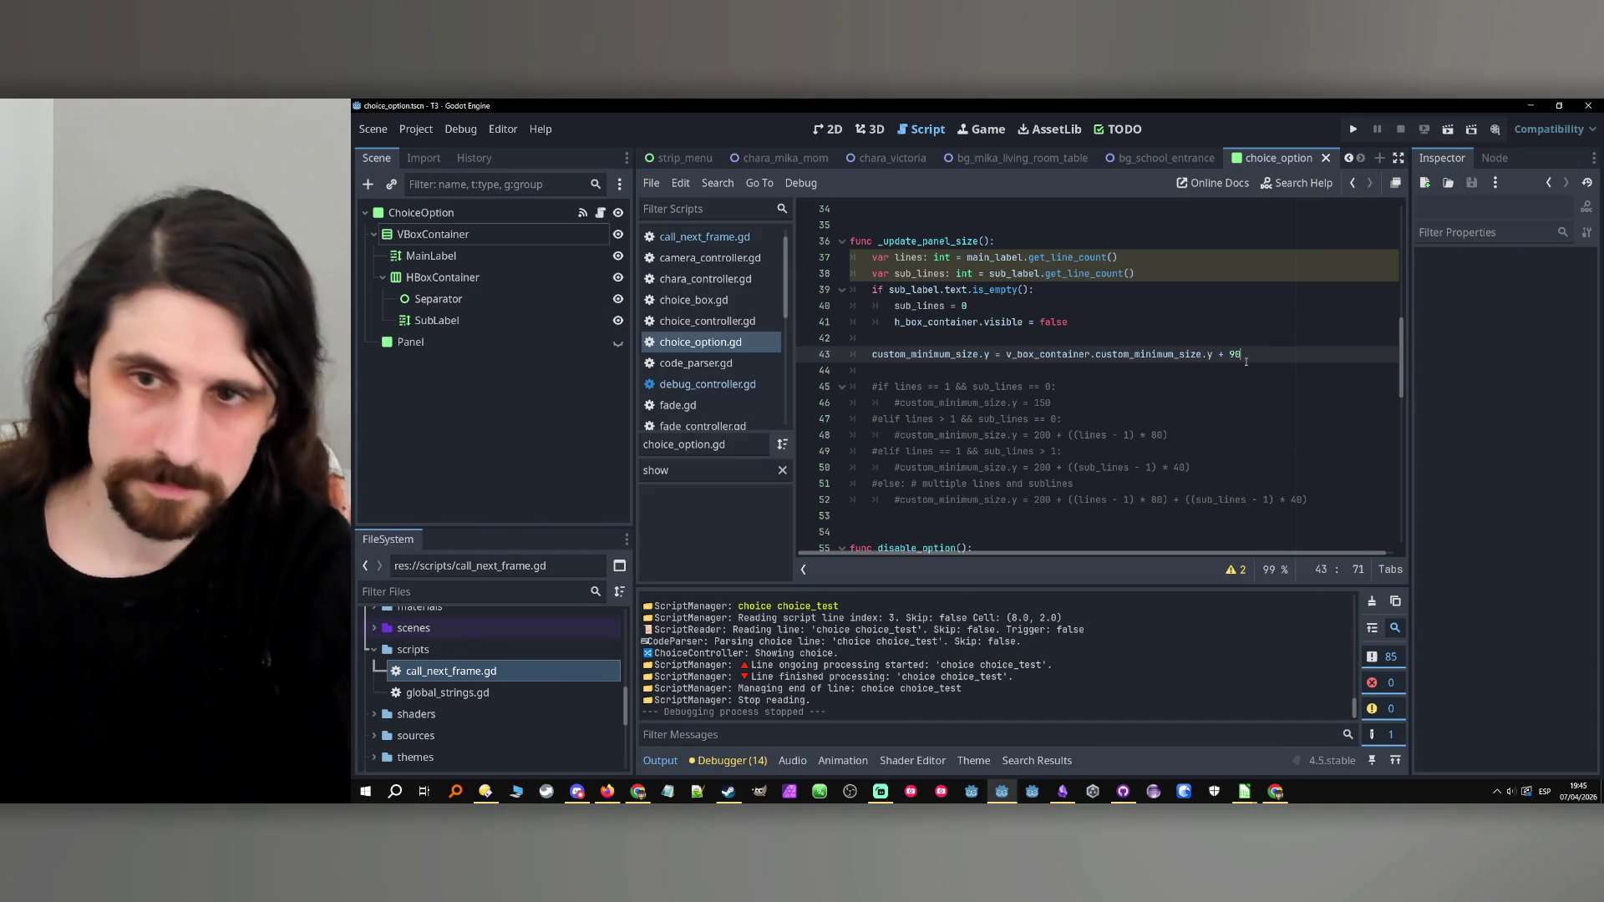
{"action": "left_click", "coordinate": [1353, 128]}
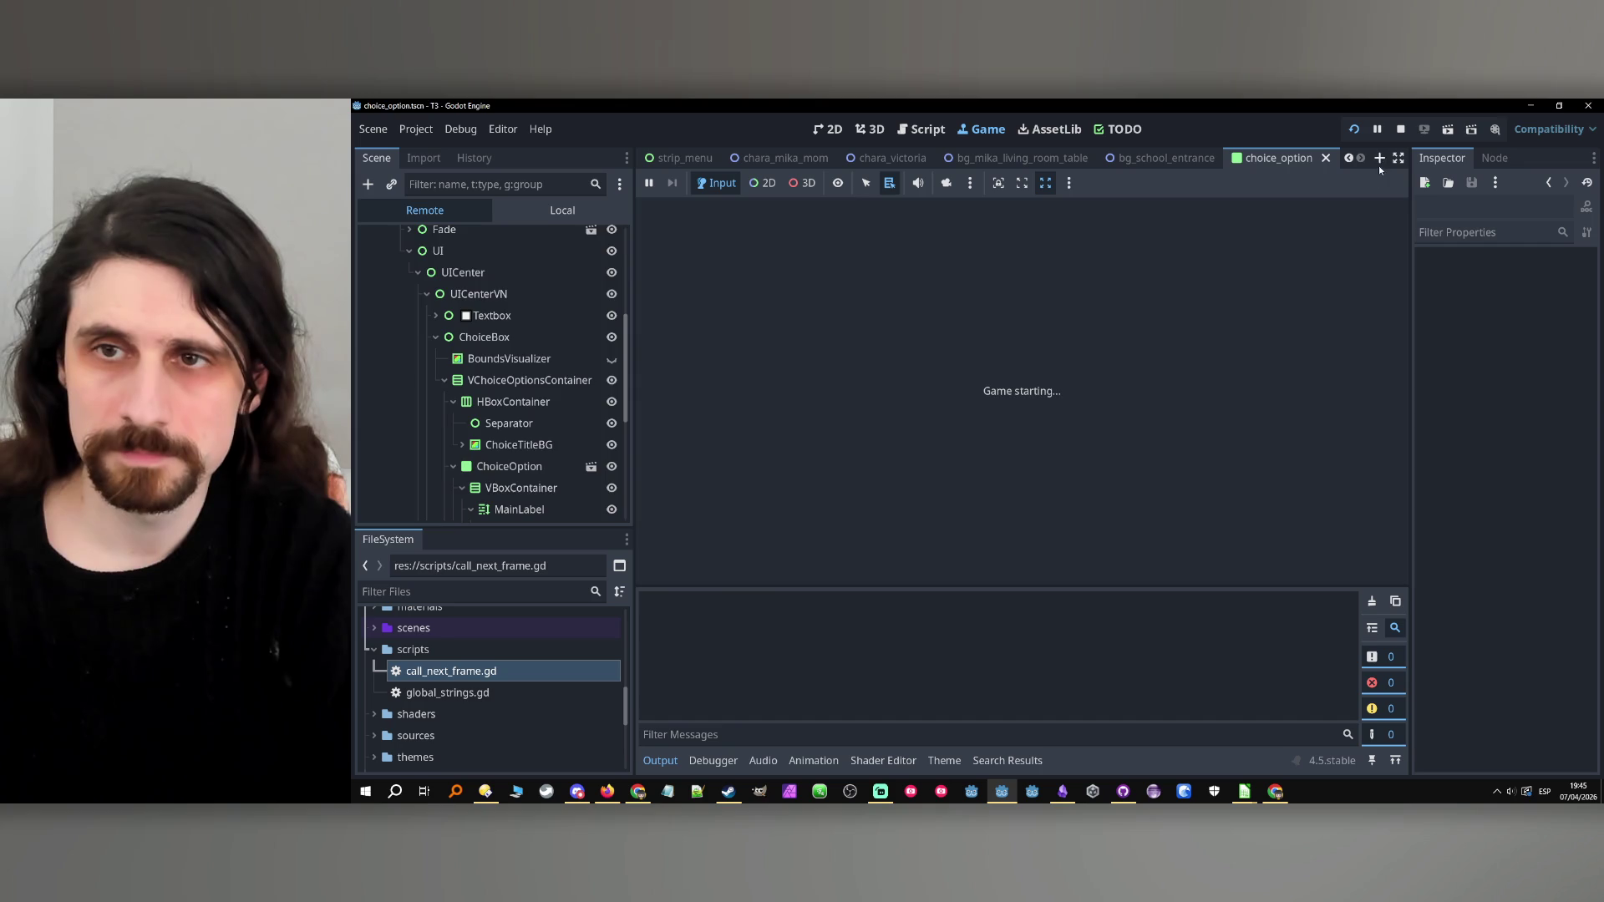
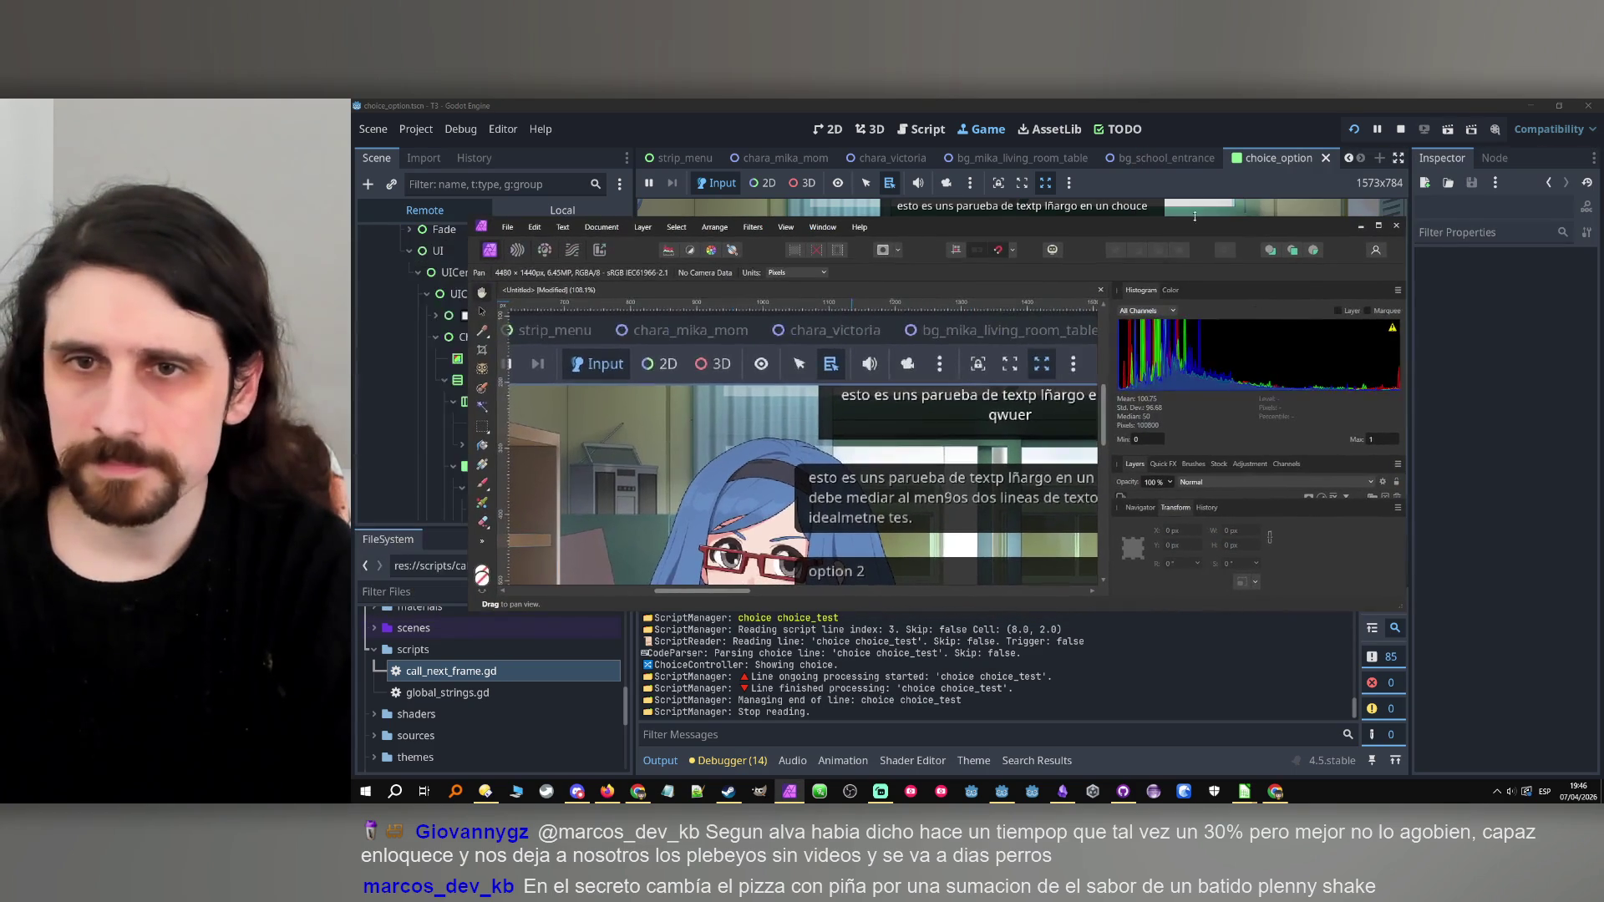
Measure a 33 by 17 px area of the zoomed dialogue text in Affinity Photo, then stop the game.
{"action": "left_click", "coordinate": [1376, 227]}
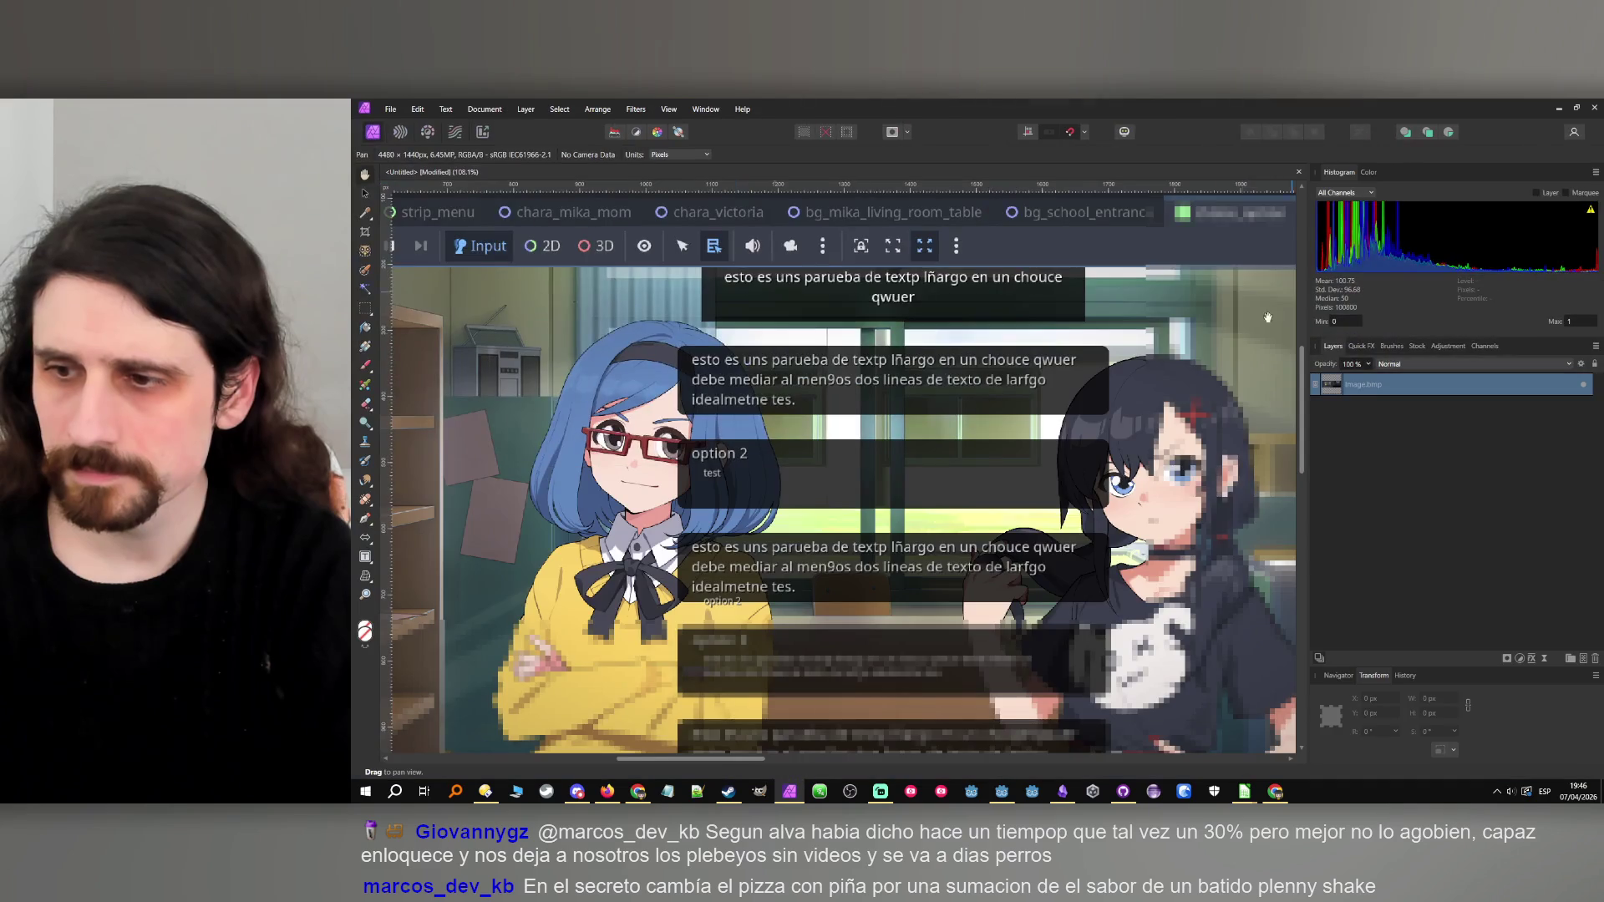
{"action": "key", "text": "m"}
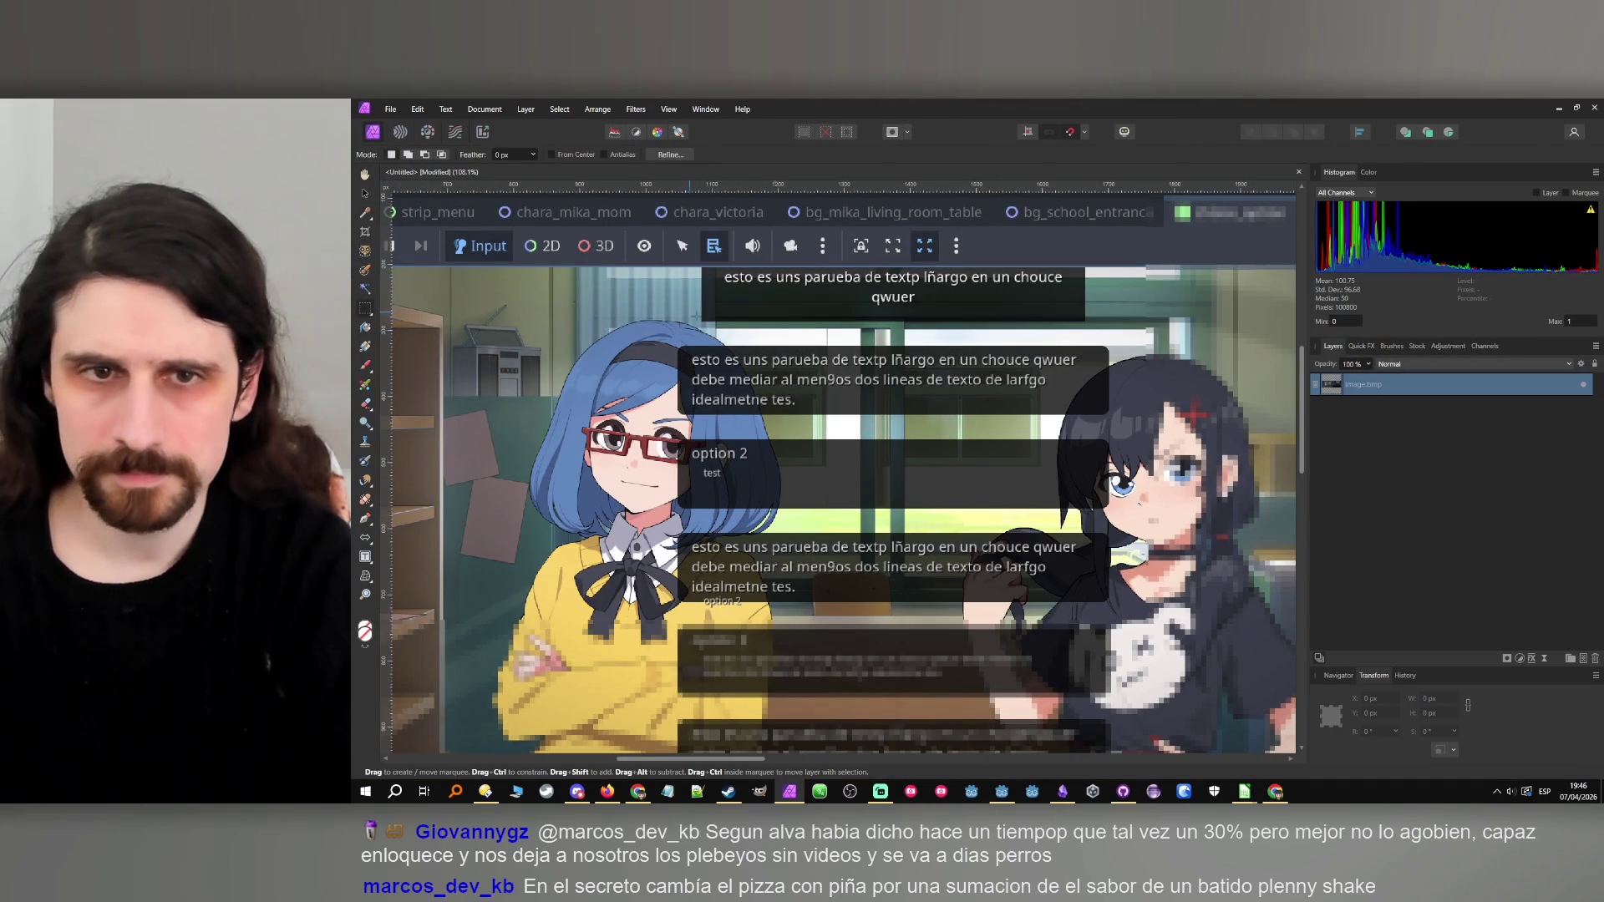
{"action": "scroll", "coordinate": [787, 355], "scroll_direction": "up", "scroll_amount": 5}
{"action": "scroll", "coordinate": [787, 355], "scroll_direction": "up", "scroll_amount": 1}
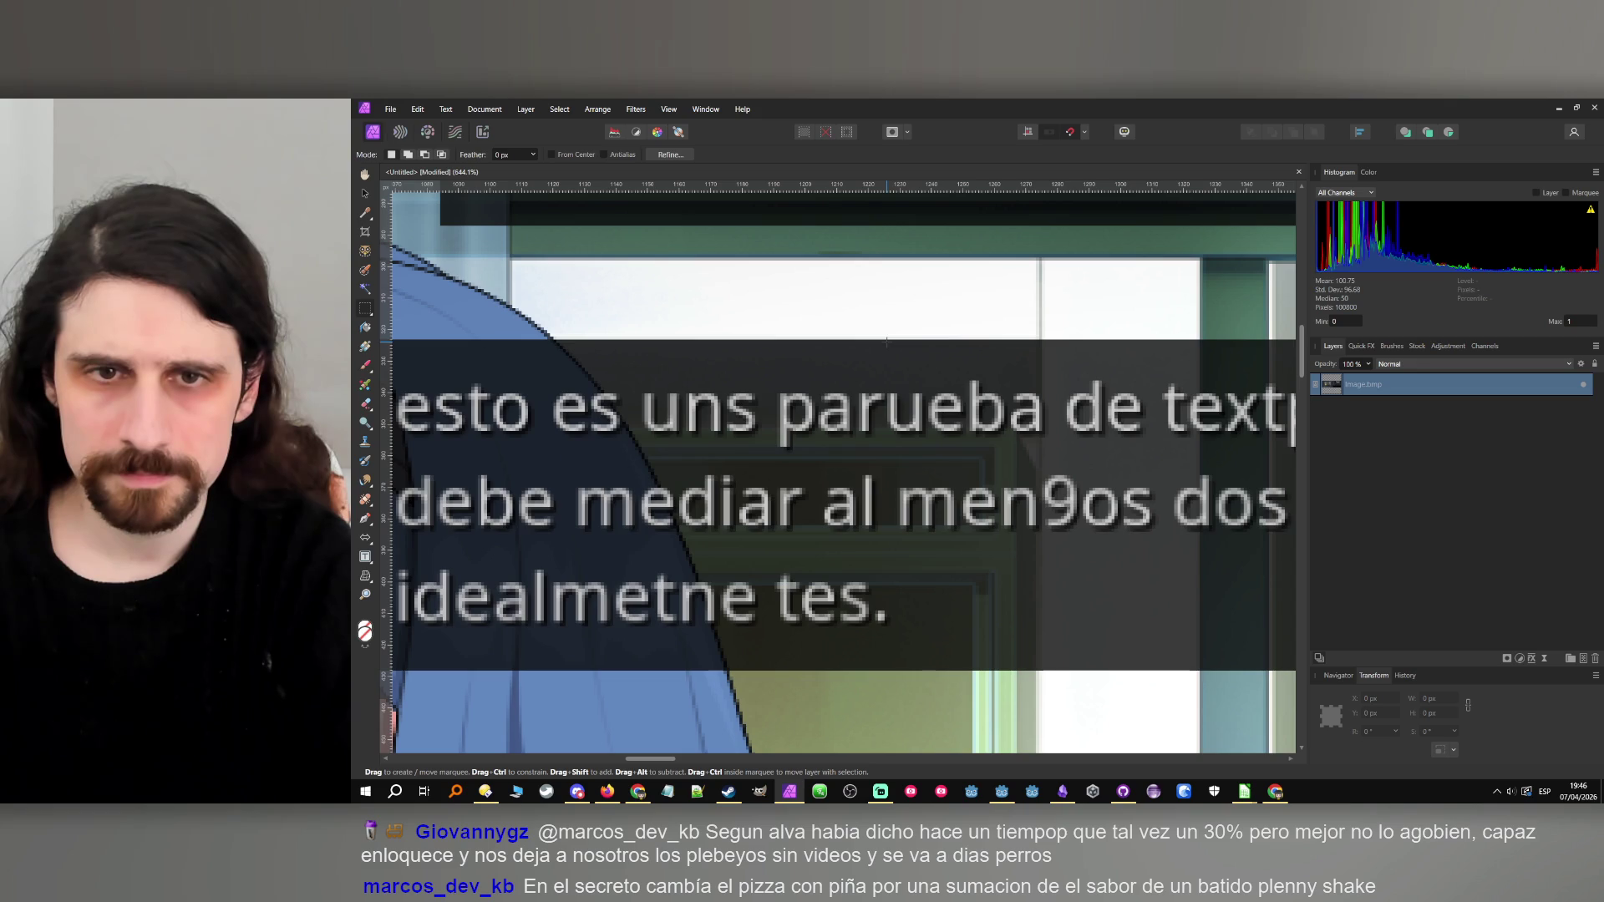
{"action": "mouse_move", "coordinate": [844, 339]}
{"action": "left_mouse_down"}
{"action": "mouse_move", "coordinate": [853, 390]}
{"action": "mouse_move", "coordinate": [947, 392]}
{"action": "mouse_move", "coordinate": [868, 509]}
{"action": "mouse_move", "coordinate": [825, 642]}
{"action": "left_mouse_up"}
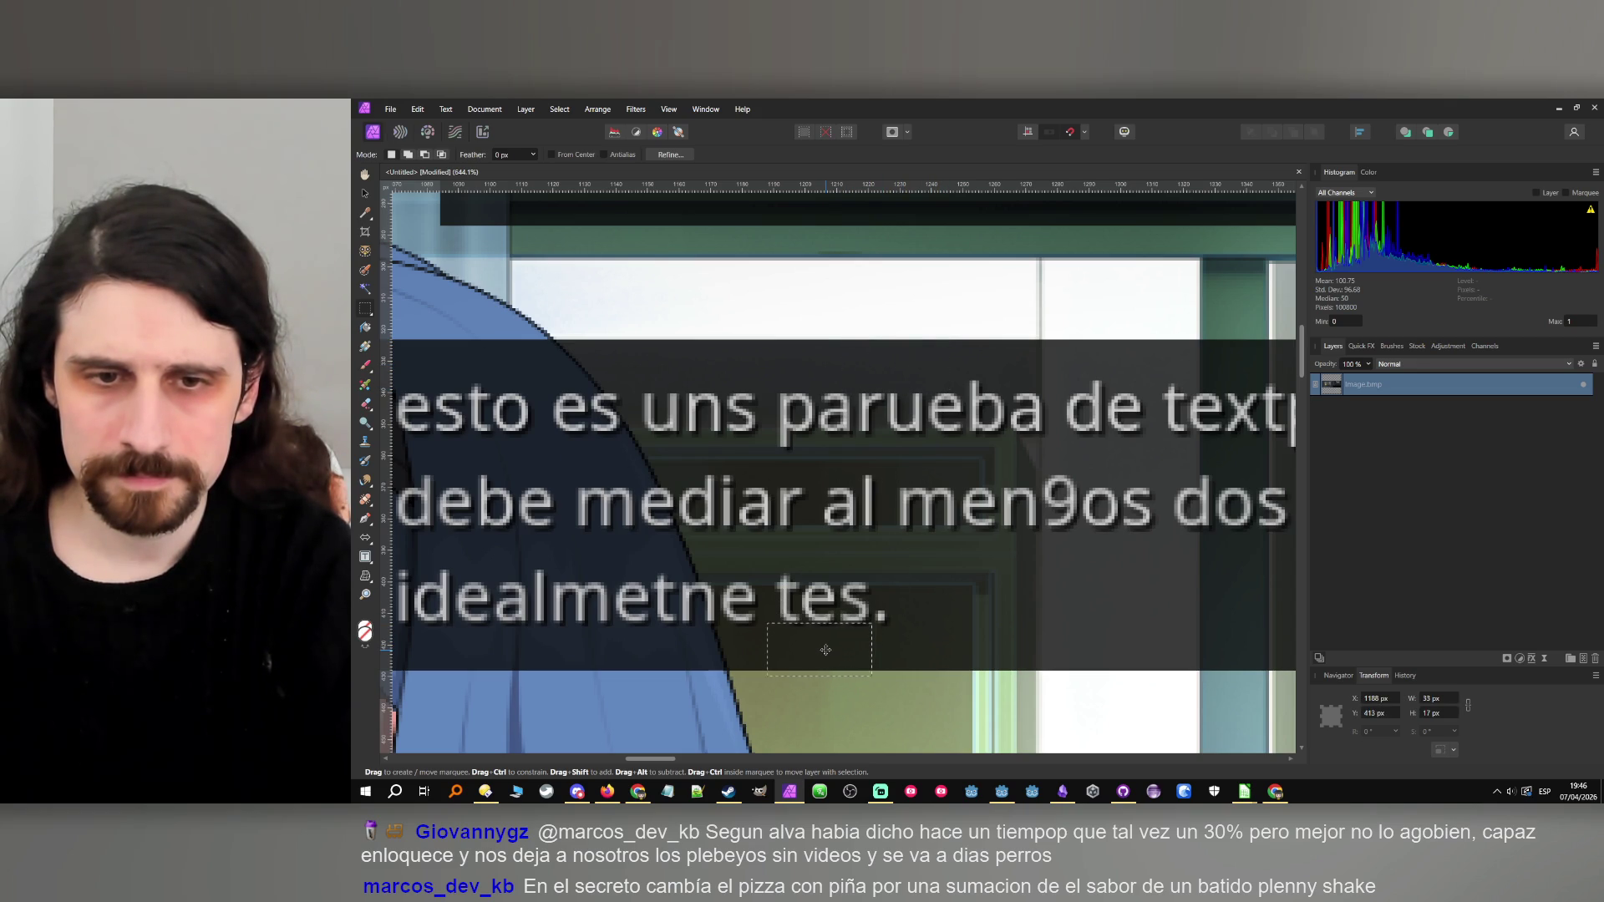
{"action": "left_click", "coordinate": [1558, 108]}
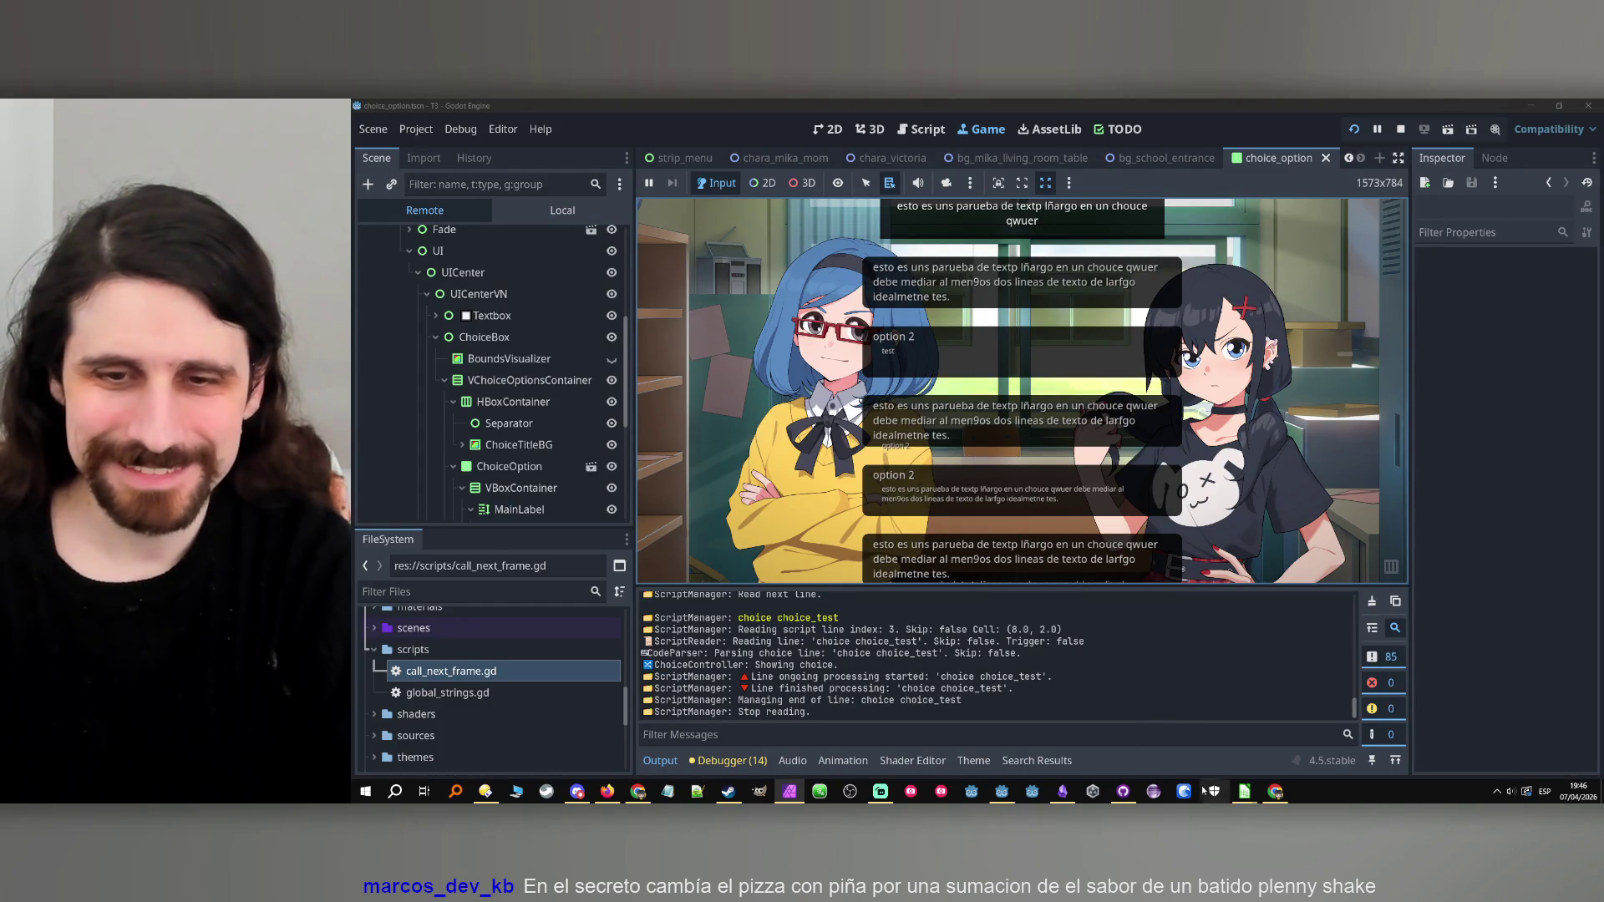
{"action": "left_click", "coordinate": [1402, 130]}
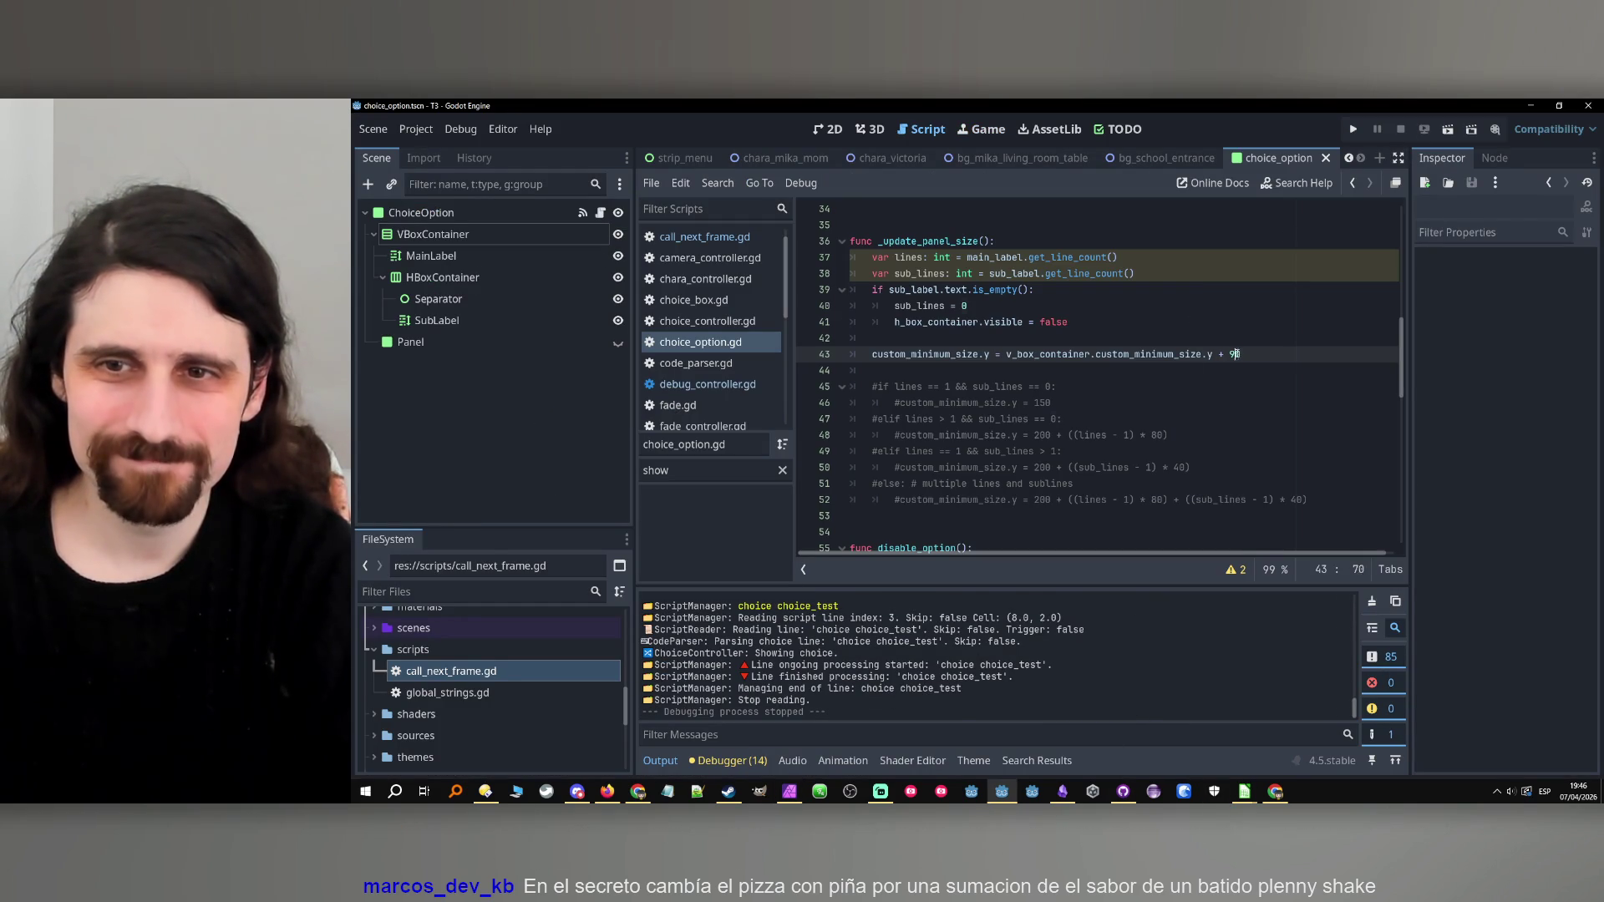
Add +92 to line 43's panel height with a comment that it's needed, then run the game.
{"action": "type", "text": "2"}
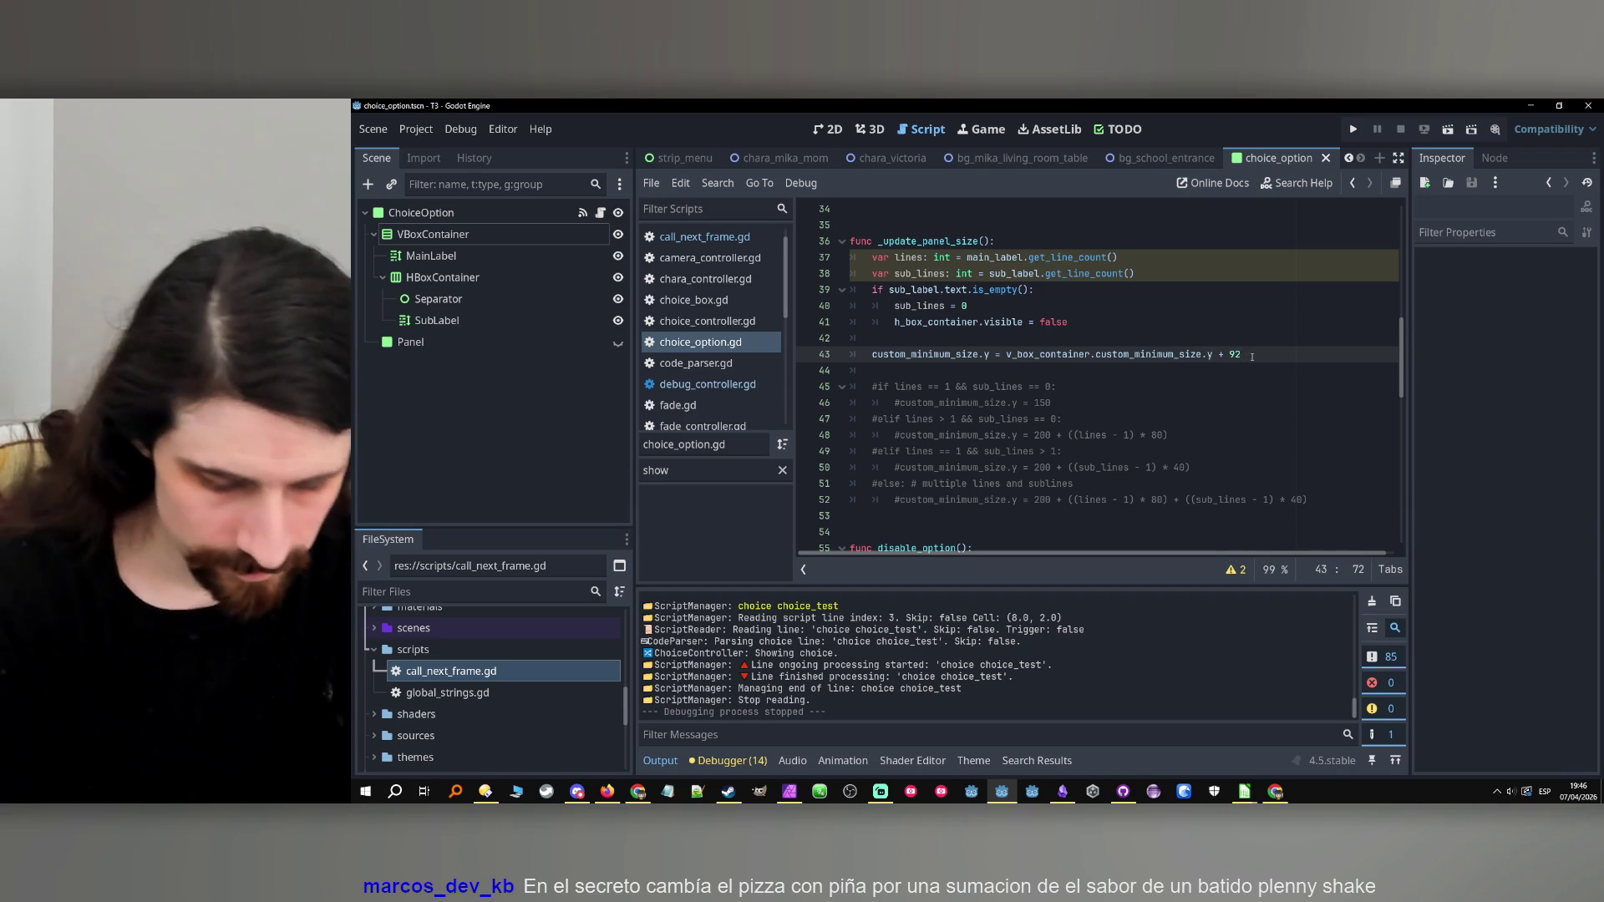
{"action": "type", "text": "# idk"}
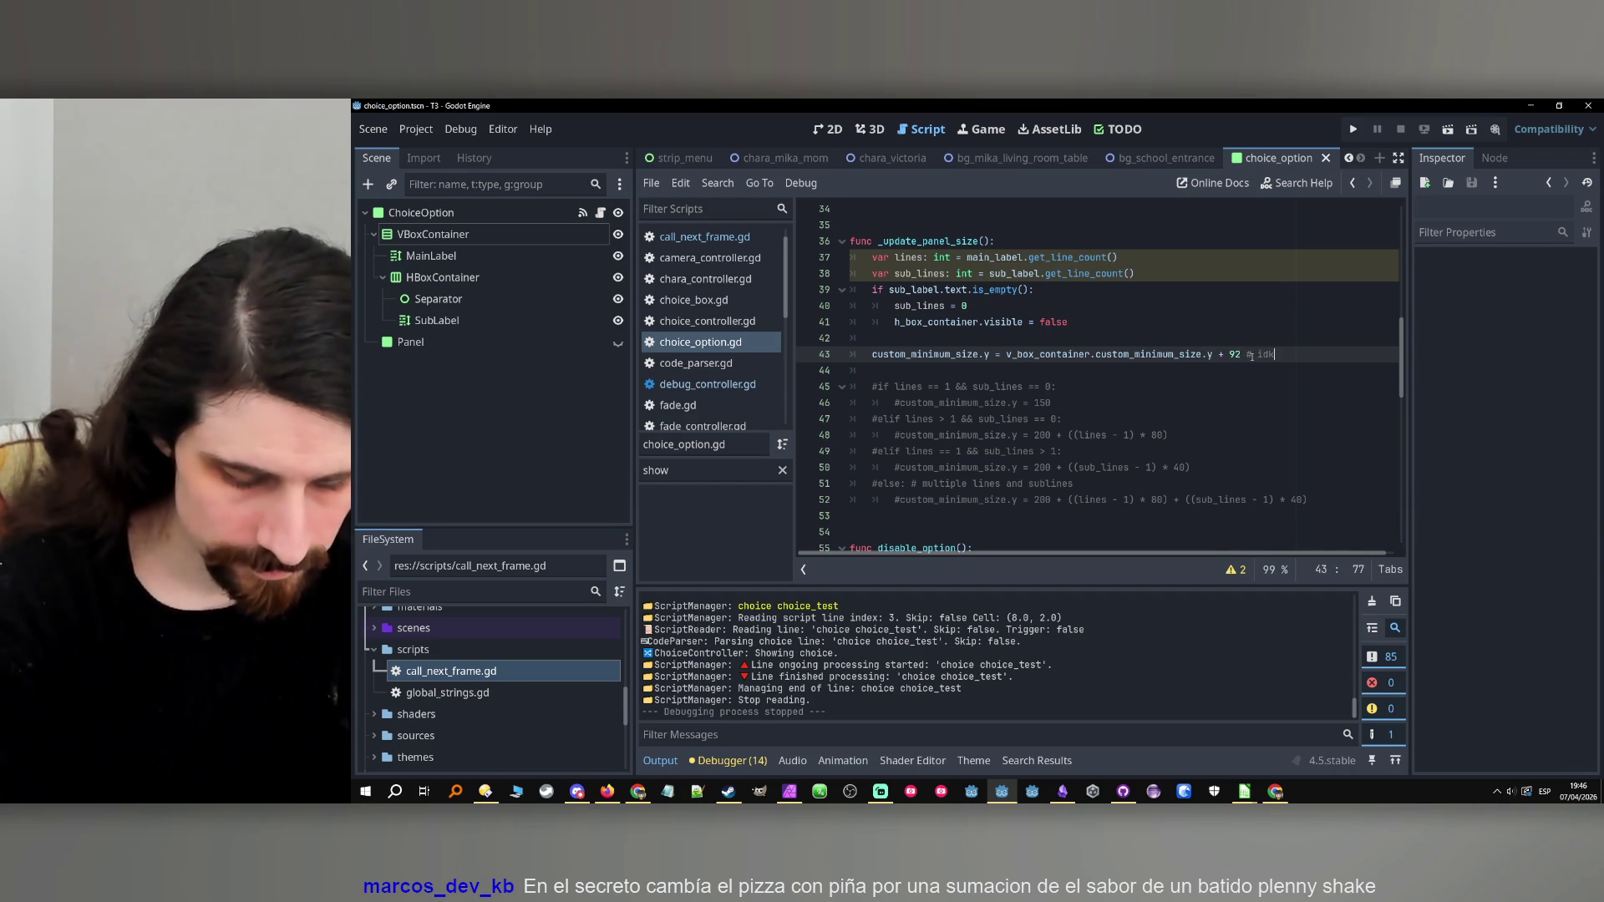
{"action": "type", "text": " why +92,"}
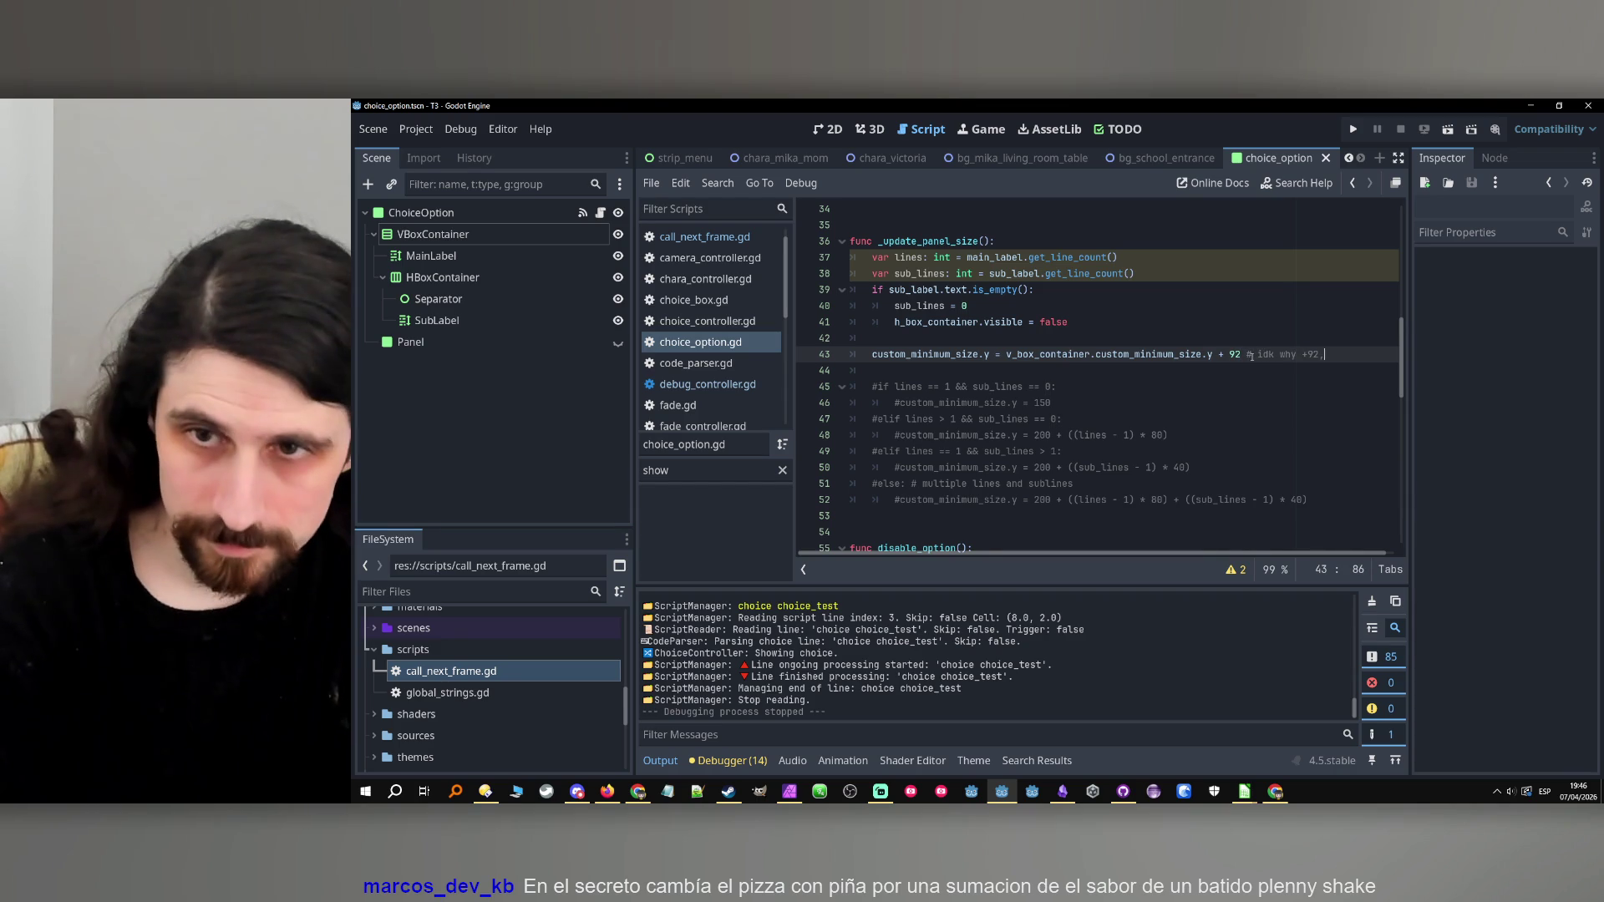
{"action": "type", "text": "but it's needed"}
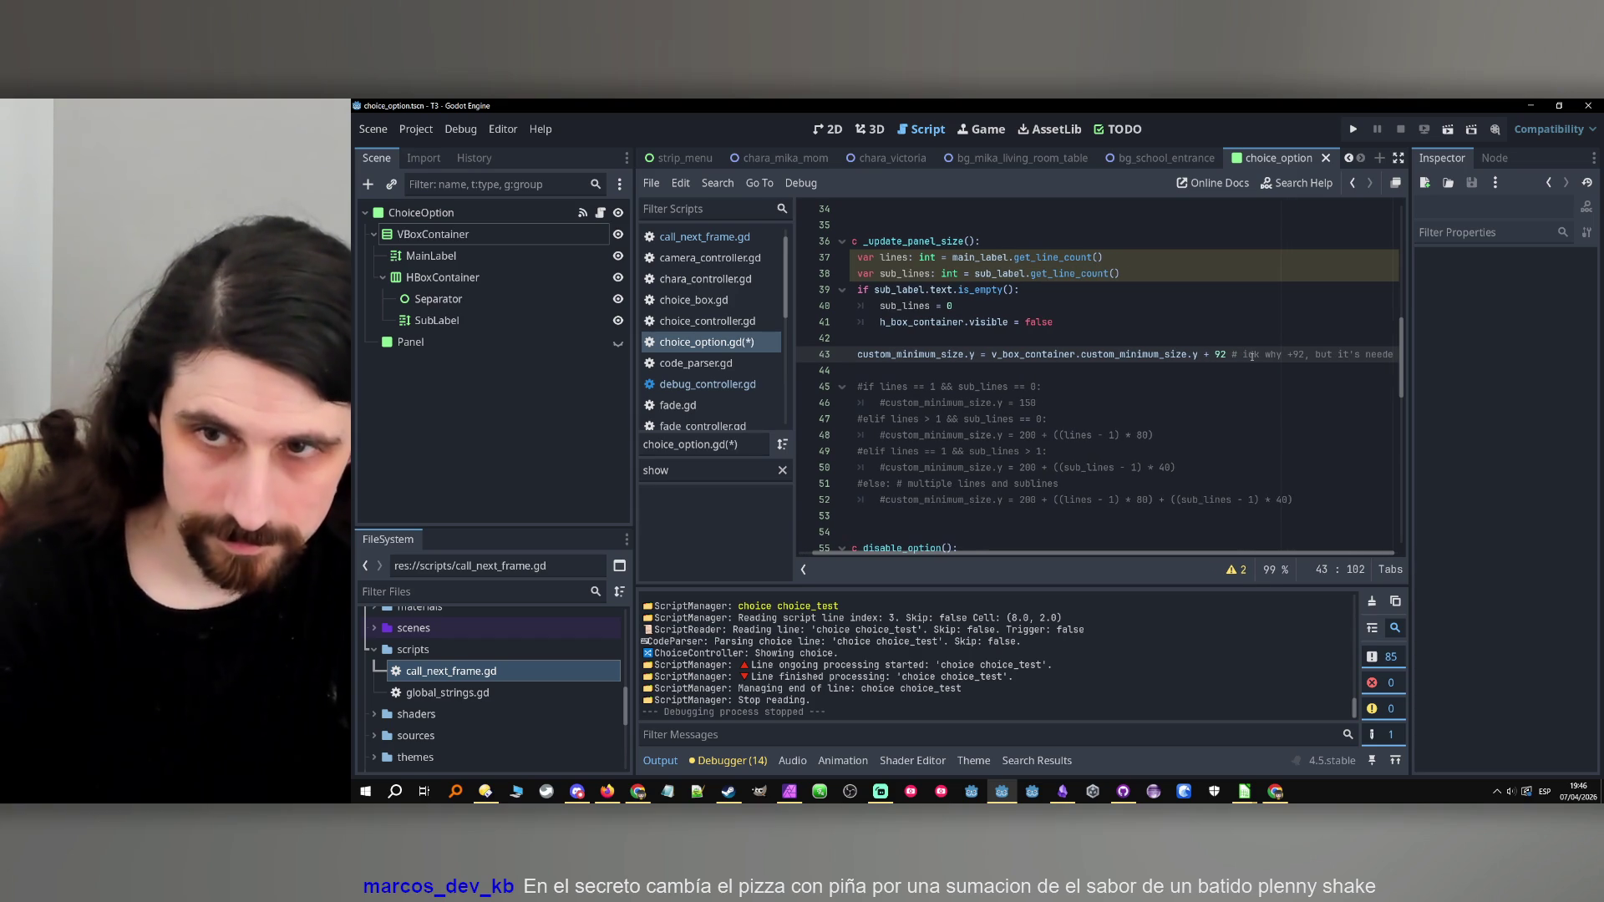
{"action": "left_click", "coordinate": [1353, 130]}
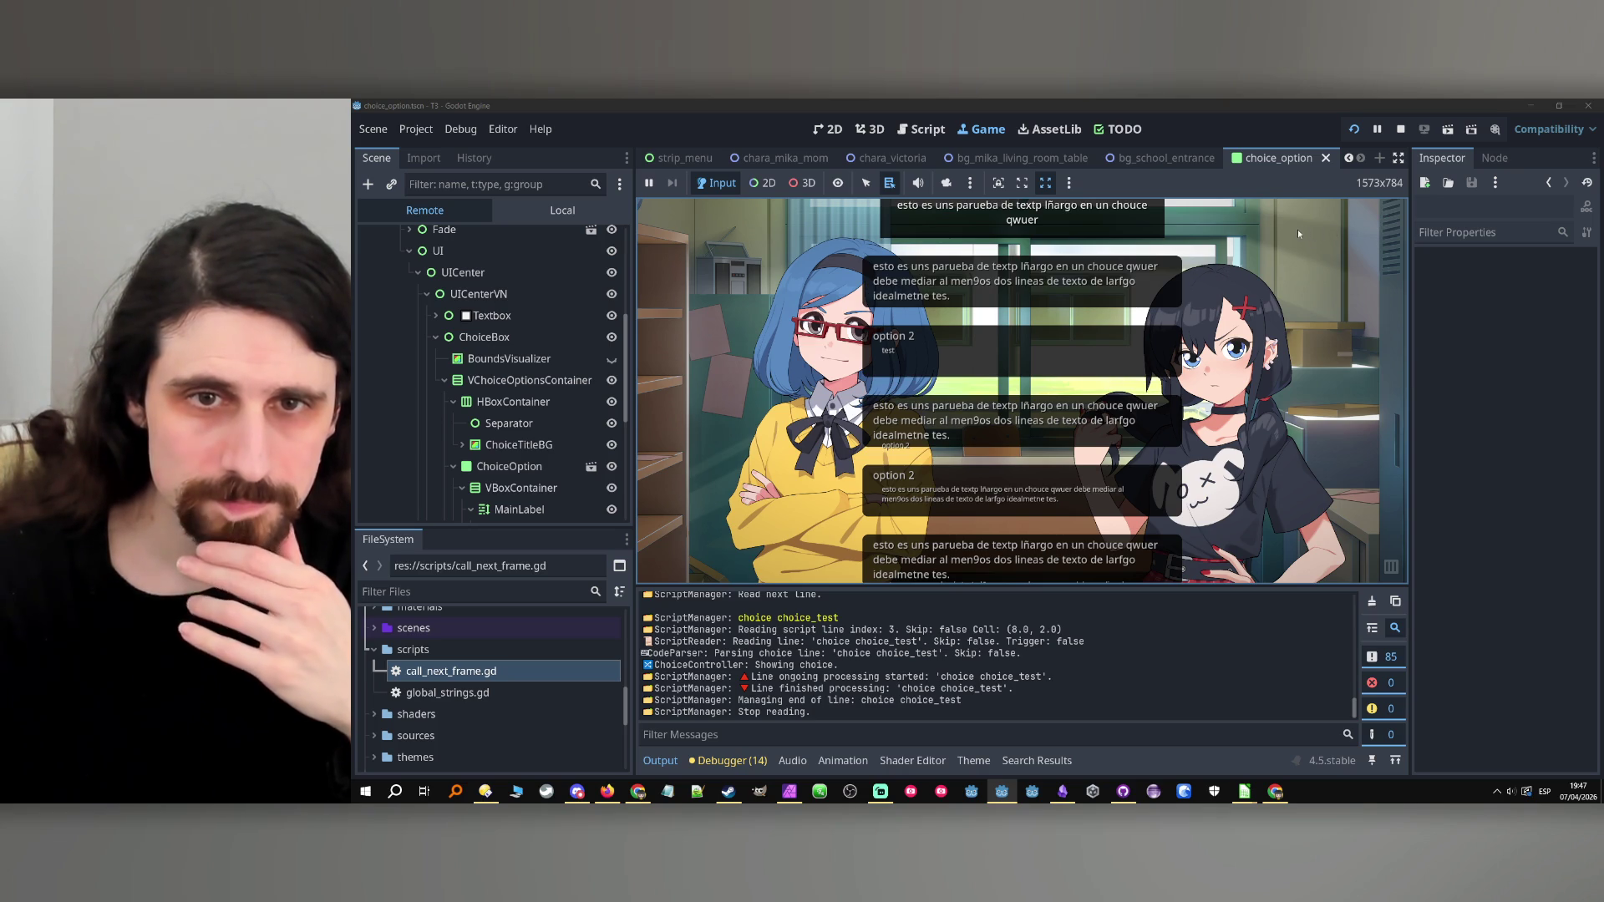
Stop the game, review the _update_panel_size code, then run and stop the game once more.
{"action": "left_click", "coordinate": [1402, 129]}
{"action": "left_click", "coordinate": [1097, 297]}
{"action": "scroll", "coordinate": [1088, 311], "scroll_direction": "up", "scroll_amount": 2}
{"action": "scroll", "coordinate": [1088, 312], "scroll_direction": "down", "scroll_amount": 2}
{"action": "scroll", "coordinate": [1002, 559], "scroll_direction": "left", "scroll_amount": 1}
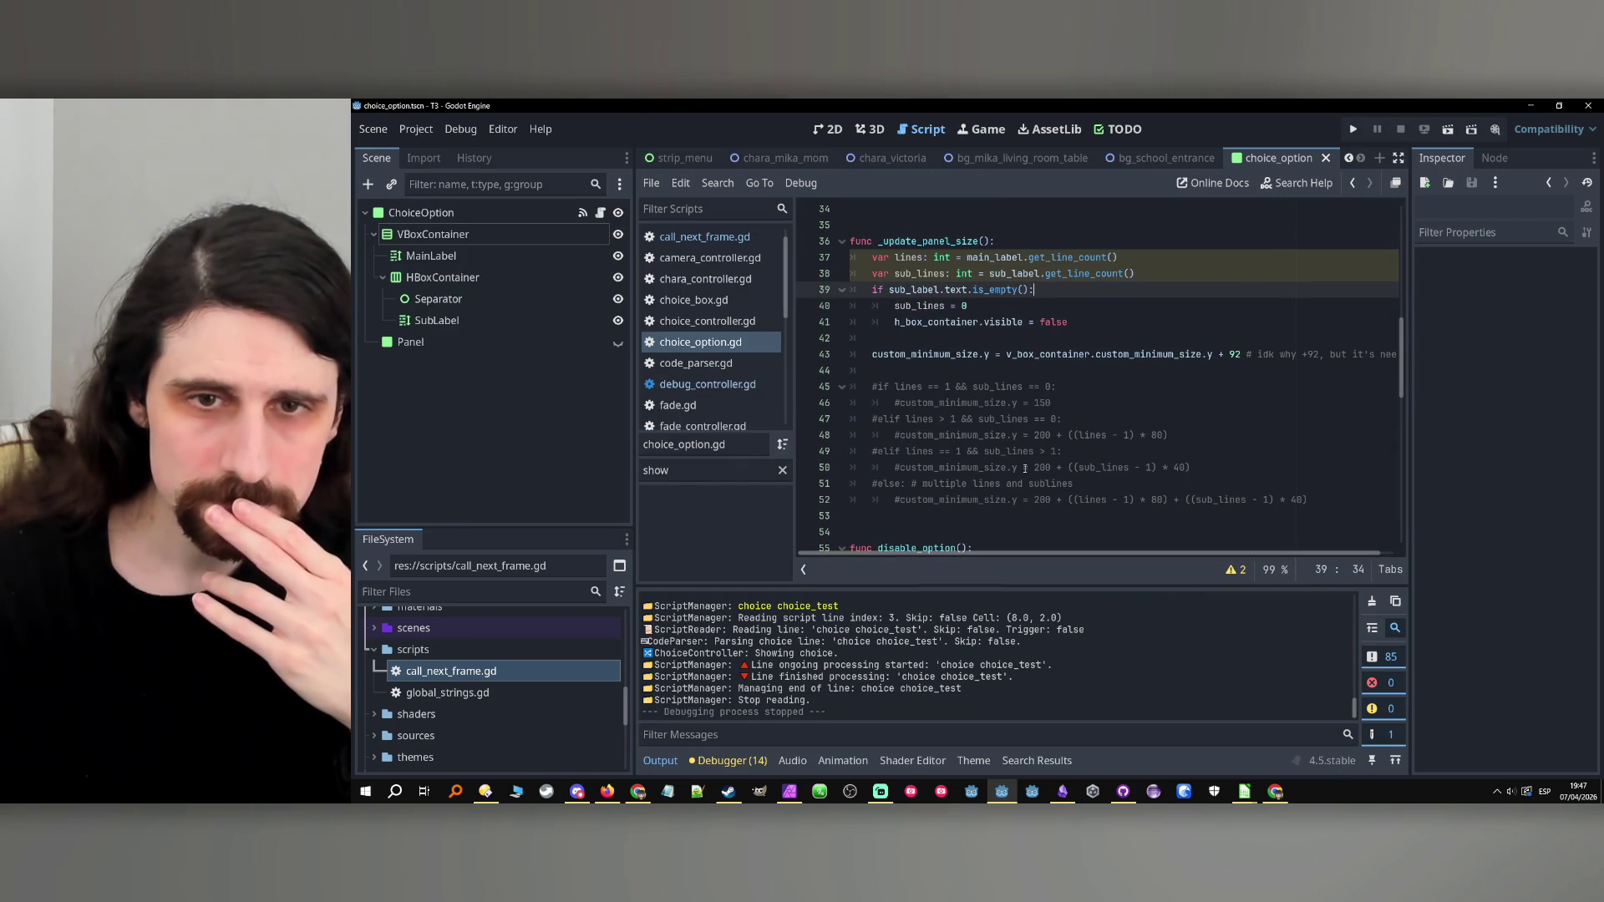
{"action": "scroll", "coordinate": [1186, 428], "scroll_direction": "up", "scroll_amount": 1}
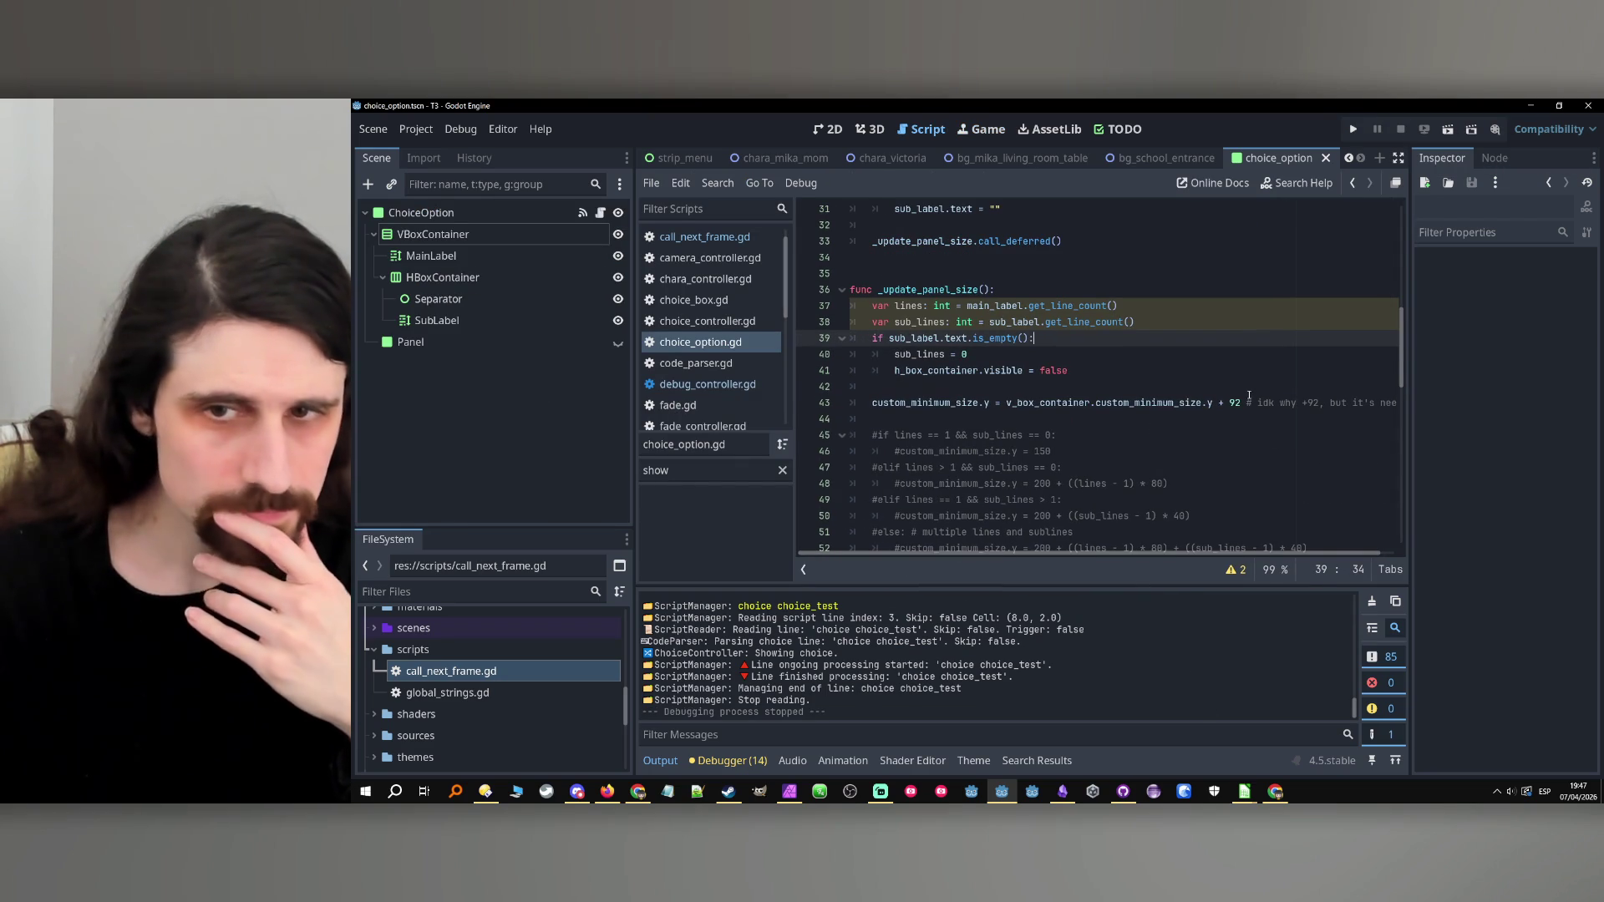
{"action": "left_click", "coordinate": [1348, 131]}
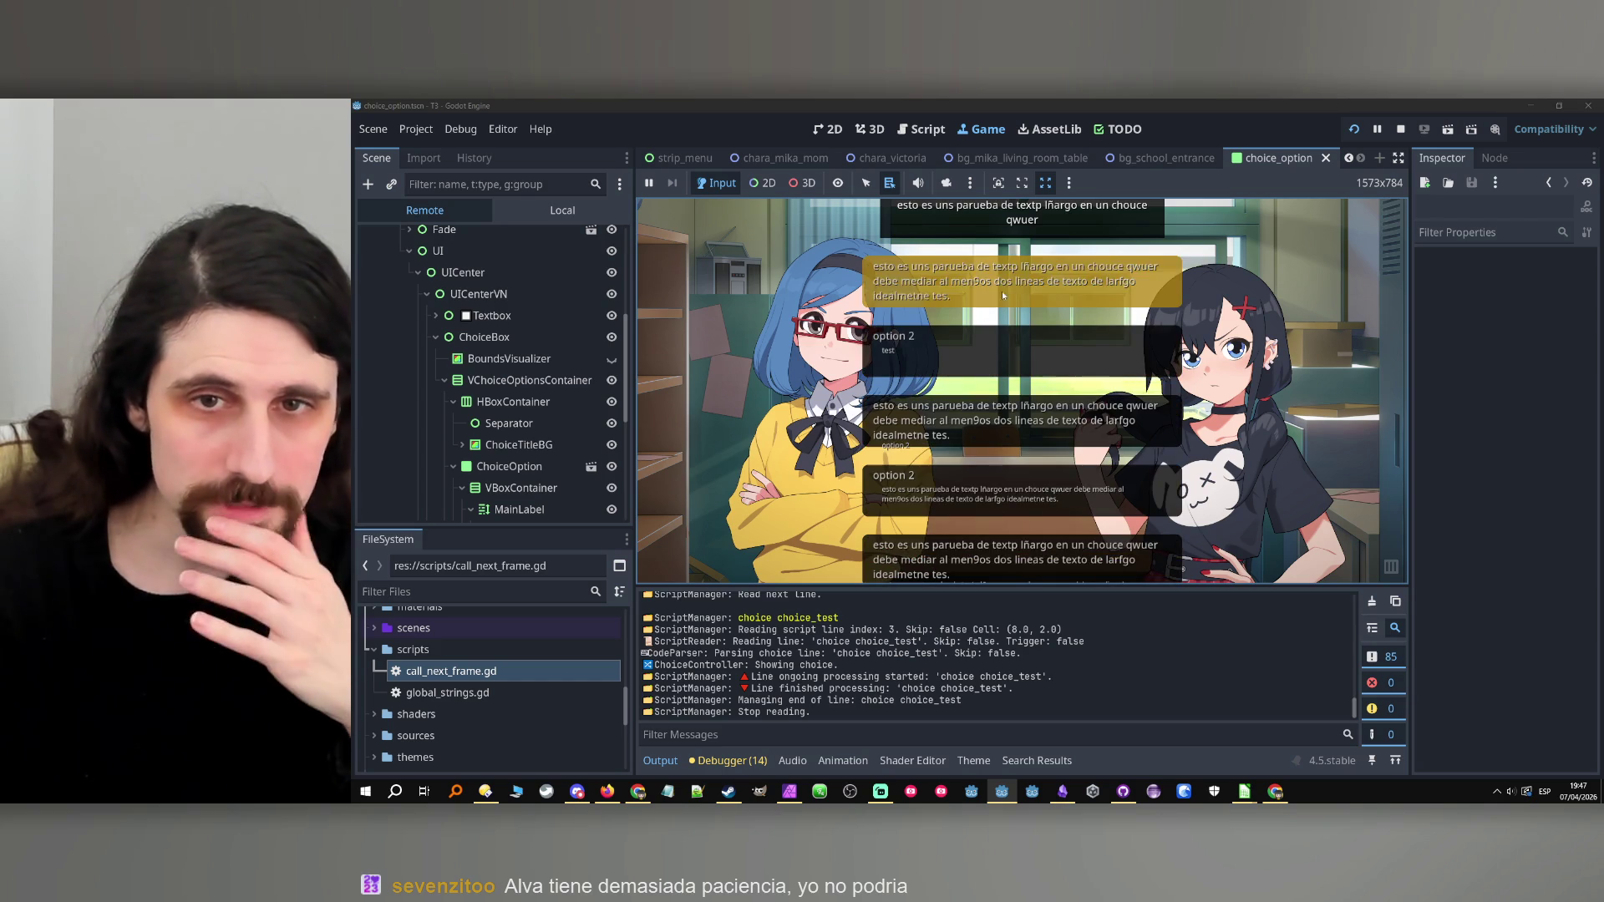
{"action": "left_click", "coordinate": [1400, 129]}
In test1.csv, insert three blank rows at rows 10–12.
{"action": "mouse_move", "coordinate": [1244, 790]}
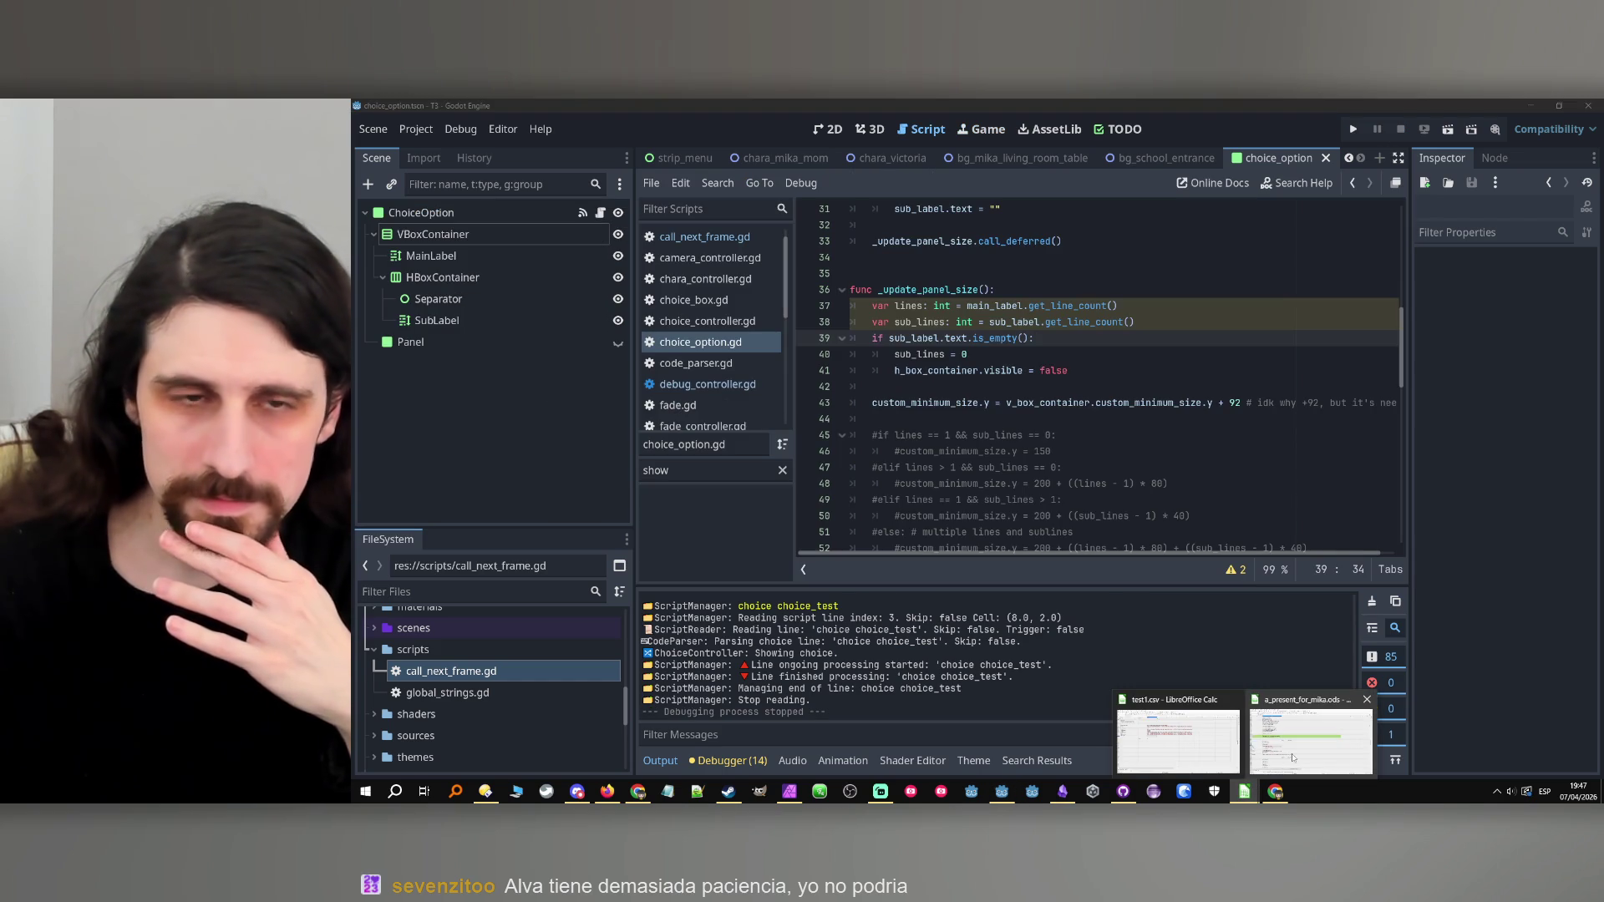
{"action": "mouse_move", "coordinate": [1292, 762]}
{"action": "left_click", "coordinate": [1177, 739]}
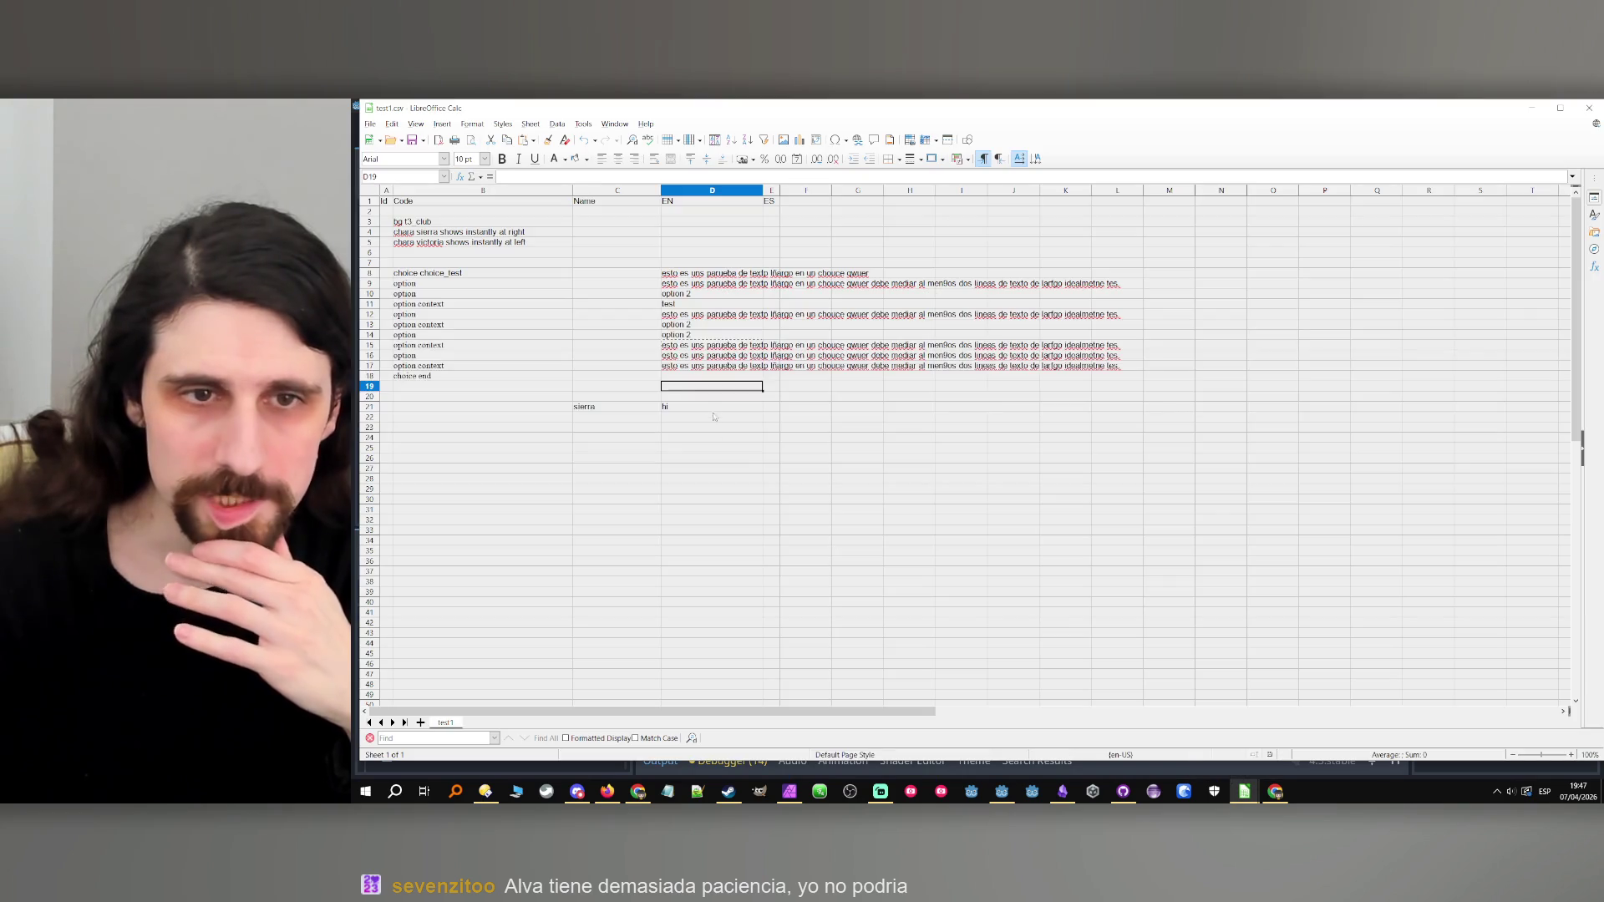
{"action": "left_click", "coordinate": [432, 305]}
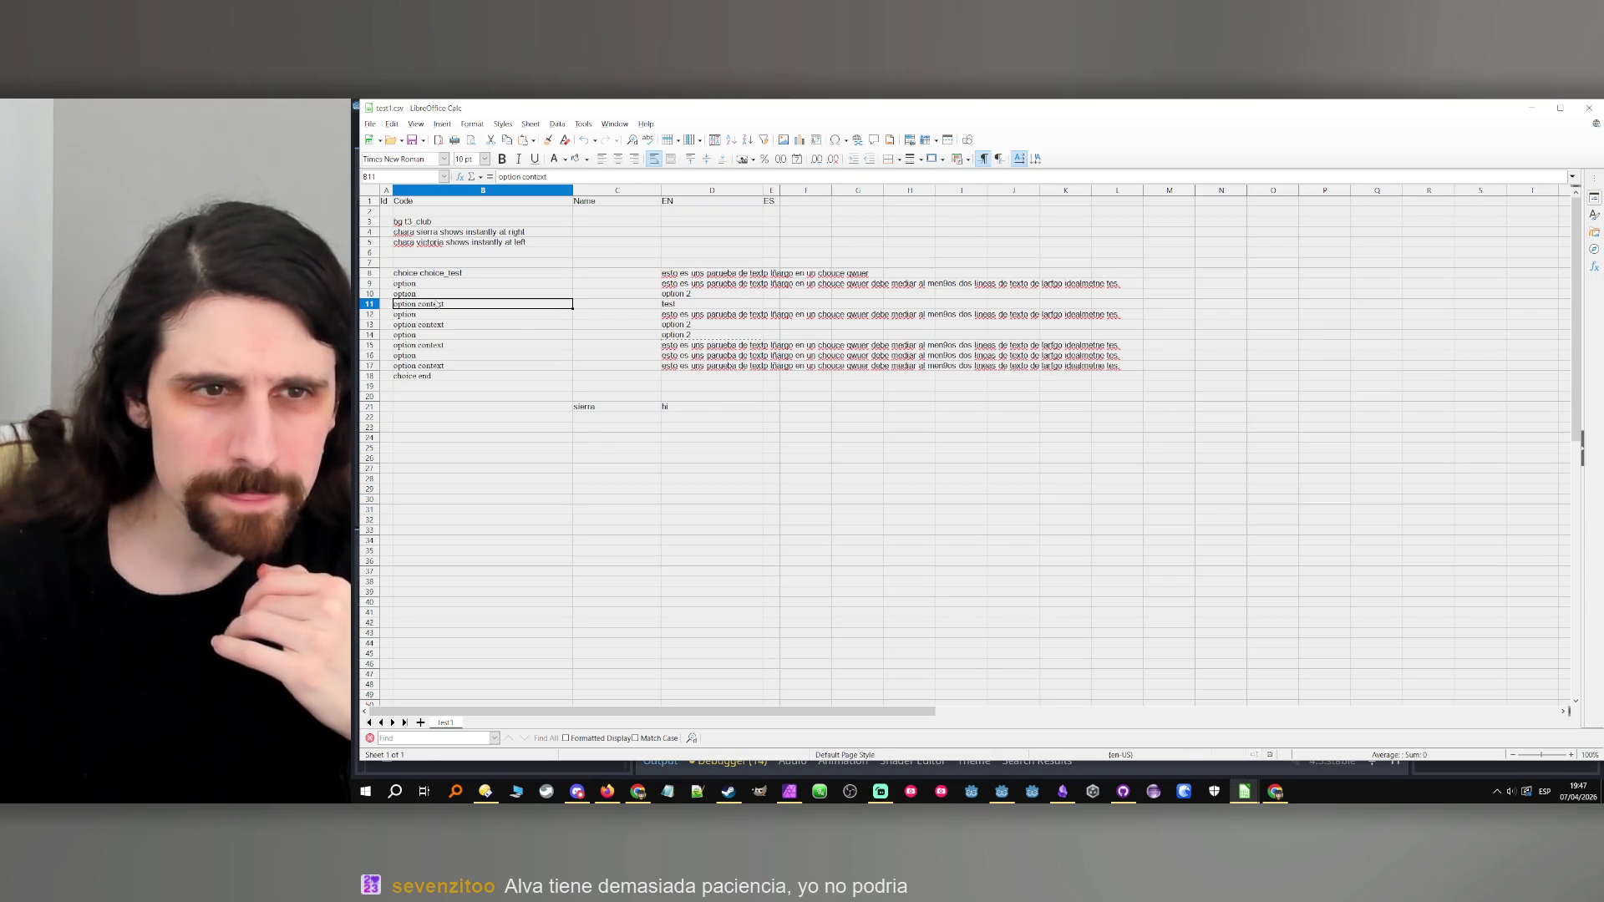
{"action": "left_click", "coordinate": [441, 298]}
{"action": "left_click_drag", "start_coordinate": [441, 301], "coordinate": [775, 316]}
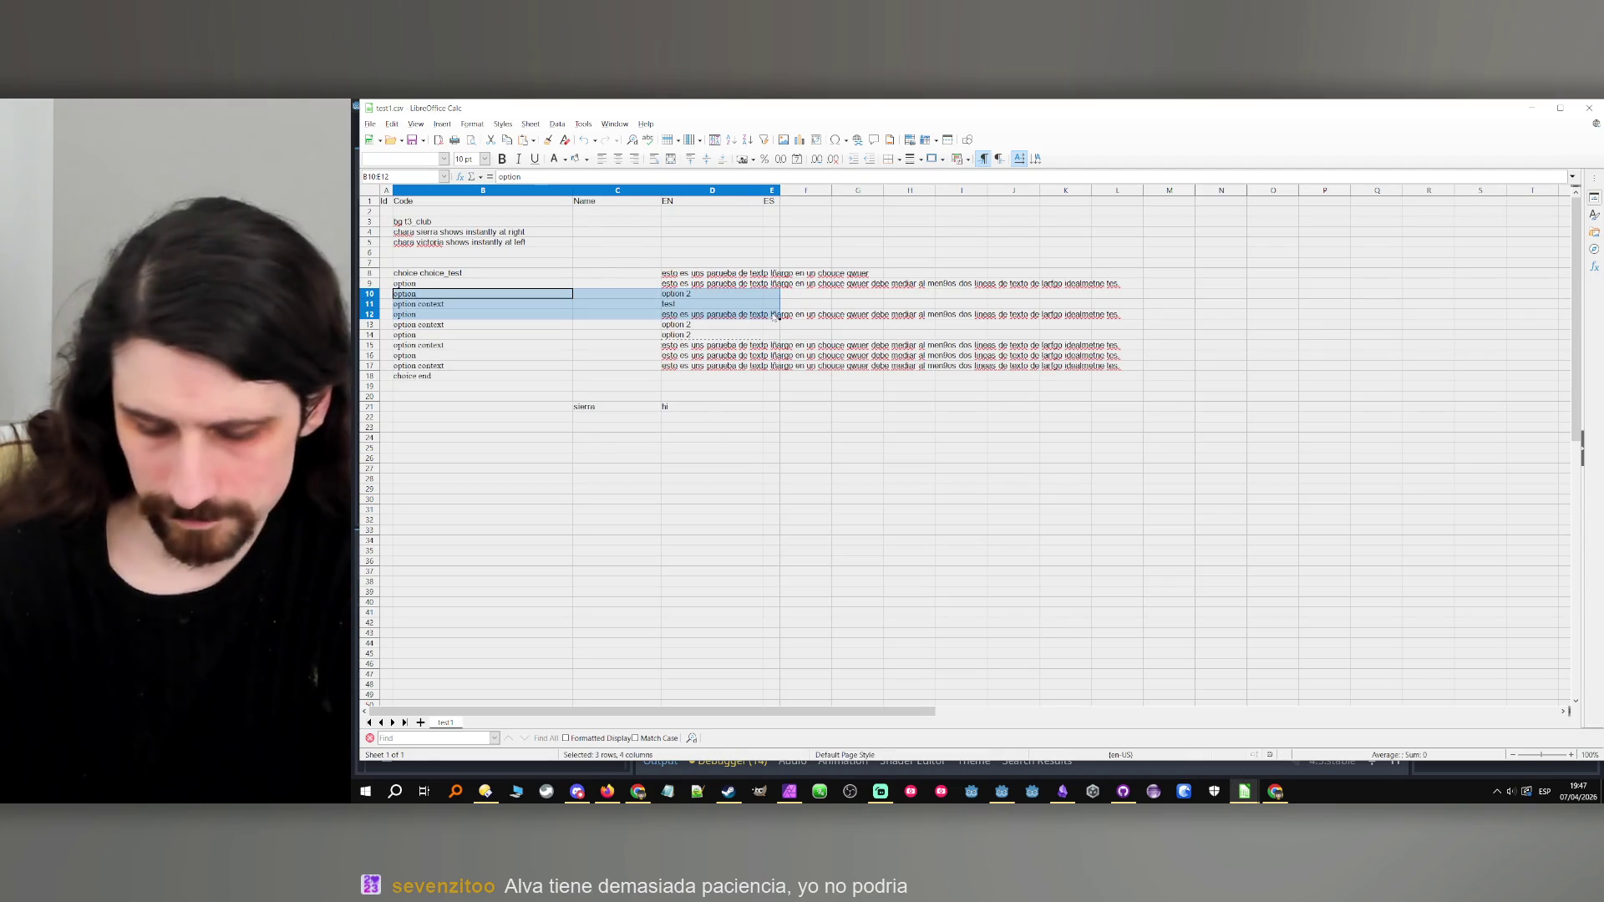
{"action": "key", "text": "ctrl+plus"}
{"action": "key", "text": "Return"}
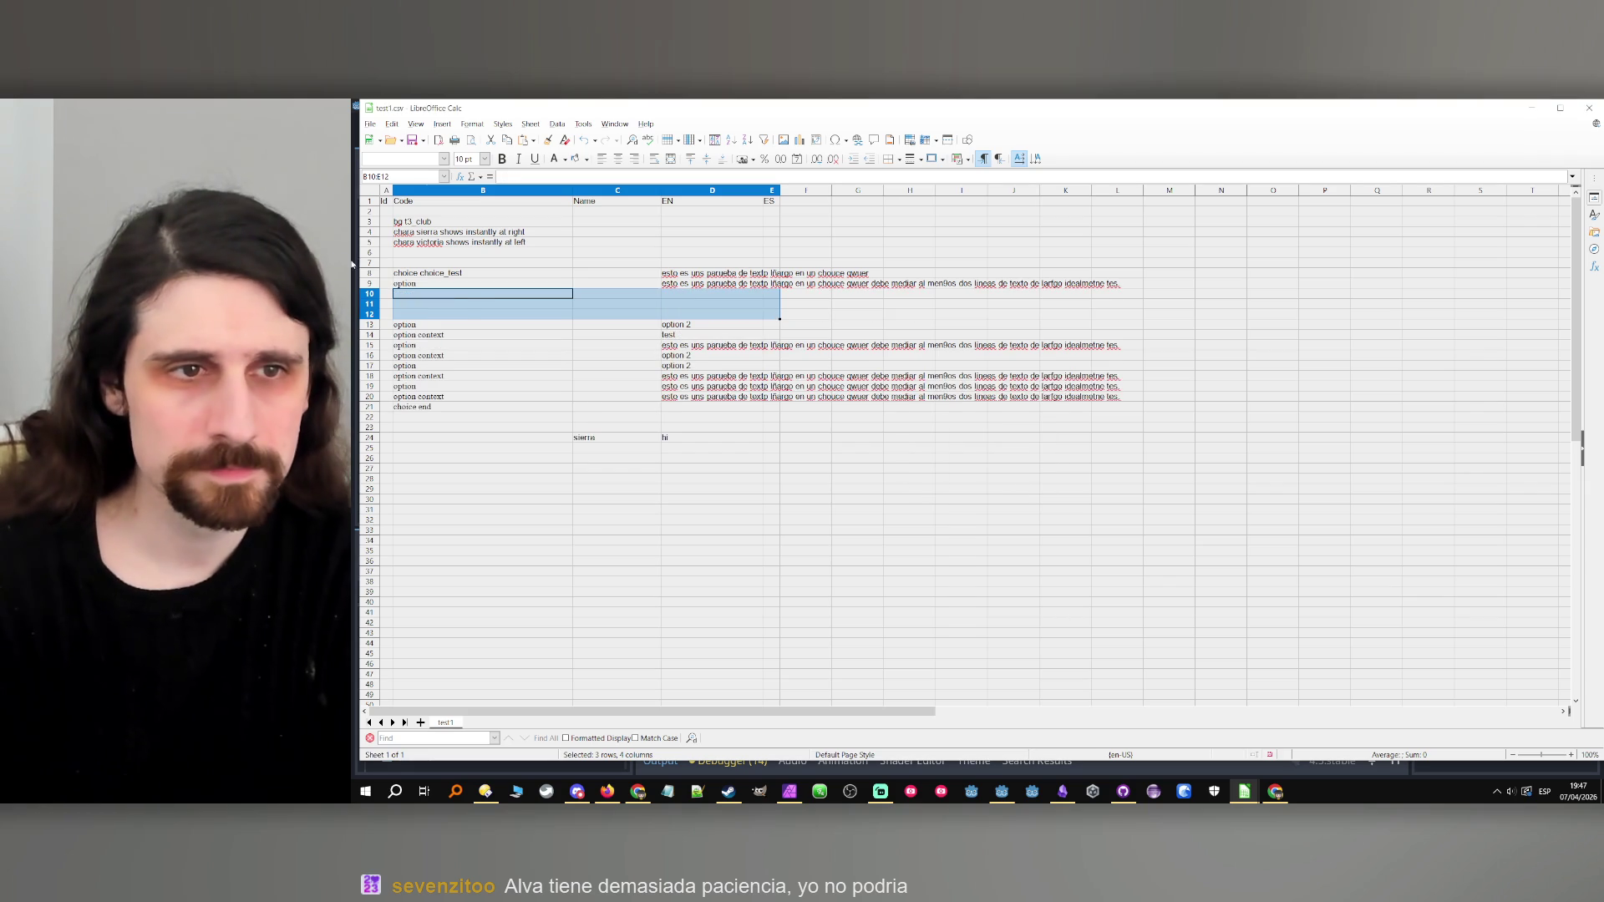
Copy the B9 option entry into B10, enter 'Test 1.' in D10, and run the game.
{"action": "left_click", "coordinate": [464, 284]}
{"action": "key", "text": "ctrl+c"}
{"action": "left_click", "coordinate": [464, 294]}
{"action": "key", "text": "ctrl+v"}
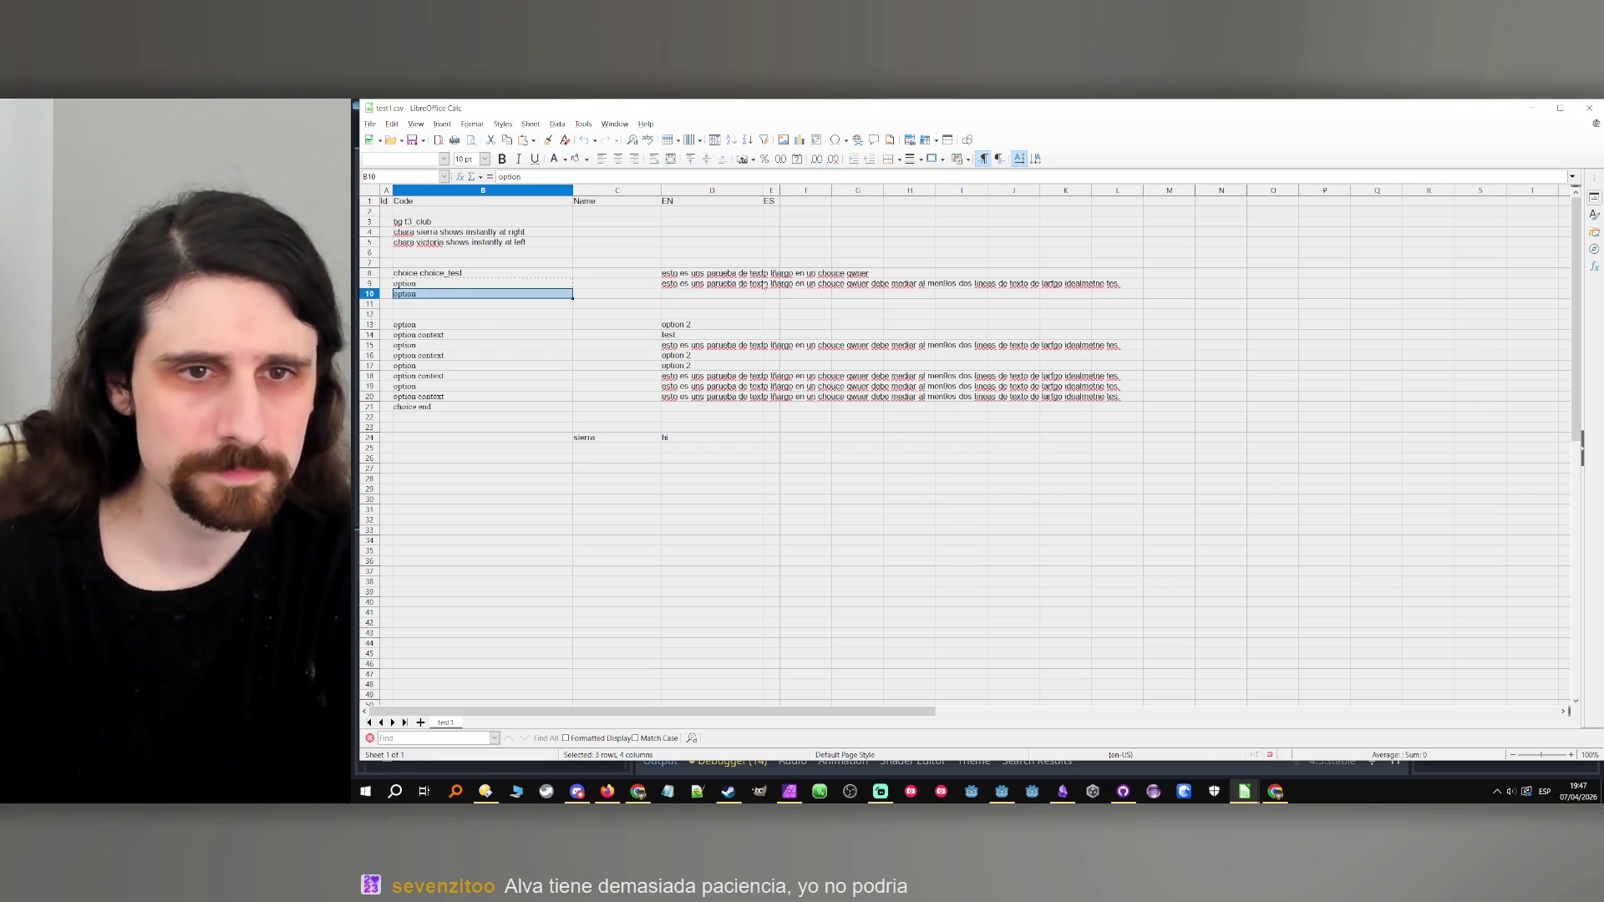
{"action": "left_click", "coordinate": [746, 285]}
{"action": "left_click", "coordinate": [735, 296]}
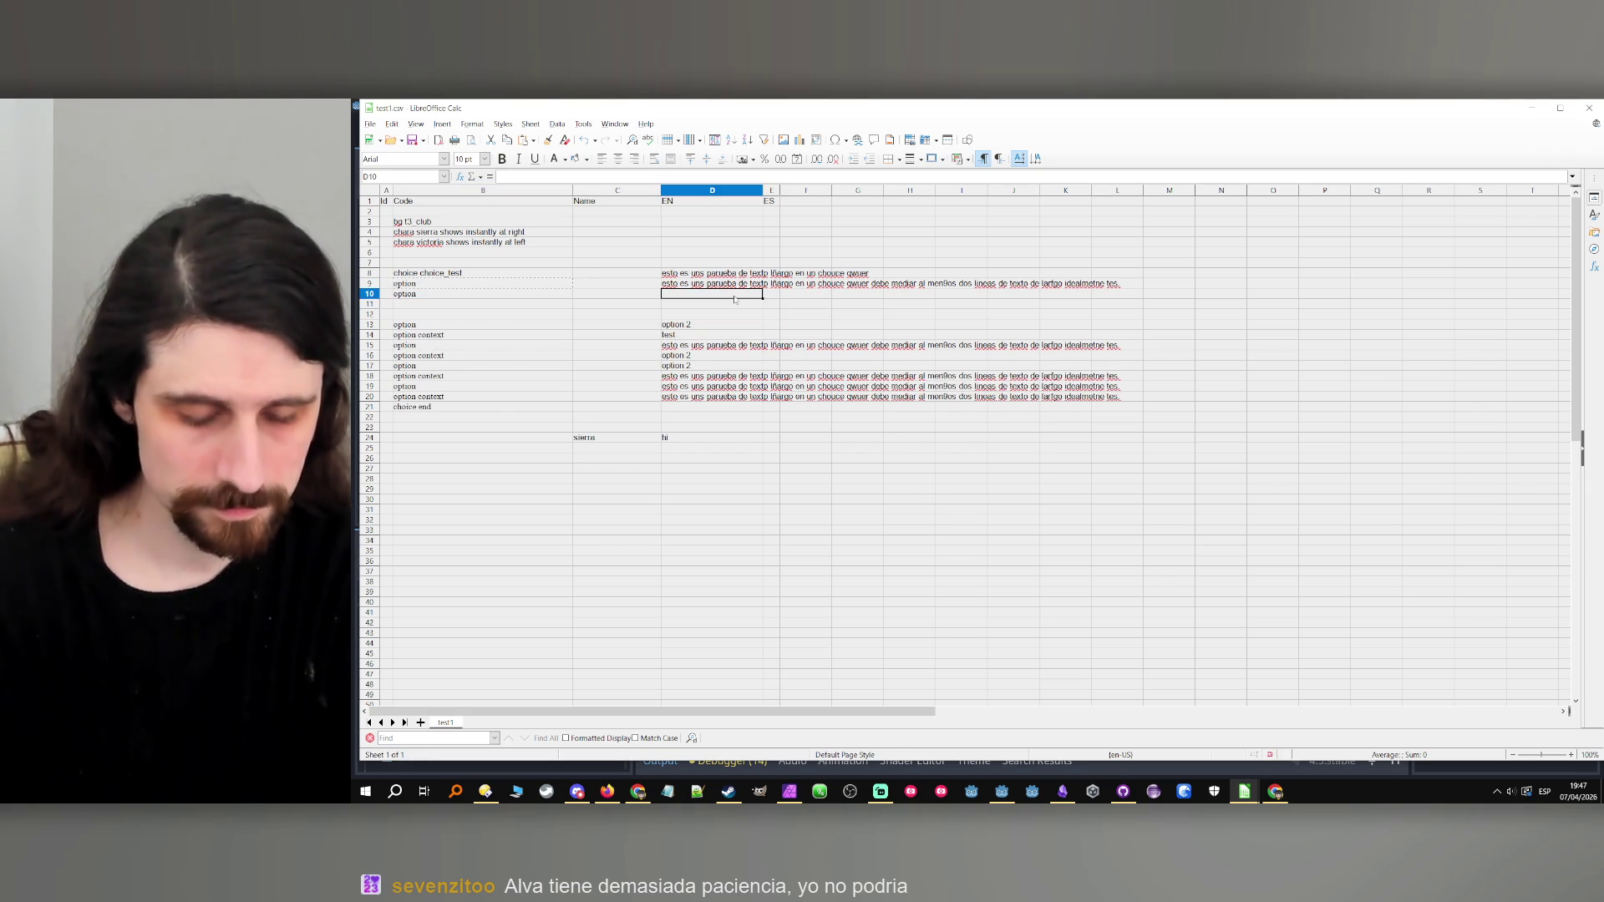
{"action": "key", "text": "Caps_Lock"}
{"action": "type", "text": "T"}
{"action": "key", "text": "Caps_Lock"}
{"action": "type", "text": "est 1."}
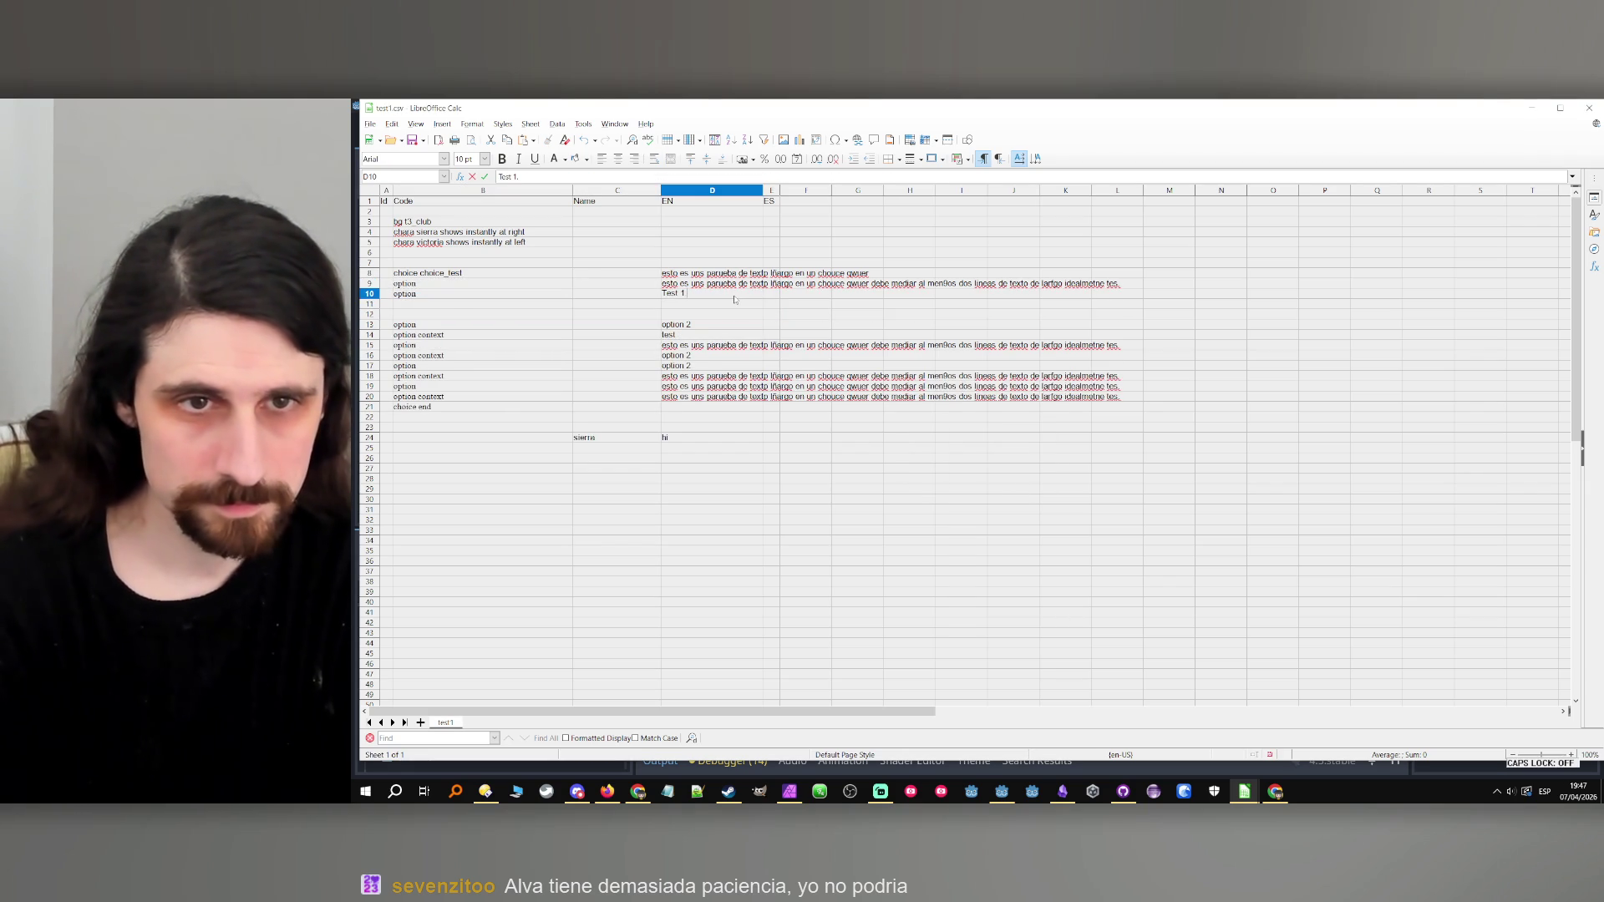
{"action": "left_click", "coordinate": [714, 314]}
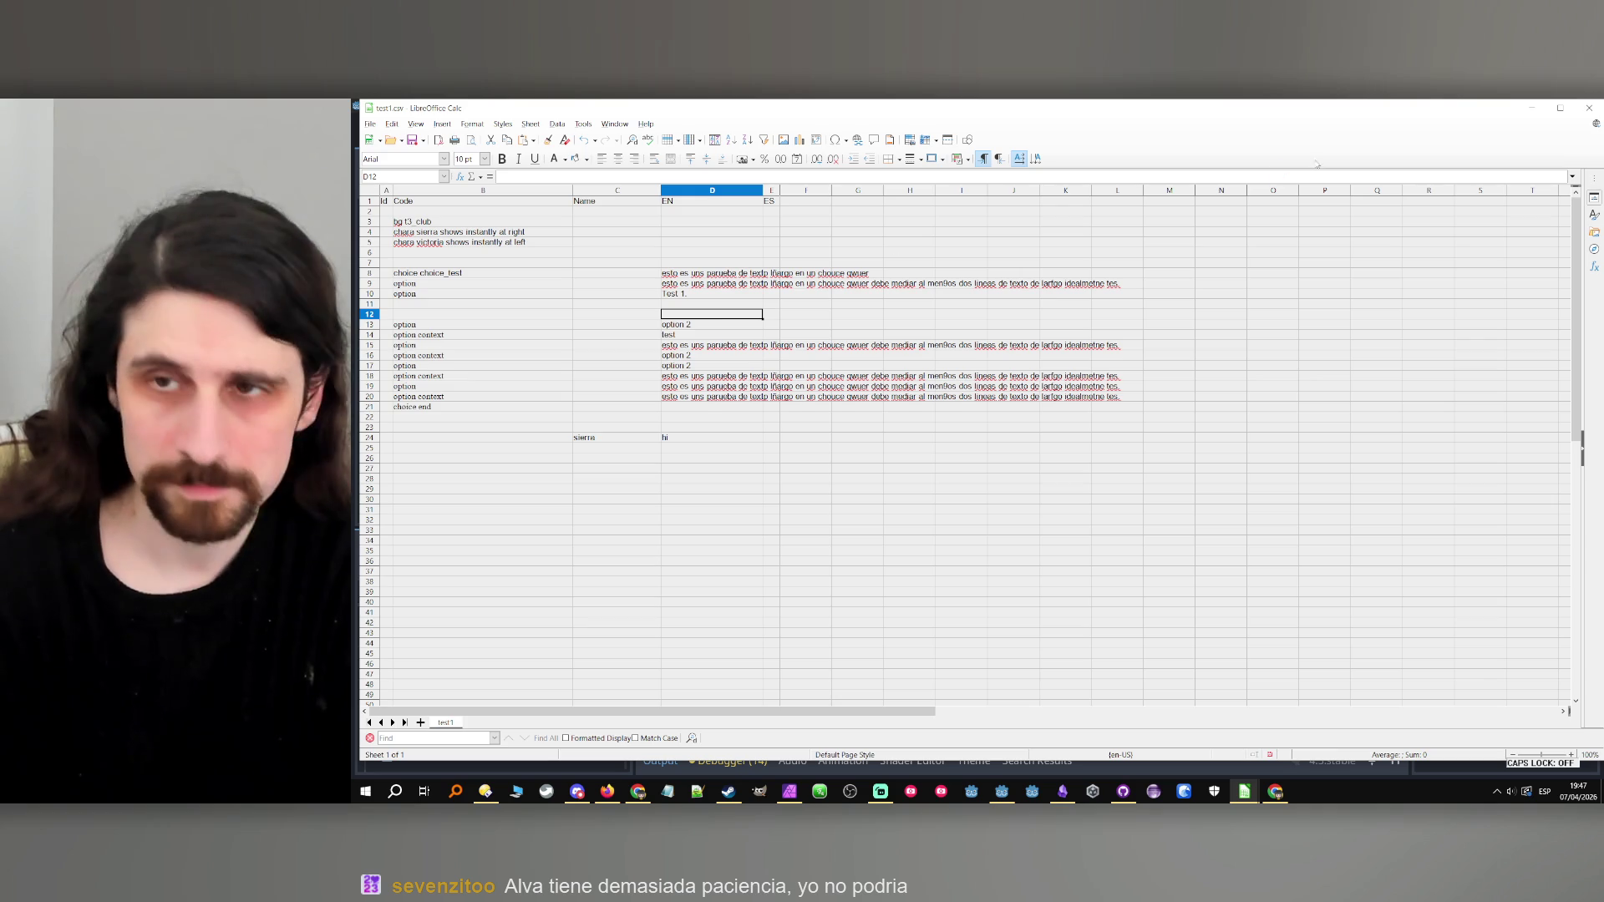
{"action": "left_click", "coordinate": [1531, 107]}
{"action": "left_click", "coordinate": [1353, 129]}
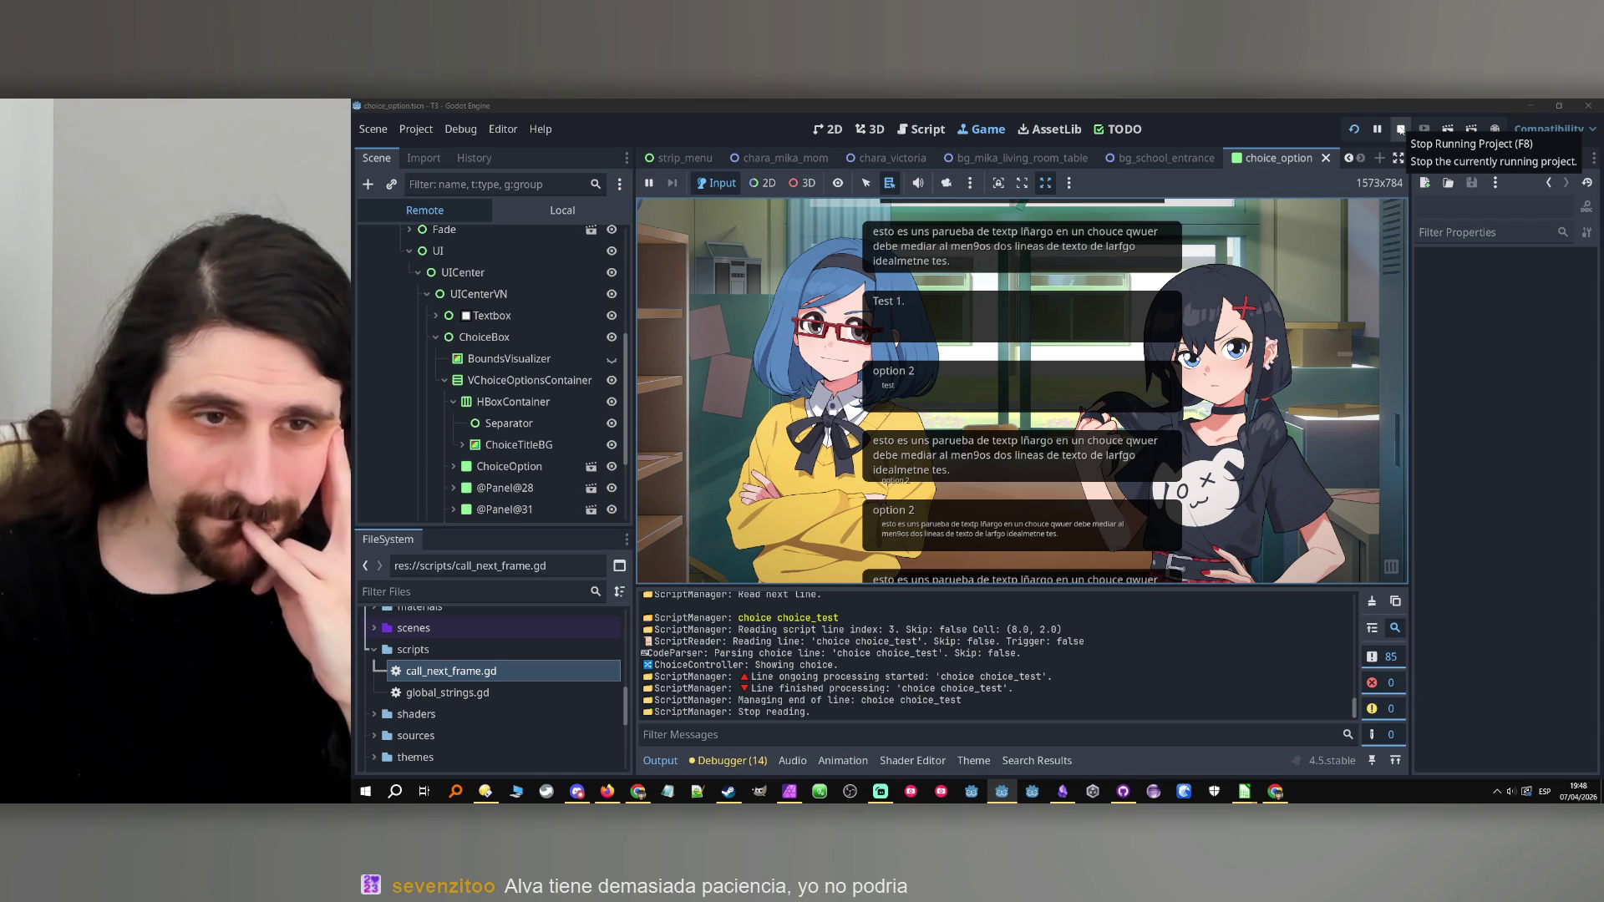
Inspect VChoiceOptionsContainer's properties in the remote scene tree, then stop the game.
{"action": "left_click", "coordinate": [558, 380]}
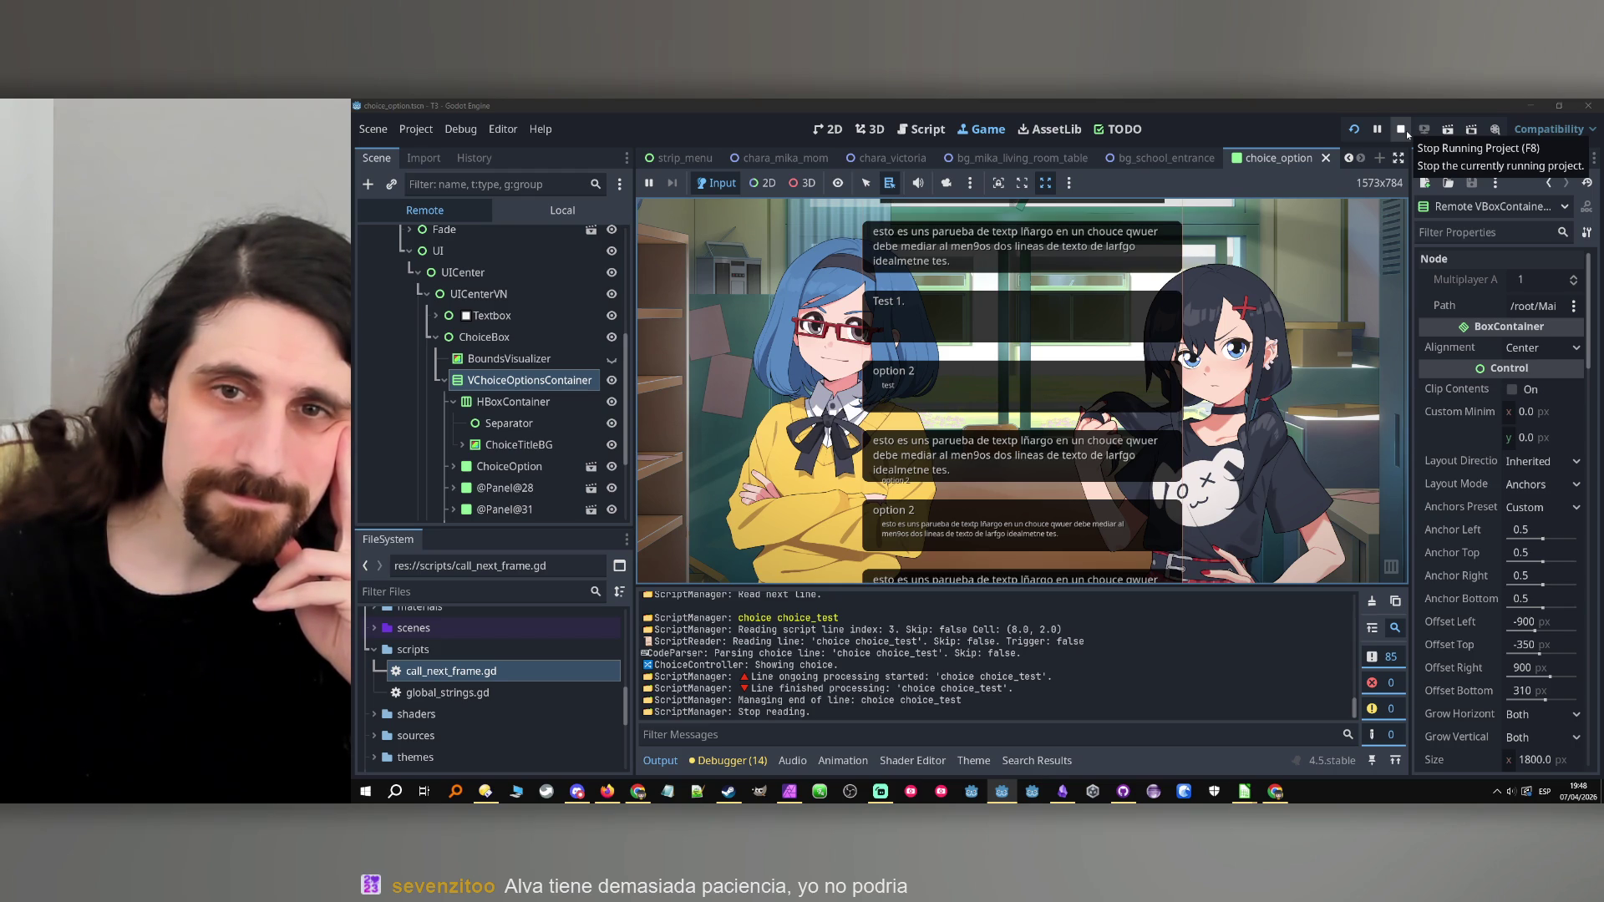
{"action": "left_click", "coordinate": [1406, 130]}
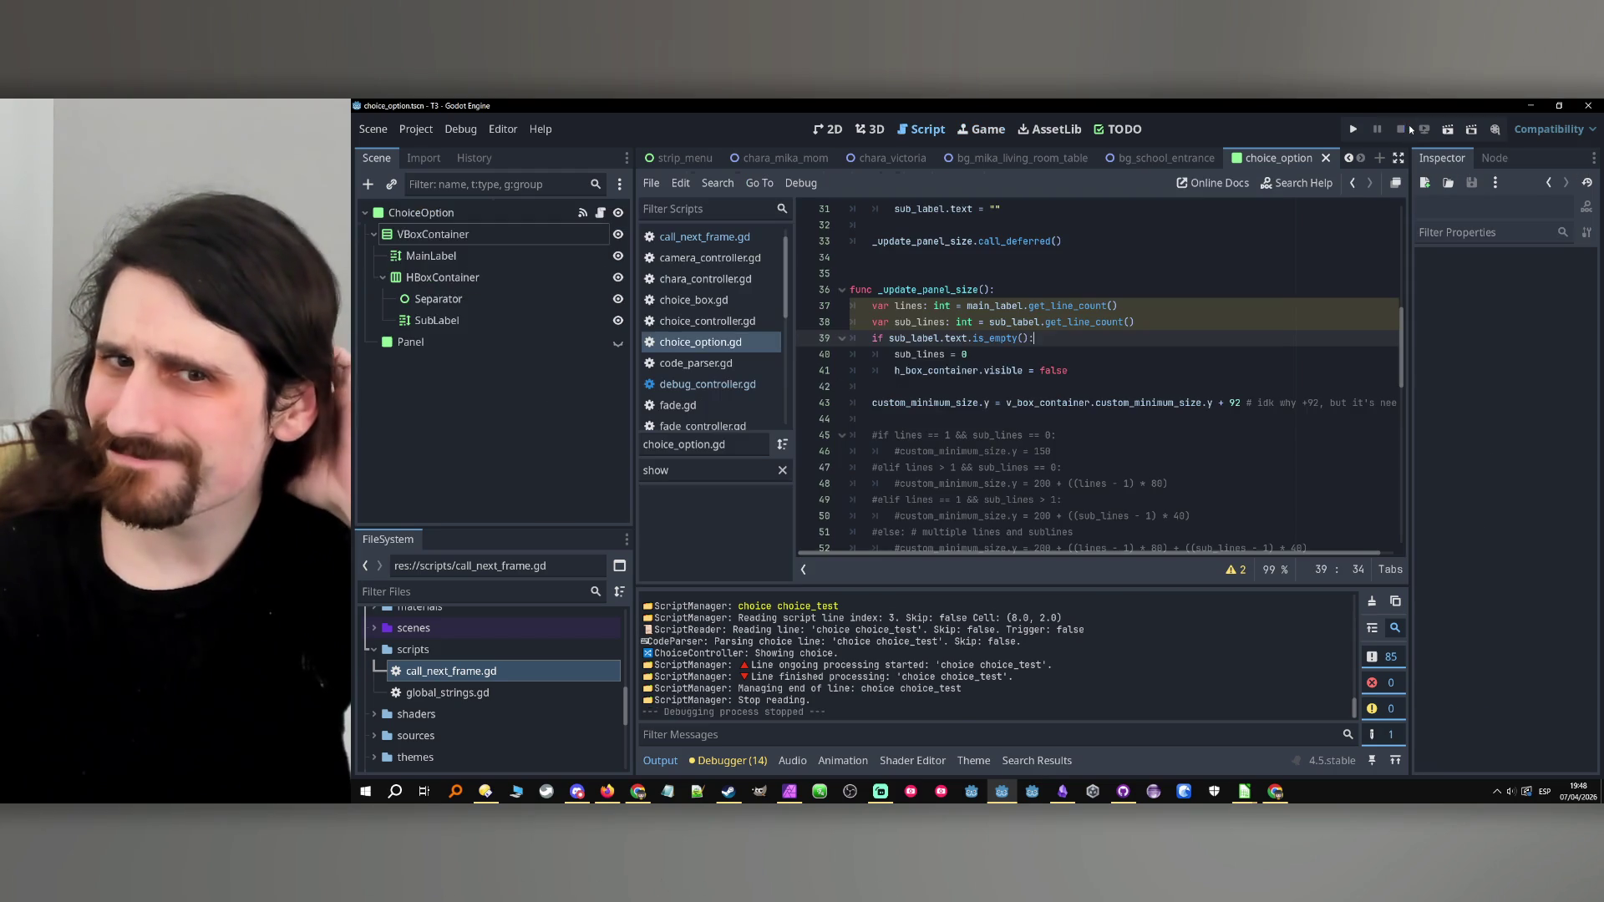
Uncomment the single-line option condition and its 150 minimum height line.
{"action": "left_click", "coordinate": [1226, 416]}
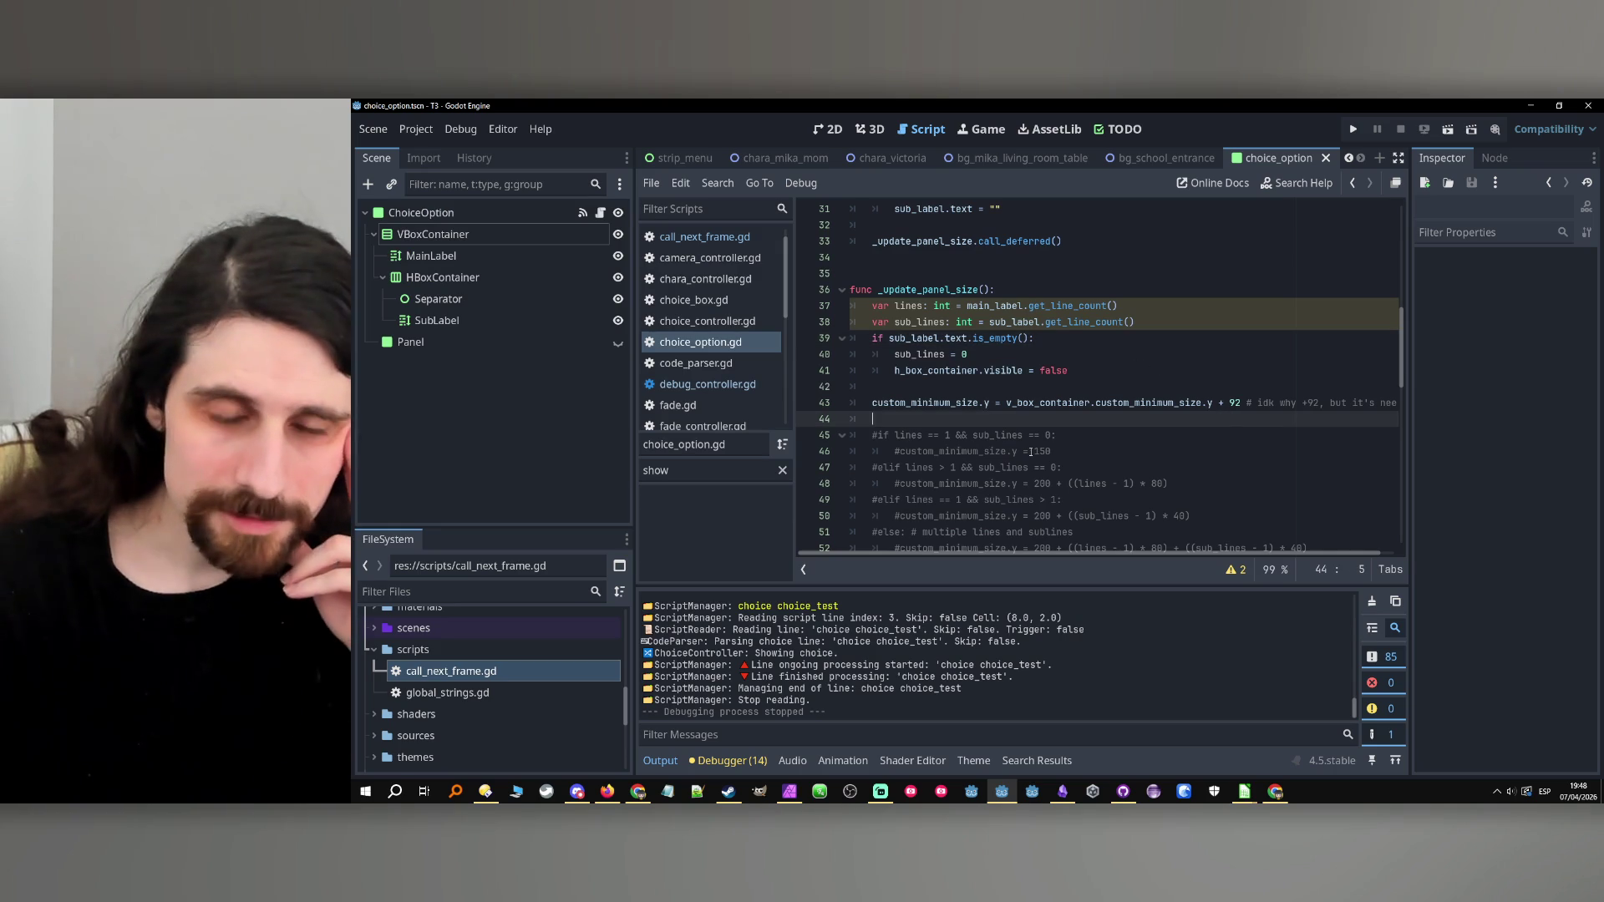
{"action": "key", "text": "Down"}
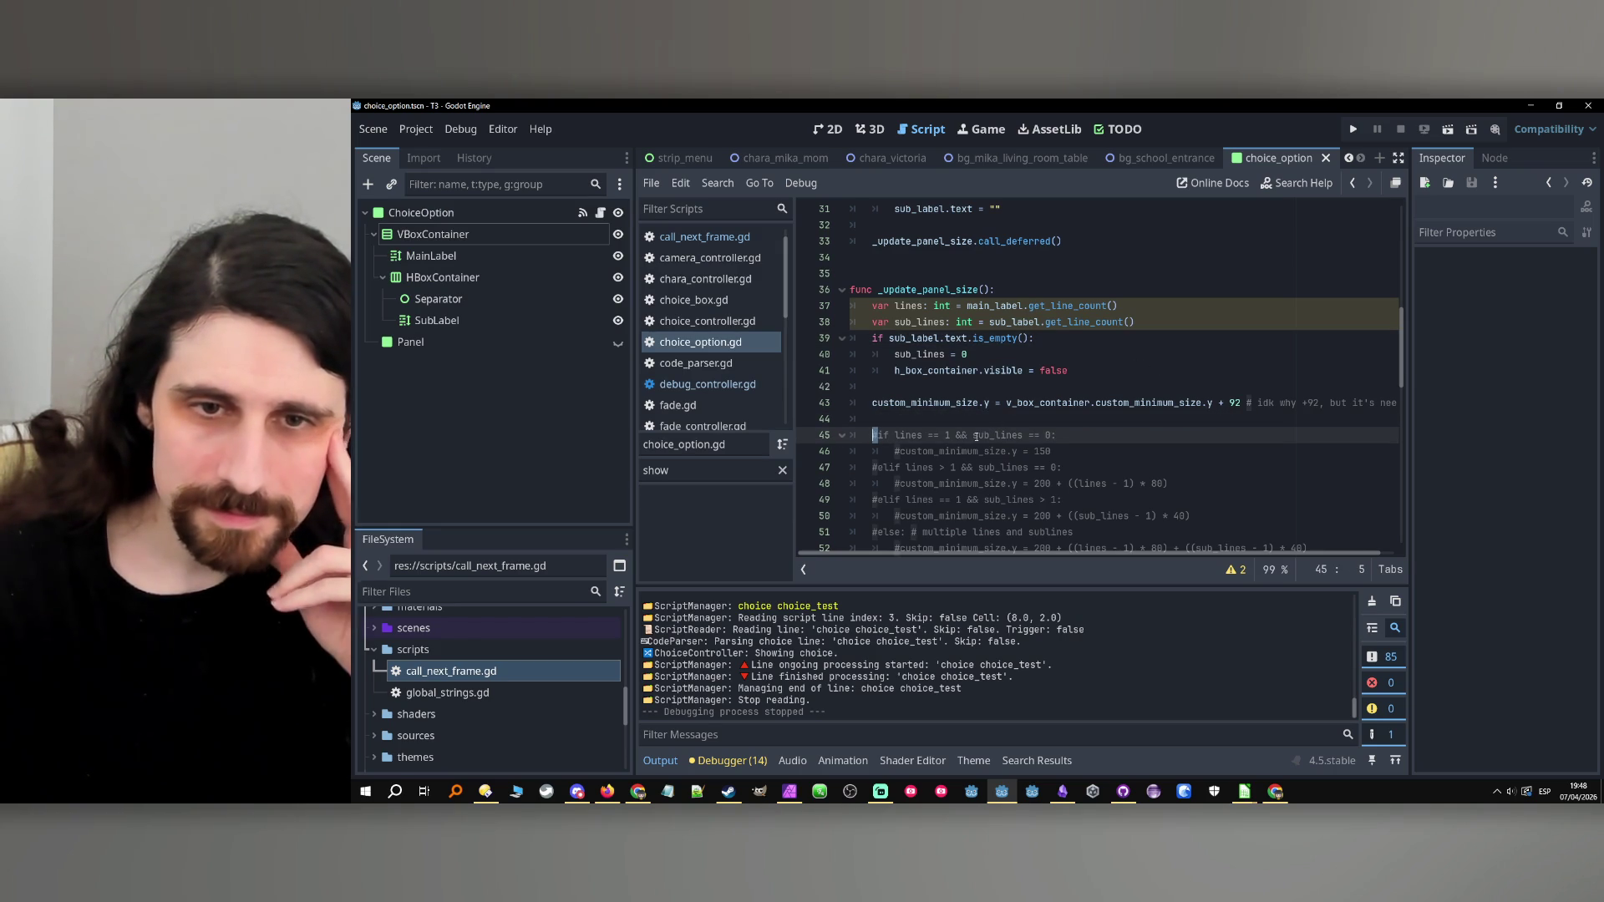
{"action": "key", "text": "Delete"}
{"action": "left_click", "coordinate": [900, 452]}
{"action": "key", "text": "Delete"}
{"action": "key", "text": "End"}
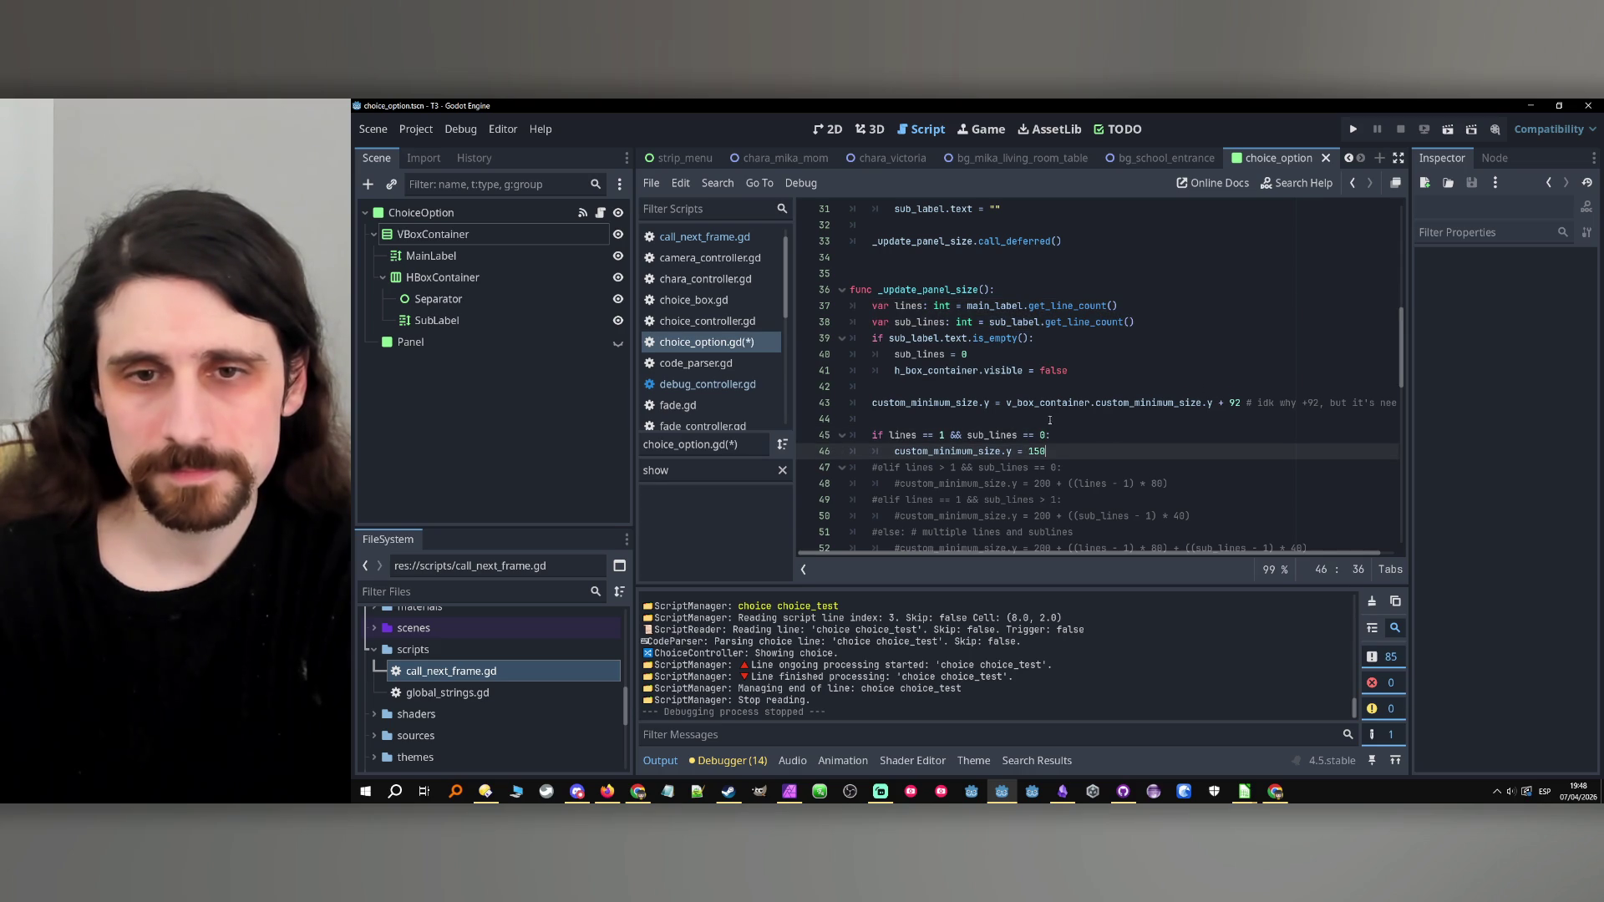
Comment out the line 43 +92 height offset and run the game with F5.
{"action": "left_click", "coordinate": [1122, 414]}
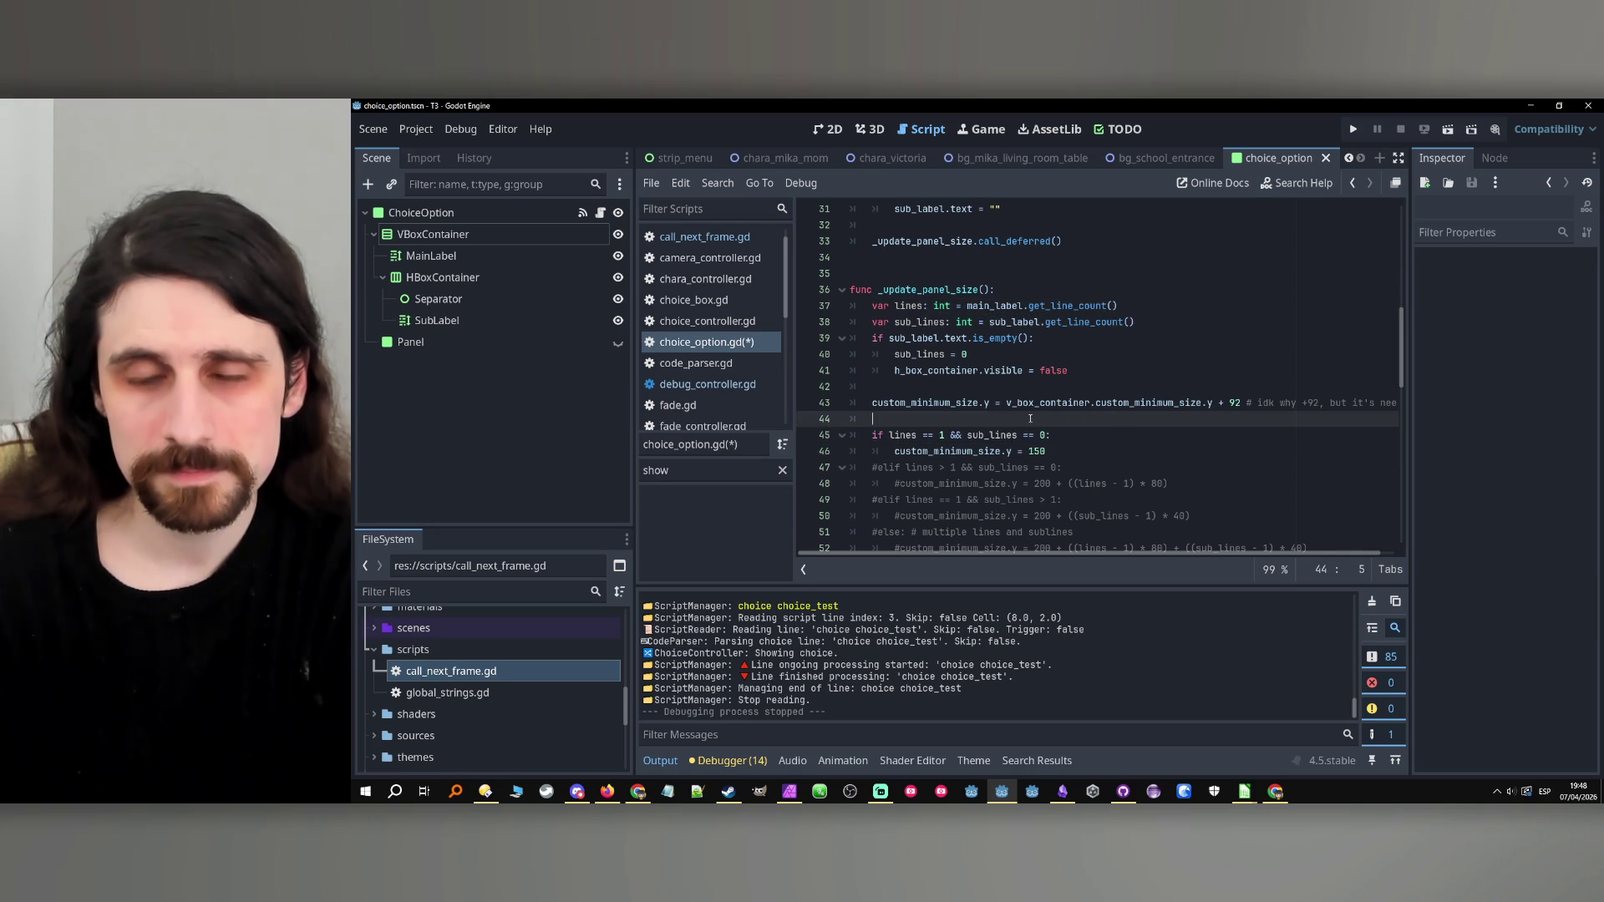
{"action": "left_click_drag", "start_coordinate": [1071, 417], "coordinate": [877, 409]}
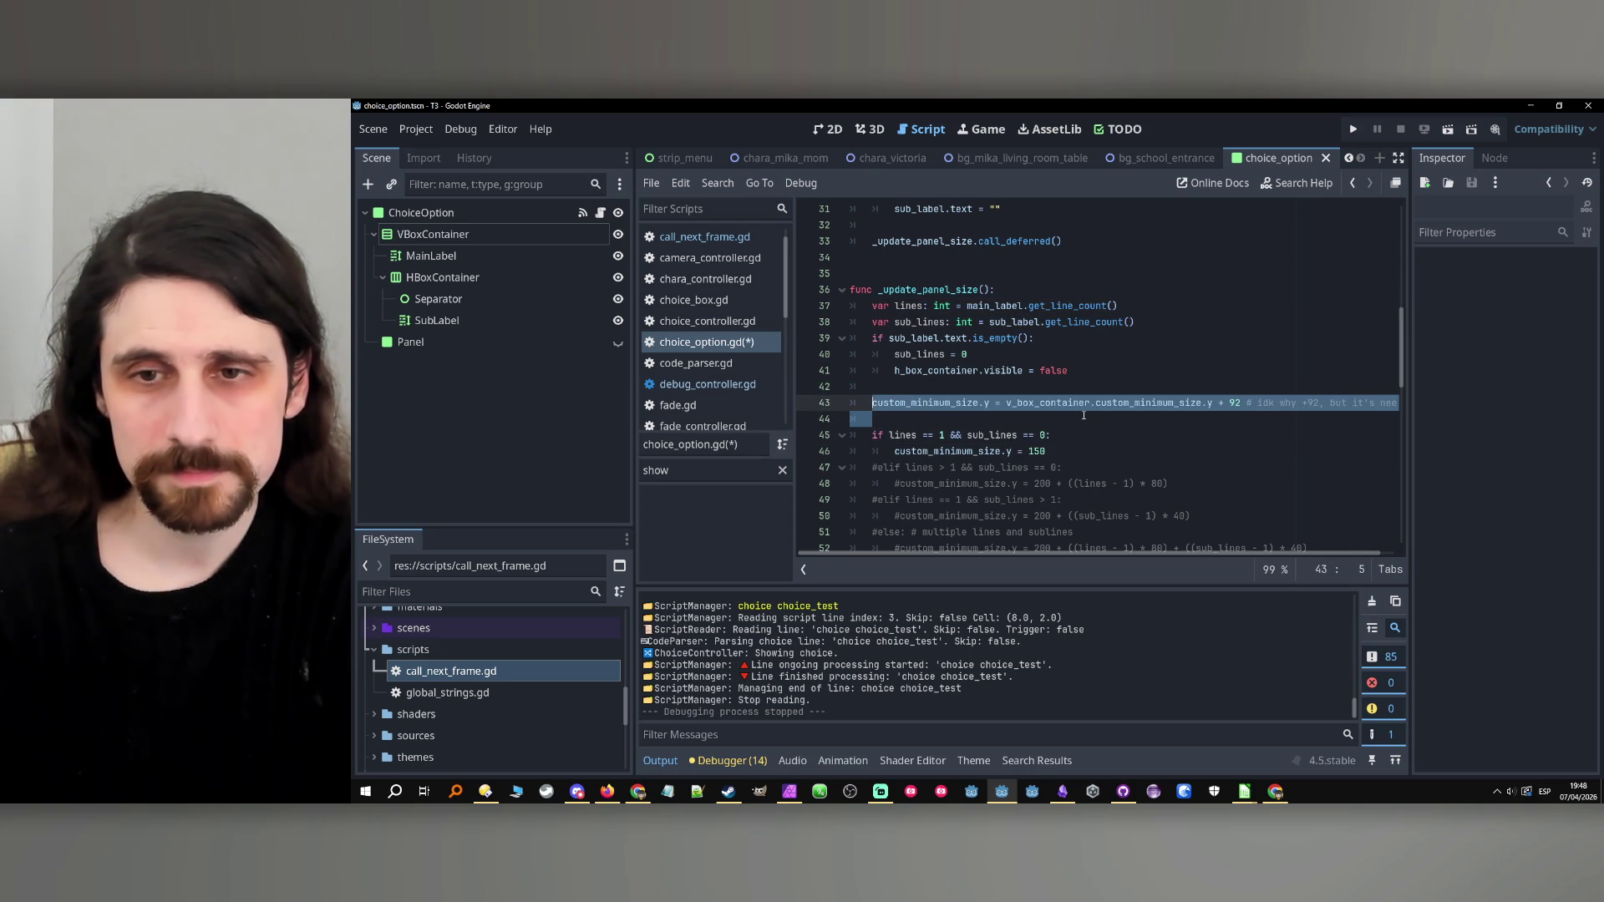
{"action": "left_click", "coordinate": [924, 418]}
{"action": "left_click", "coordinate": [872, 404]}
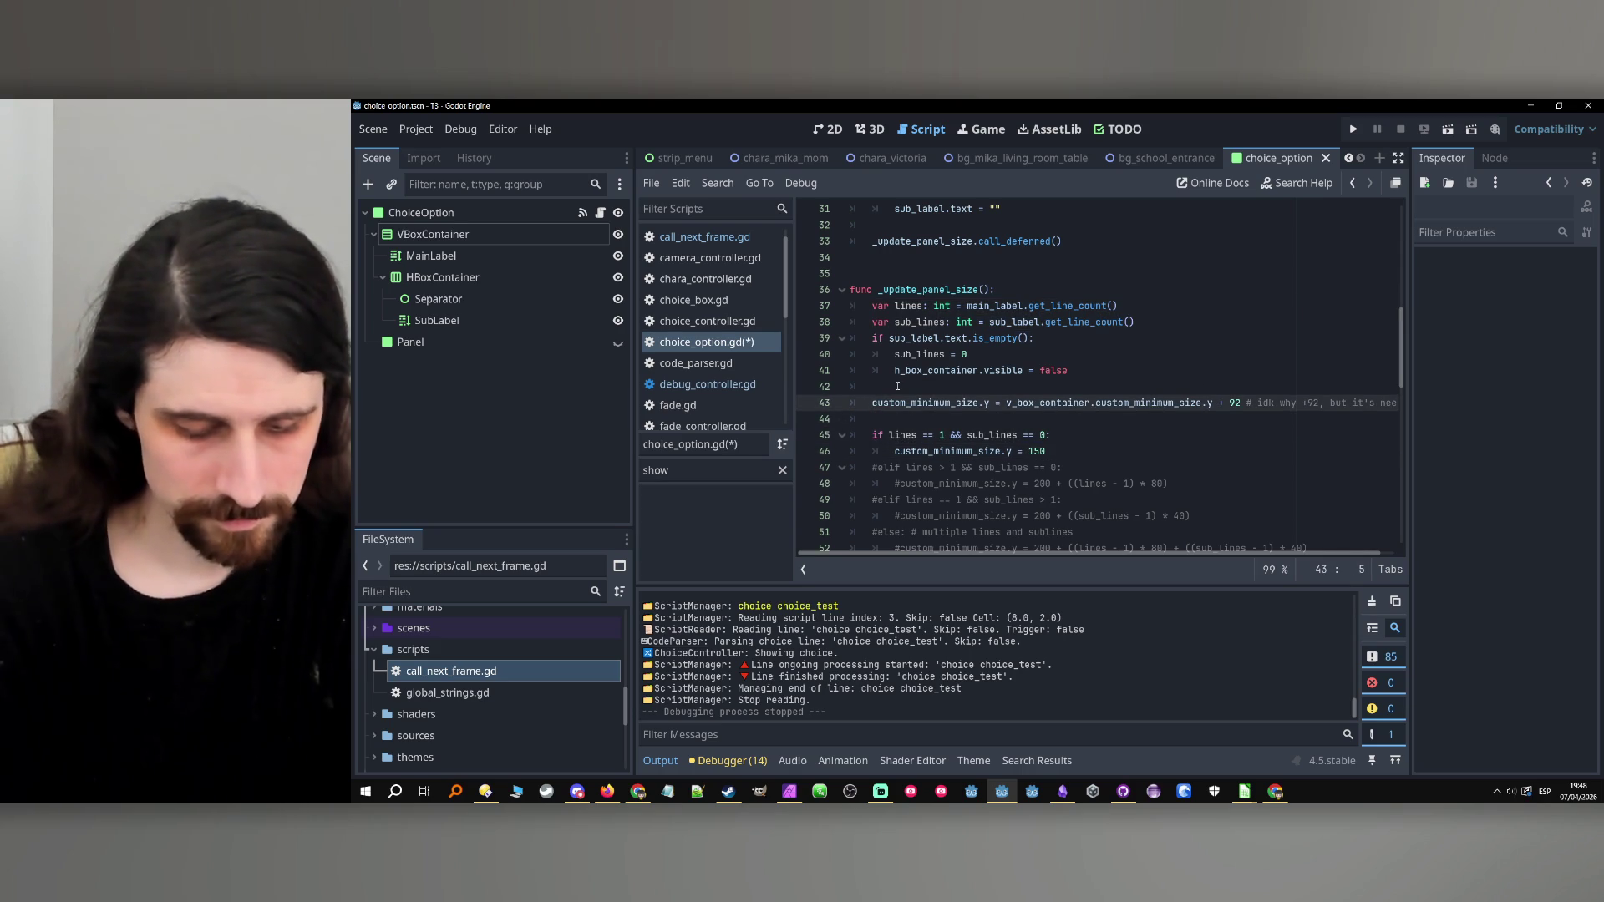
{"action": "type", "text": "#"}
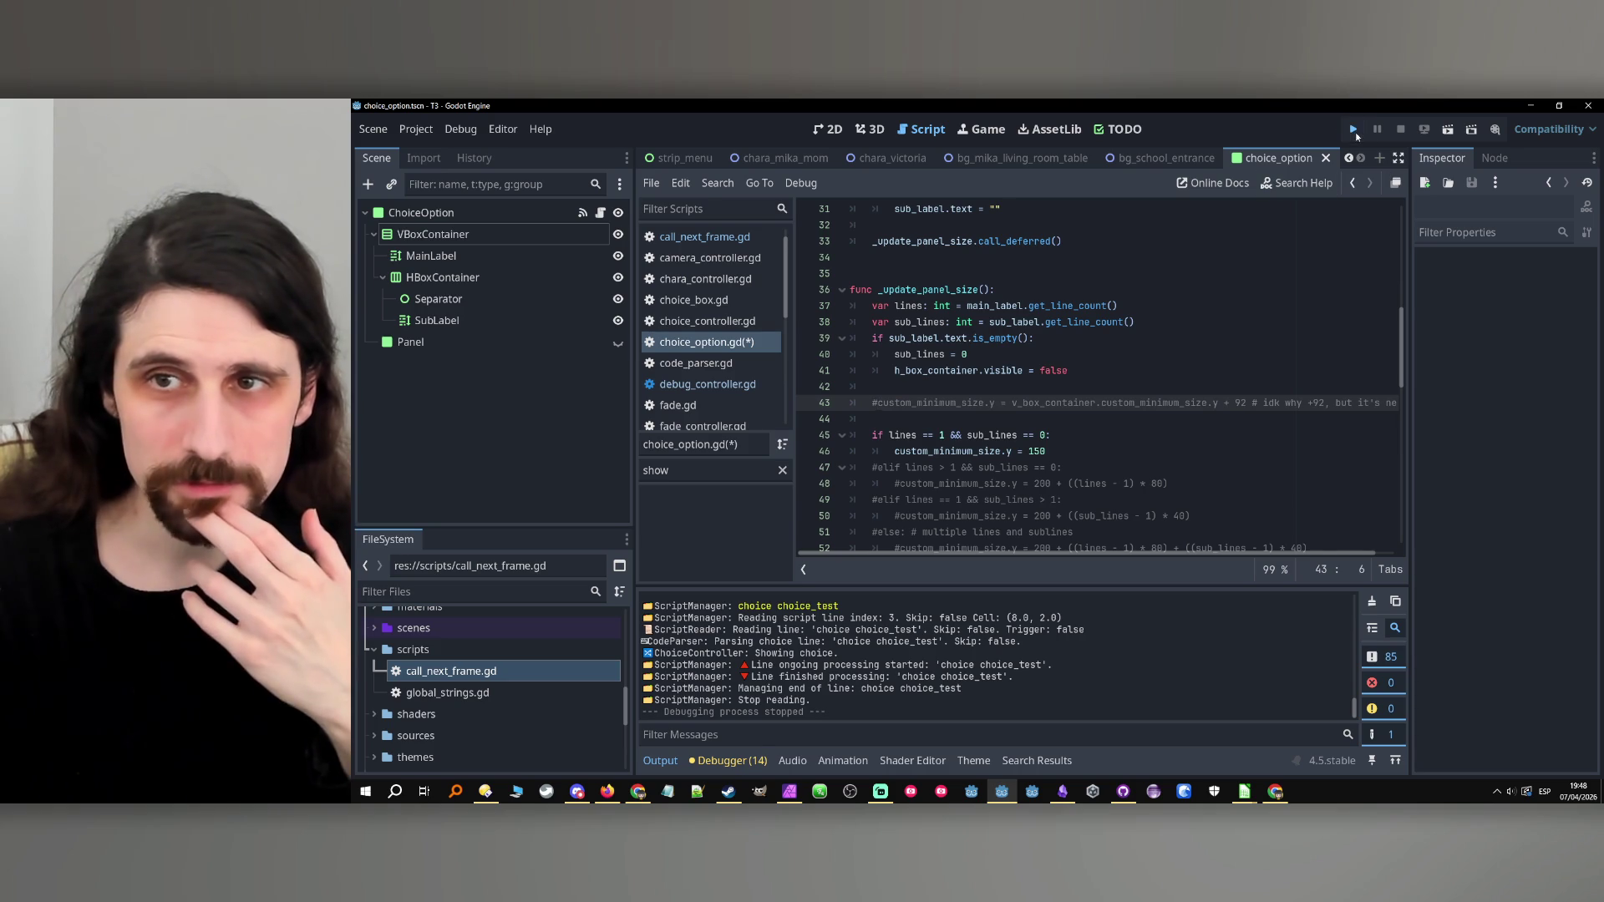
{"action": "key", "text": "F5"}
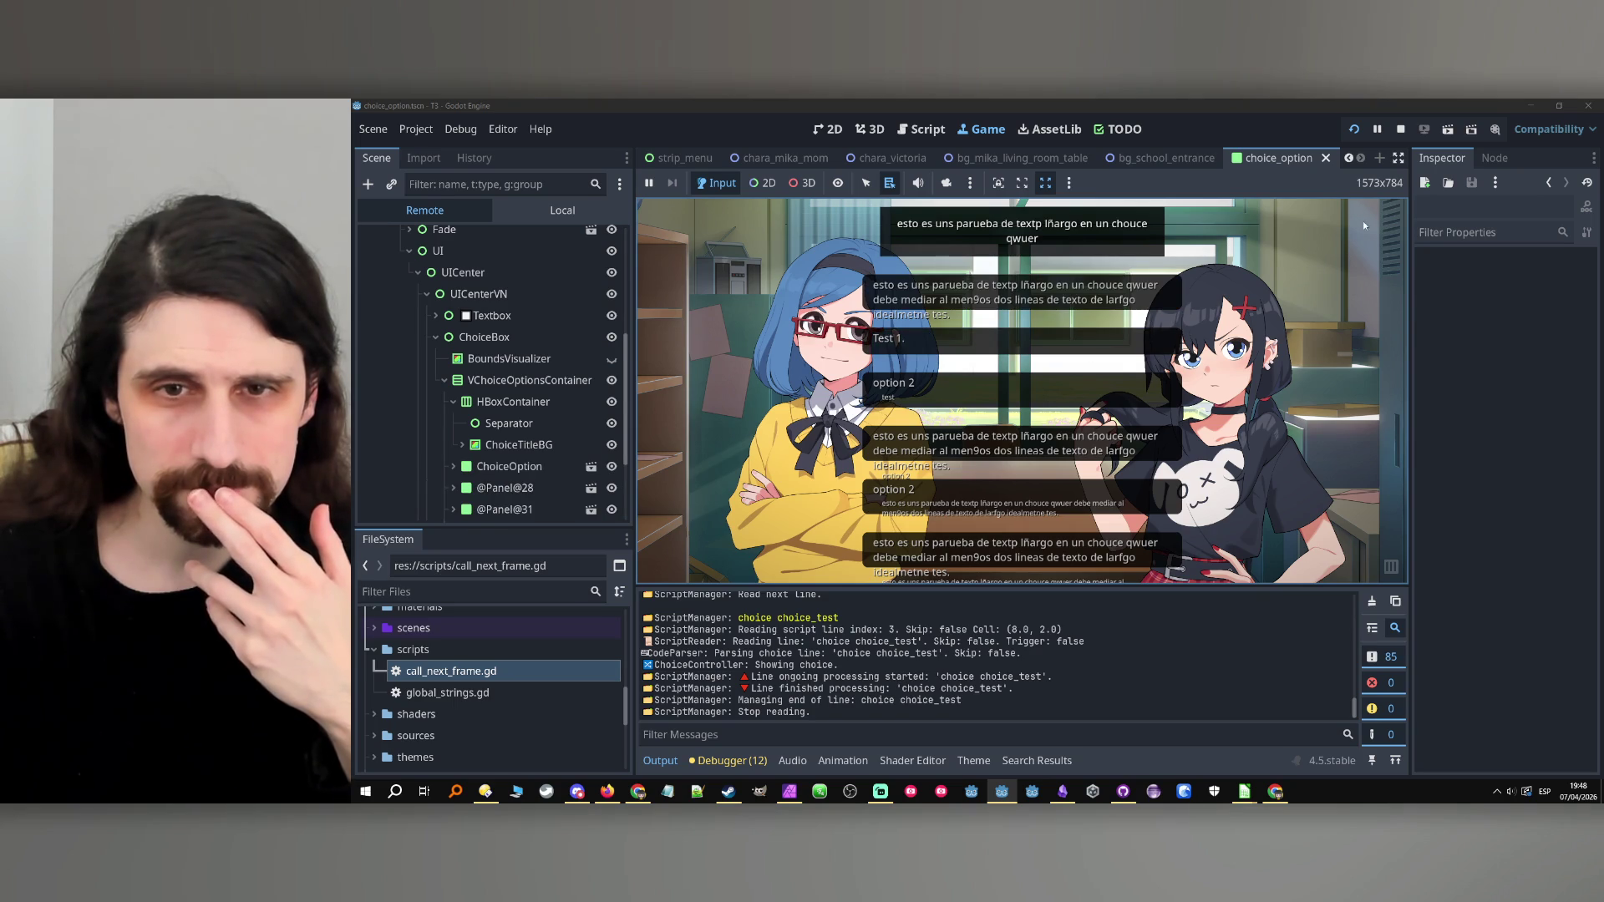
Change the single-line height on line 46 from 150 to 120, then run and stop the game.
{"action": "left_click", "coordinate": [1400, 128]}
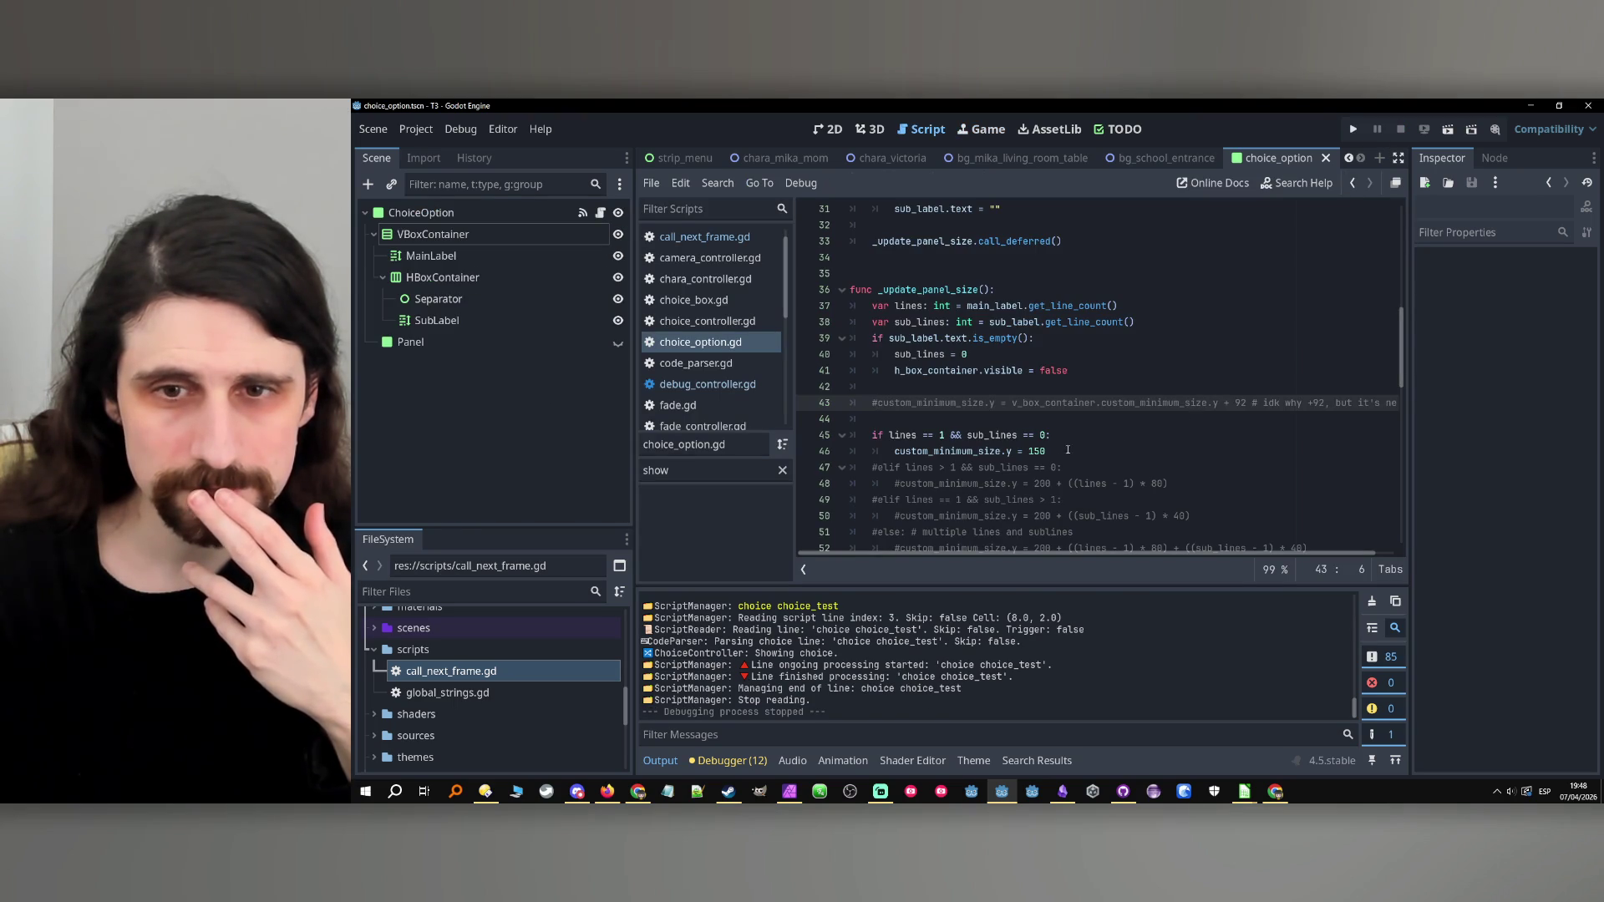
{"action": "left_click", "coordinate": [1035, 451]}
{"action": "key", "text": "BackSpace"}
{"action": "type", "text": "2"}
{"action": "key", "text": "Right"}
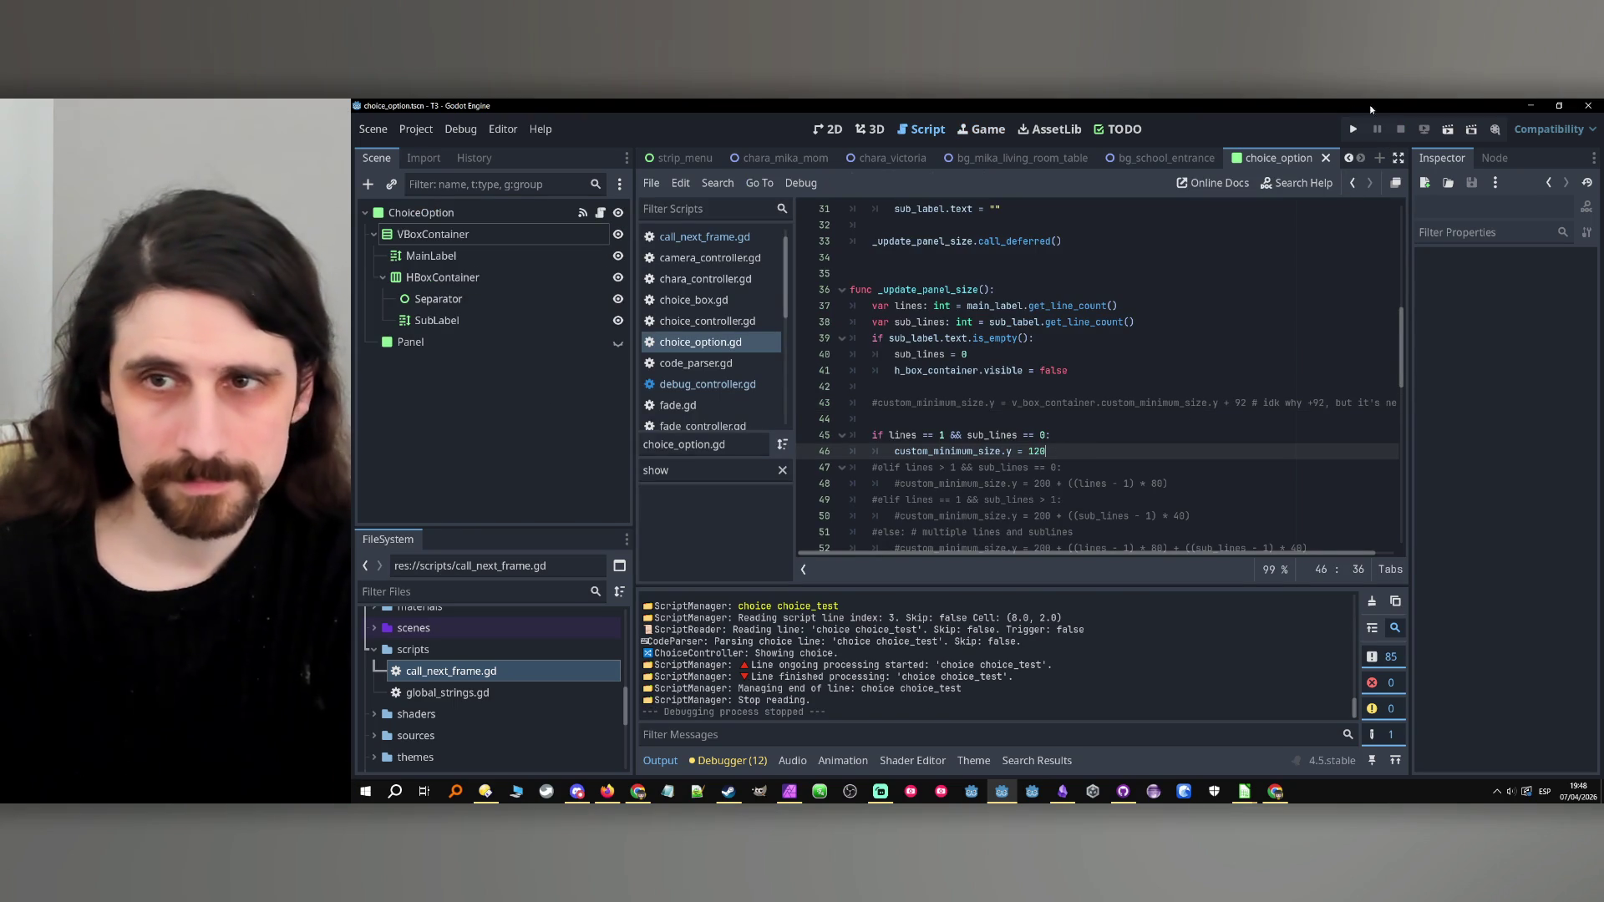
{"action": "left_click", "coordinate": [1351, 129]}
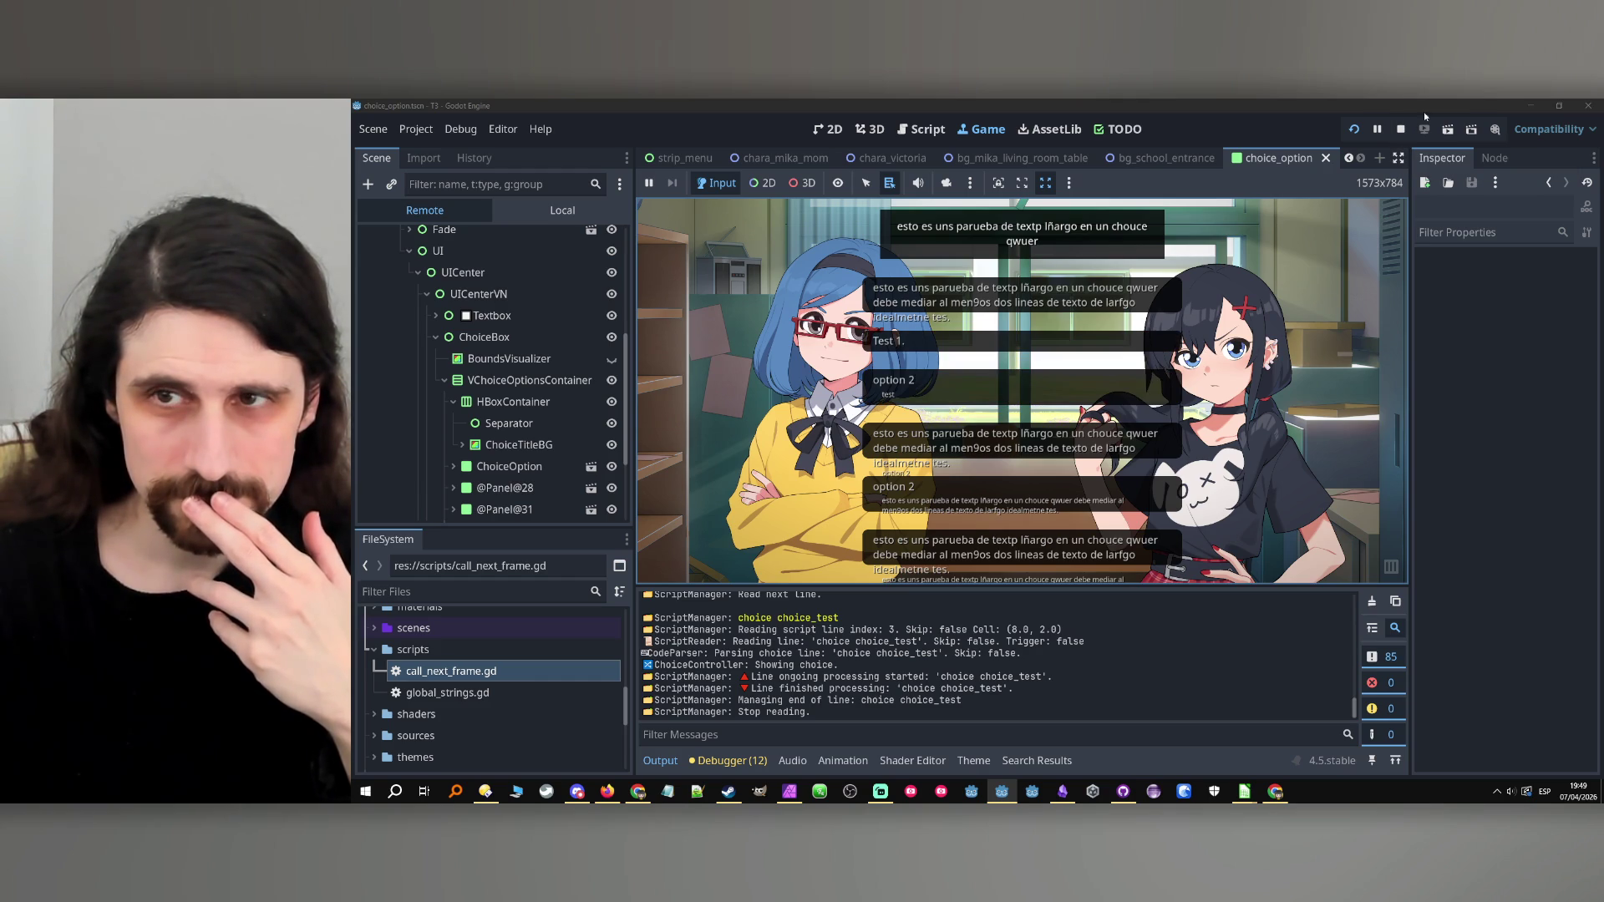
{"action": "left_click", "coordinate": [1400, 128]}
{"action": "scroll", "coordinate": [924, 444], "scroll_direction": "down", "scroll_amount": 1}
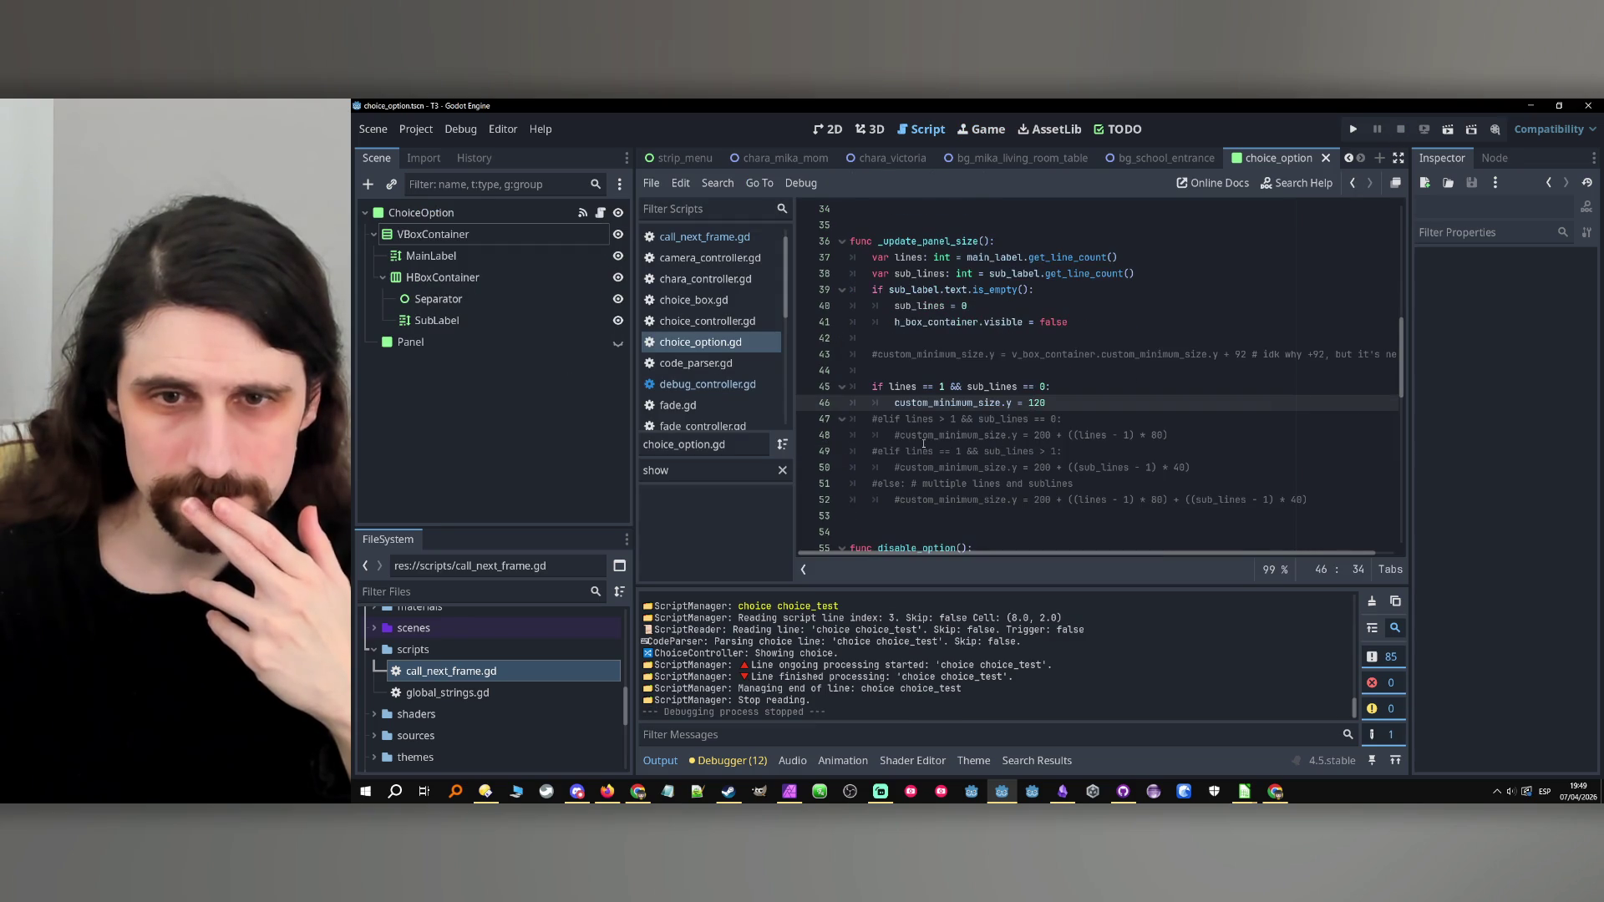
Uncomment lines 47–48, change the base height from 200 to 120, and run the game.
{"action": "left_click", "coordinate": [877, 421]}
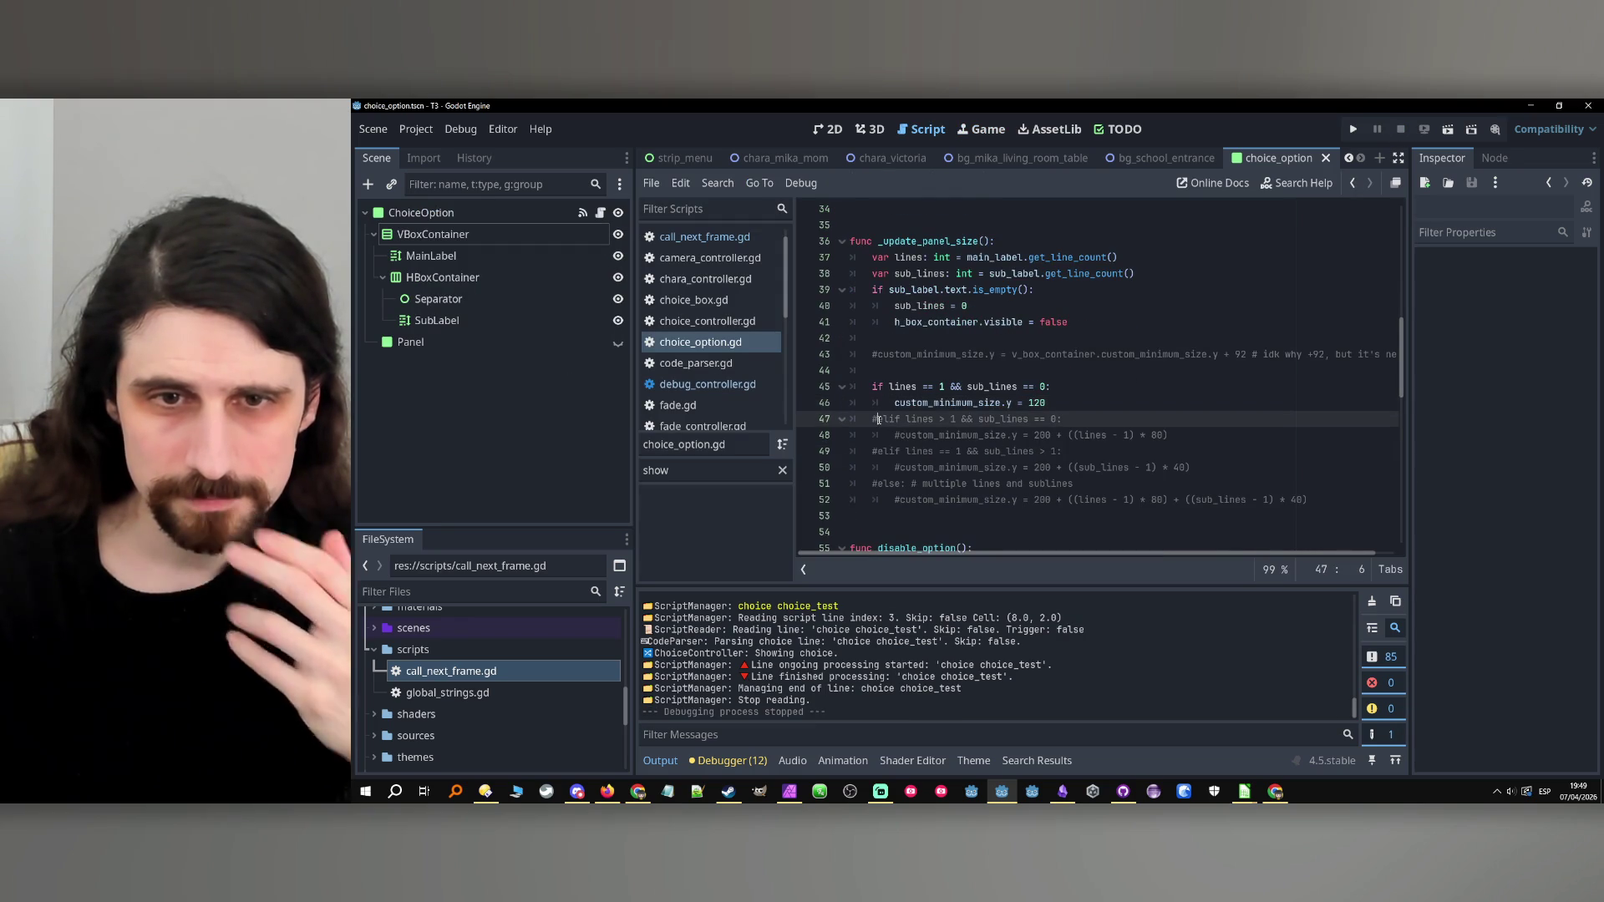
{"action": "key", "text": "BackSpace"}
{"action": "left_click", "coordinate": [901, 435]}
{"action": "key", "text": "BackSpace"}
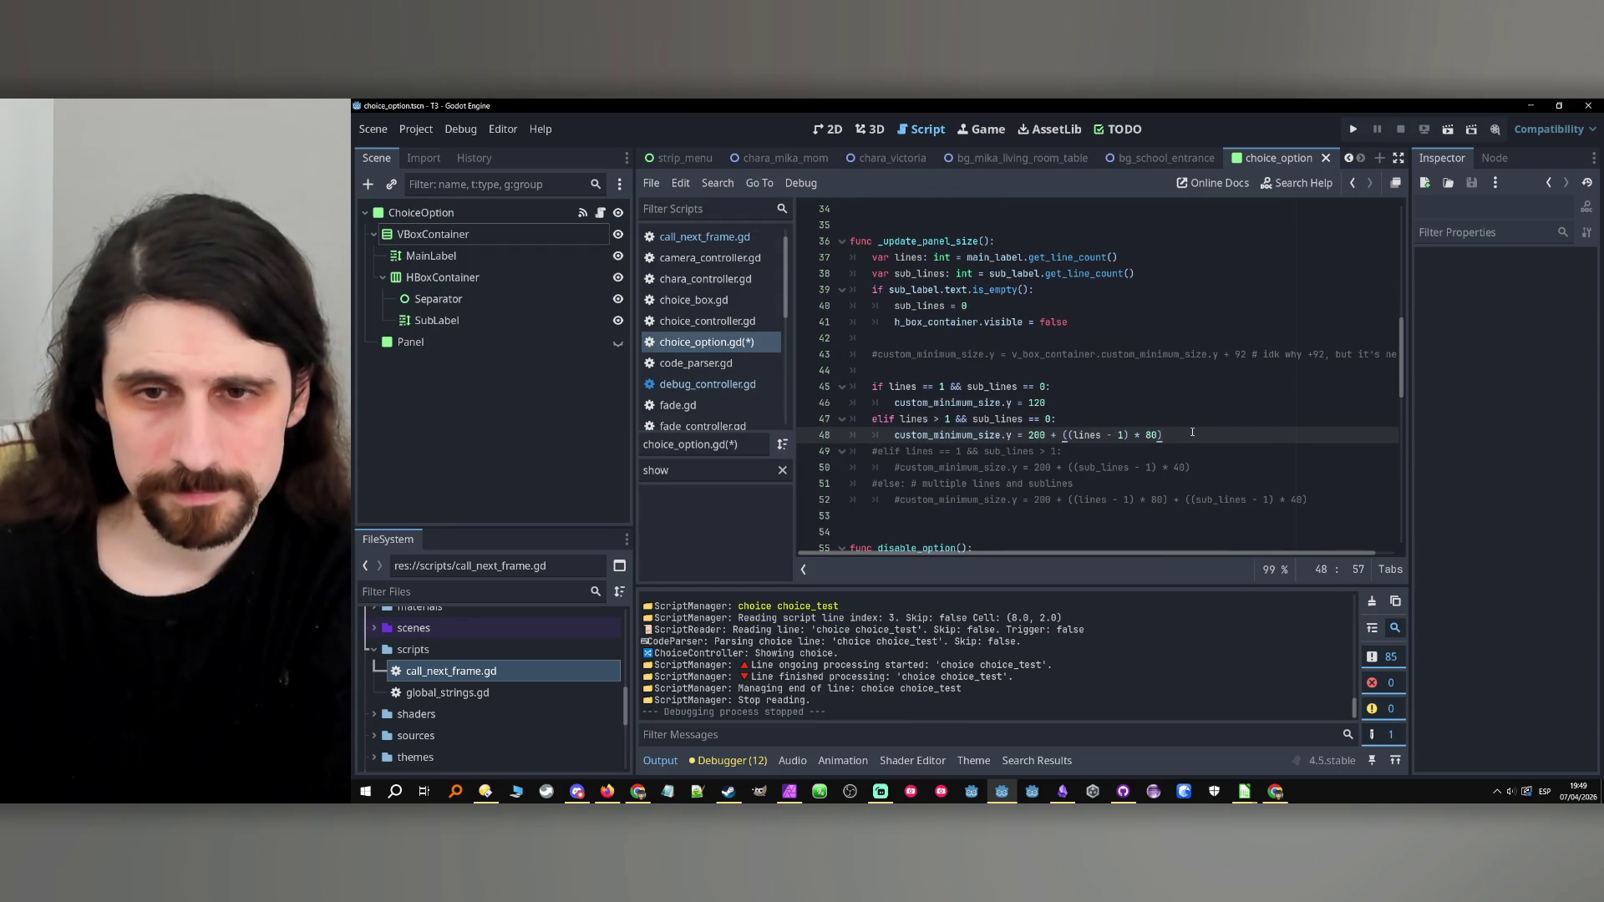
{"action": "type", "text": "12"}
{"action": "left_click", "coordinate": [1131, 425]}
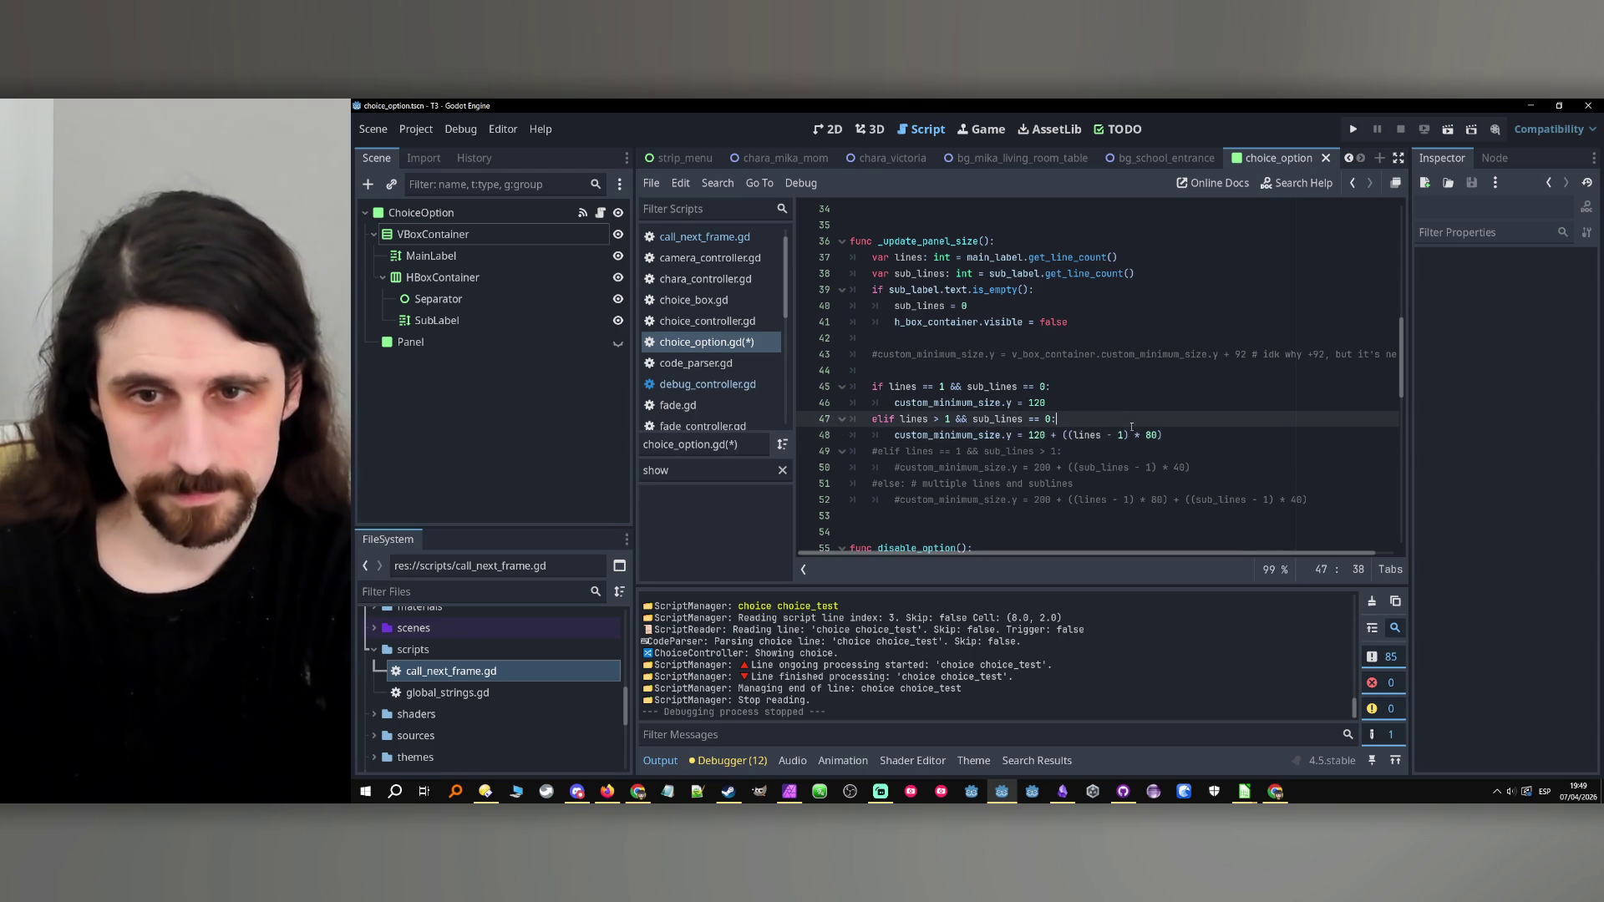
{"action": "left_click", "coordinate": [1186, 435]}
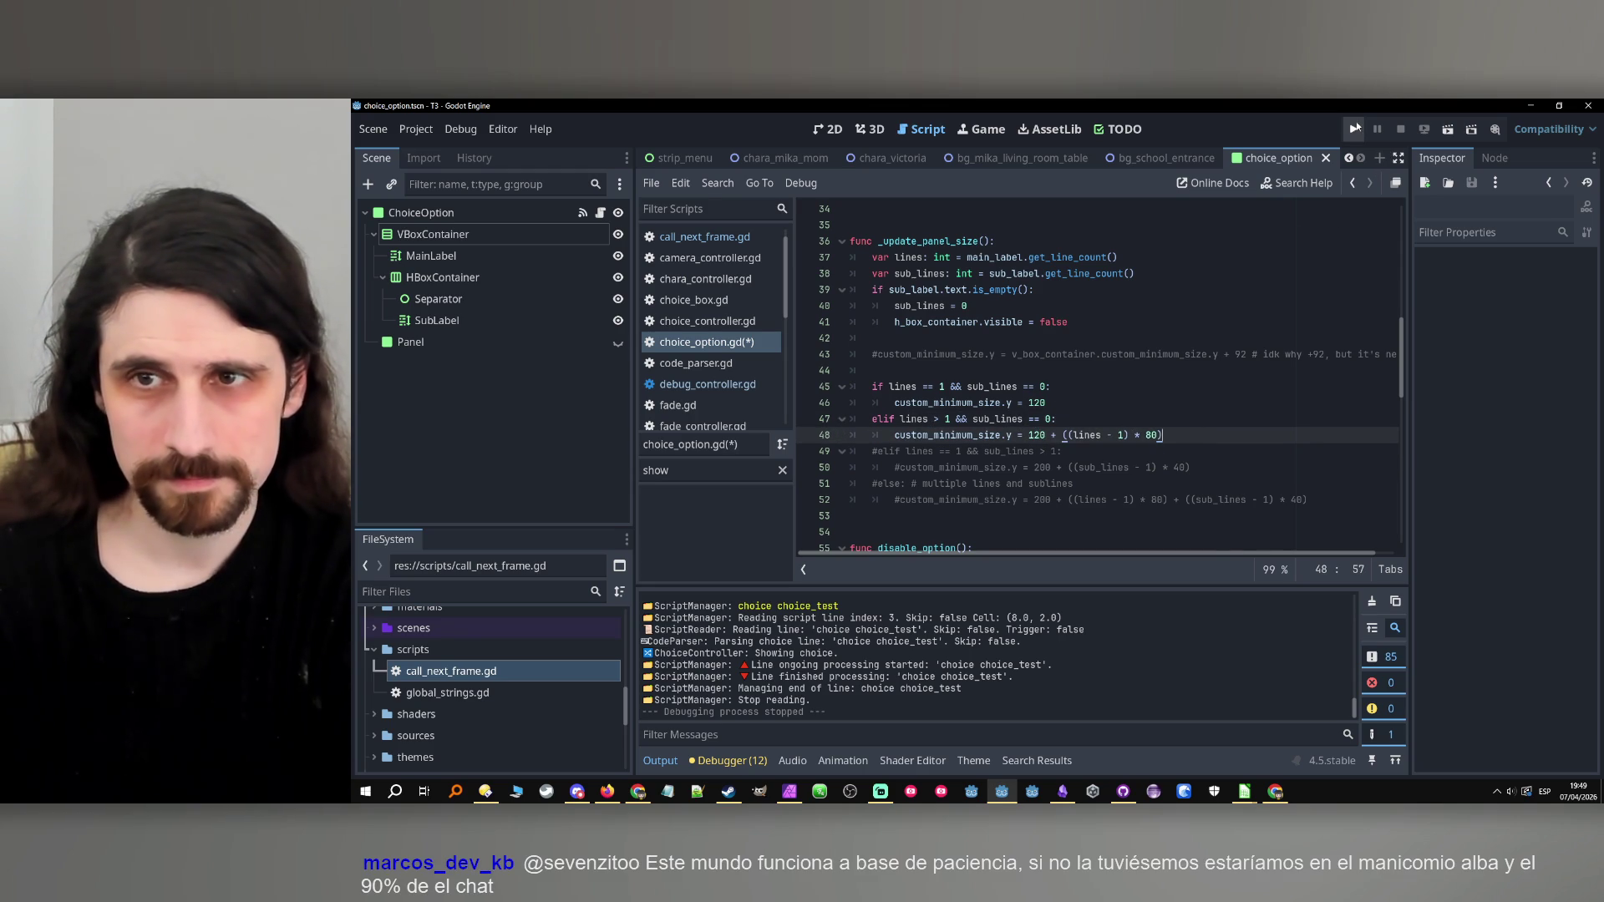
{"action": "left_click", "coordinate": [1353, 129]}
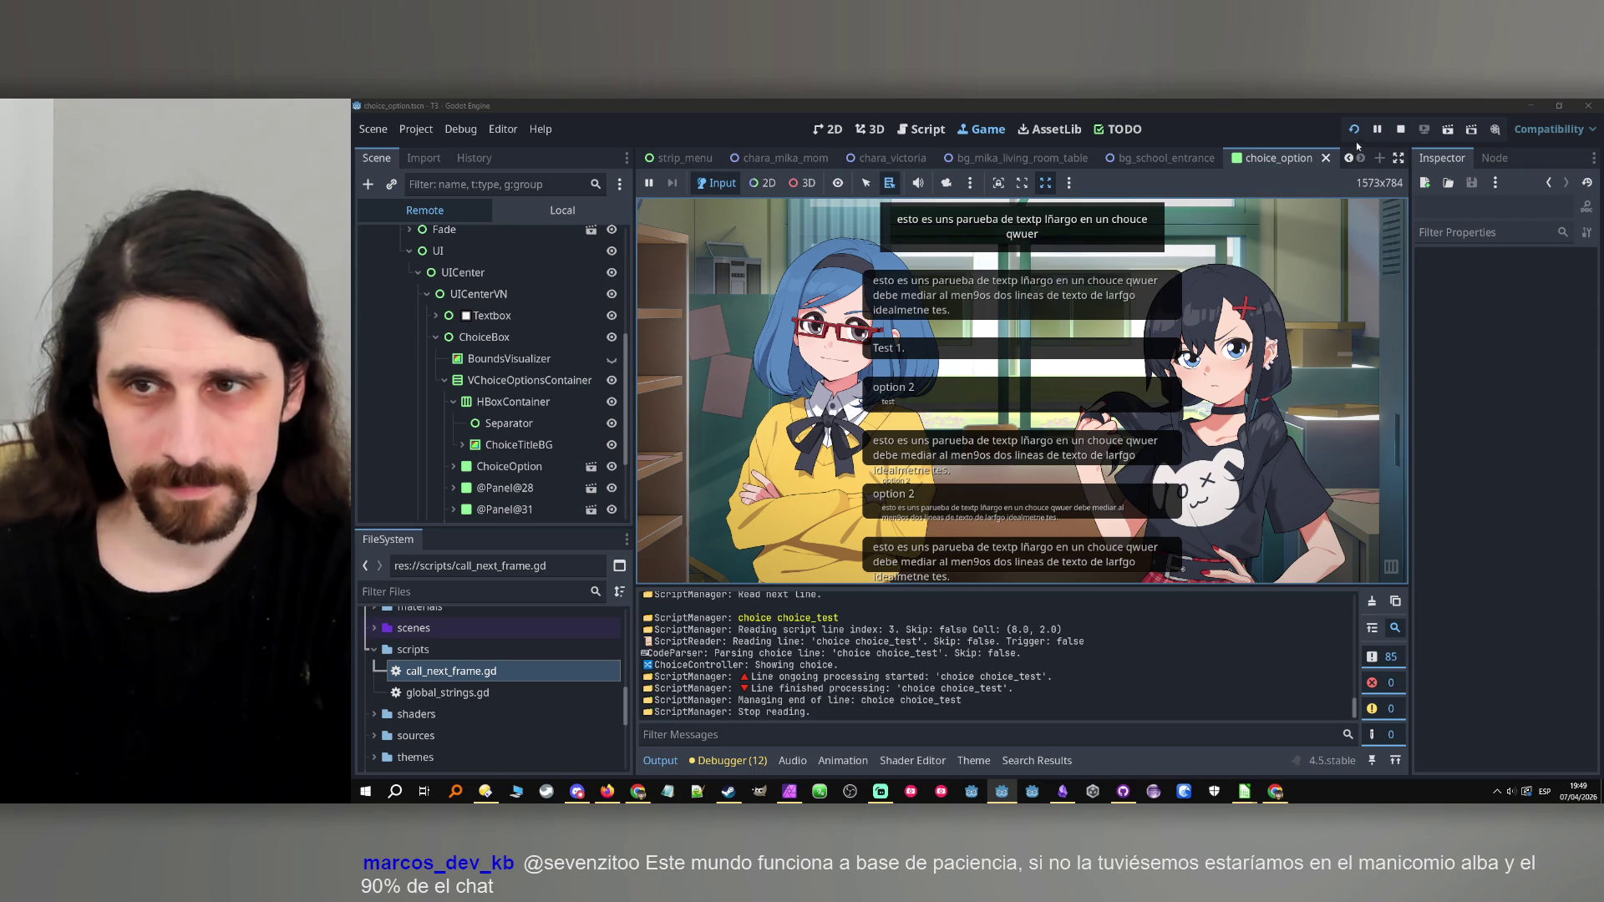
Change the per-line increment on line 48 from 80 to 90 and run the game.
{"action": "left_click", "coordinate": [1400, 129]}
{"action": "left_click", "coordinate": [1151, 435]}
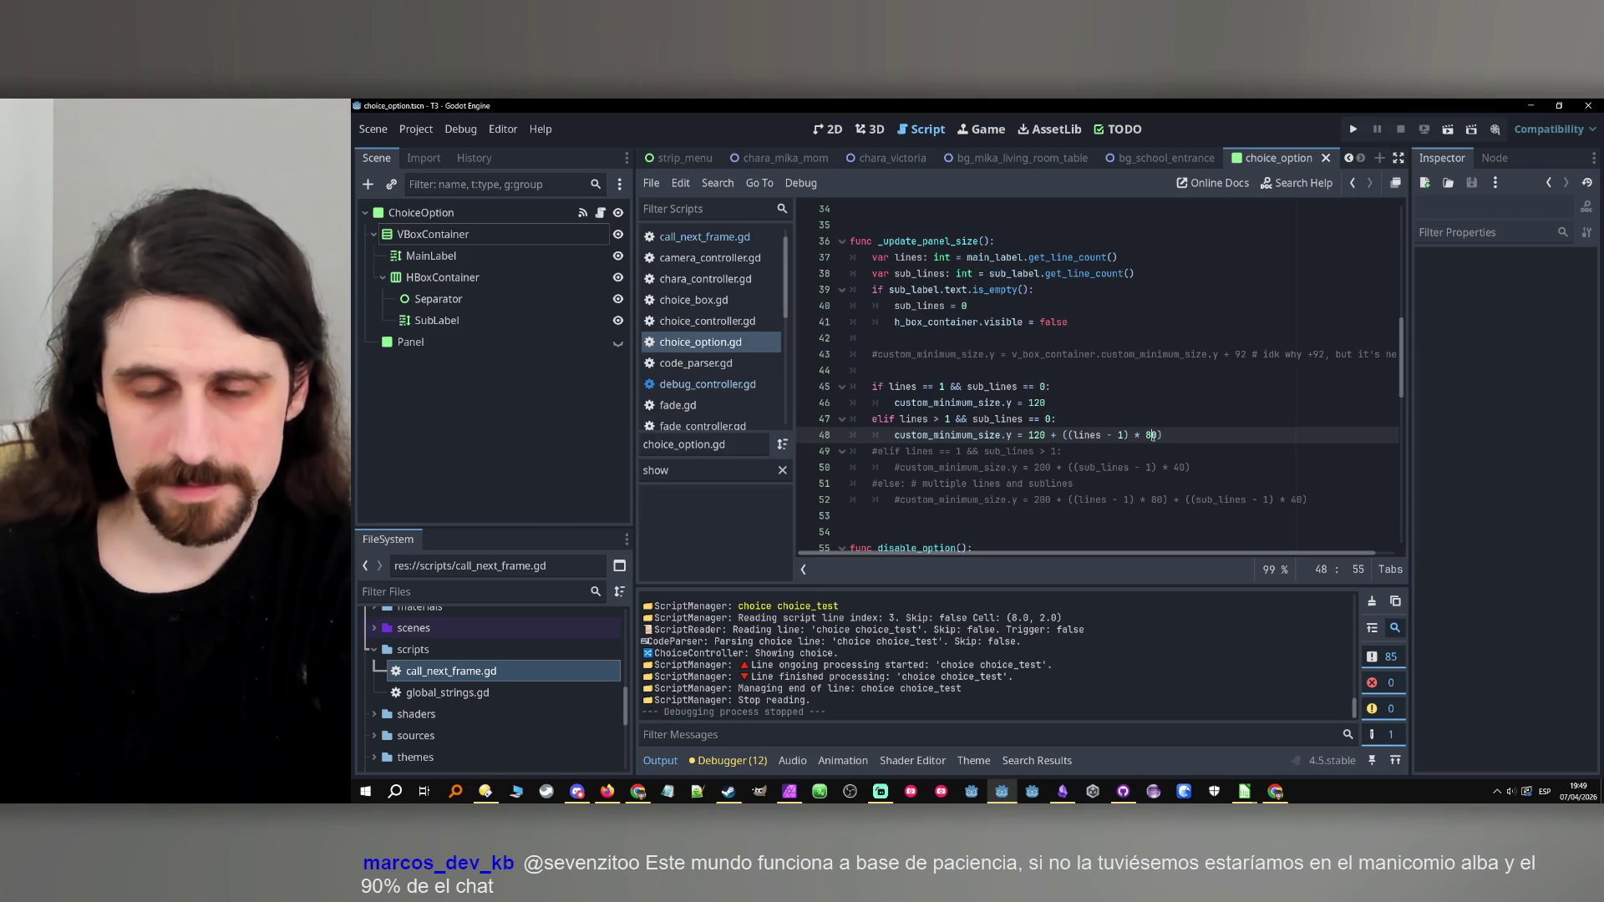
{"action": "key", "text": "BackSpace"}
{"action": "type", "text": "9"}
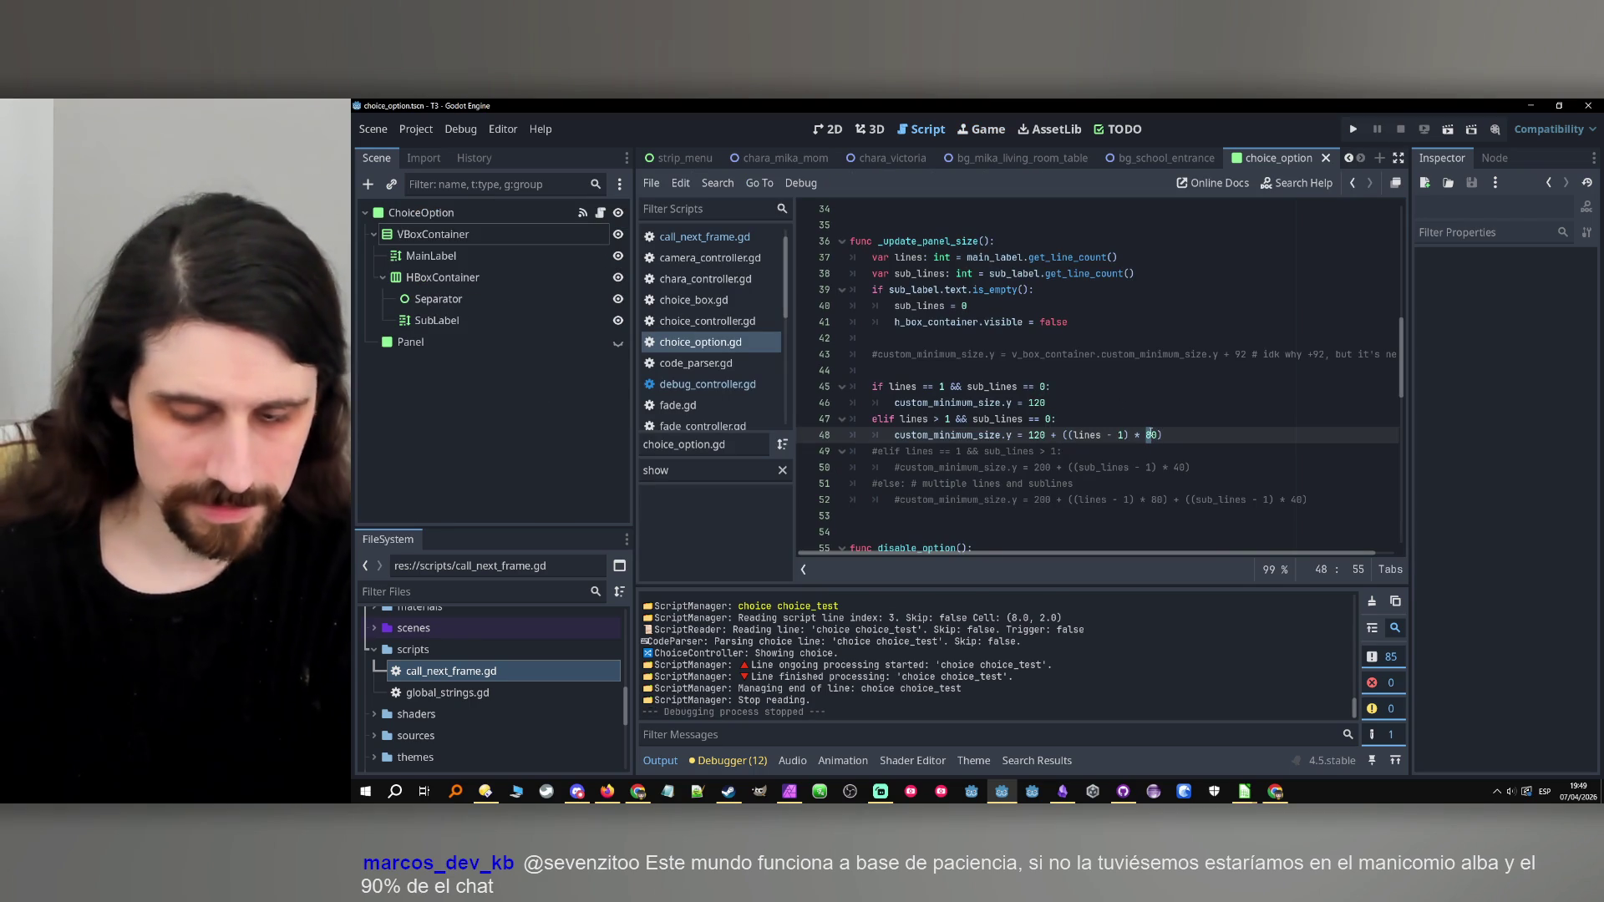
{"action": "left_click", "coordinate": [1353, 128]}
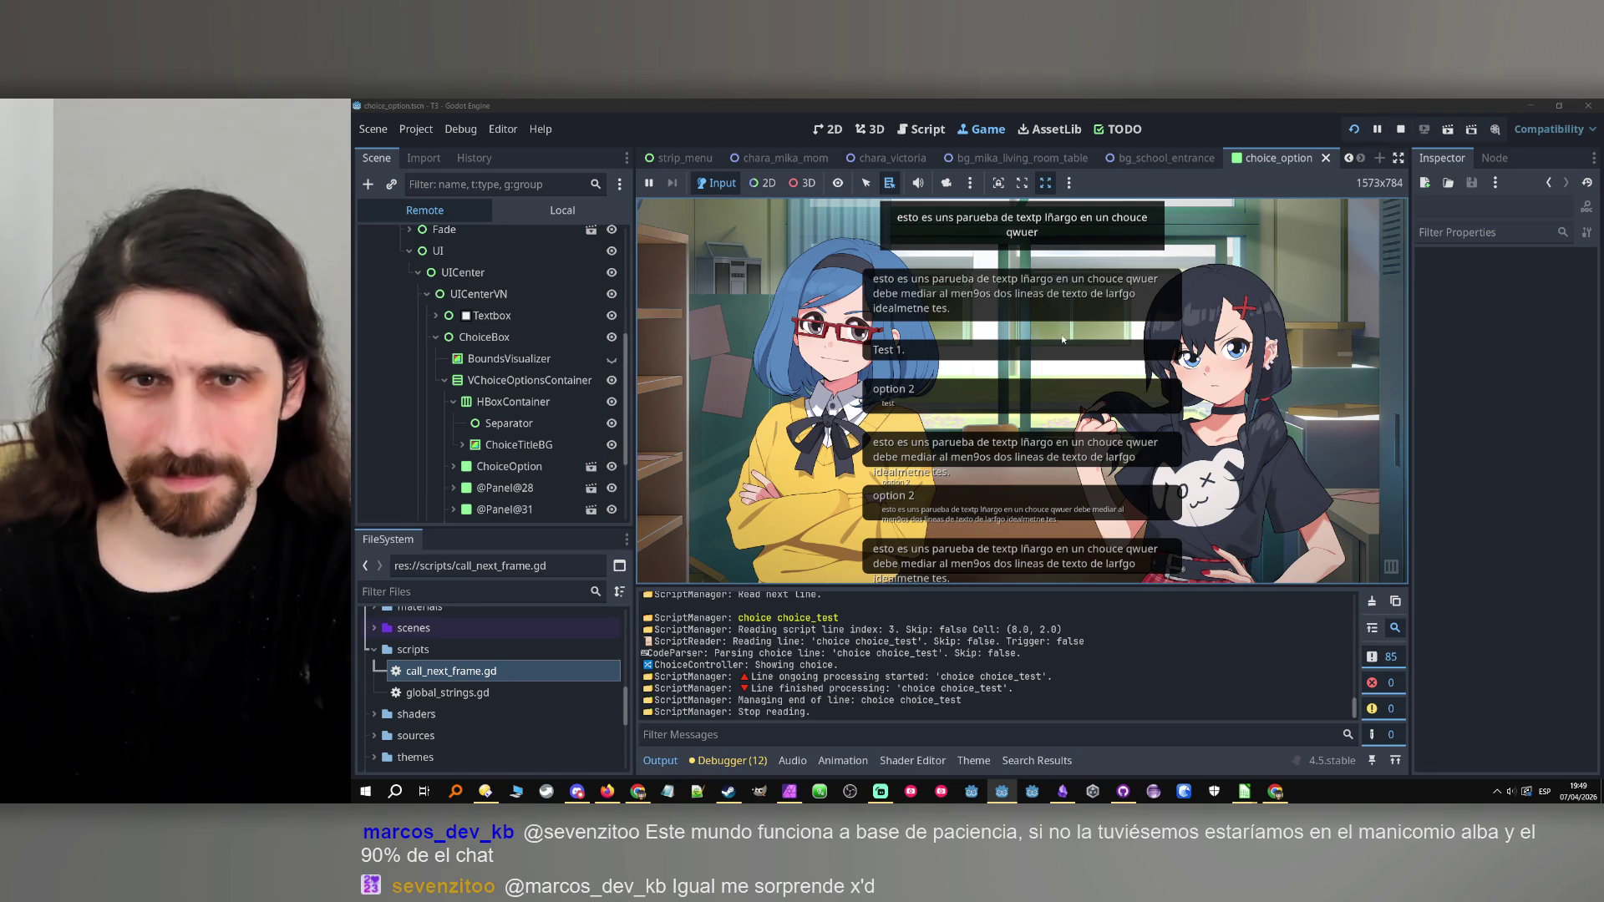
Set the per-line increment to 85, rerun the game, and snip the wrapped choice text.
{"action": "left_click", "coordinate": [1400, 129]}
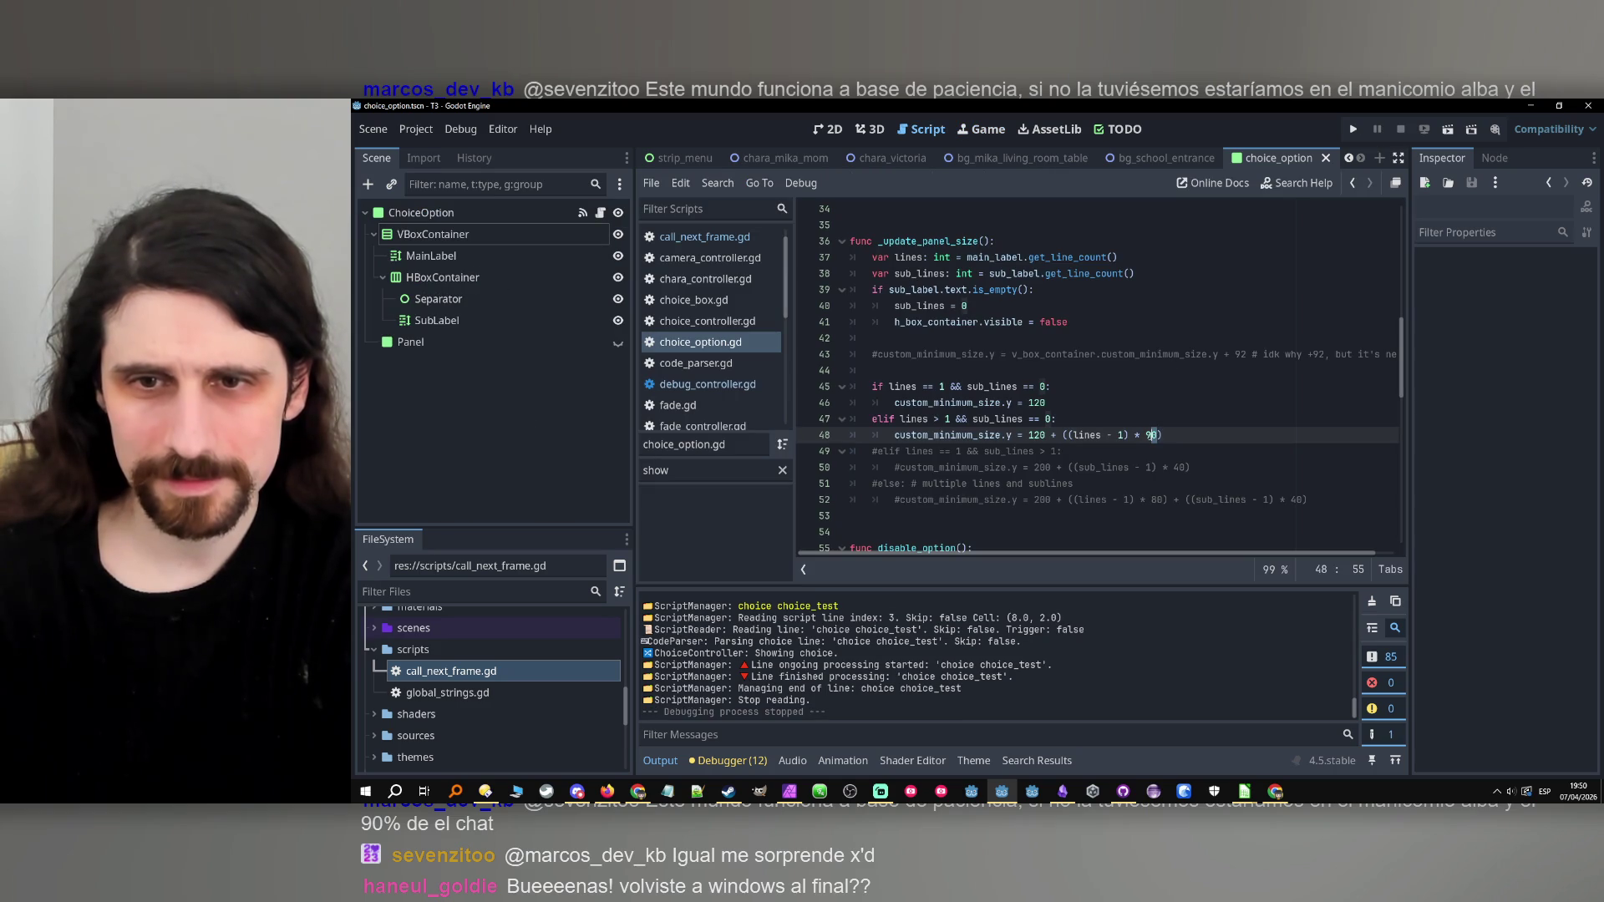
{"action": "double_click", "coordinate": [1151, 434]}
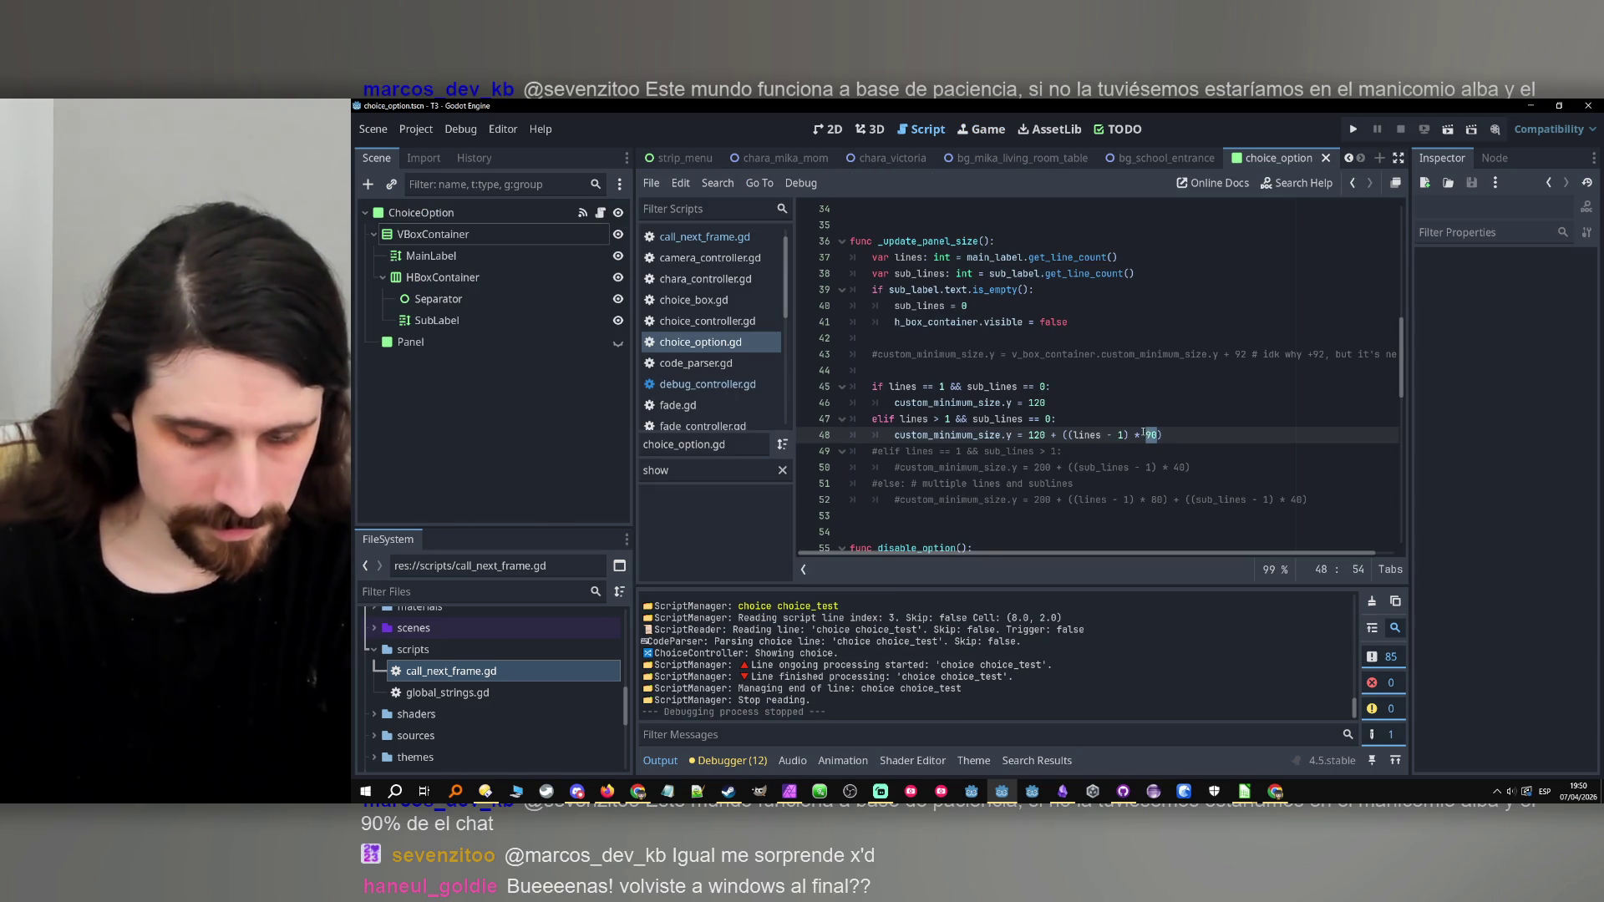
{"action": "type", "text": "85"}
{"action": "key", "text": "Up"}
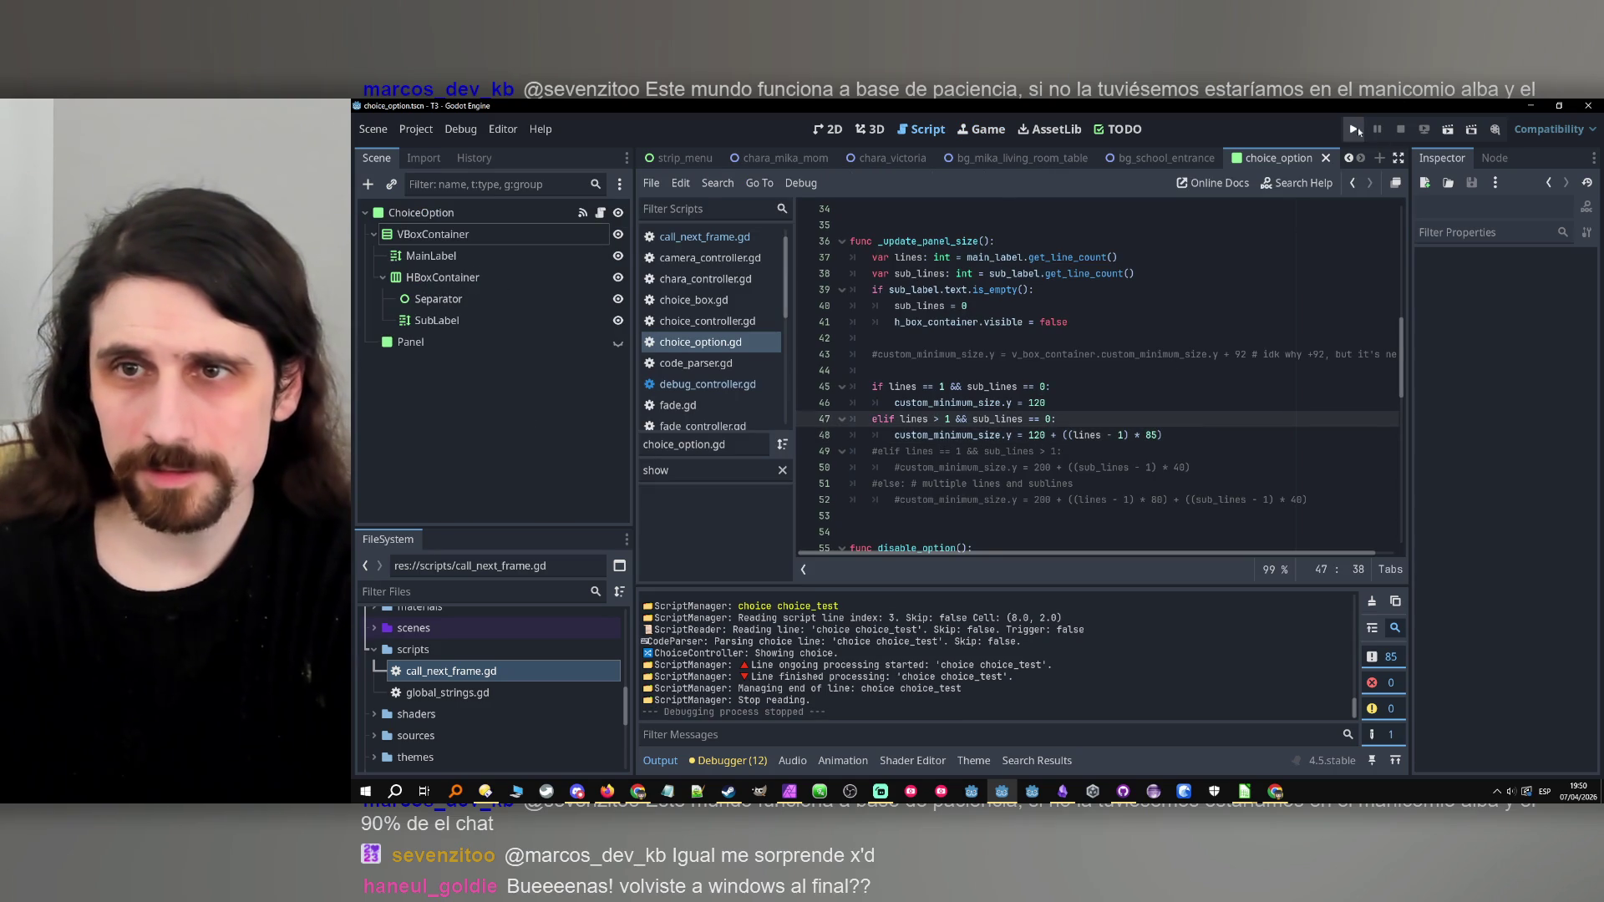
{"action": "left_click", "coordinate": [1363, 133]}
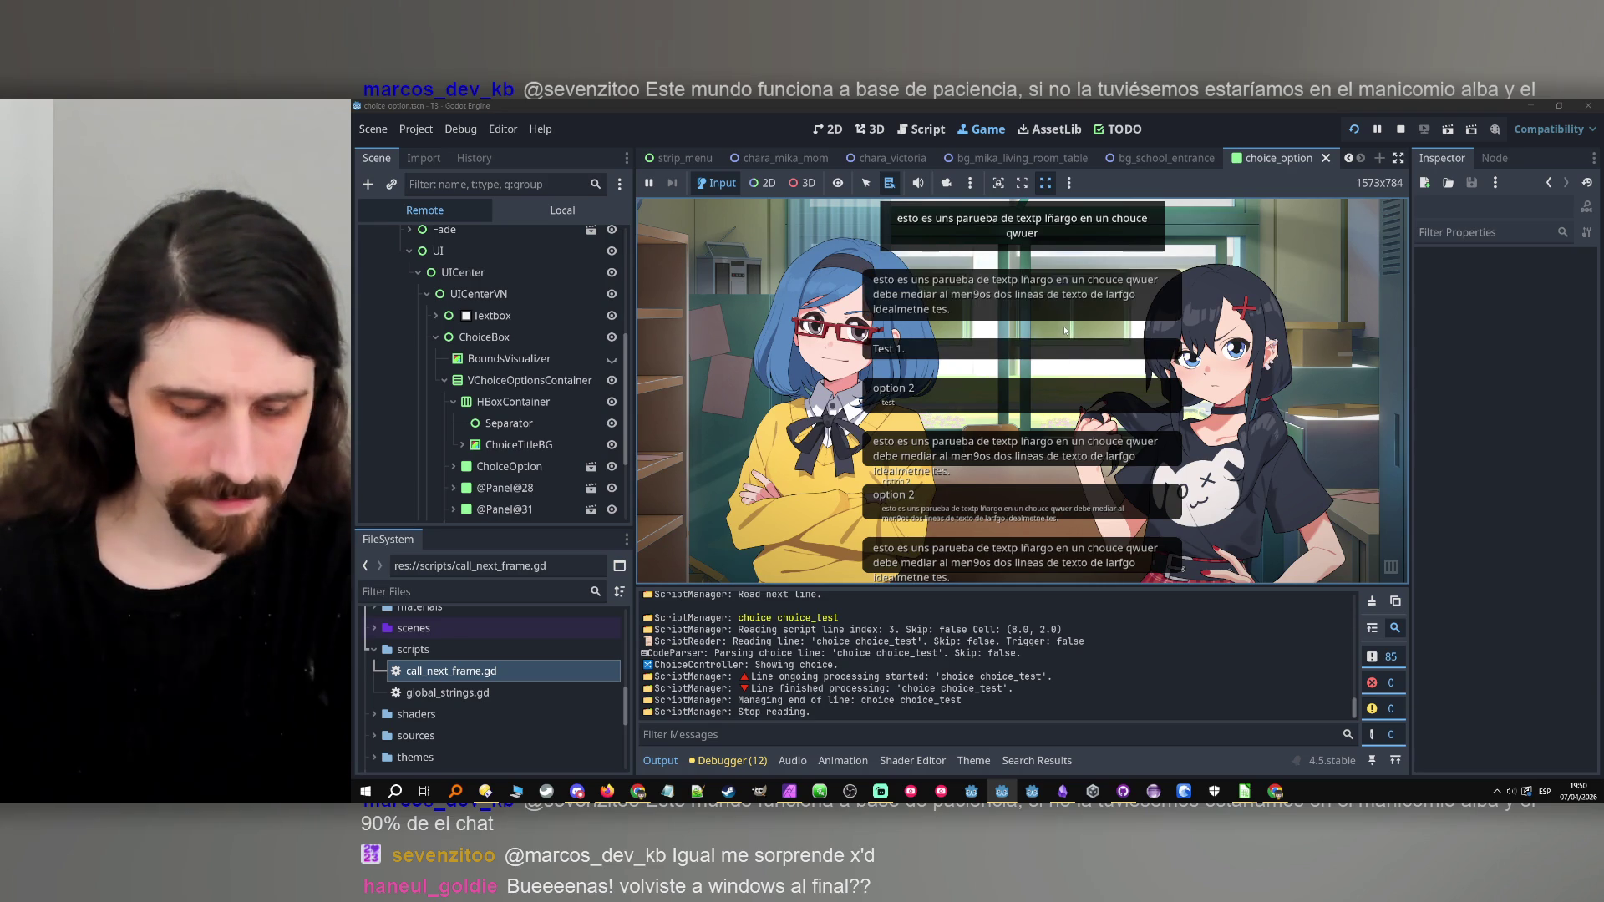
{"action": "key", "text": "super+shift+s"}
{"action": "left_click_drag", "start_coordinate": [869, 253], "coordinate": [1022, 348]}
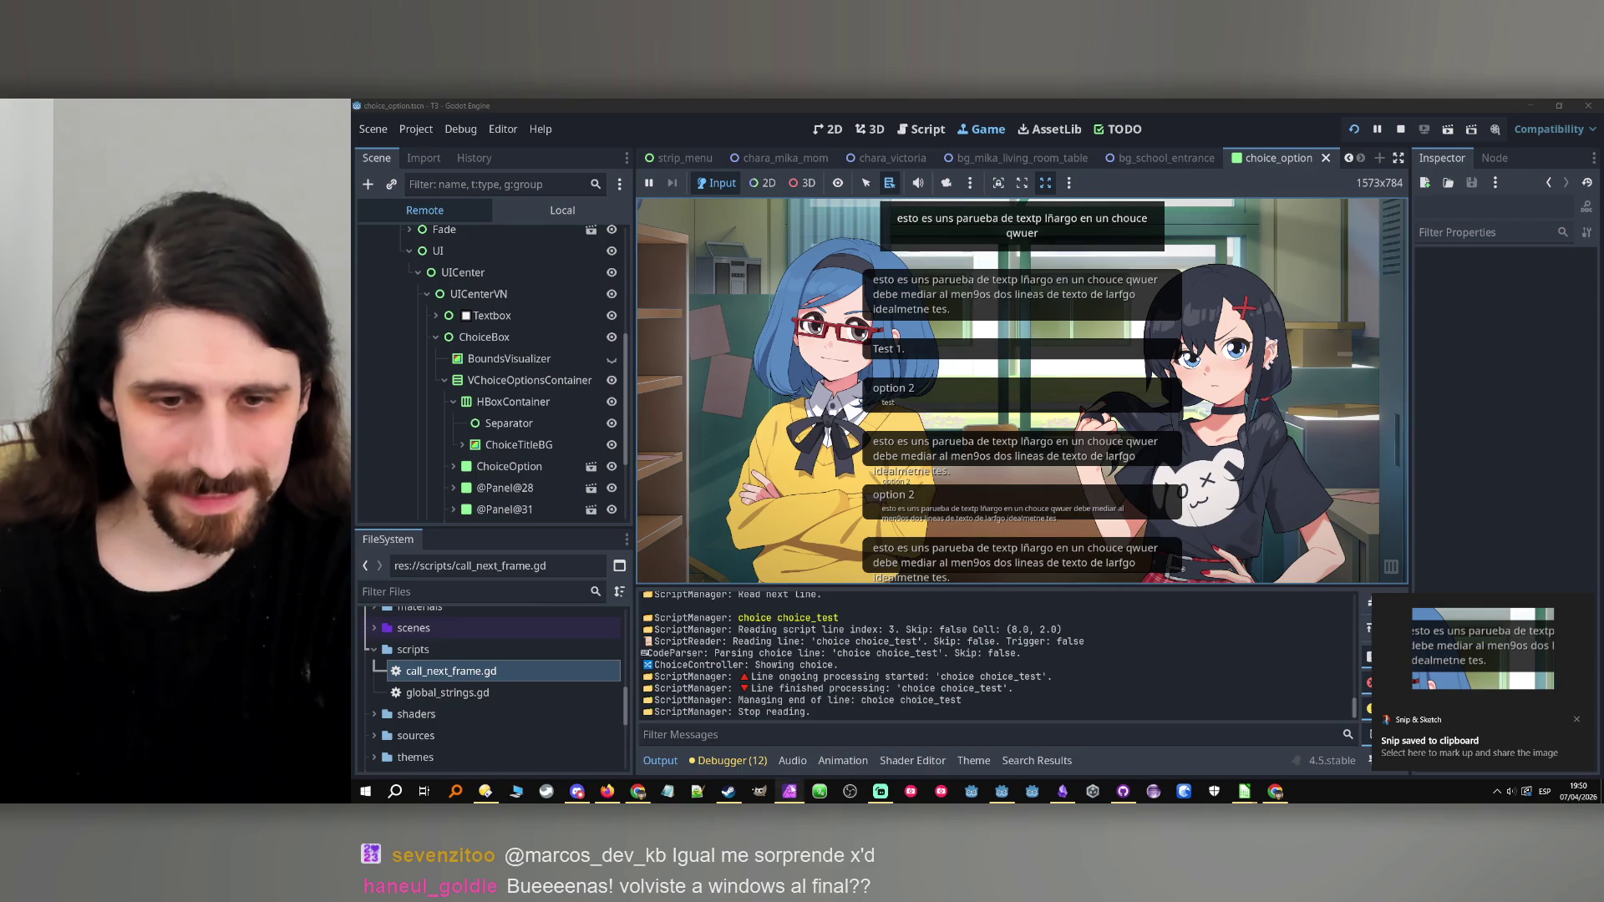
Paste the snipped choice text into Affinity Photo, measure its spacing, then stop the Godot game.
{"action": "left_click", "coordinate": [790, 791]}
{"action": "key", "text": "ctrl+v"}
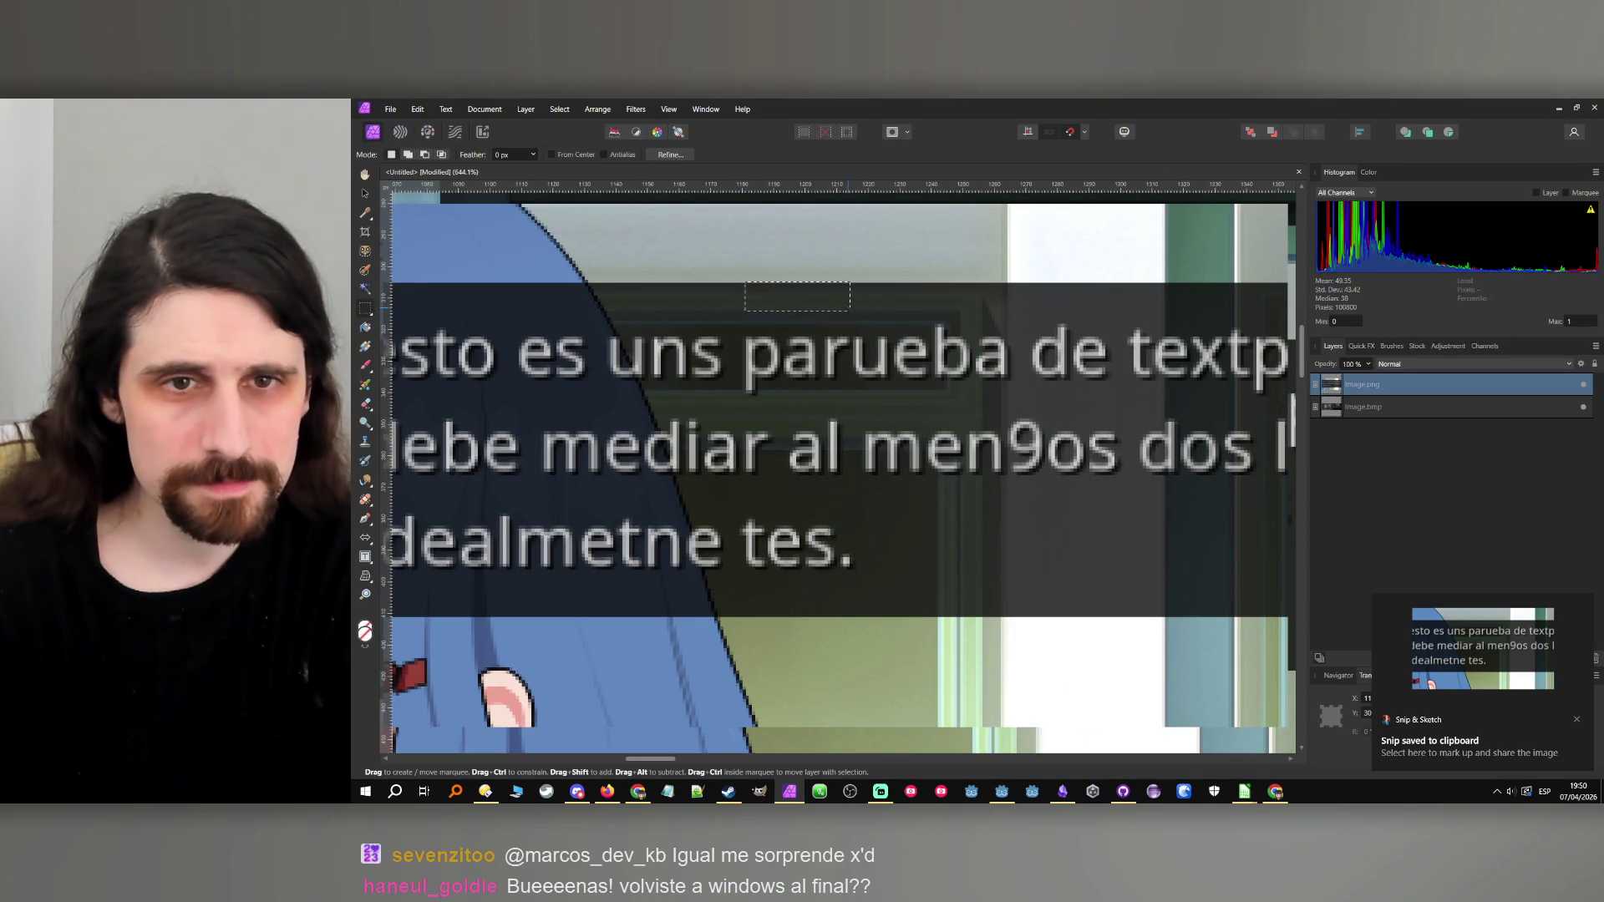
{"action": "mouse_move", "coordinate": [831, 282]}
{"action": "left_mouse_down"}
{"action": "mouse_move", "coordinate": [922, 336]}
{"action": "mouse_move", "coordinate": [797, 587]}
{"action": "left_mouse_up"}
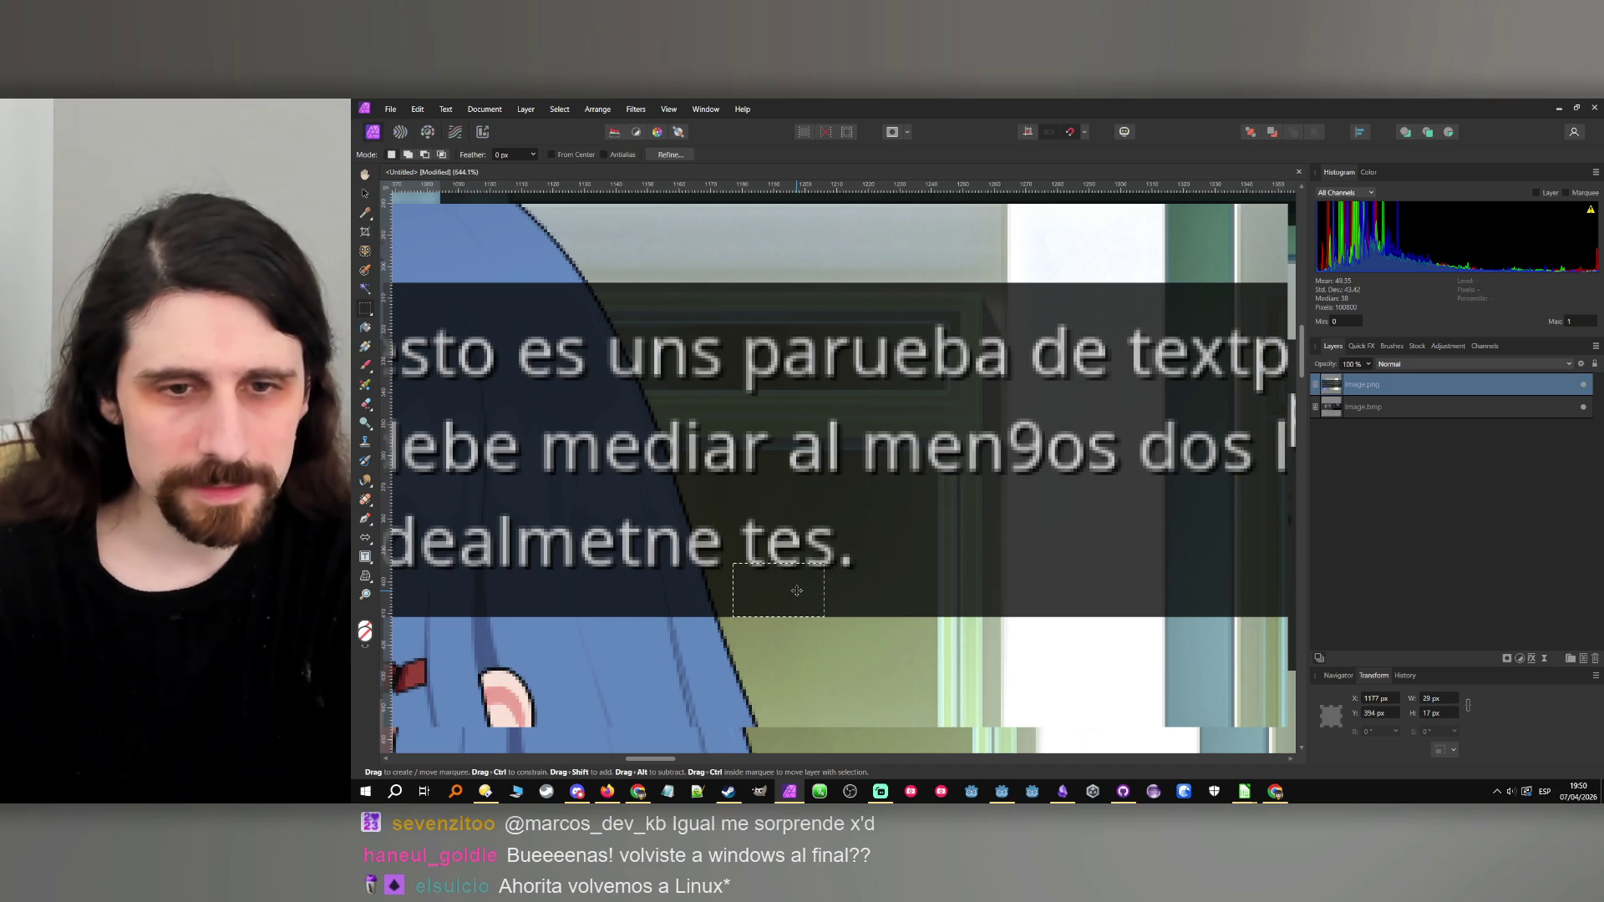
{"action": "left_click", "coordinate": [1559, 110]}
{"action": "left_click", "coordinate": [1401, 129]}
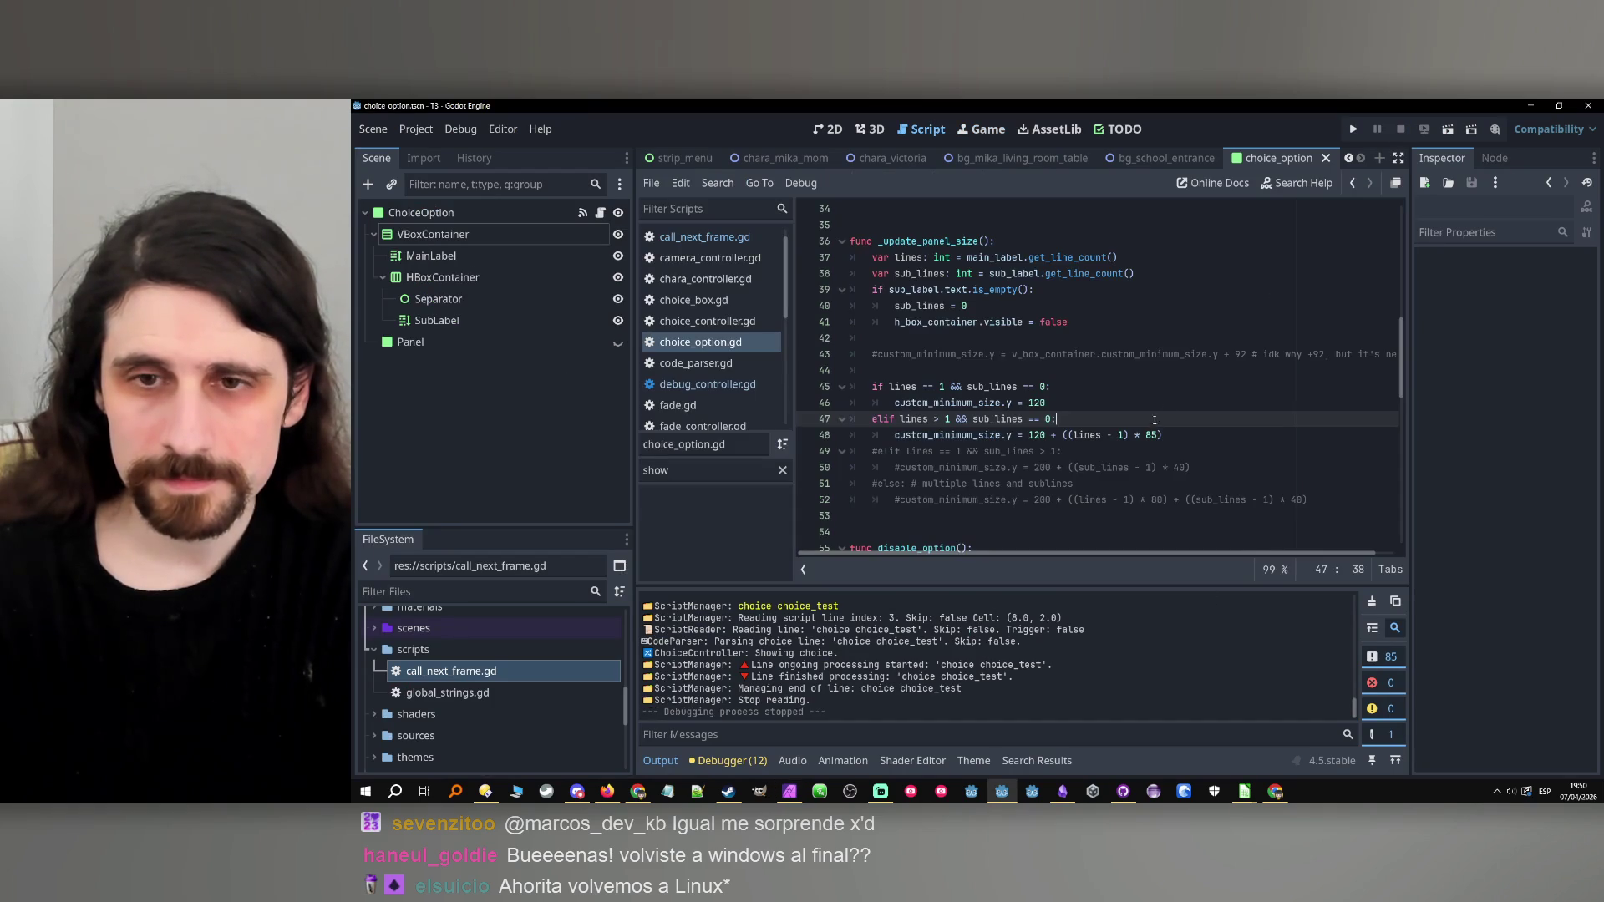
Change line 48's per-line increment from 85 to 86, then test-run and stop the game.
{"action": "left_click", "coordinate": [1154, 435]}
{"action": "key", "text": "BackSpace"}
{"action": "type", "text": "6"}
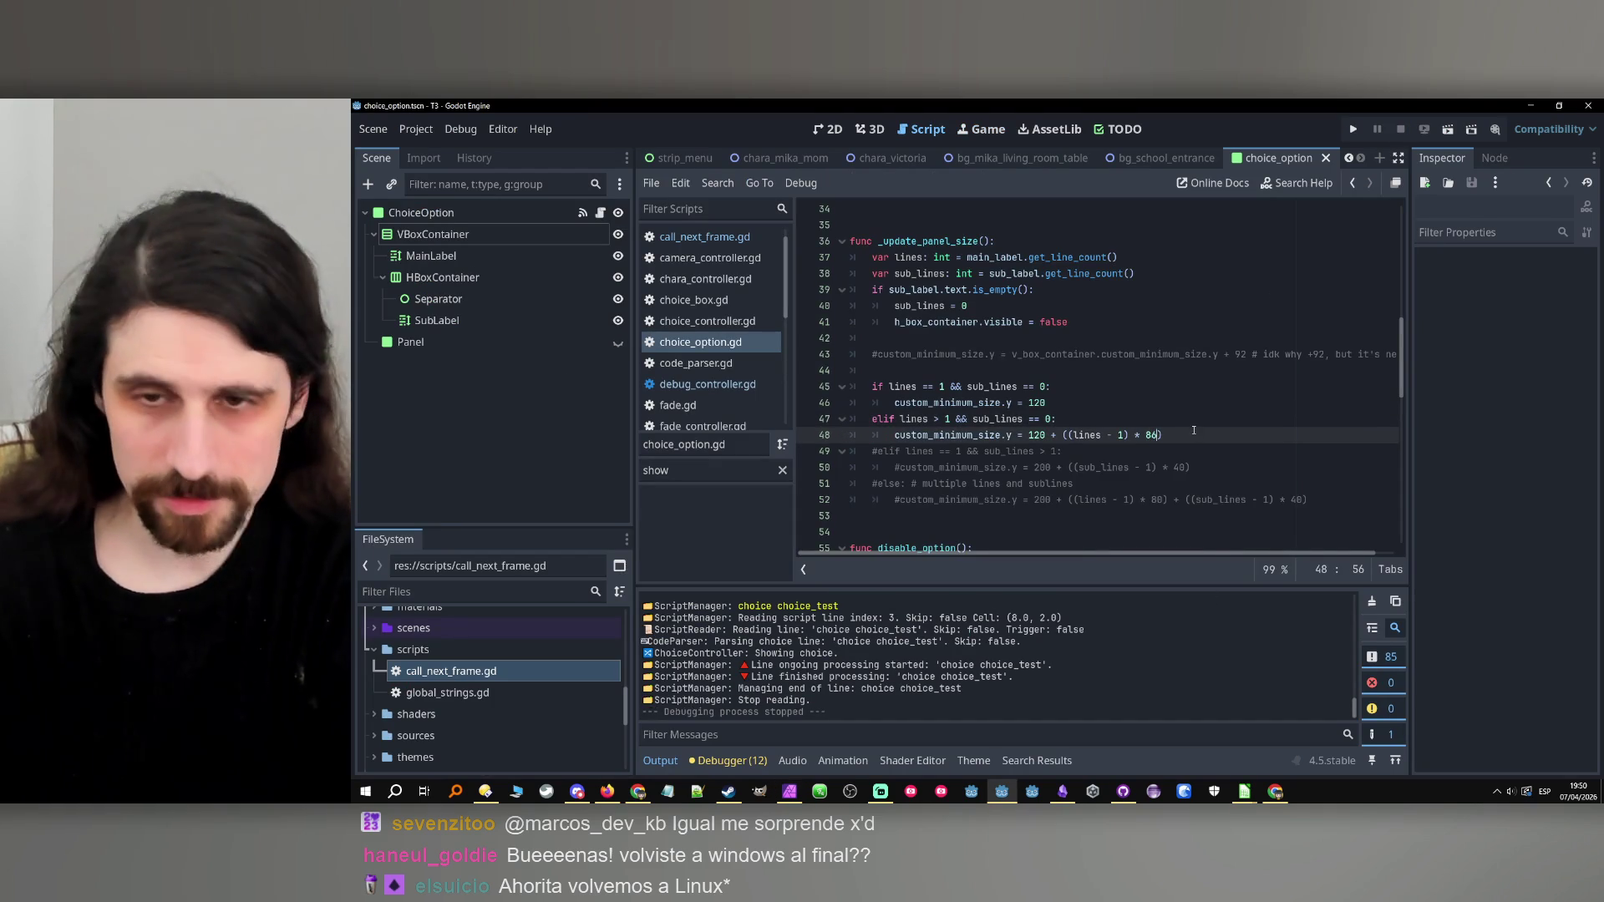
{"action": "key", "text": "Right"}
{"action": "left_click", "coordinate": [1353, 130]}
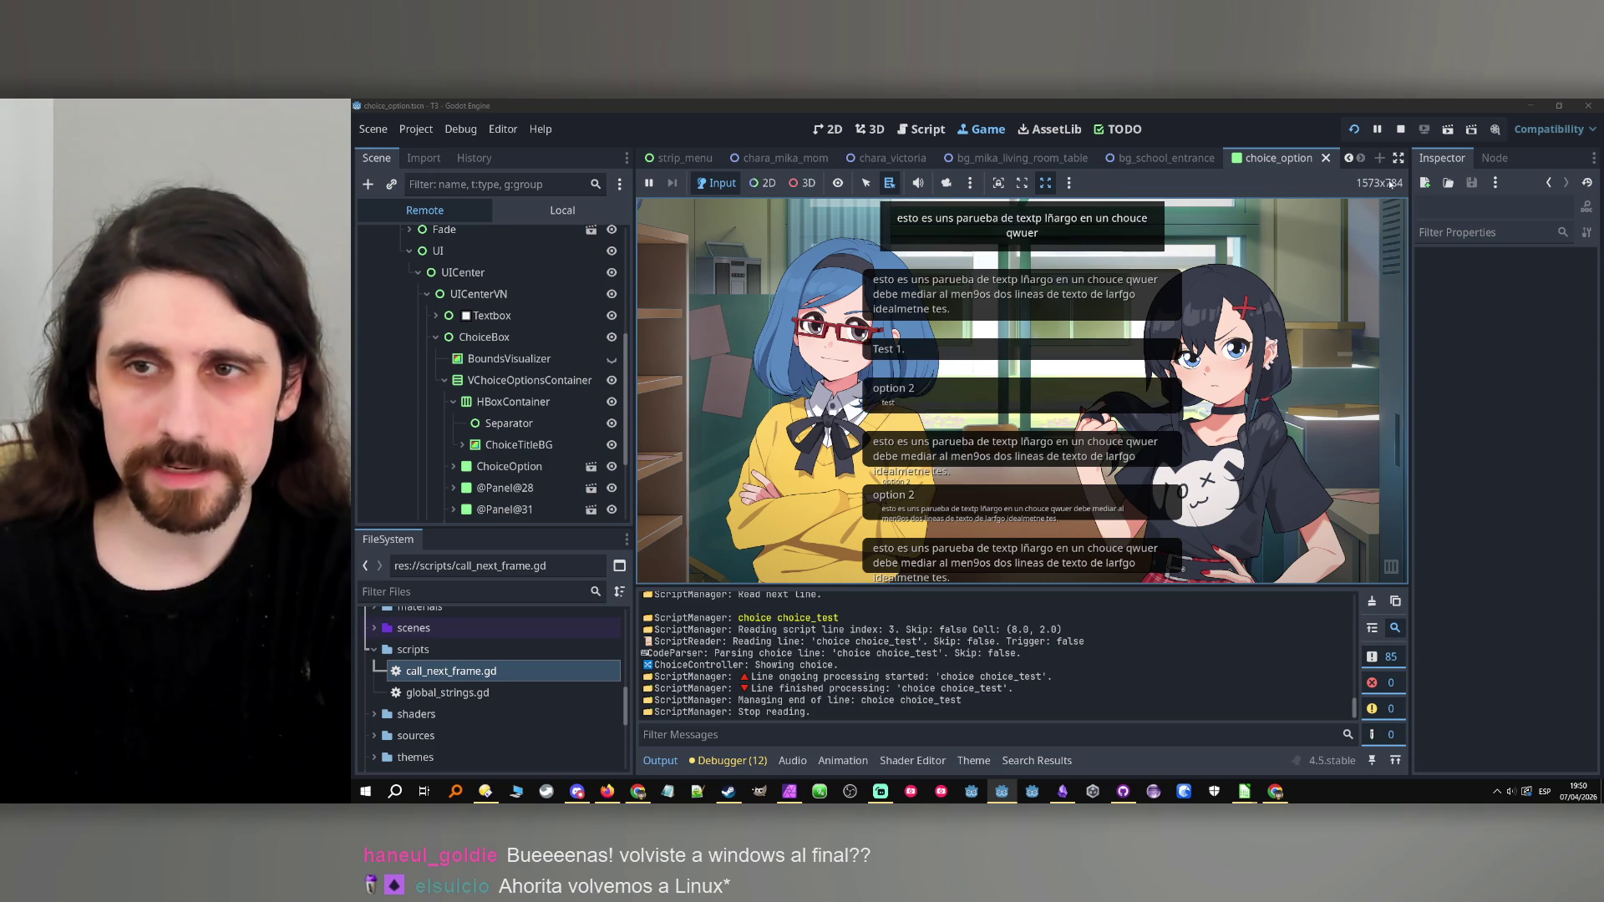
{"action": "left_click", "coordinate": [1400, 130]}
{"action": "key", "text": "Down"}
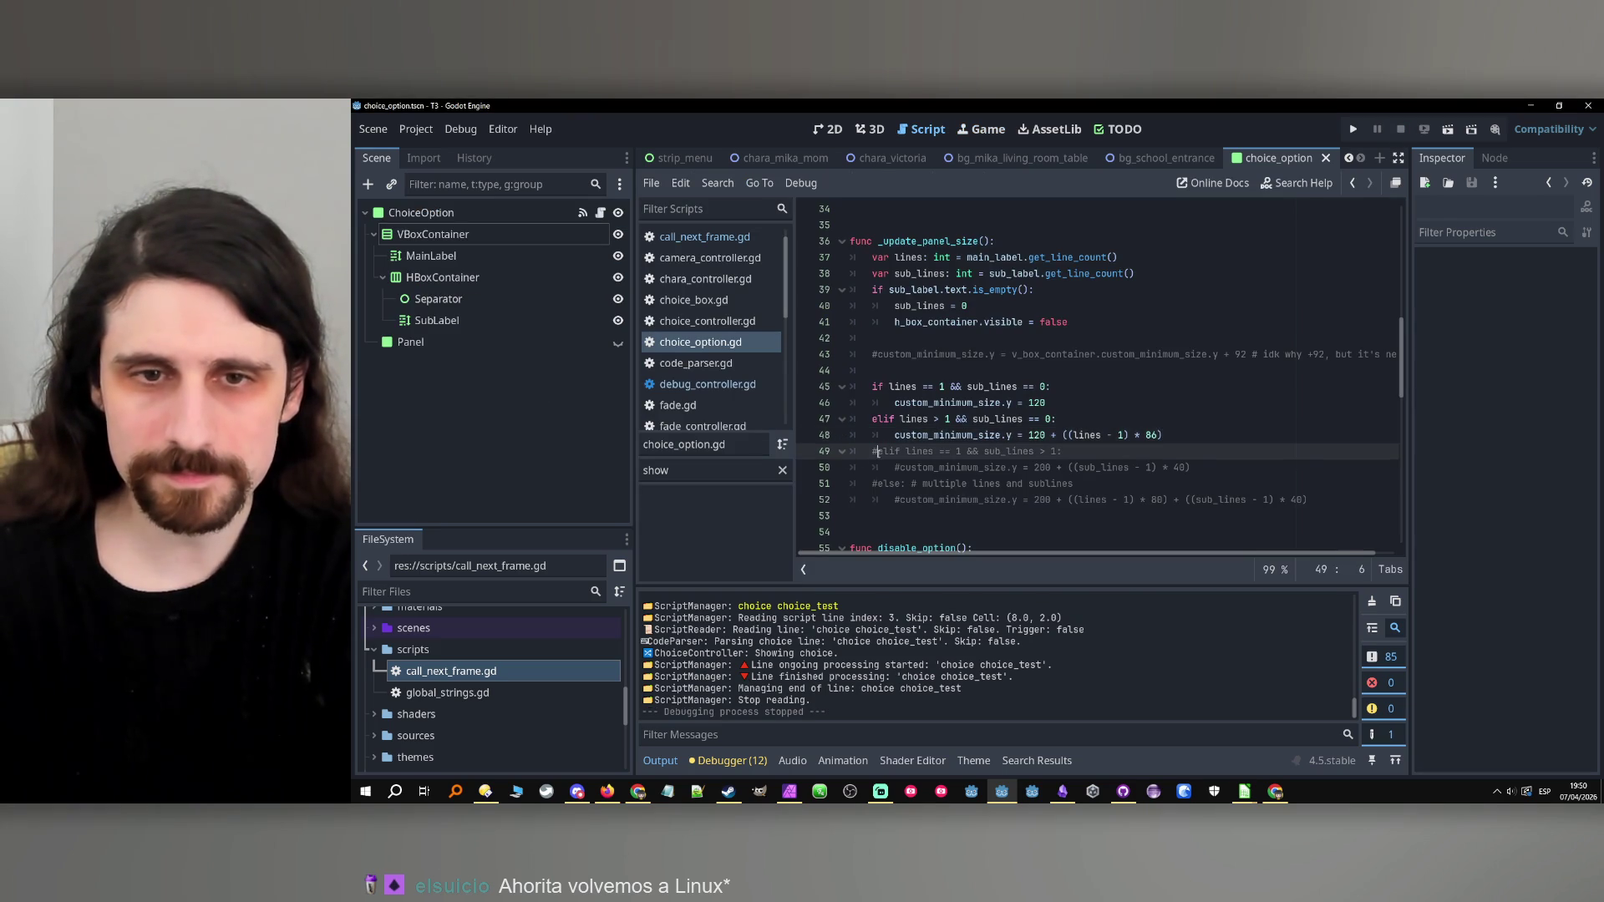
Uncomment the elif on line 49 and its 200 + ((sub_lines - 1) * 40) formula on line 50.
{"action": "key", "text": "ctrl+k"}
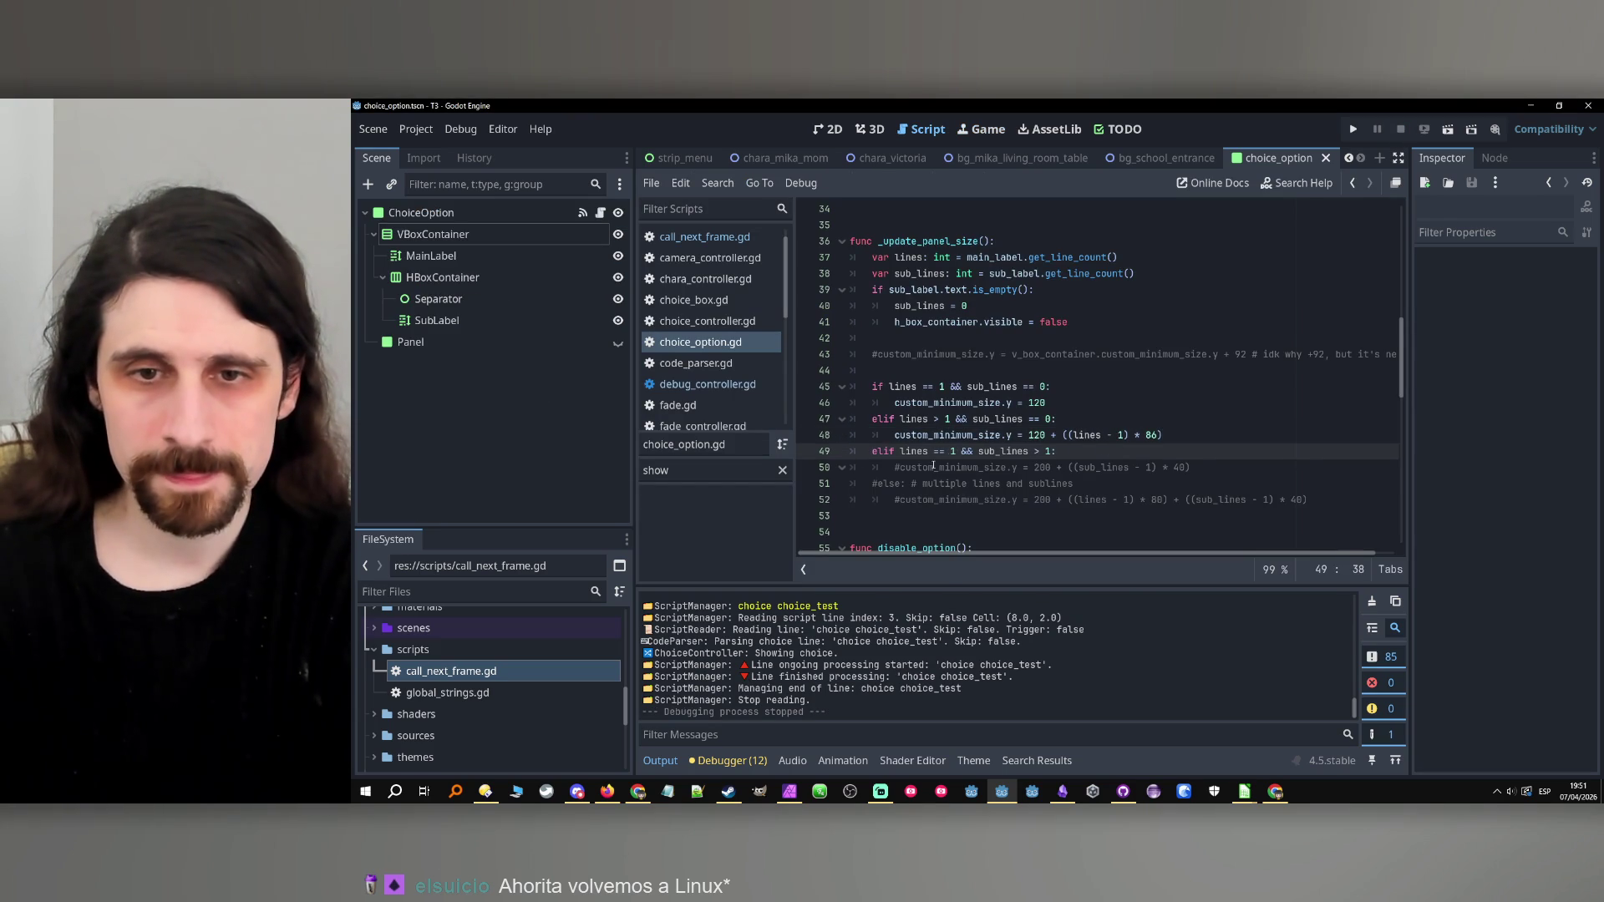
{"action": "left_click", "coordinate": [871, 470]}
{"action": "left_click", "coordinate": [876, 485]}
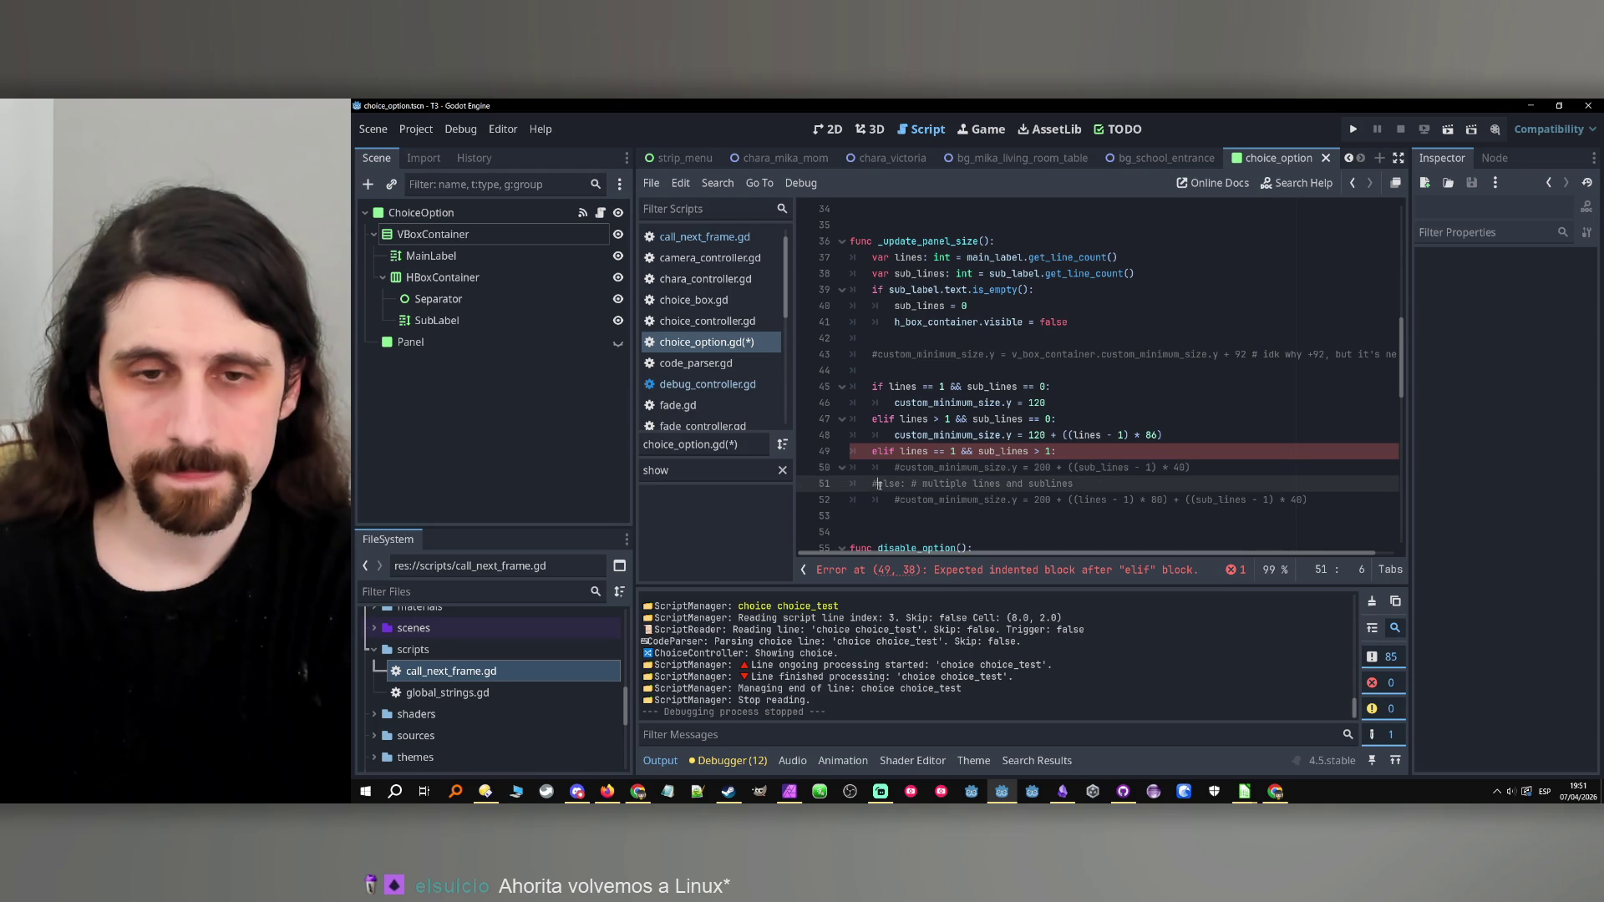
{"action": "left_click", "coordinate": [919, 451]}
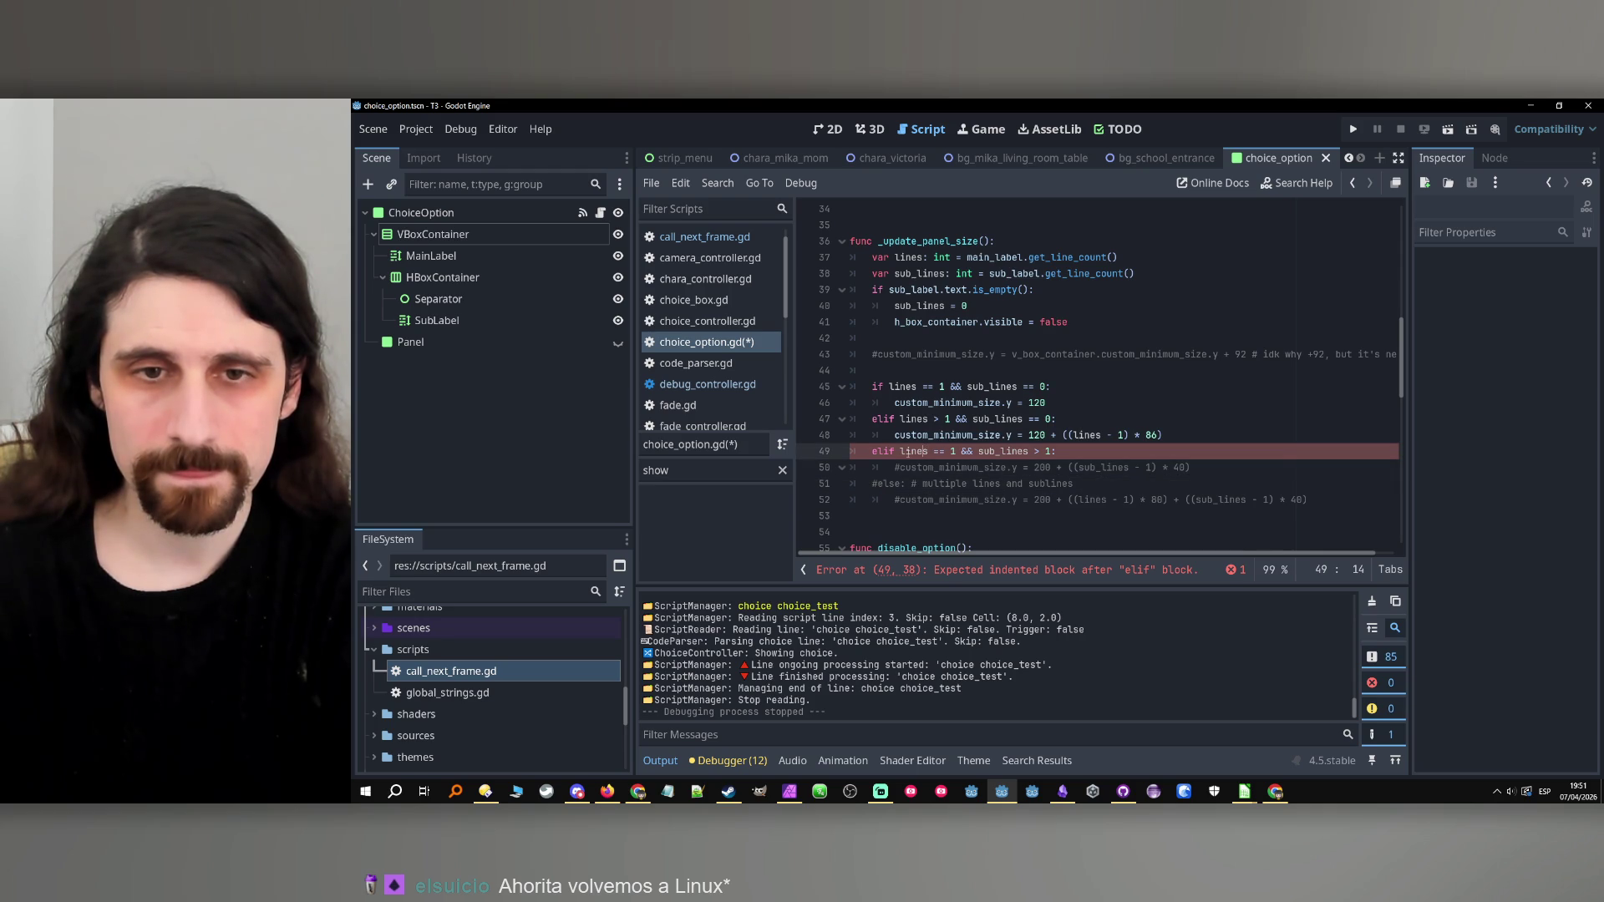
{"action": "double_click", "coordinate": [918, 451]}
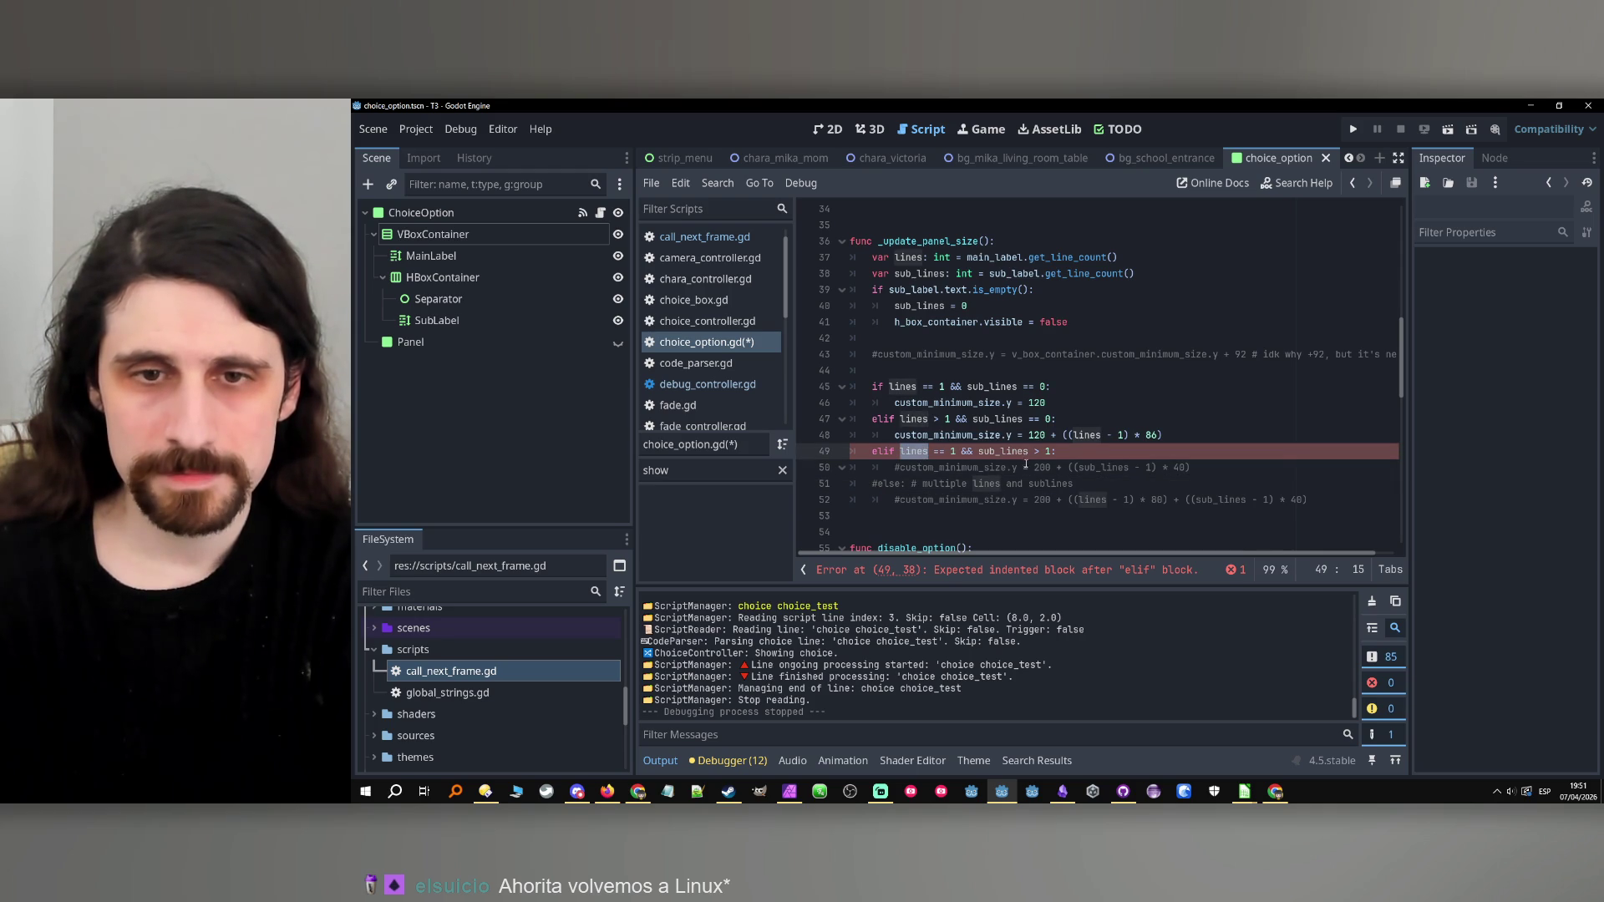
{"action": "left_click", "coordinate": [902, 470]}
{"action": "key", "text": "ctrl+k"}
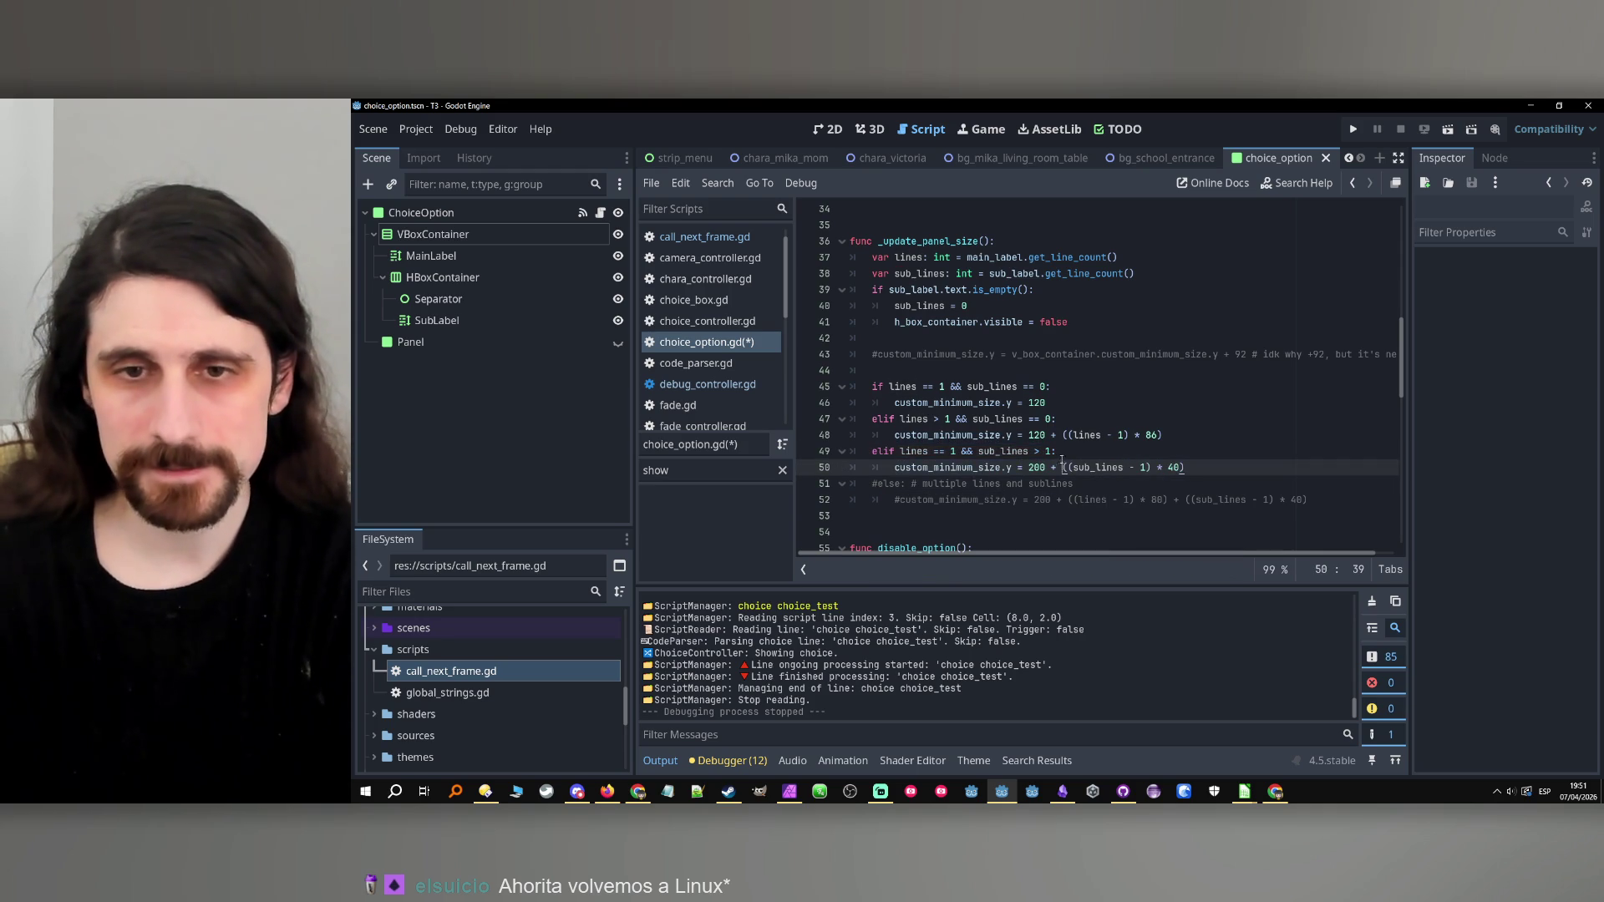
{"action": "key", "text": "Up"}
{"action": "key", "text": "End"}
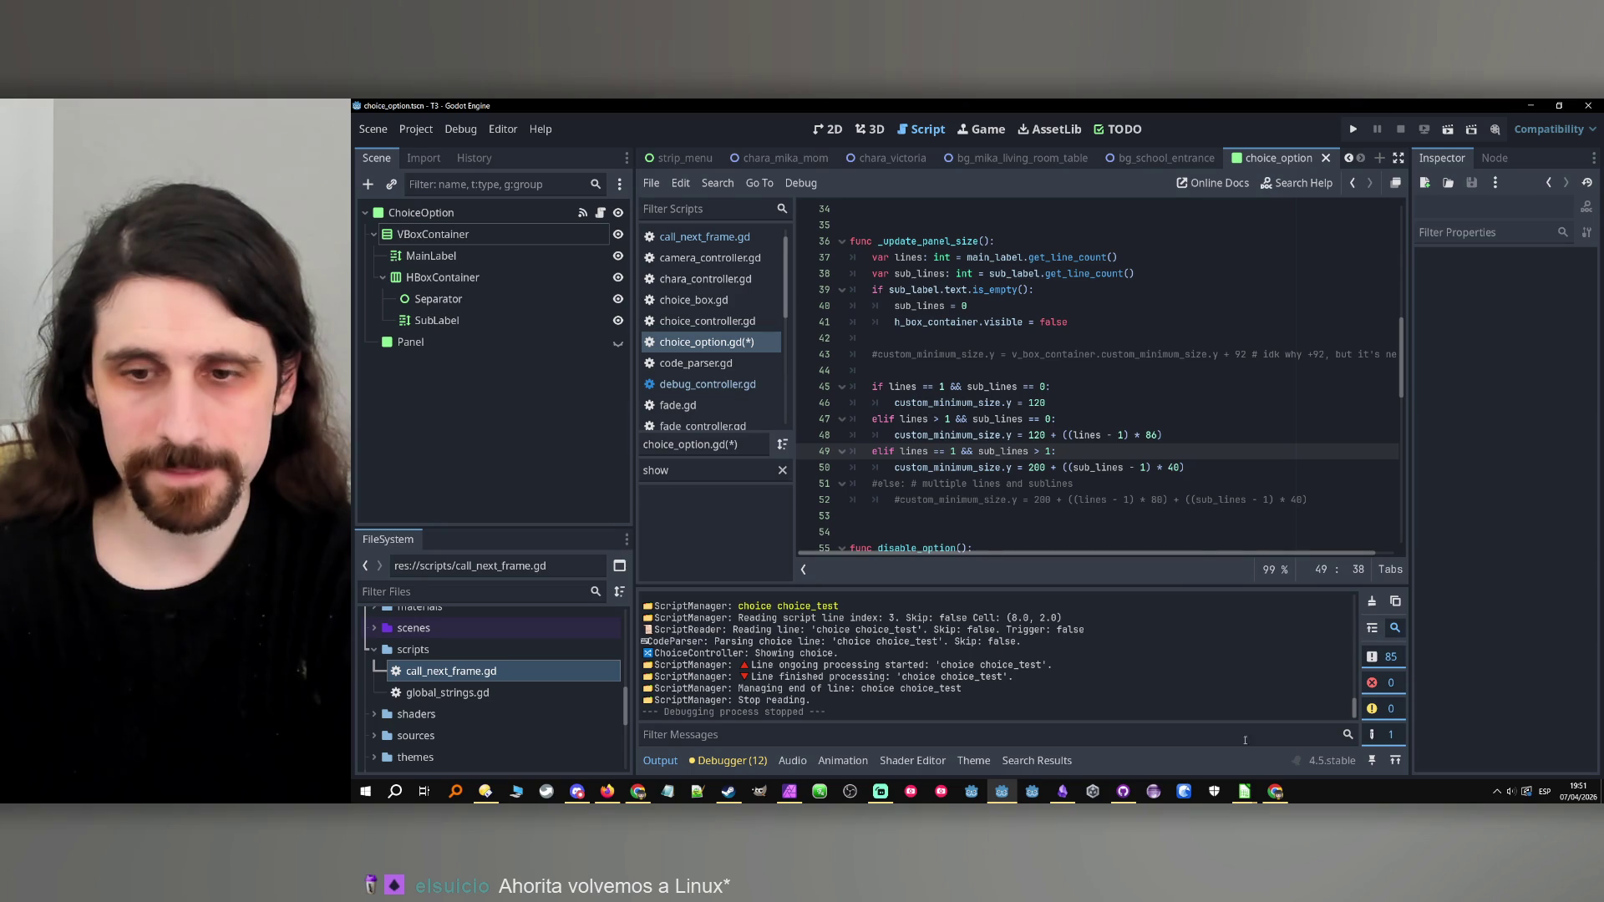
{"action": "mouse_move", "coordinate": [1243, 791]}
{"action": "left_click", "coordinate": [1265, 751]}
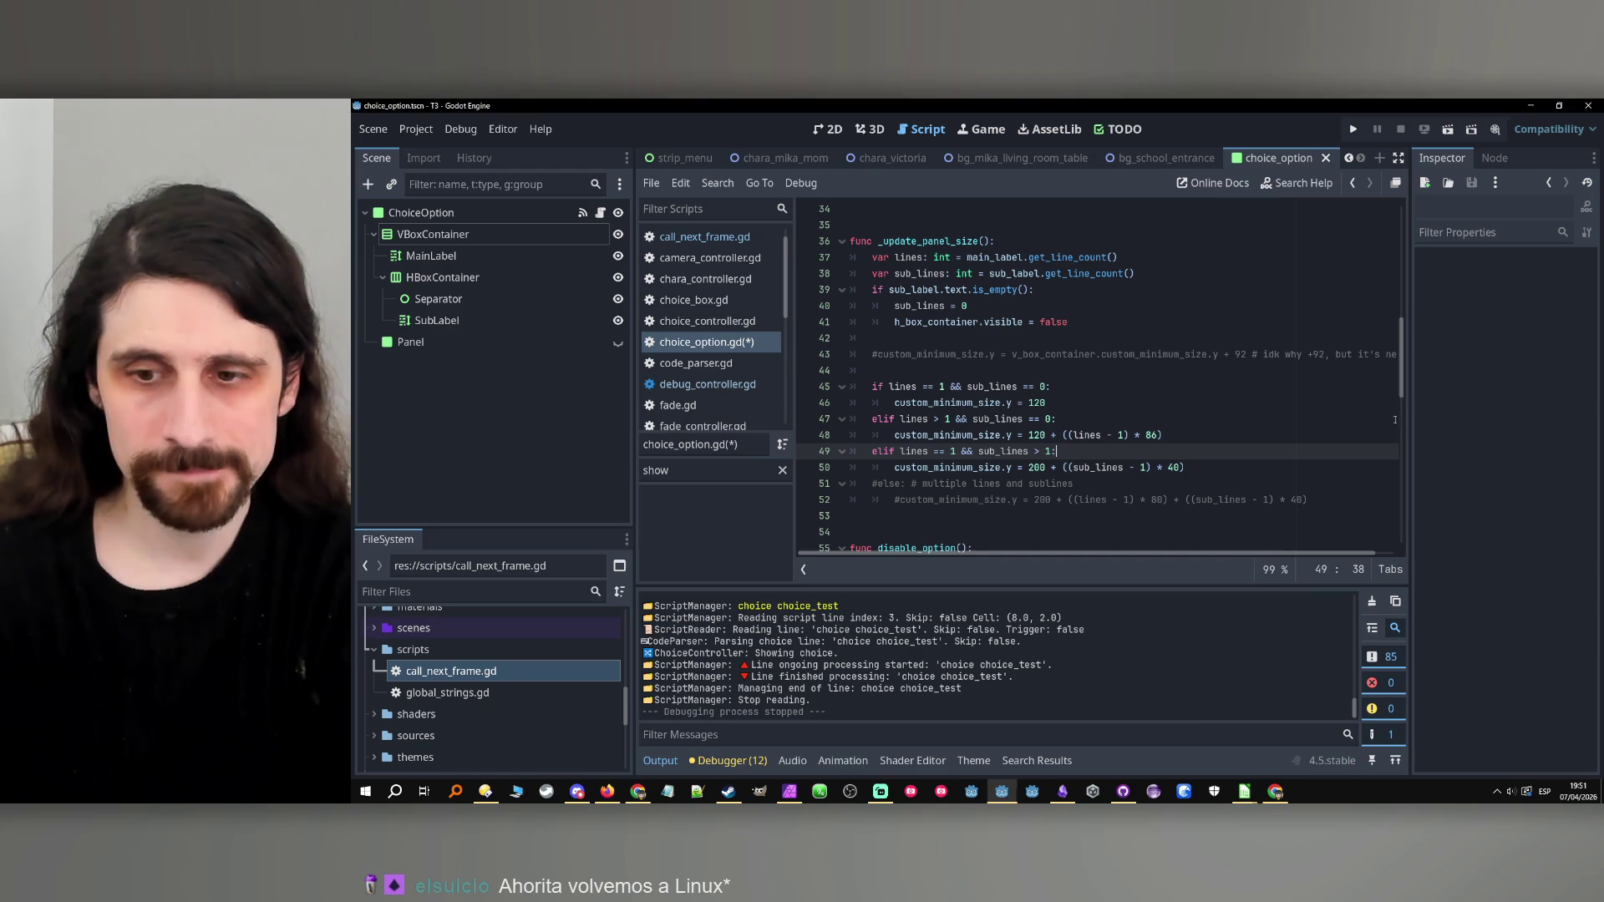
In test1.csv, paste D15's long text into D16, confirming the overwrite.
{"action": "key", "text": "alt+Tab"}
{"action": "mouse_move", "coordinate": [1243, 791]}
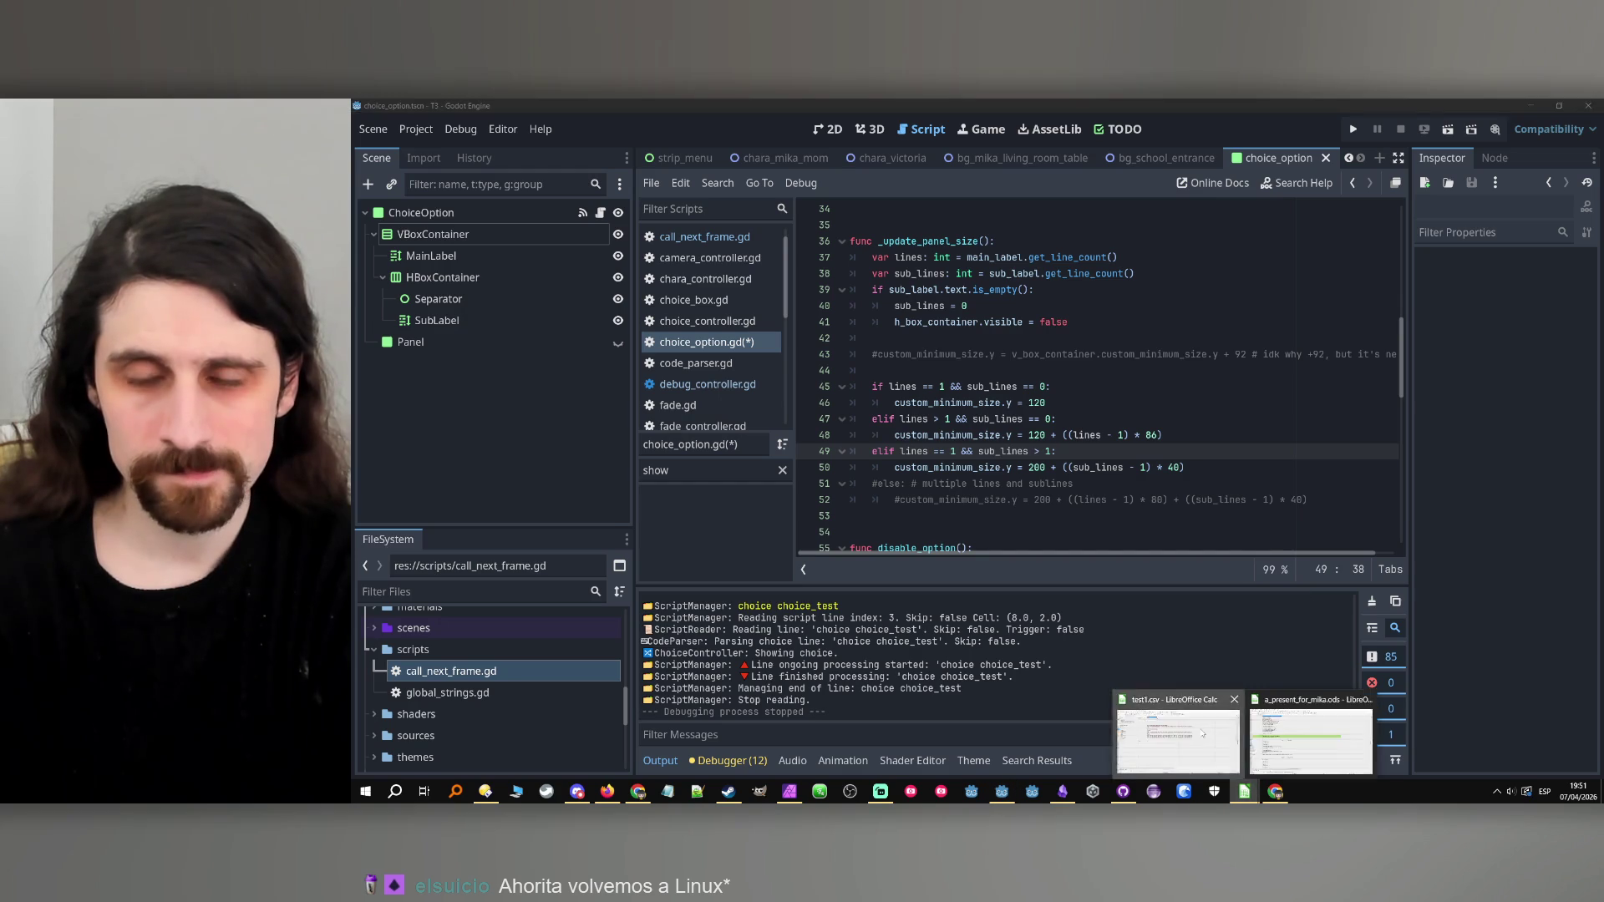
{"action": "left_click", "coordinate": [1203, 733]}
{"action": "left_click", "coordinate": [489, 356]}
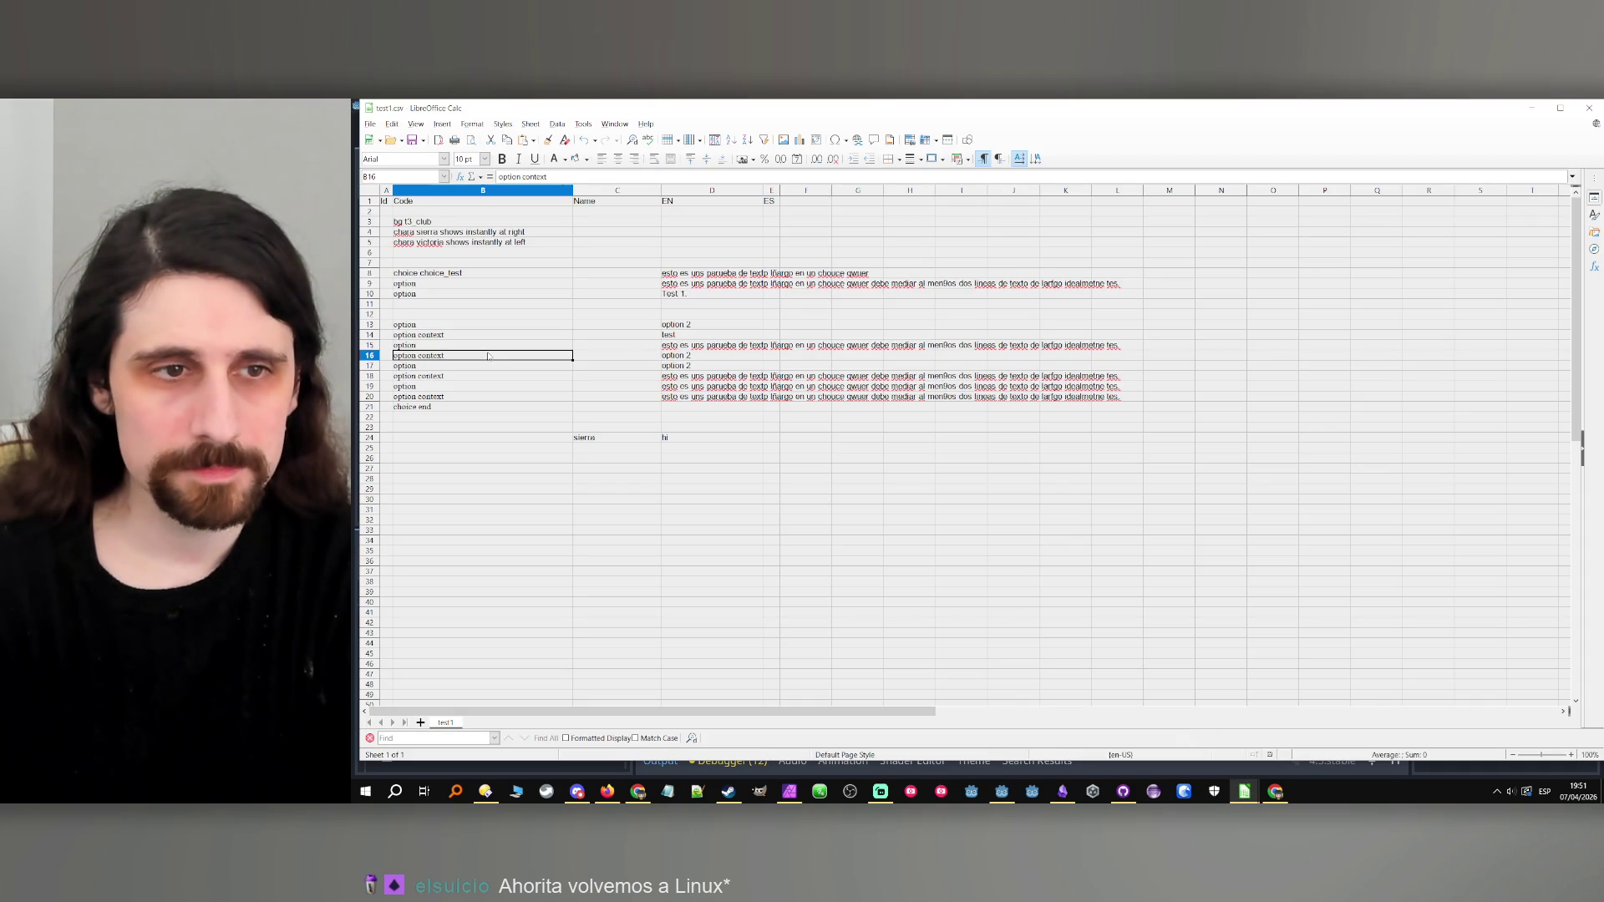
{"action": "left_click", "coordinate": [492, 344]}
{"action": "left_click", "coordinate": [695, 348]}
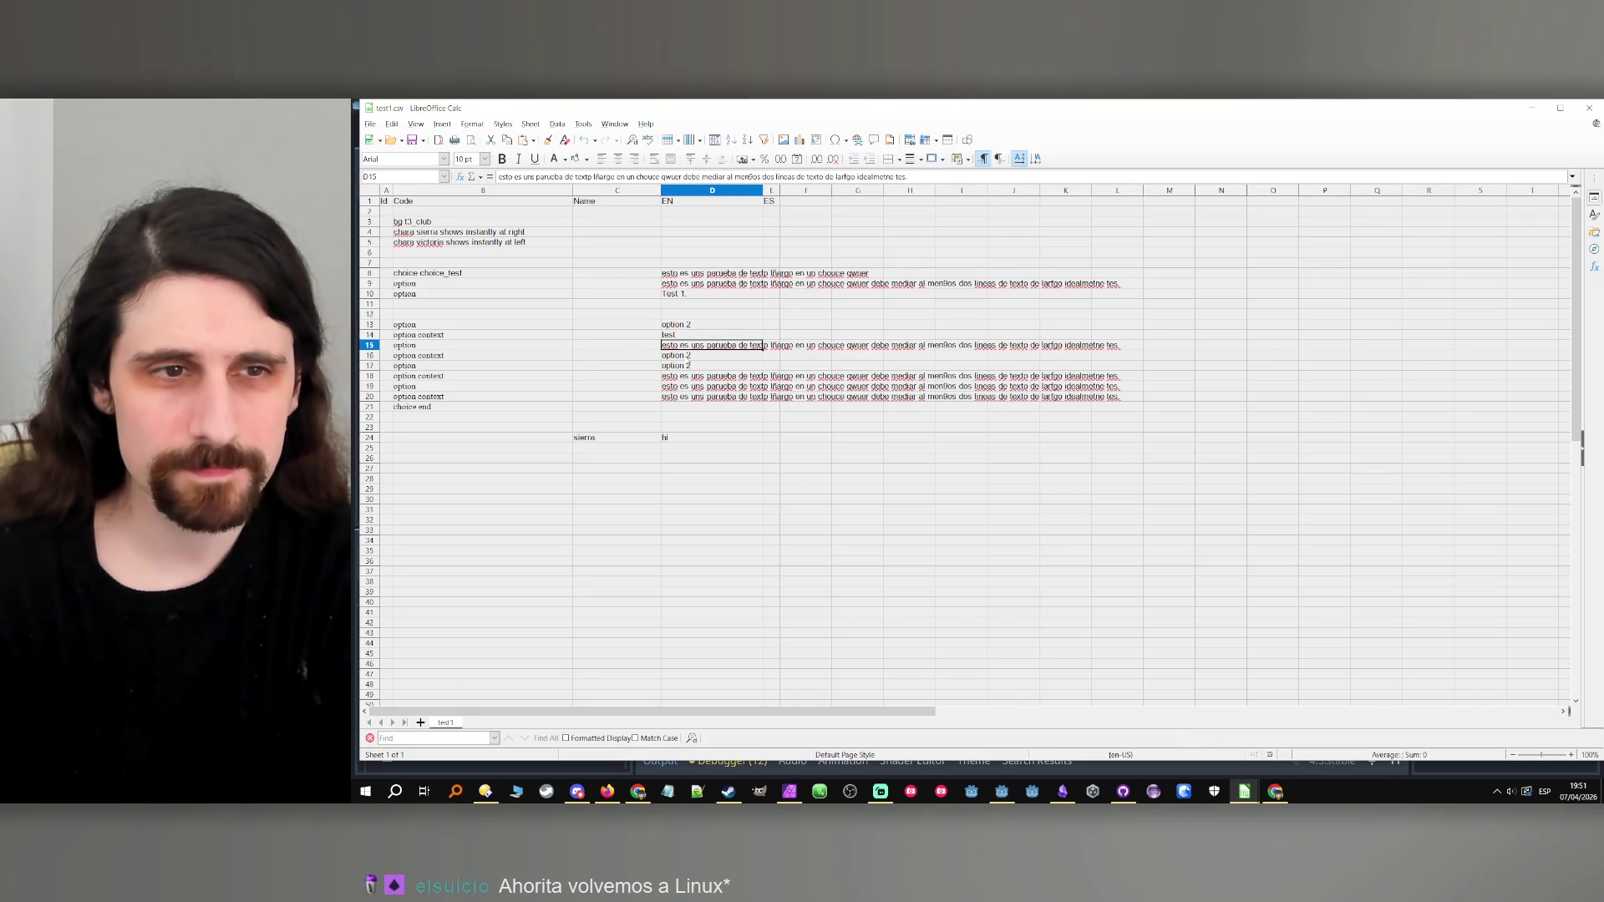
{"action": "left_click", "coordinate": [687, 359]}
{"action": "key", "text": "Up"}
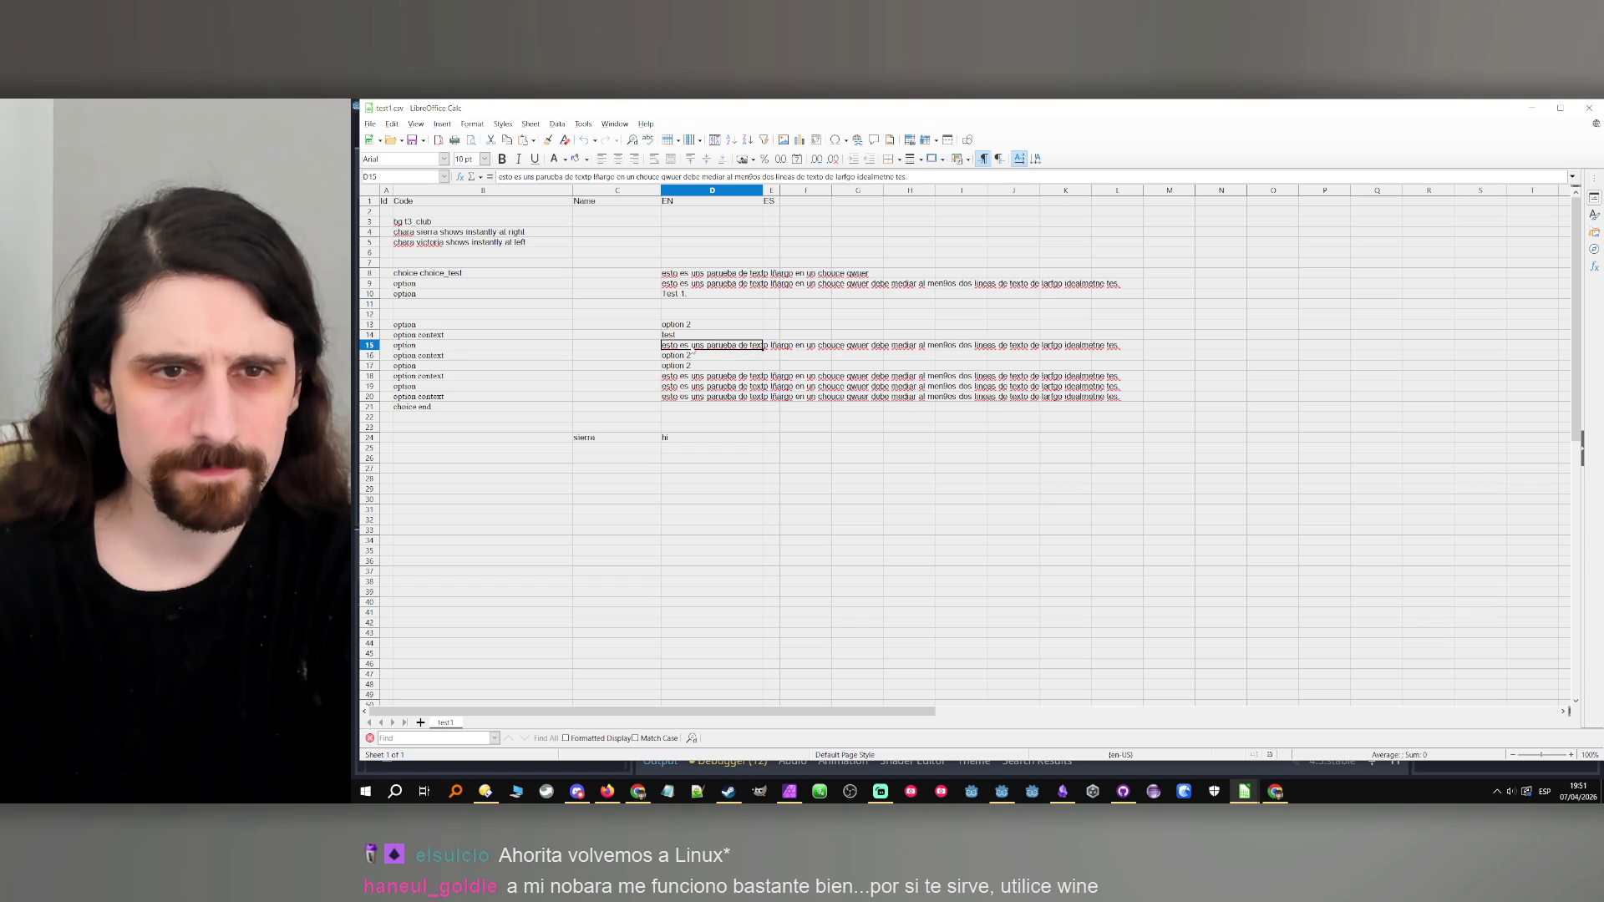
{"action": "key", "text": "Down"}
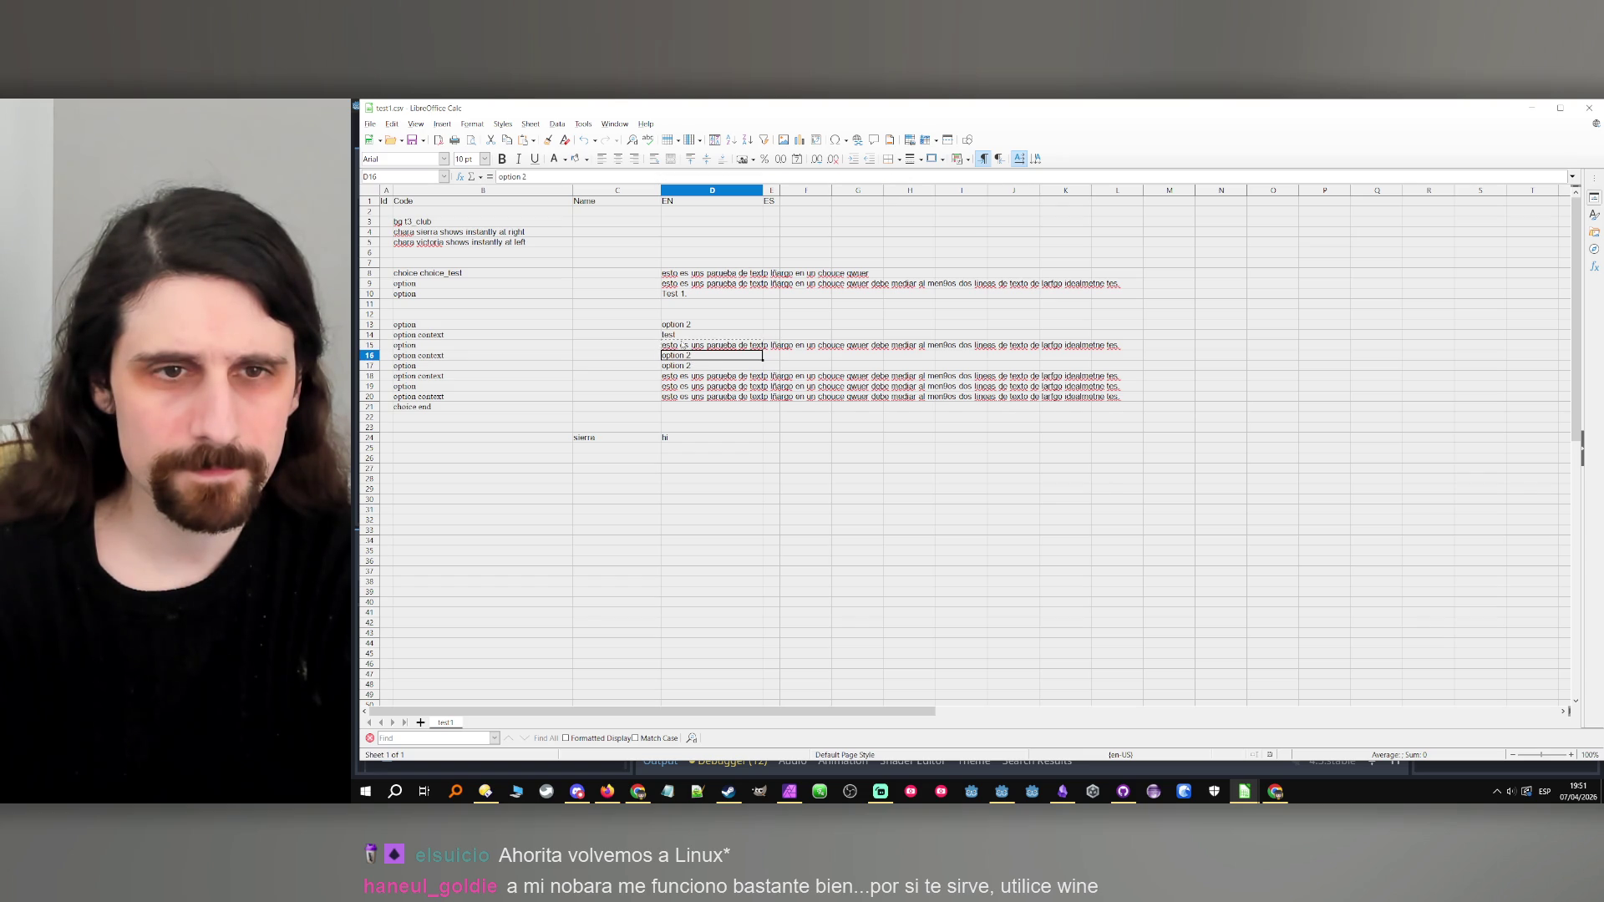
{"action": "key", "text": "ctrl+v"}
{"action": "left_click", "coordinate": [1034, 465]}
Copy the option 2 text from D17 into D15, confirm the overwrite, and rerun the Godot project.
{"action": "left_click", "coordinate": [710, 366]}
{"action": "key", "text": "ctrl+c"}
{"action": "left_click", "coordinate": [706, 345]}
{"action": "key", "text": "ctrl+v"}
{"action": "left_click", "coordinate": [1034, 465]}
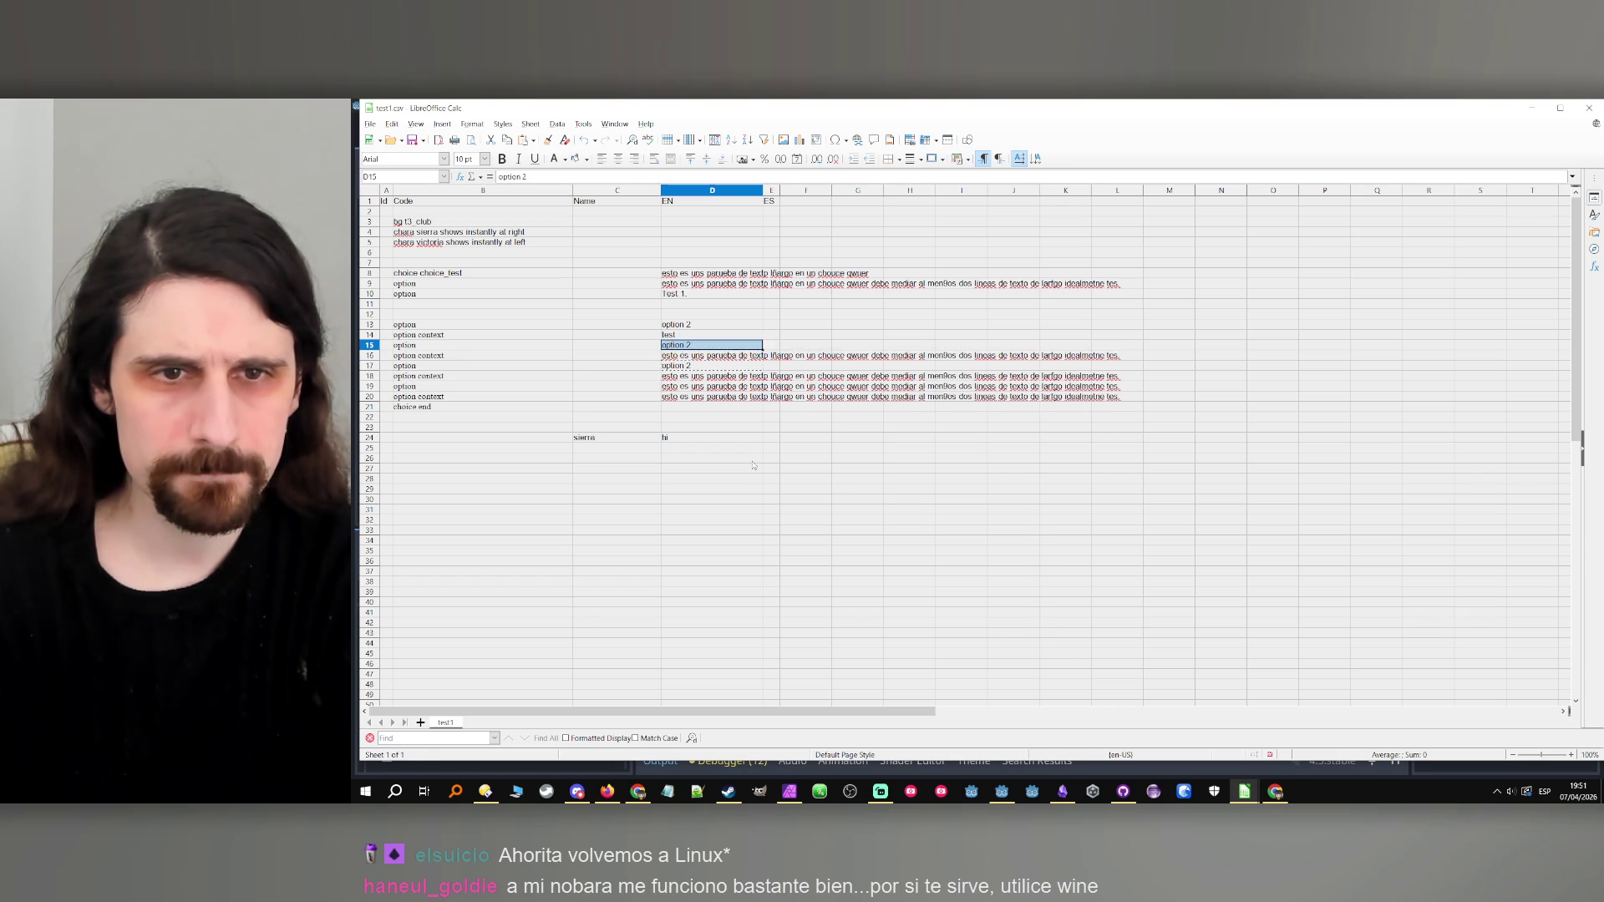
{"action": "left_click", "coordinate": [759, 460]}
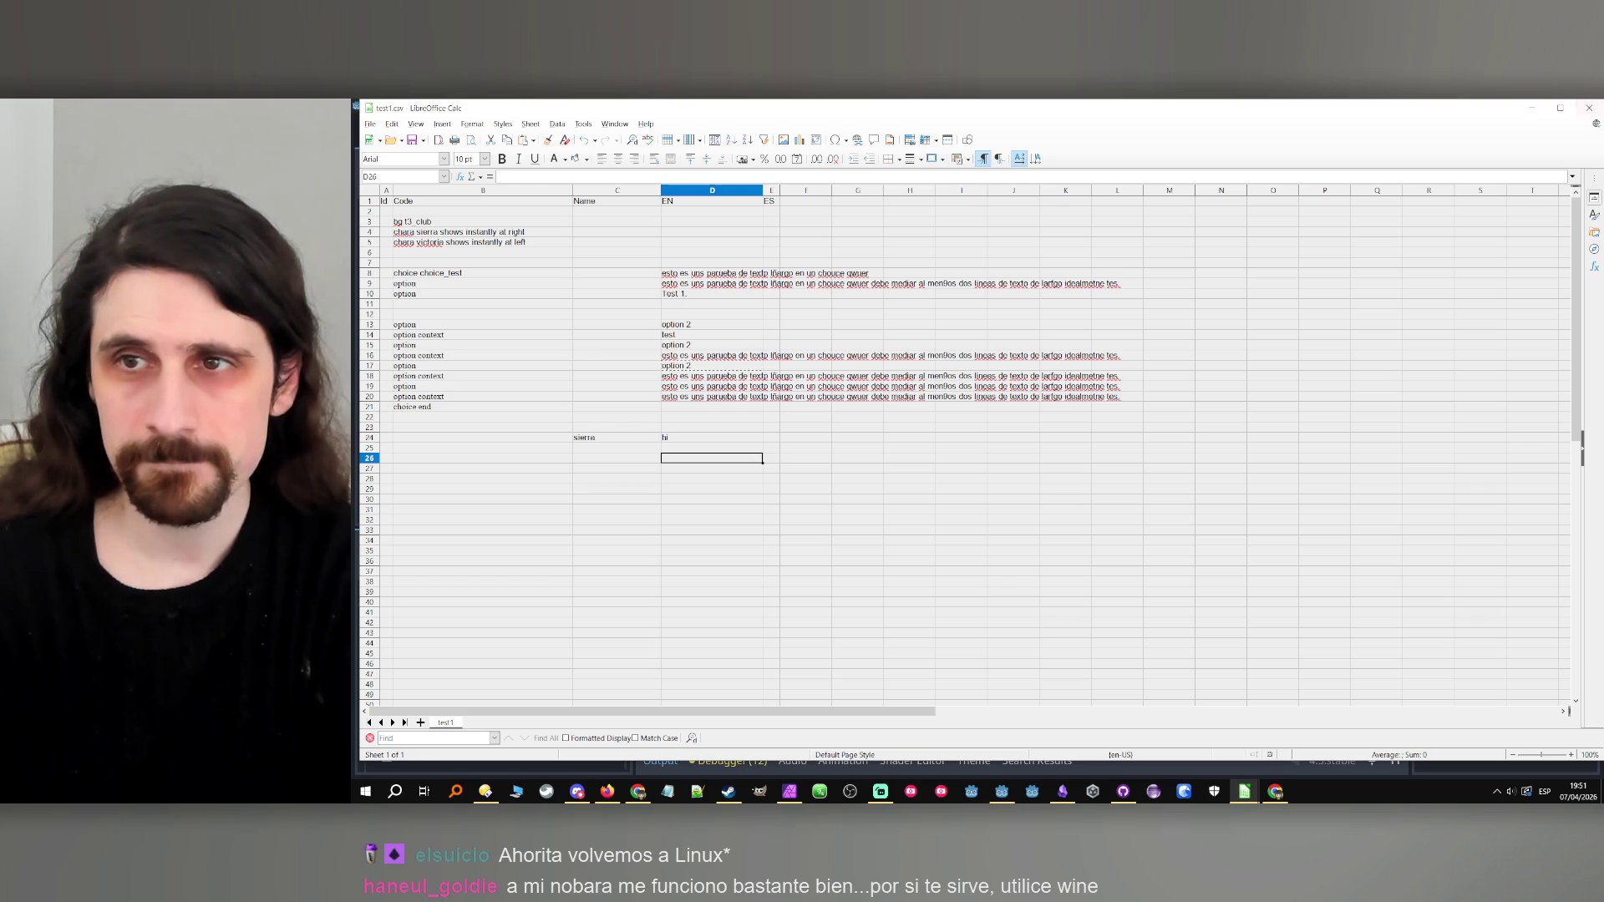
{"action": "left_click", "coordinate": [1531, 108]}
{"action": "left_click", "coordinate": [1353, 128]}
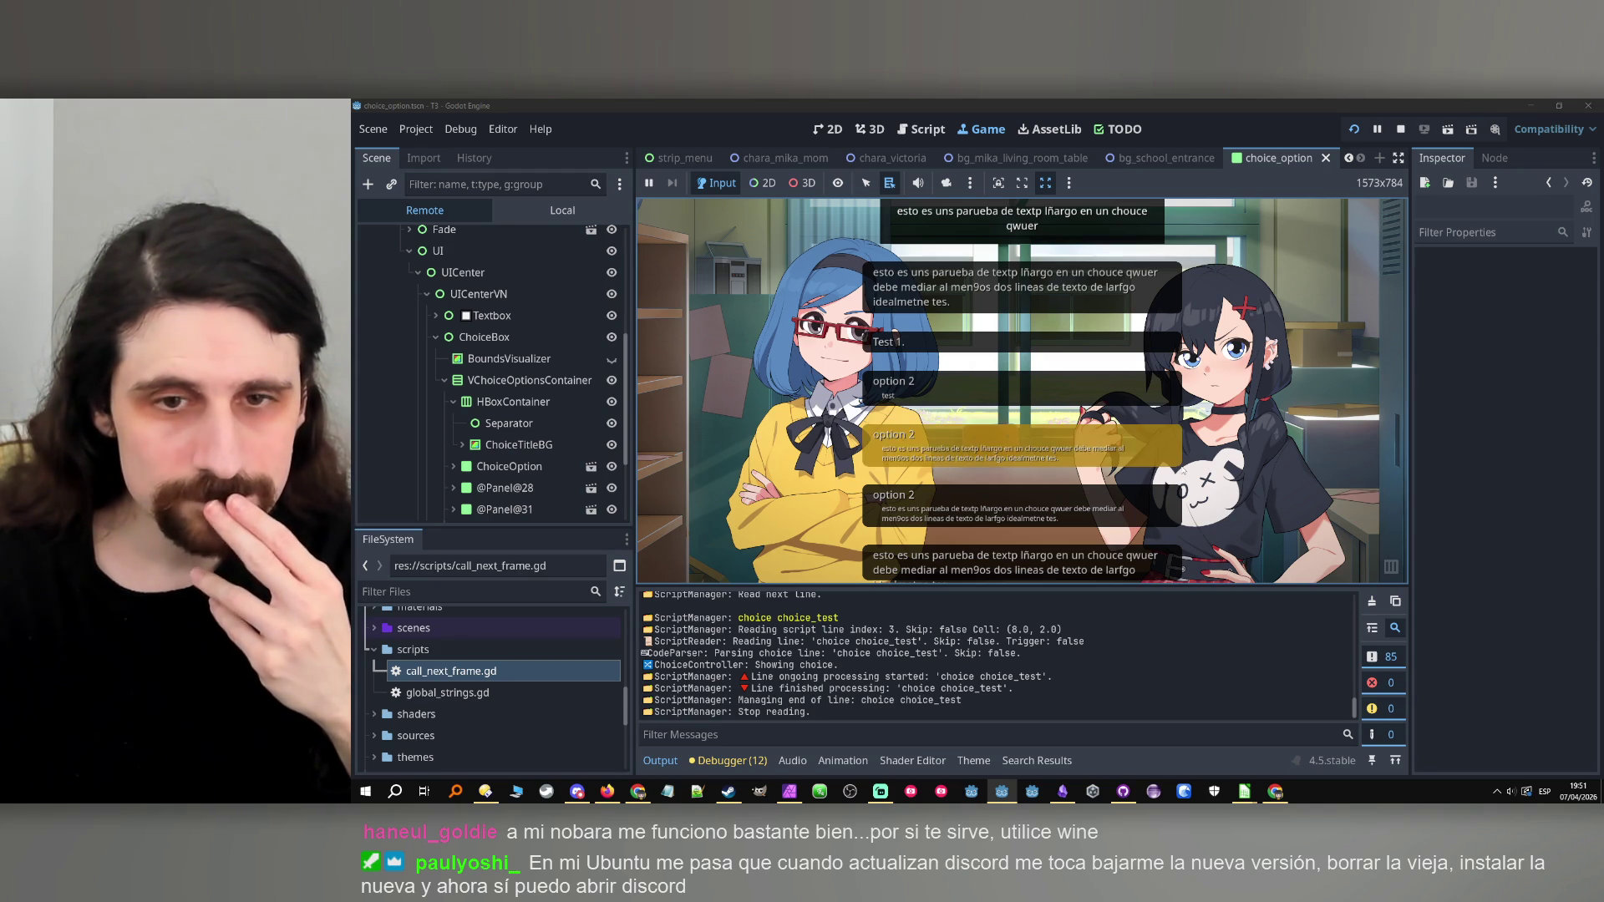
Stop the game and review the lines and sub_lines conditions on line 49.
{"action": "left_click", "coordinate": [1400, 129]}
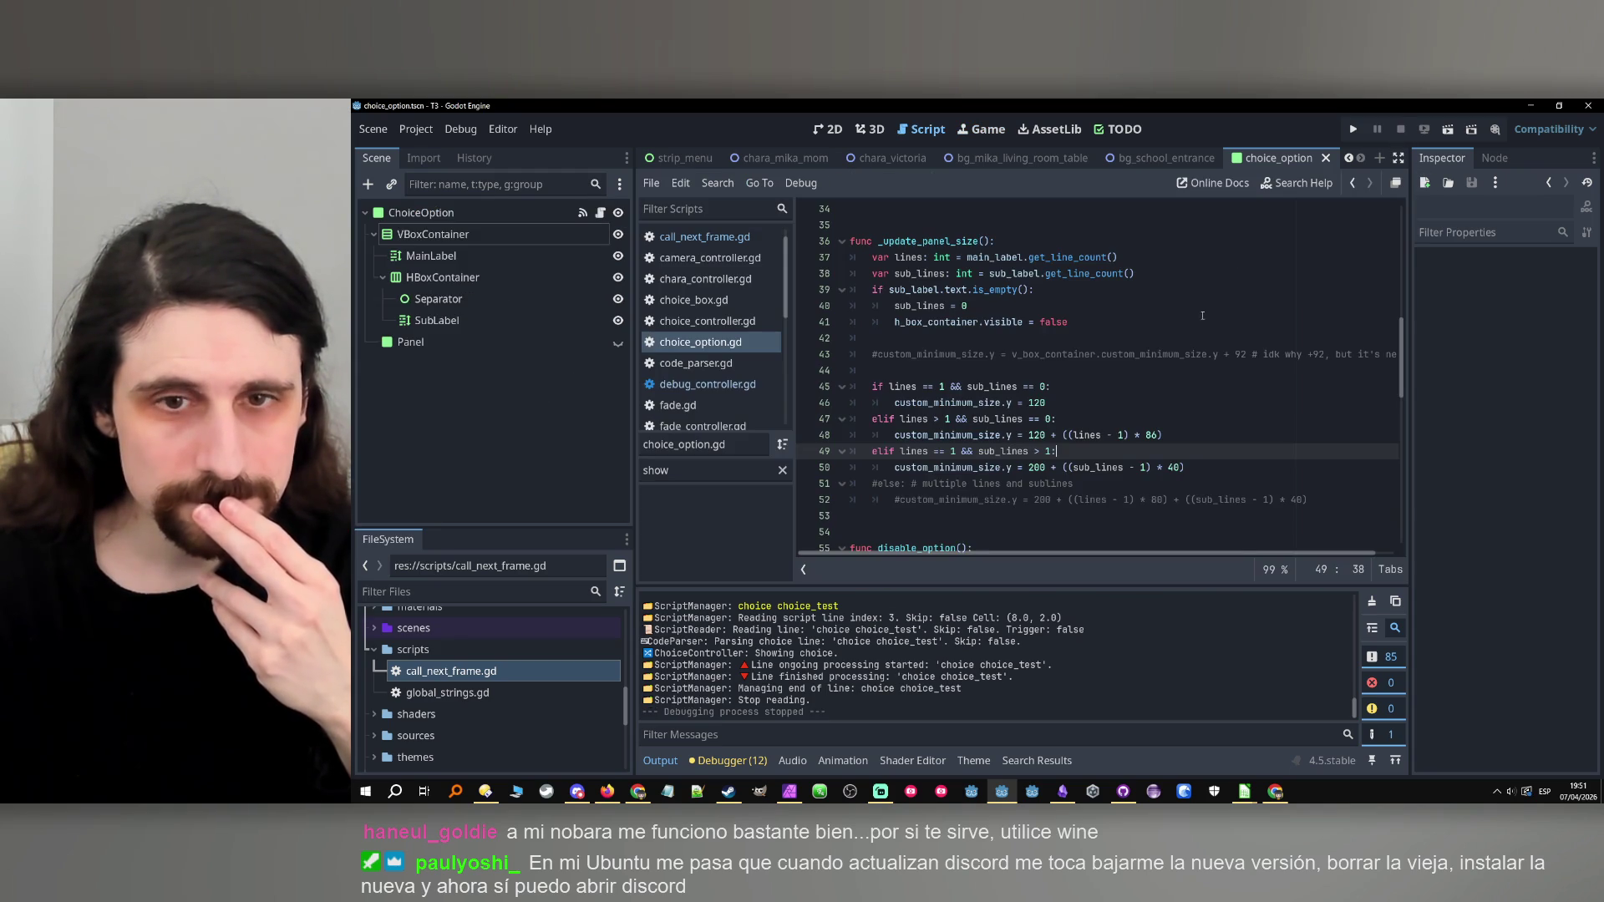
{"action": "left_click", "coordinate": [1188, 438]}
{"action": "left_click", "coordinate": [1173, 457]}
{"action": "double_click", "coordinate": [1003, 451]}
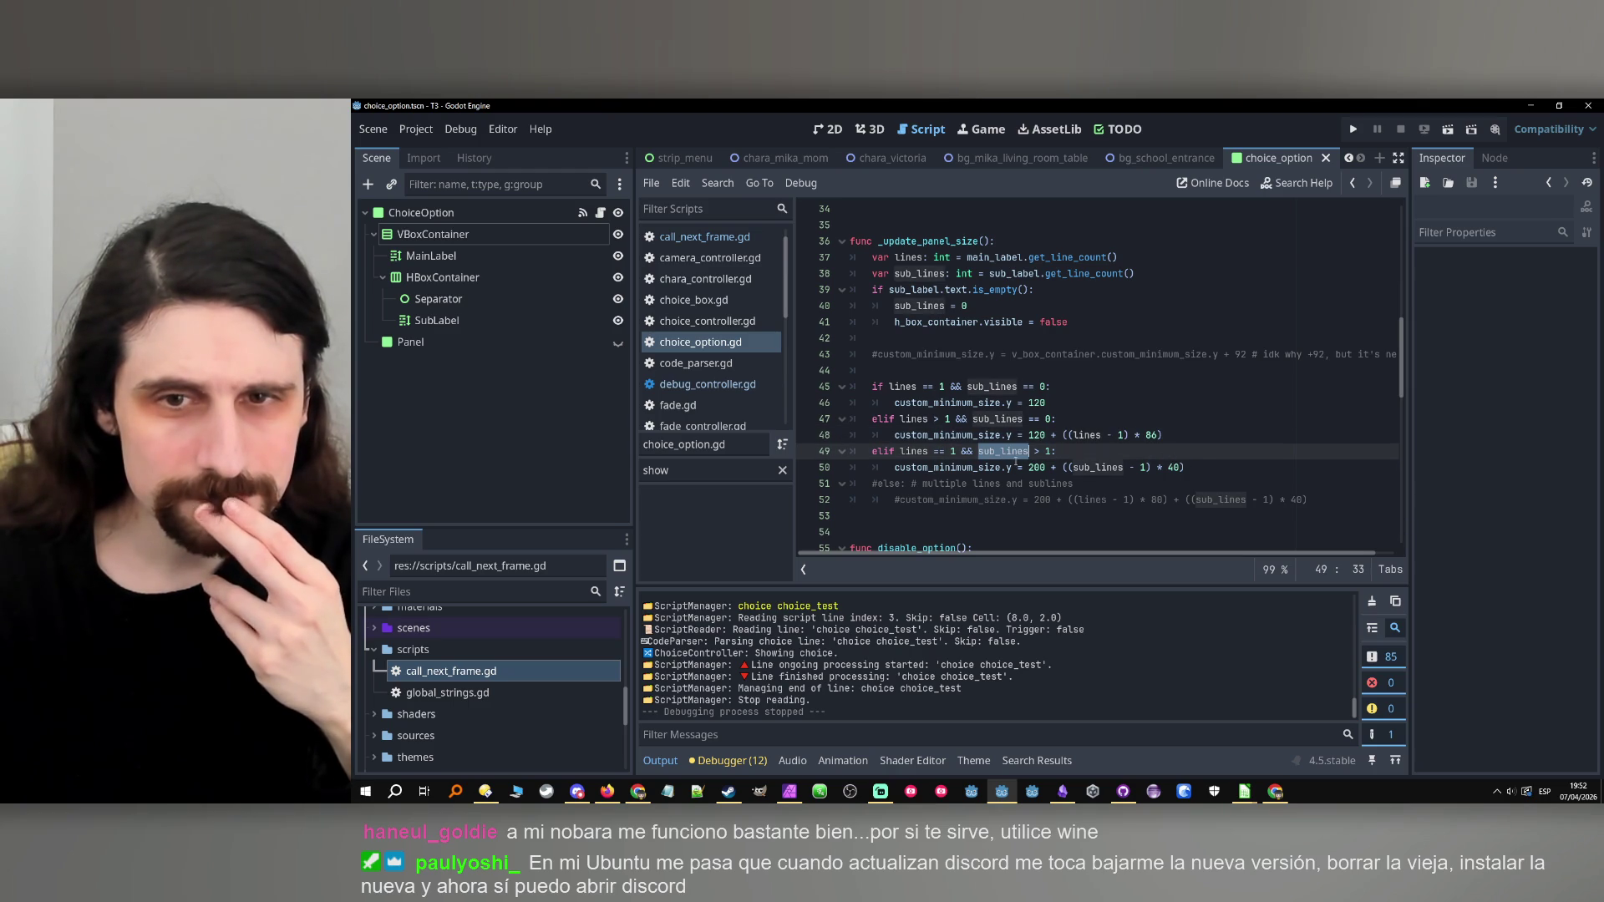
{"action": "left_click", "coordinate": [1098, 458]}
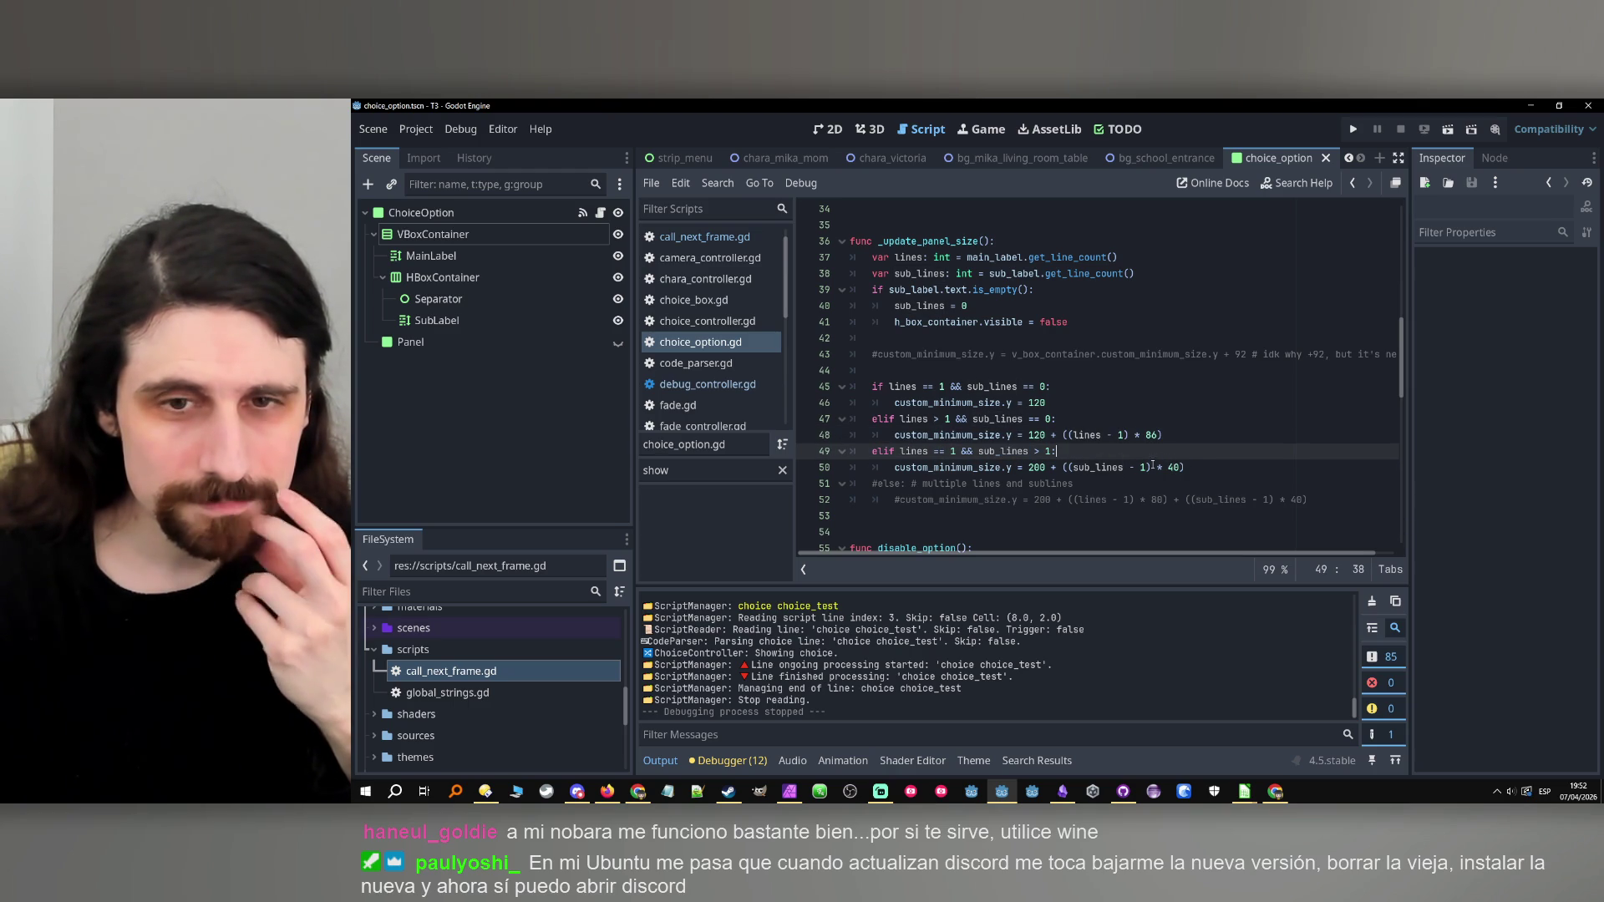
{"action": "double_click", "coordinate": [915, 451]}
{"action": "key", "text": "End"}
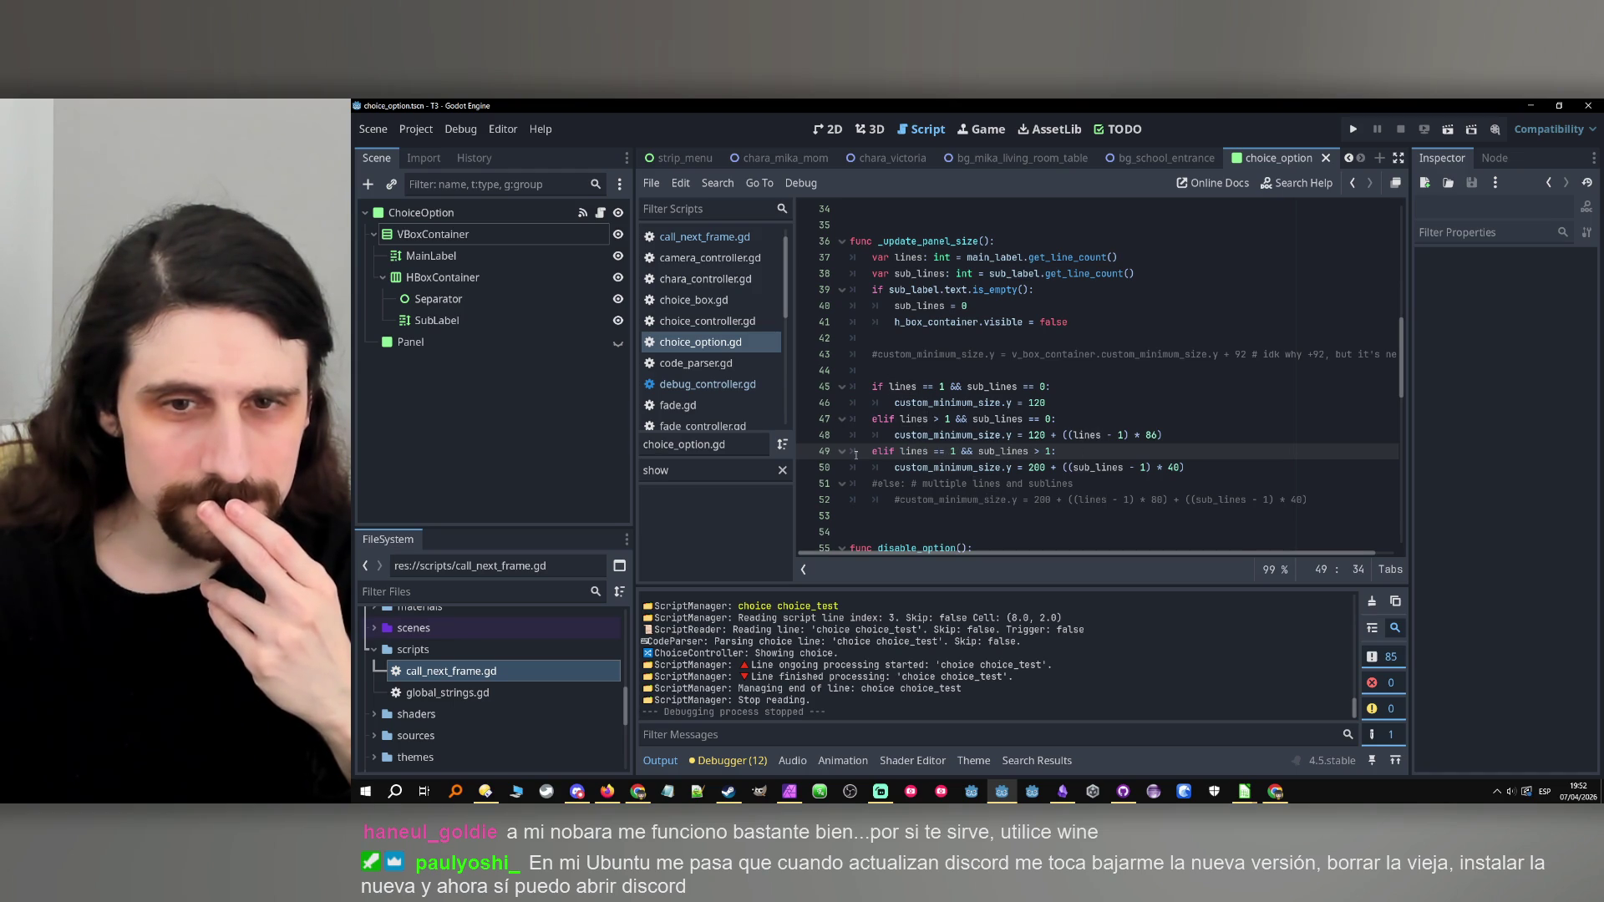
Add an elif branch for sub_lines == 1 that sets custom_minimum_size.y = 200.
{"action": "left_click", "coordinate": [1200, 440]}
{"action": "key", "text": "Return"}
{"action": "key", "text": "ctrl+v"}
{"action": "left_click", "coordinate": [1036, 451]}
{"action": "key", "text": "BackSpace"}
{"action": "type", "text": "=="}
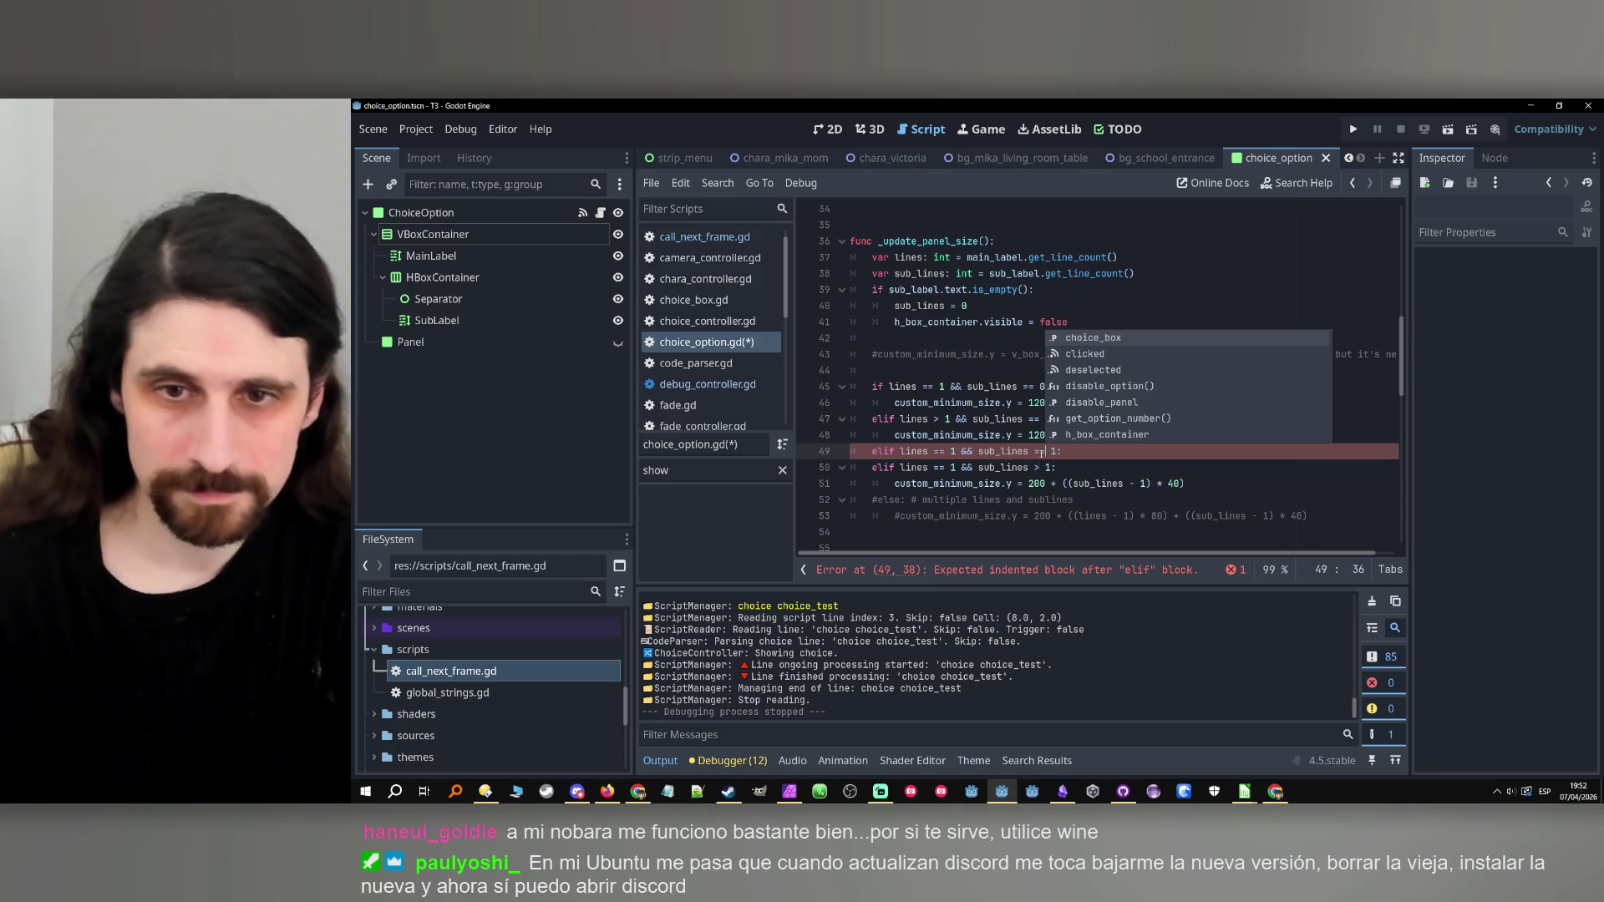
{"action": "left_click_drag", "start_coordinate": [1044, 483], "coordinate": [891, 484]}
{"action": "key", "text": "ctrl+c"}
{"action": "left_click", "coordinate": [1094, 455]}
{"action": "key", "text": "Return"}
{"action": "key", "text": "ctrl+v"}
Change the sub-line multiplier on line 52 from 40 to 42 and run the game.
{"action": "scroll", "coordinate": [1133, 482], "scroll_direction": "down", "scroll_amount": 1}
{"action": "left_click", "coordinate": [1179, 451]}
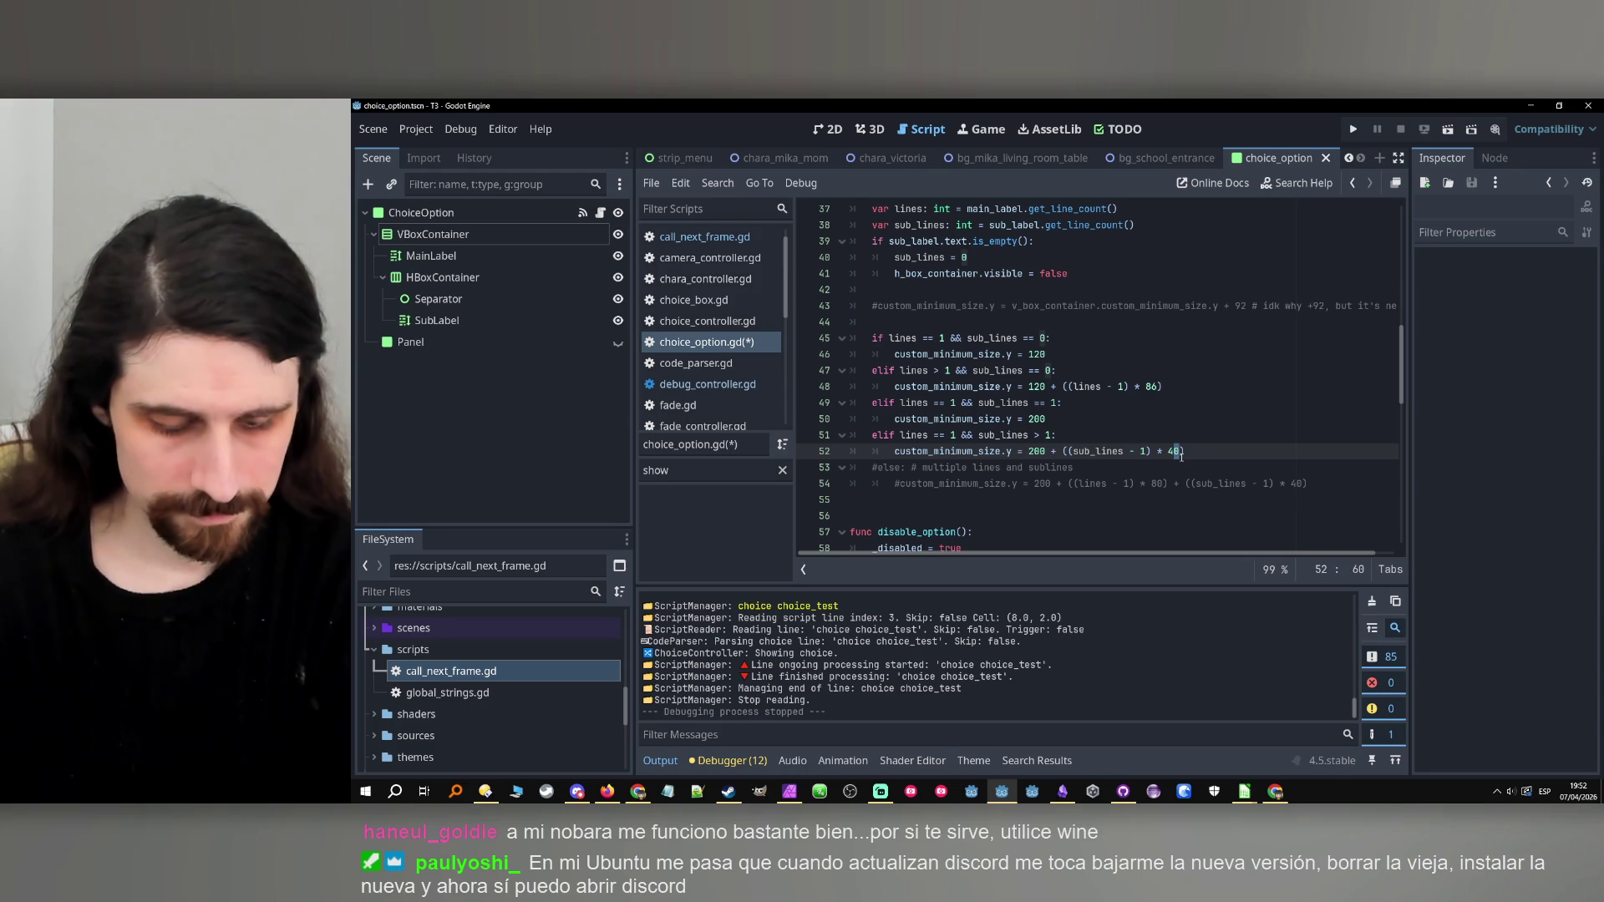
{"action": "key", "text": "Delete"}
{"action": "type", "text": "2"}
{"action": "left_click", "coordinate": [1353, 128]}
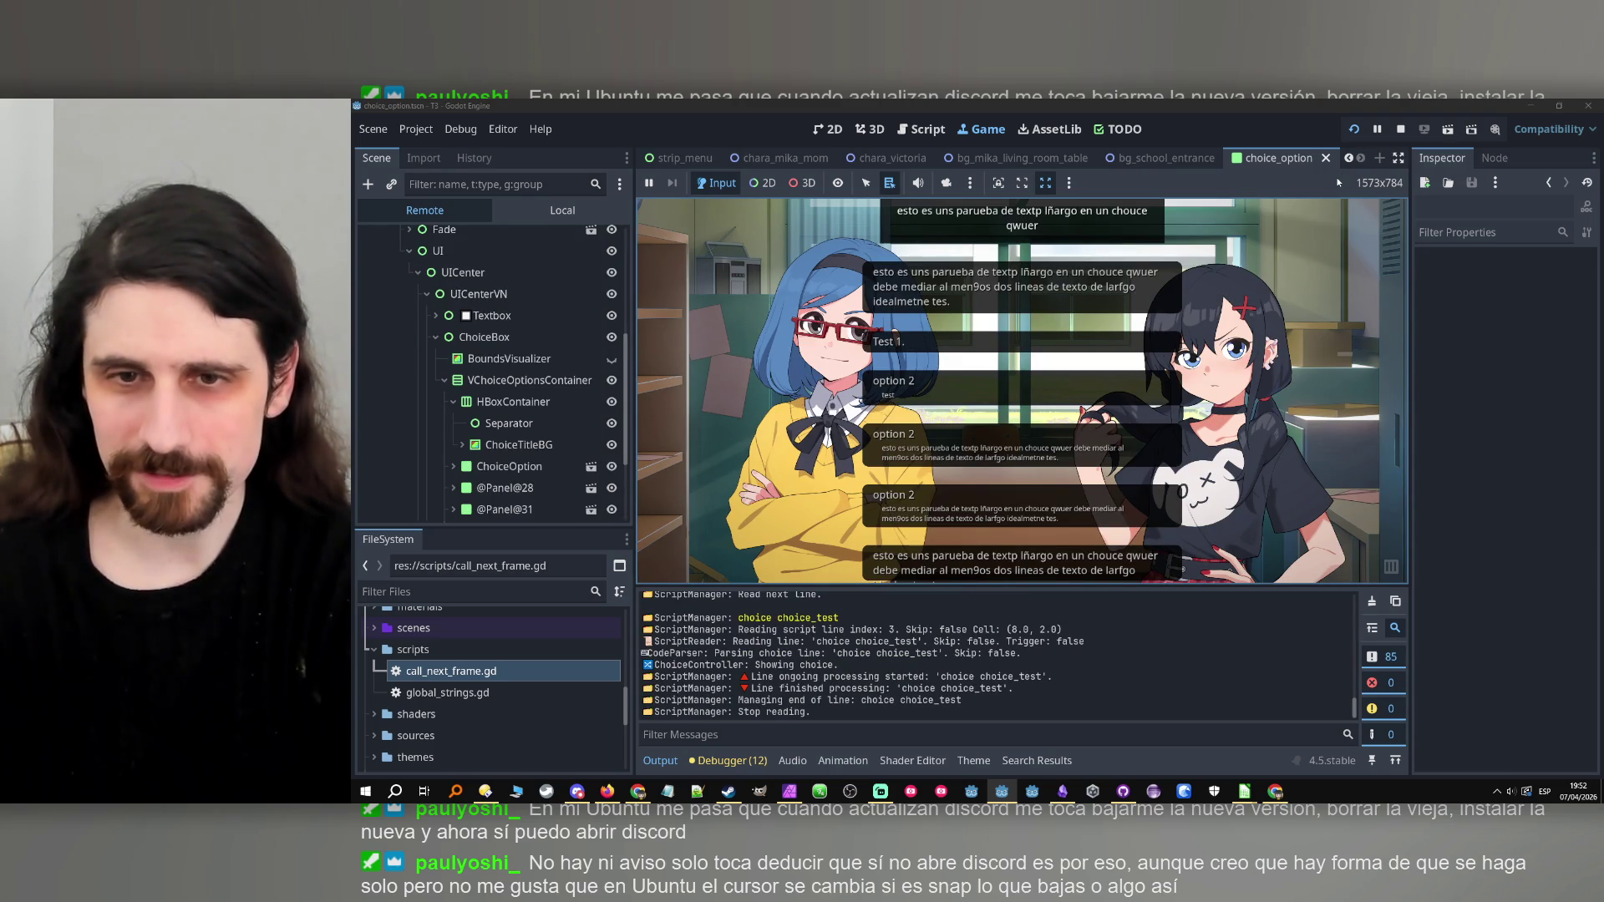
Stop the game, set the subline factor on line 52 to 44, save, and rerun.
{"action": "left_click", "coordinate": [1402, 129]}
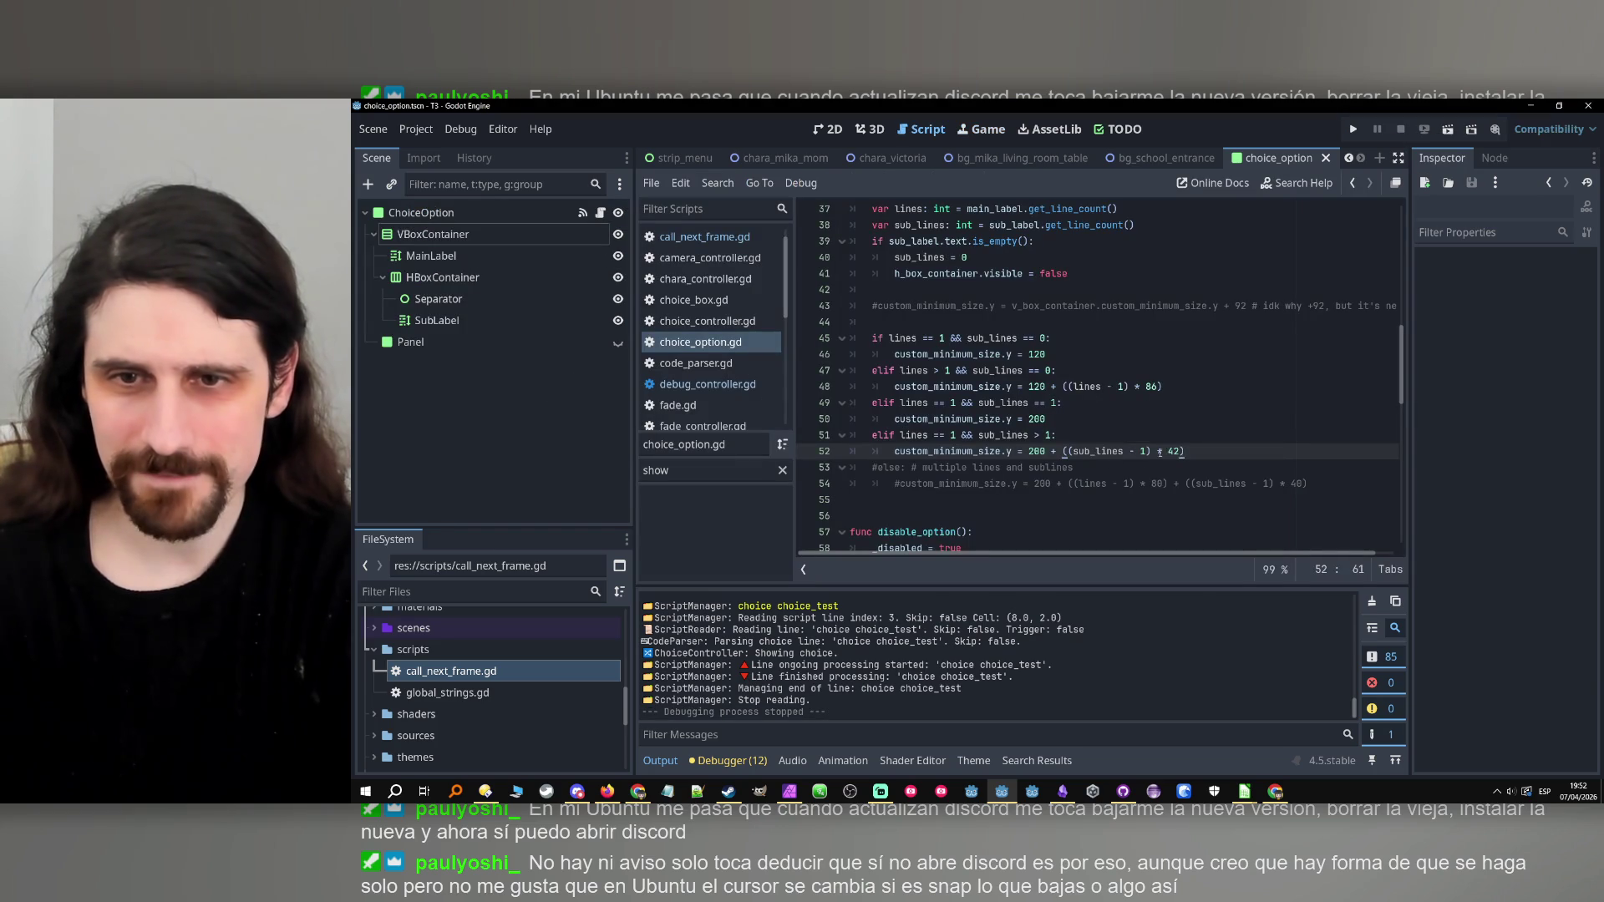
{"action": "type", "text": "4"}
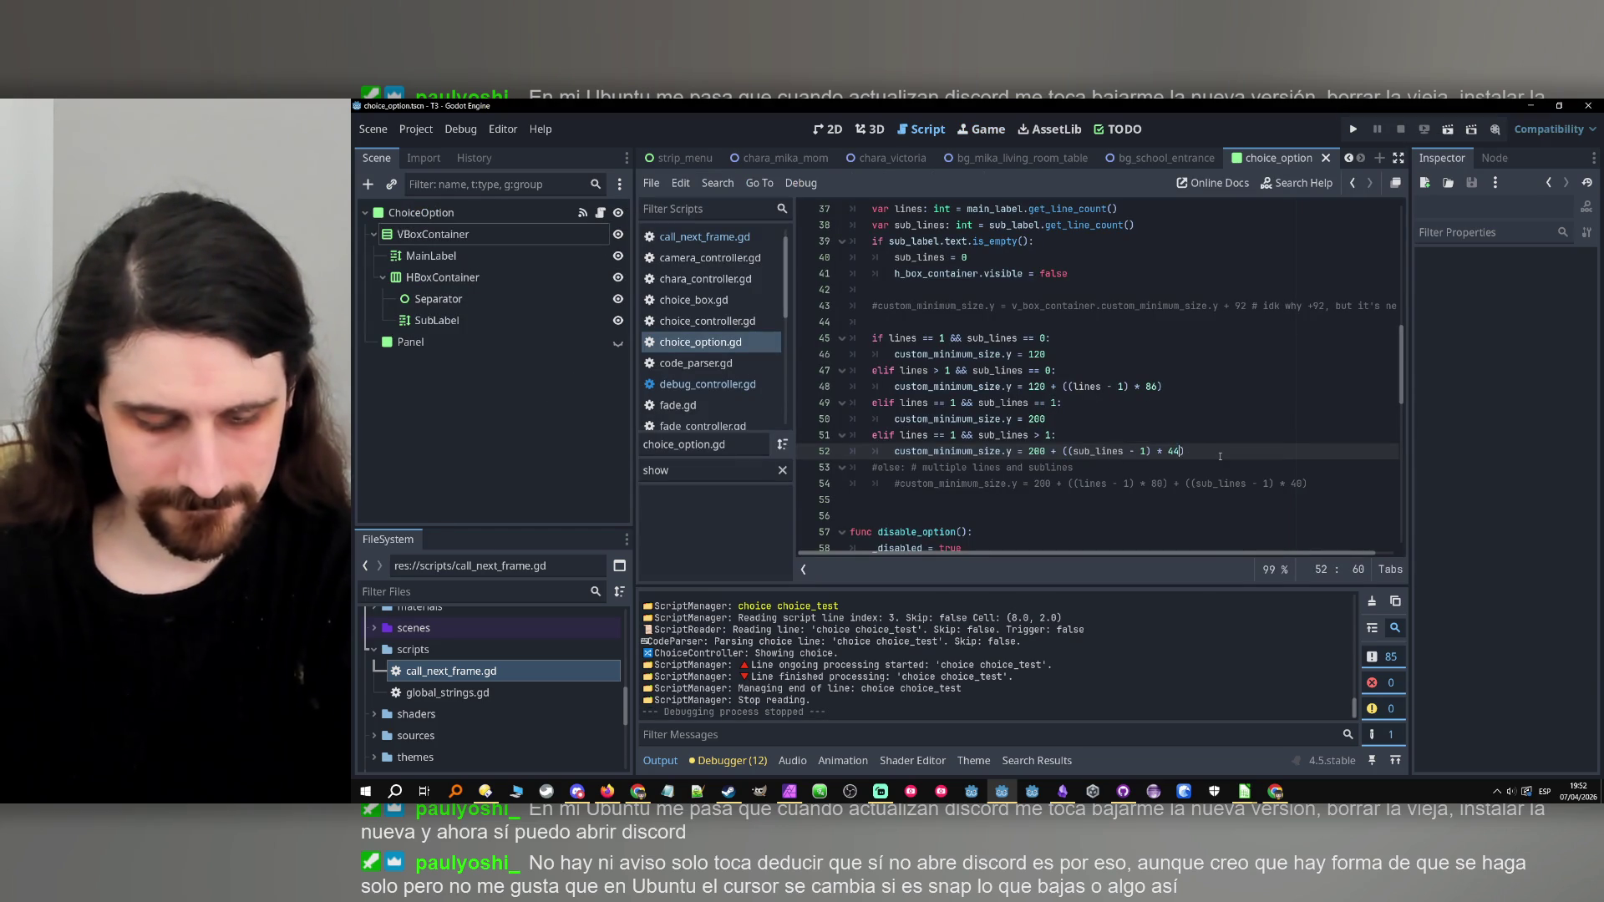
{"action": "key", "text": "ctrl+s"}
{"action": "left_click", "coordinate": [1352, 128]}
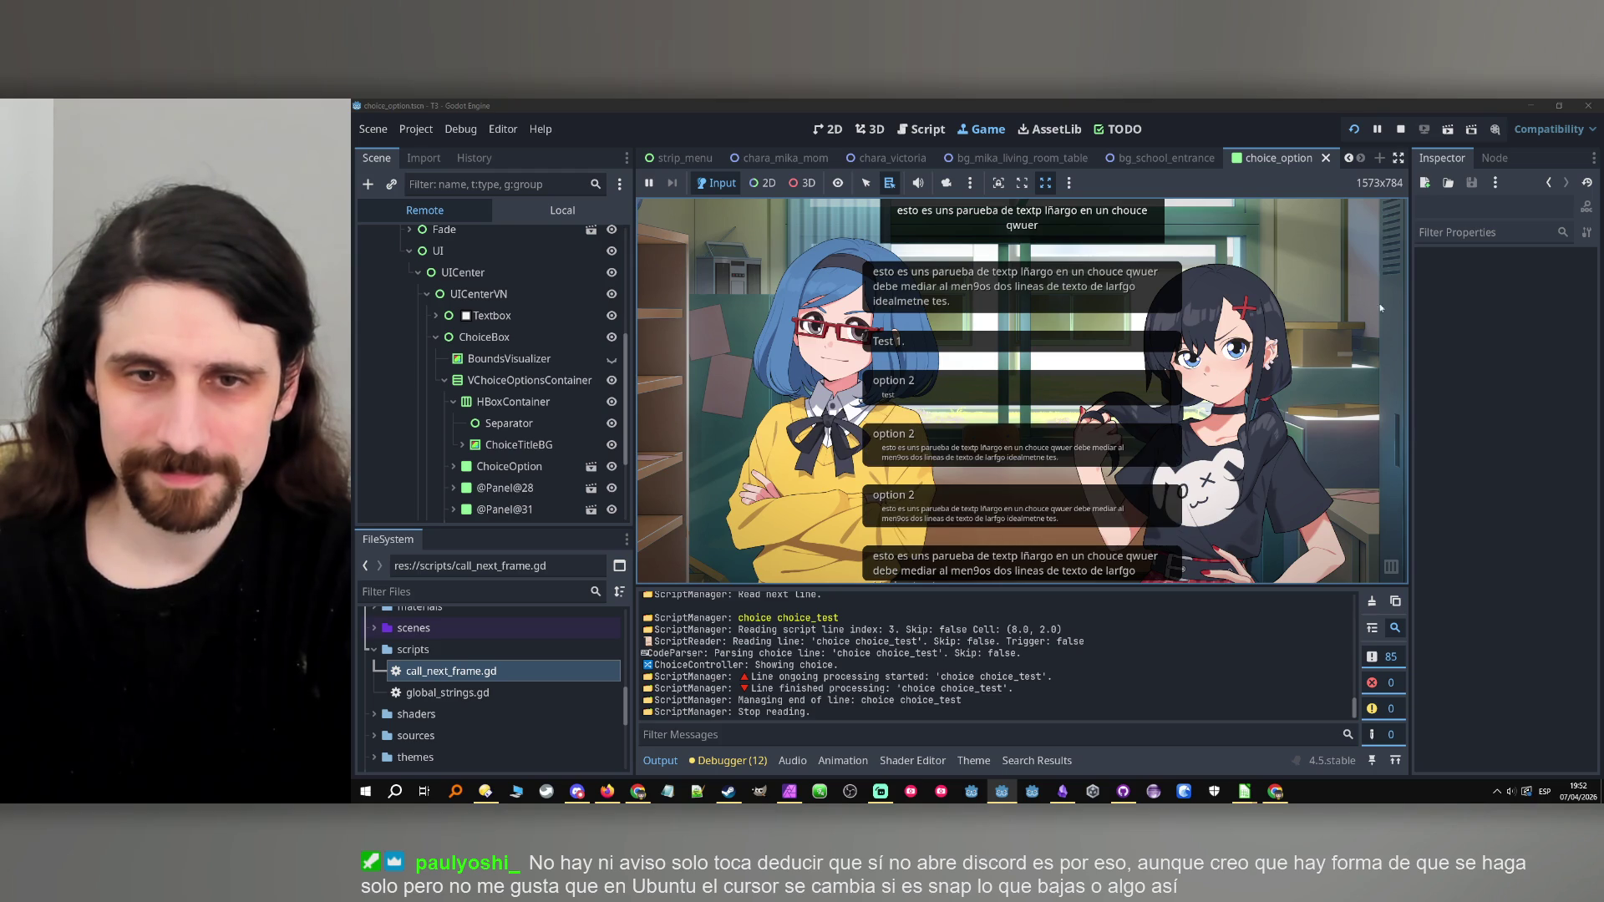
Stop the game, change the subline factor to 46, and run it again.
{"action": "left_click", "coordinate": [1400, 129]}
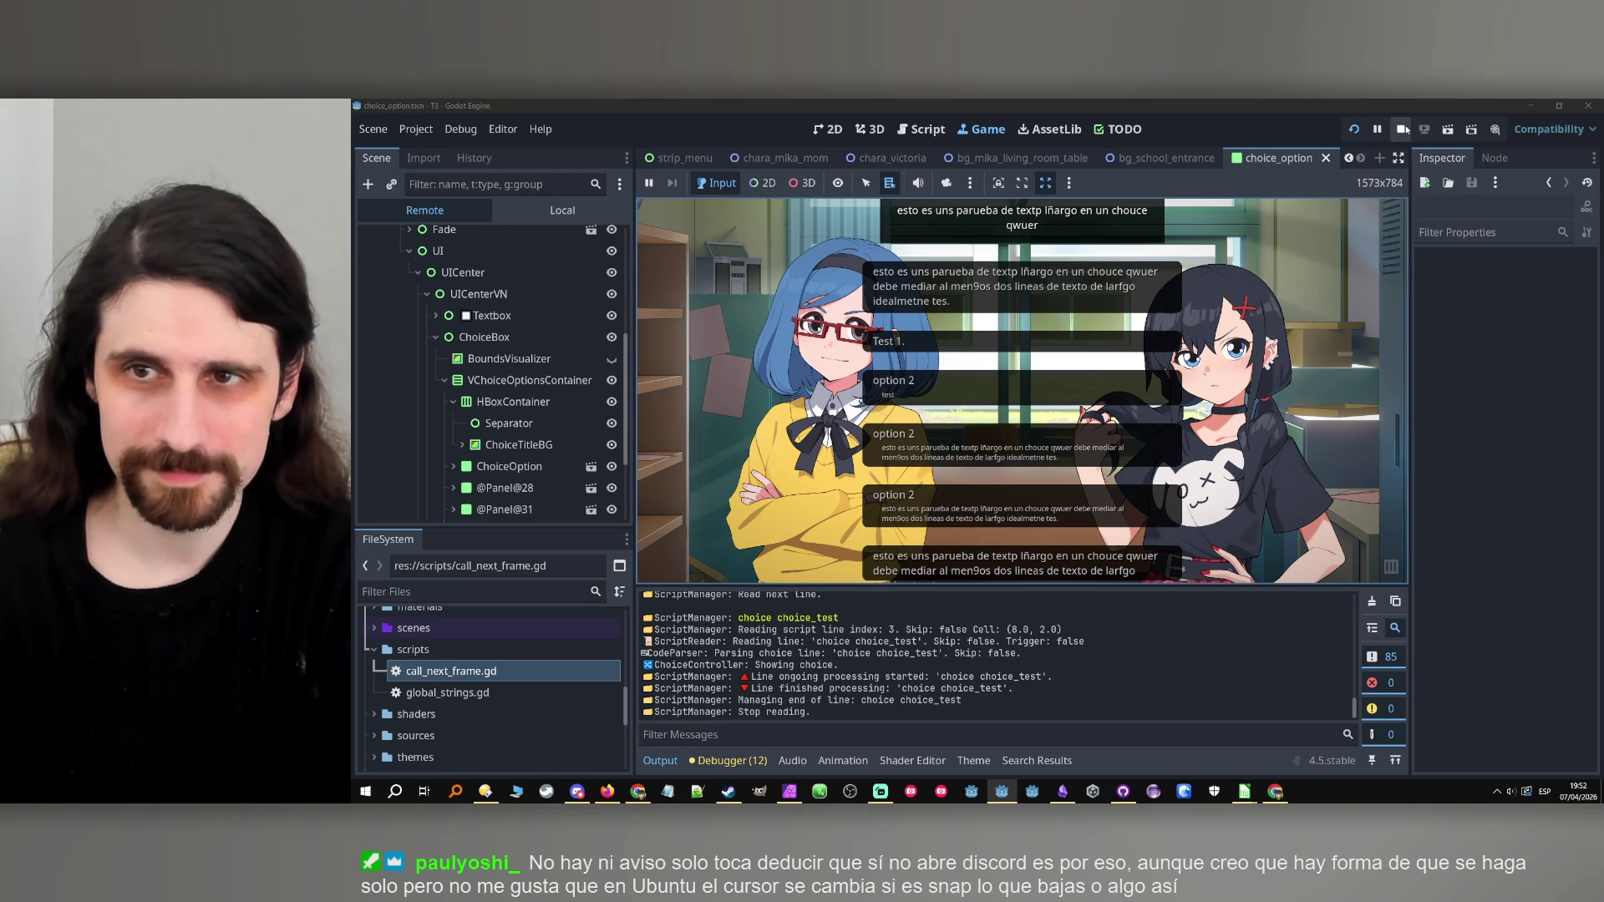
{"action": "key", "text": "Left"}
{"action": "key", "text": "BackSpace"}
{"action": "type", "text": "6"}
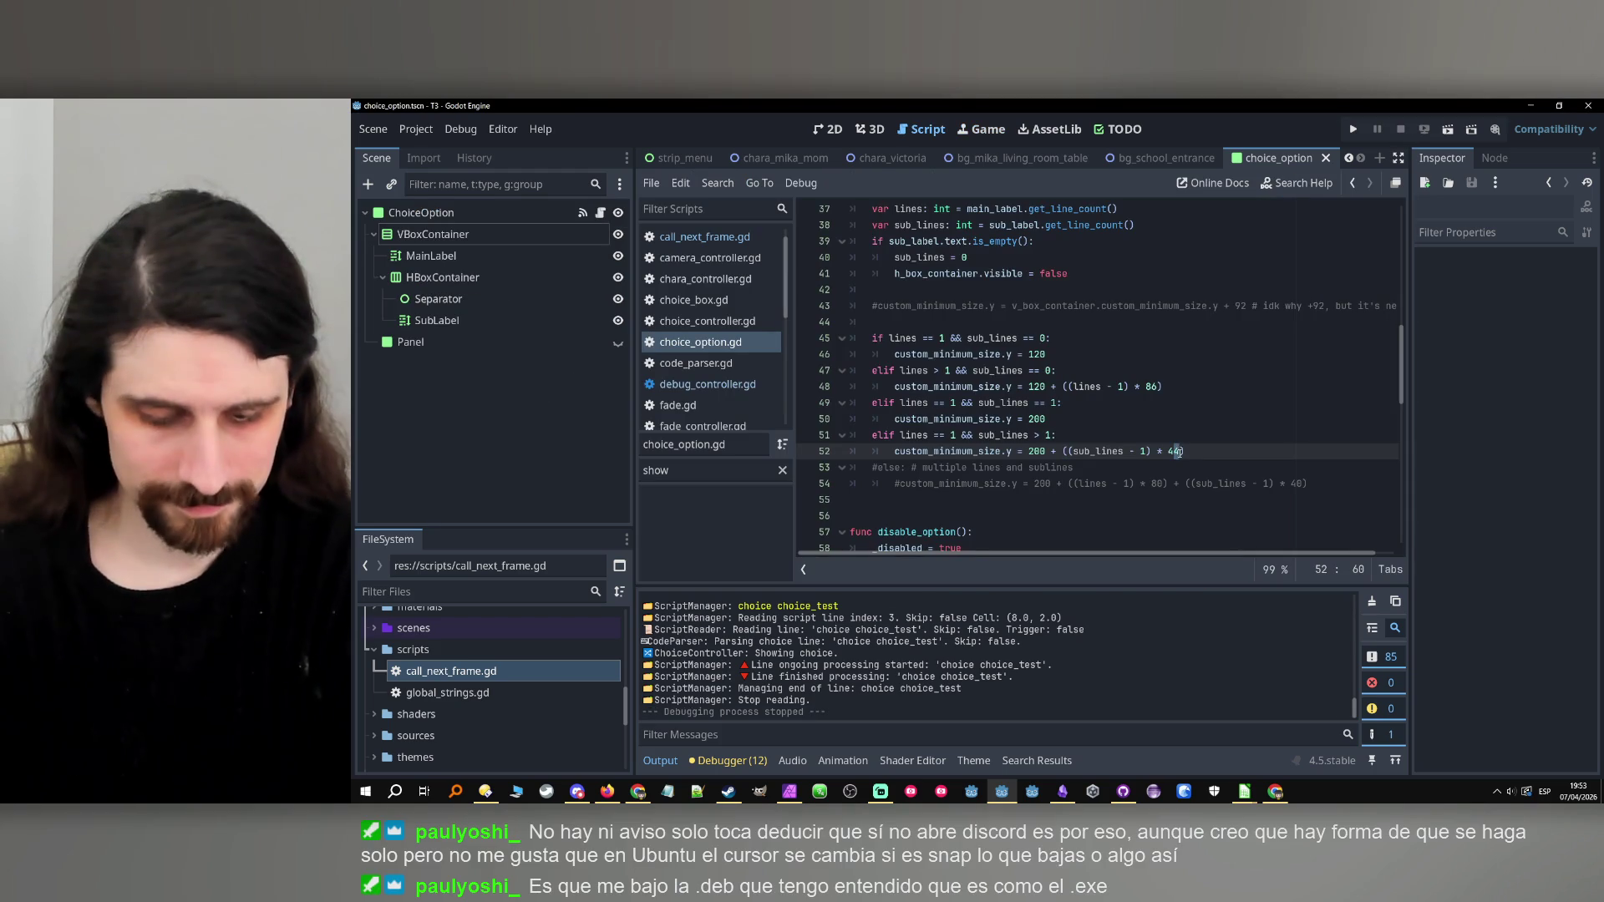
{"action": "key", "text": "Right"}
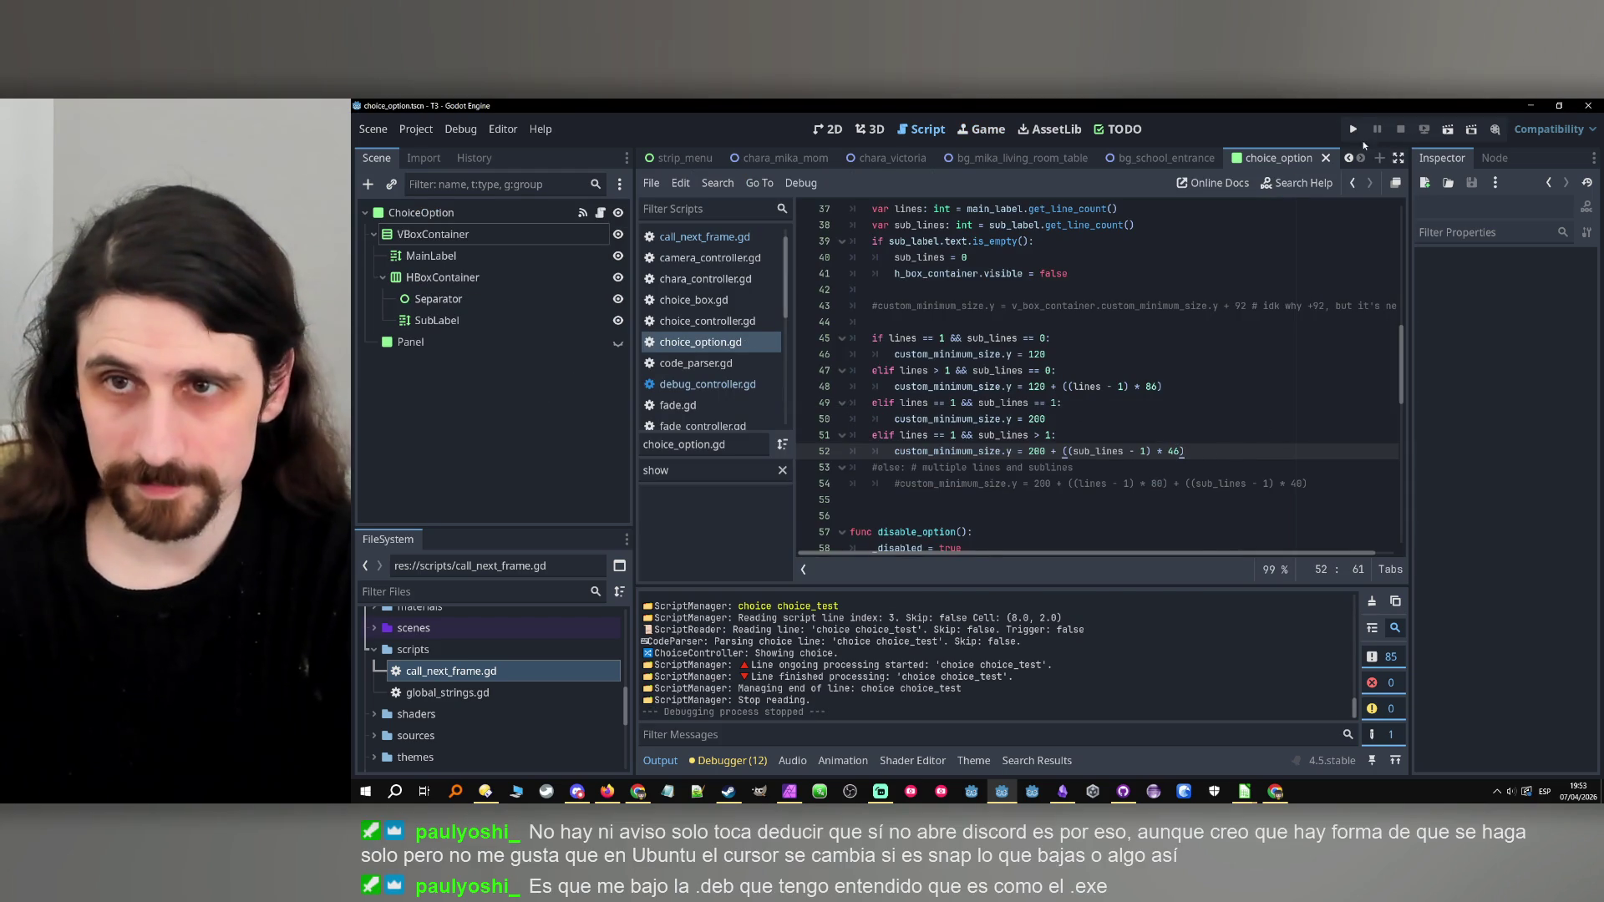
{"action": "left_click", "coordinate": [1353, 129]}
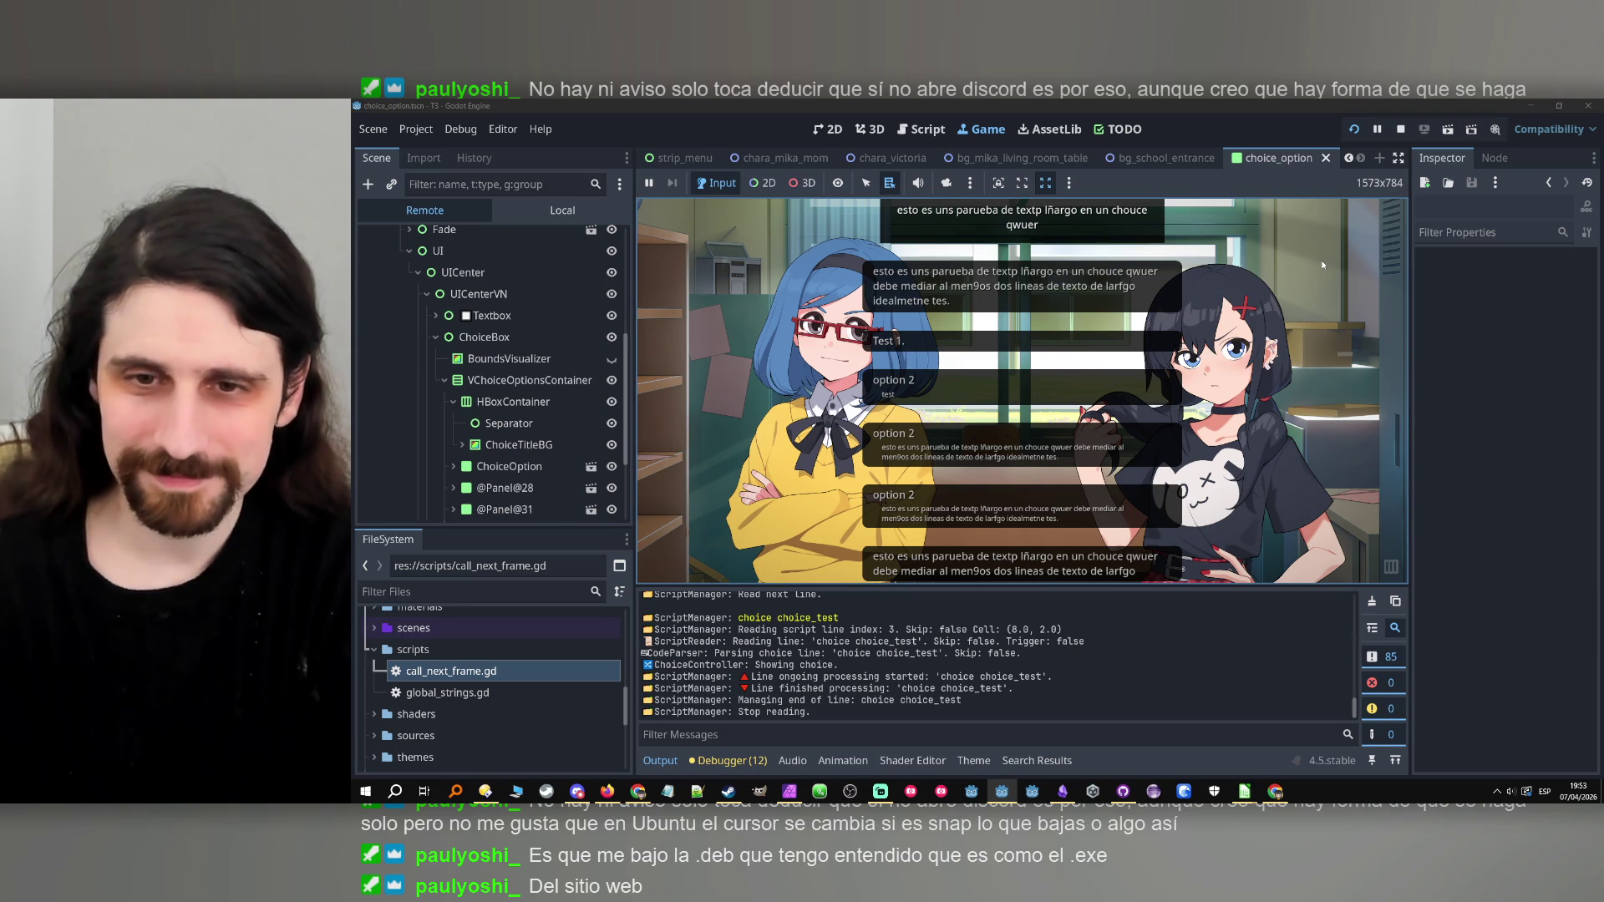
Stop the game, set the subline factor to 460, save, and run it.
{"action": "left_click", "coordinate": [1399, 129]}
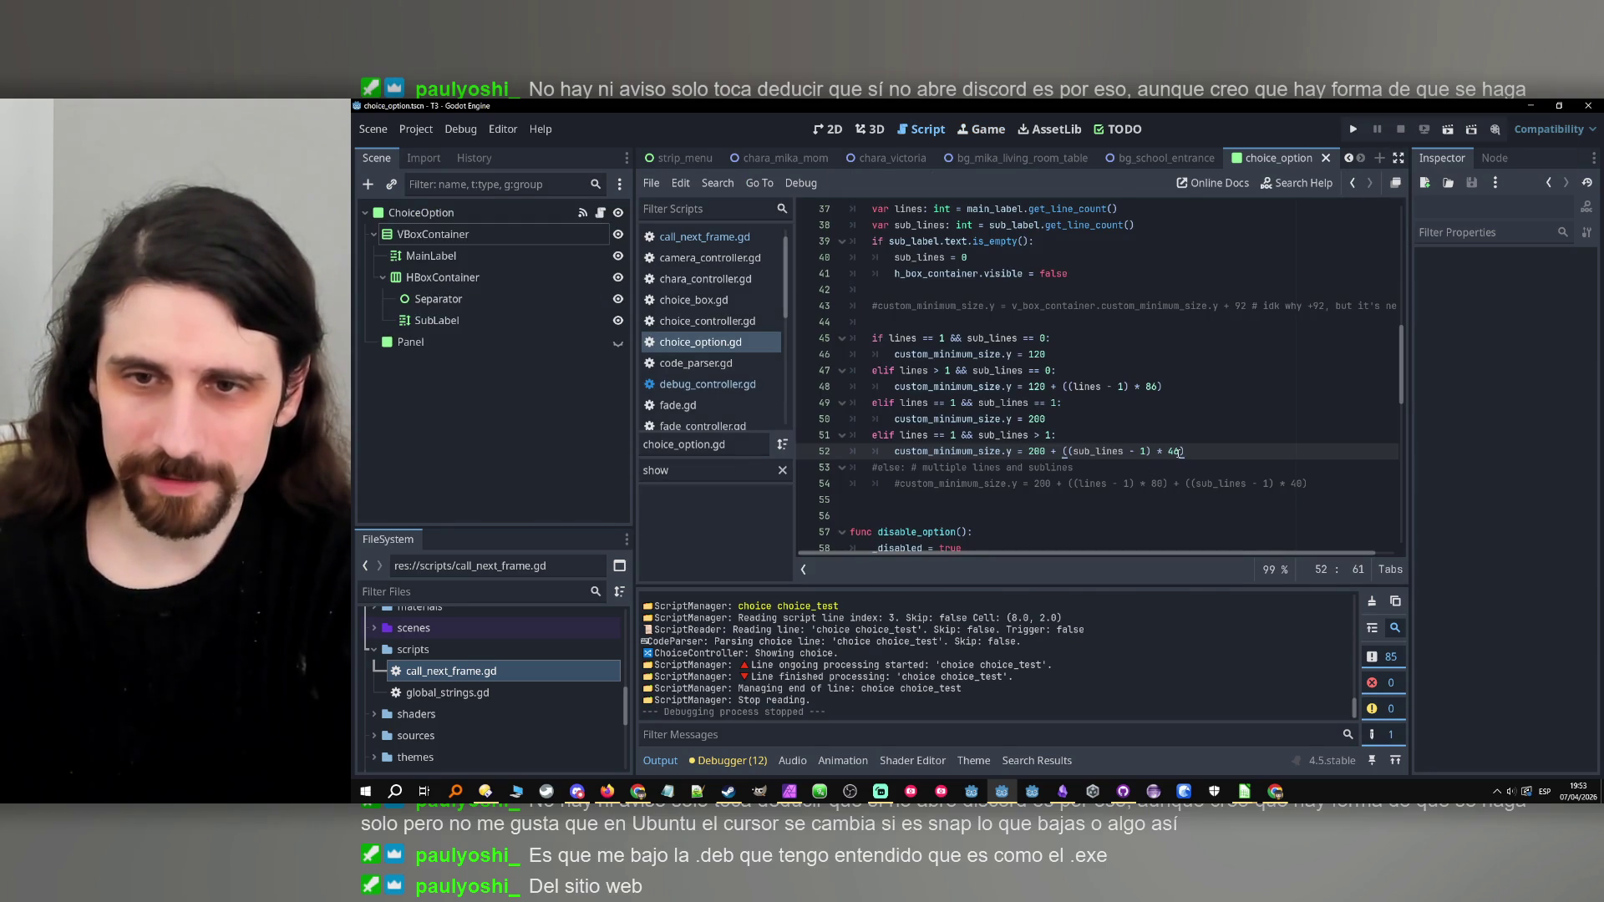
{"action": "type", "text": "6"}
{"action": "key", "text": "ctrl+s"}
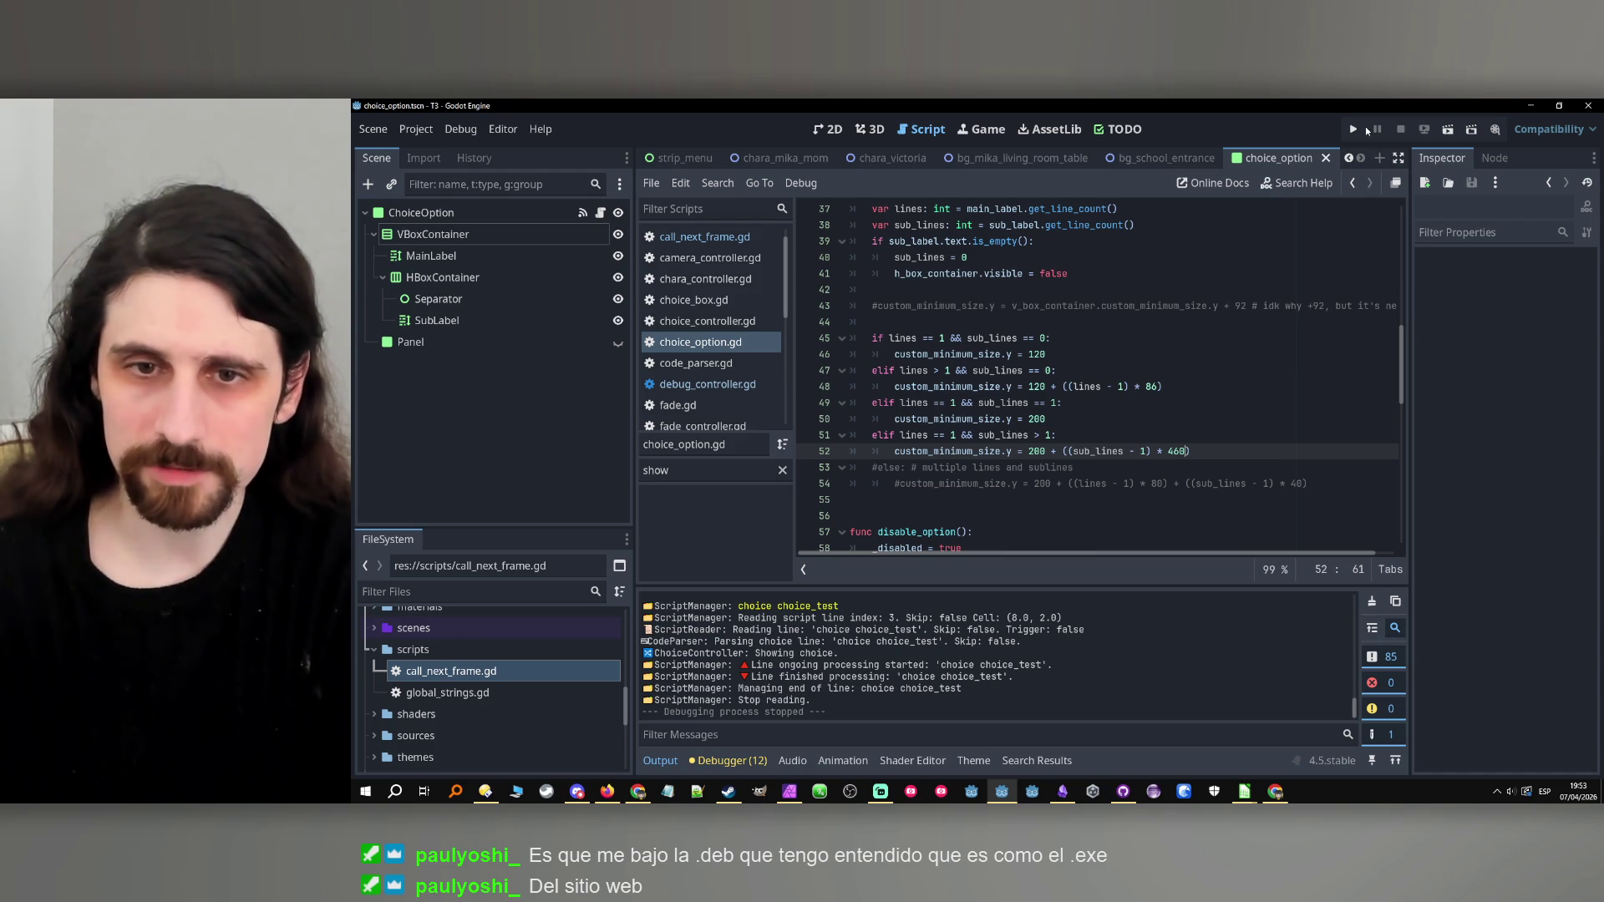
{"action": "left_click", "coordinate": [1361, 132]}
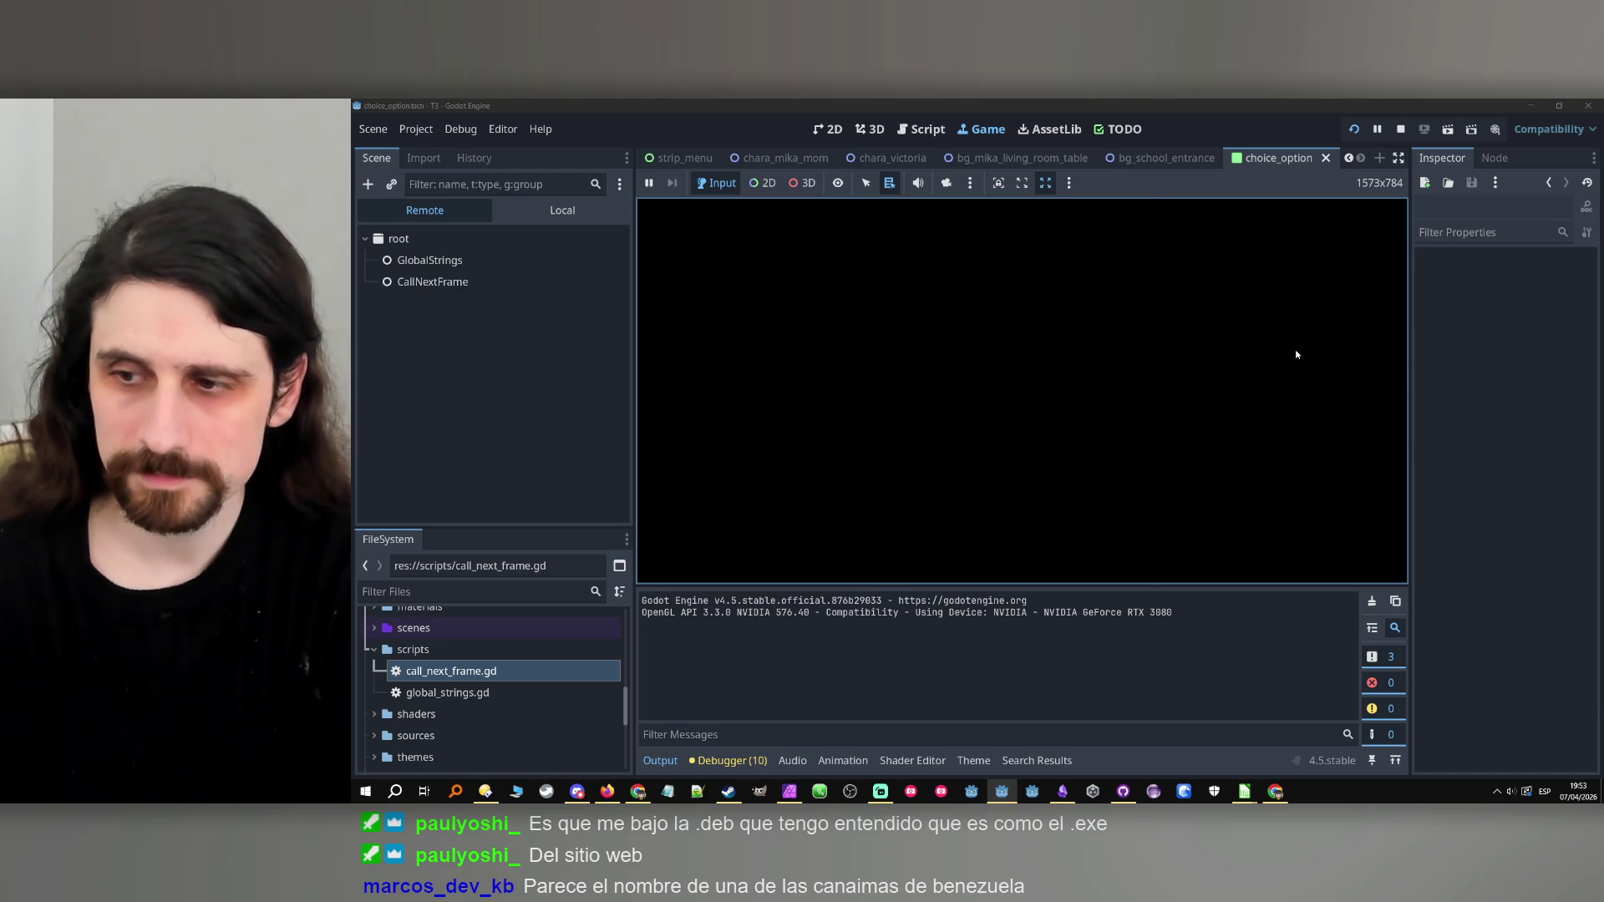
Stop the blank game, correct the factor to 50, and run again.
{"action": "left_click", "coordinate": [1400, 129]}
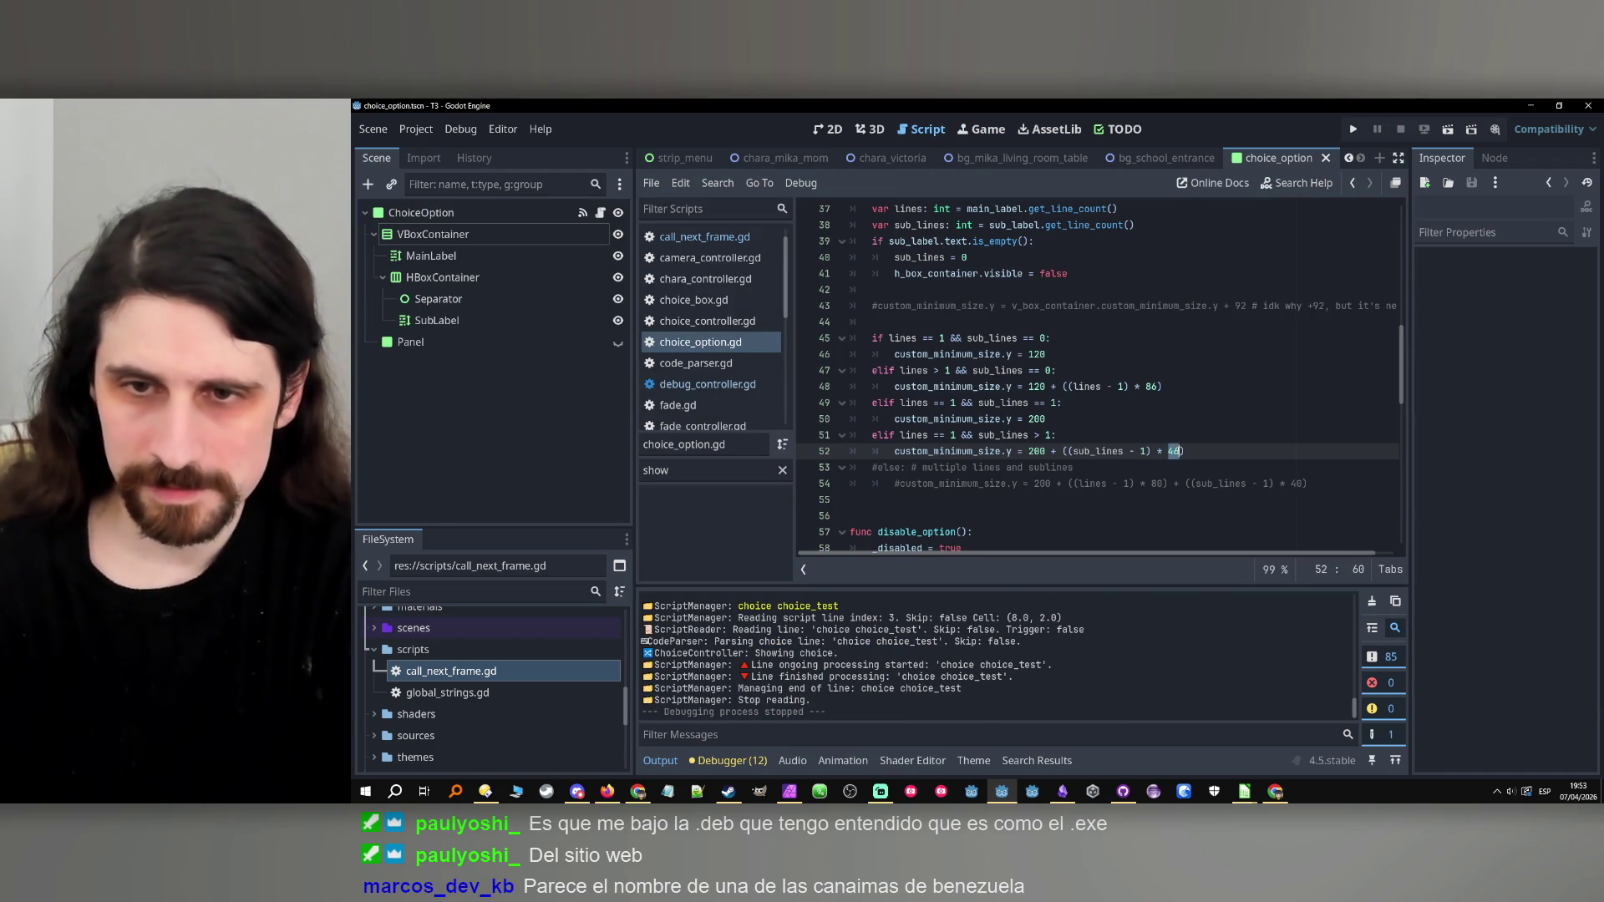
{"action": "key", "text": "BackSpace"}
{"action": "type", "text": "0"}
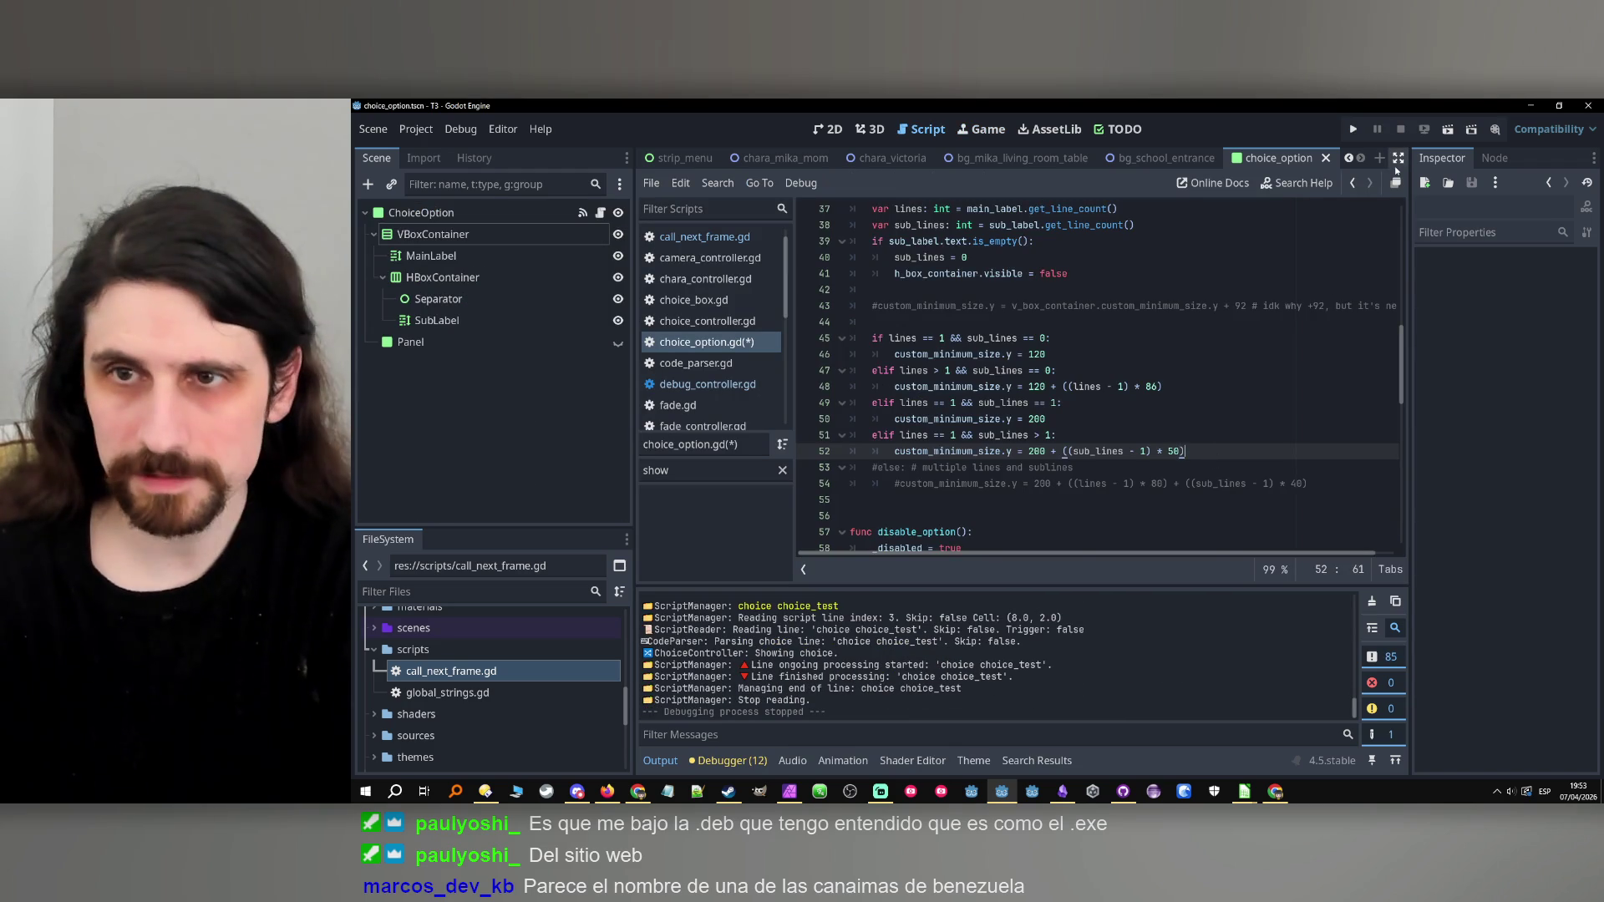
{"action": "left_click", "coordinate": [1353, 129]}
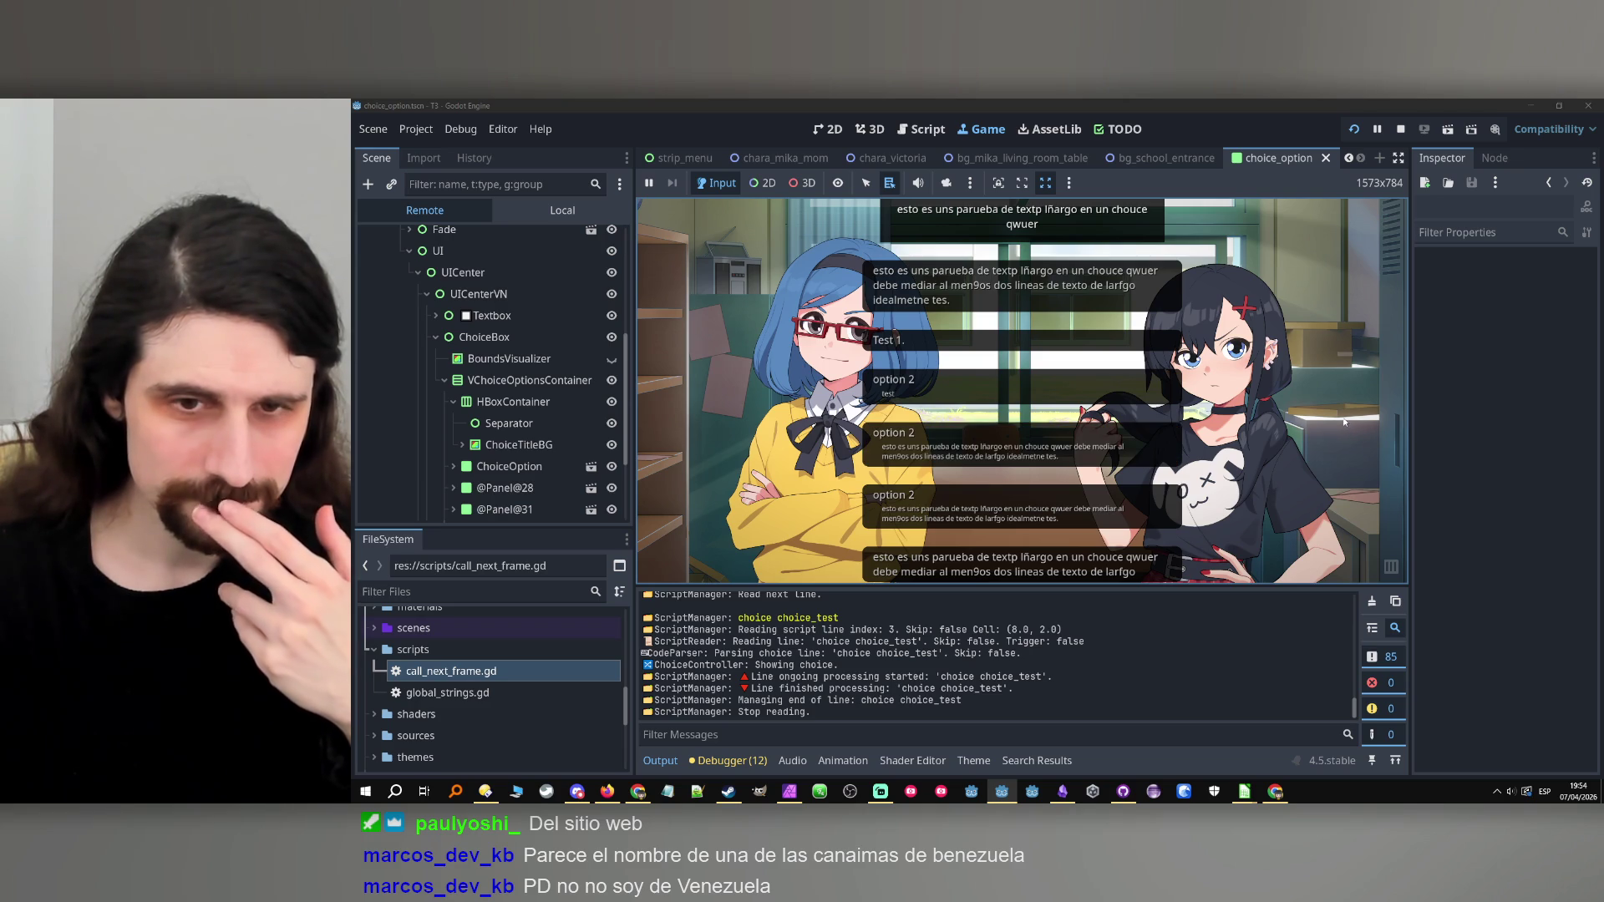
Change the factor to 55, save, run the game, and stop it.
{"action": "left_click", "coordinate": [1400, 128]}
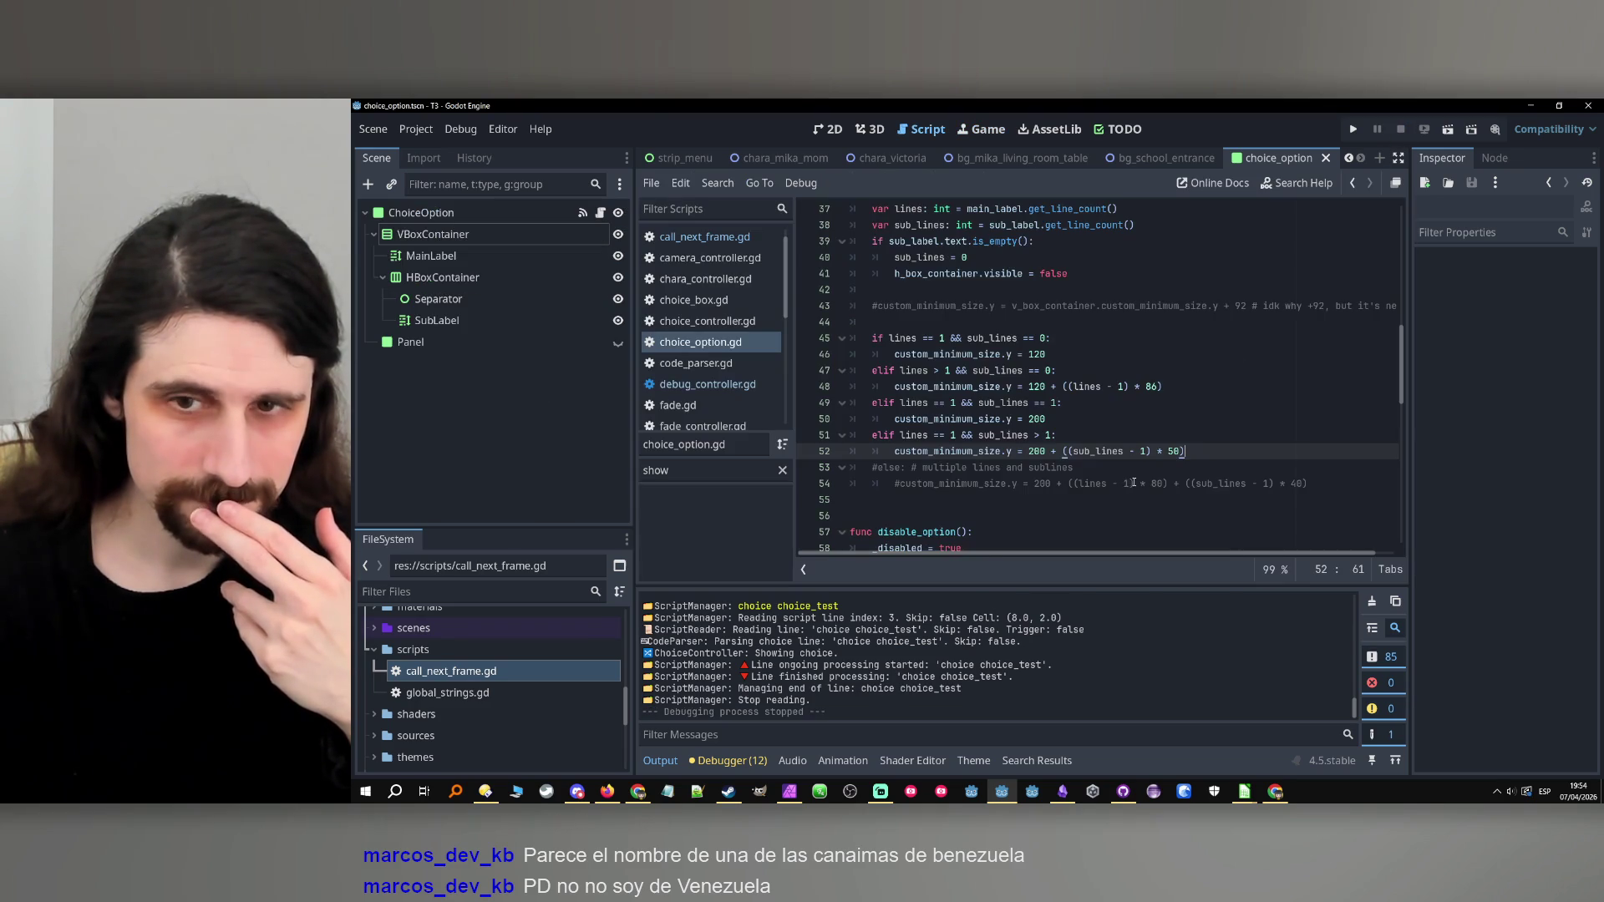
{"action": "key", "text": "BackSpace"}
{"action": "type", "text": "5"}
{"action": "key", "text": "ctrl+s"}
{"action": "left_click", "coordinate": [1353, 129]}
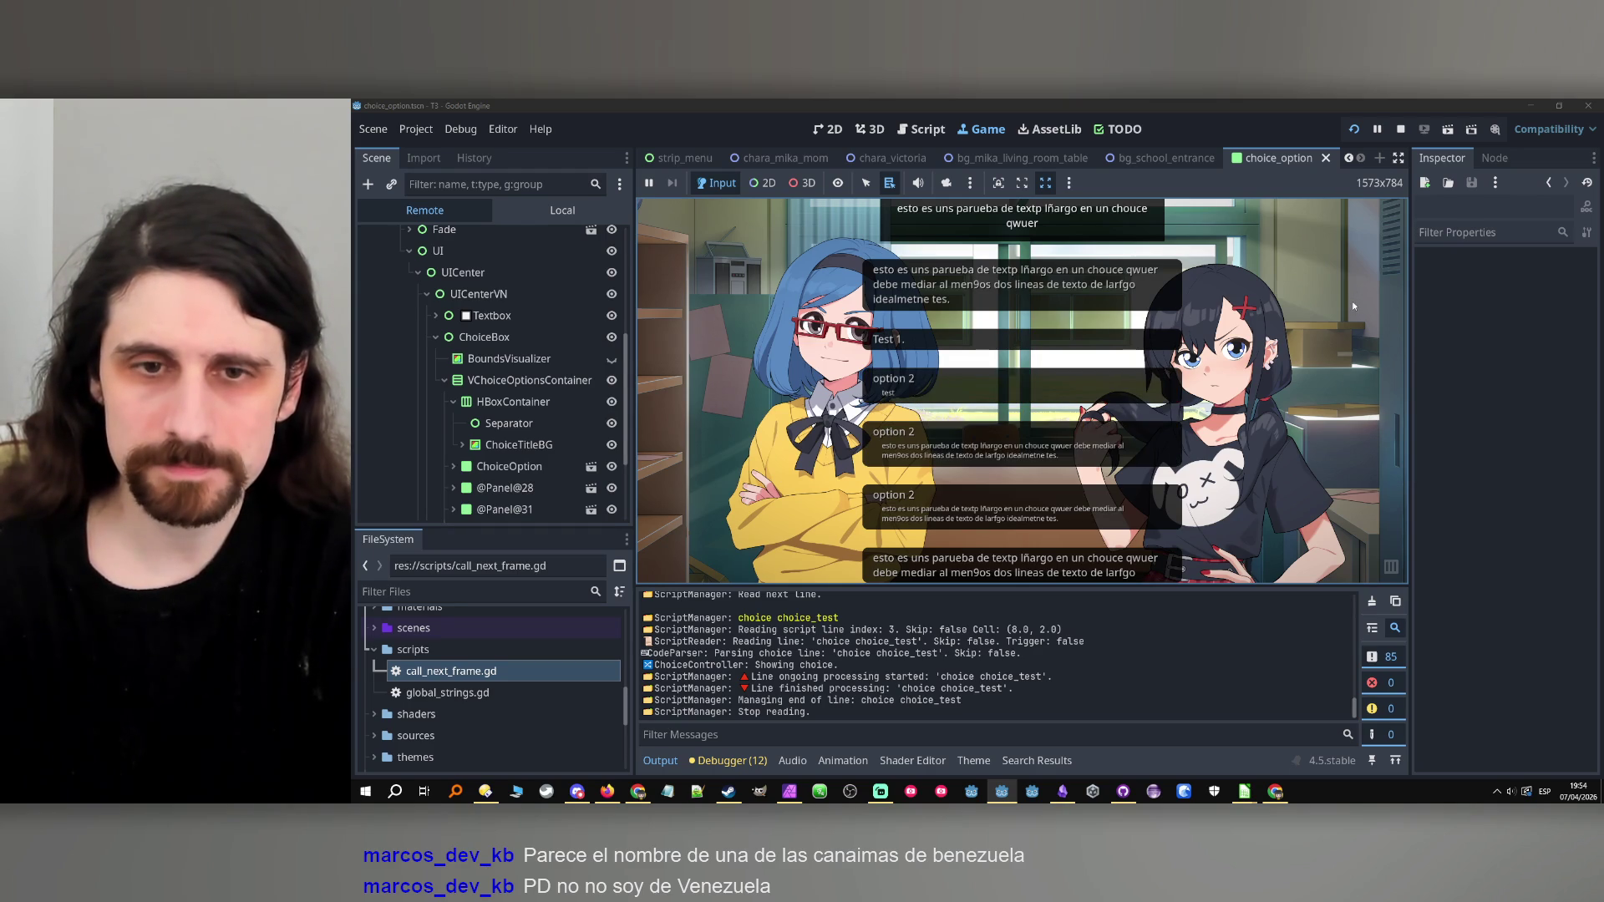
{"action": "left_click", "coordinate": [1400, 131]}
Clear the option entries in B17–B18 of test1.csv, then minimize Calc to show the Godot editor.
{"action": "mouse_move", "coordinate": [1244, 791]}
{"action": "mouse_move", "coordinate": [1325, 748]}
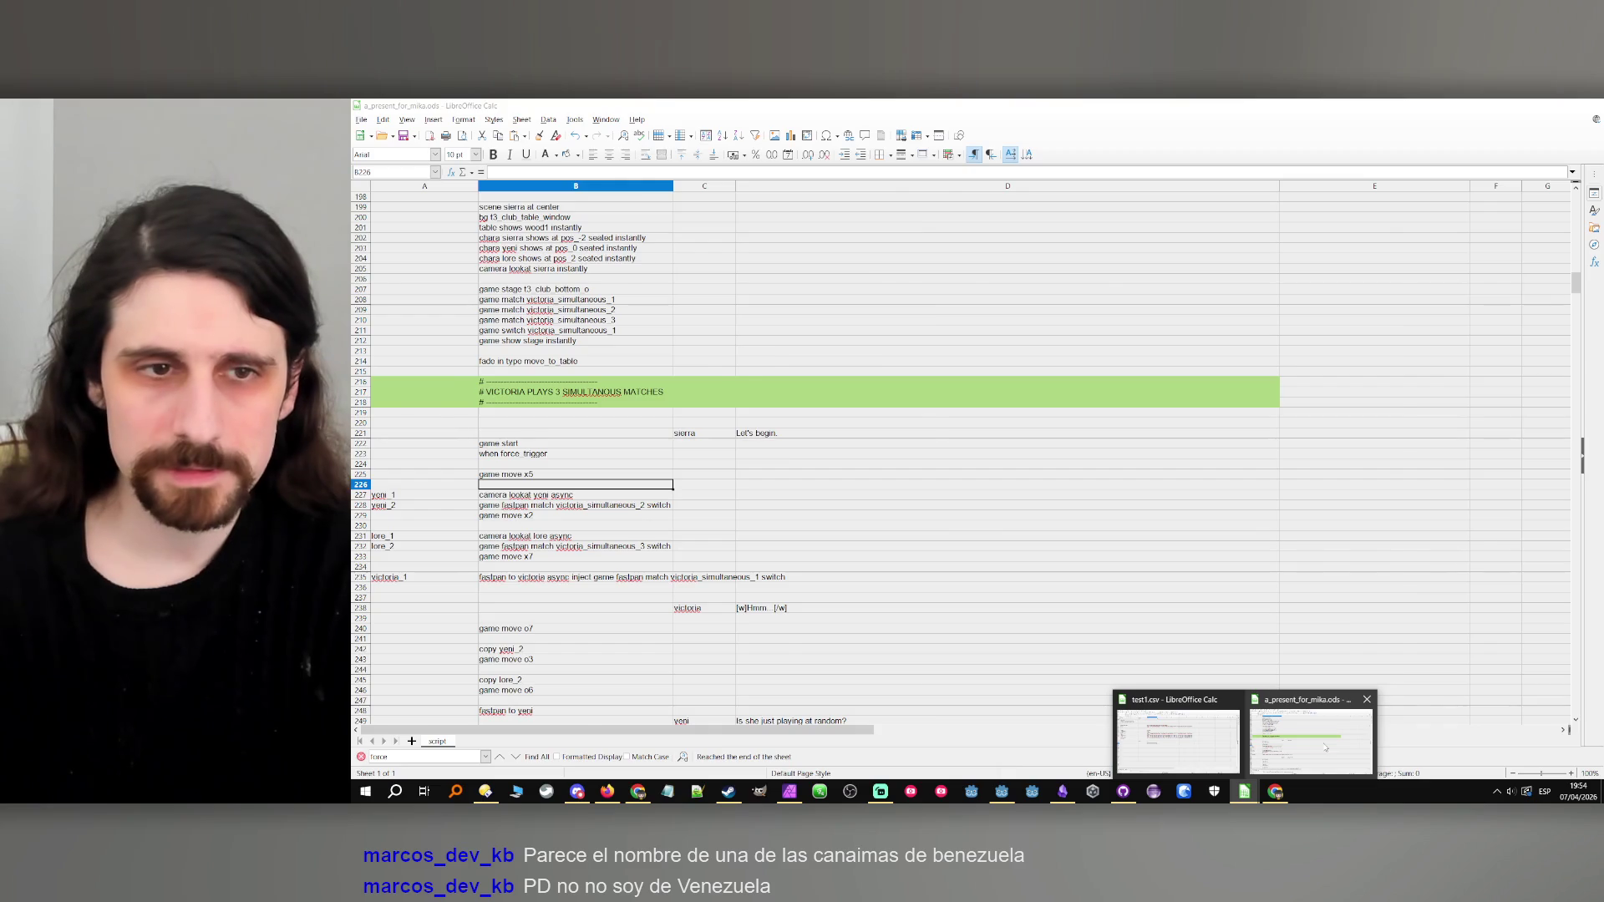
{"action": "left_click", "coordinate": [1178, 739]}
{"action": "left_click_drag", "start_coordinate": [599, 358], "coordinate": [597, 365]}
{"action": "left_click_drag", "start_coordinate": [431, 365], "coordinate": [437, 377]}
{"action": "key", "text": "Delete"}
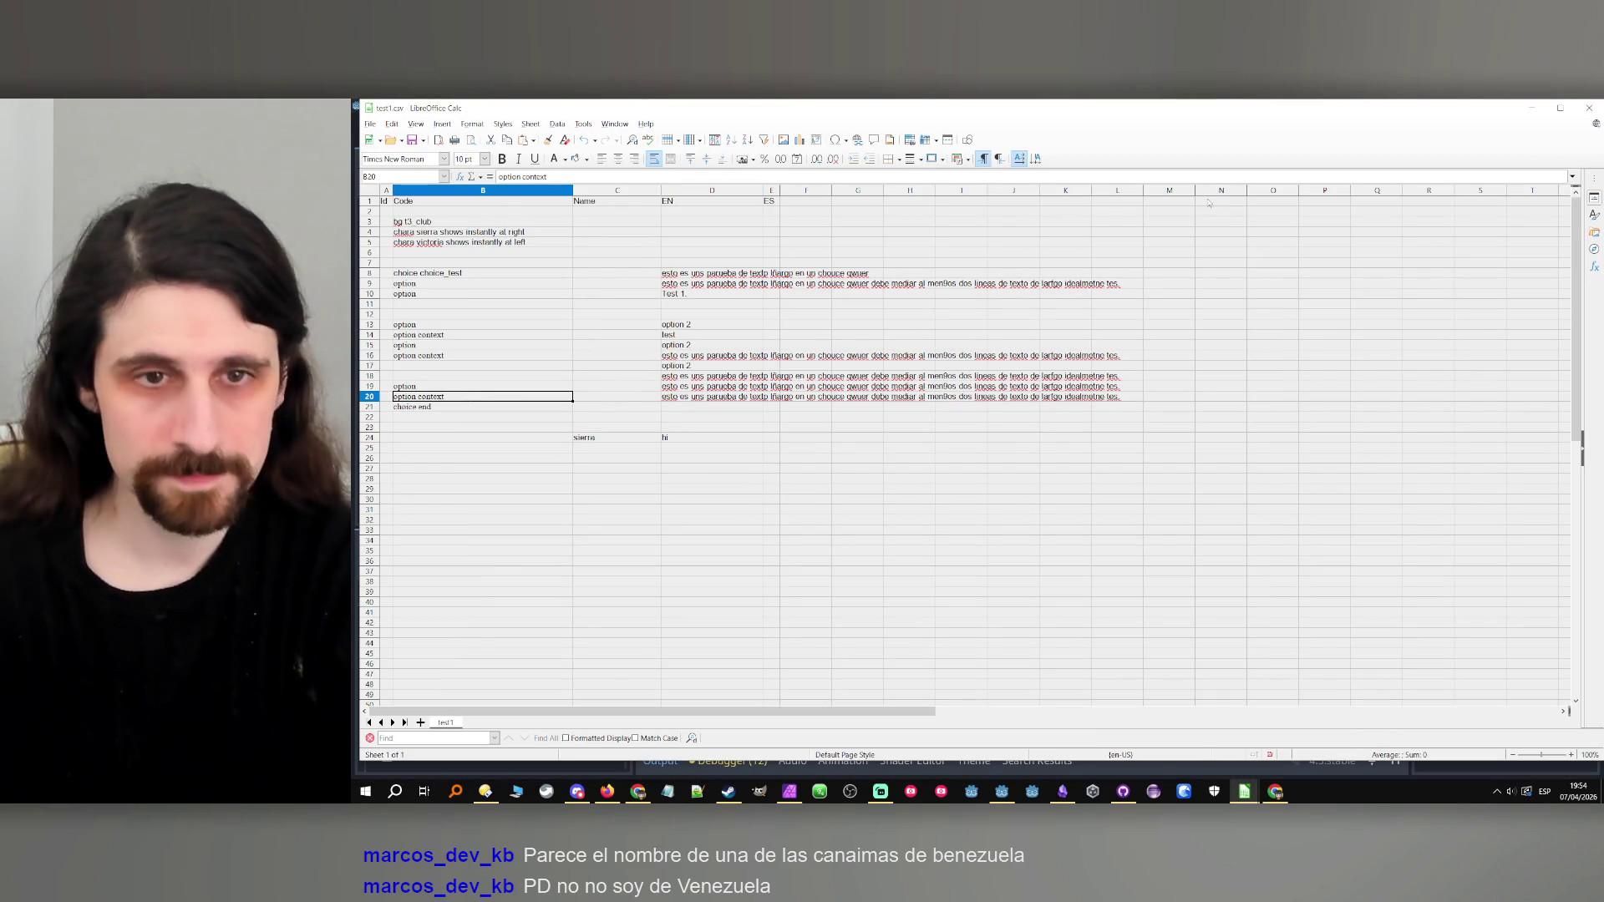
{"action": "left_click", "coordinate": [1531, 107]}
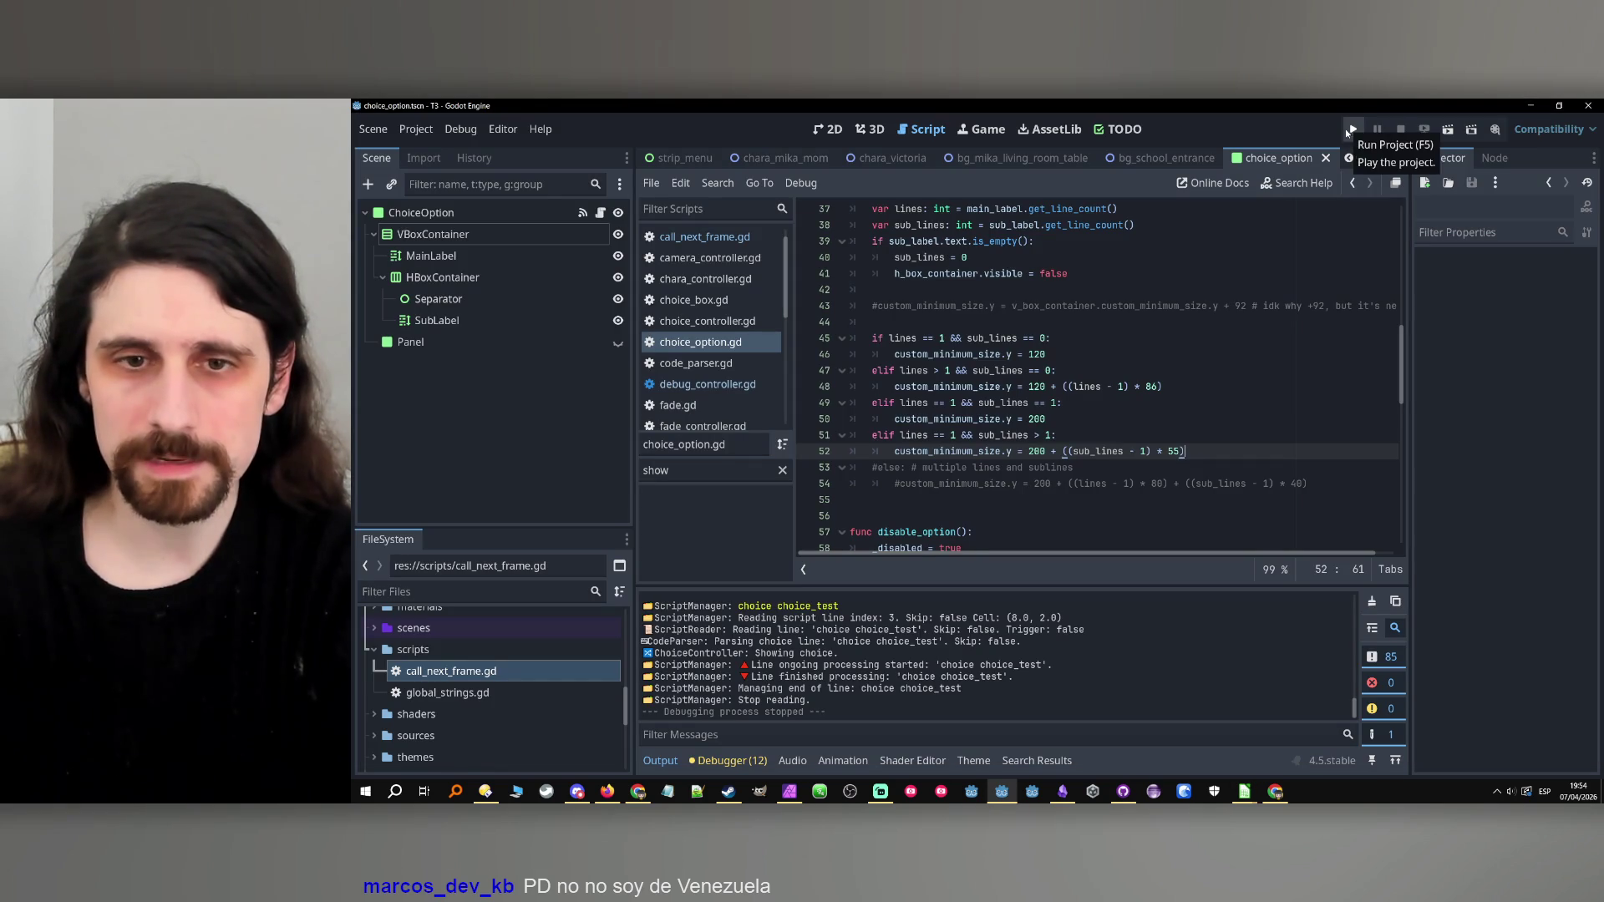
Uncomment the else line and its multi-line size formula on lines 53–54.
{"action": "left_click", "coordinate": [877, 468]}
{"action": "key", "text": "BackSpace"}
{"action": "left_click", "coordinate": [900, 485]}
{"action": "key", "text": "BackSpace"}
{"action": "left_click", "coordinate": [1073, 467]}
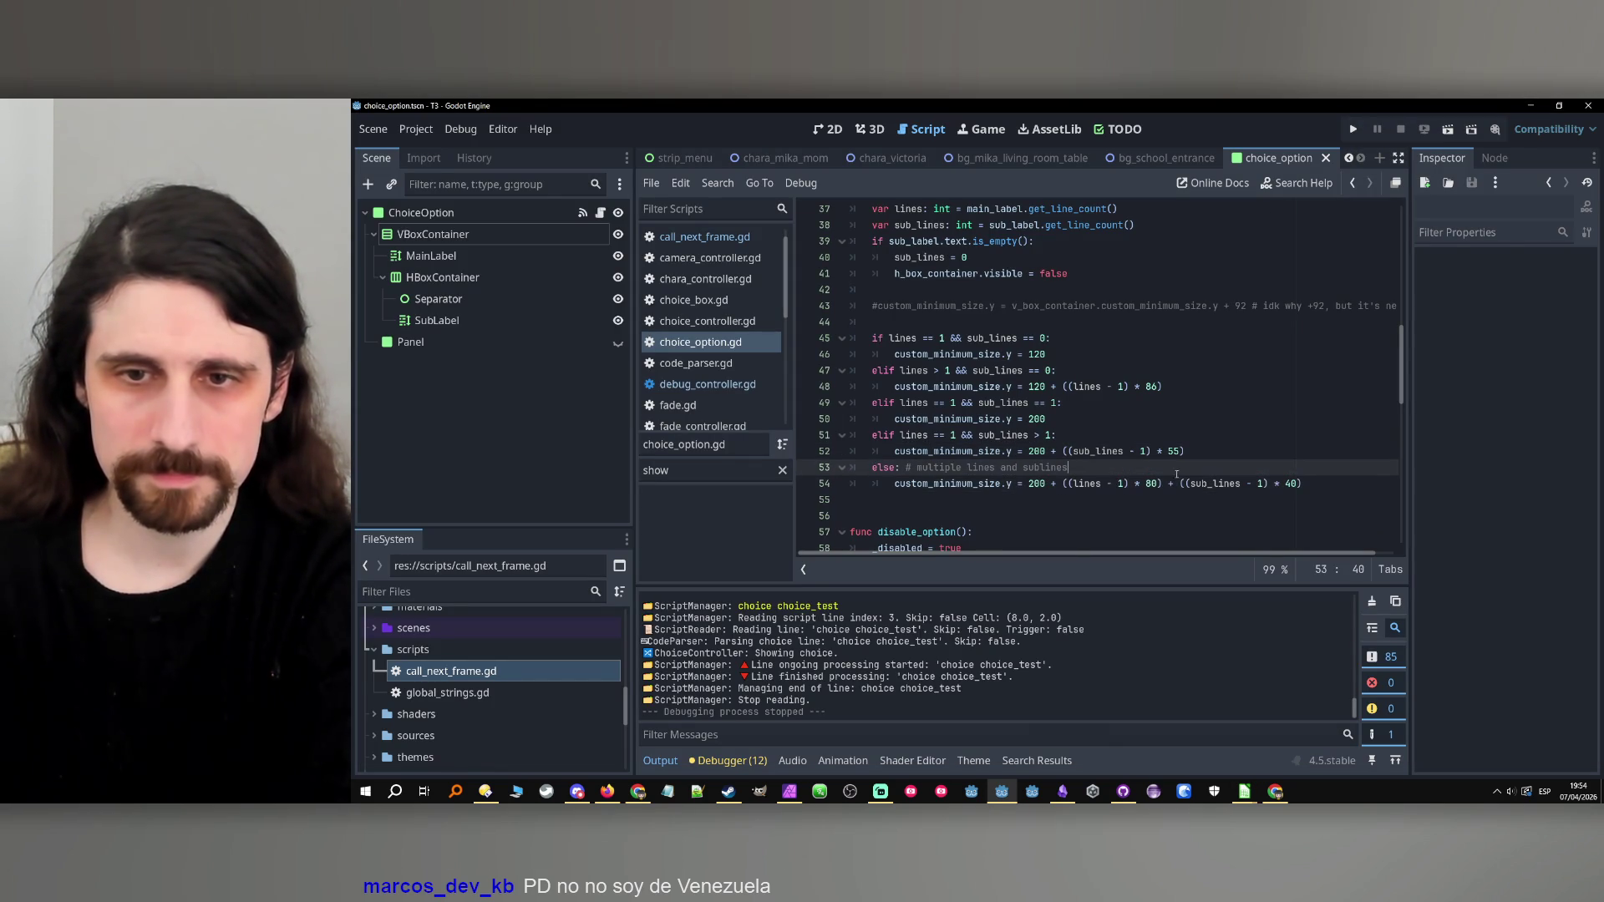
In the else formula, replace 80 with 86 and 40 with 55, then save and run the project.
{"action": "double_click", "coordinate": [1151, 386]}
{"action": "key", "text": "ctrl+c"}
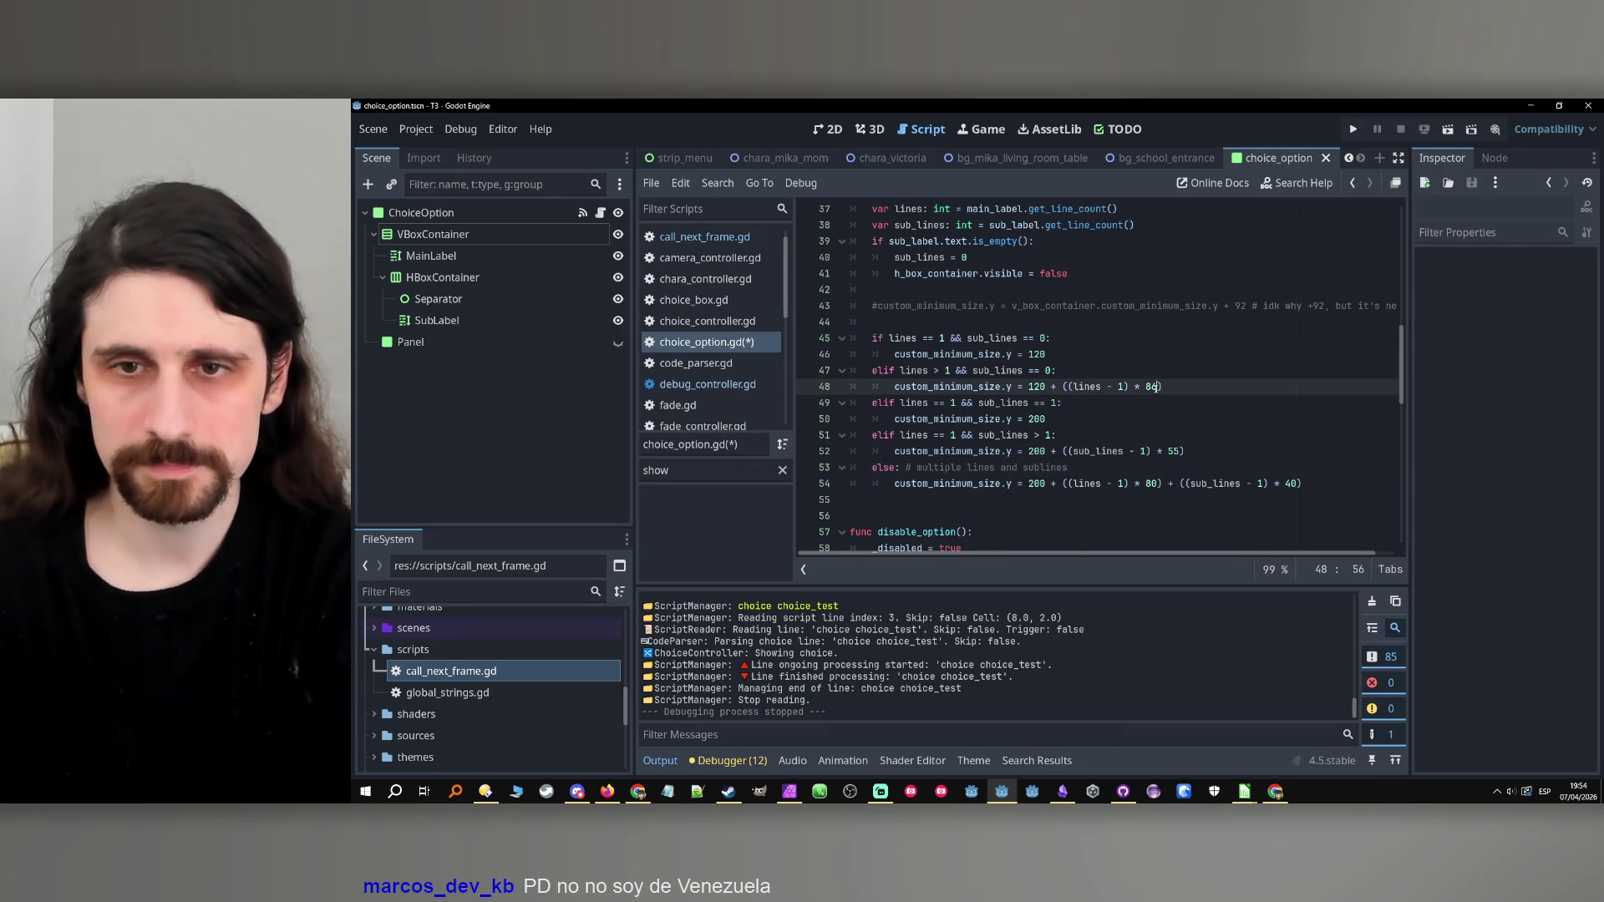
{"action": "double_click", "coordinate": [1152, 483]}
{"action": "key", "text": "ctrl+v"}
{"action": "left_click", "coordinate": [1170, 451]}
{"action": "double_click", "coordinate": [1172, 451]}
{"action": "key", "text": "ctrl+c"}
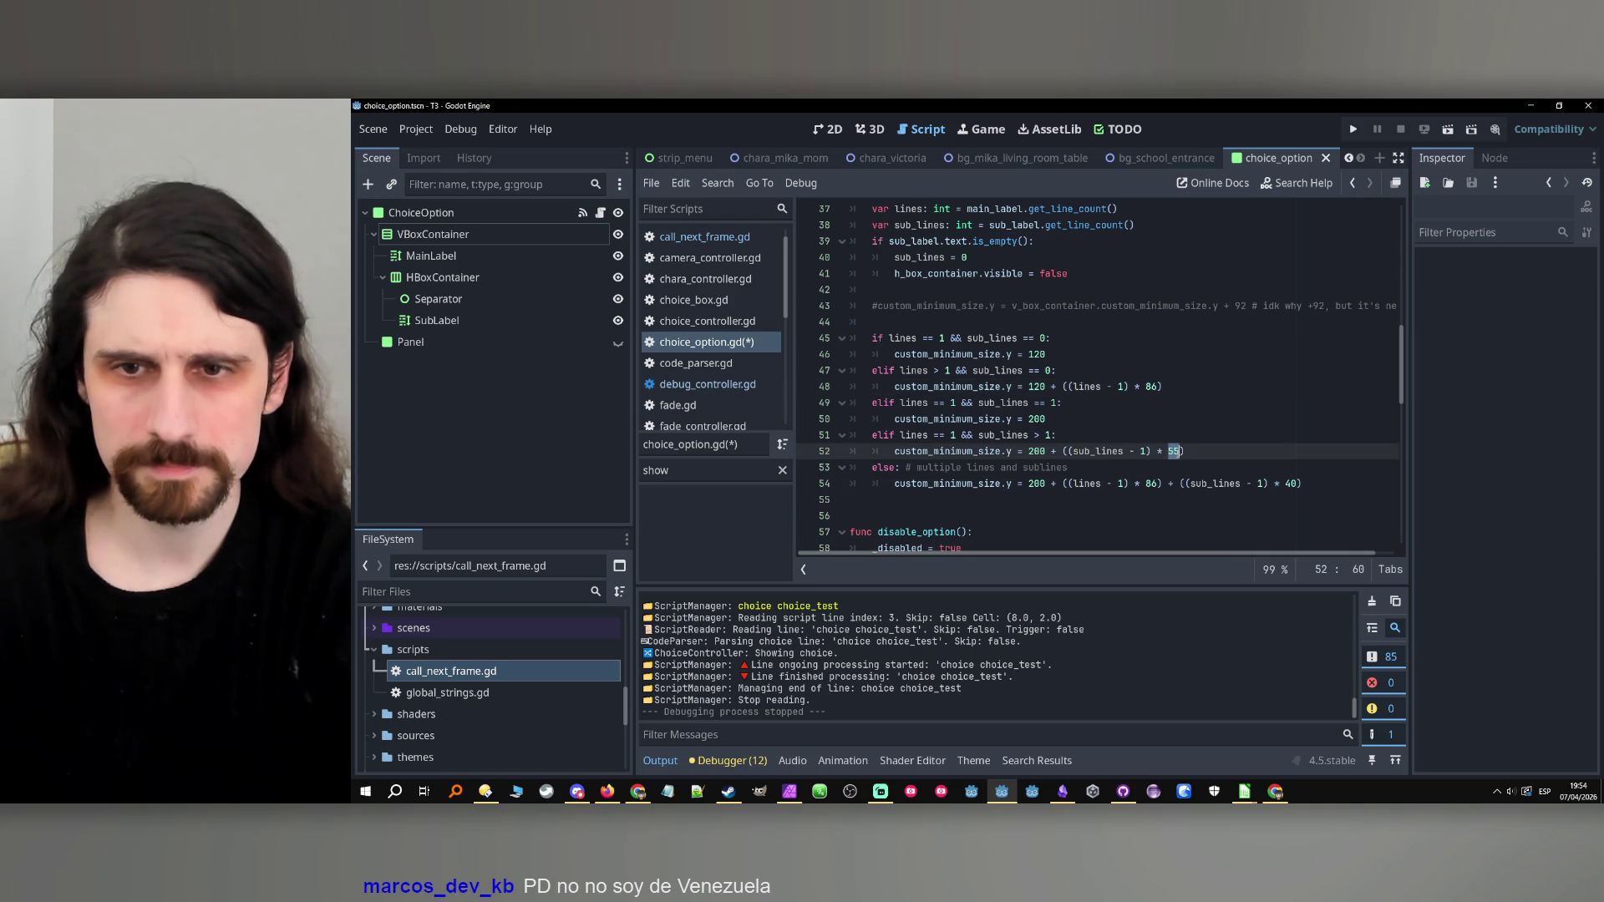
{"action": "double_click", "coordinate": [1290, 484]}
{"action": "key", "text": "ctrl+v"}
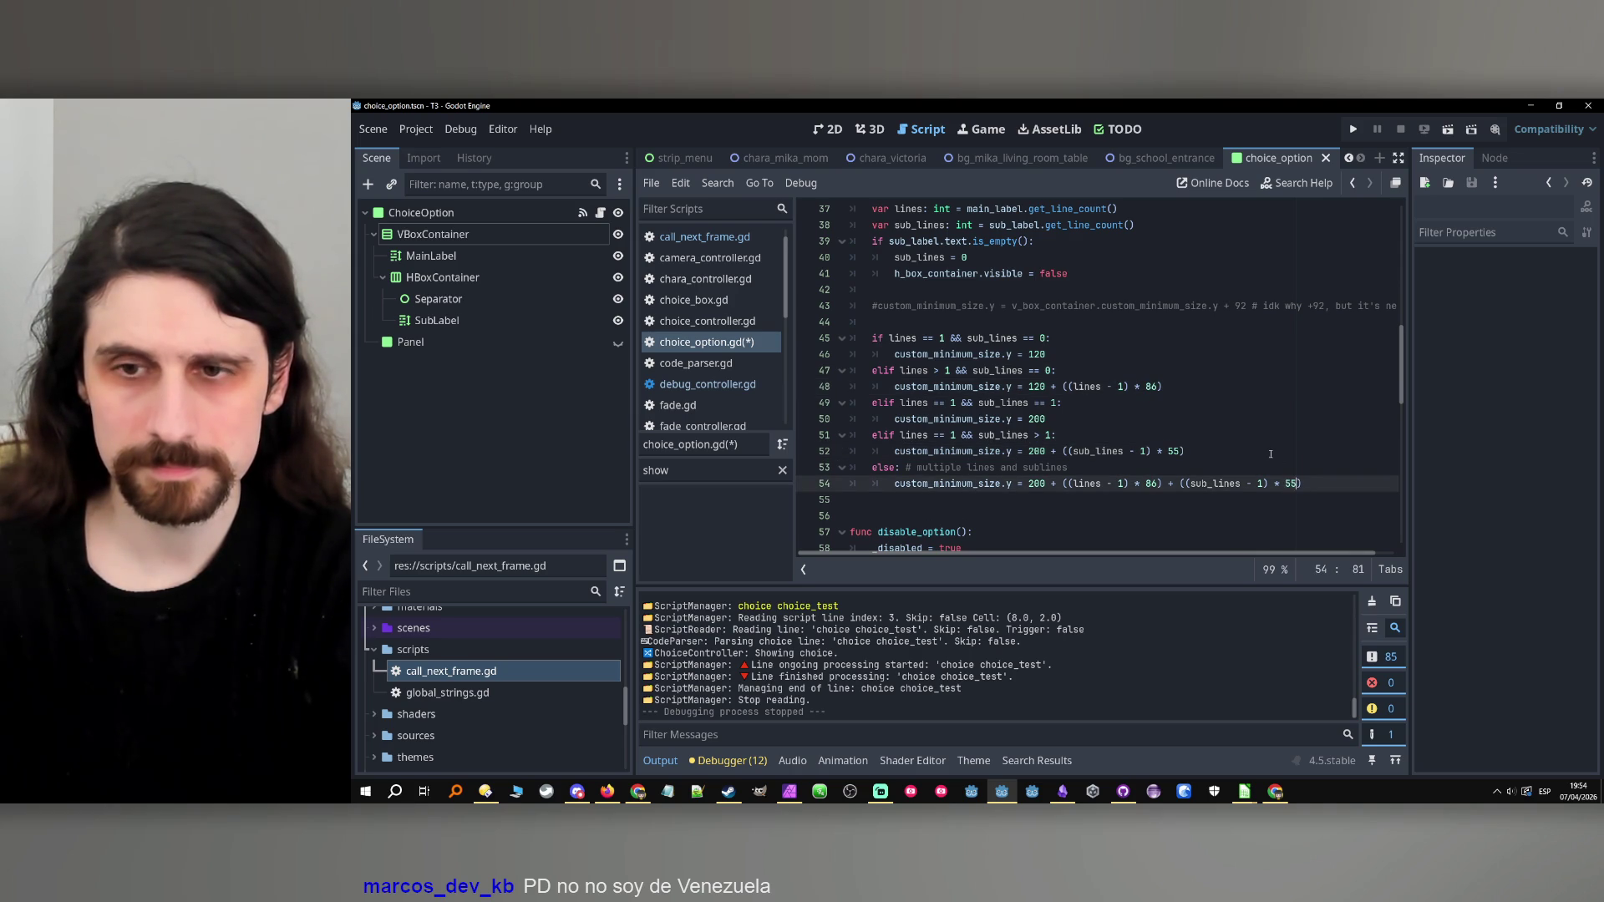
{"action": "key", "text": "Up"}
{"action": "key", "text": "Up"}
{"action": "key", "text": "ctrl+s"}
{"action": "left_click", "coordinate": [1353, 130]}
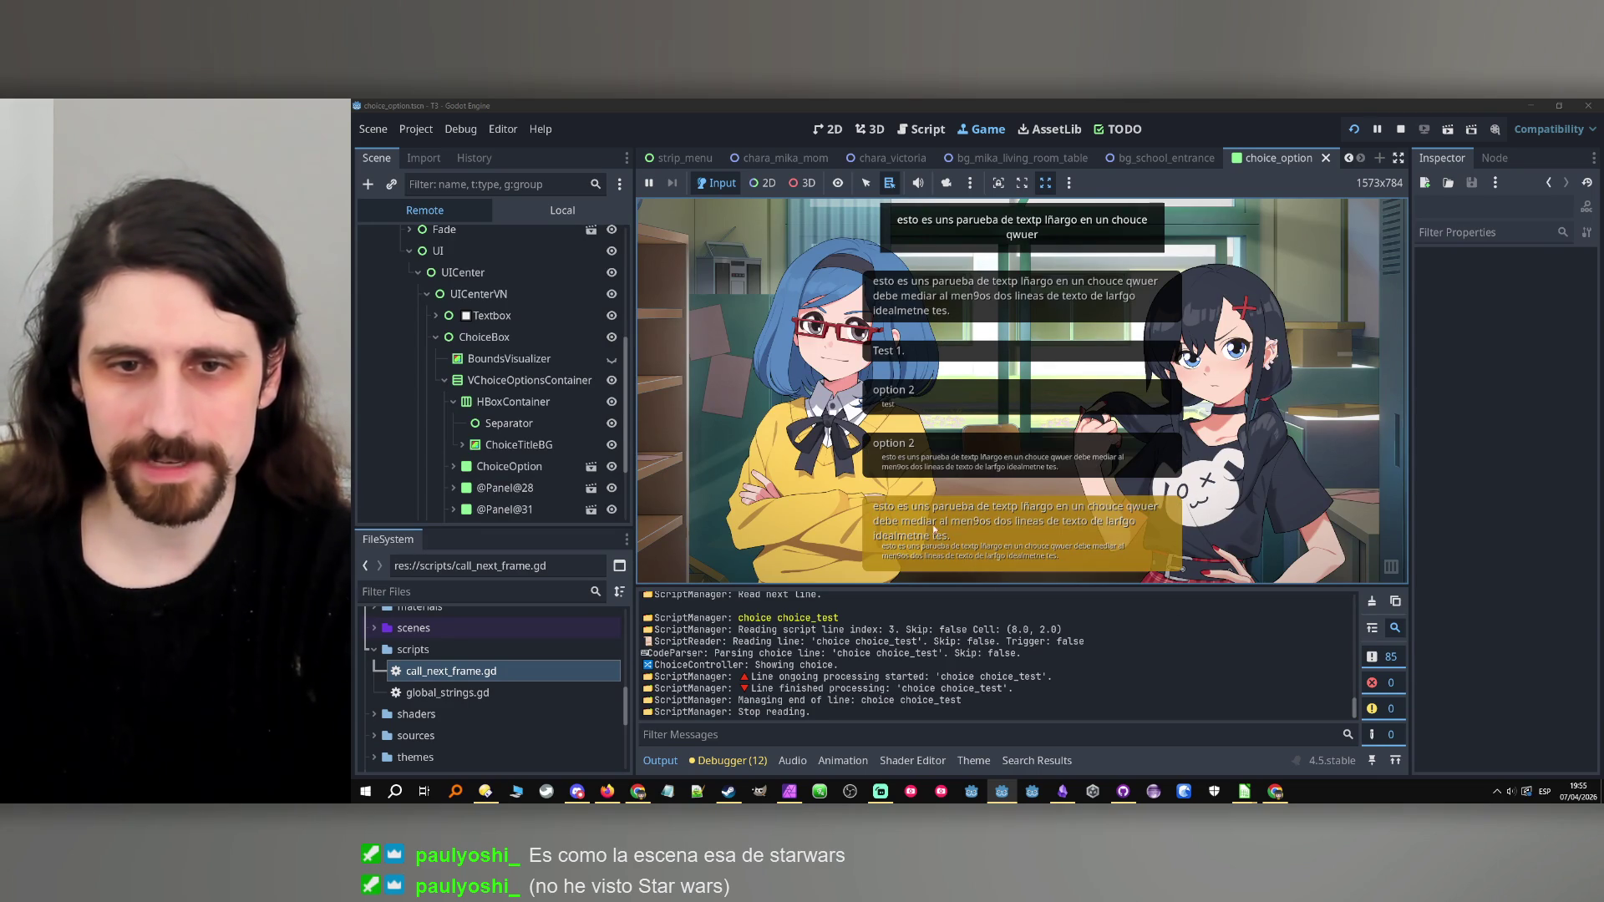
{"action": "scroll", "coordinate": [549, 383], "scroll_direction": "down", "scroll_amount": 3}
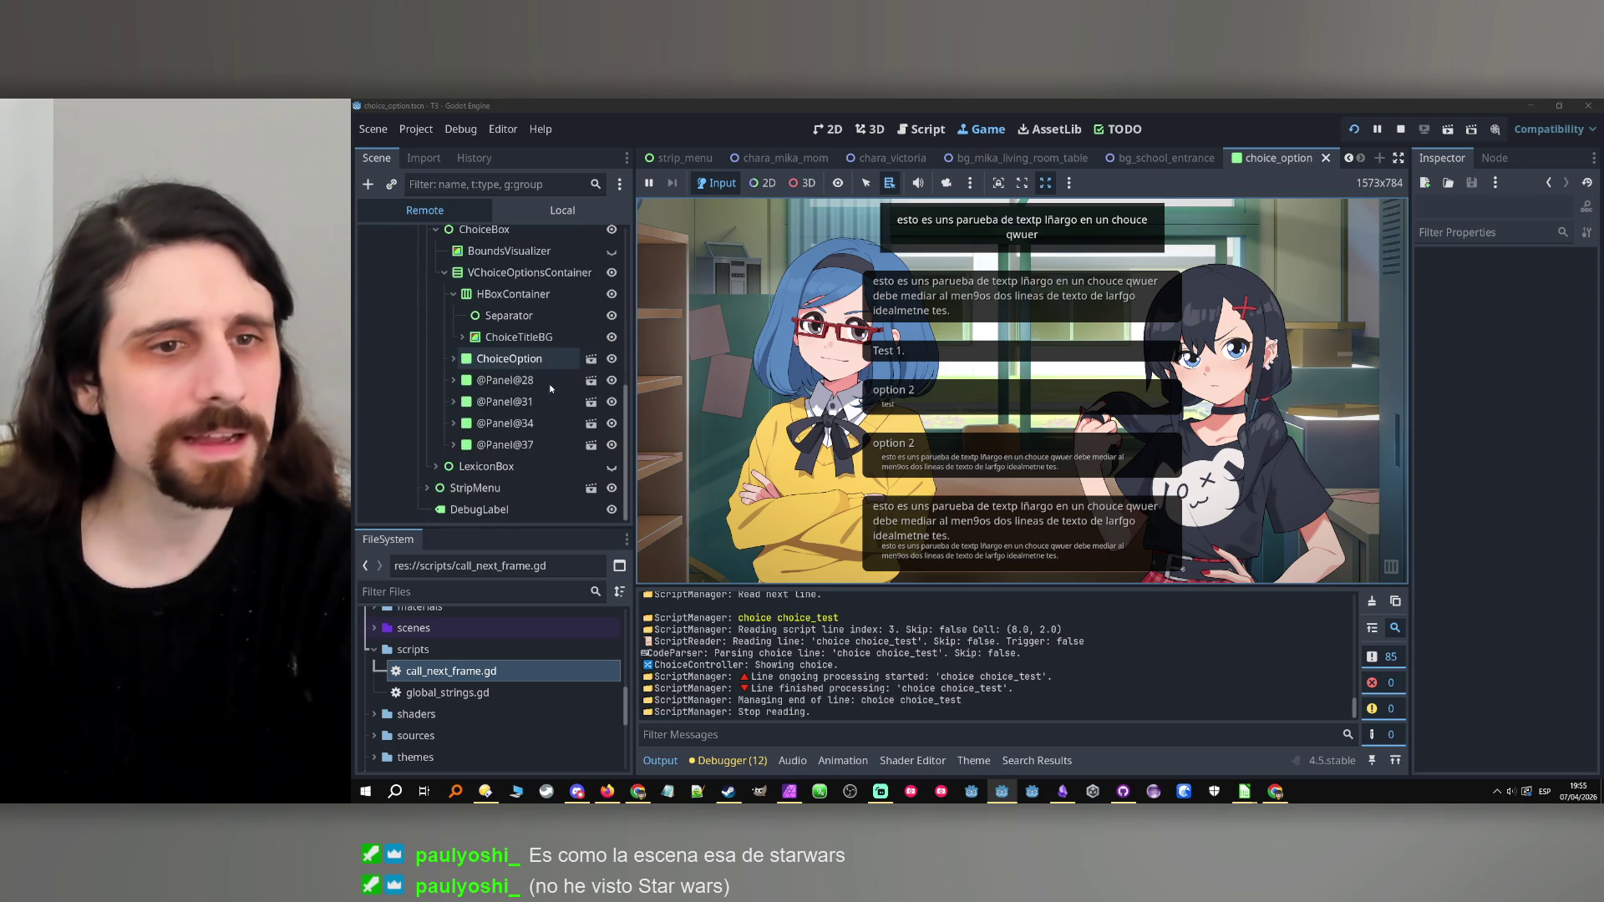
{"action": "scroll", "coordinate": [541, 338], "scroll_direction": "up", "scroll_amount": 1}
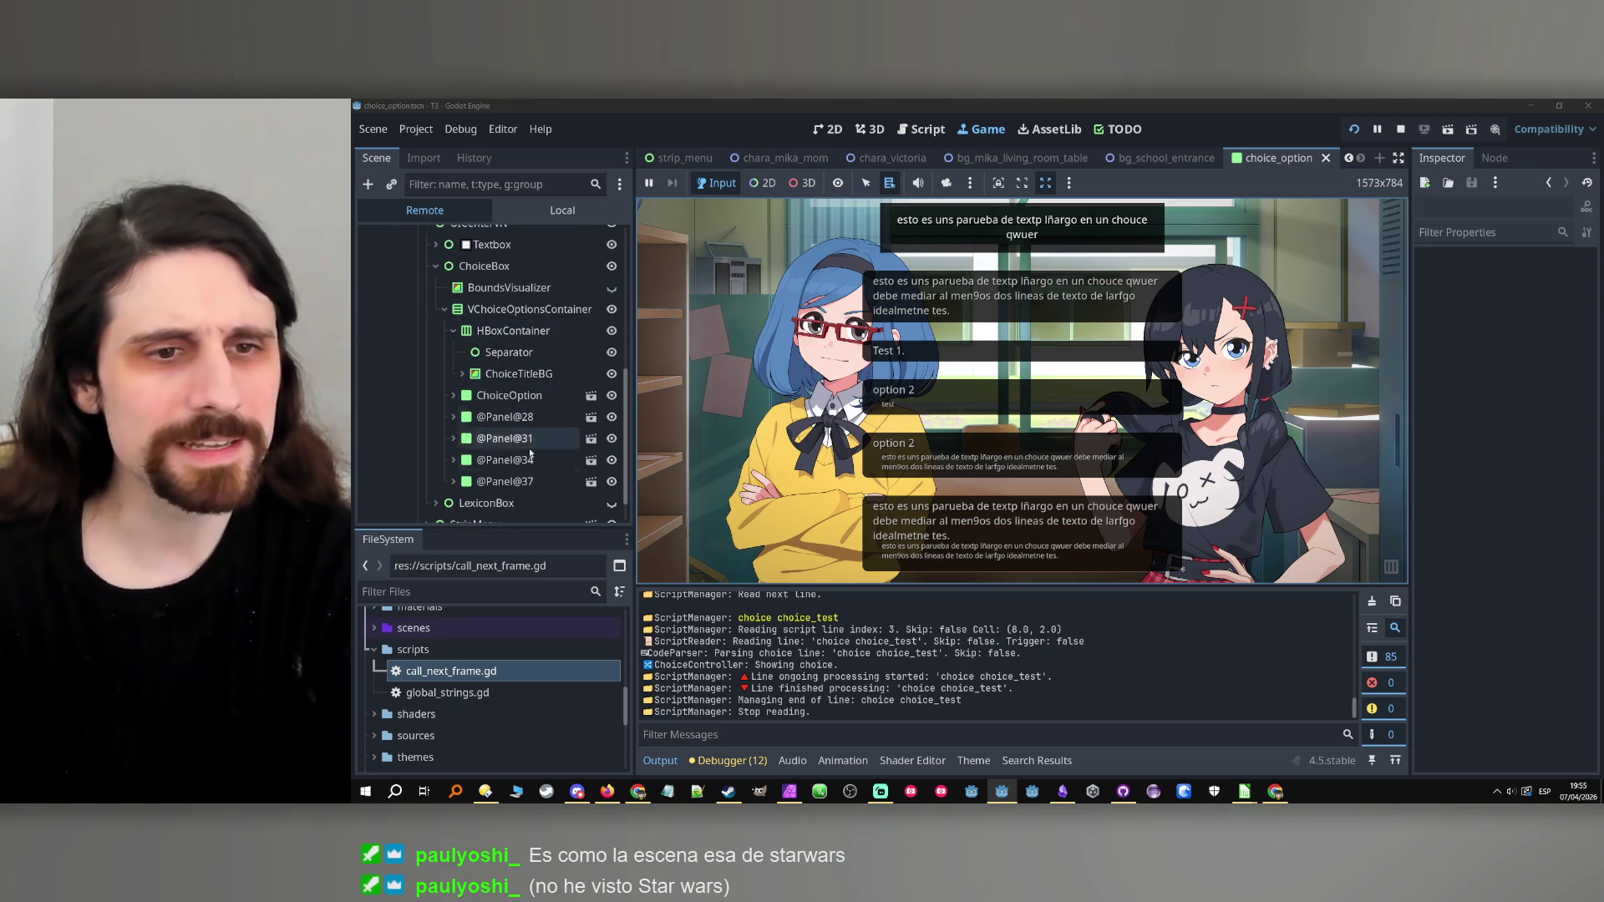
{"action": "left_click", "coordinate": [451, 481]}
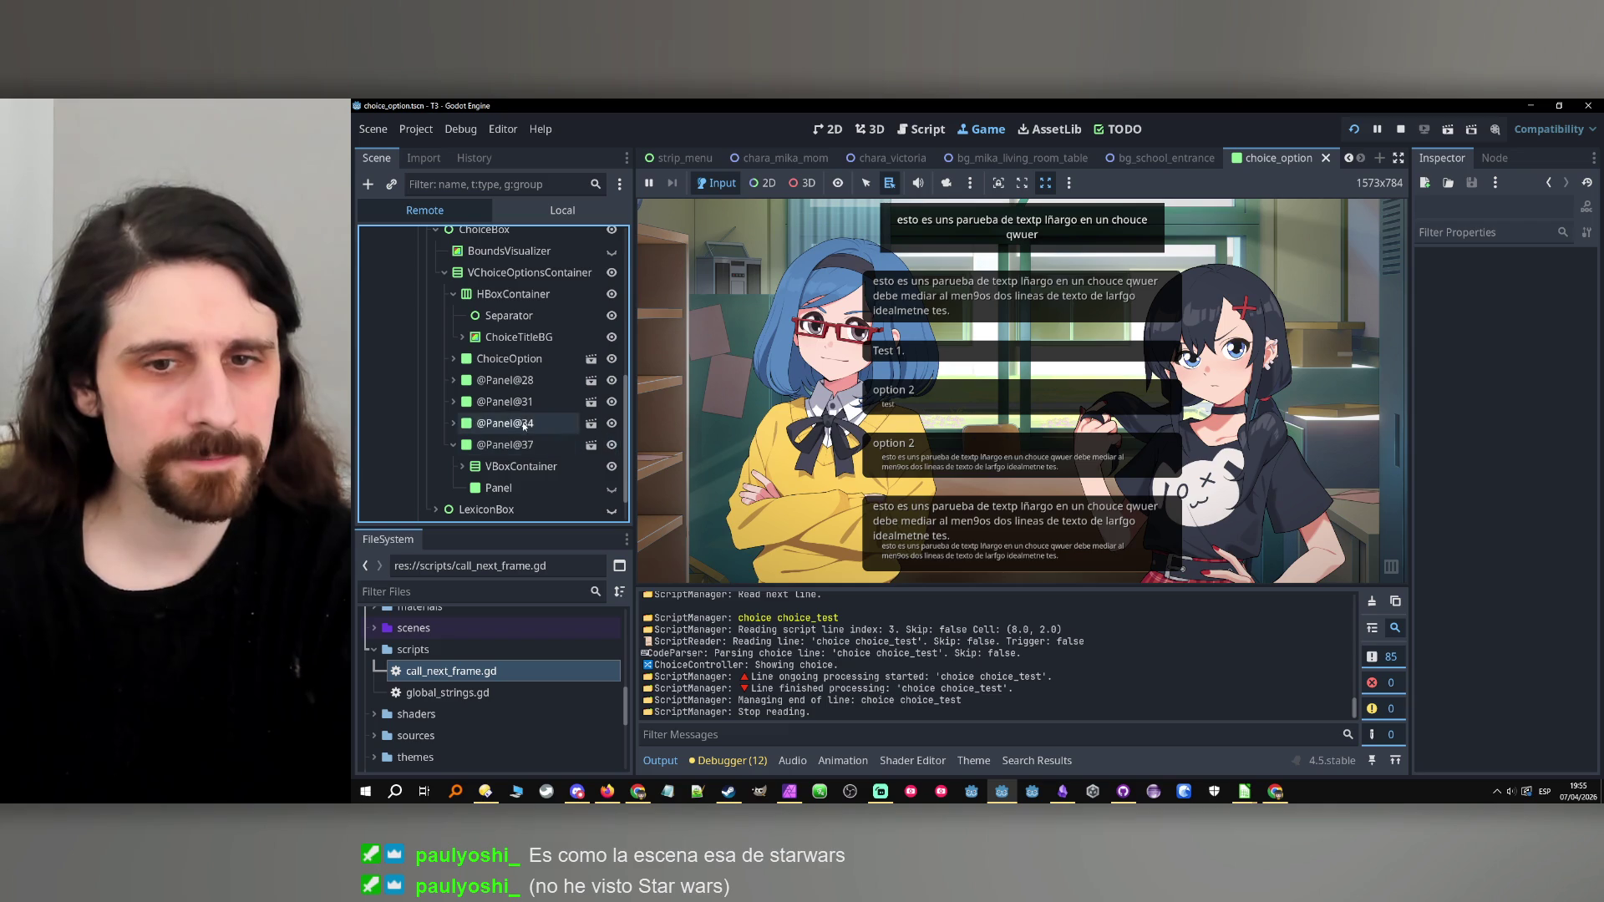
{"action": "left_click", "coordinate": [462, 466]}
{"action": "left_click", "coordinate": [470, 424]}
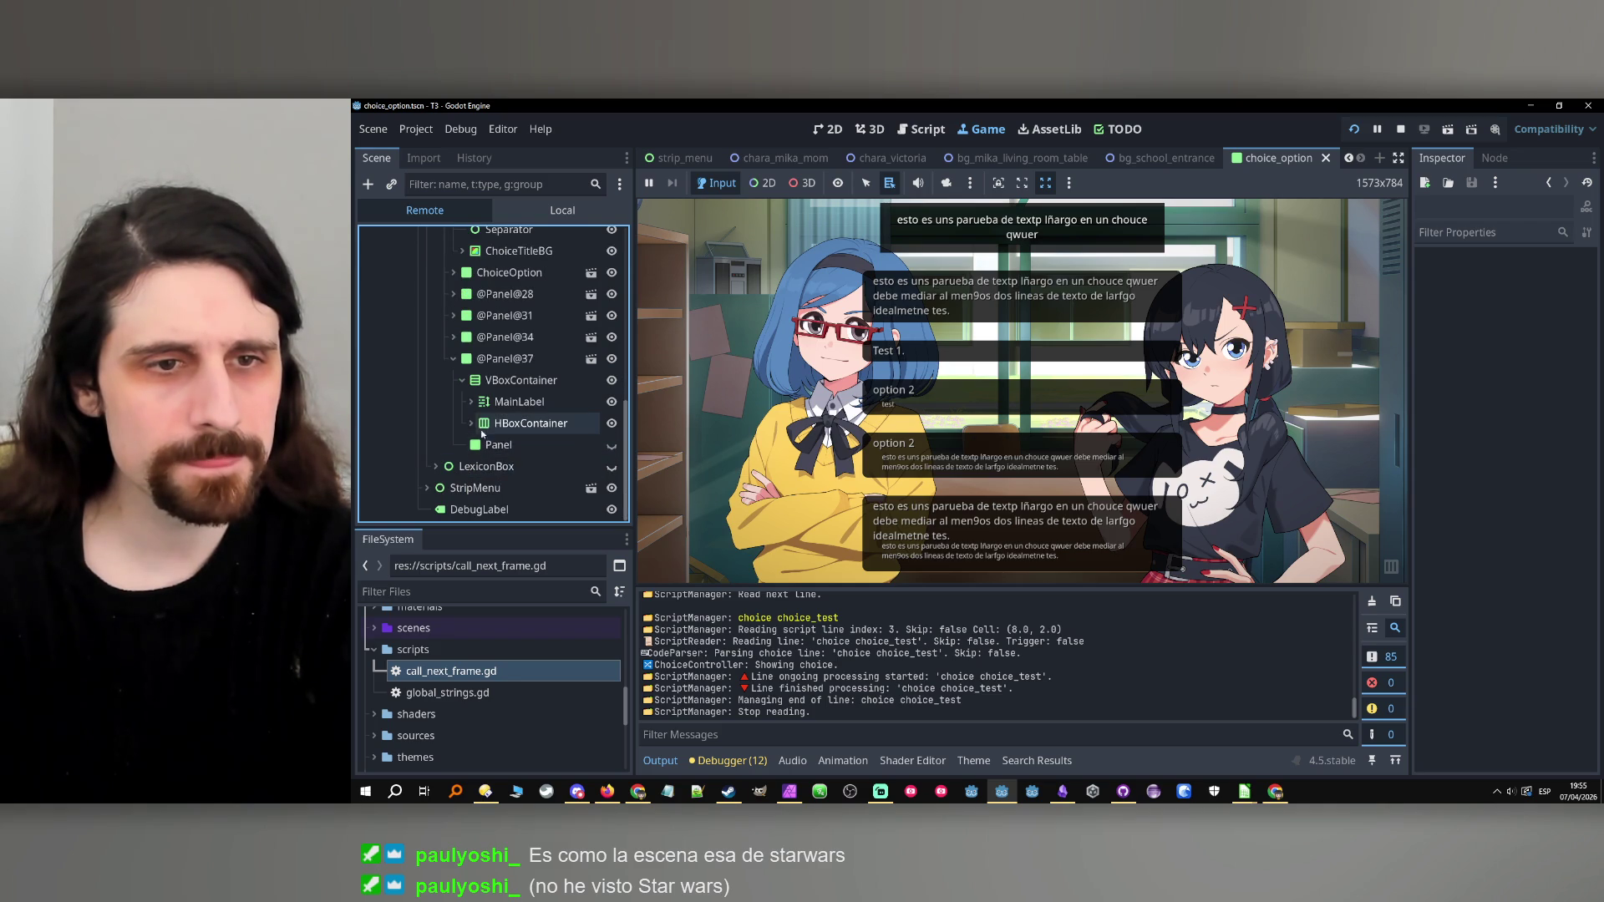
{"action": "left_click", "coordinate": [471, 402]}
{"action": "left_click", "coordinate": [470, 365]}
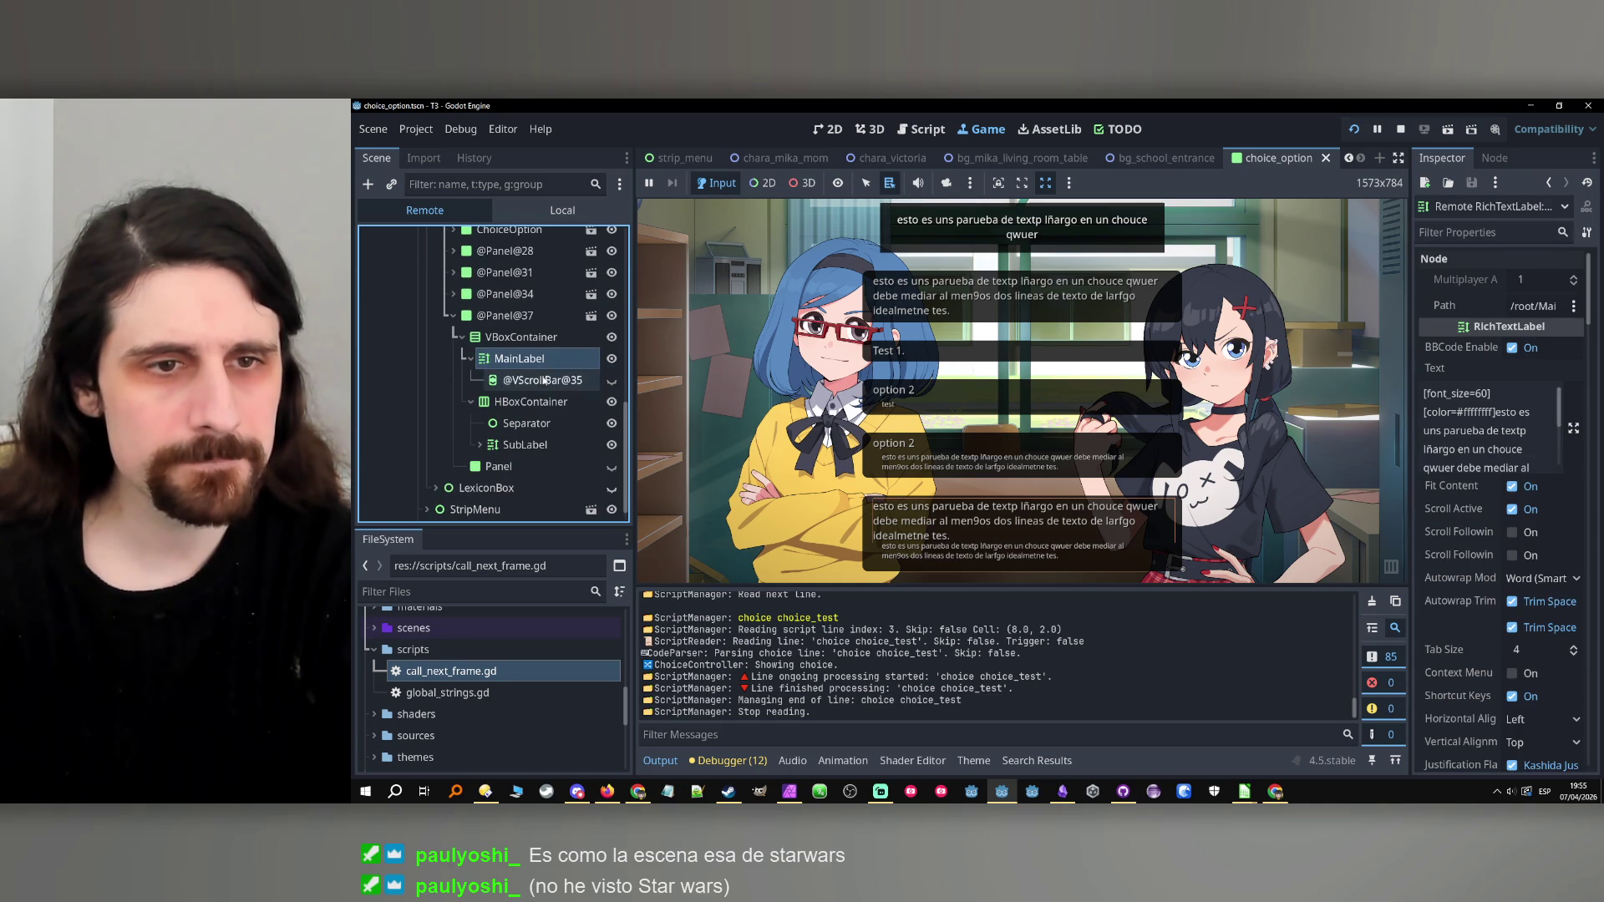
{"action": "left_click", "coordinate": [470, 359]}
{"action": "left_click", "coordinate": [518, 337]}
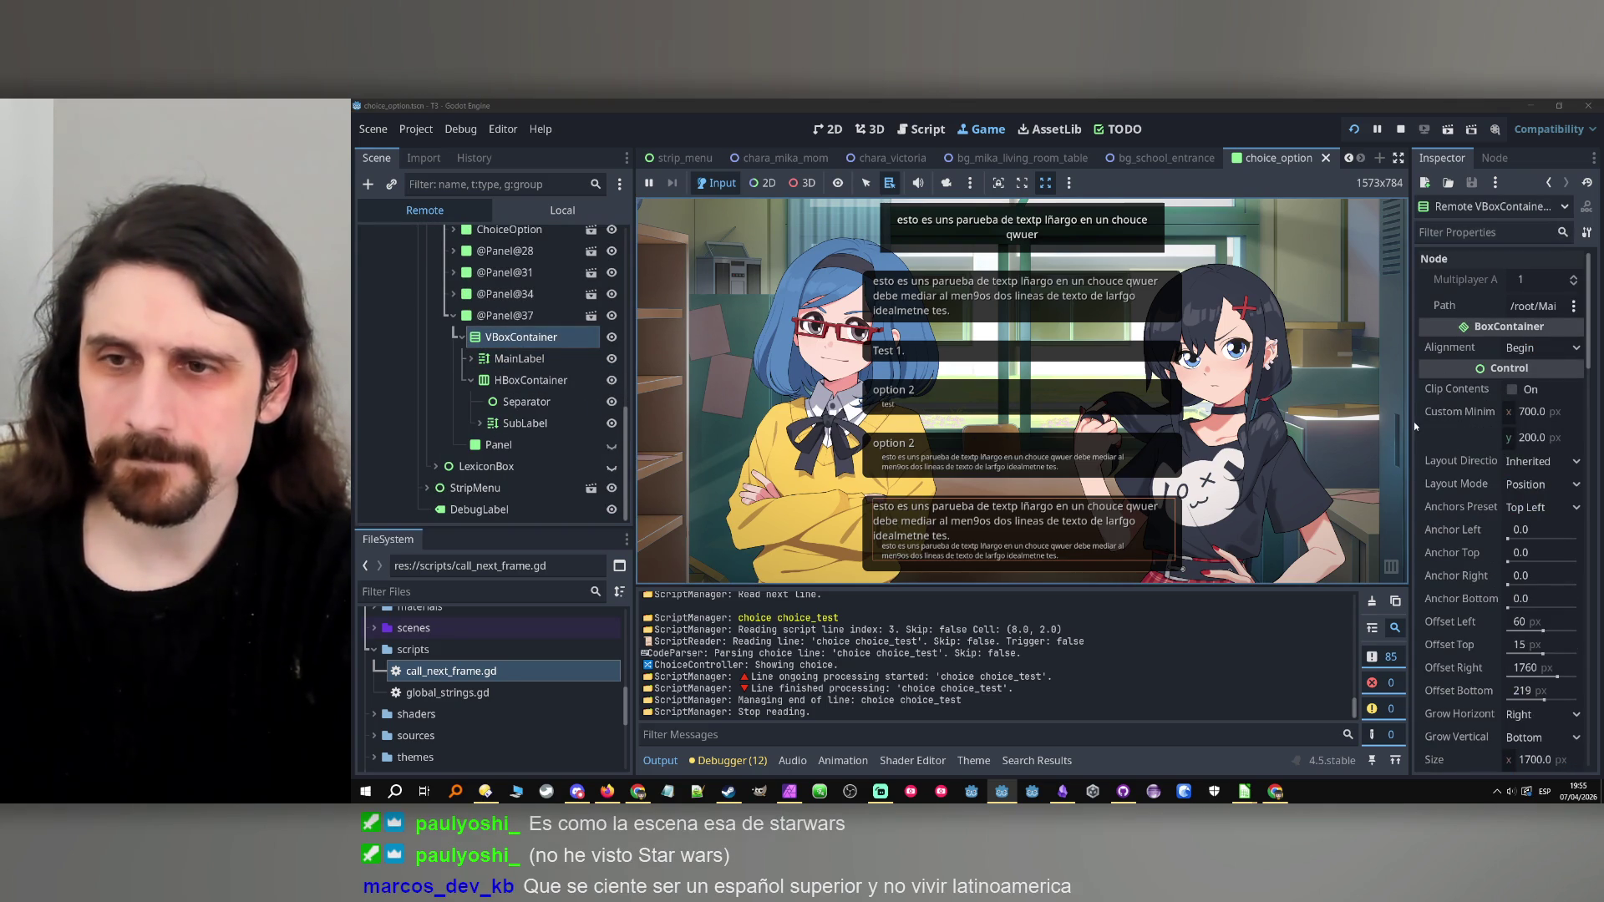
Filter the Inspector by 'sepa' and set the selected VBoxContainer's separation to 0.
{"action": "scroll", "coordinate": [1455, 411], "scroll_direction": "down", "scroll_amount": 10}
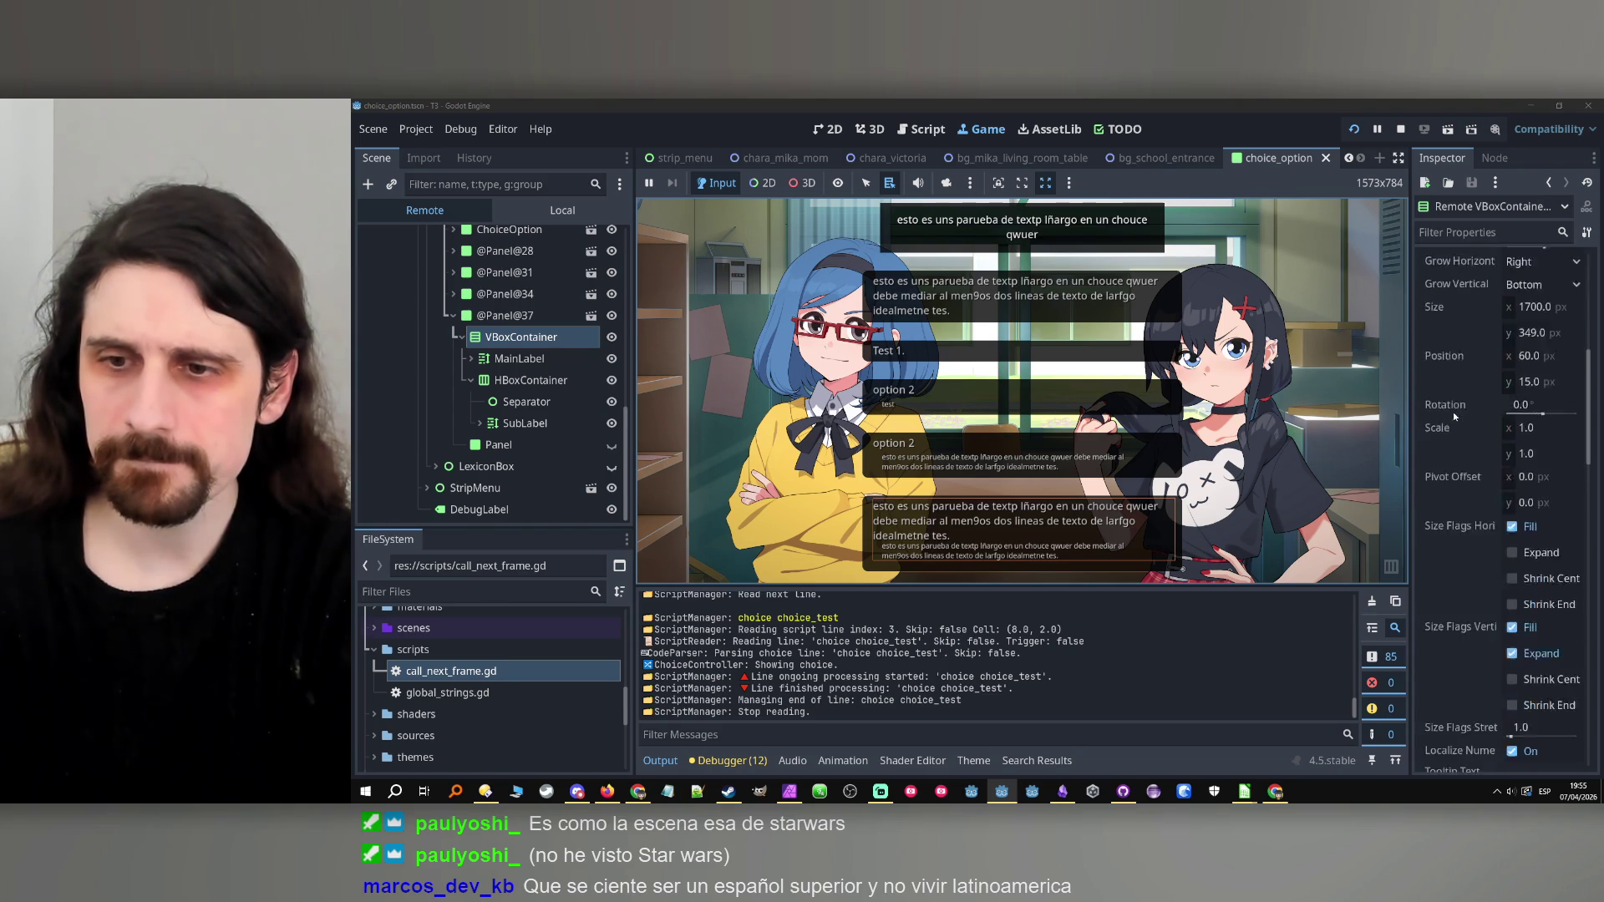
{"action": "scroll", "coordinate": [1452, 409], "scroll_direction": "up", "scroll_amount": 3}
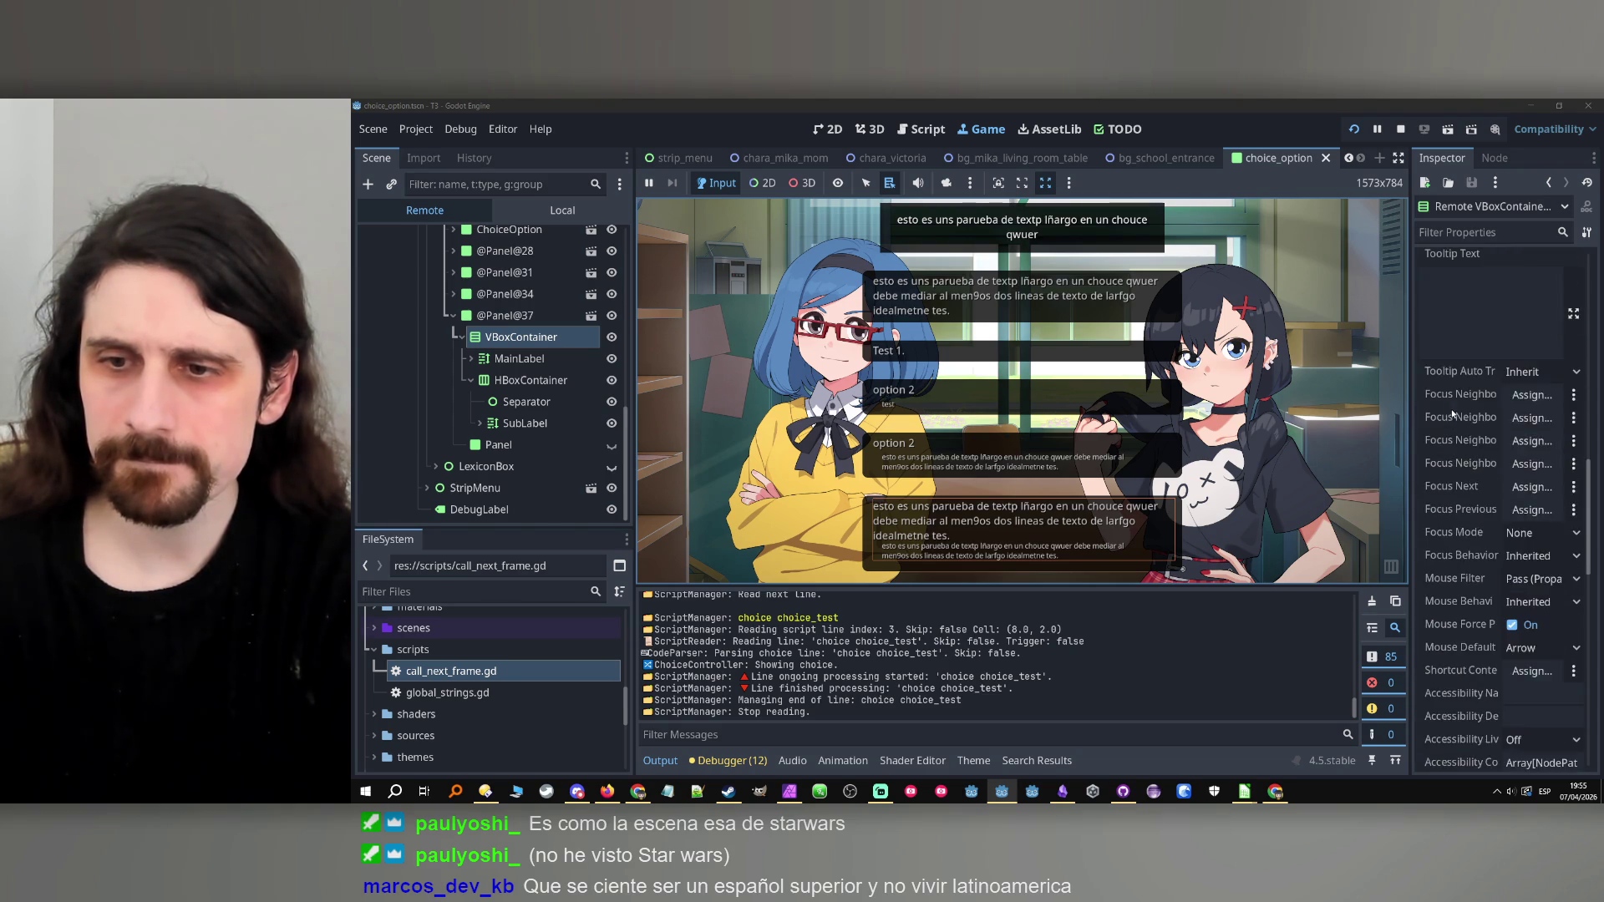
{"action": "left_click", "coordinate": [1470, 234]}
{"action": "type", "text": "sepa"}
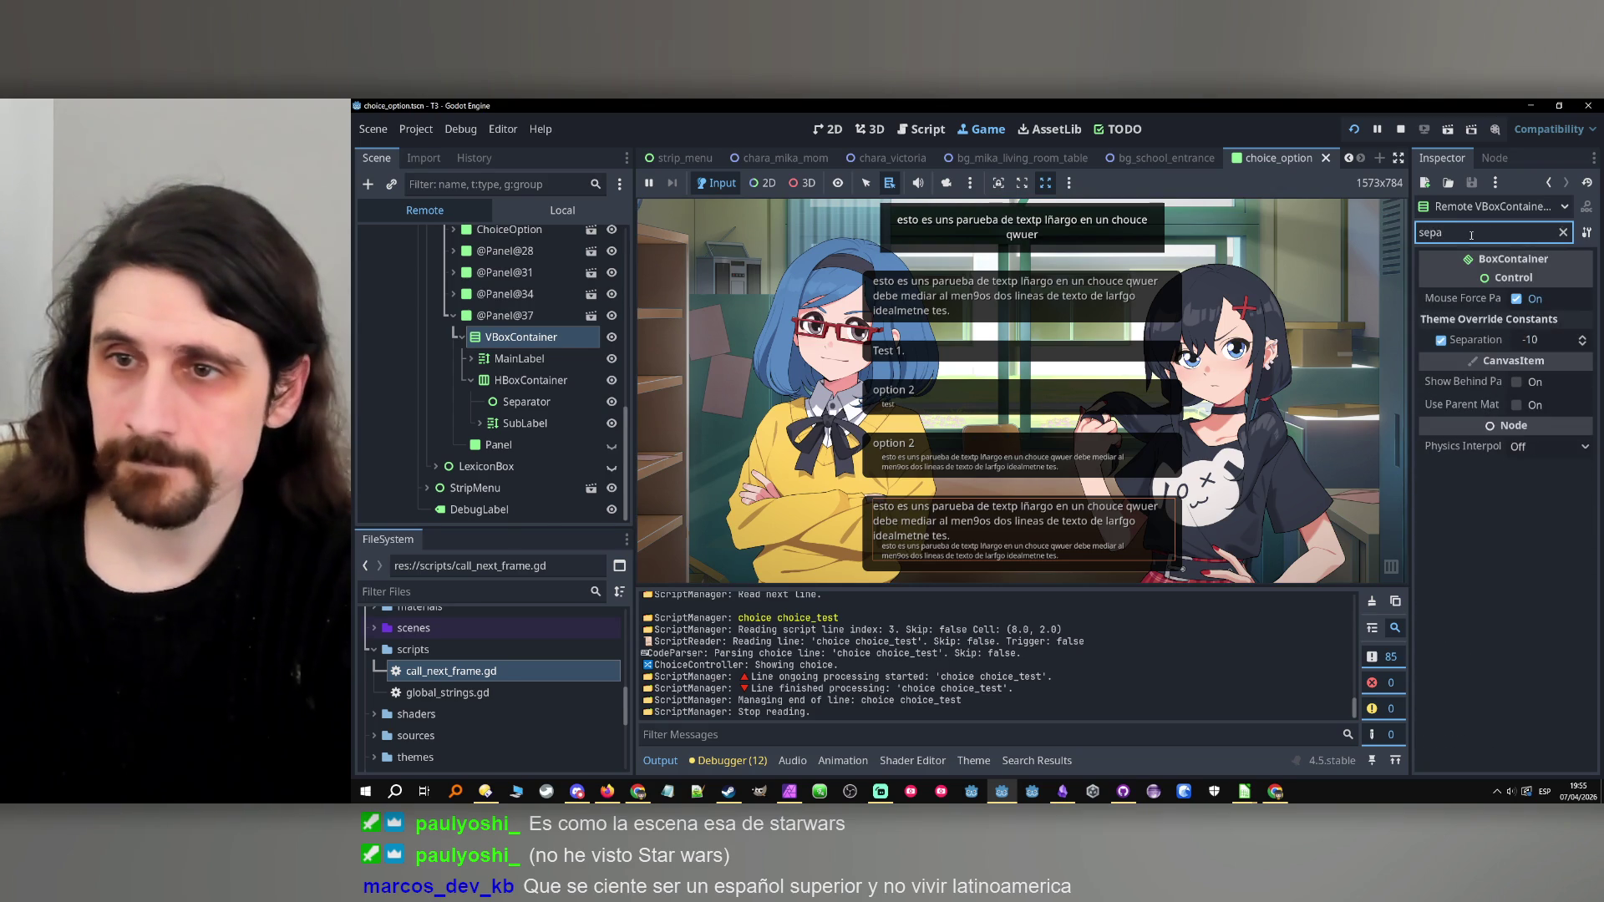
{"action": "left_click", "coordinate": [1546, 340]}
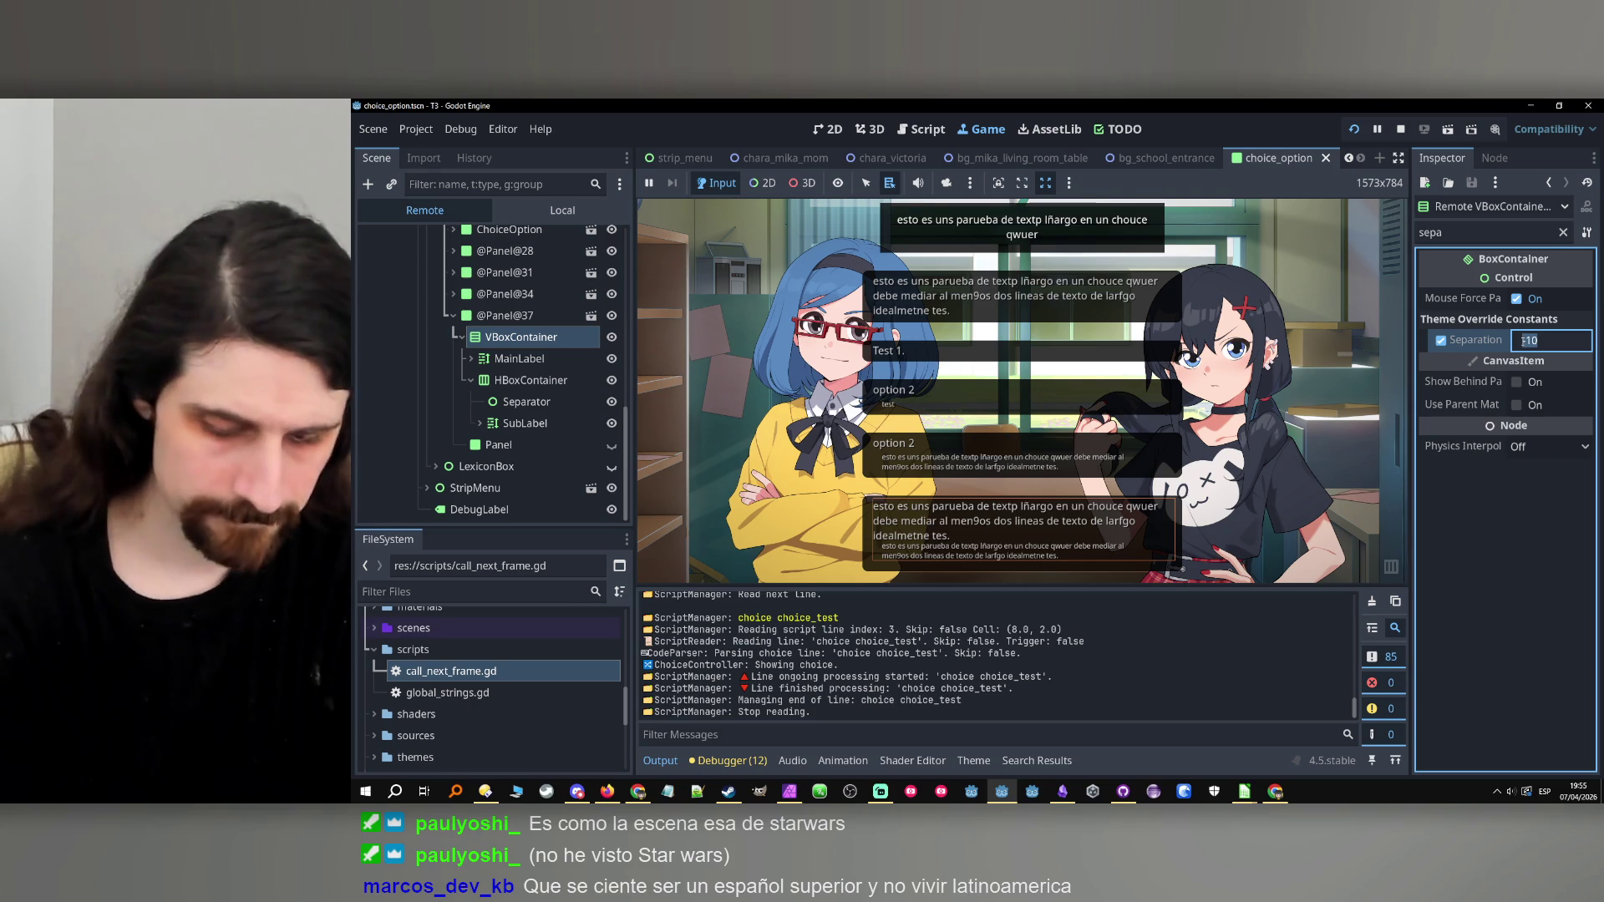
{"action": "type", "text": "0"}
{"action": "key", "text": "Return"}
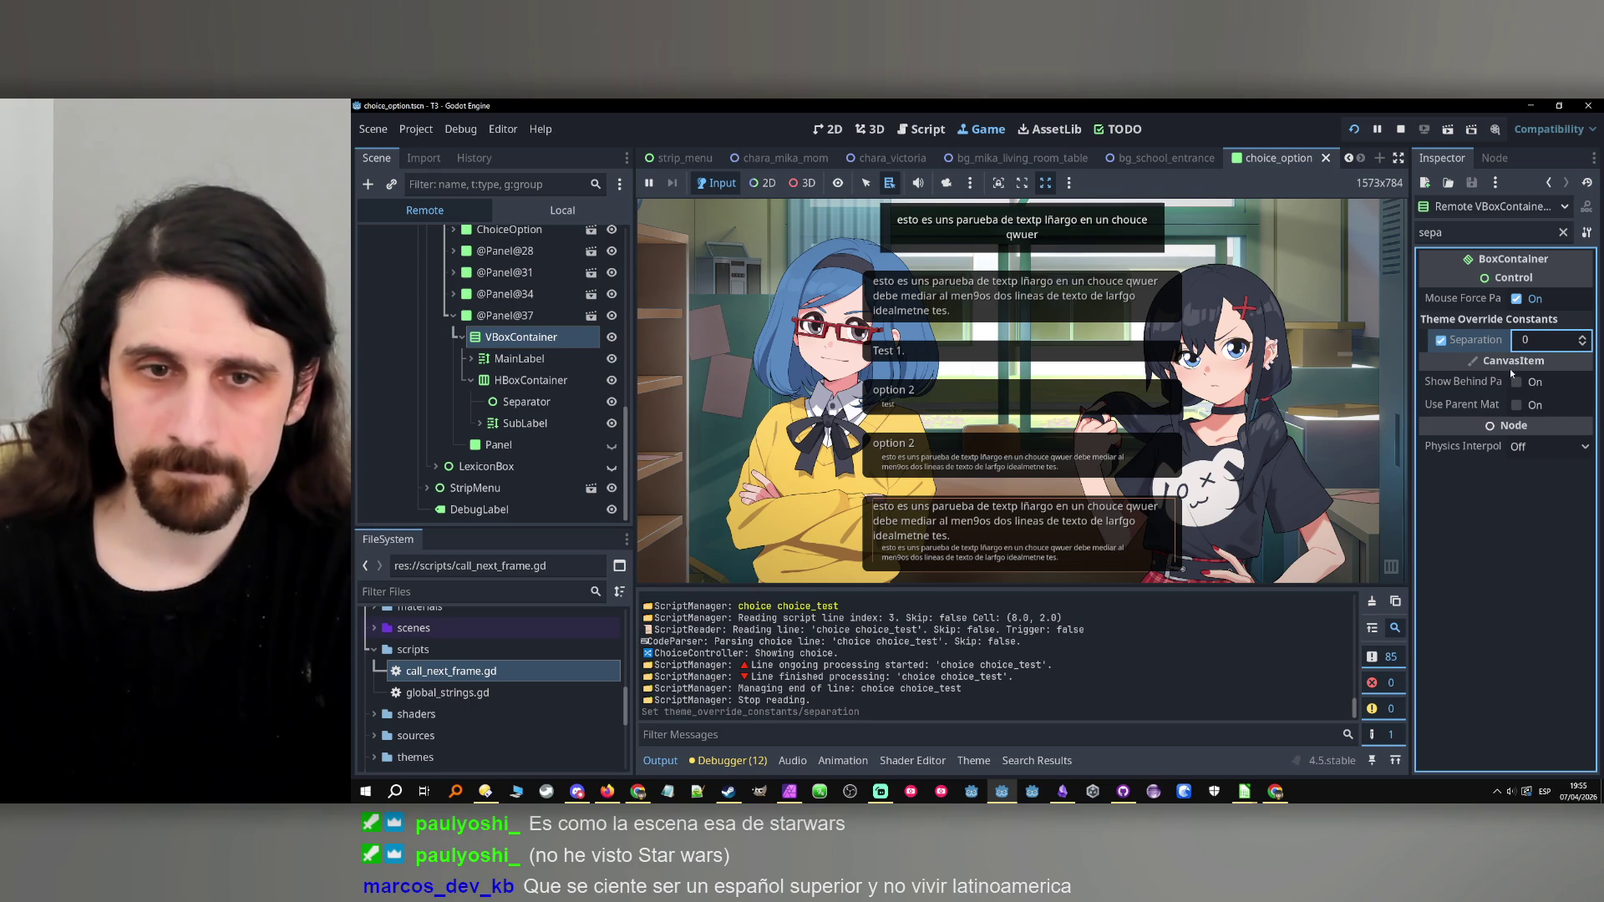
{"action": "left_click", "coordinate": [991, 356]}
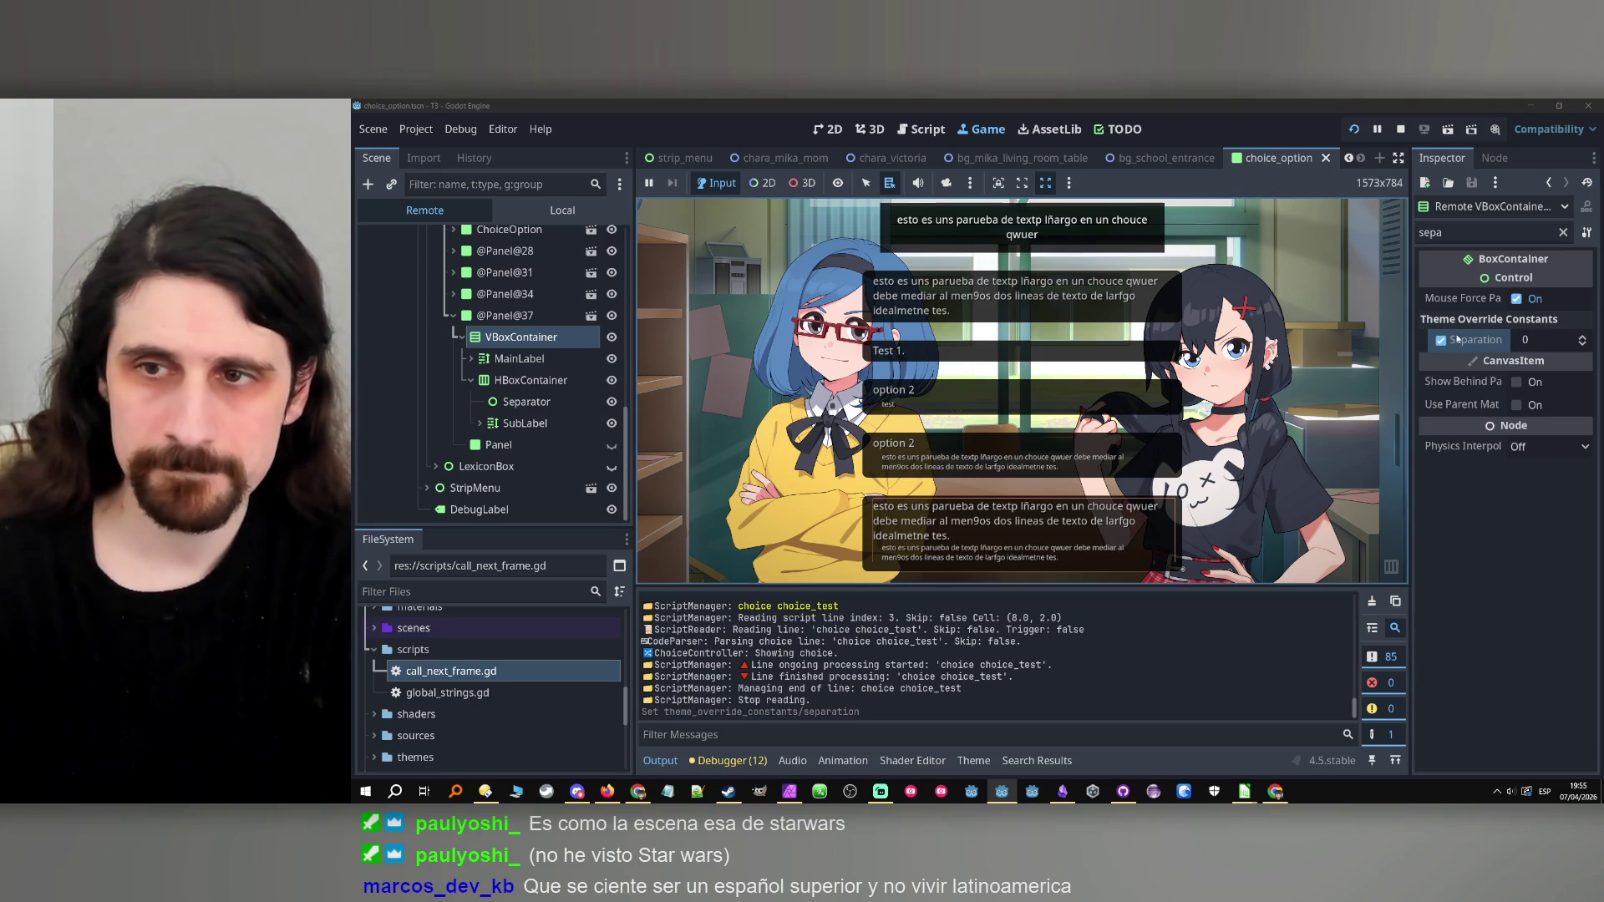
{"action": "scroll", "coordinate": [438, 378], "scroll_direction": "up", "scroll_amount": 4}
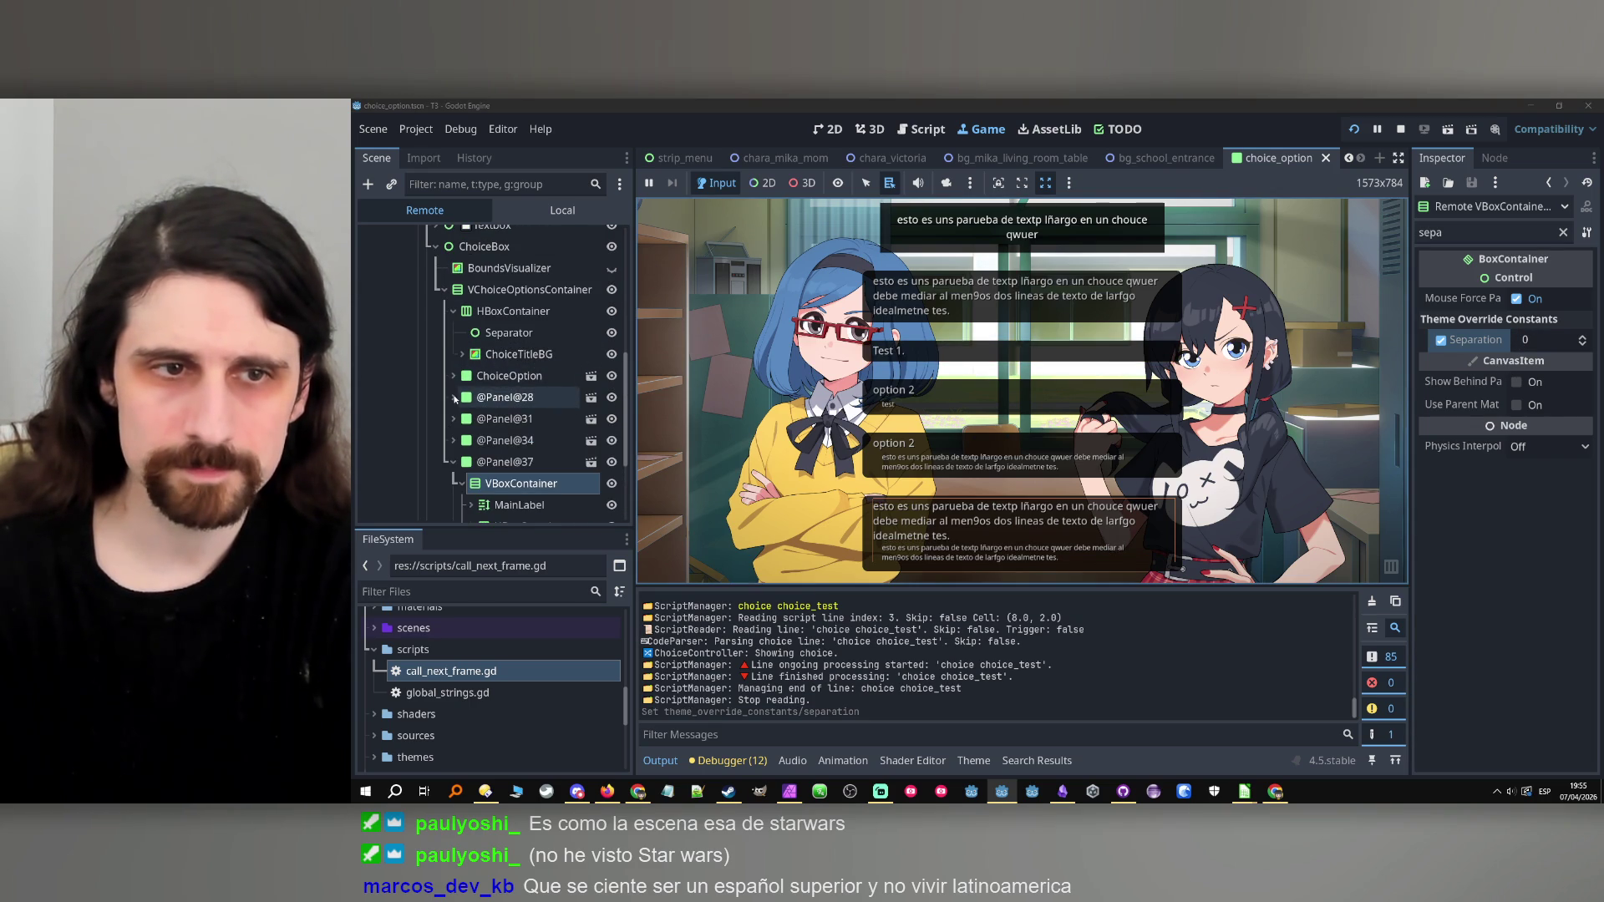
{"action": "left_click", "coordinate": [457, 400]}
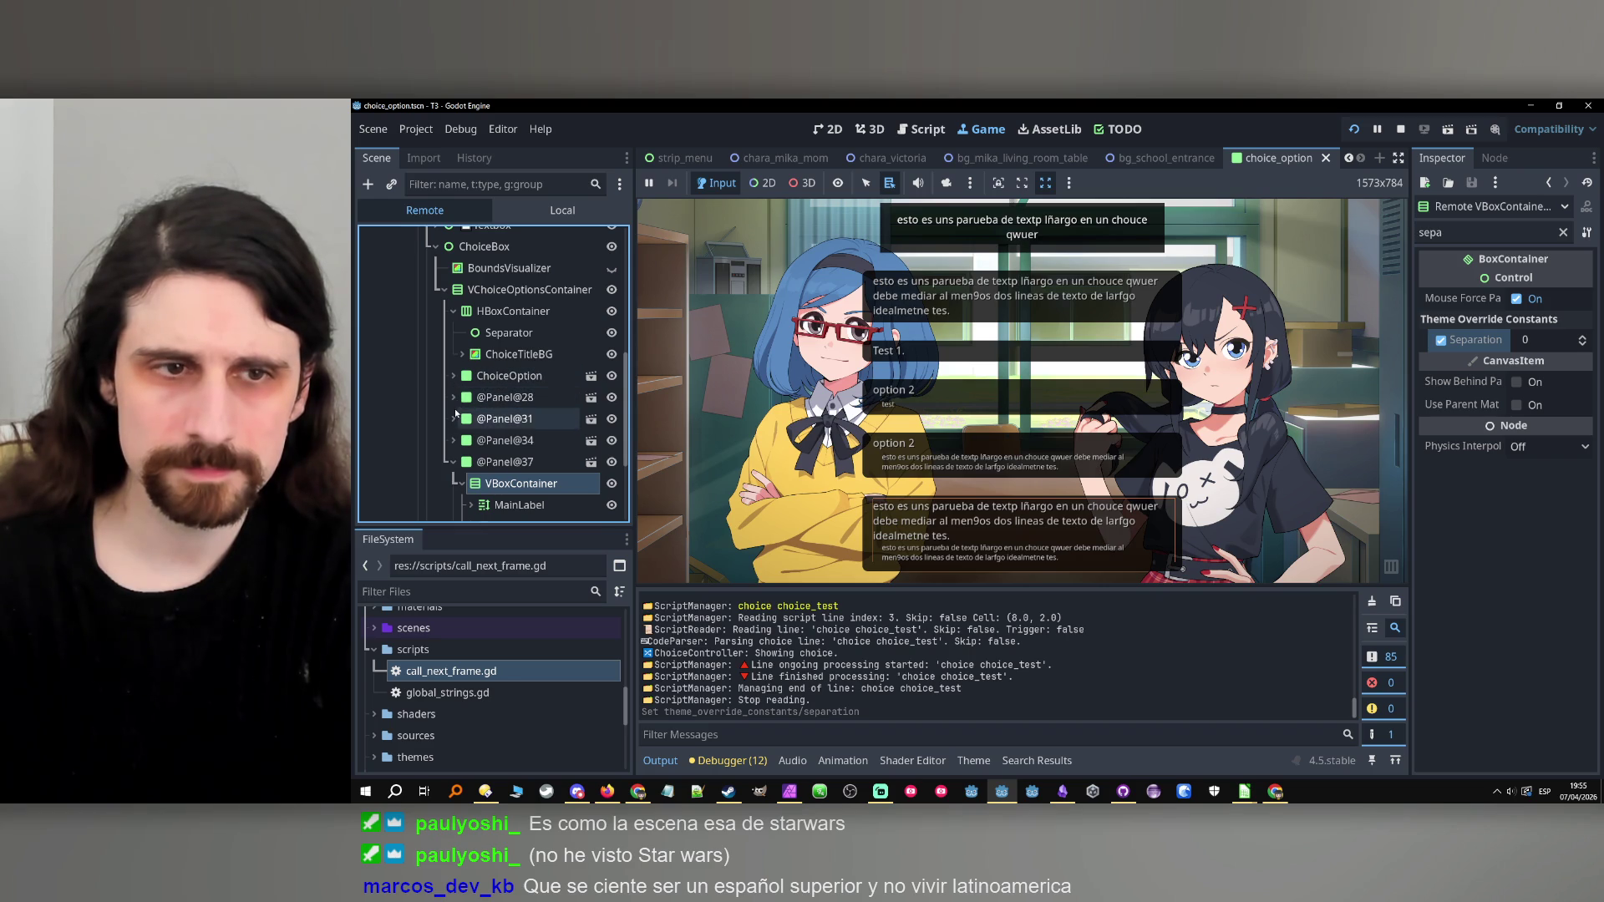
{"action": "left_click", "coordinate": [453, 419]}
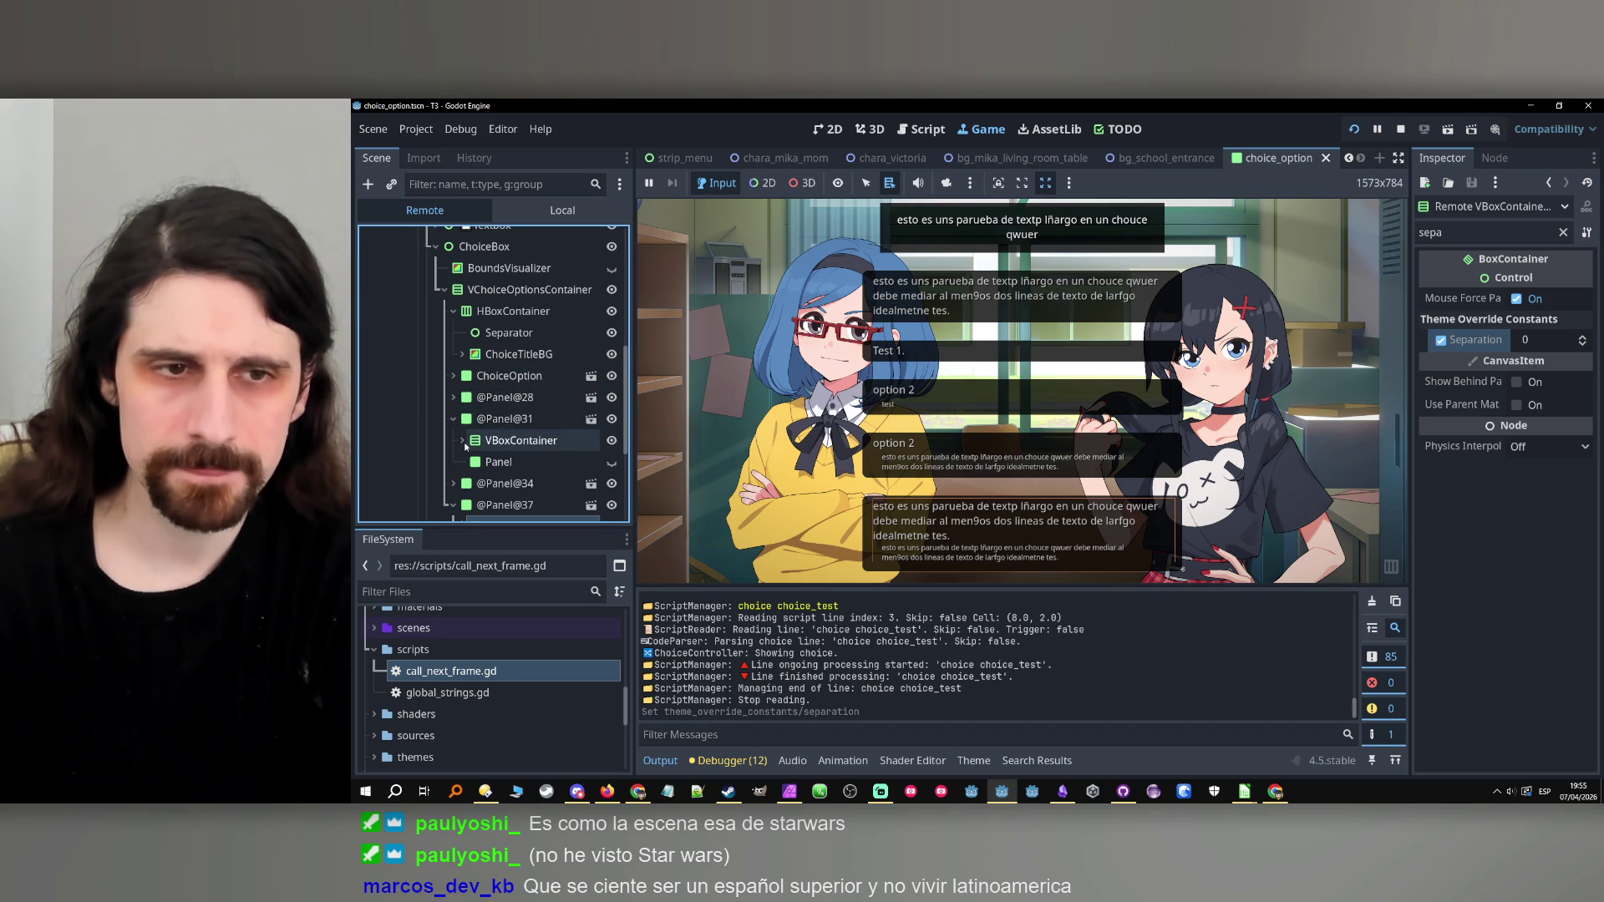
{"action": "left_click", "coordinate": [462, 440]}
{"action": "left_click", "coordinate": [1546, 340]}
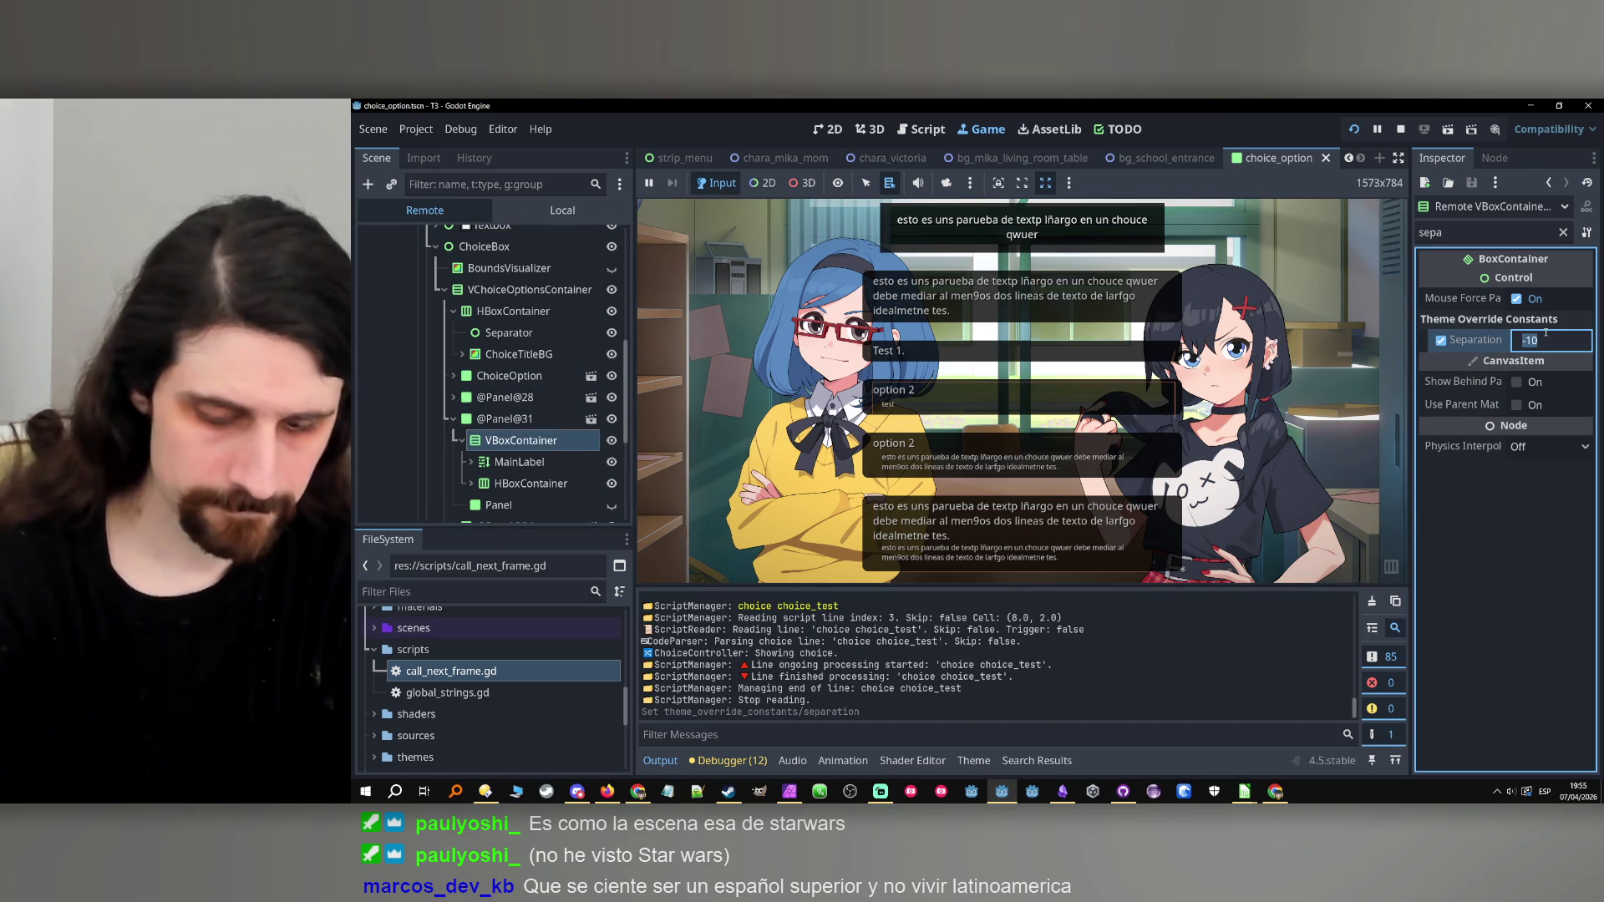
{"action": "type", "text": "0"}
{"action": "key", "text": "Return"}
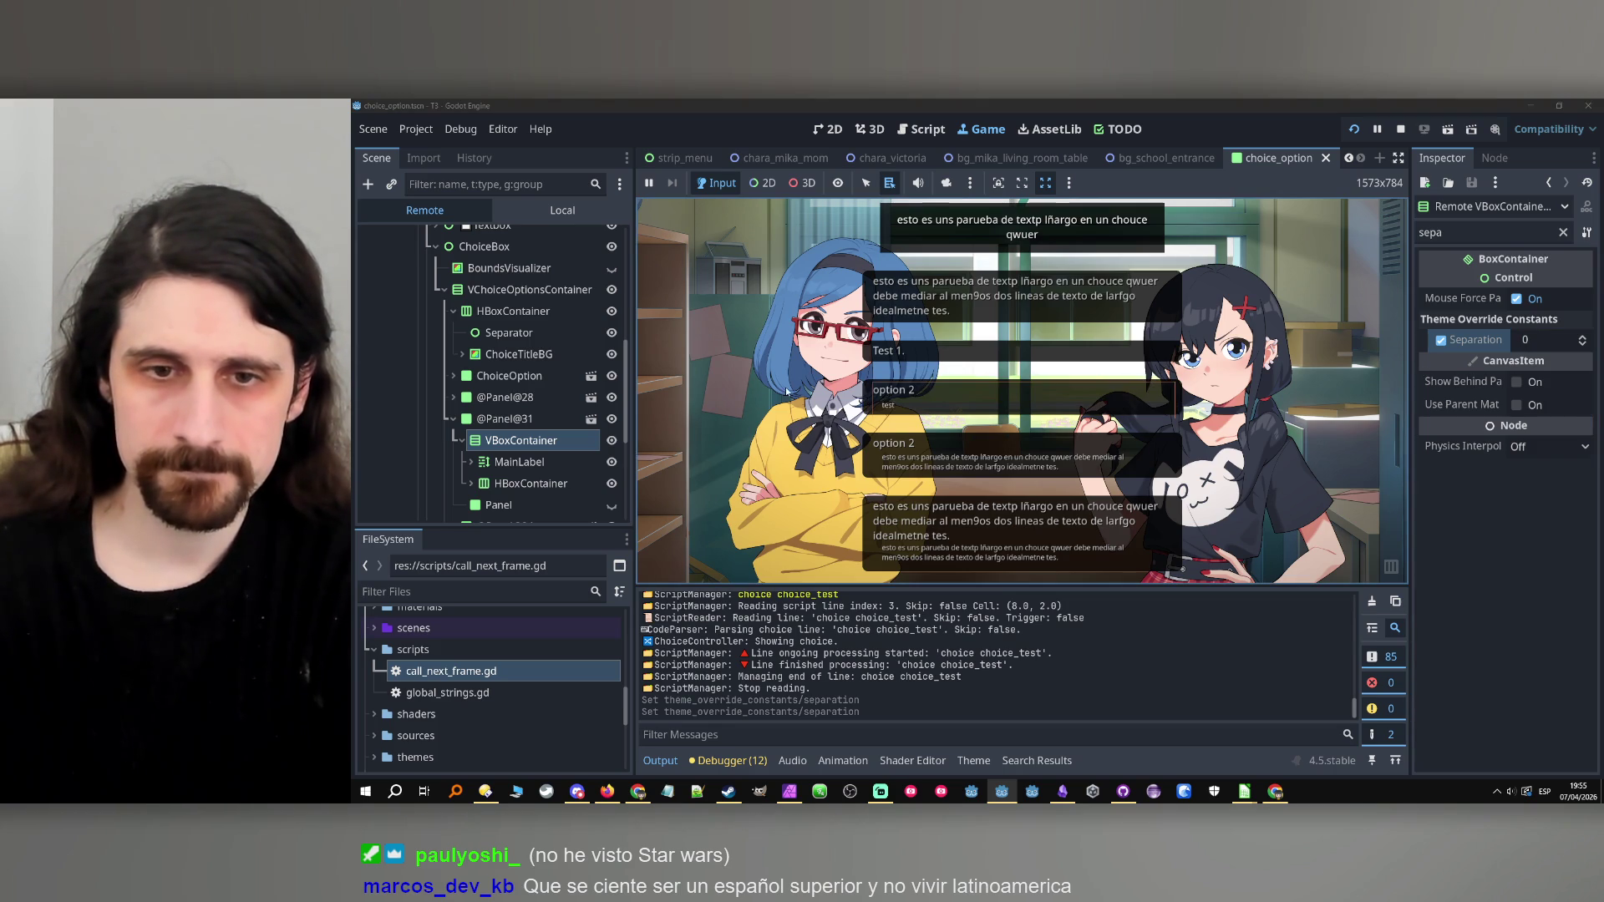
Set the last option's VBoxContainer separation to 10, then inspect its HBoxContainer.
{"action": "scroll", "coordinate": [574, 421], "scroll_direction": "down", "scroll_amount": 3}
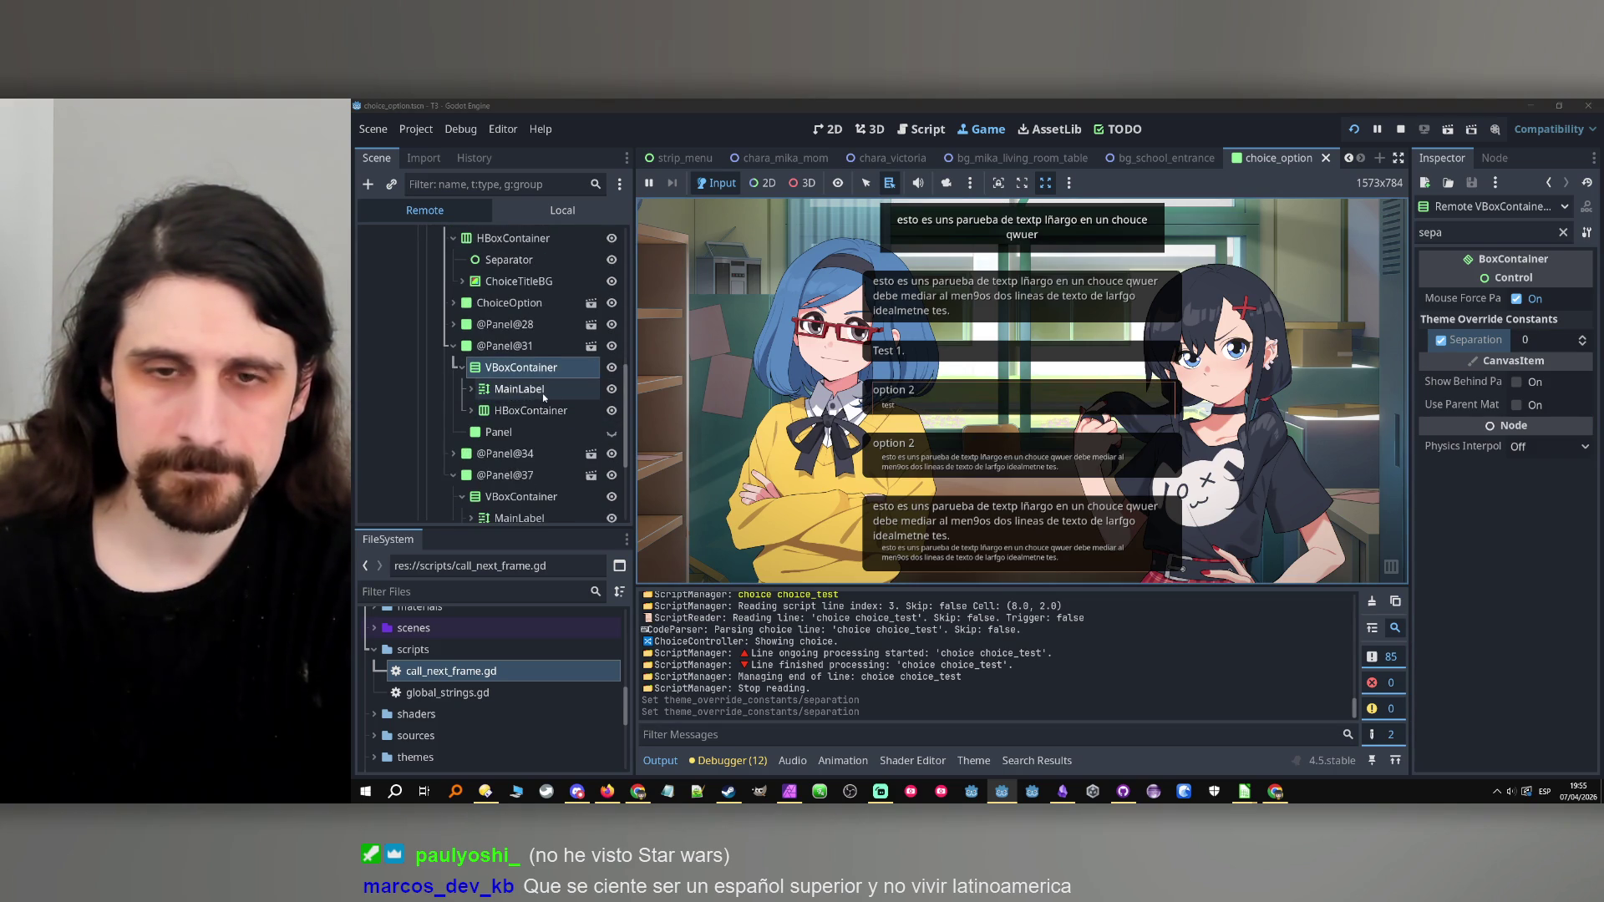
{"action": "scroll", "coordinate": [543, 393], "scroll_direction": "down", "scroll_amount": 3}
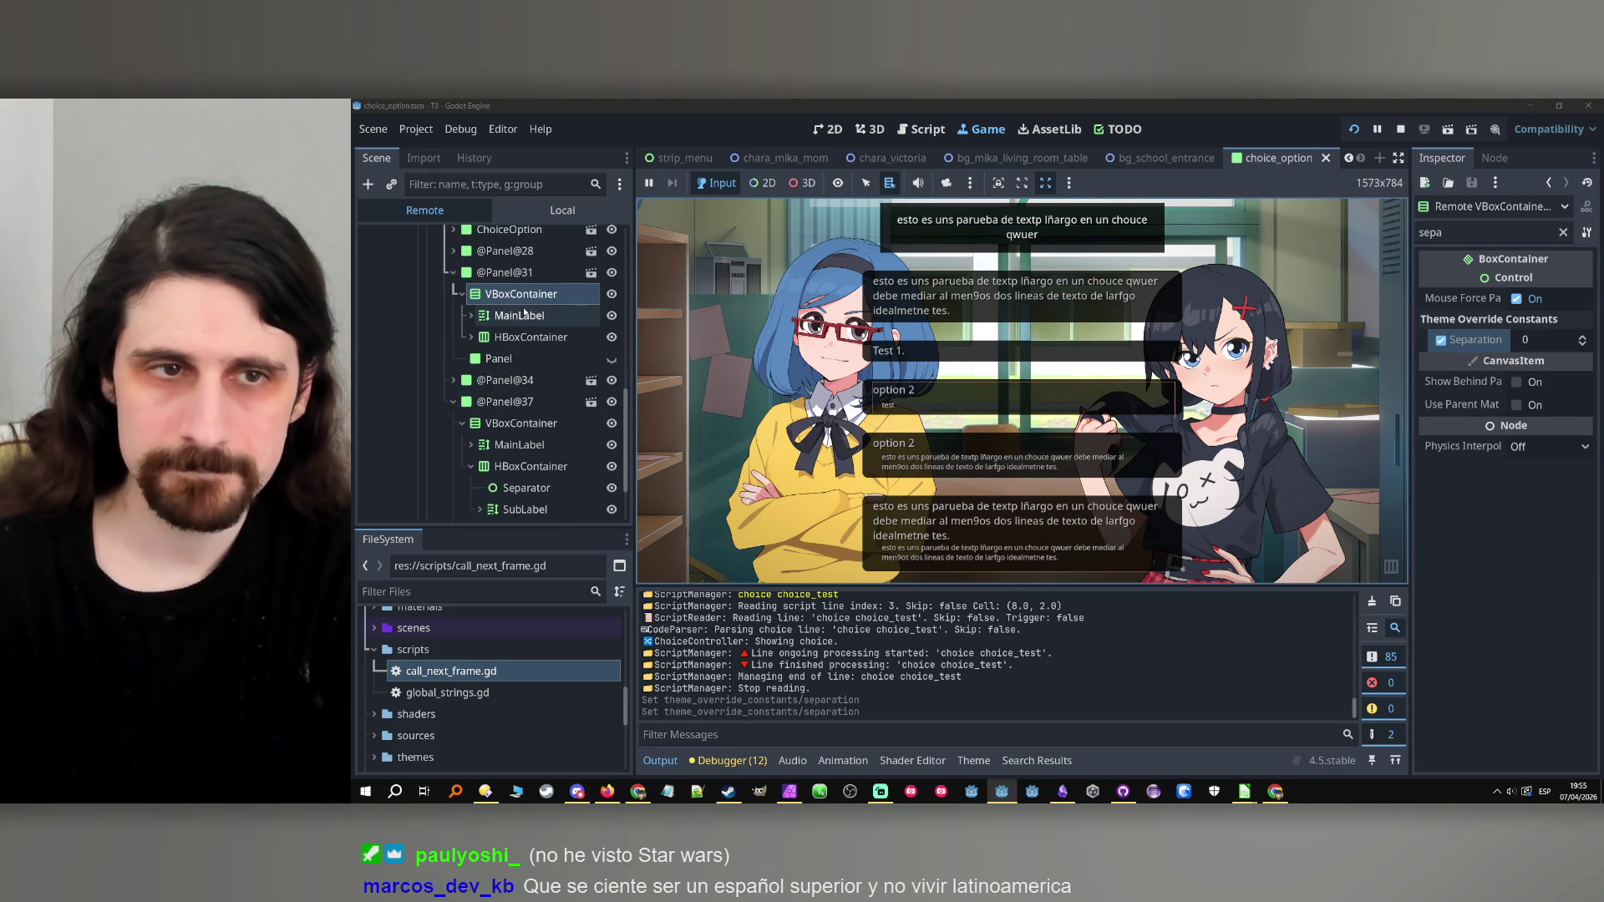
{"action": "scroll", "coordinate": [537, 477], "scroll_direction": "down", "scroll_amount": 3}
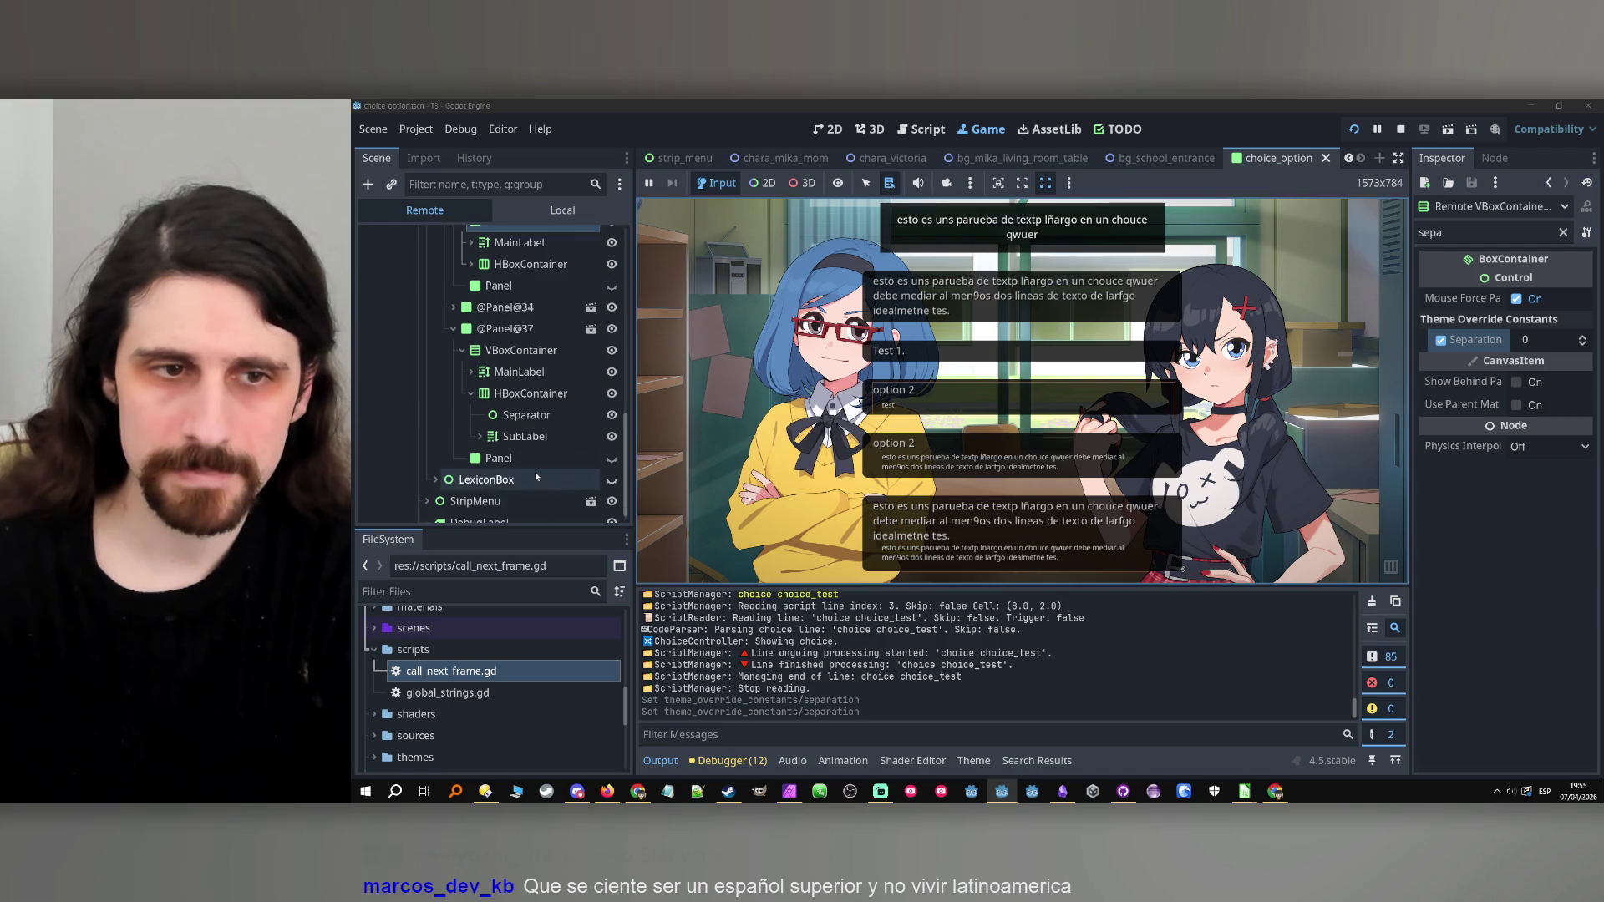
{"action": "left_click", "coordinate": [520, 350]}
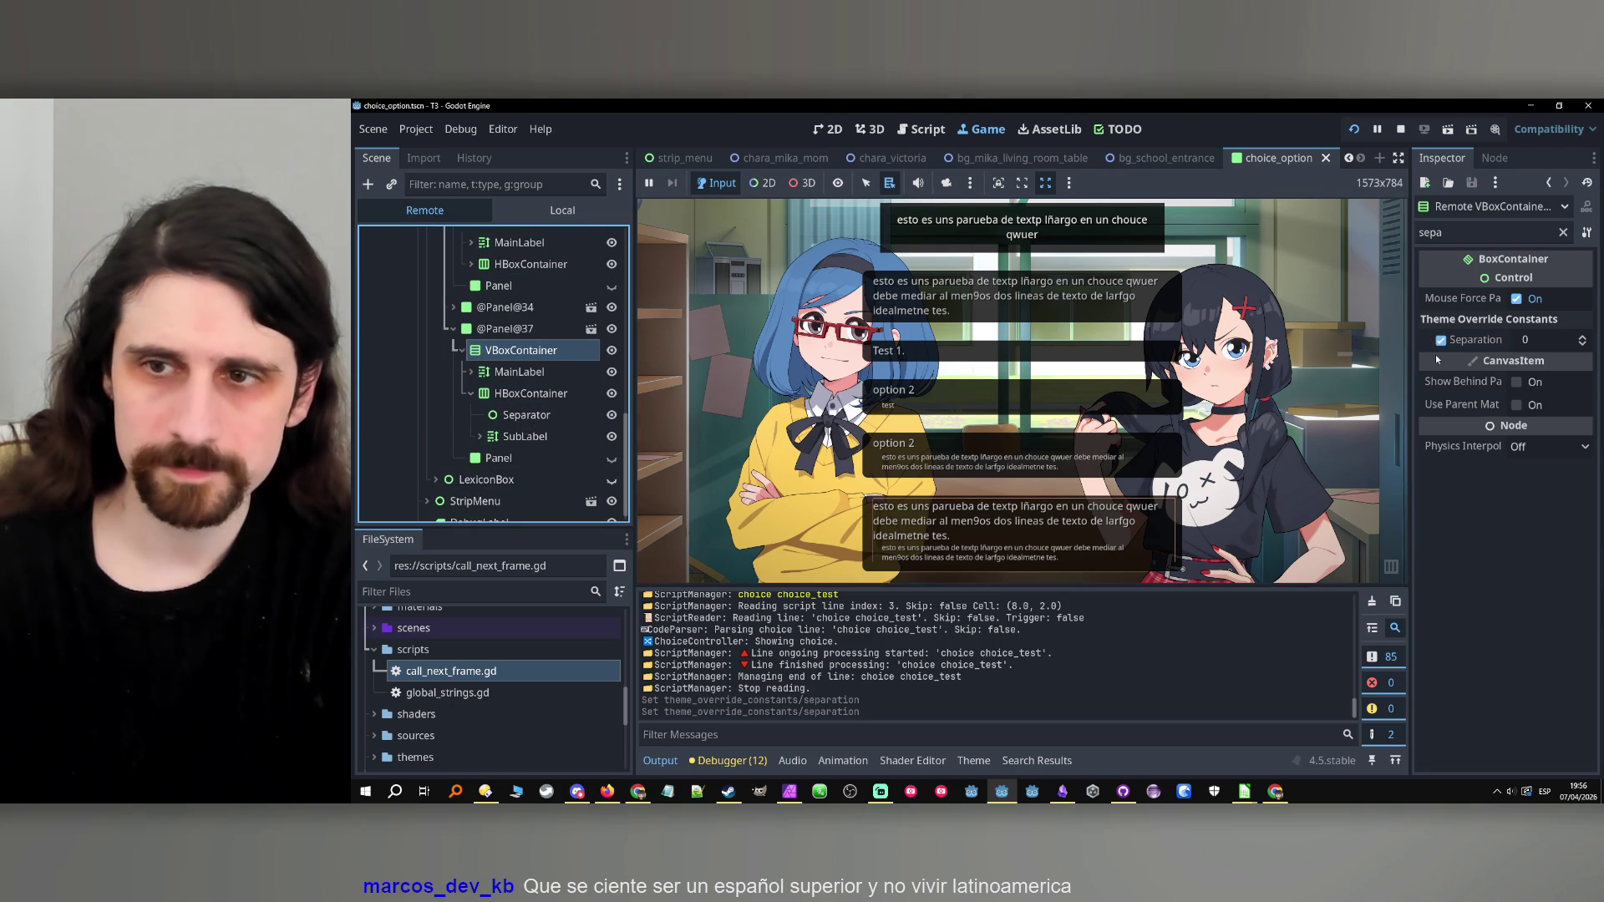
{"action": "left_click", "coordinate": [1527, 341]}
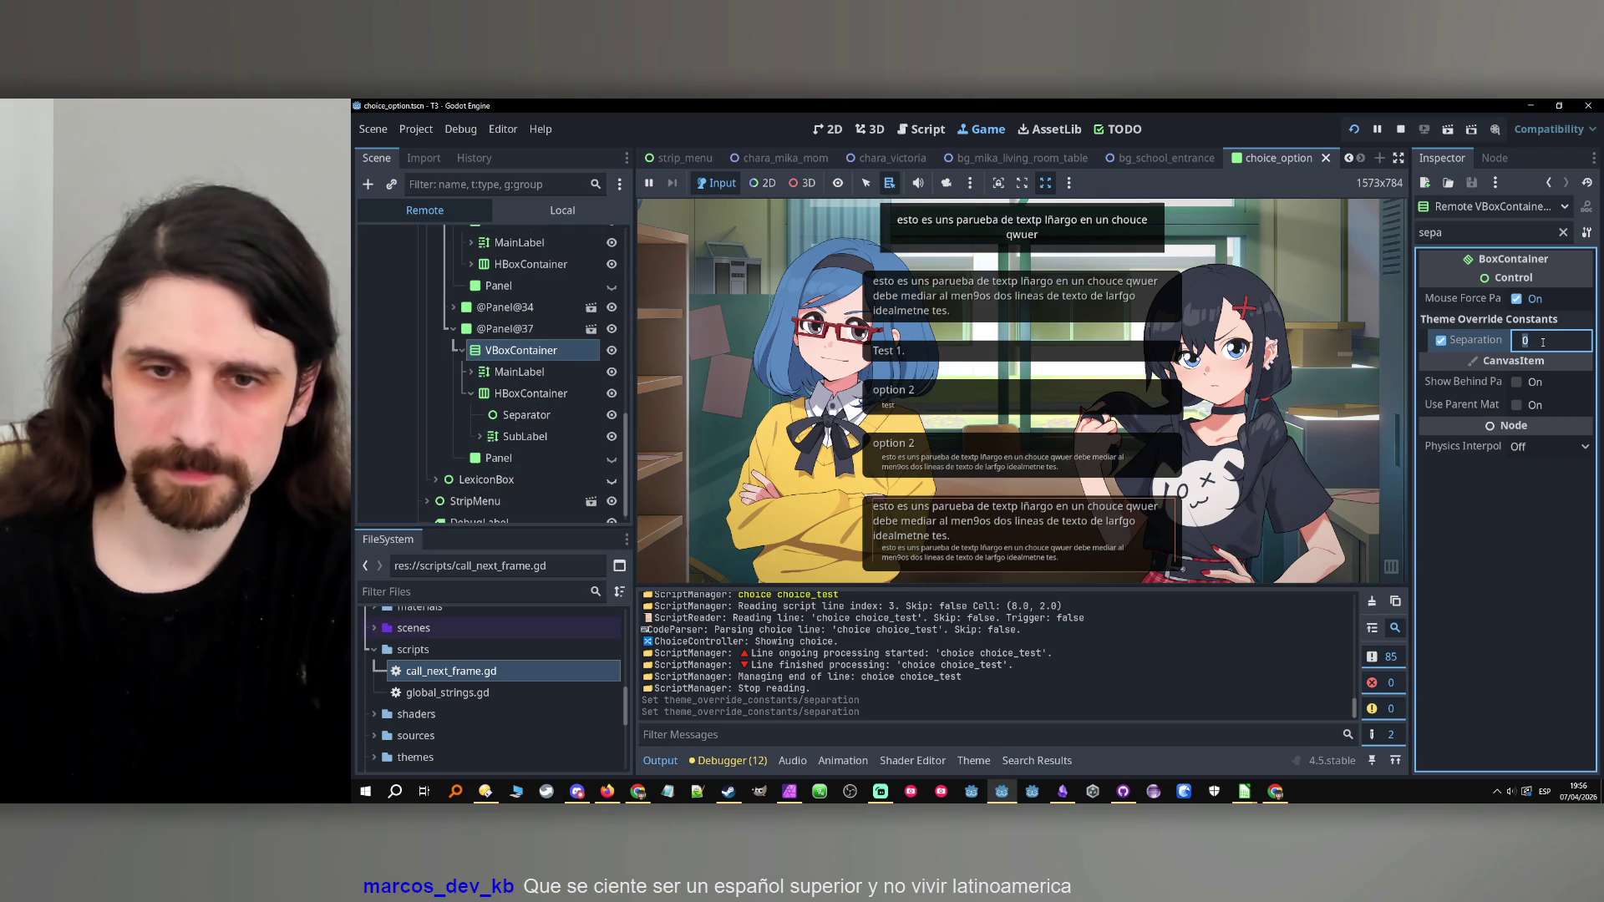
{"action": "type", "text": "10"}
{"action": "key", "text": "Return"}
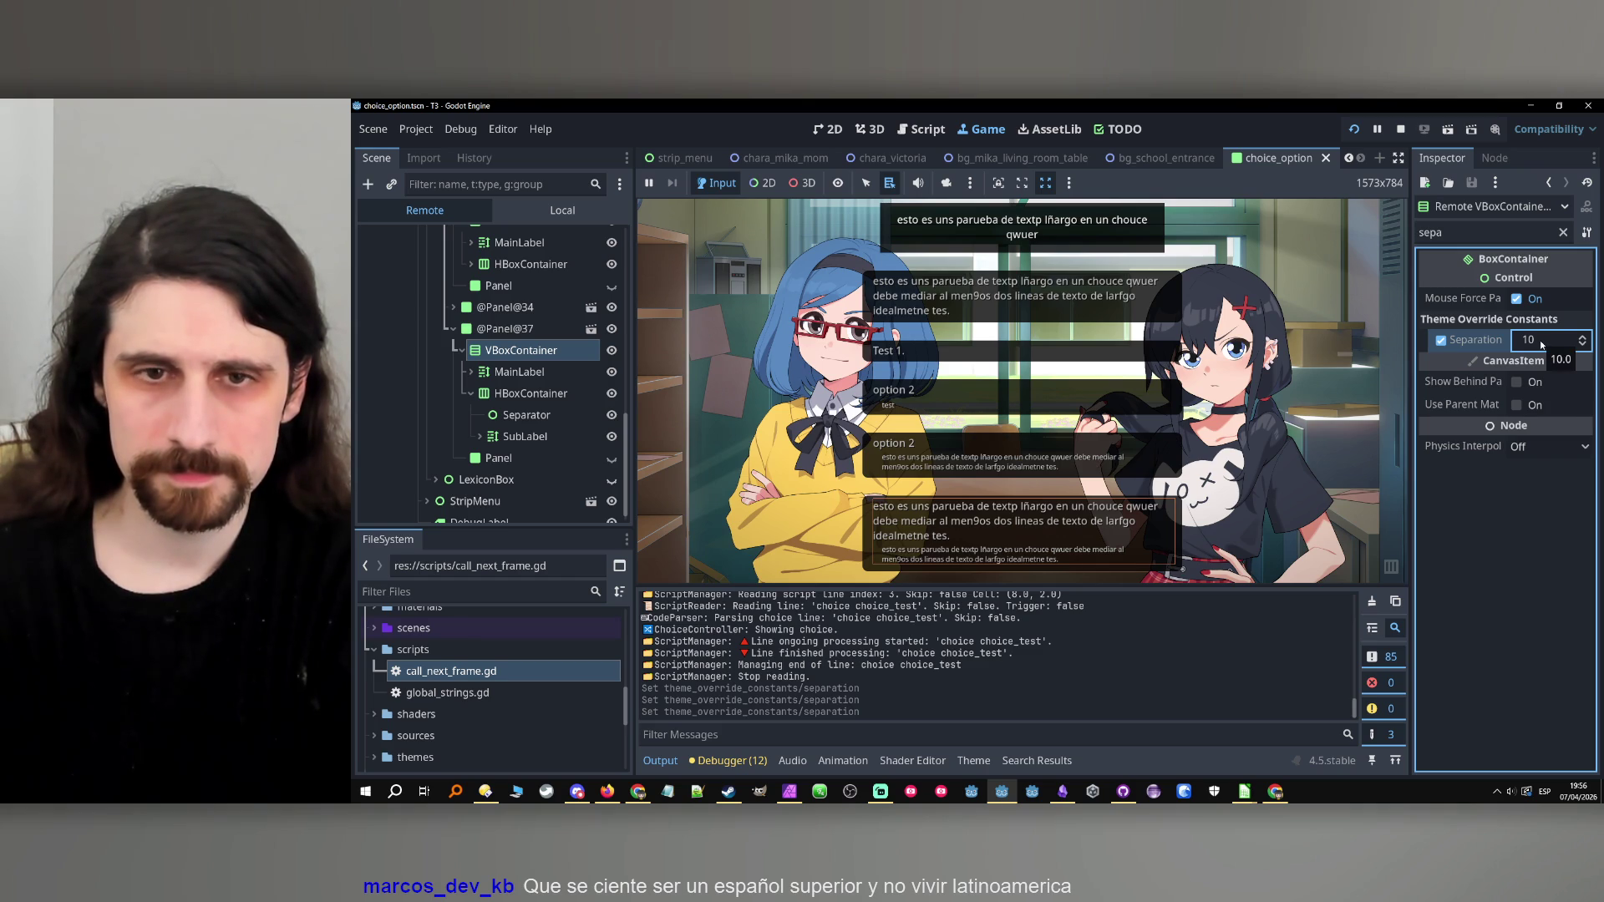
{"action": "left_click", "coordinate": [533, 396]}
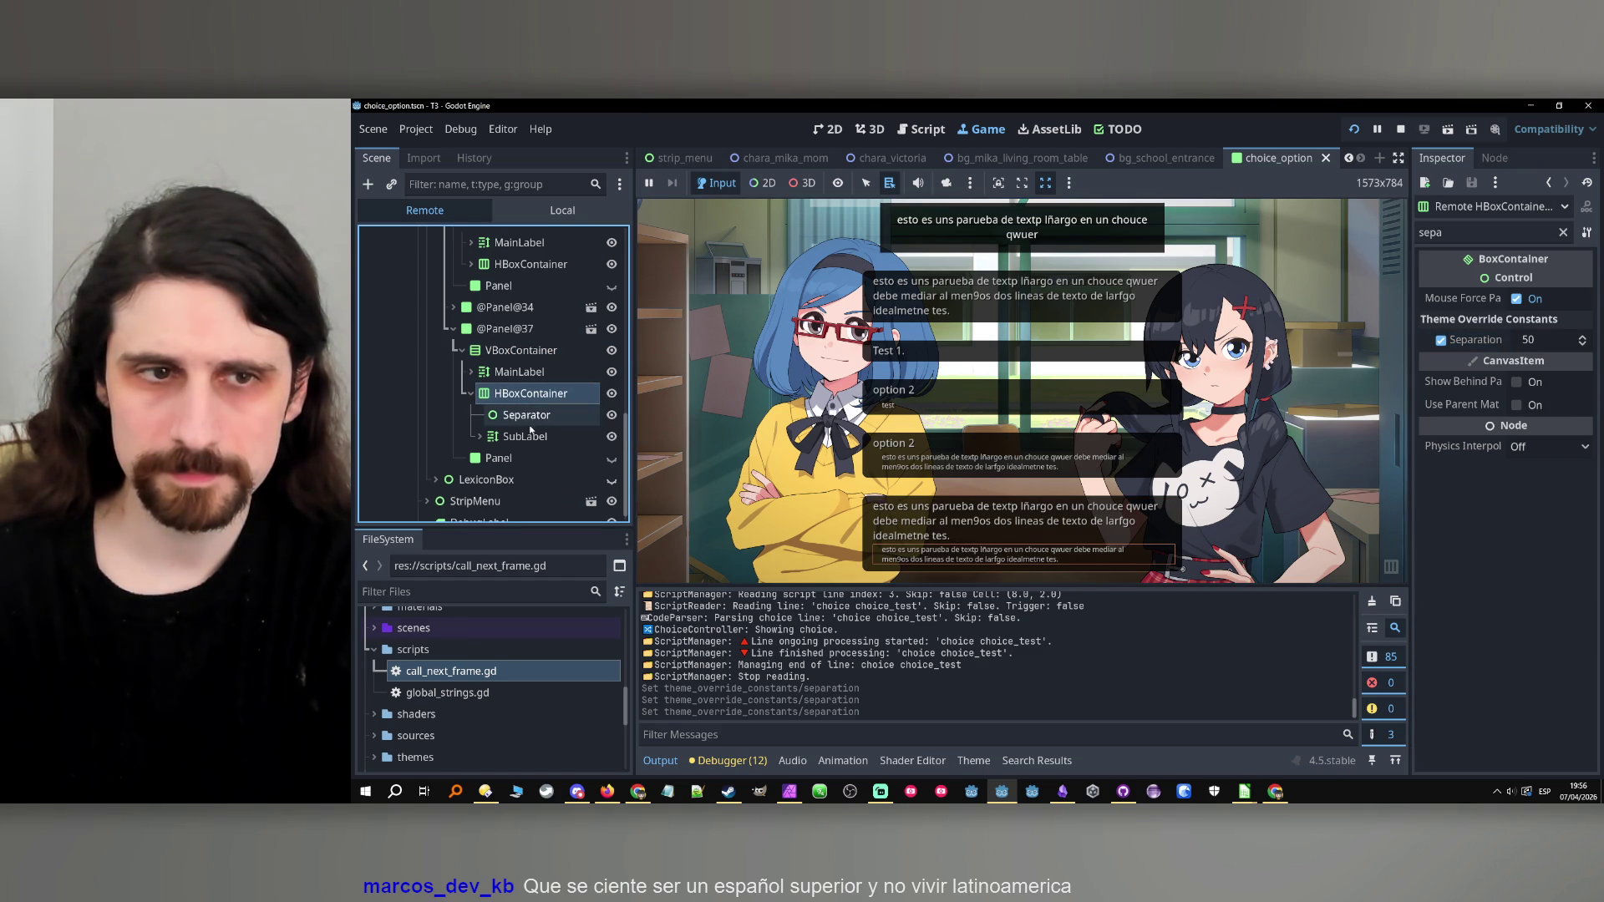
Inspect the live MainLabel, clear the property filter, and add 'p' to the option label text.
{"action": "left_click", "coordinate": [518, 372]}
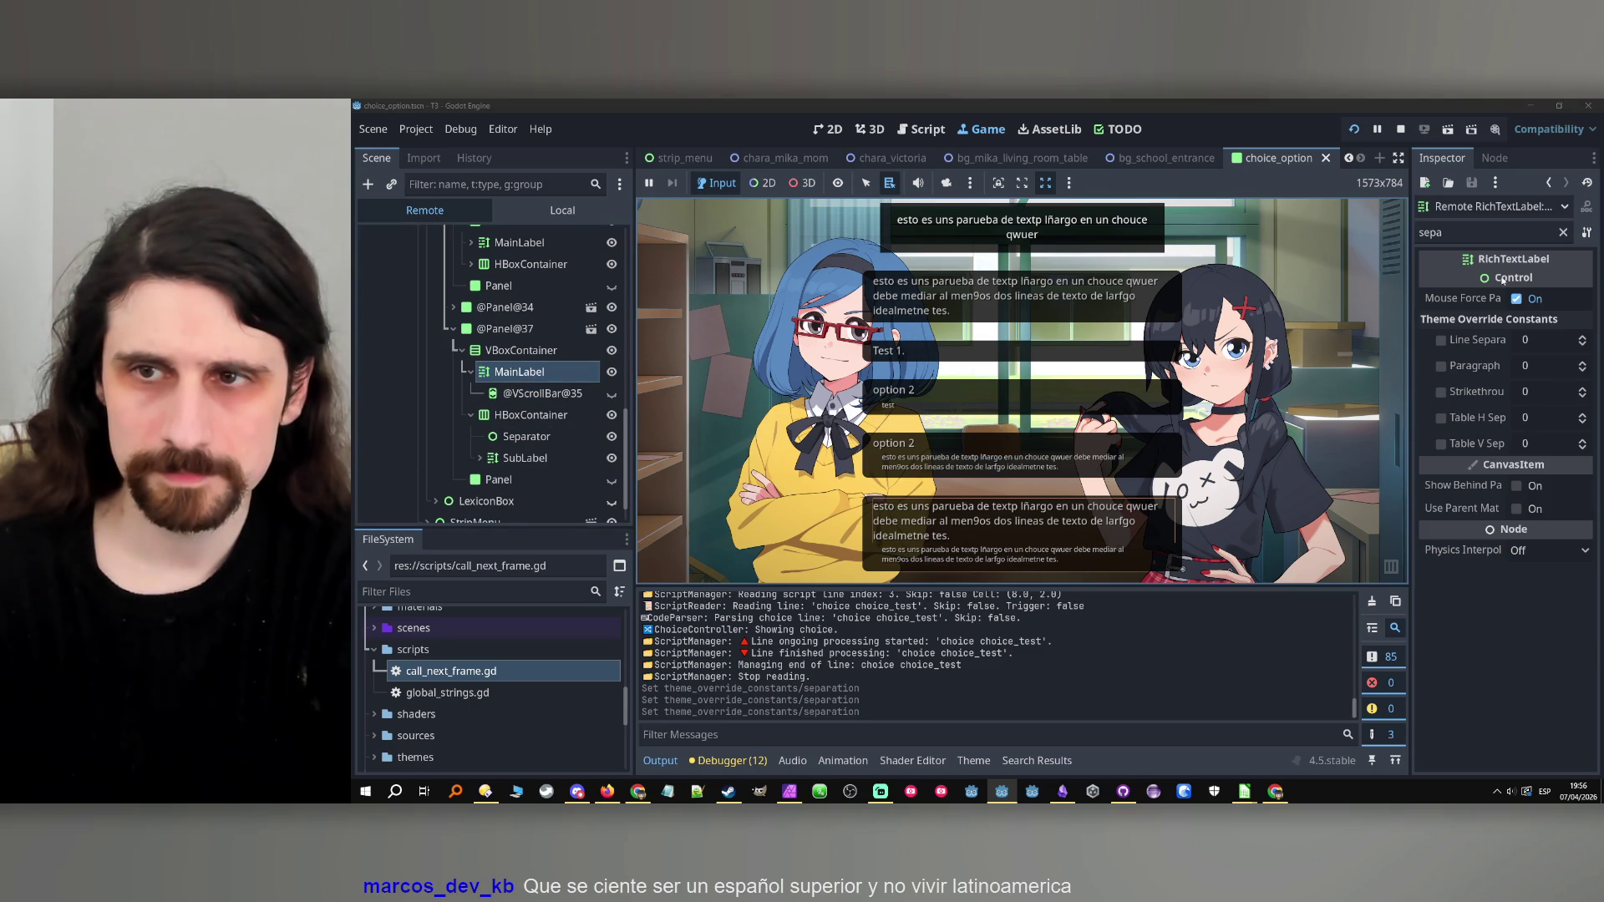
{"action": "left_click", "coordinate": [1563, 232]}
{"action": "left_click", "coordinate": [1517, 457]}
{"action": "scroll", "coordinate": [1517, 457], "scroll_direction": "down", "scroll_amount": 5}
{"action": "left_click", "coordinate": [1472, 431]}
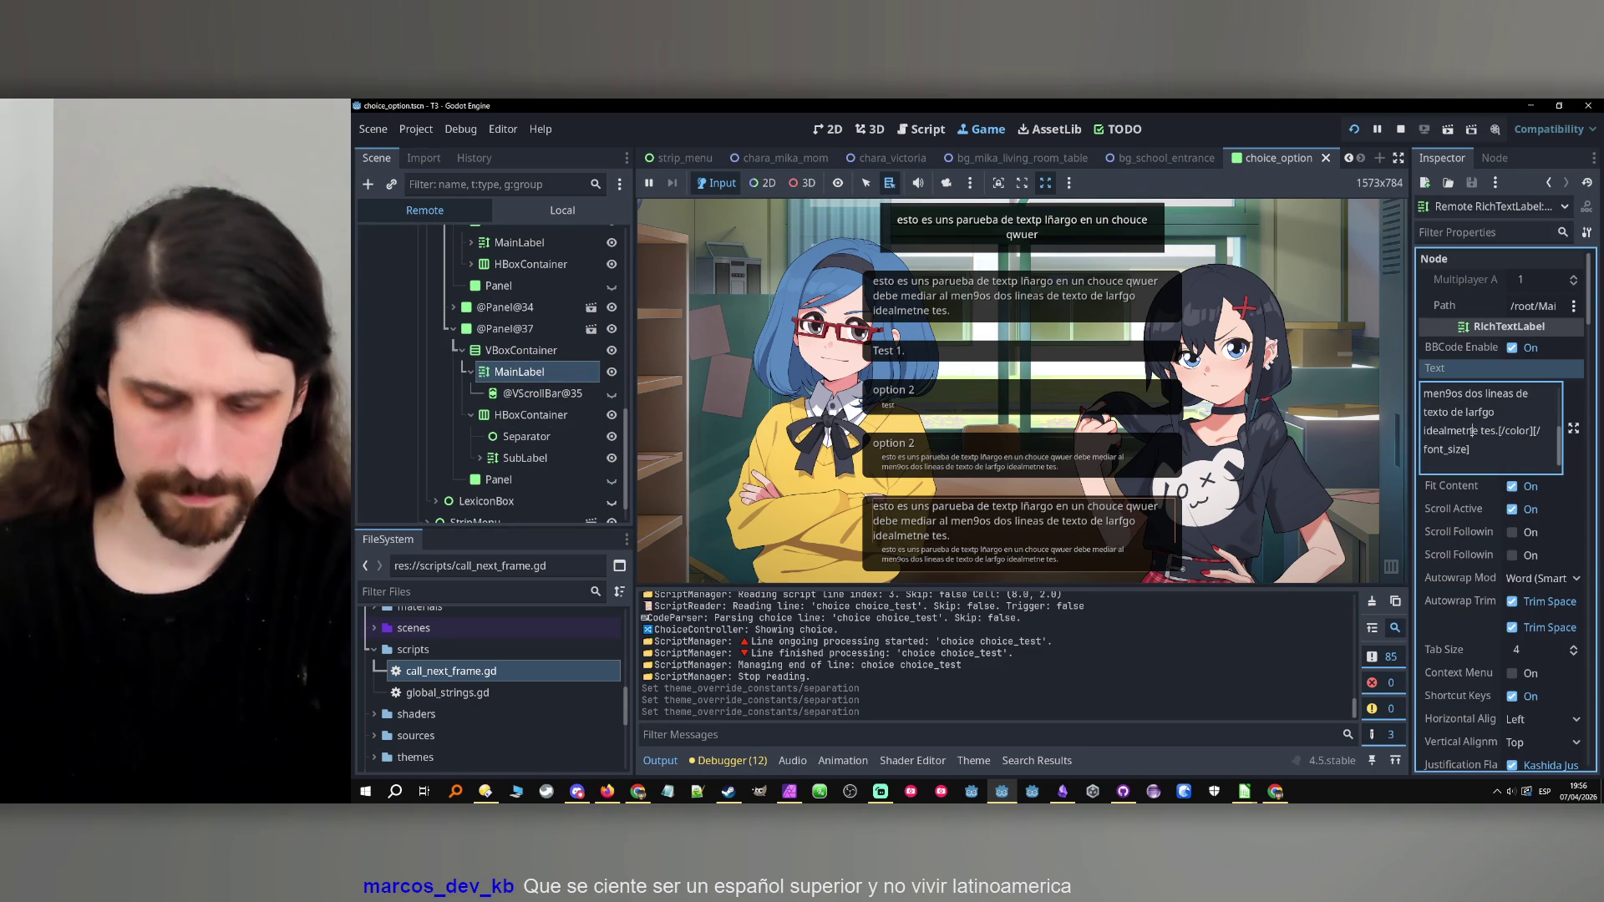
{"action": "type", "text": "p"}
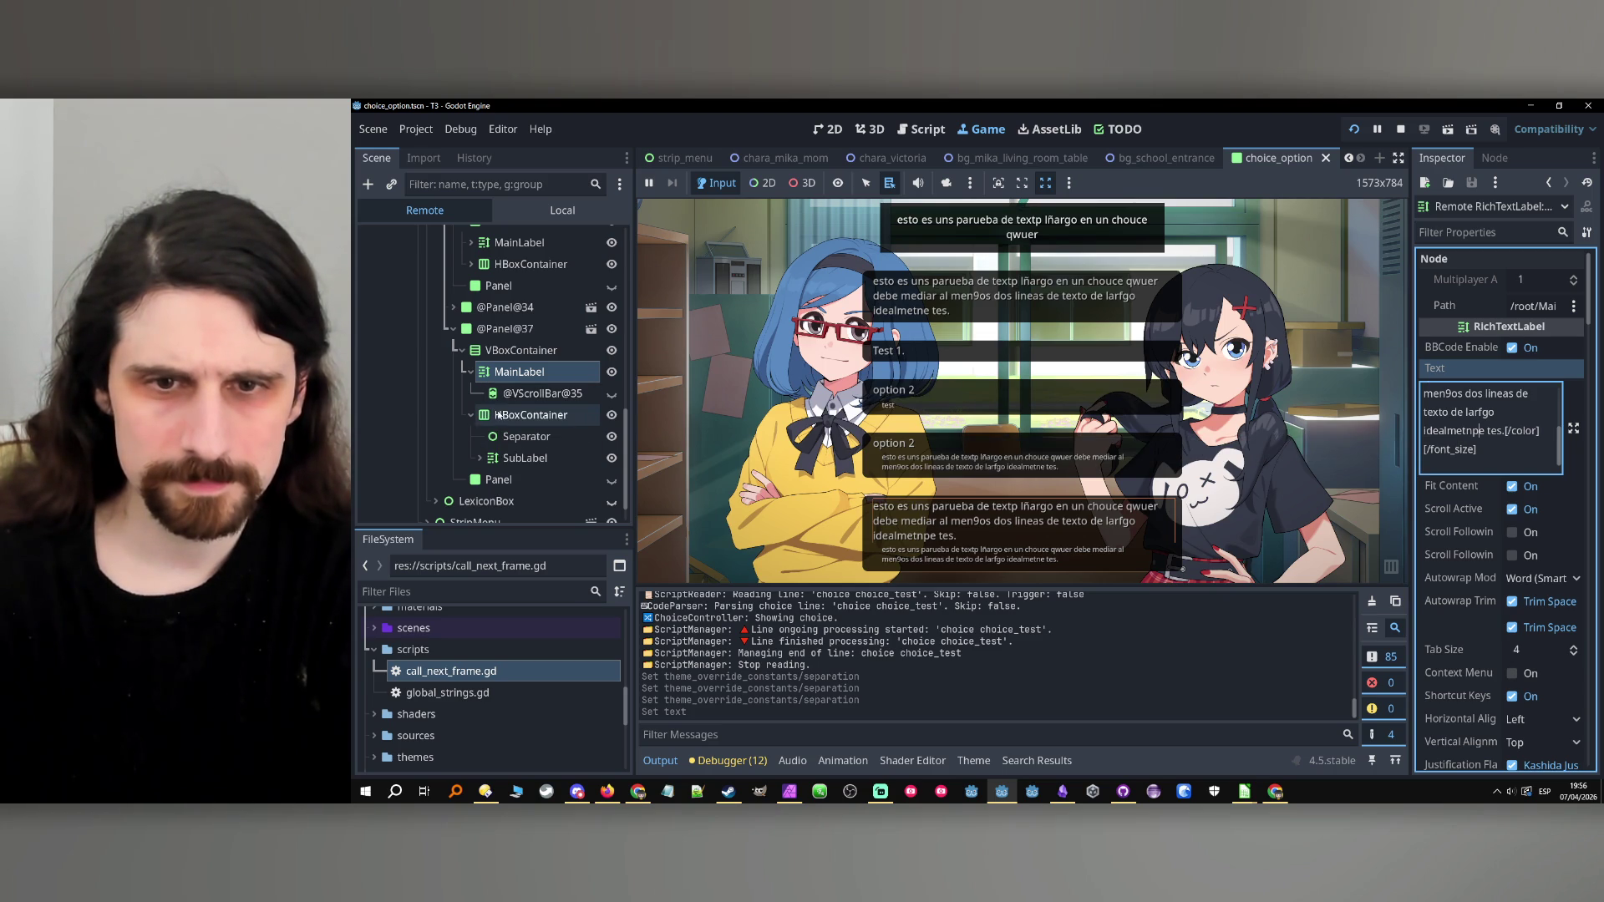
{"action": "left_click", "coordinate": [541, 436]}
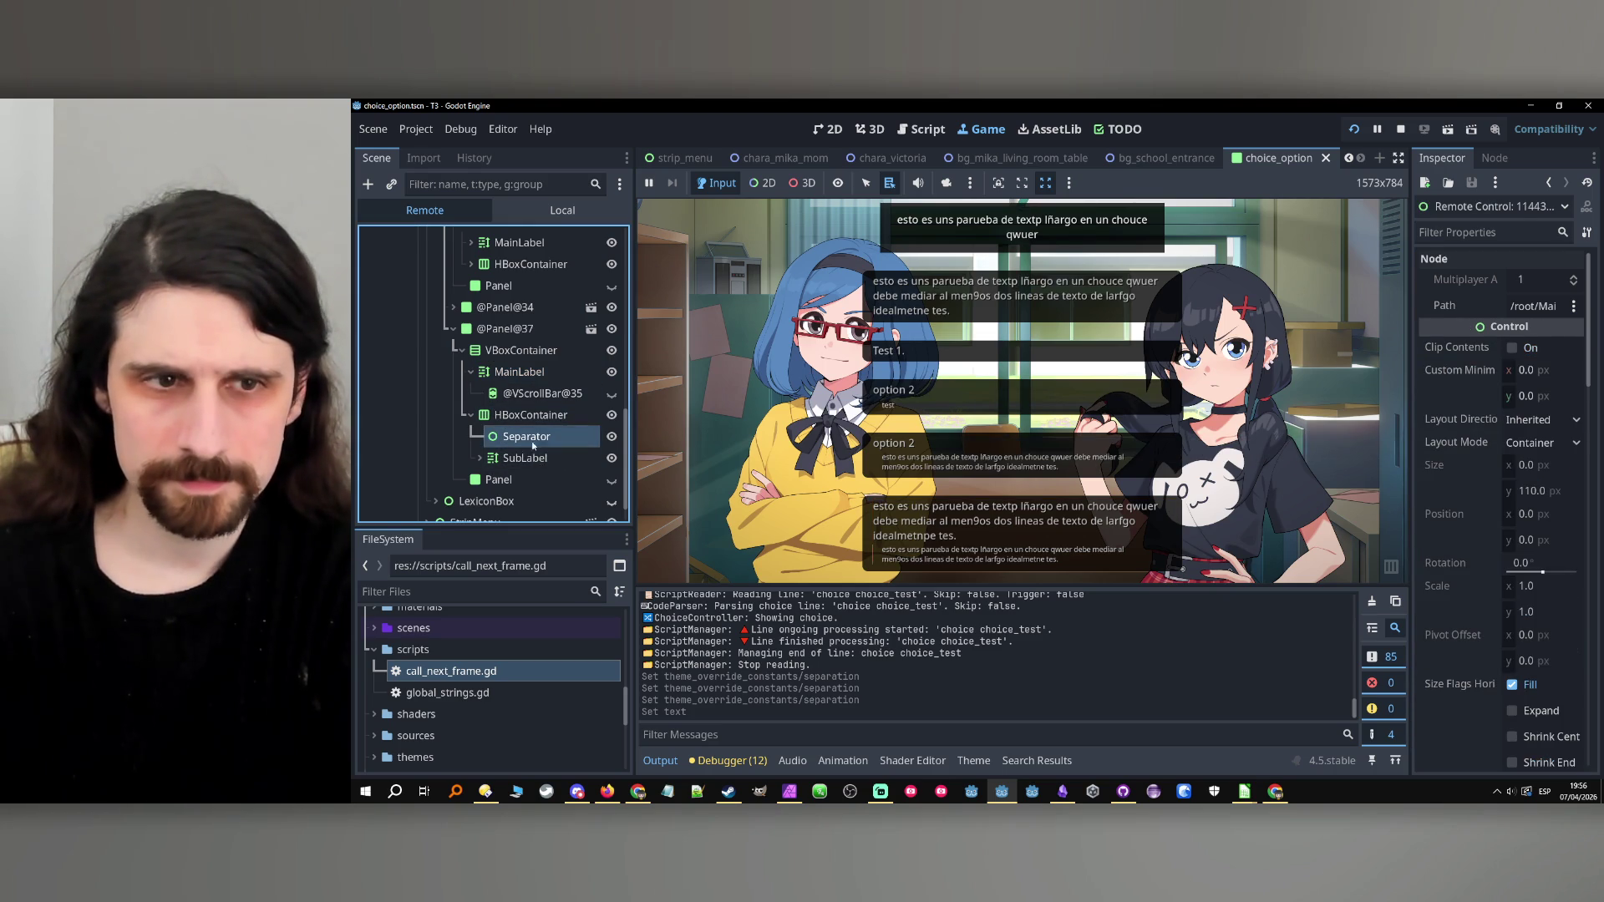
{"action": "left_click", "coordinate": [521, 350]}
{"action": "left_click", "coordinate": [1465, 233]}
{"action": "type", "text": "sepa"}
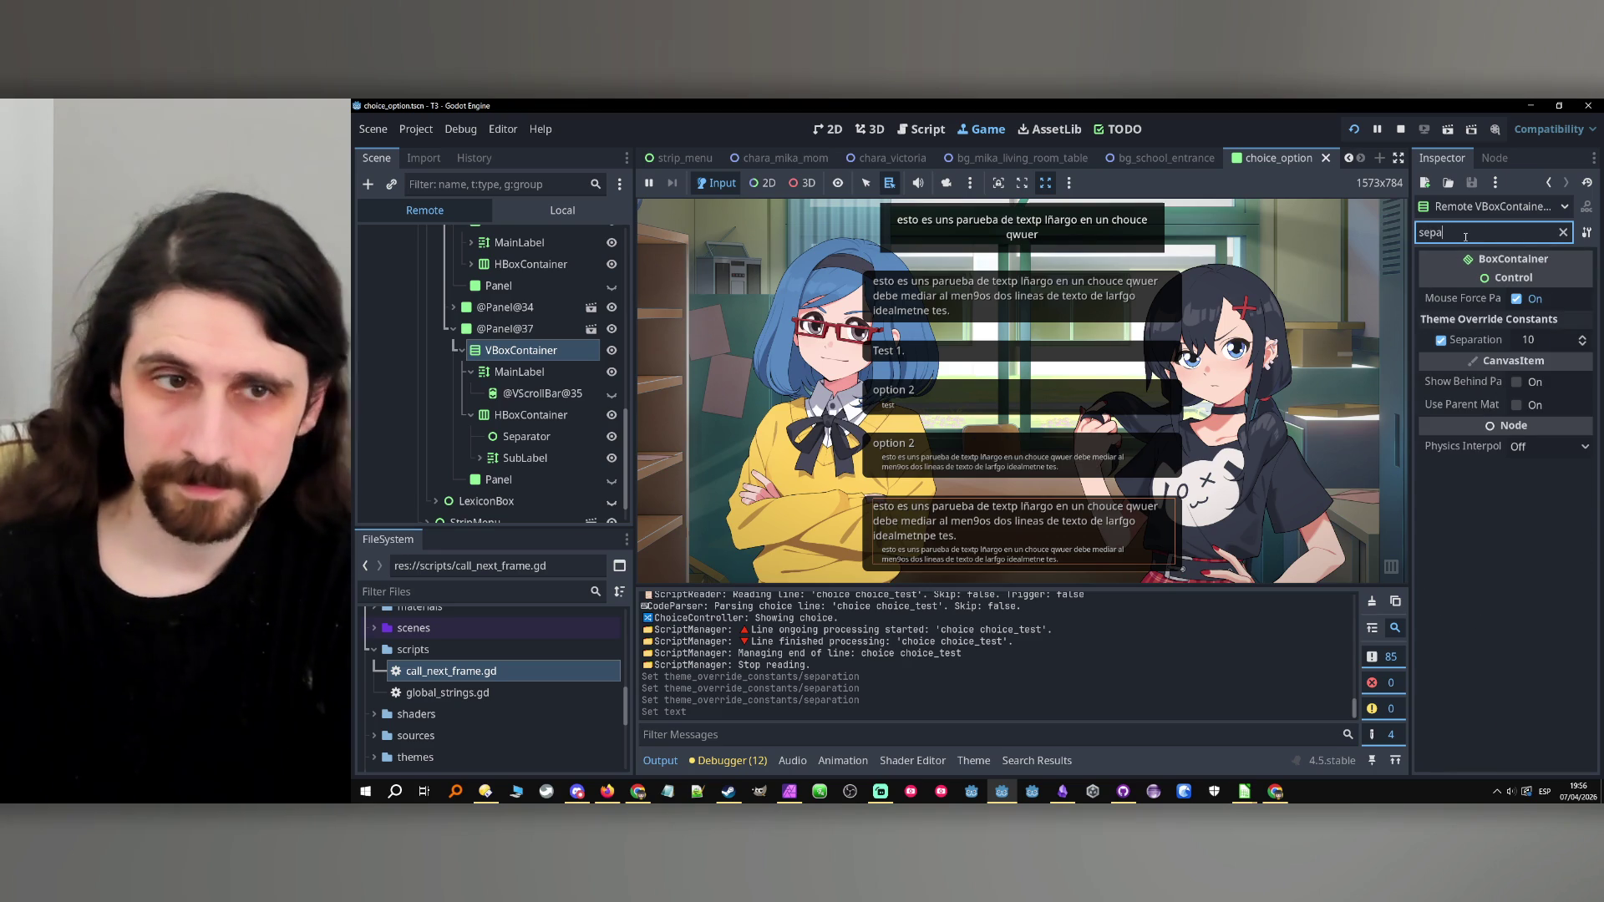
{"action": "scroll", "coordinate": [532, 308], "scroll_direction": "up", "scroll_amount": 3}
{"action": "left_click", "coordinate": [532, 330]}
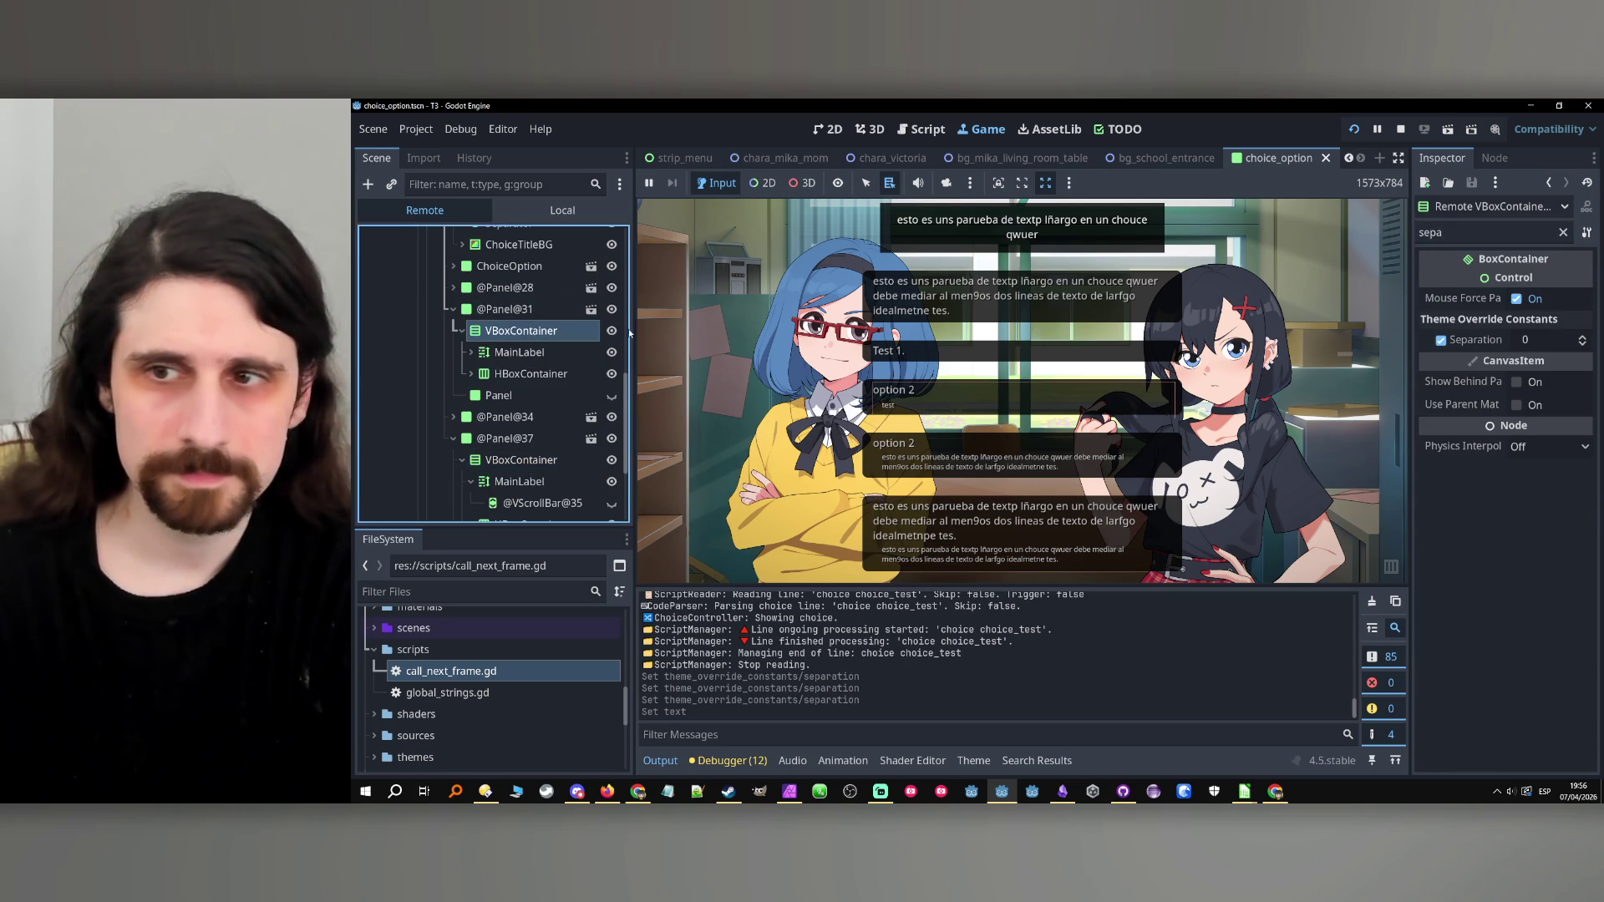
{"action": "left_click", "coordinate": [1541, 340]}
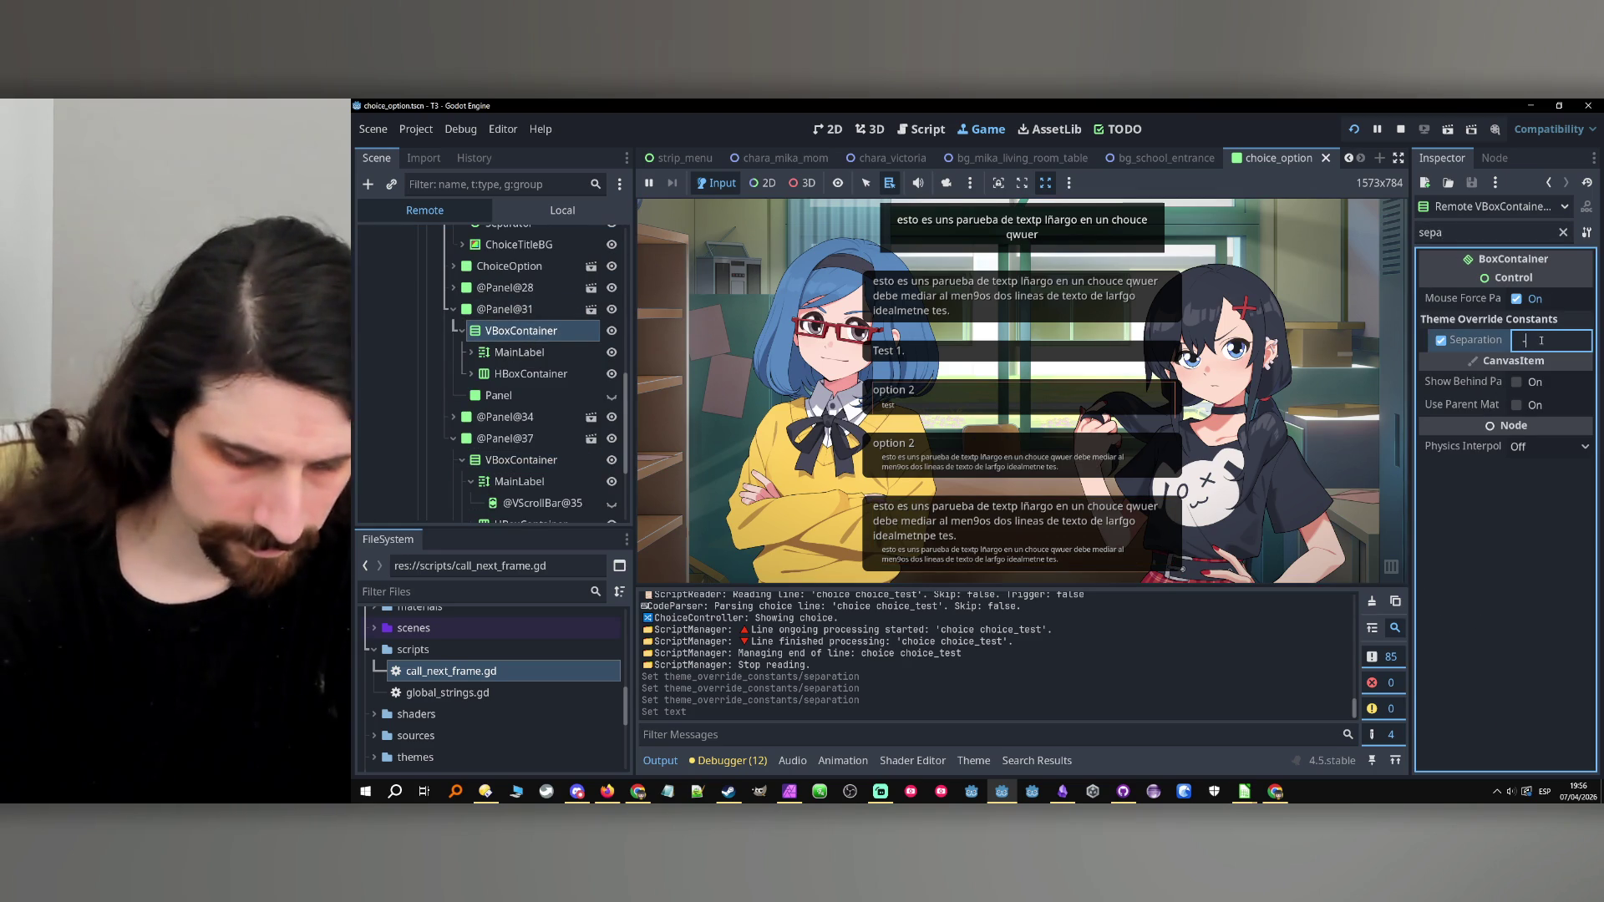
{"action": "type", "text": "-10"}
{"action": "key", "text": "Return"}
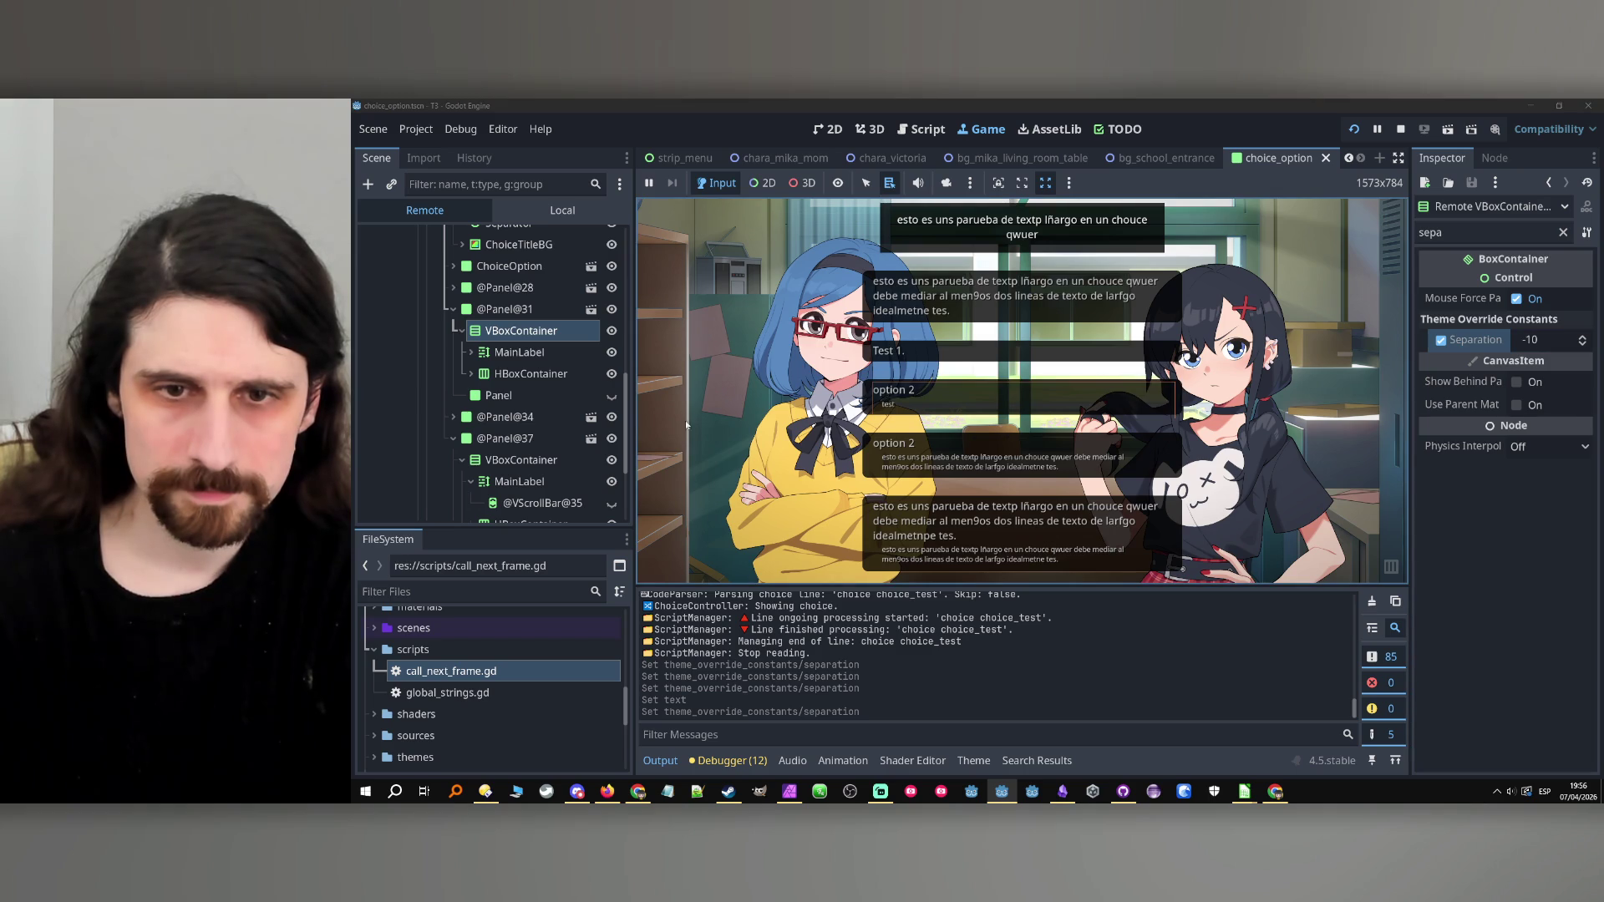
{"action": "left_click", "coordinate": [528, 461]}
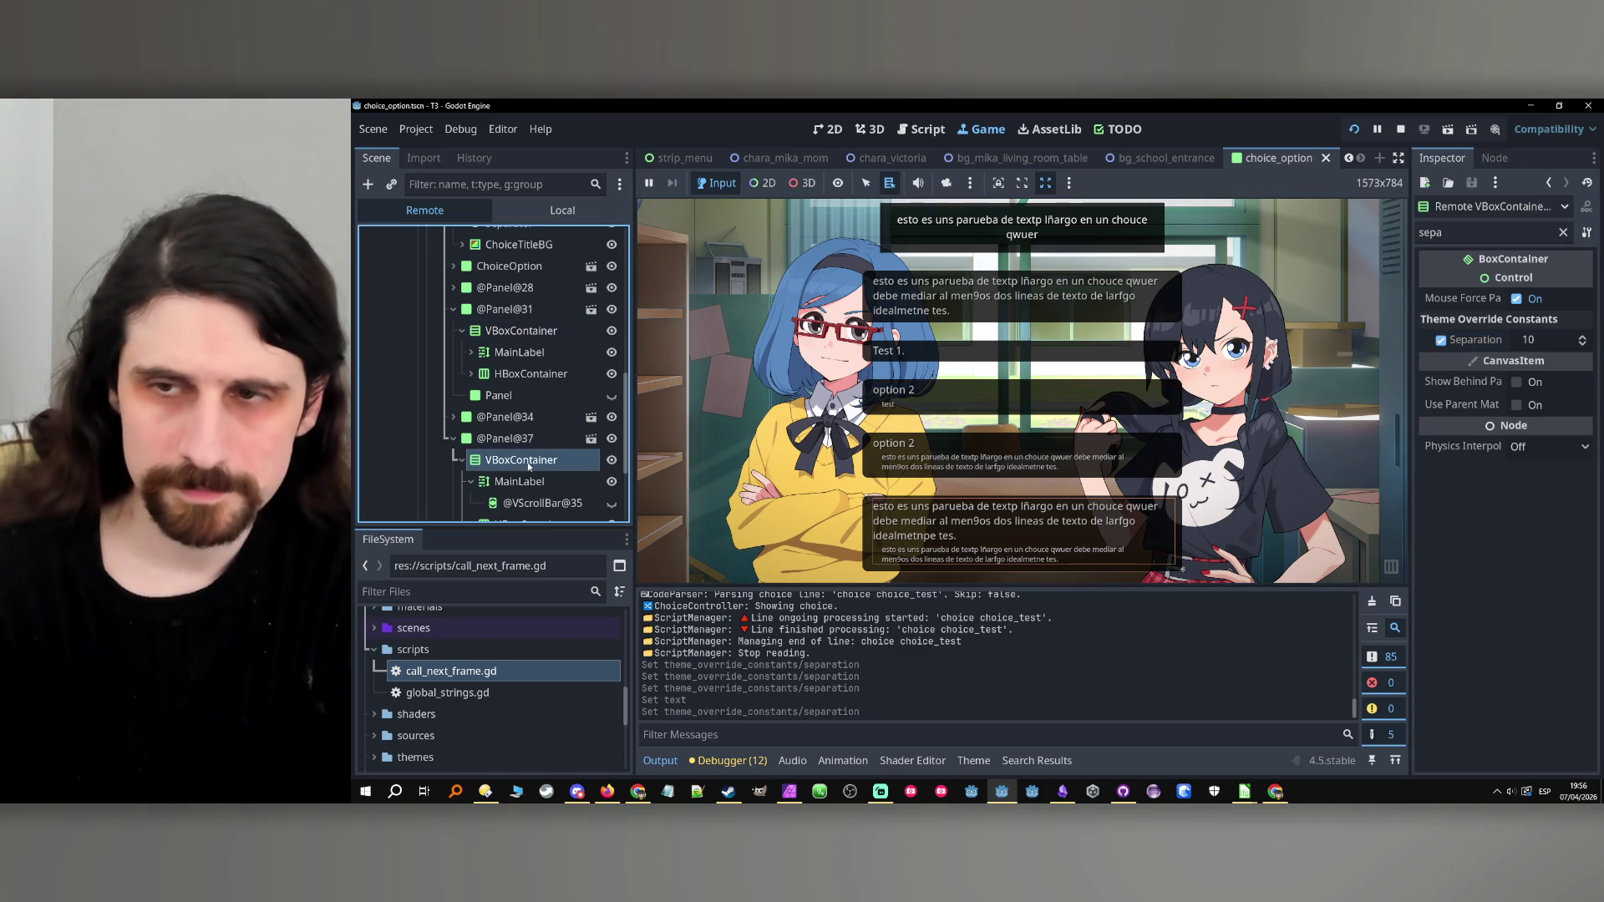
{"action": "left_click", "coordinate": [1402, 129]}
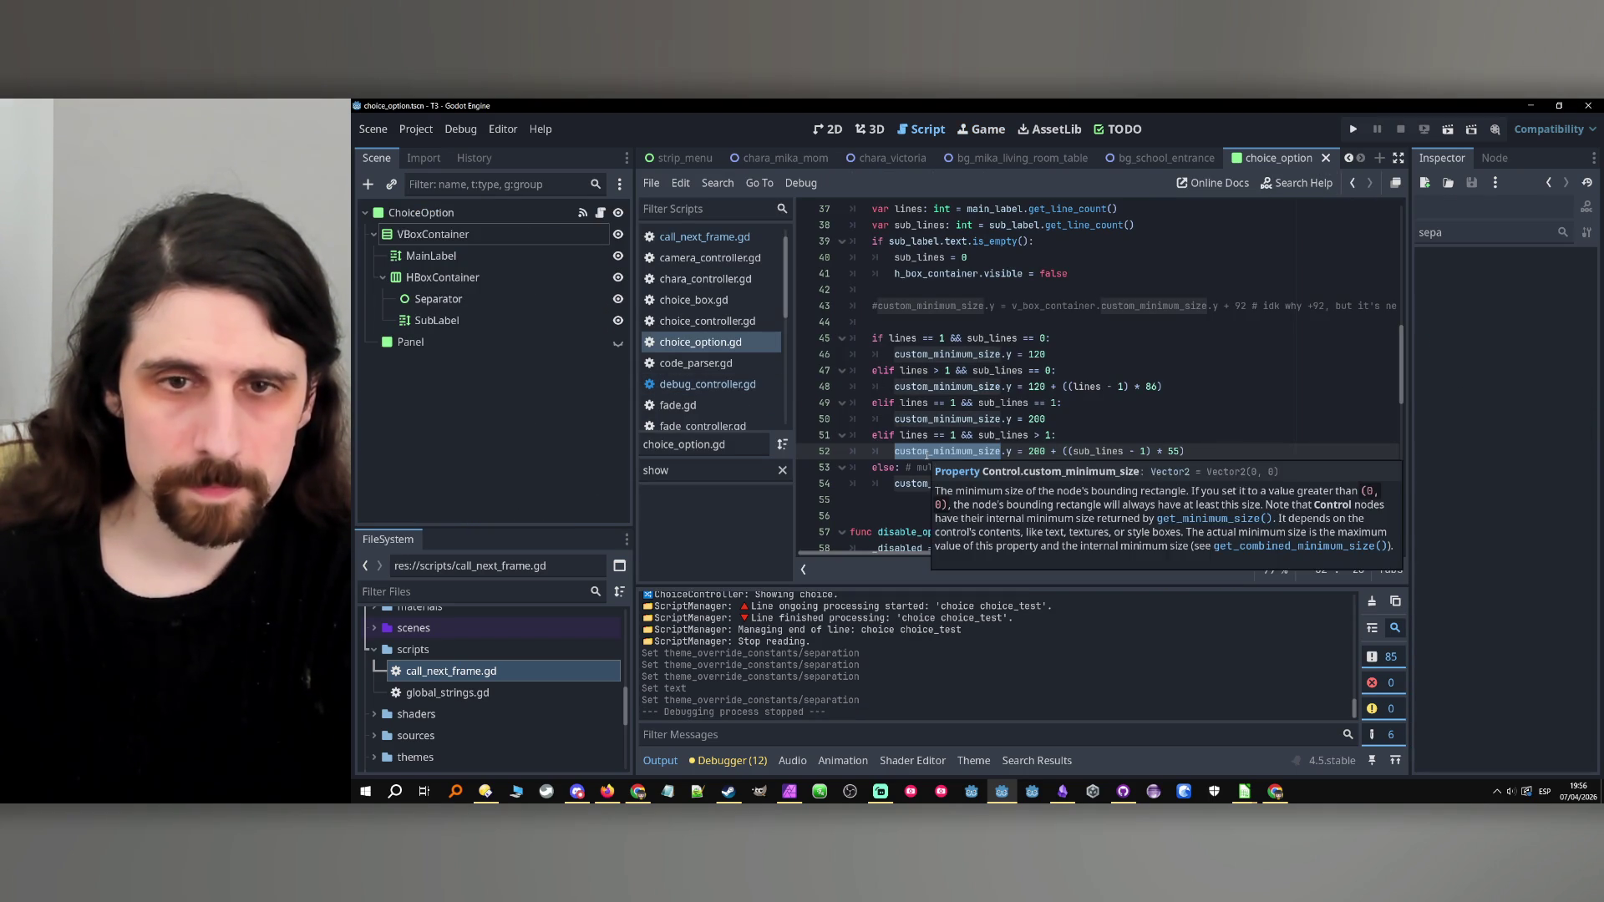
Review the custom_minimum_size uses in the else branch and undo a misplaced blank line.
{"action": "left_click", "coordinate": [1088, 406]}
{"action": "double_click", "coordinate": [952, 387]}
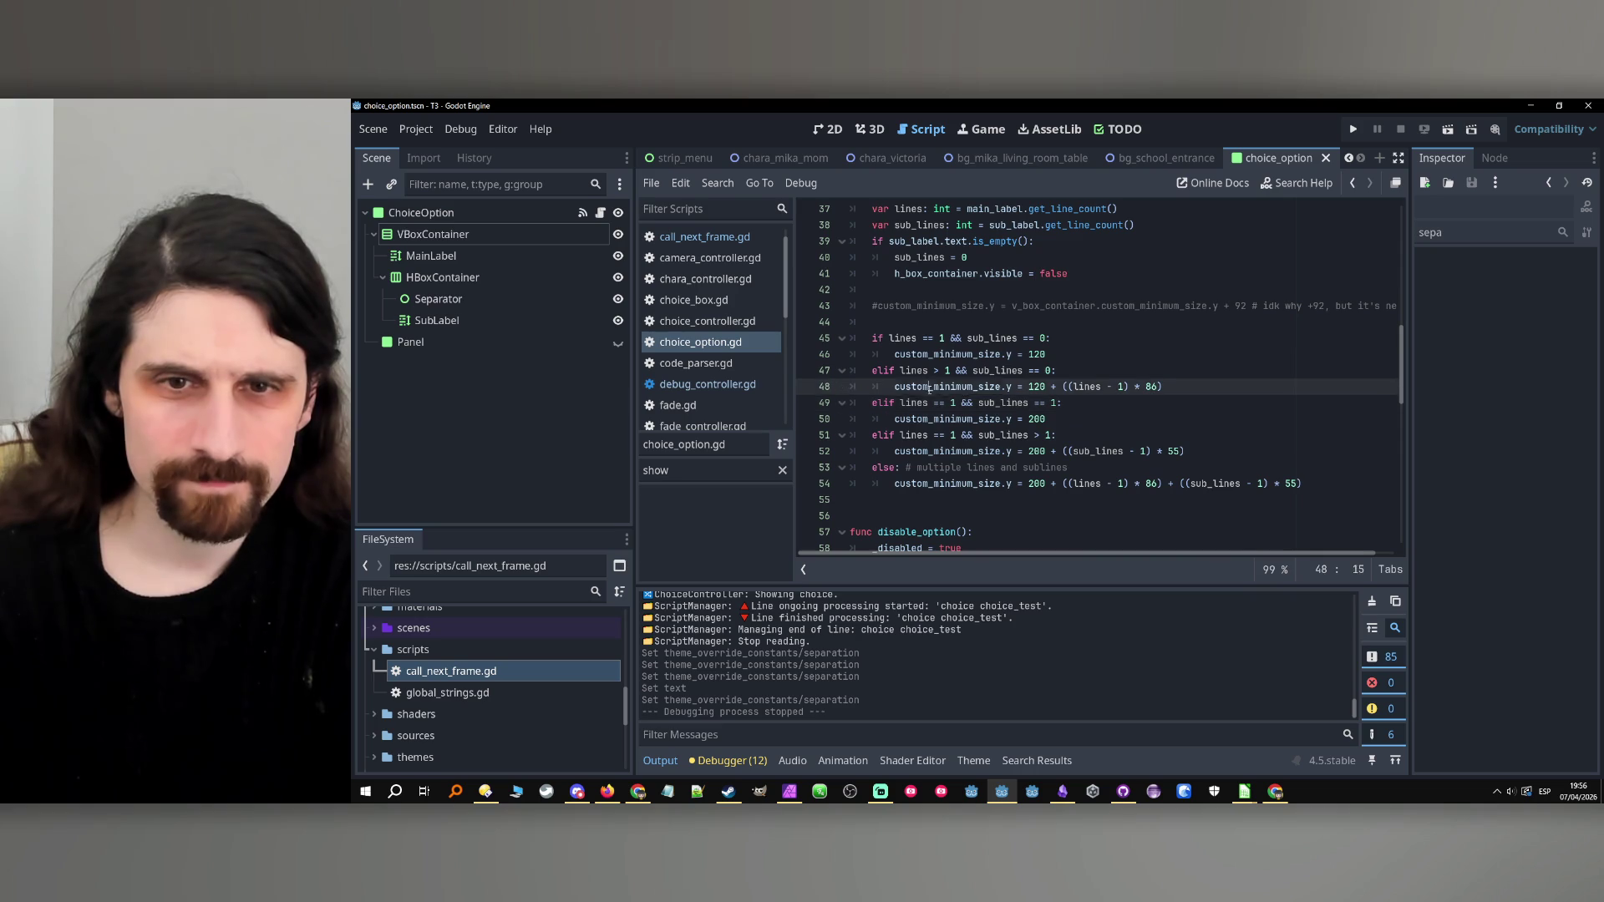
{"action": "double_click", "coordinate": [945, 484]}
{"action": "left_click", "coordinate": [1178, 473]}
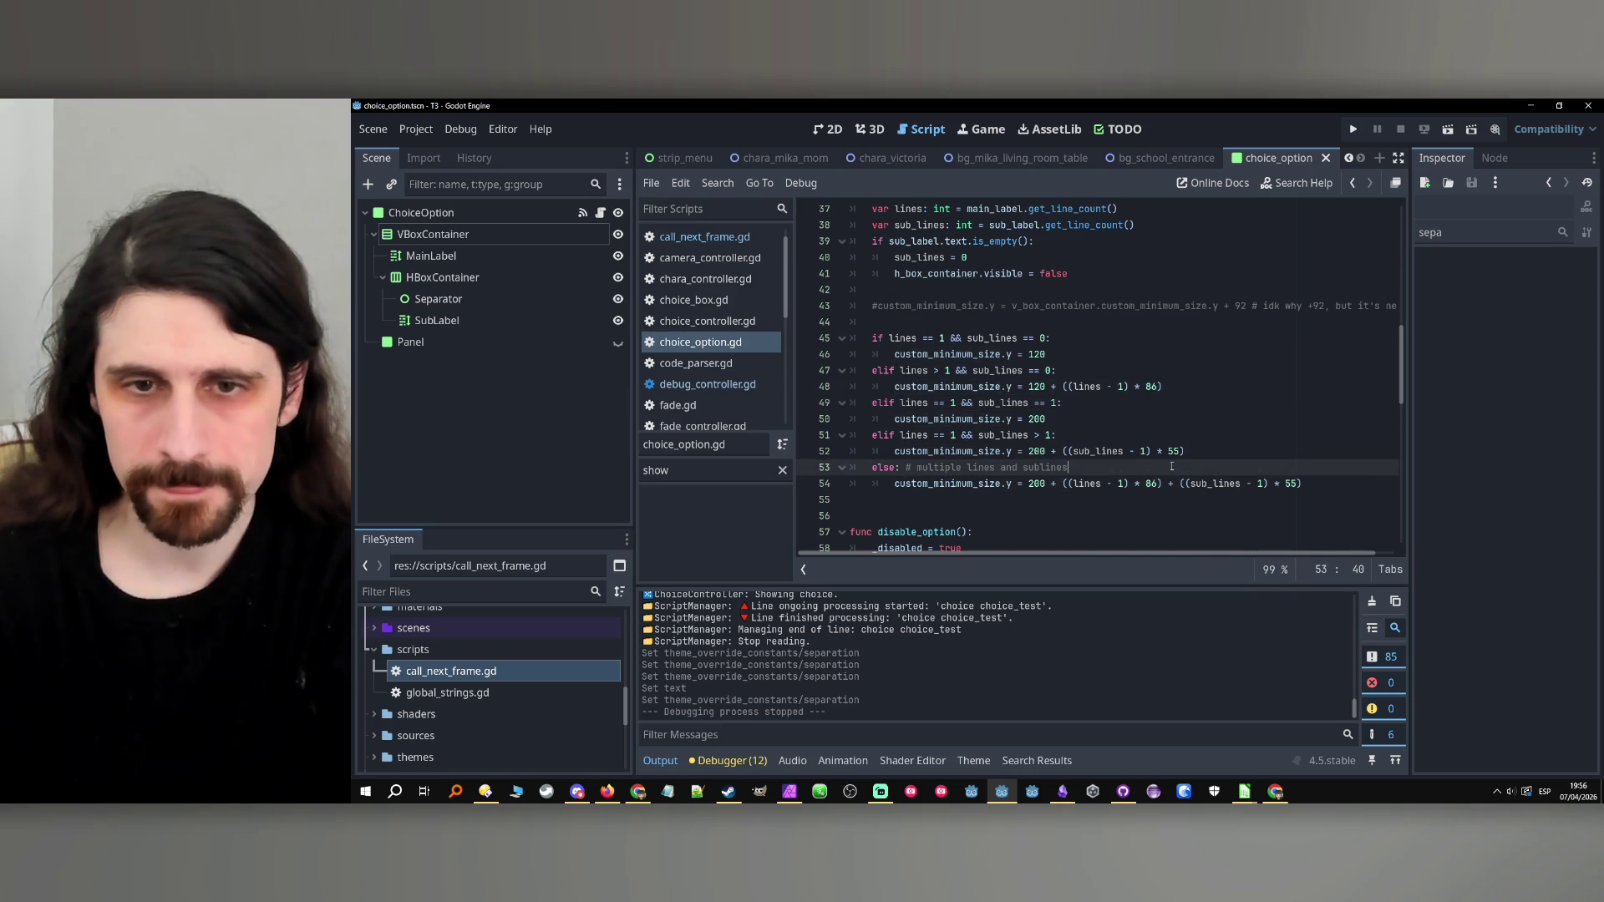
{"action": "key", "text": "Return"}
{"action": "key", "text": "ctrl+z"}
Below line 54, start typing v_box_container.separa with autocomplete.
{"action": "key", "text": "Down"}
{"action": "key", "text": "End"}
{"action": "key", "text": "Return"}
{"action": "type", "text": "v_box"}
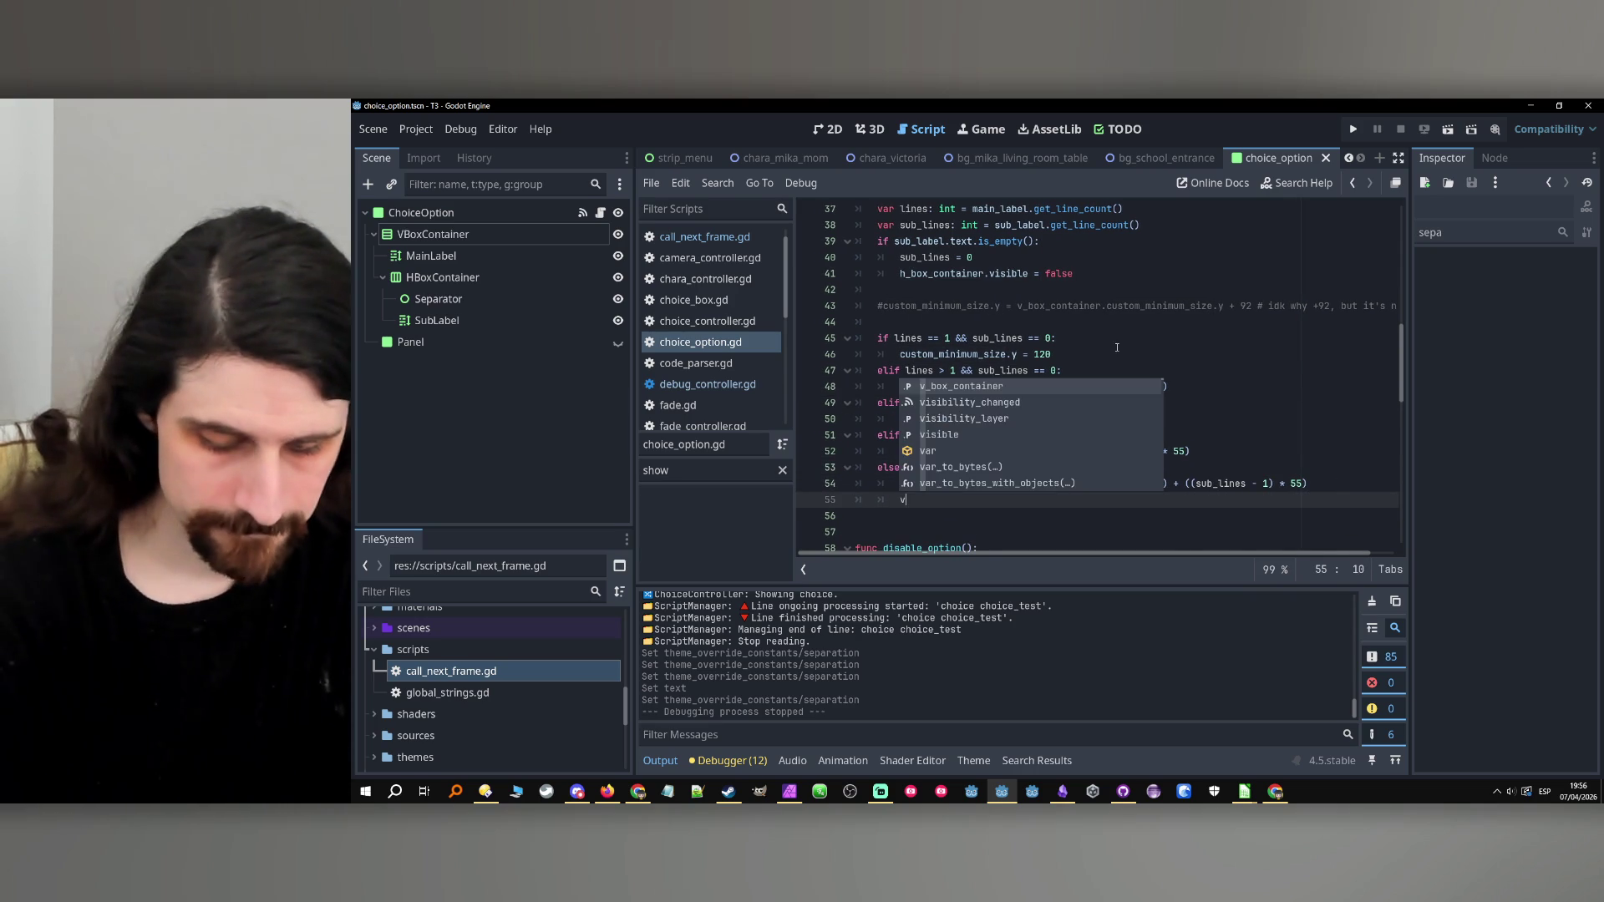
{"action": "key", "text": "Return"}
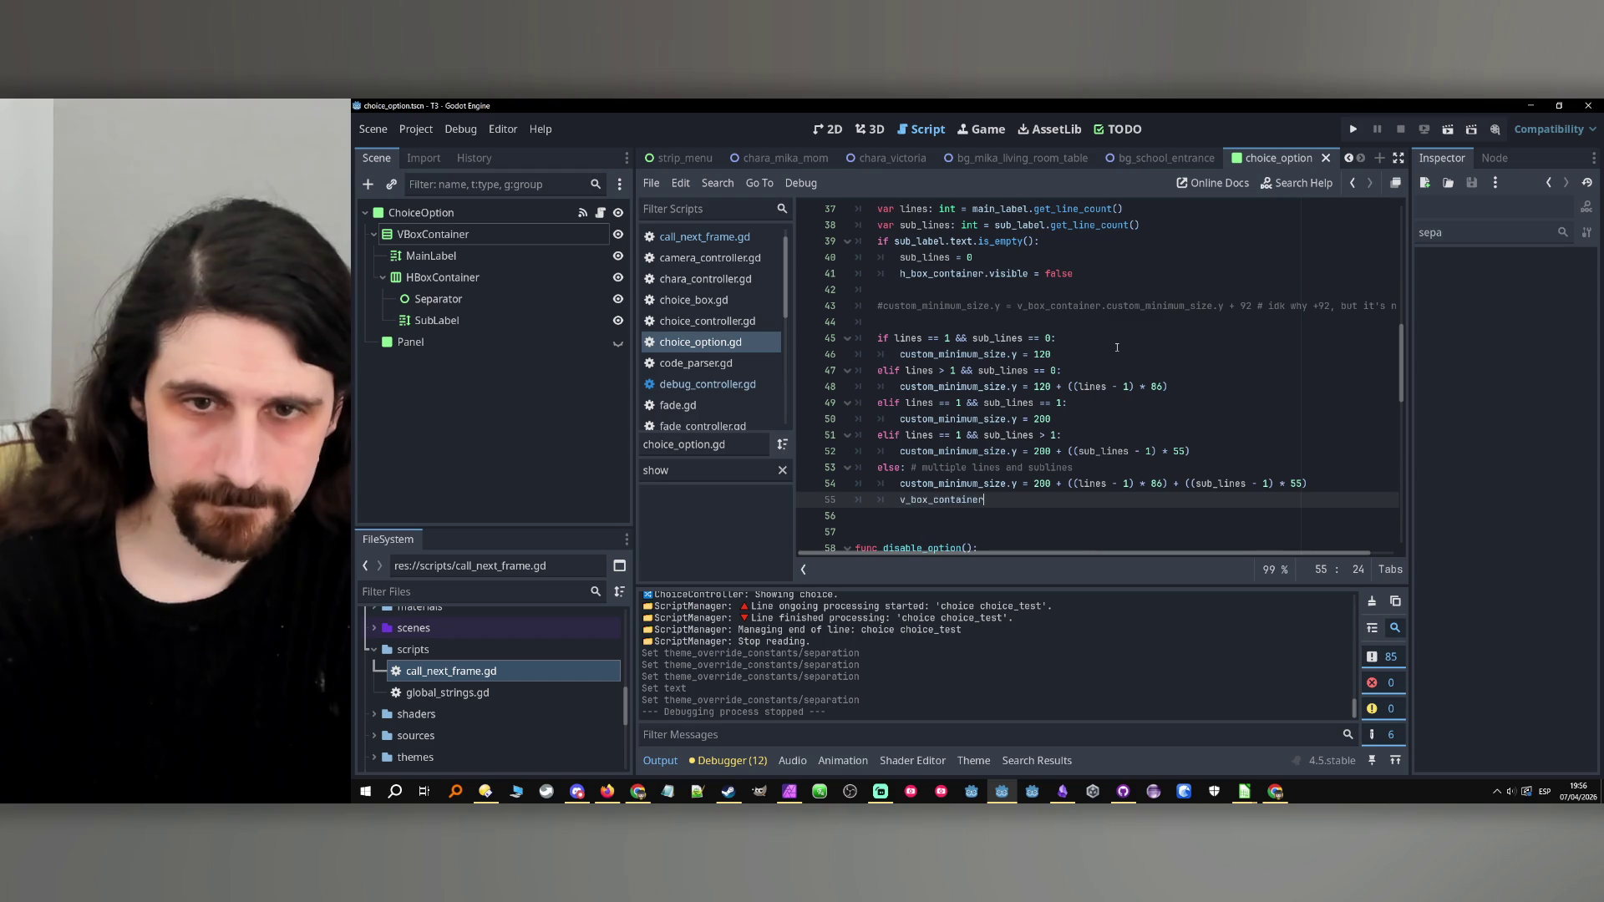
{"action": "type", "text": ".separ"}
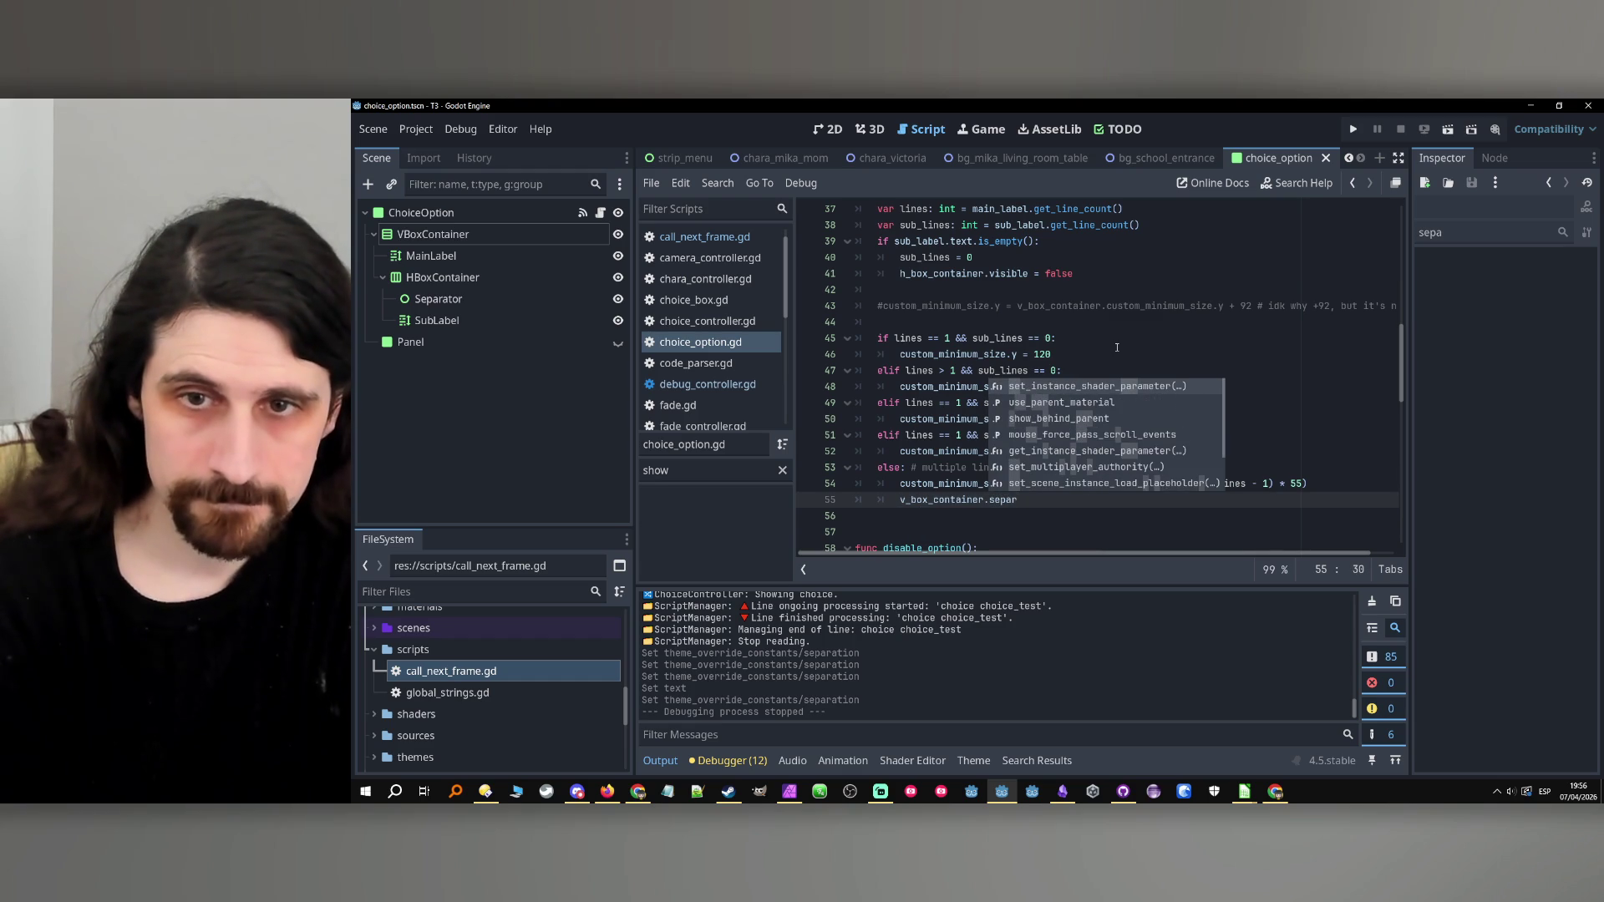
{"action": "type", "text": "a"}
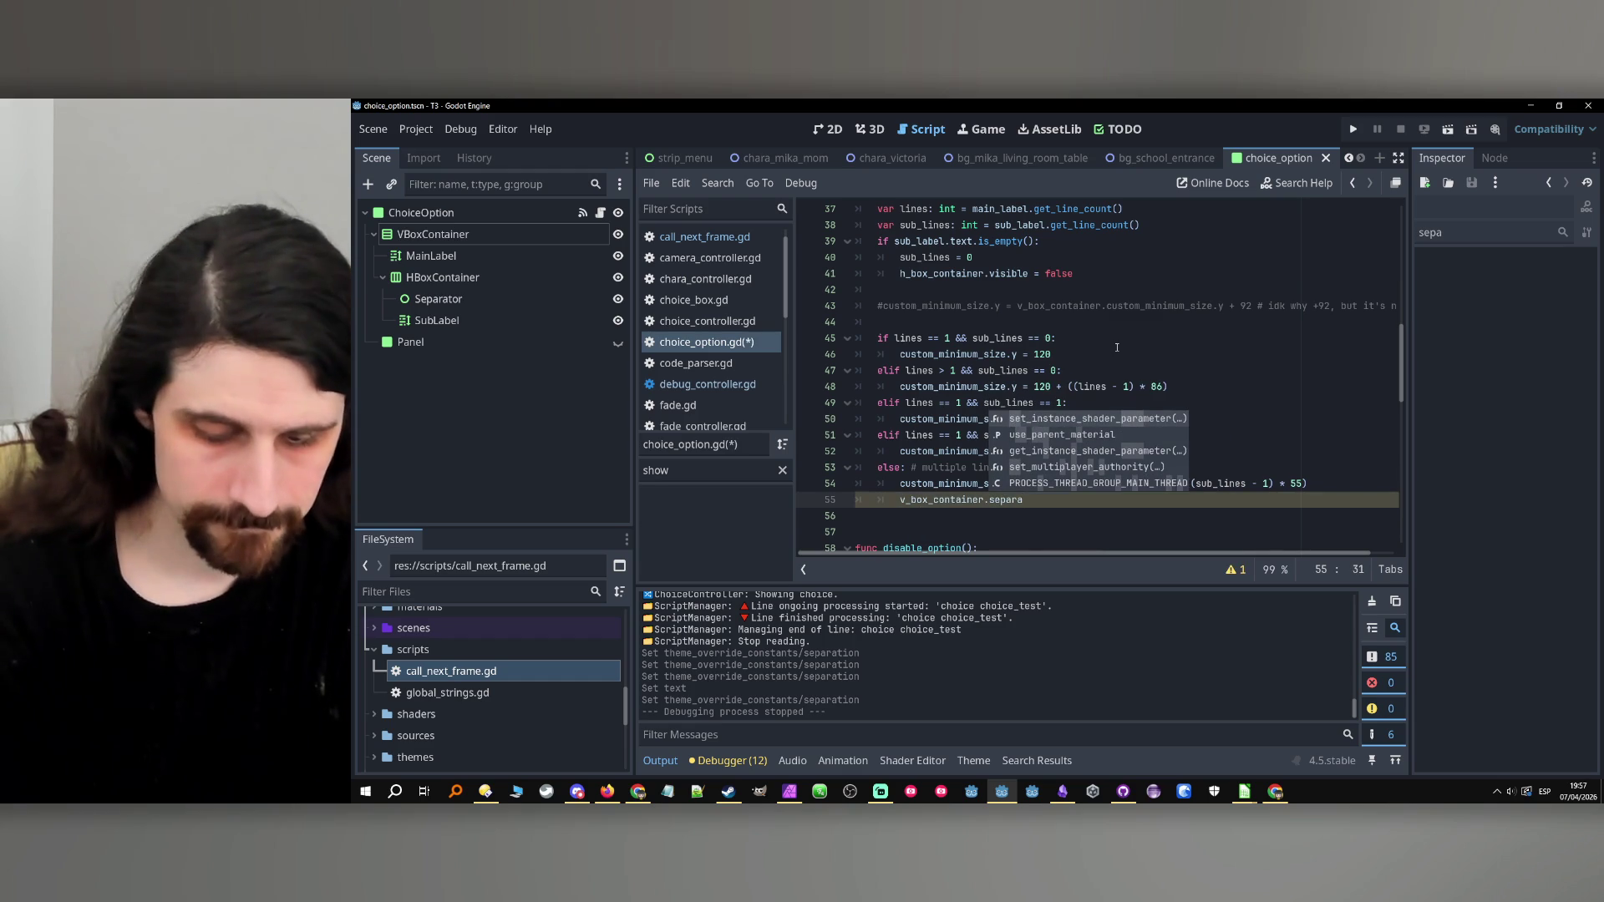
{"action": "type", "text": "ti"}
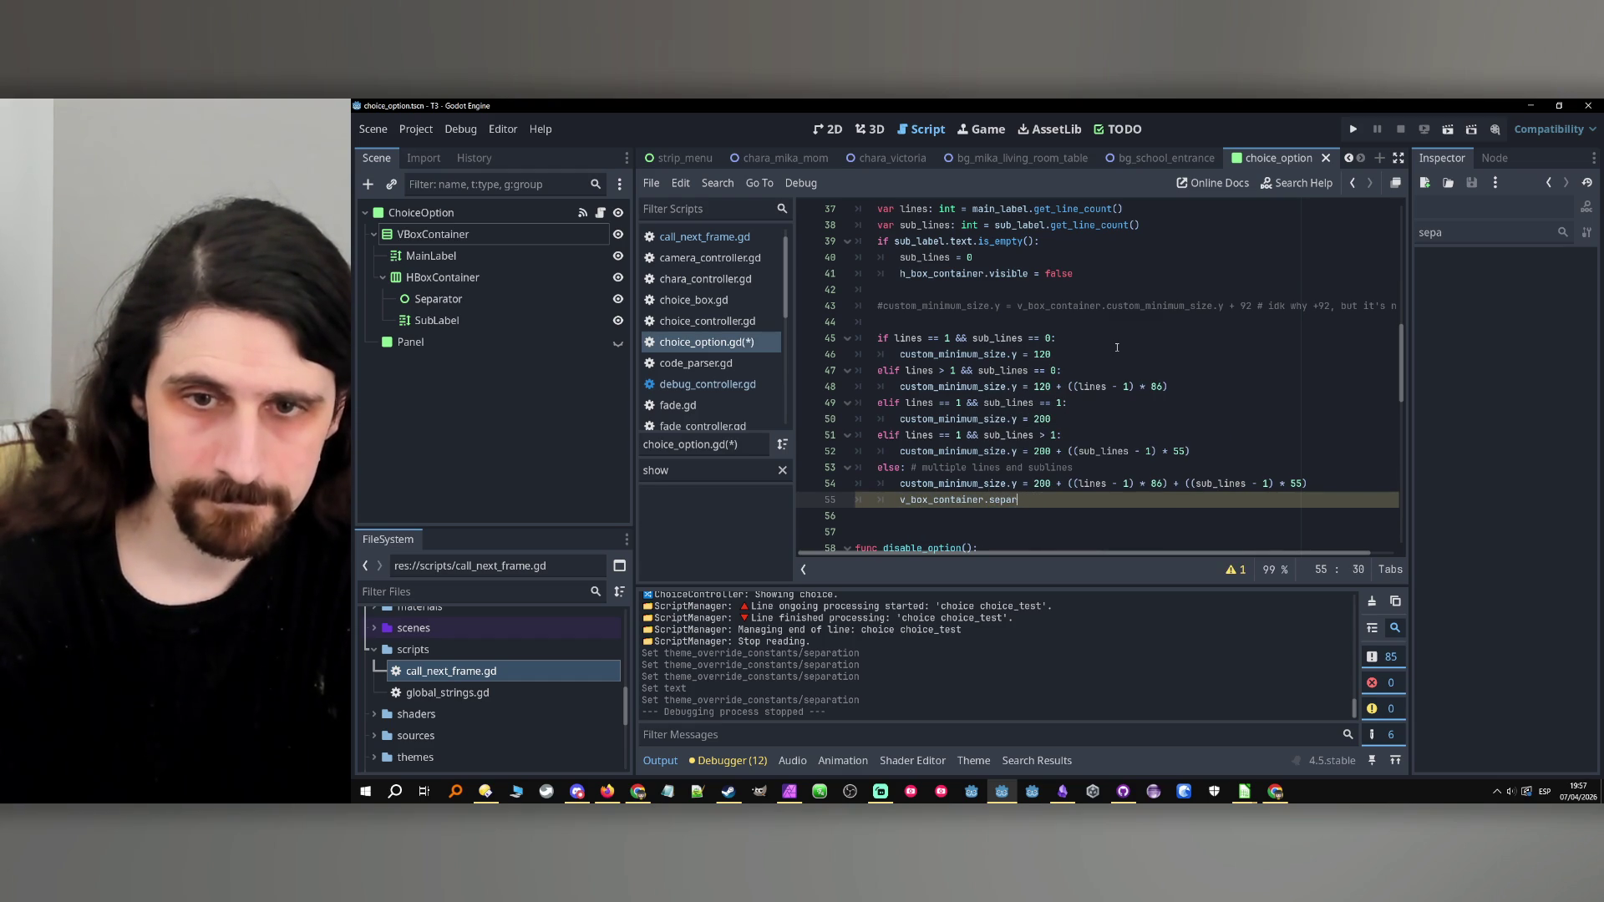
{"action": "type", "text": "para"}
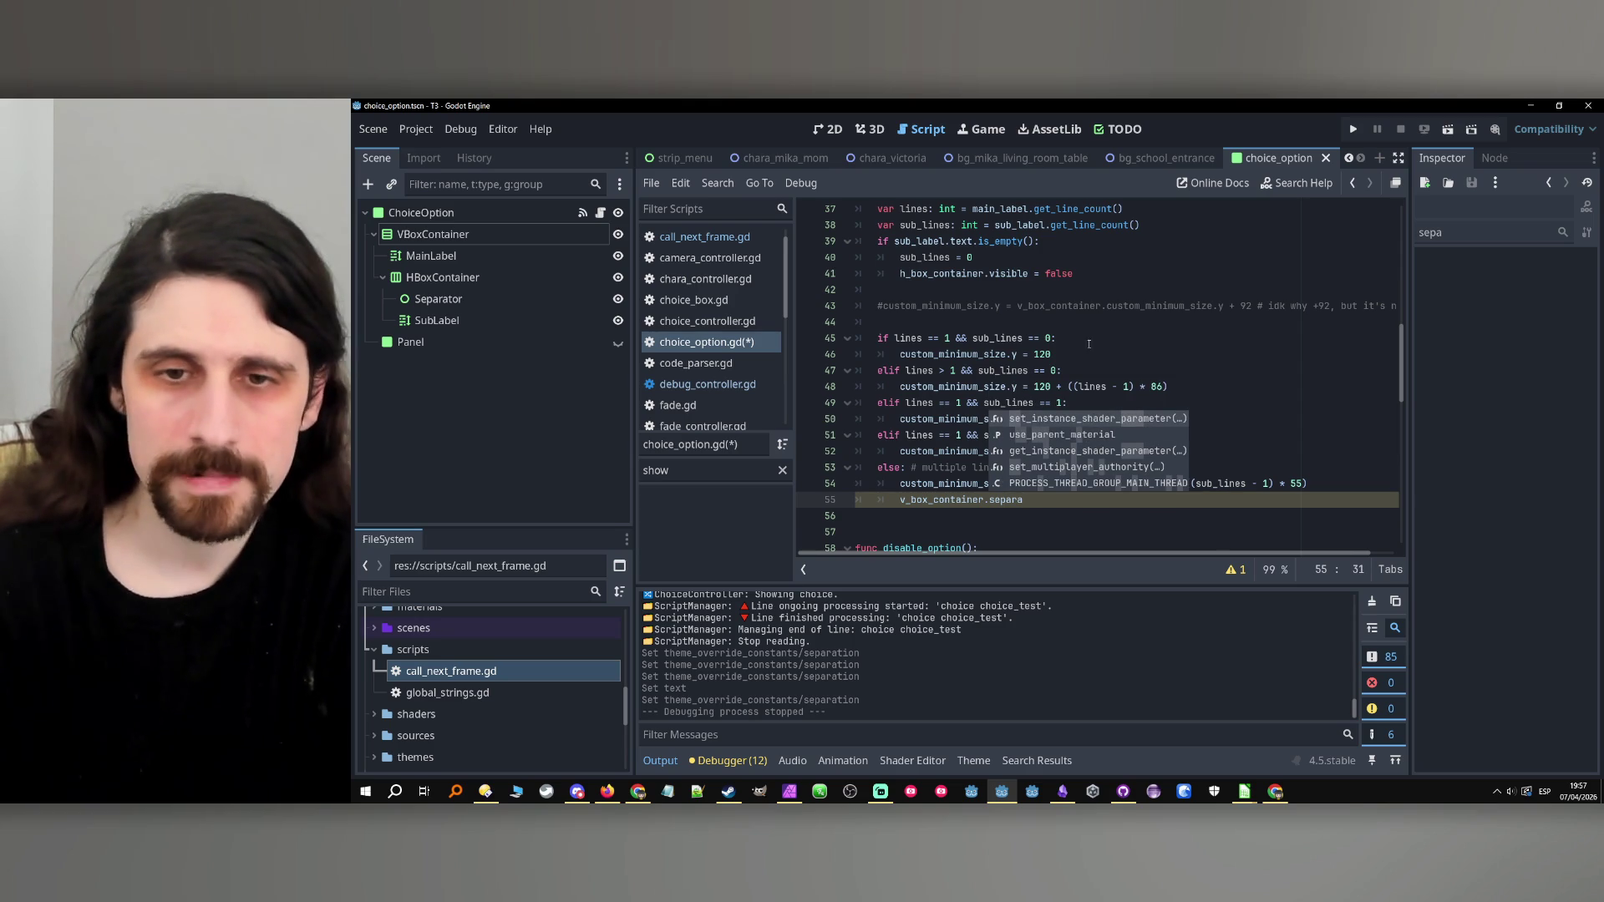
{"action": "left_click", "coordinate": [1003, 512]}
{"action": "double_click", "coordinate": [1006, 499]}
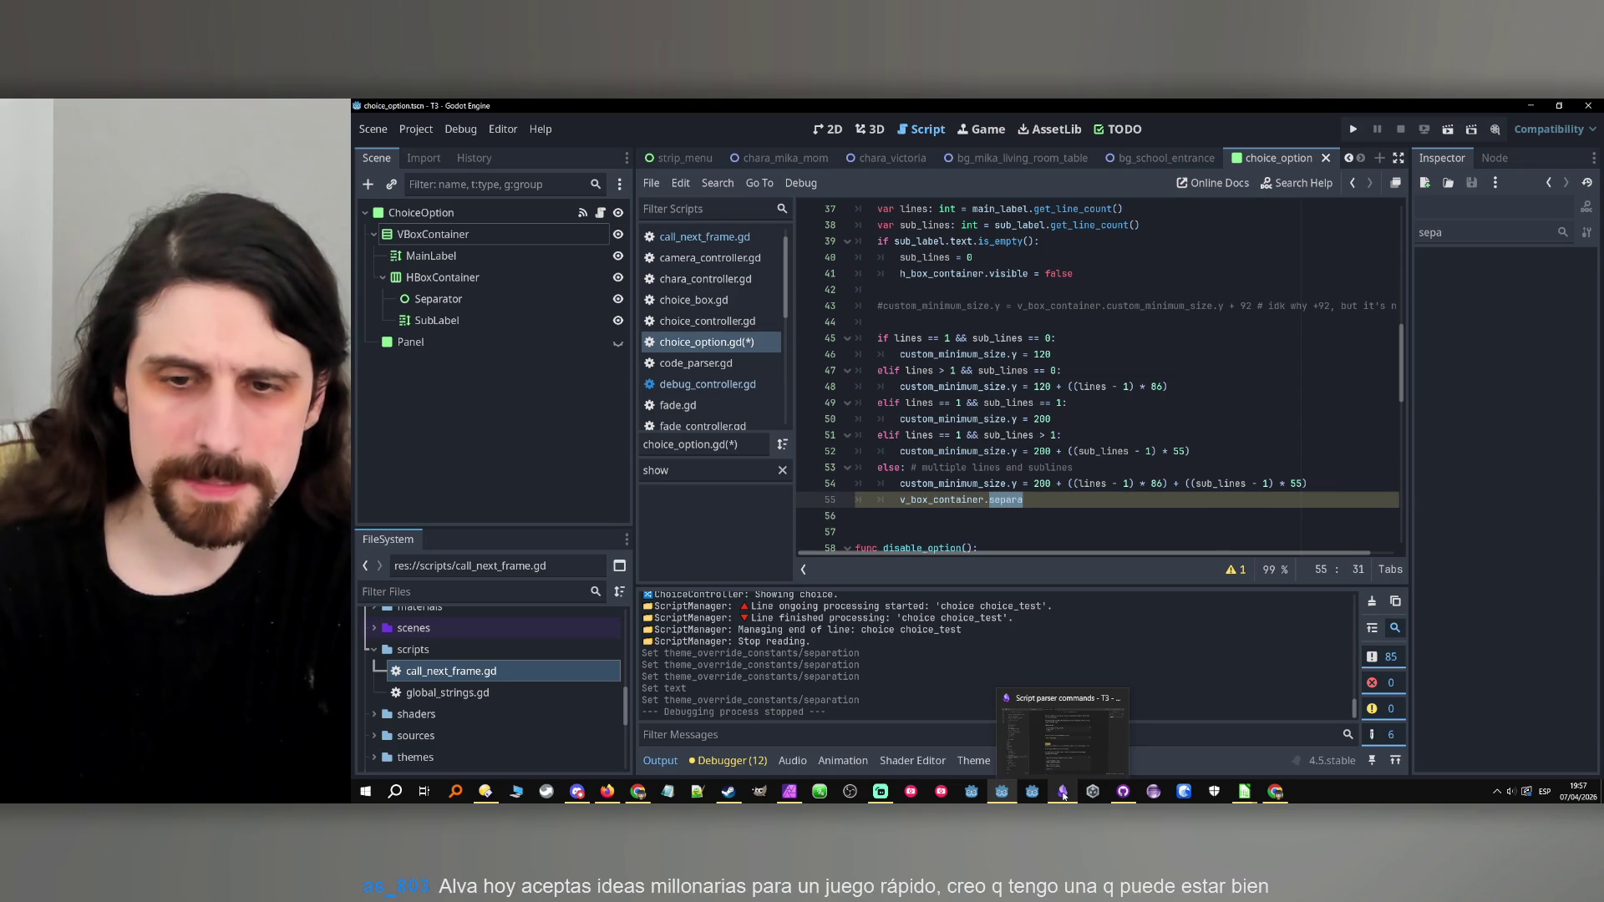
{"action": "left_click", "coordinate": [1062, 792]}
Open the Godot notes vault and search for 'separation', 'box contra', then 'font'.
{"action": "left_click", "coordinate": [412, 766]}
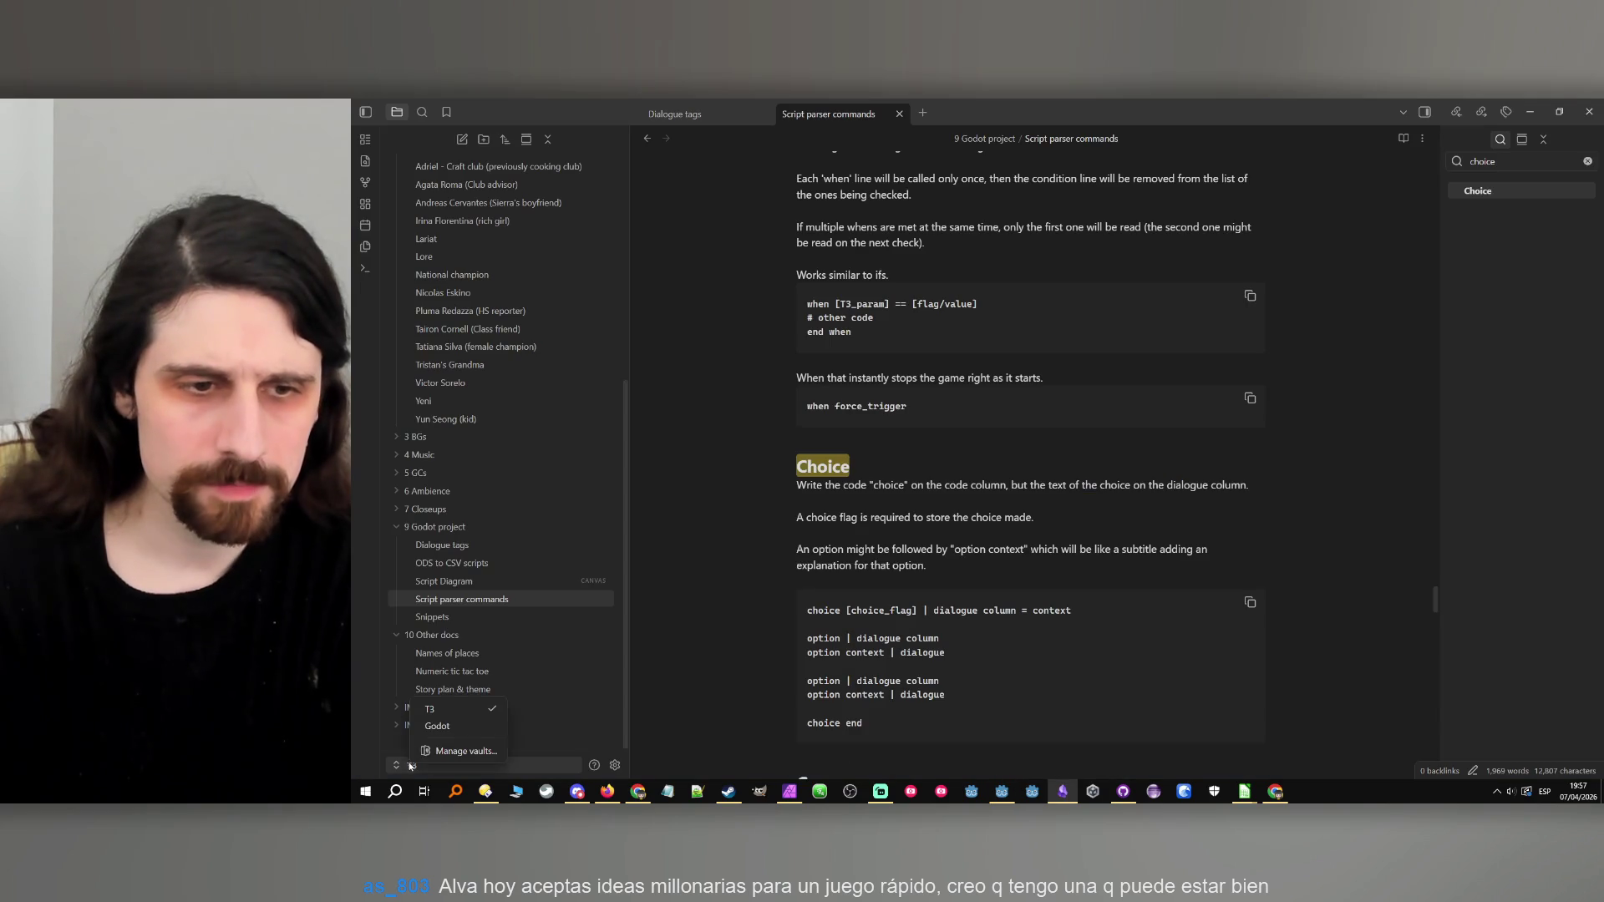
{"action": "left_click", "coordinate": [443, 735]}
{"action": "left_click", "coordinate": [1151, 110]}
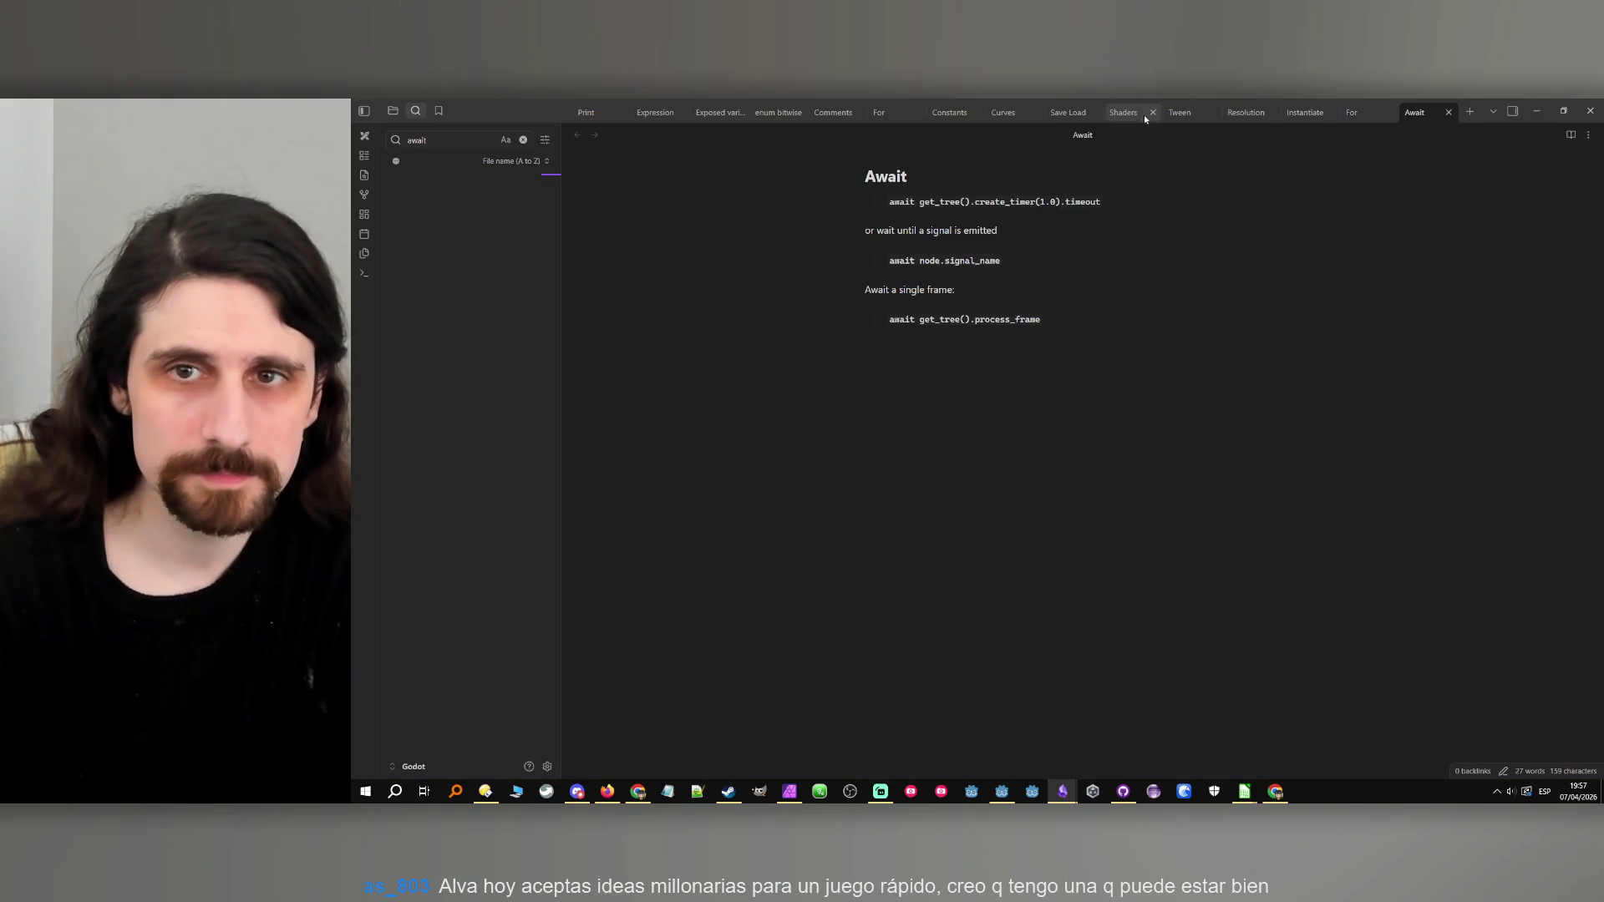
{"action": "left_click", "coordinate": [410, 115]}
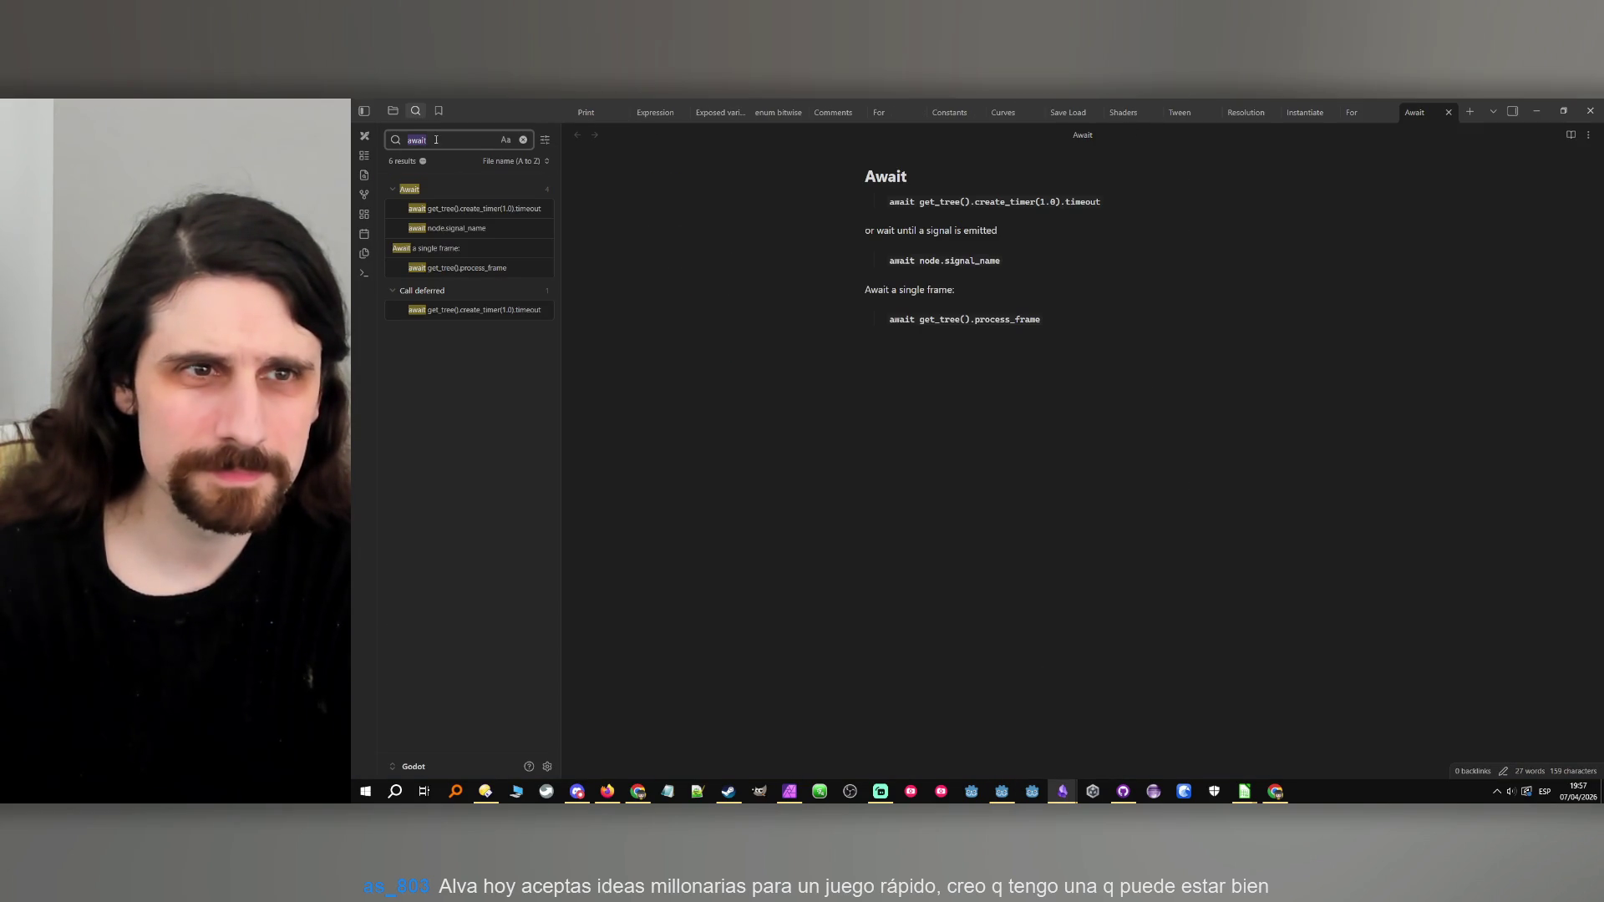
{"action": "type", "text": "separa"}
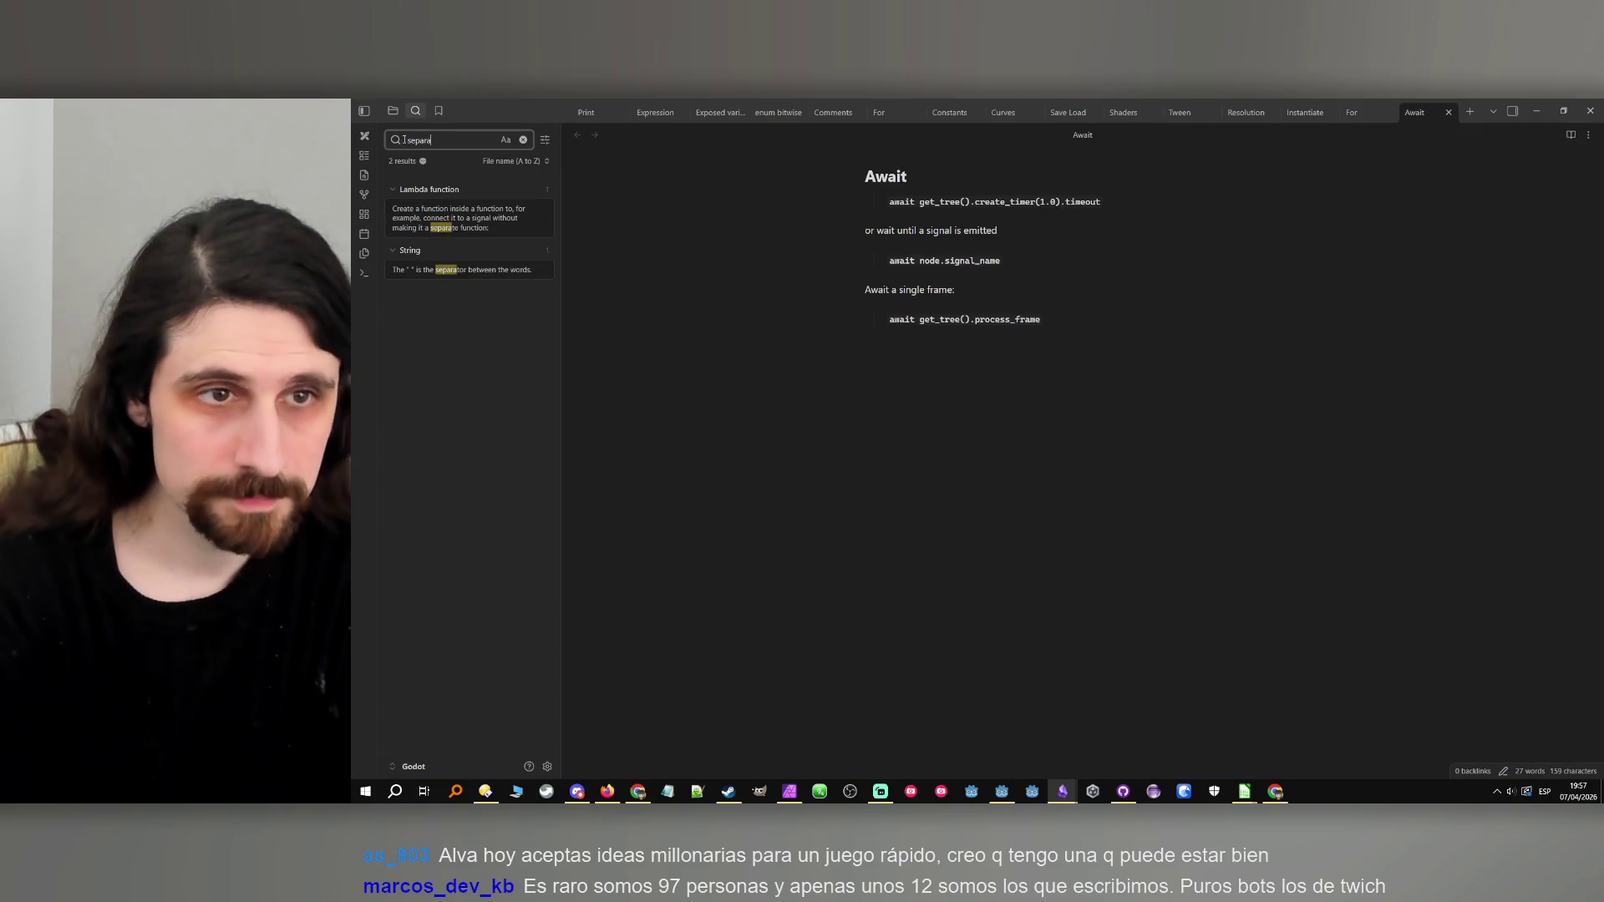
{"action": "type", "text": "tion"}
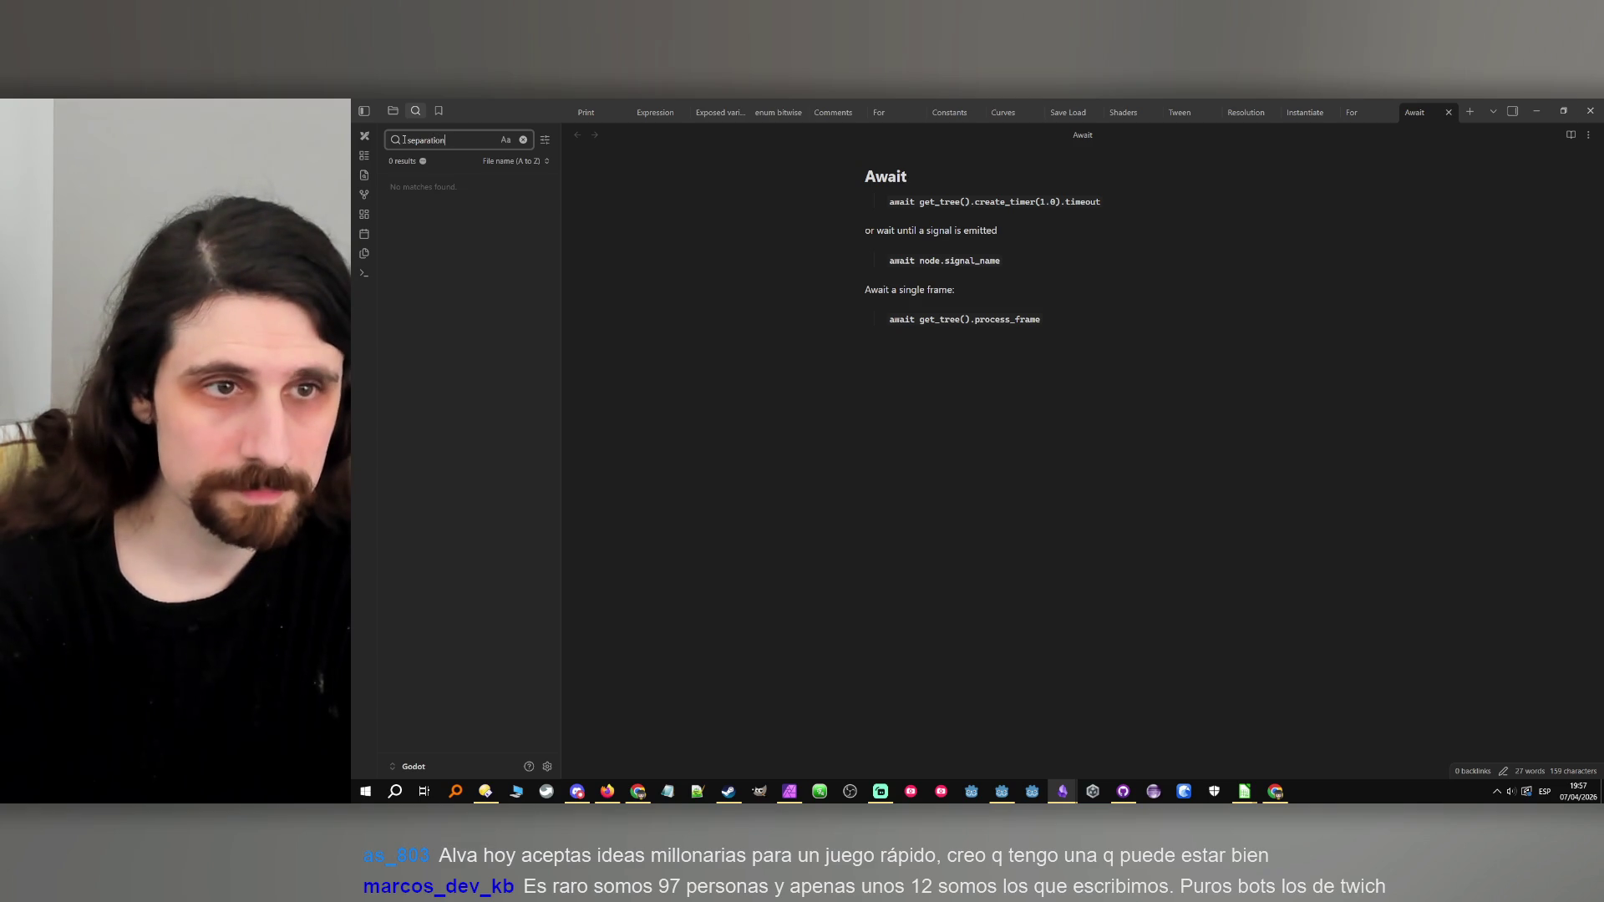
{"action": "key", "text": "BackSpace"}
{"action": "key", "text": "BackSpace"}
{"action": "key", "text": "BackSpace"}
{"action": "type", "text": "box contr"}
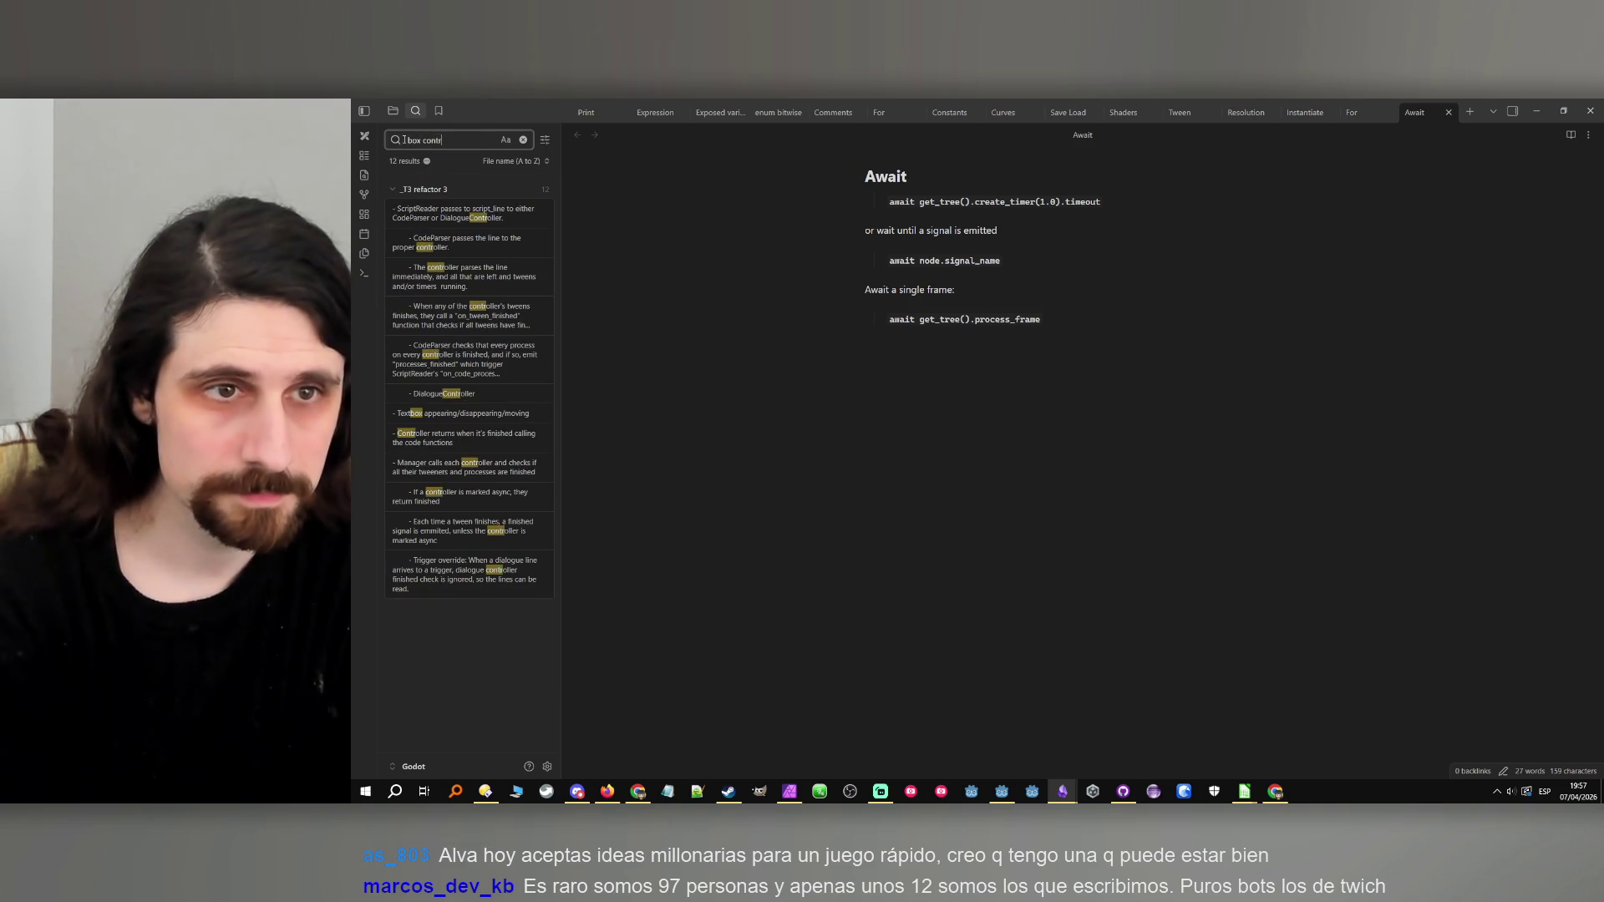
{"action": "type", "text": "a"}
{"action": "key", "text": "BackSpace"}
{"action": "key", "text": "BackSpace"}
{"action": "key", "text": "BackSpace"}
{"action": "type", "text": "font"}
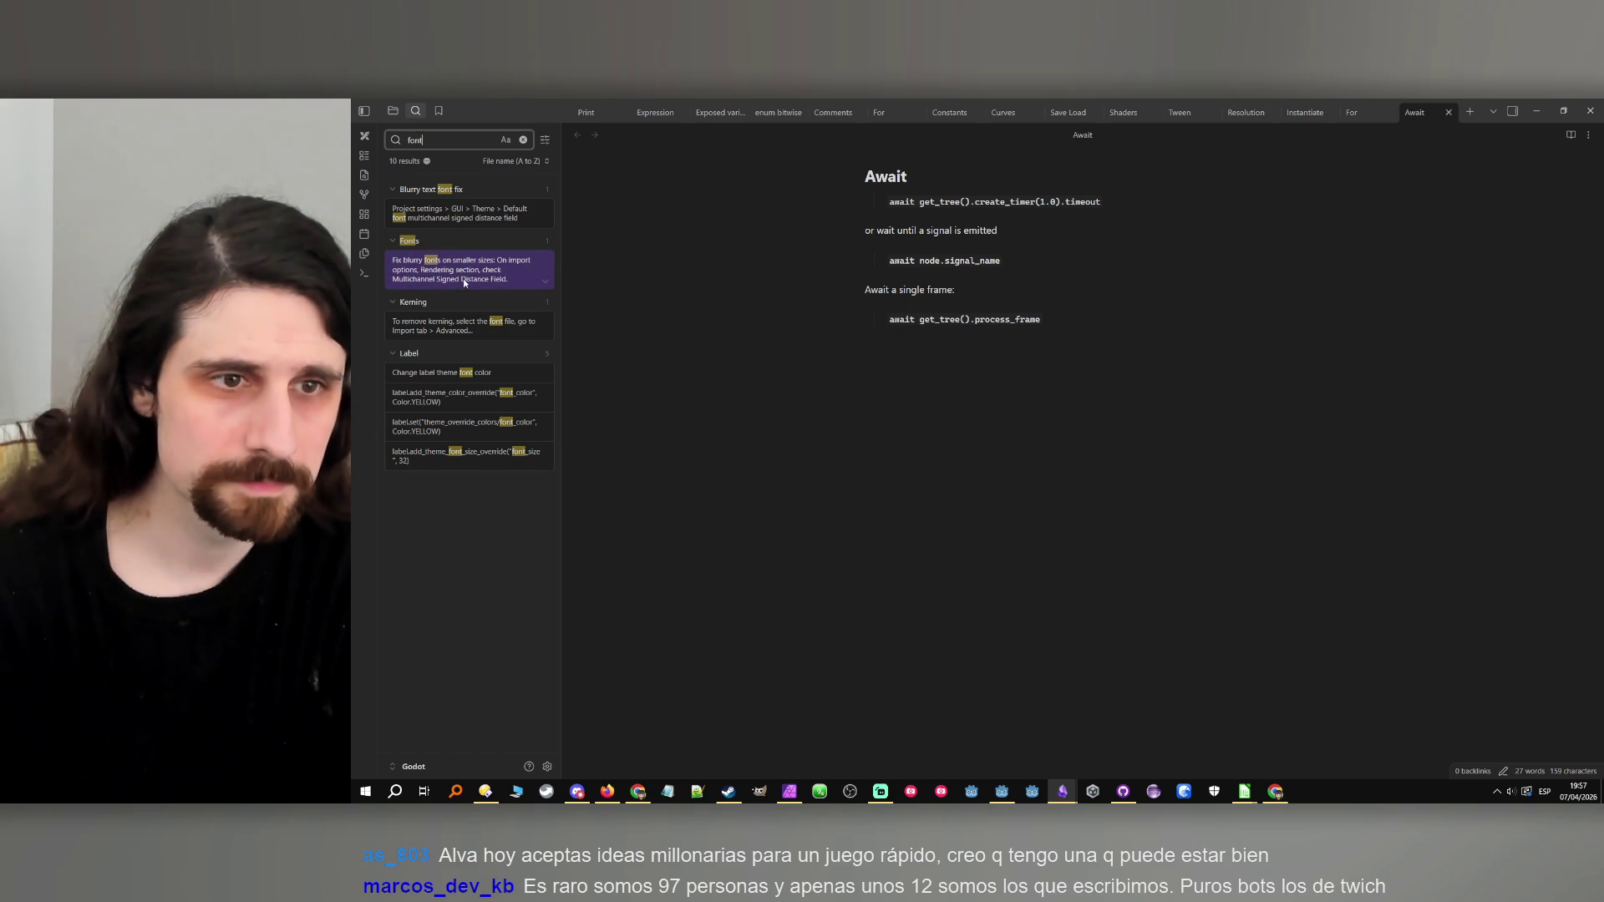
Read the Label note's theme override example, then close the Godot vault window.
{"action": "left_click", "coordinate": [464, 372]}
{"action": "left_click", "coordinate": [955, 236]}
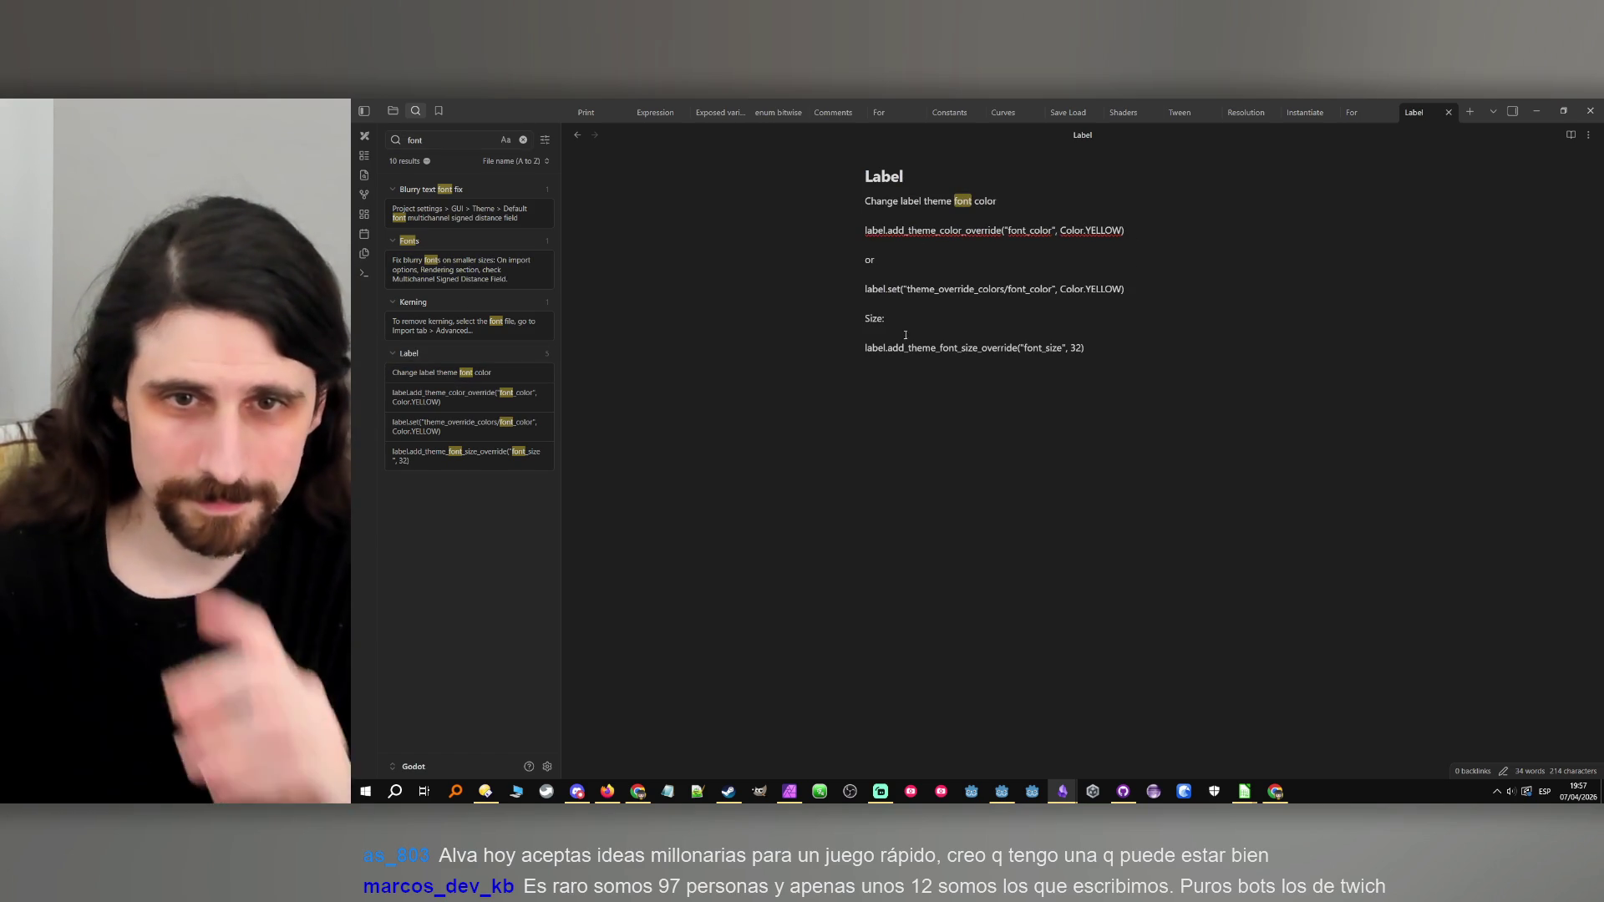
{"action": "double_click", "coordinate": [894, 289]}
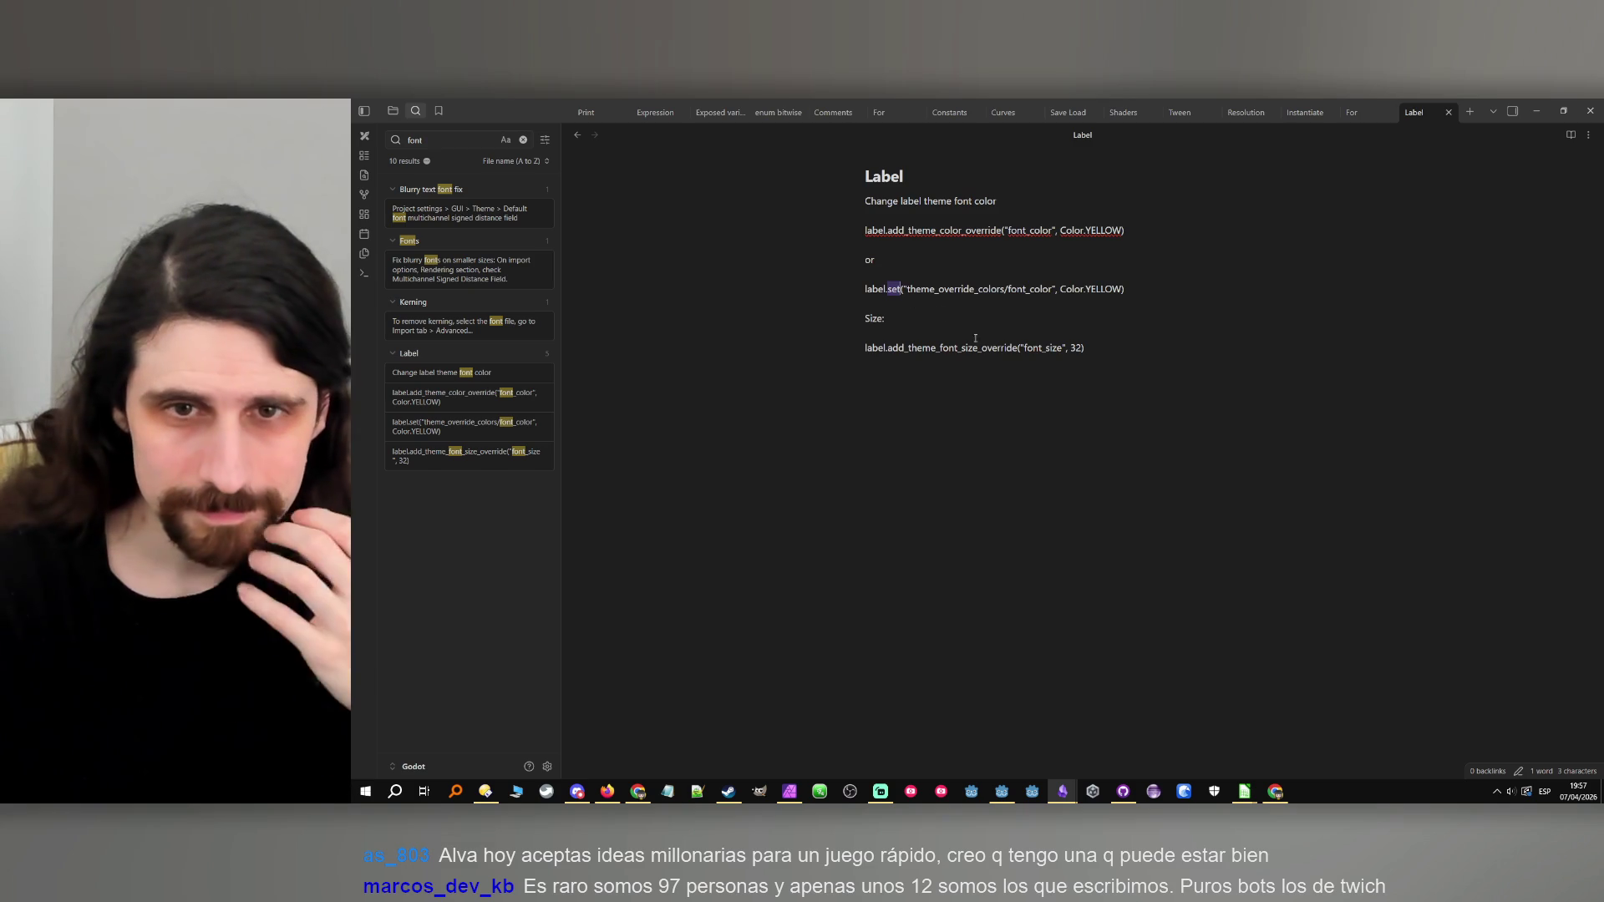
{"action": "left_click", "coordinate": [1535, 113]}
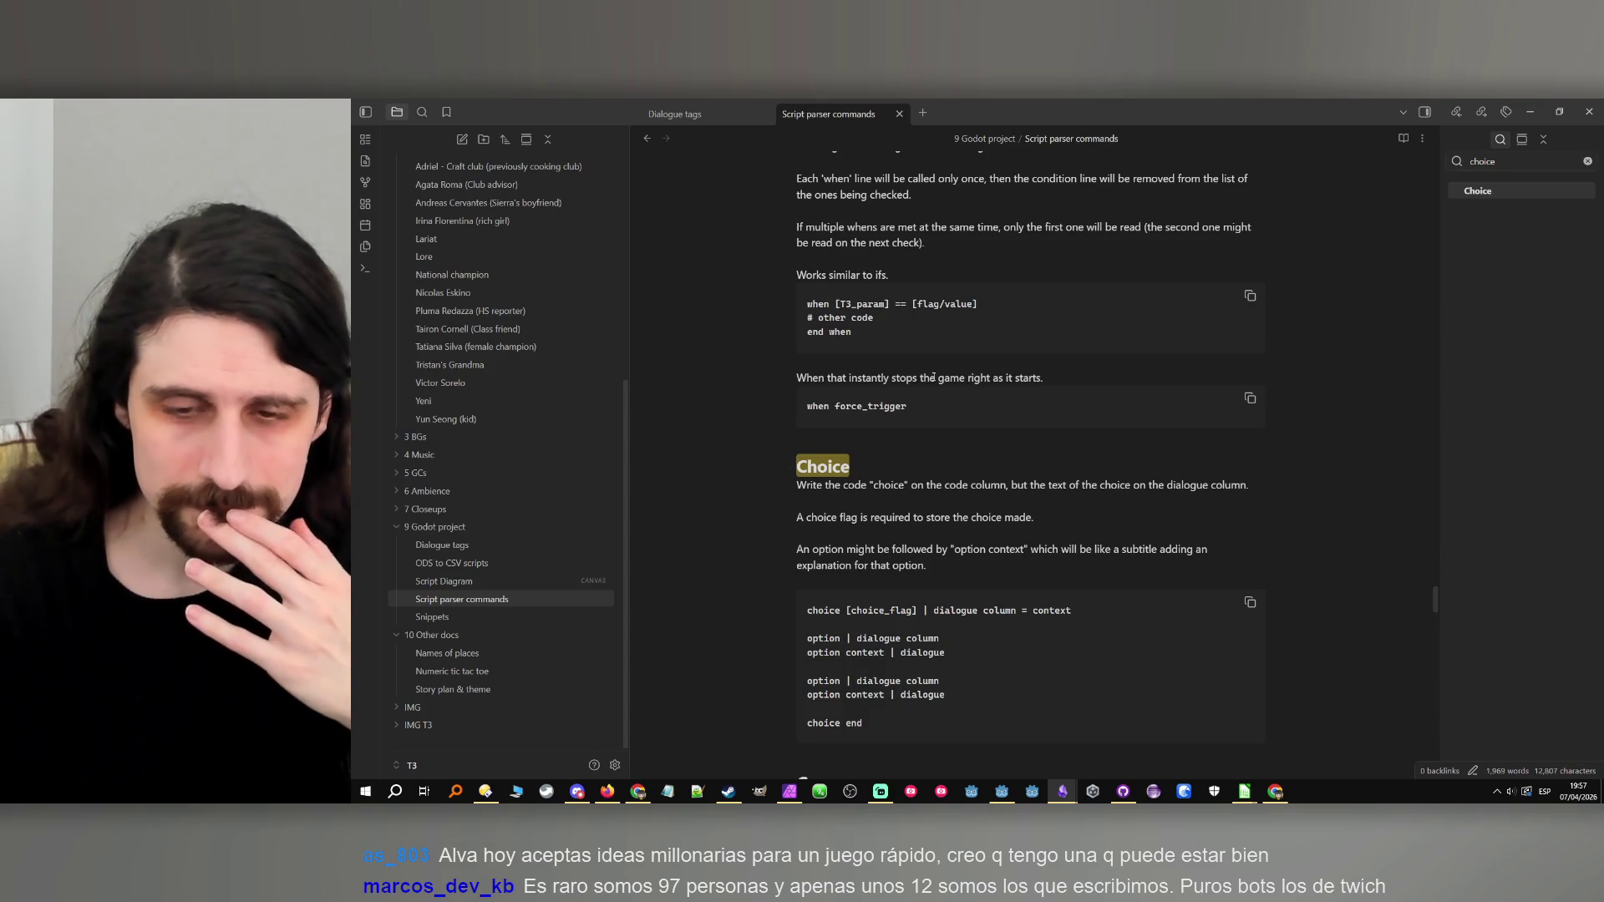
{"action": "left_click", "coordinate": [1535, 113]}
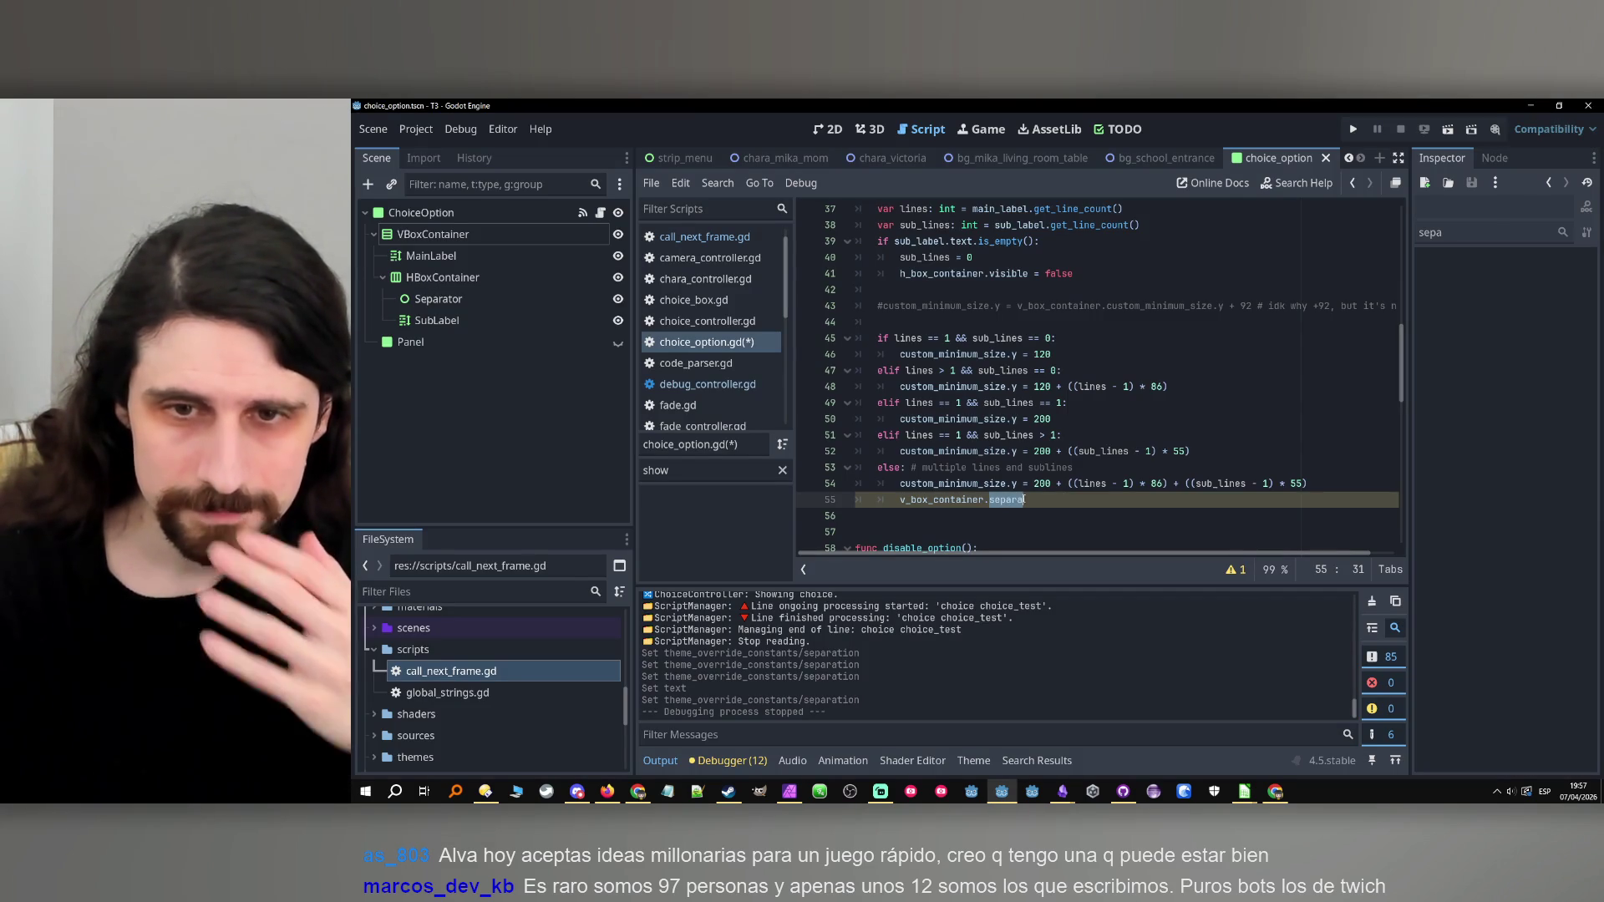
Finish line 55 as v_box_container.set("separation", 10) and run the game.
{"action": "type", "text": "set"}
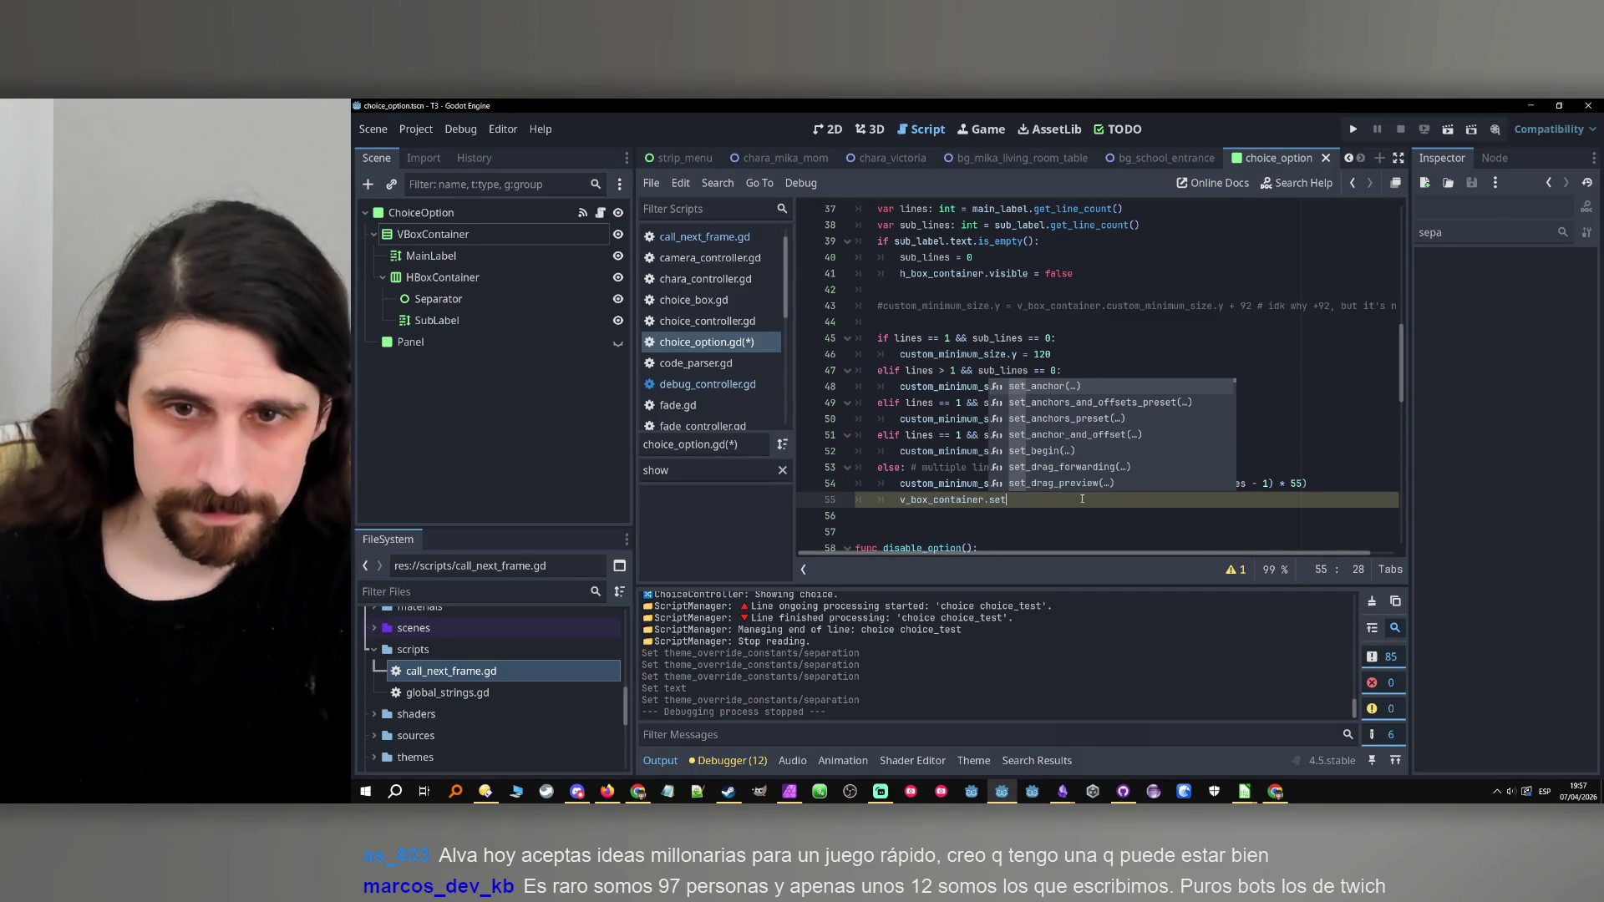
{"action": "type", "text": "("}
{"action": "type", "text": "\"\""}
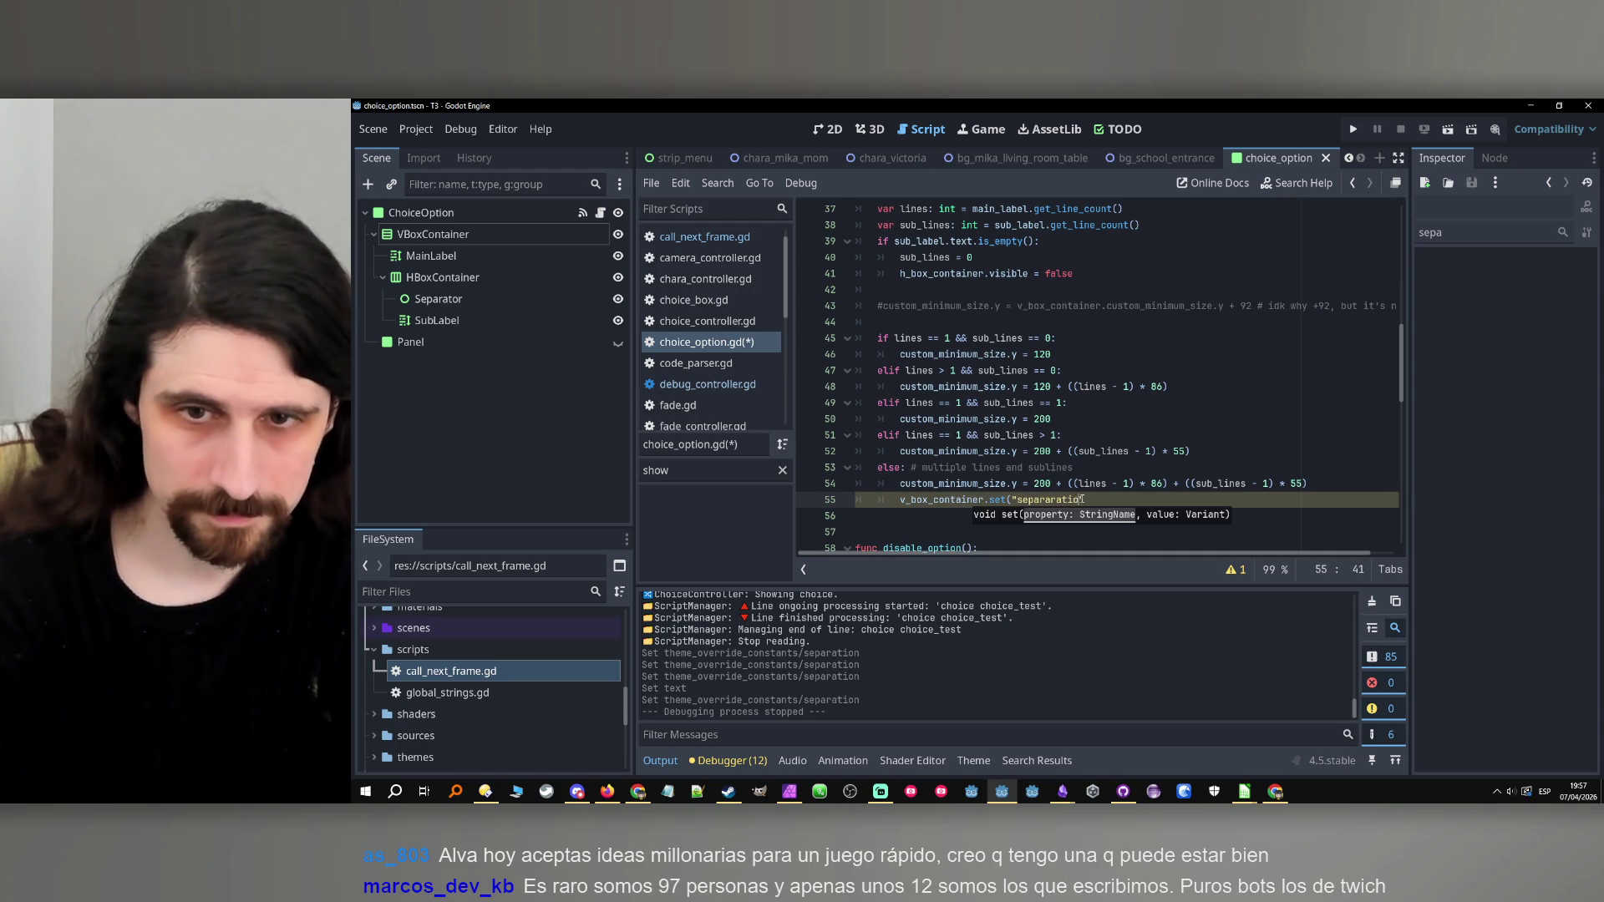
{"action": "type", "text": ", ,"}
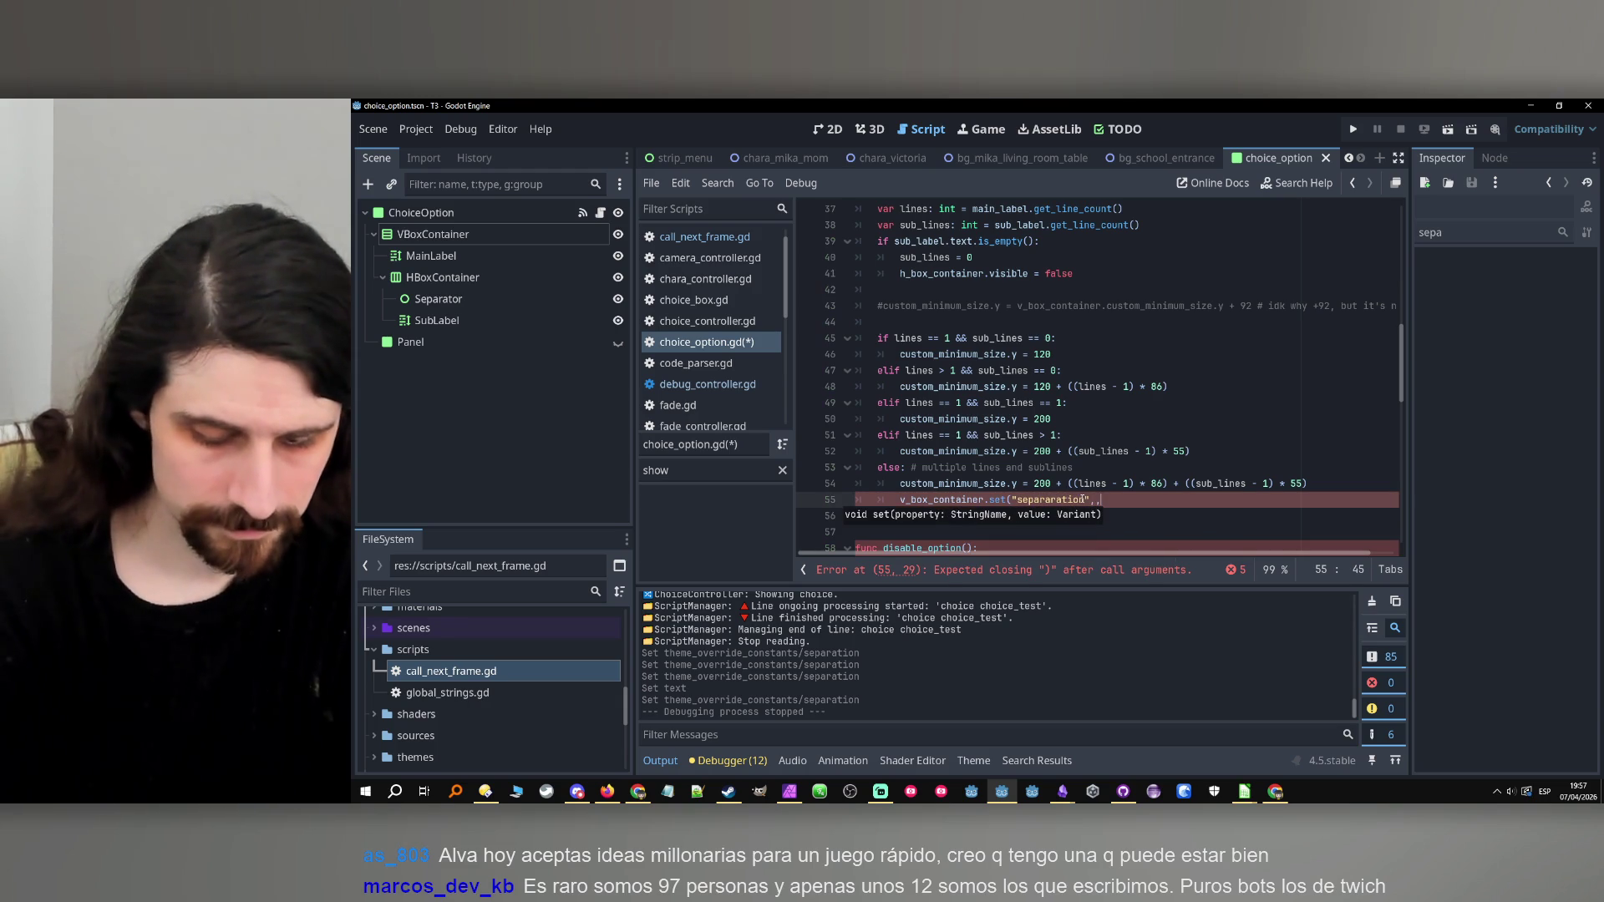
{"action": "key", "text": "BackSpace"}
{"action": "type", "text": "10)"}
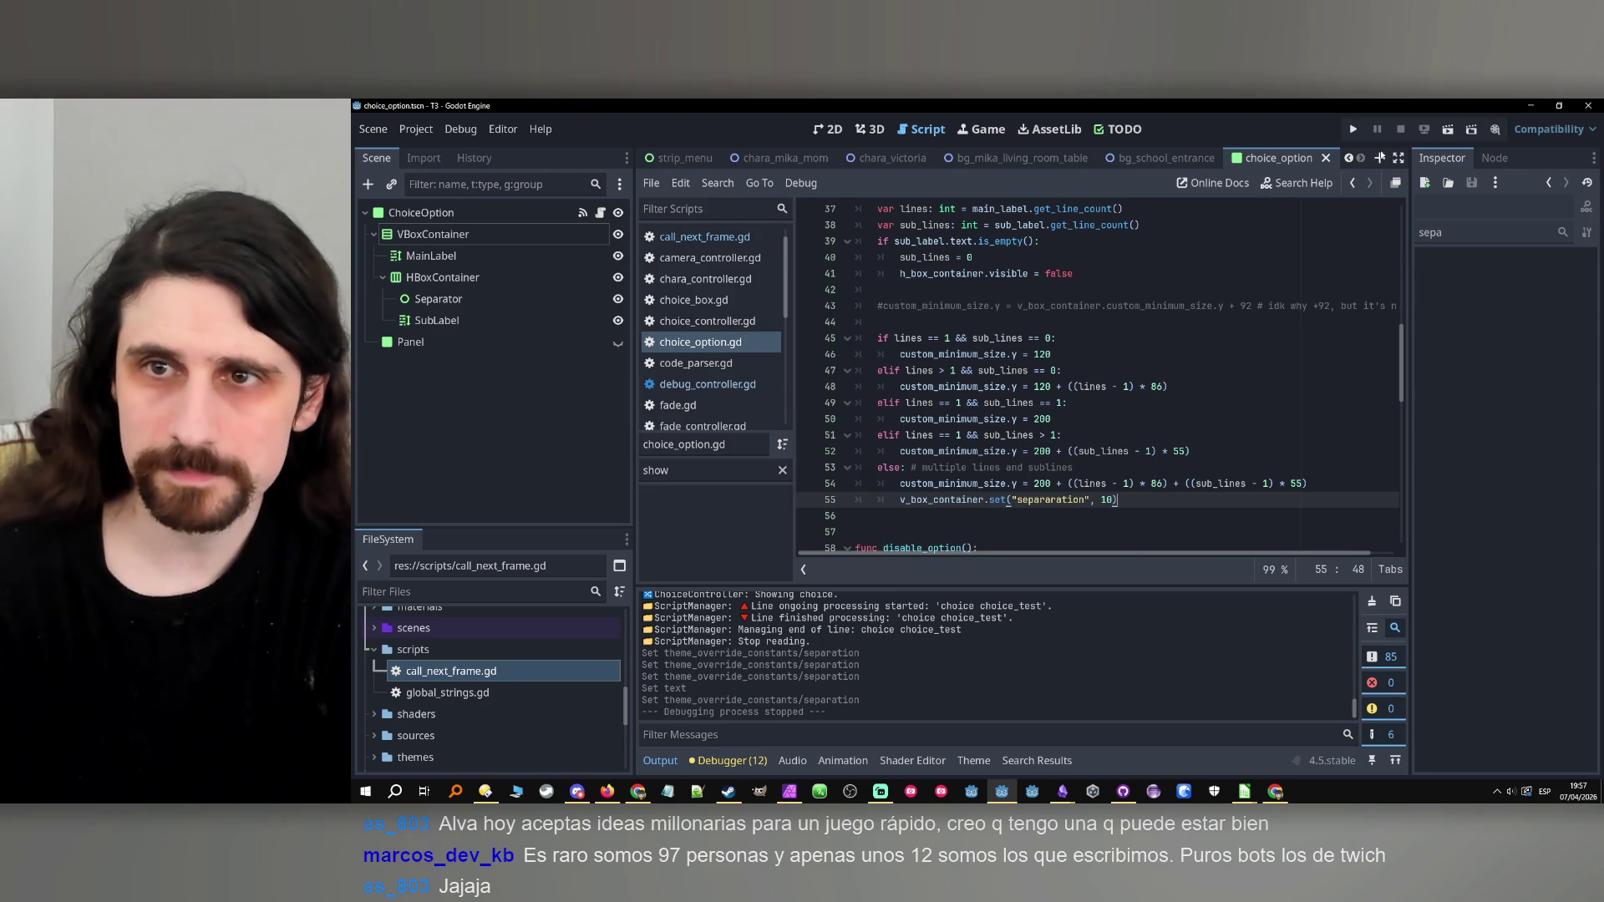
{"action": "left_click", "coordinate": [1355, 129]}
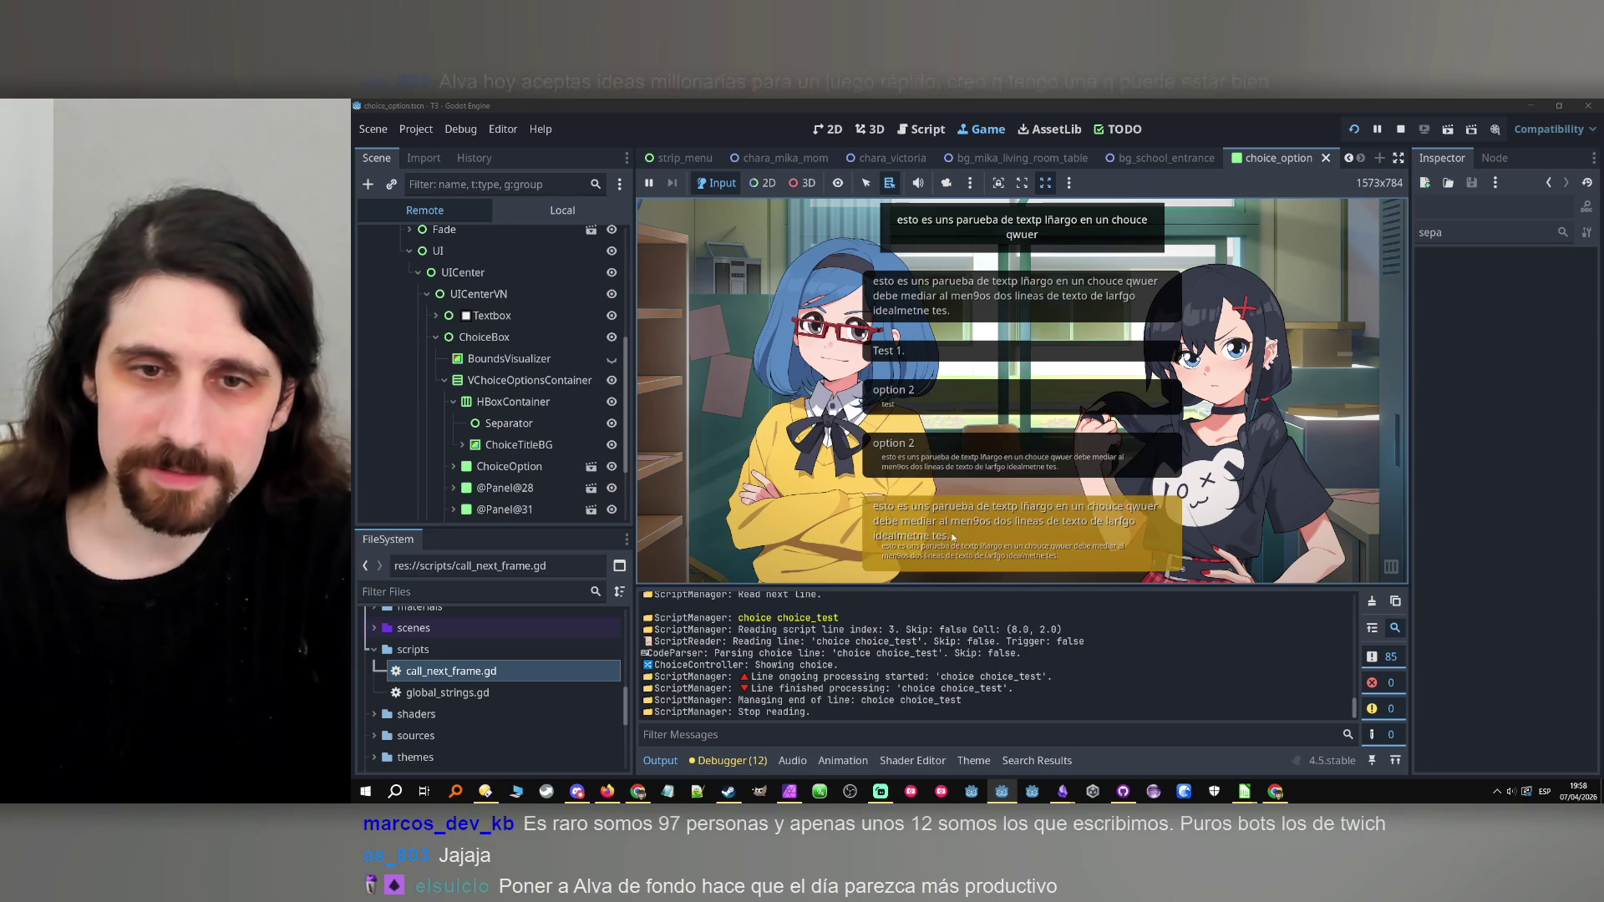
{"action": "scroll", "coordinate": [513, 410], "scroll_direction": "down", "scroll_amount": 3}
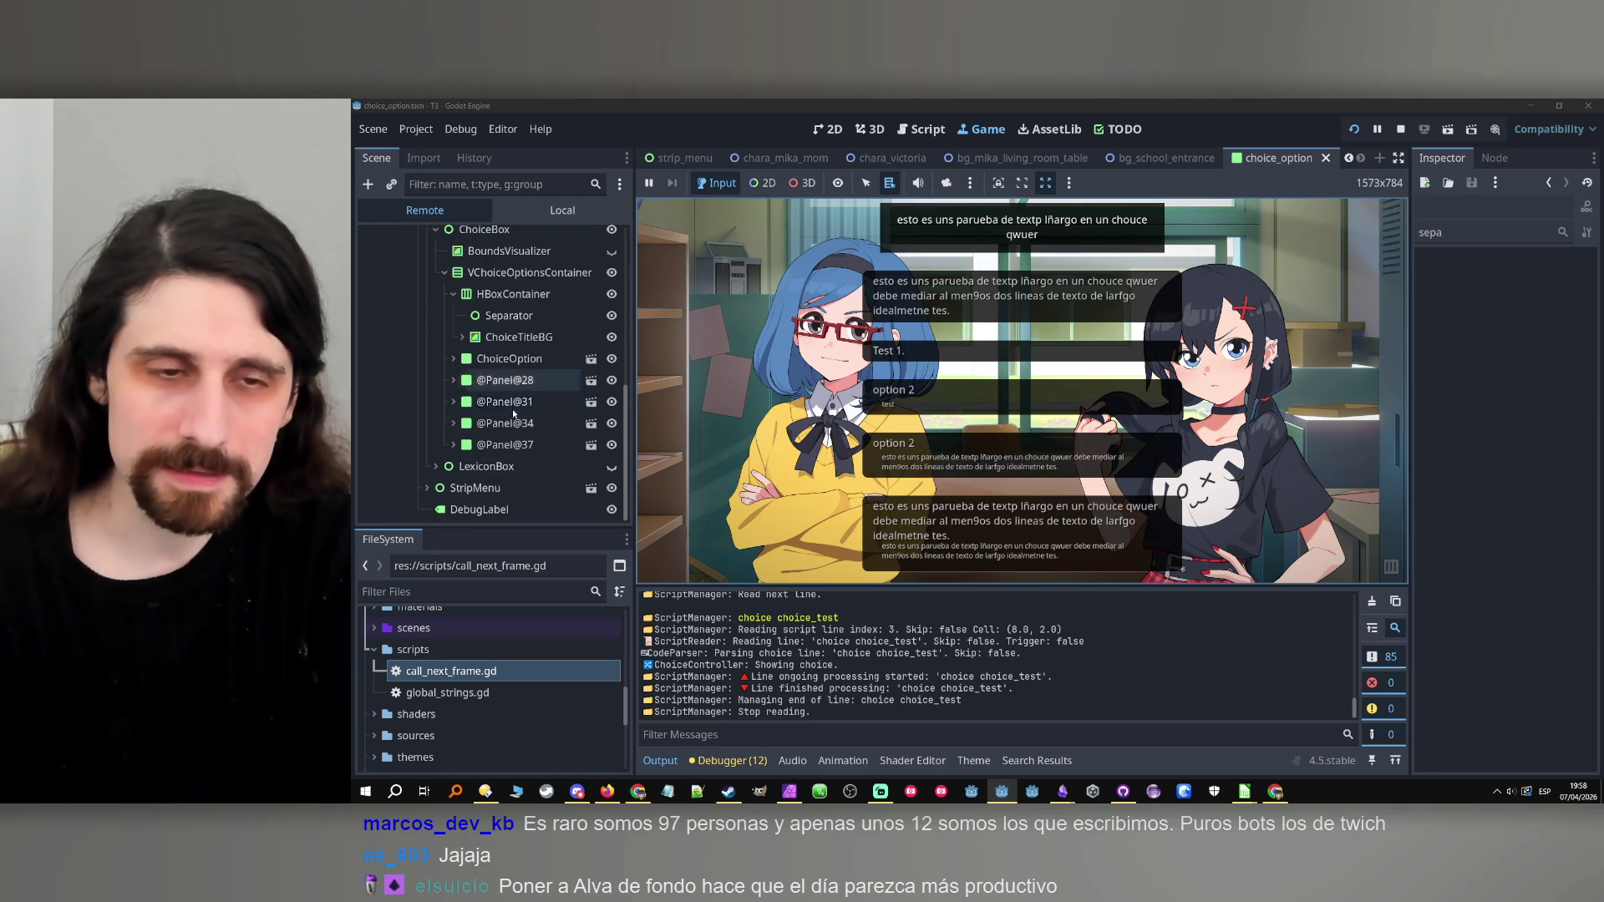
{"action": "left_click", "coordinate": [453, 444]}
{"action": "left_click", "coordinate": [490, 468]}
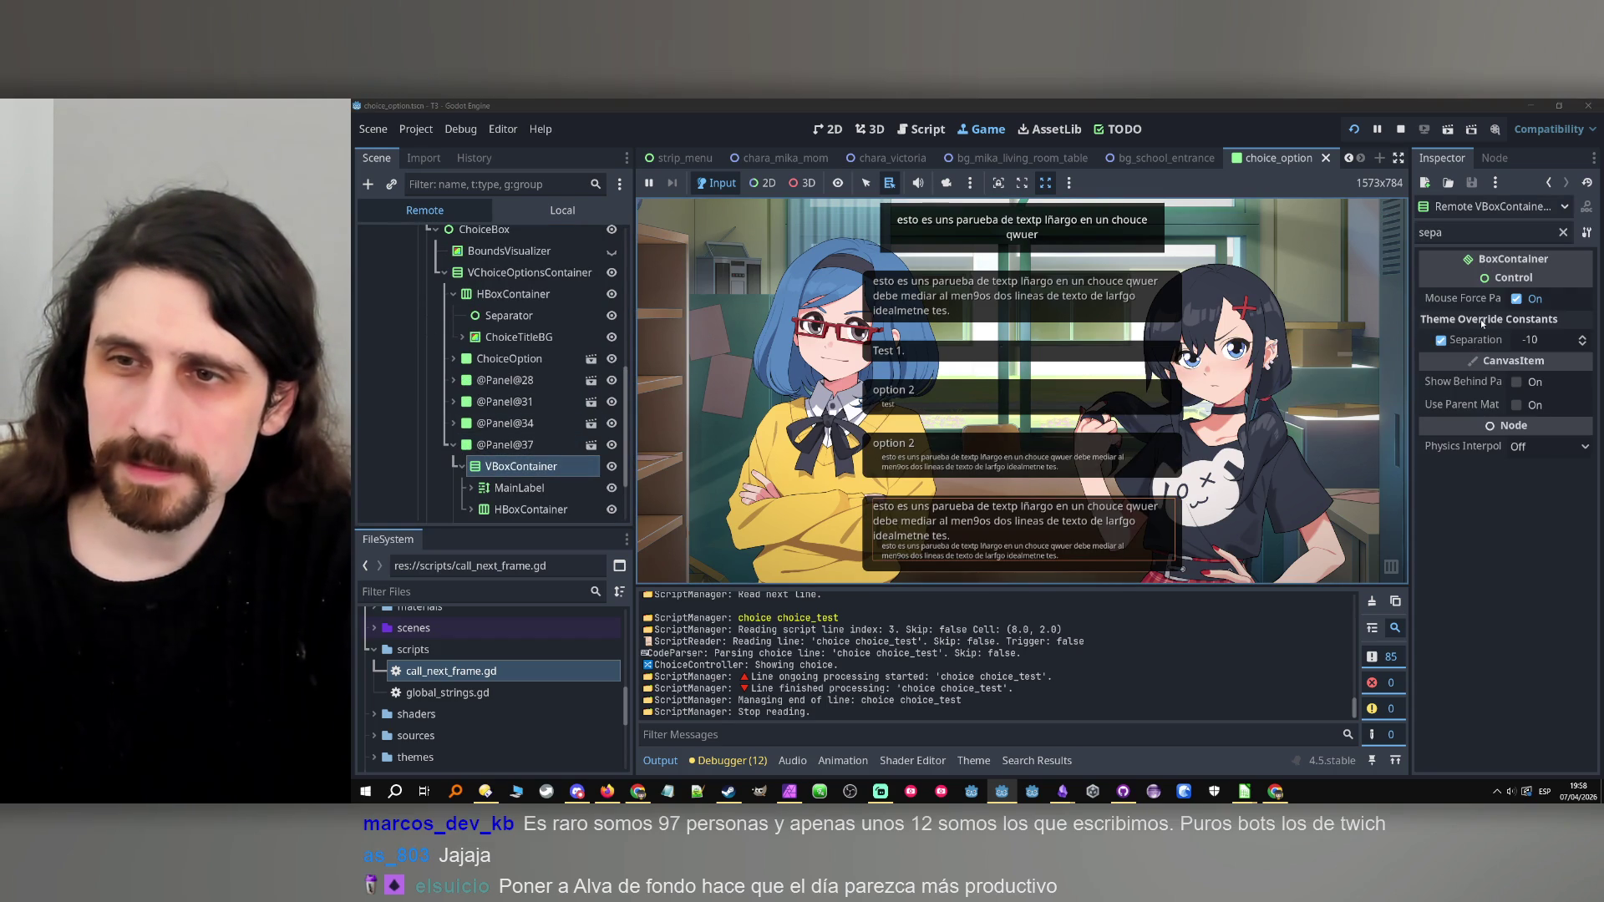
{"action": "left_click", "coordinate": [1401, 128]}
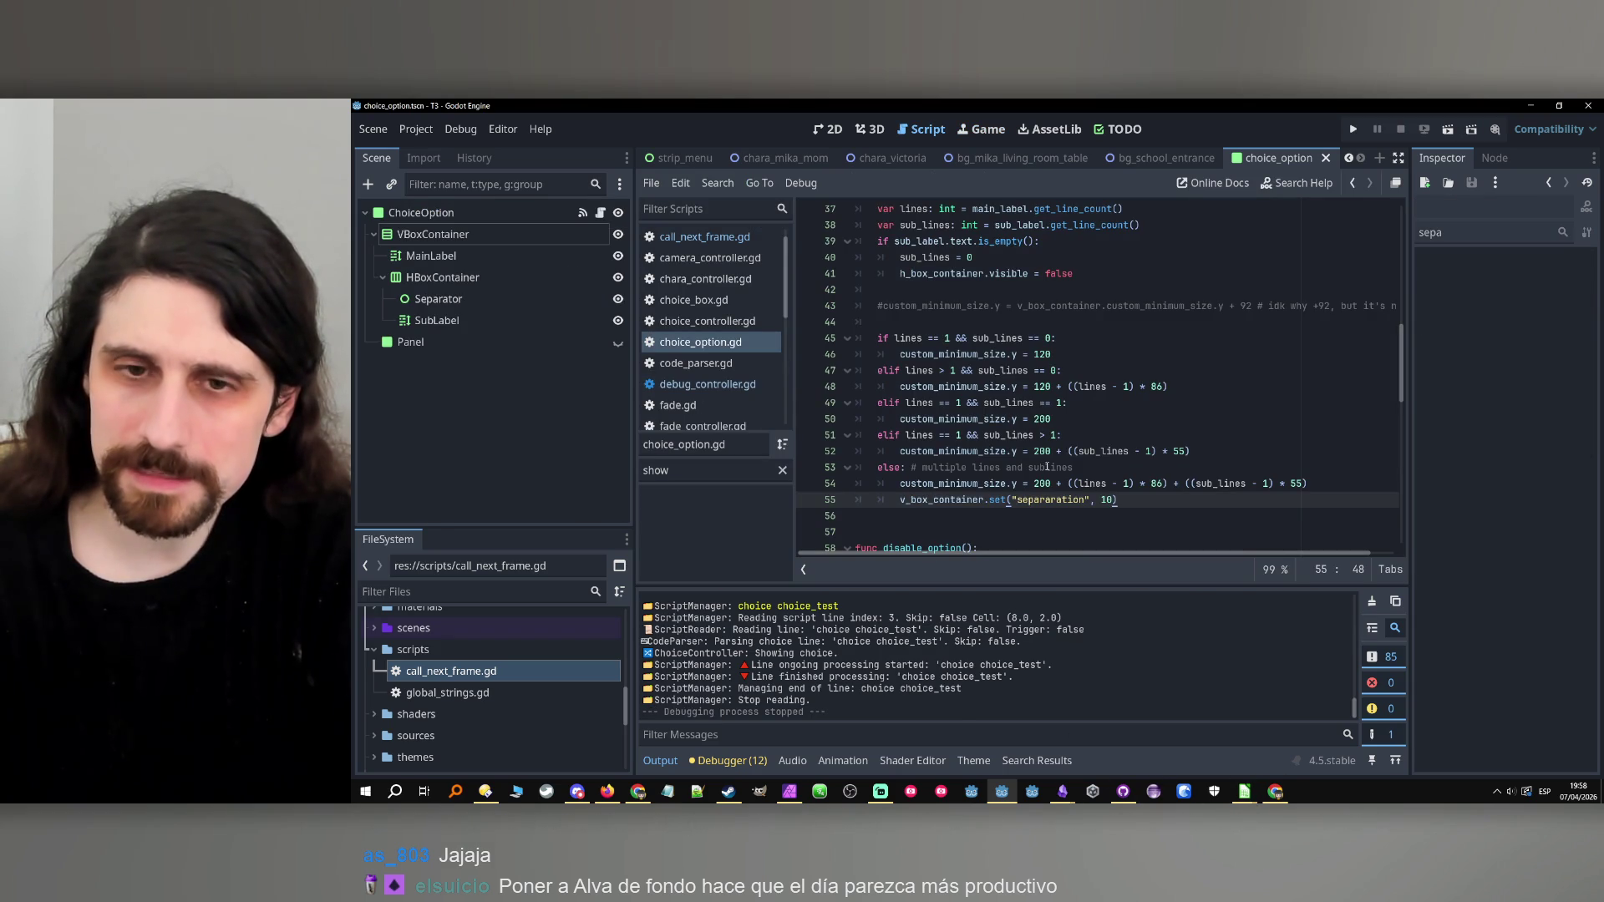
Look up add_theme_color_override in the Label note, then select line 55's set() call.
{"action": "mouse_move", "coordinate": [1059, 794]}
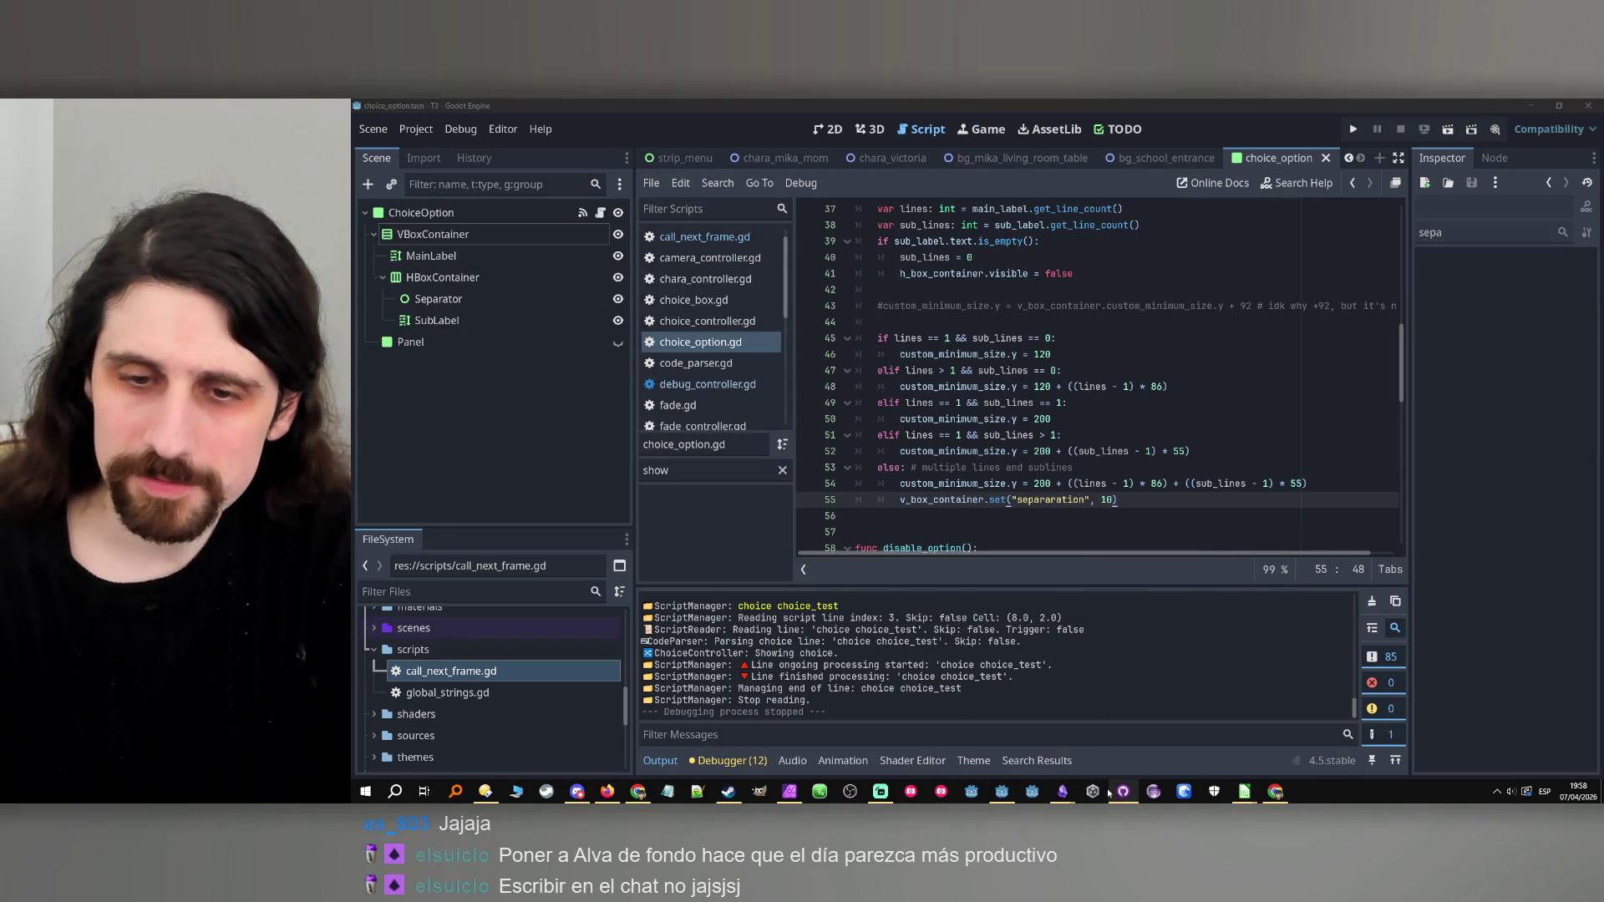
{"action": "mouse_move", "coordinate": [1124, 793]}
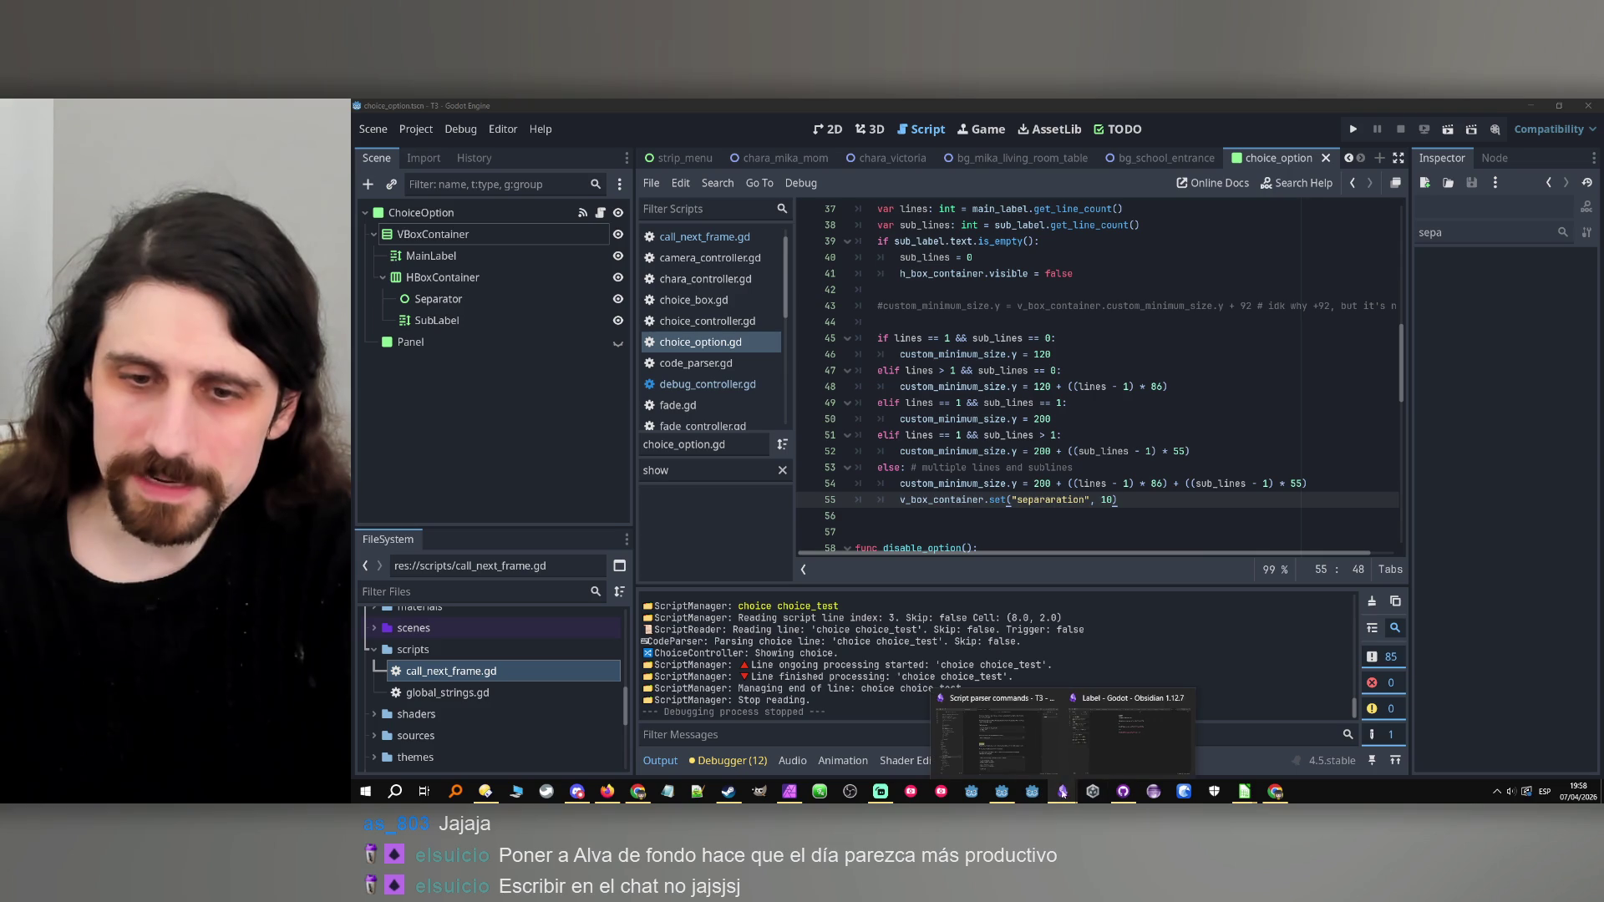
{"action": "left_click", "coordinate": [1140, 739]}
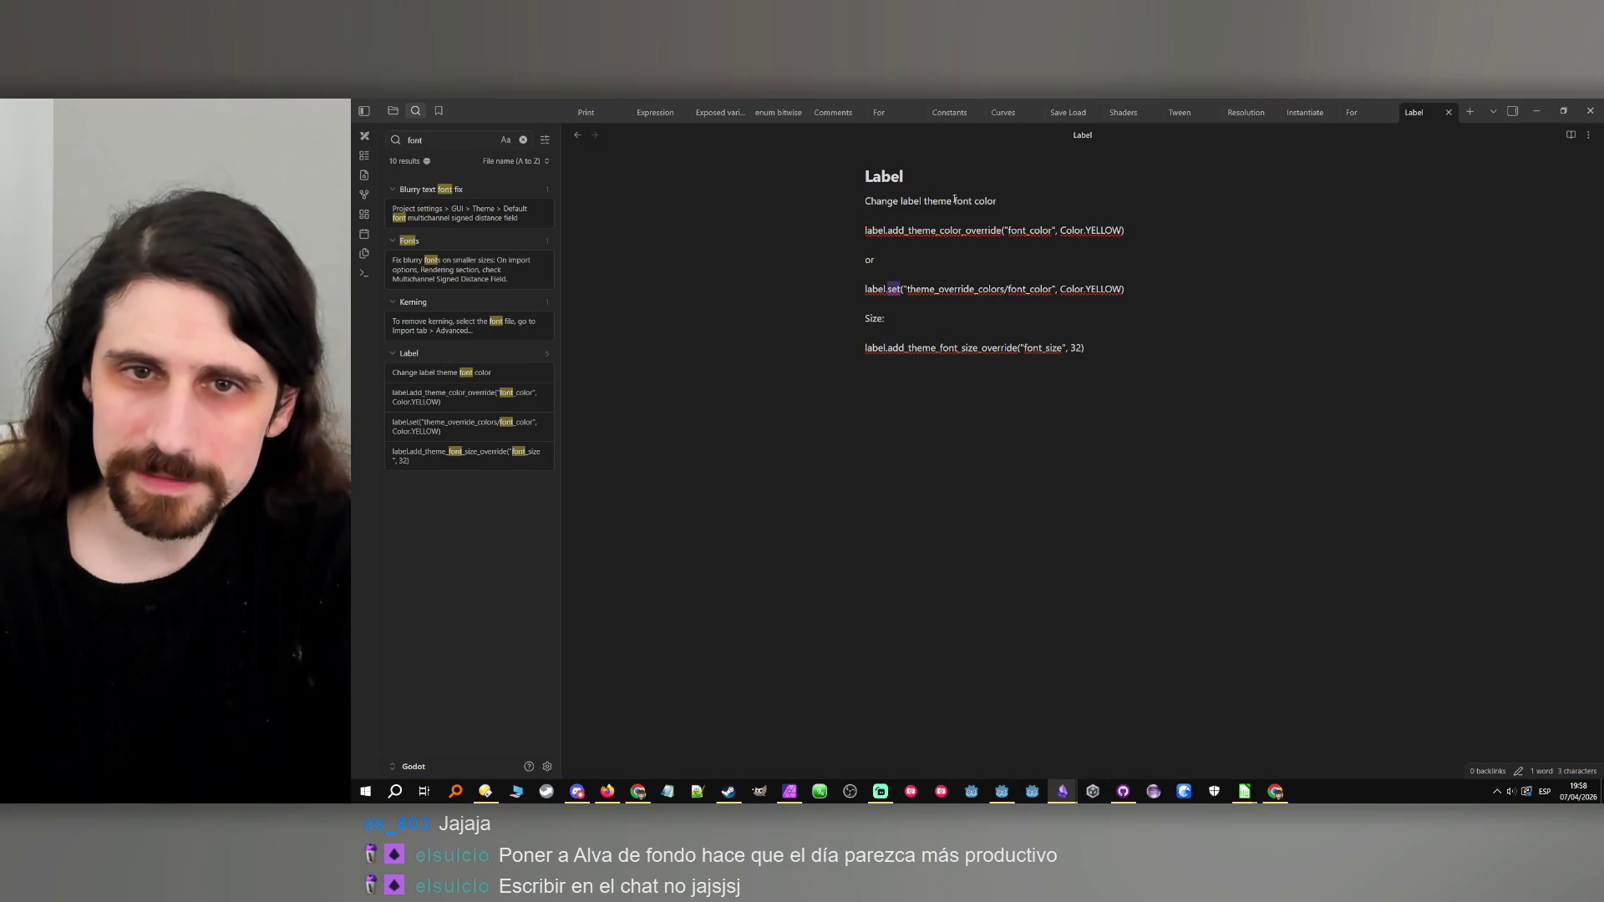
{"action": "double_click", "coordinate": [955, 231]}
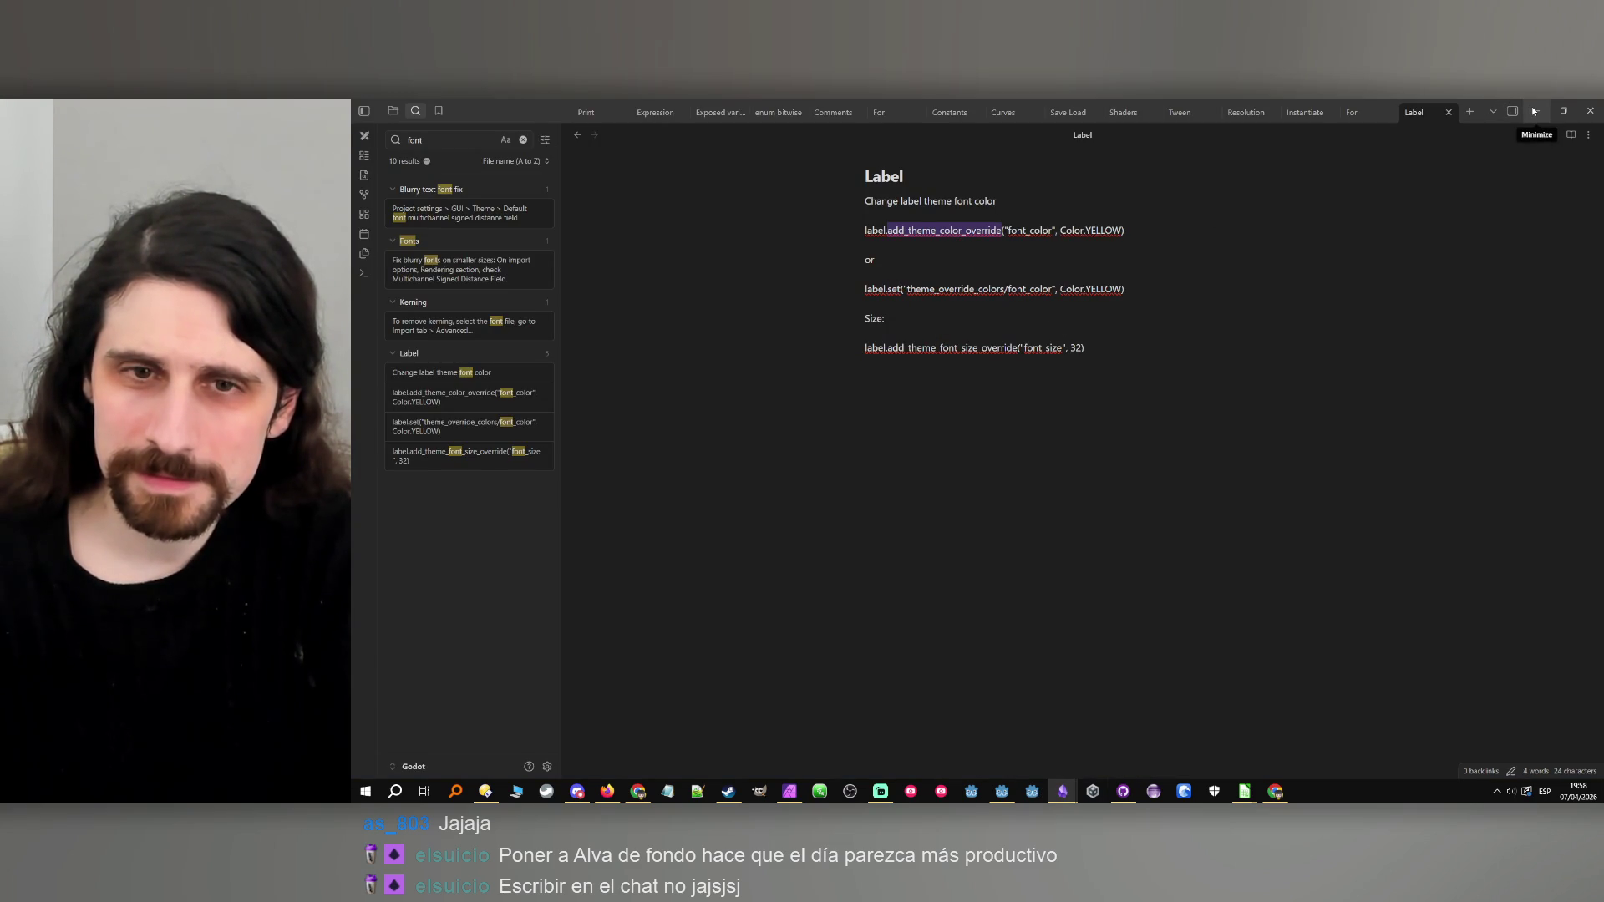
{"action": "left_click", "coordinate": [1533, 111]}
{"action": "left_click_drag", "start_coordinate": [1117, 499], "coordinate": [989, 499]}
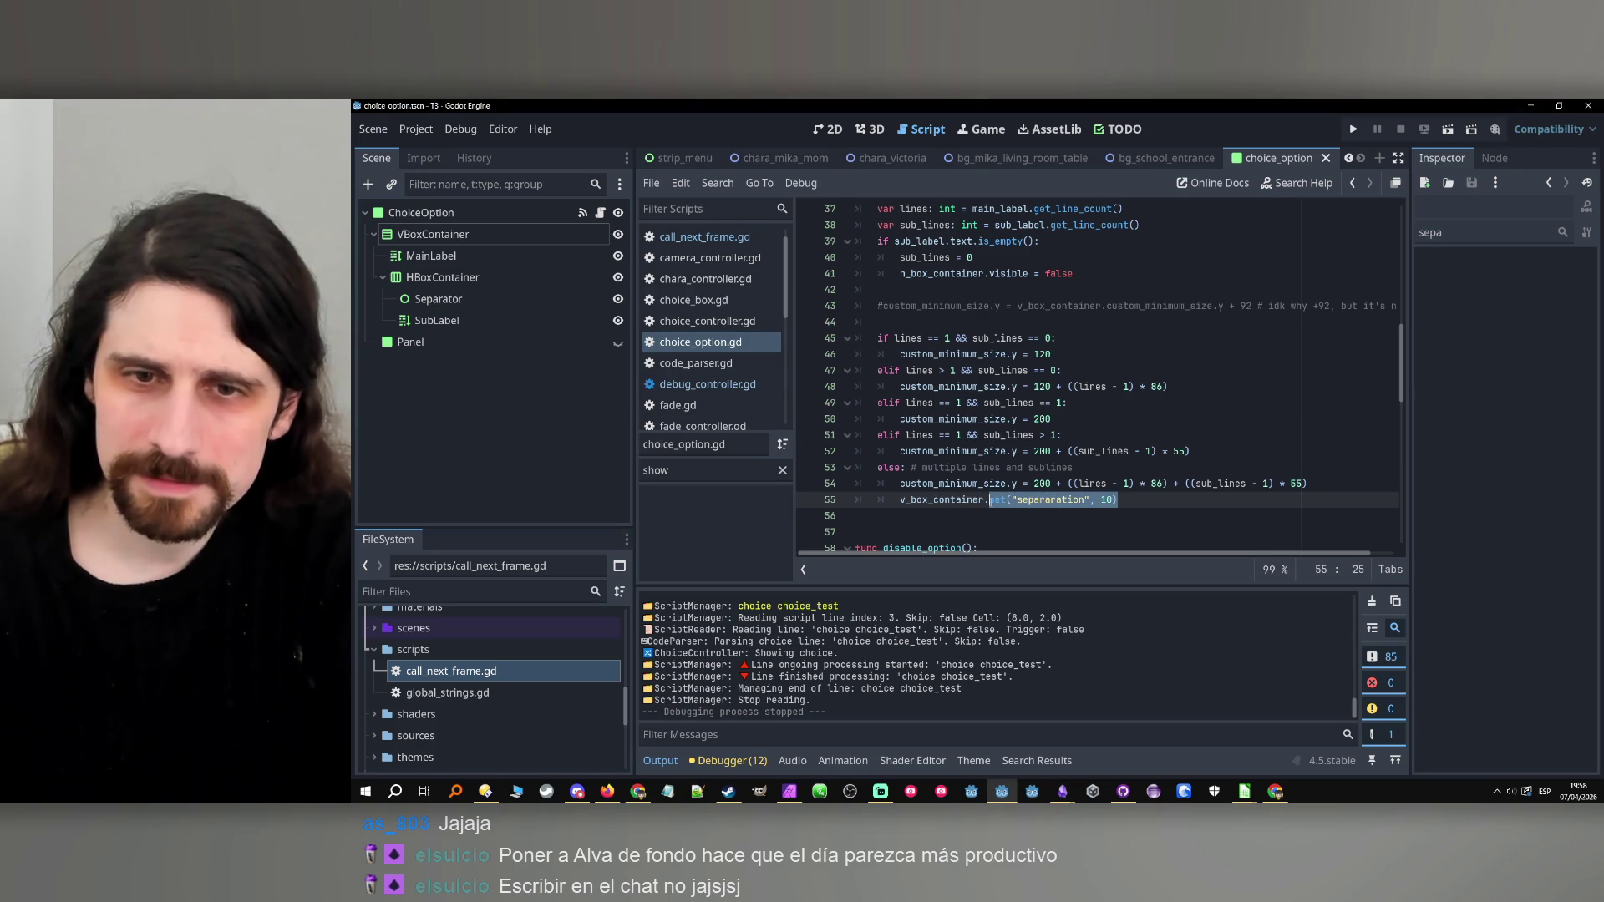
Replace the call with add_theme_constant_override("separation", 10) and save the script.
{"action": "type", "text": "theme"}
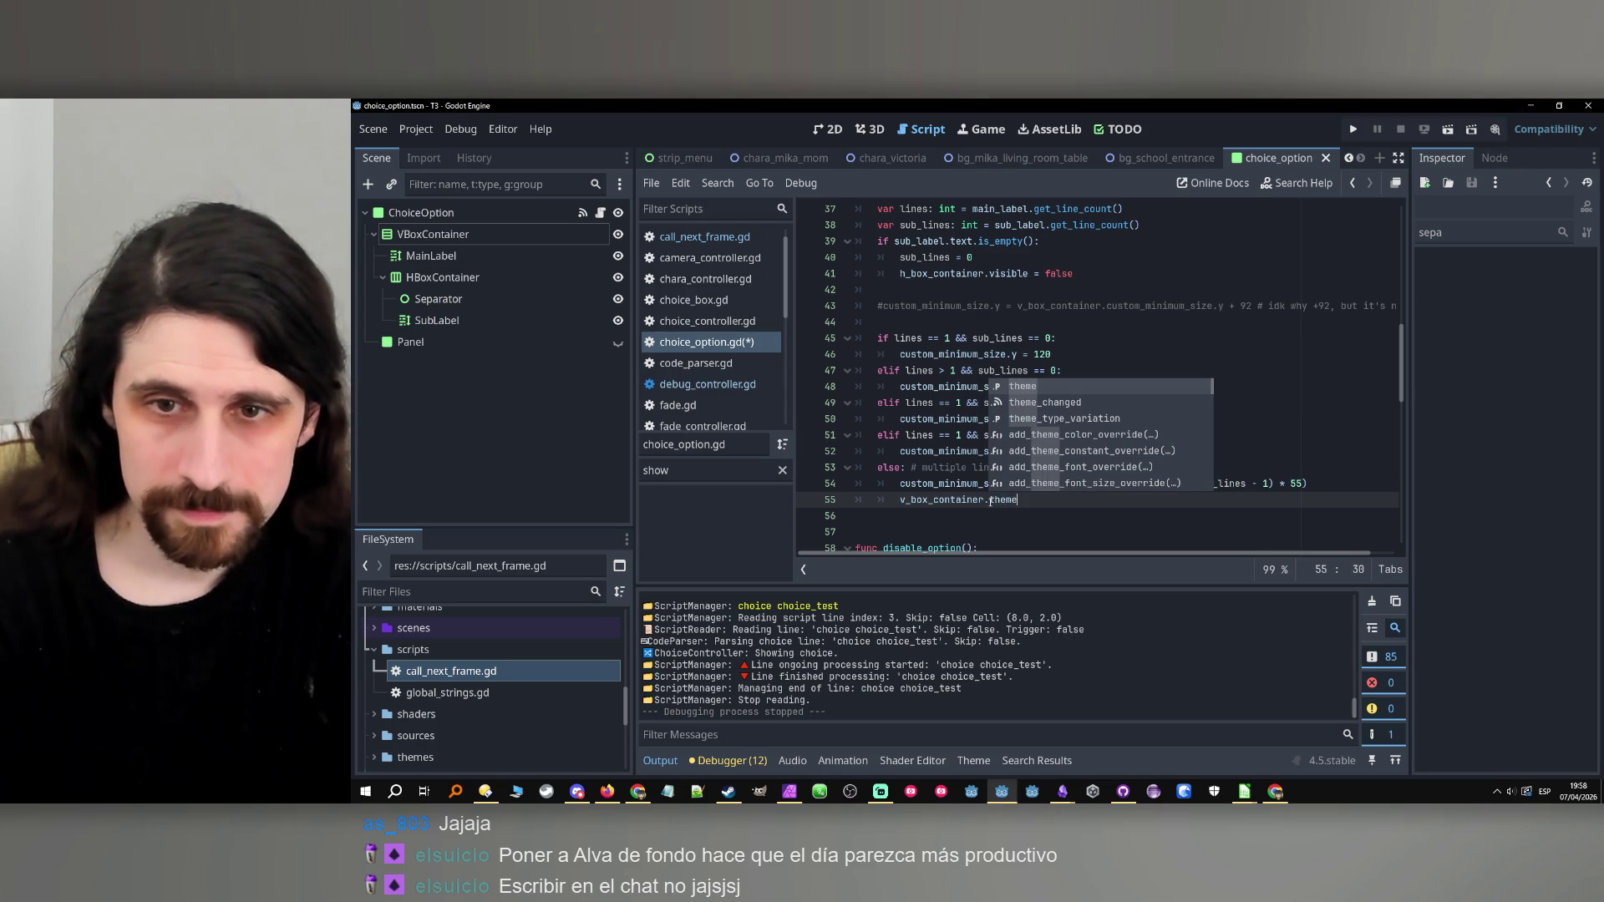
{"action": "key", "text": "Down"}
{"action": "key", "text": "Down"}
{"action": "key", "text": "Down"}
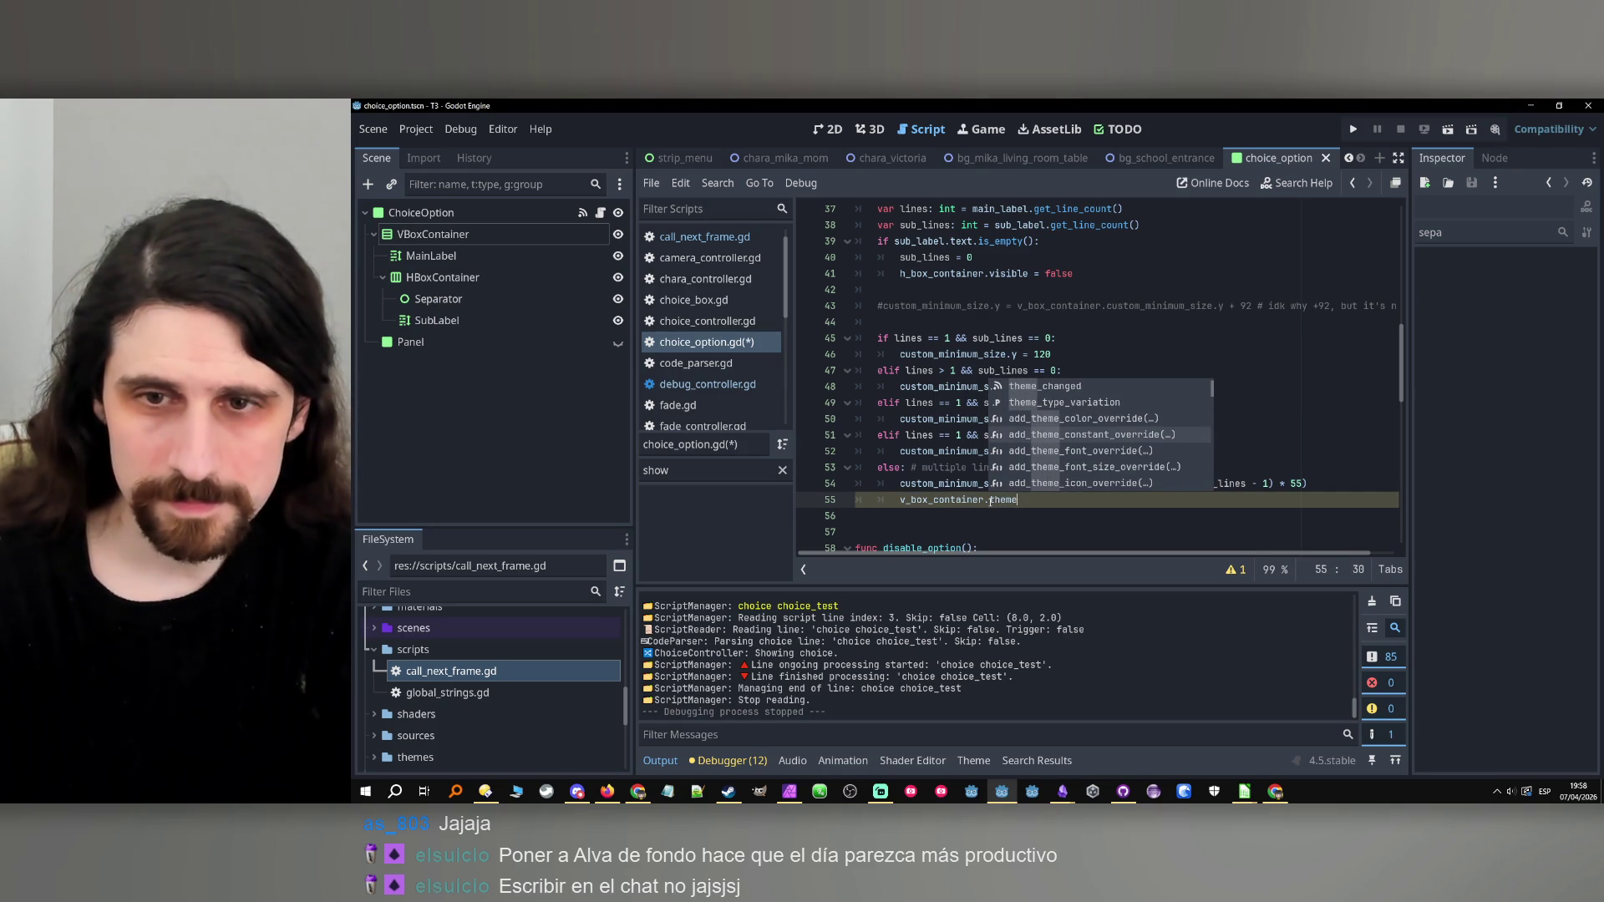
{"action": "key", "text": "Return"}
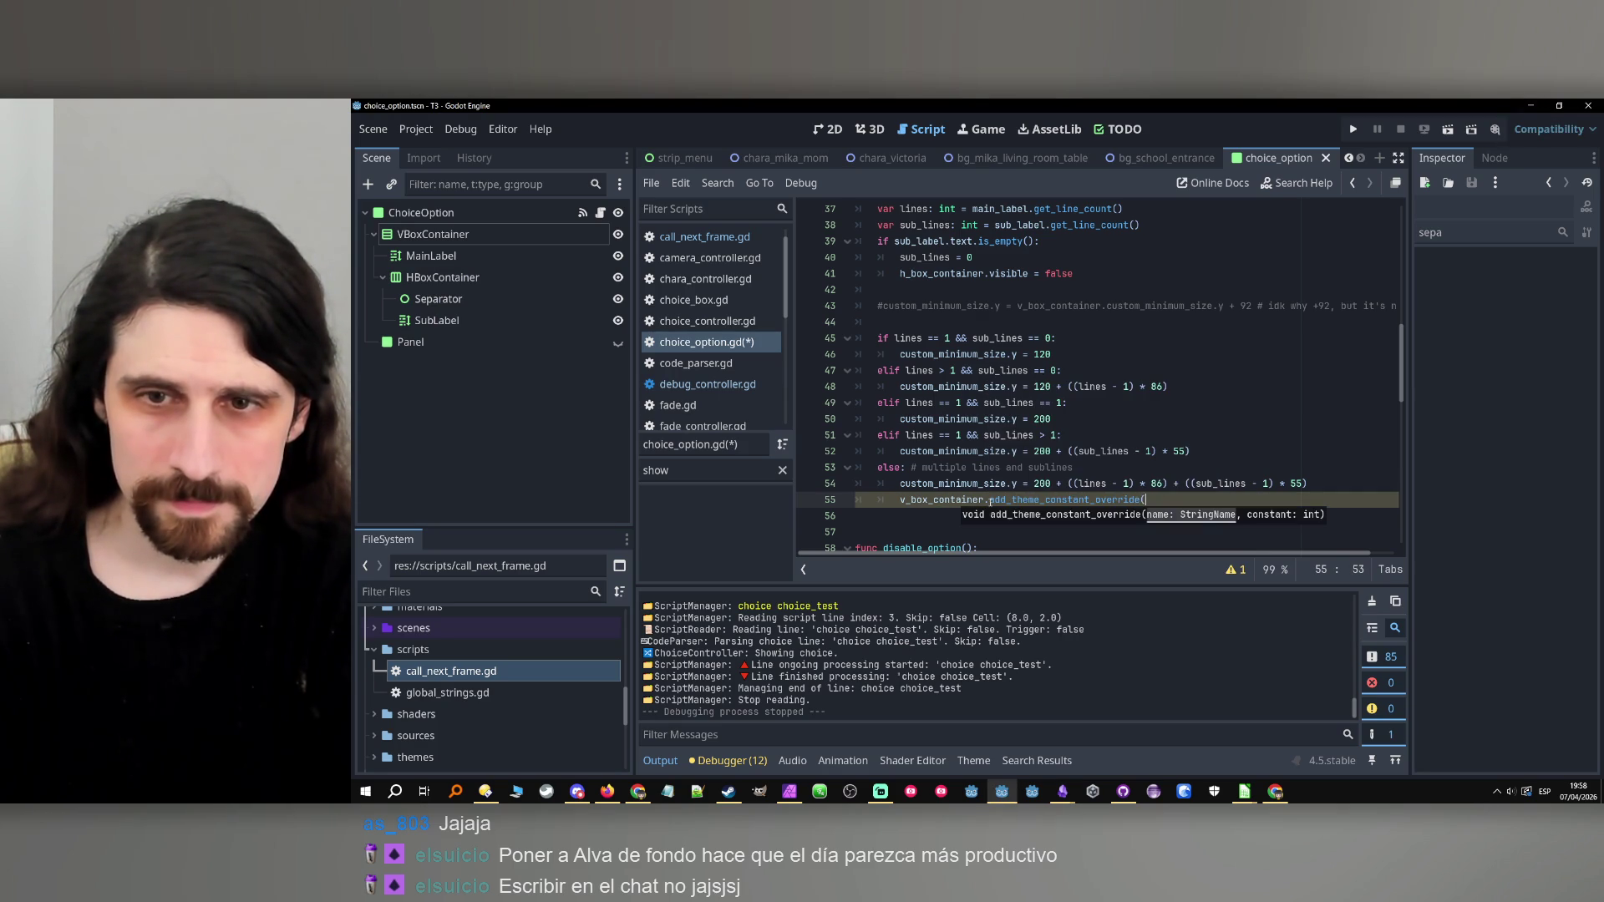
{"action": "type", "text": "\"separation"}
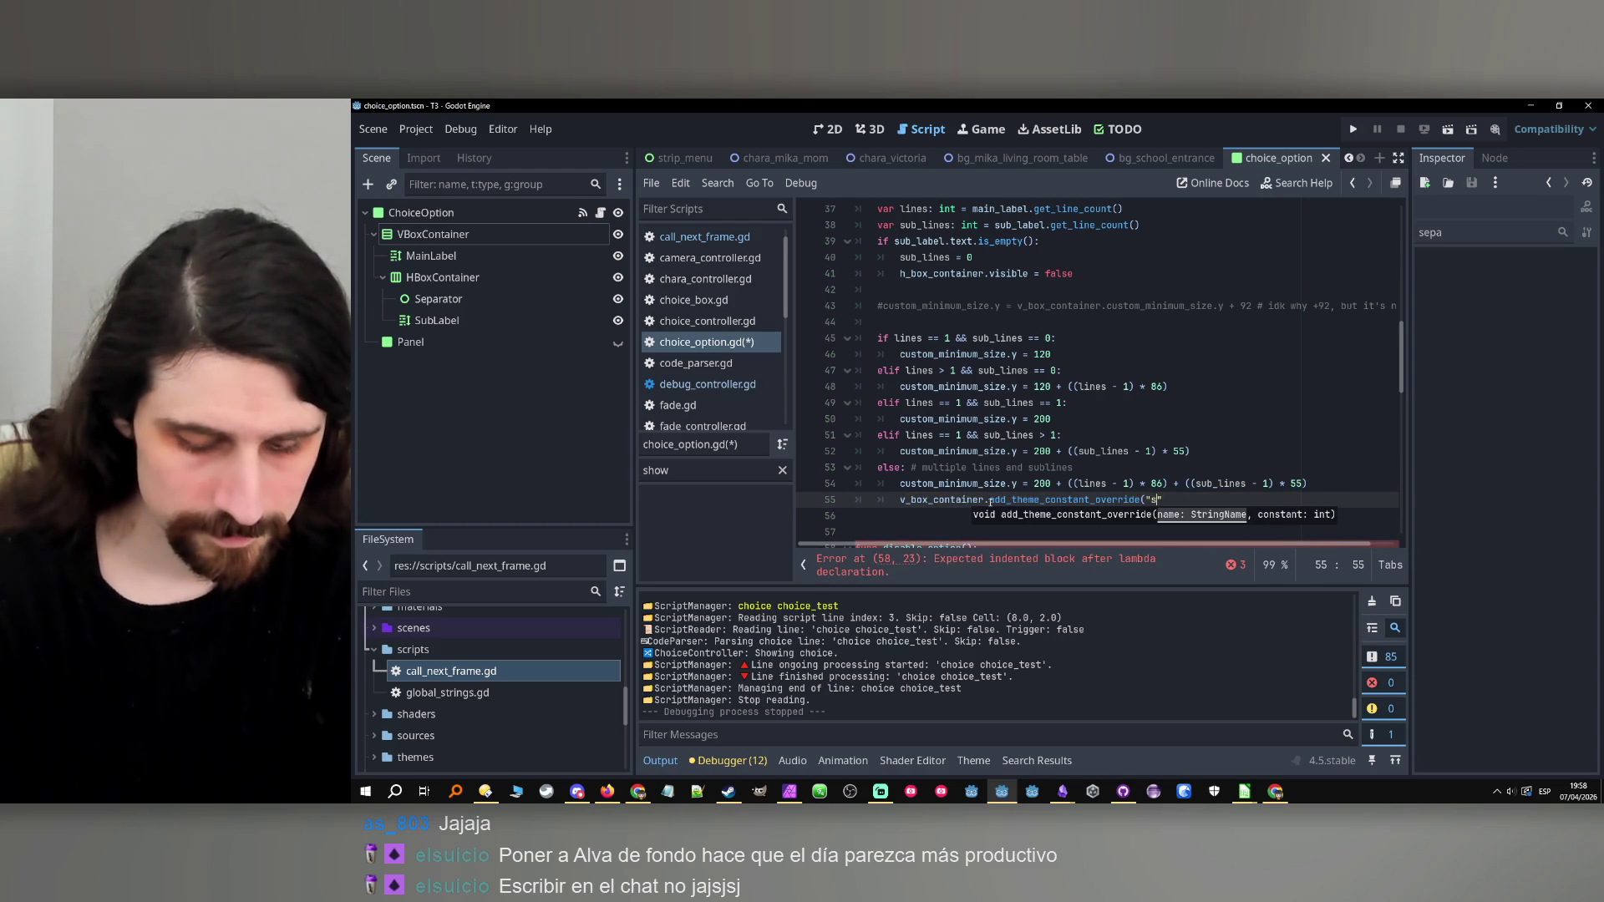
{"action": "type", "text": "\", 10)"}
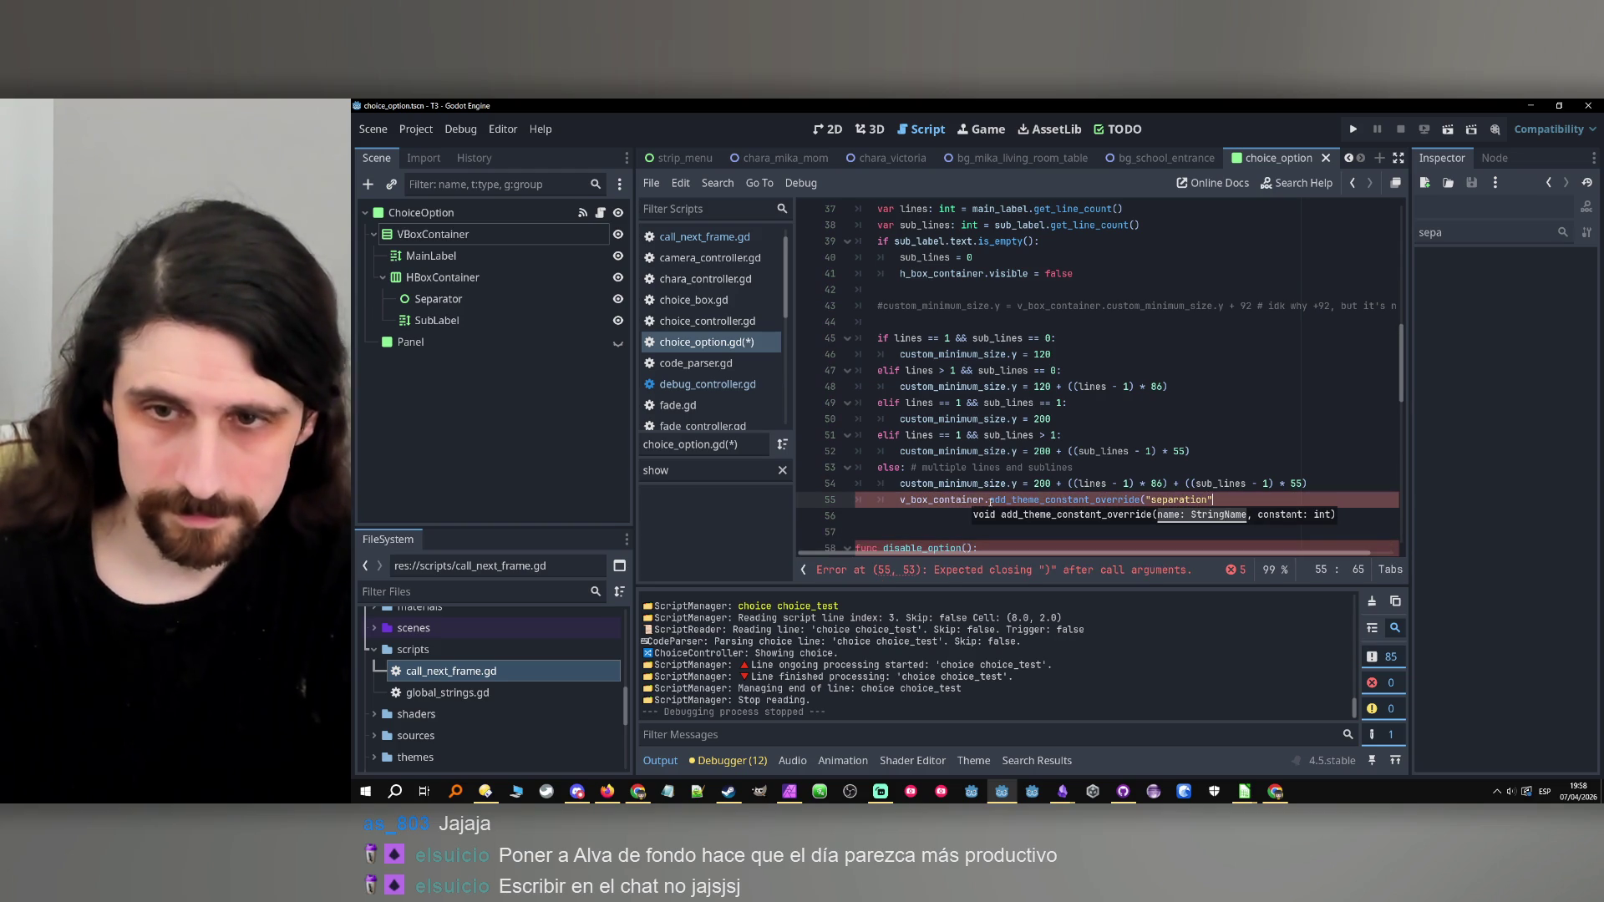
{"action": "key", "text": "ctrl+s"}
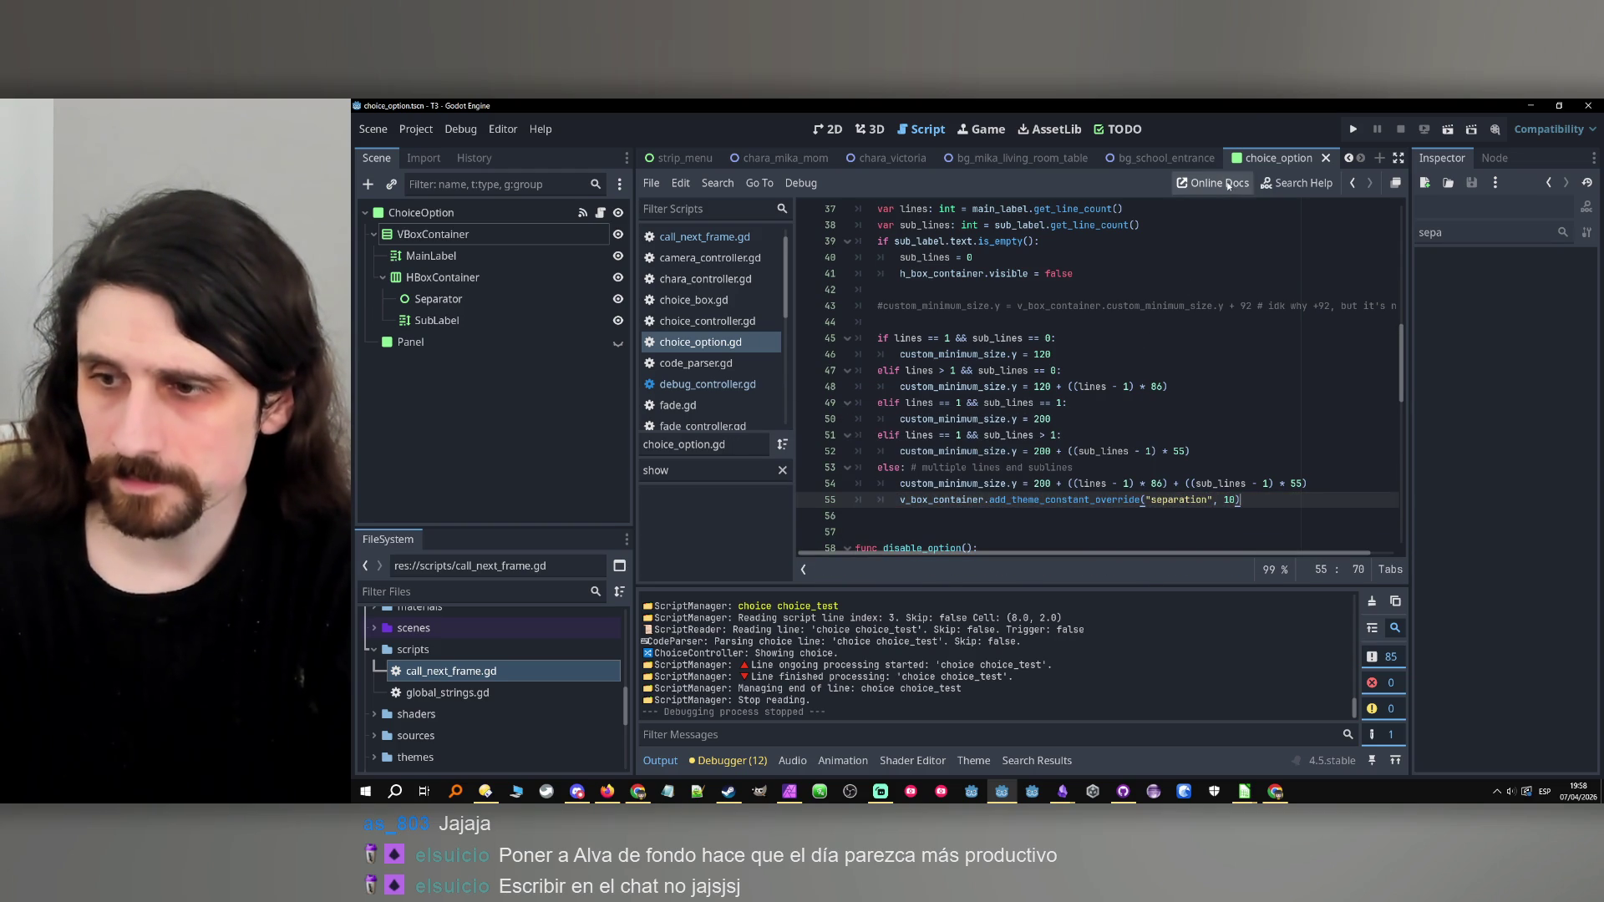
Test-run and stop the game, then select the v_box_container line to copy into notes.
{"action": "left_click", "coordinate": [1353, 130]}
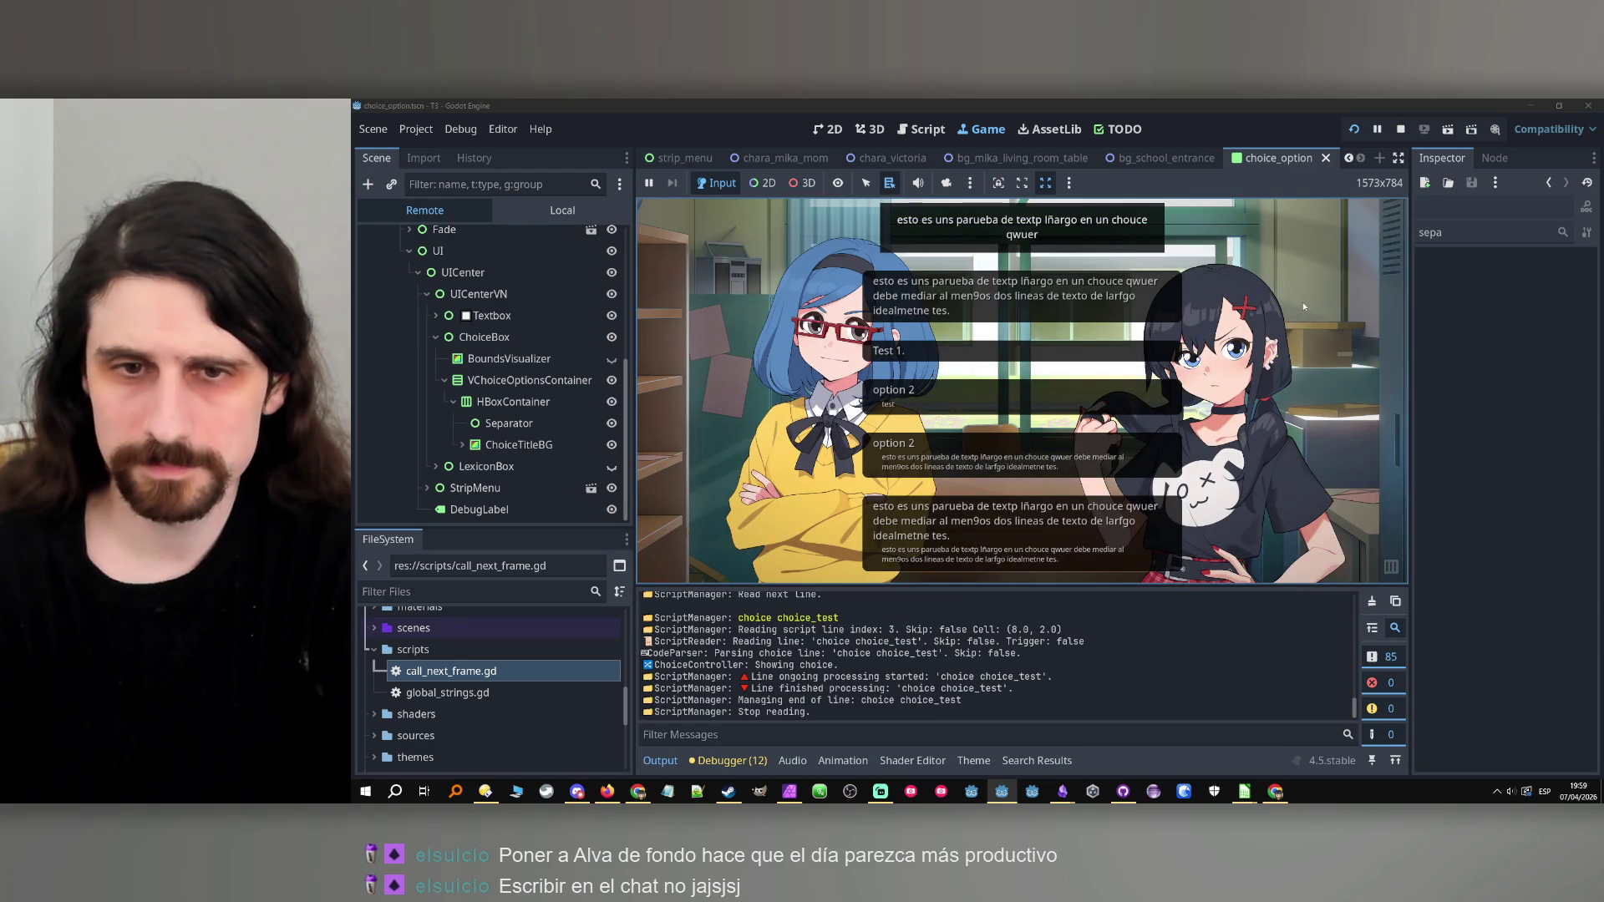
{"action": "left_click", "coordinate": [1400, 129]}
{"action": "left_click_drag", "start_coordinate": [1261, 507], "coordinate": [900, 501]}
{"action": "left_click", "coordinate": [1062, 791]}
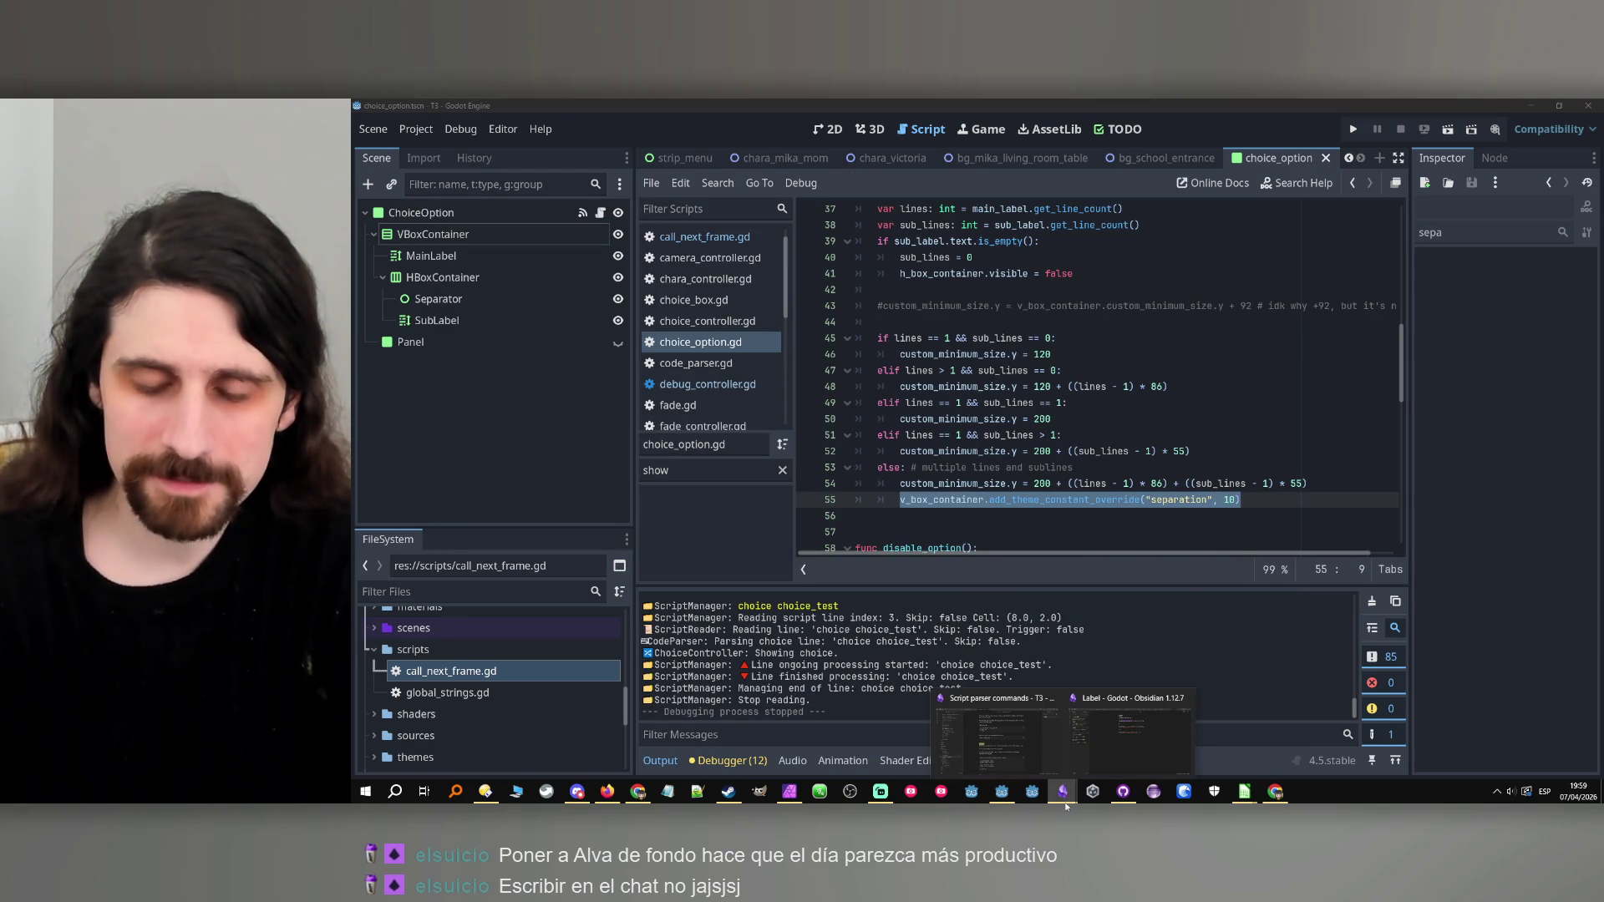
{"action": "left_click", "coordinate": [1131, 750]}
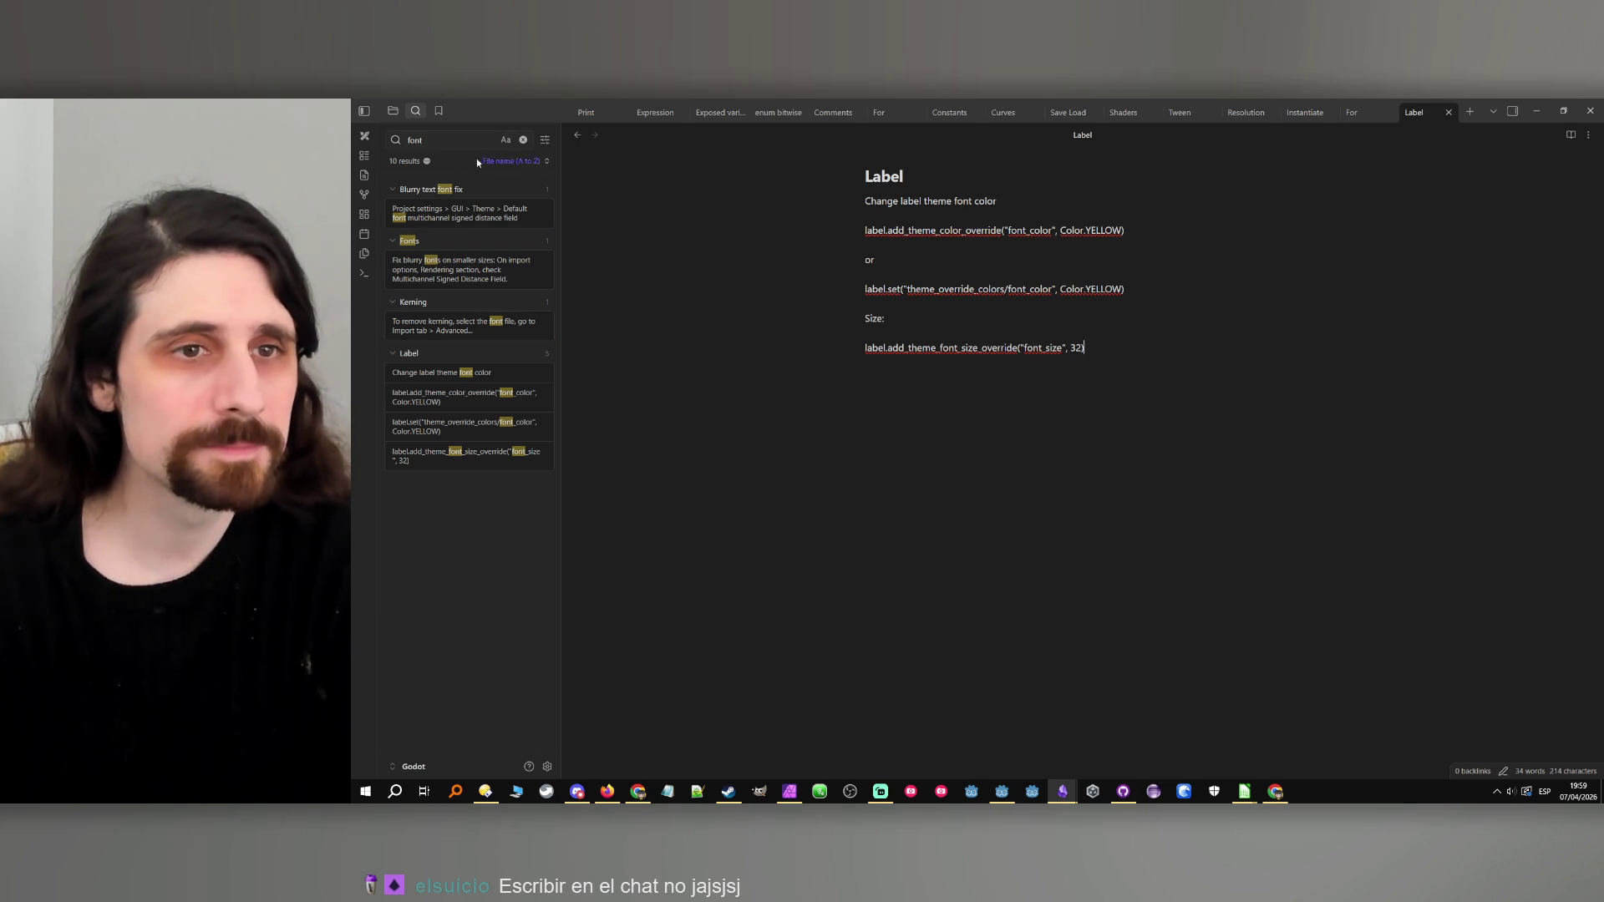
Create note 'Box container' with 'Change separation via code:' and the pasted add_theme_constant_override line.
{"action": "left_click", "coordinate": [522, 139]}
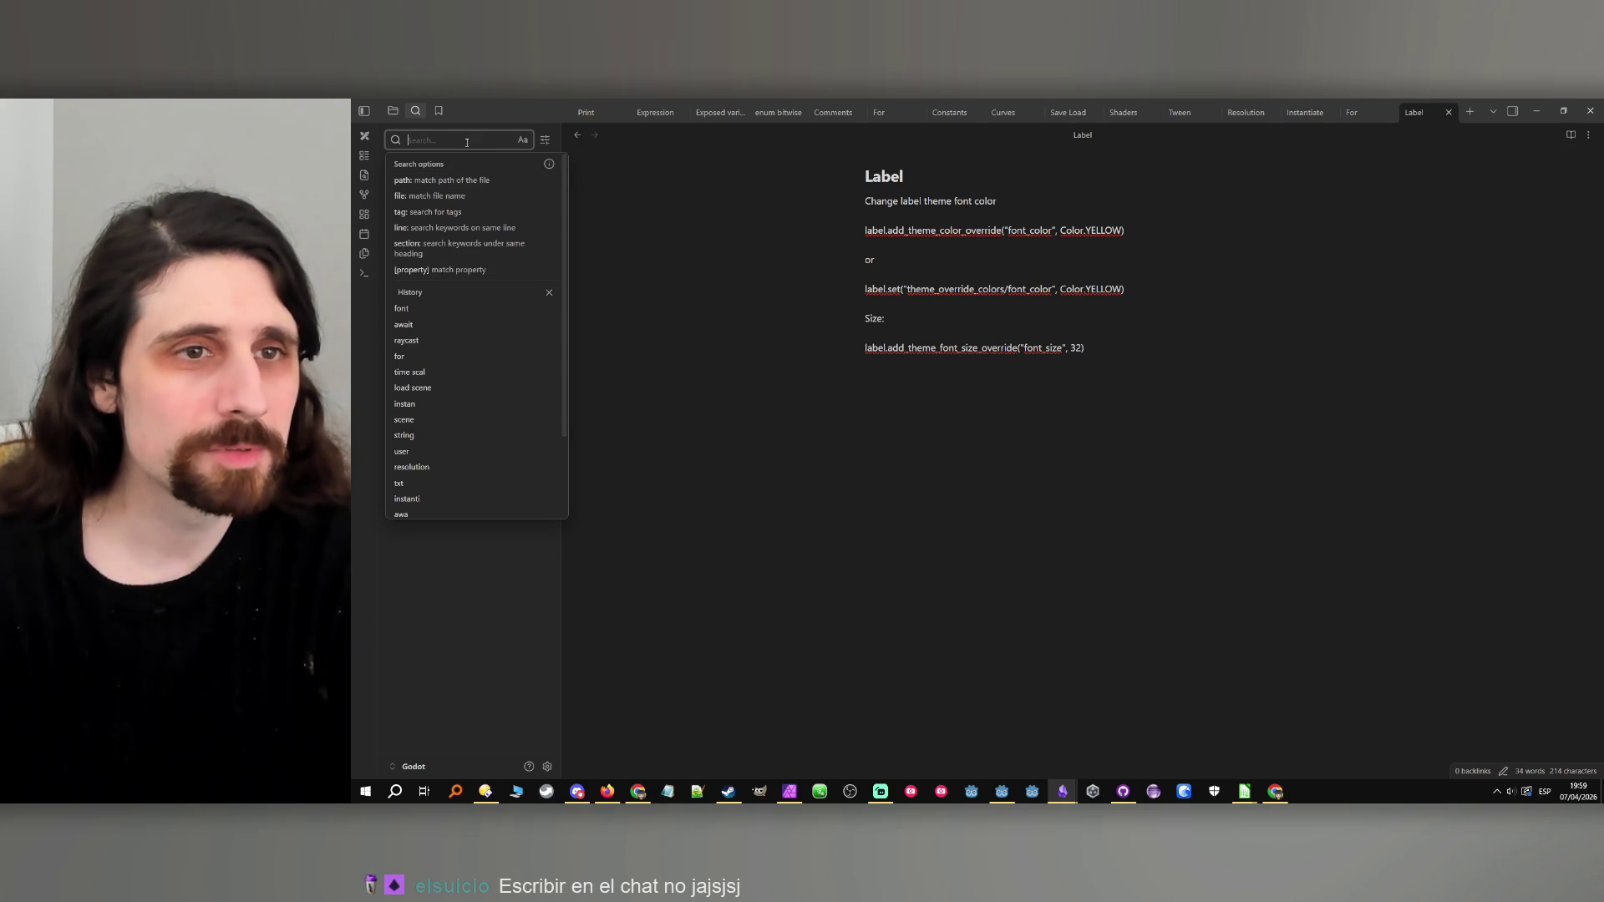
{"action": "type", "text": "Bo"}
{"action": "left_click", "coordinate": [523, 140]}
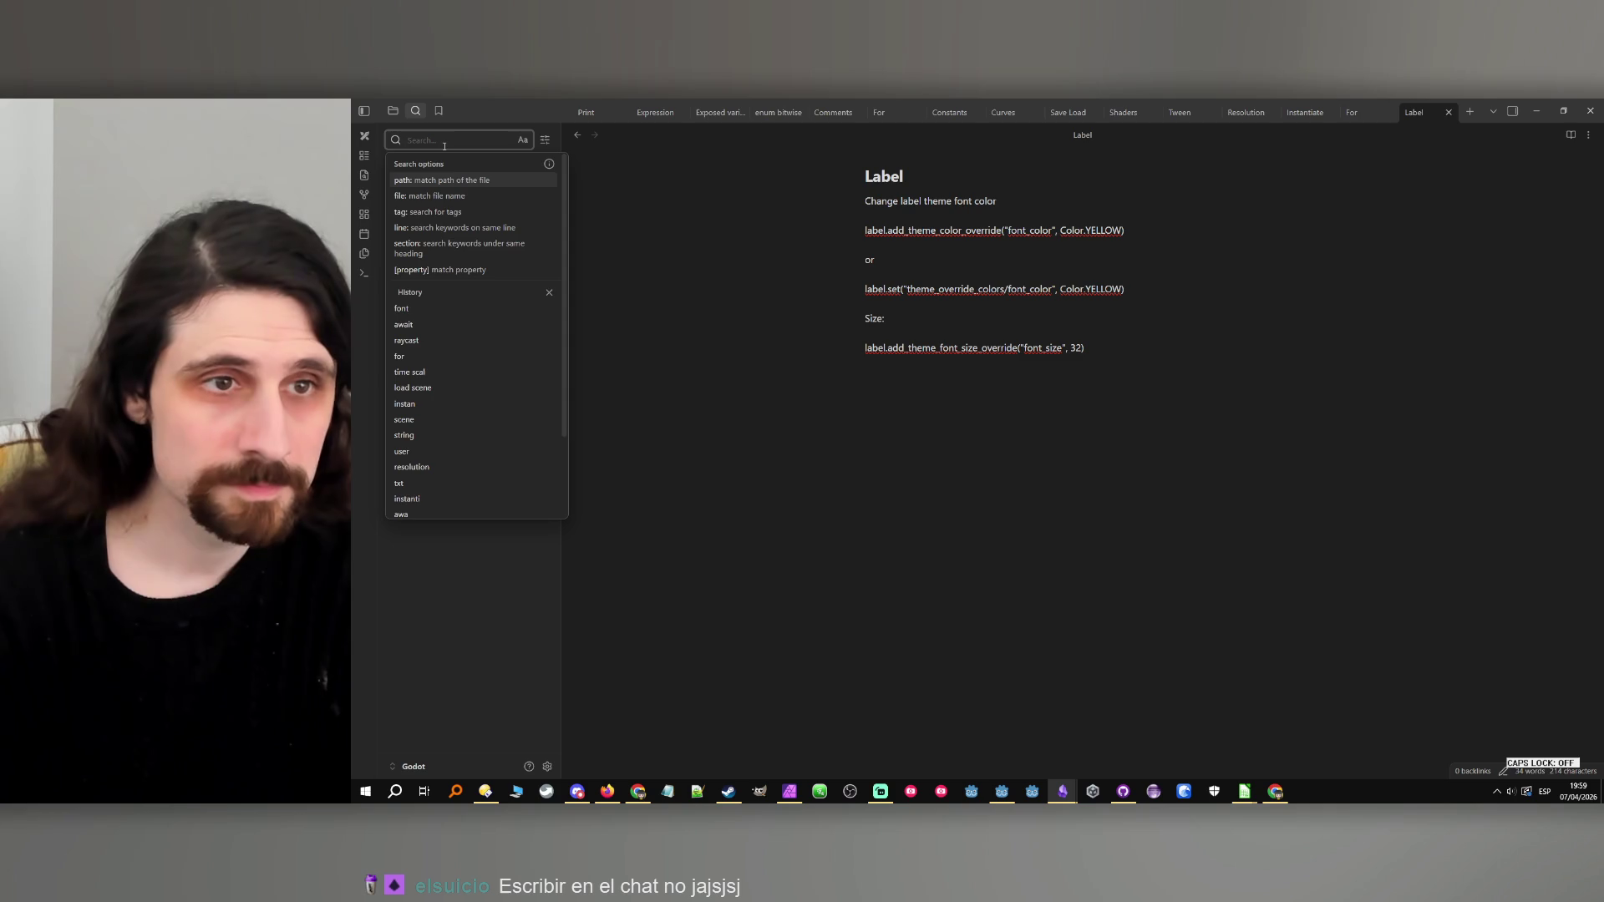
{"action": "left_click", "coordinate": [397, 109]}
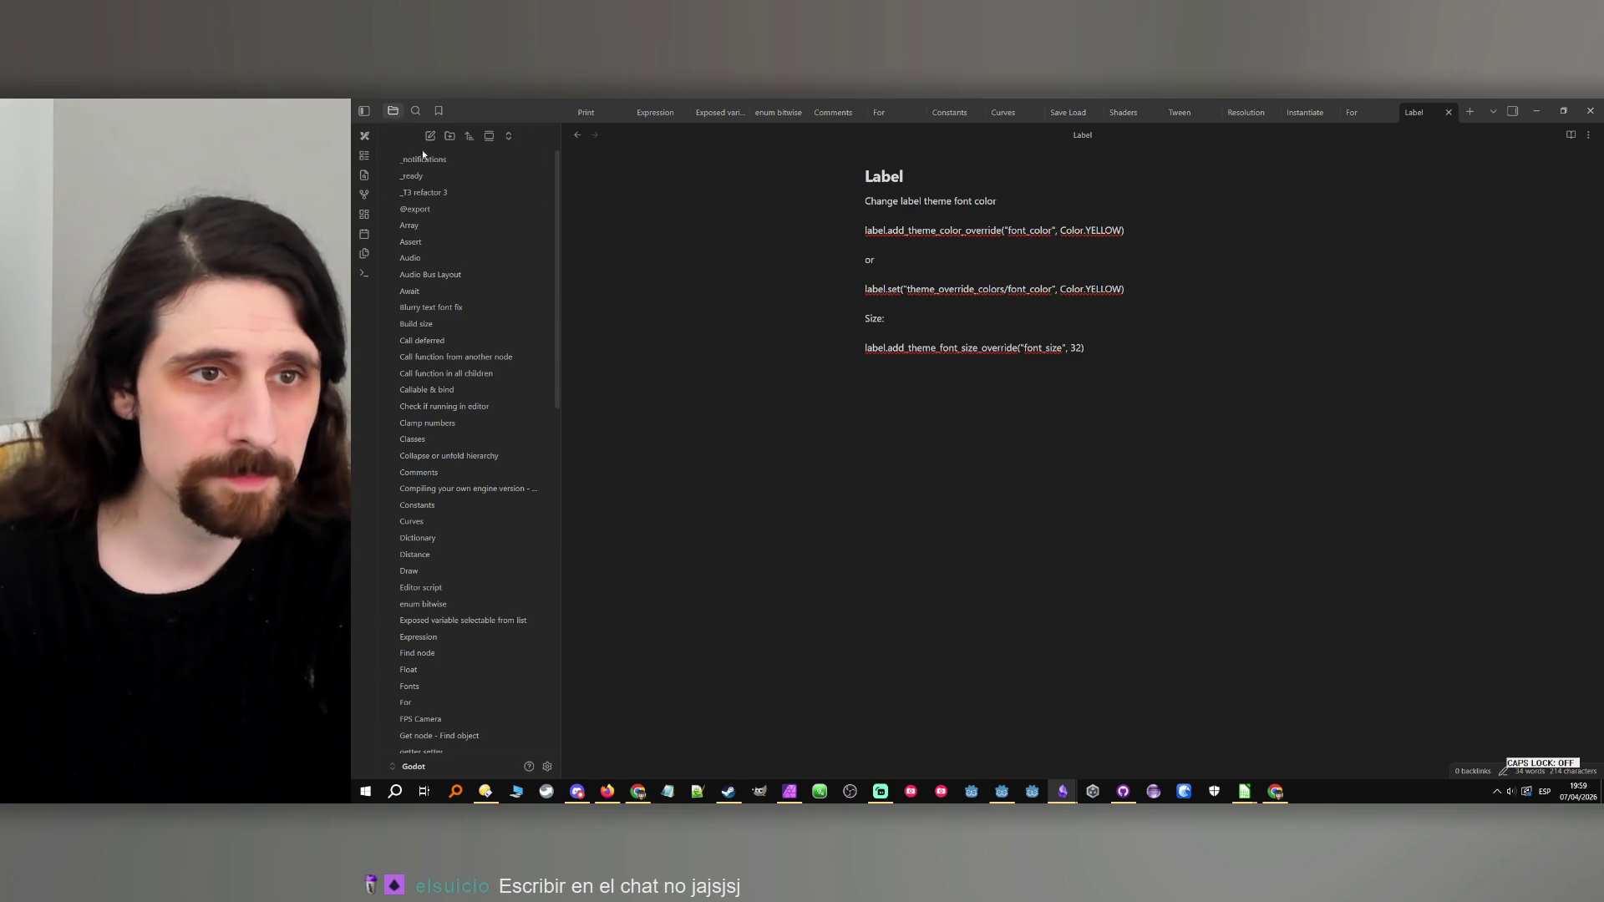
{"action": "left_click", "coordinate": [430, 136]}
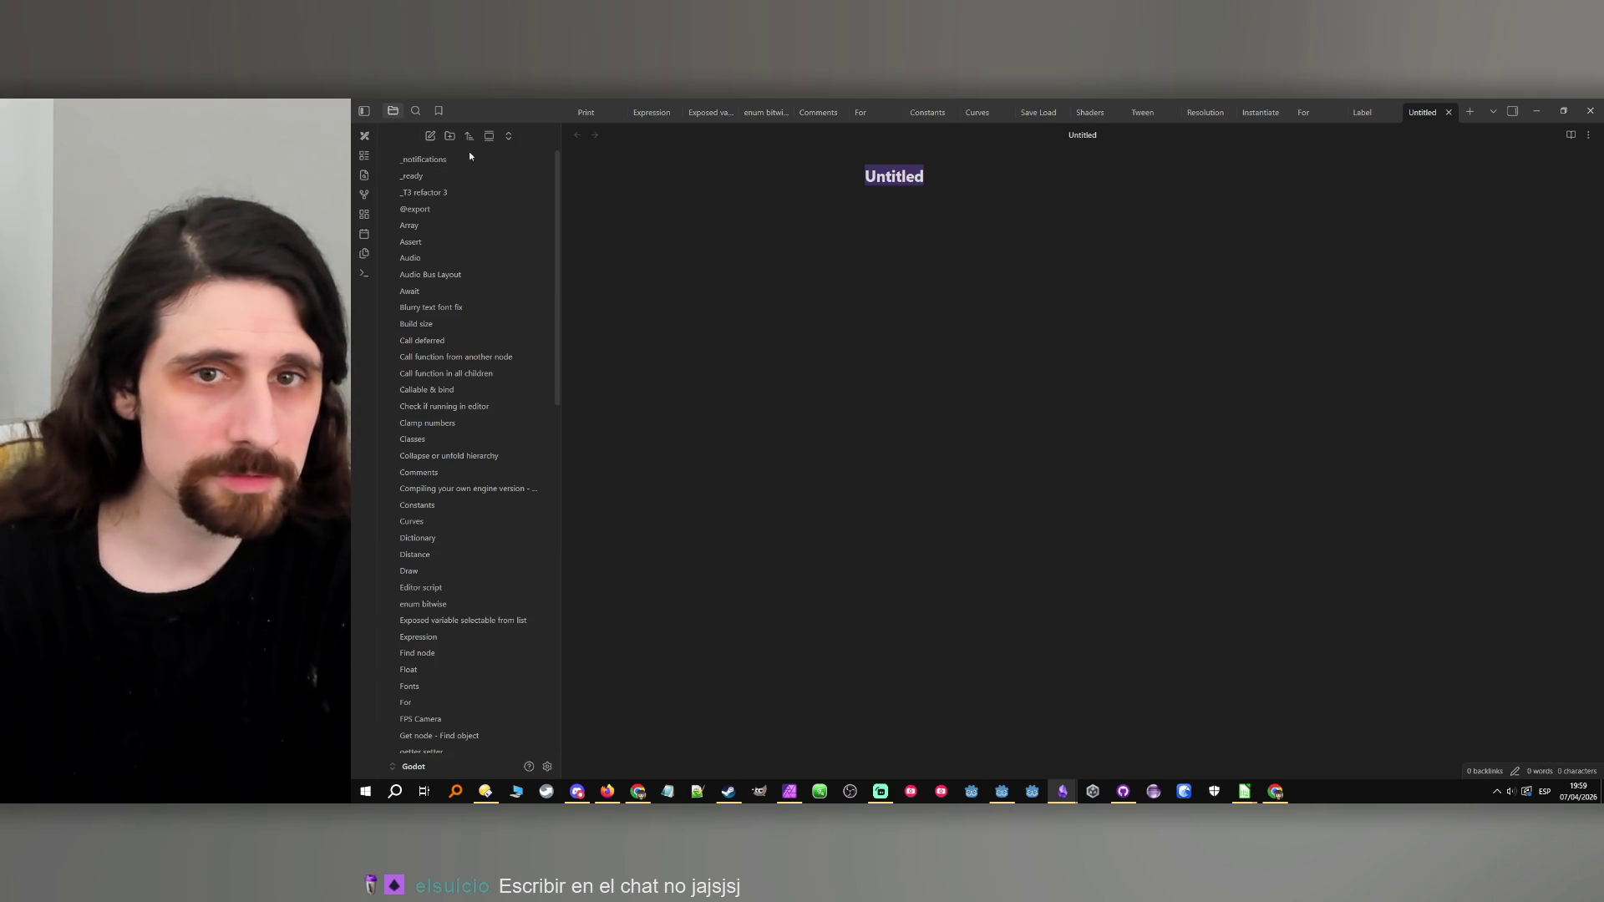
{"action": "type", "text": "Box c"}
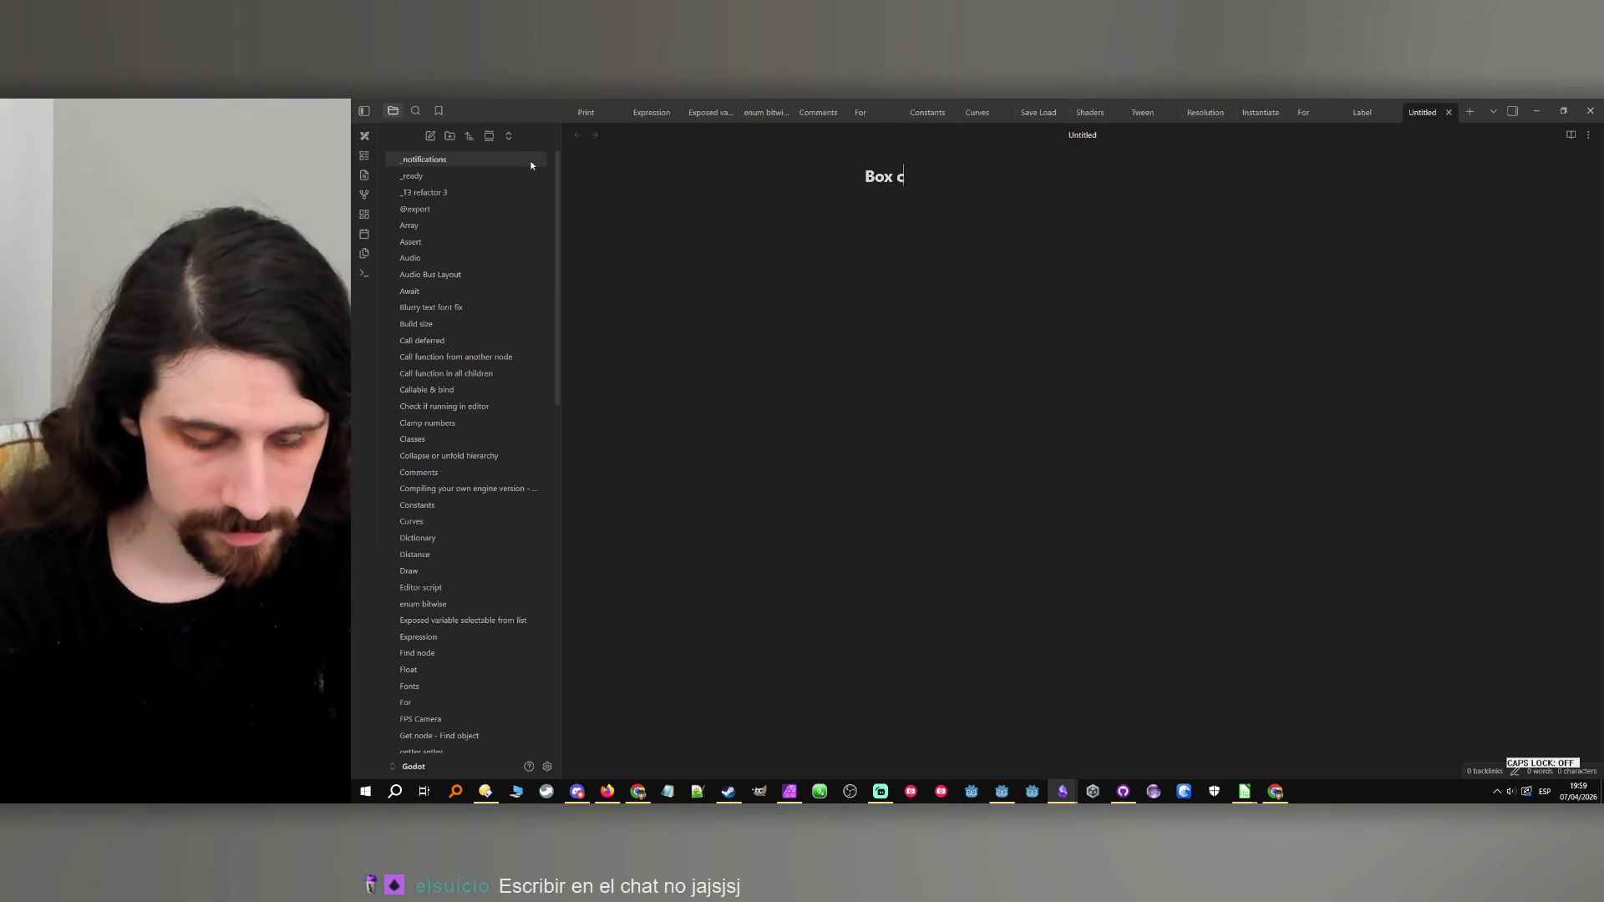
{"action": "type", "text": "ontainer"}
{"action": "key", "text": "Return"}
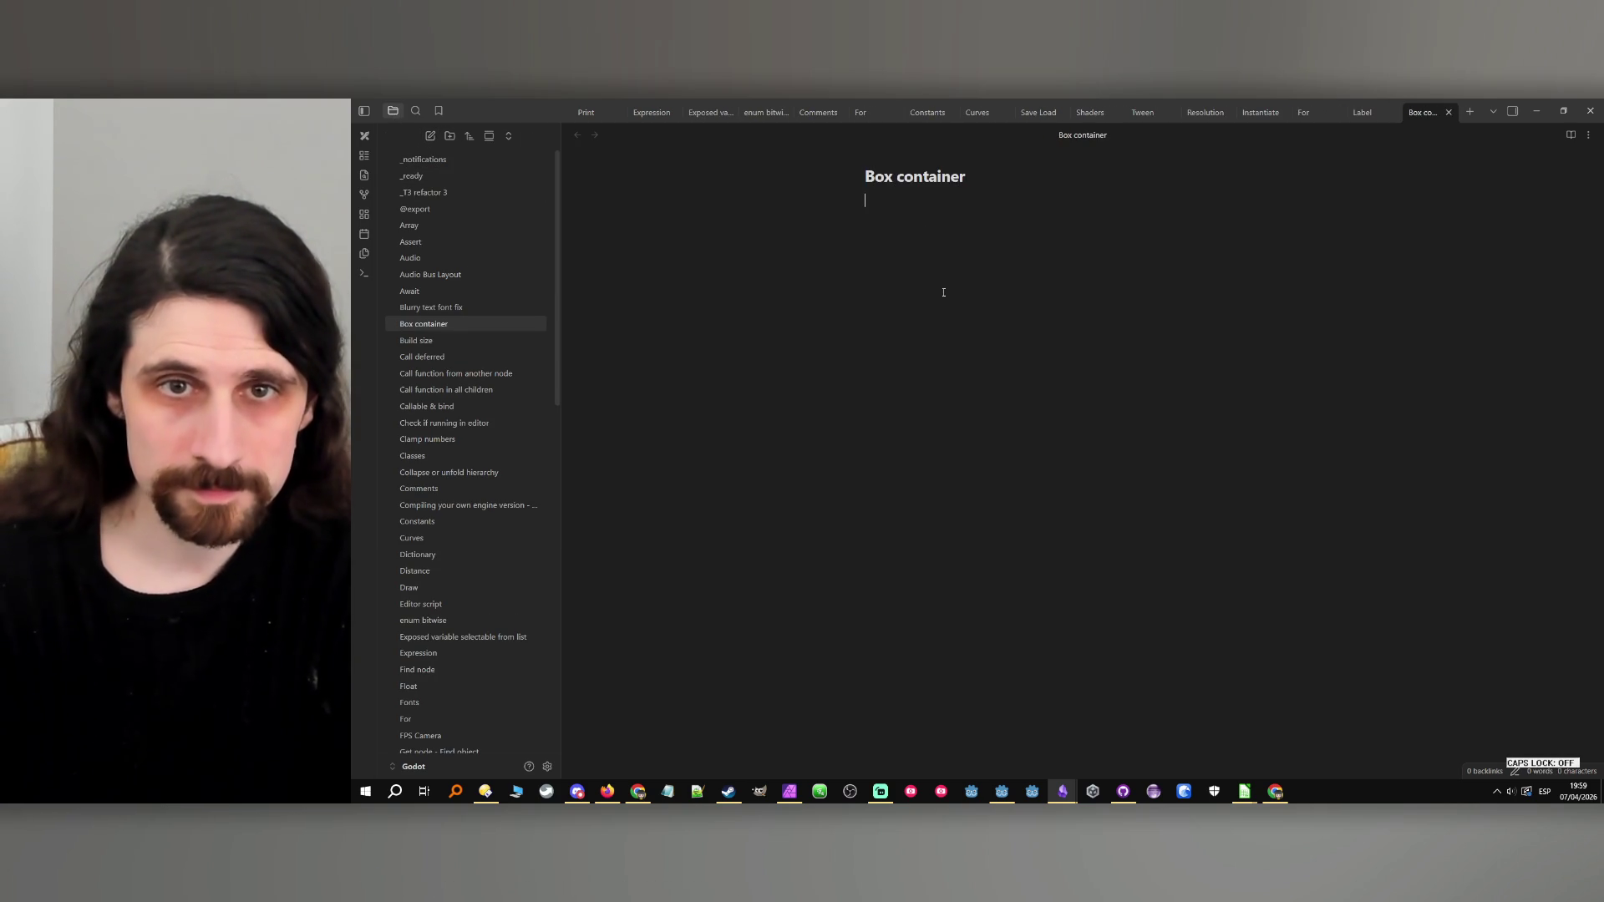
{"action": "type", "text": "Change separation via code"}
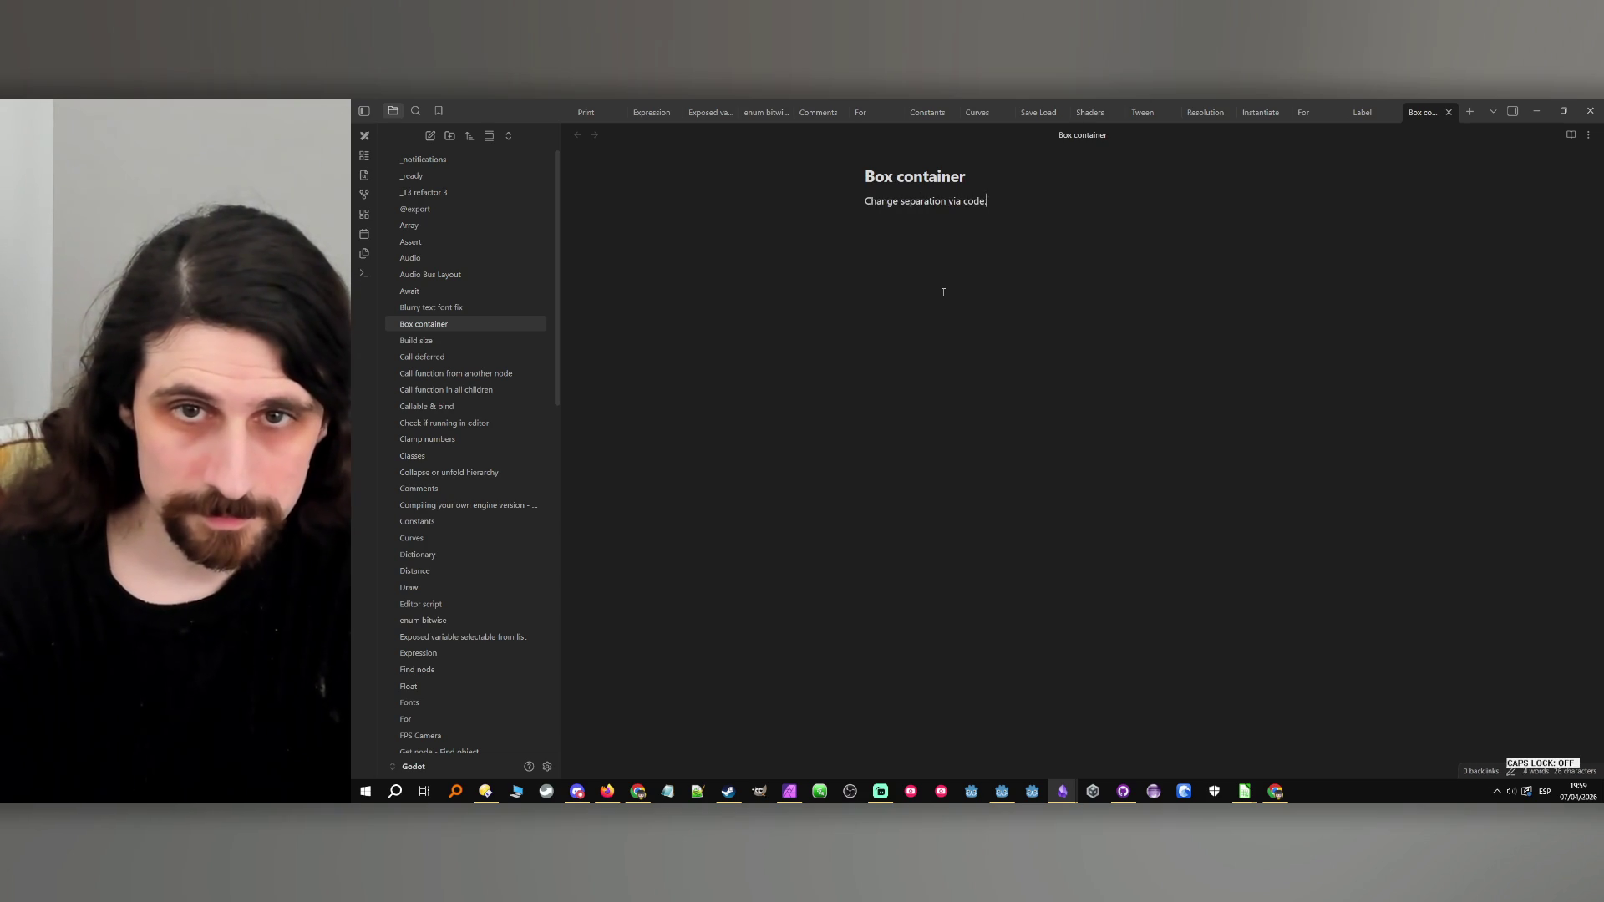
{"action": "type", "text": ":"}
{"action": "key", "text": "Return"}
{"action": "key", "text": "Return"}
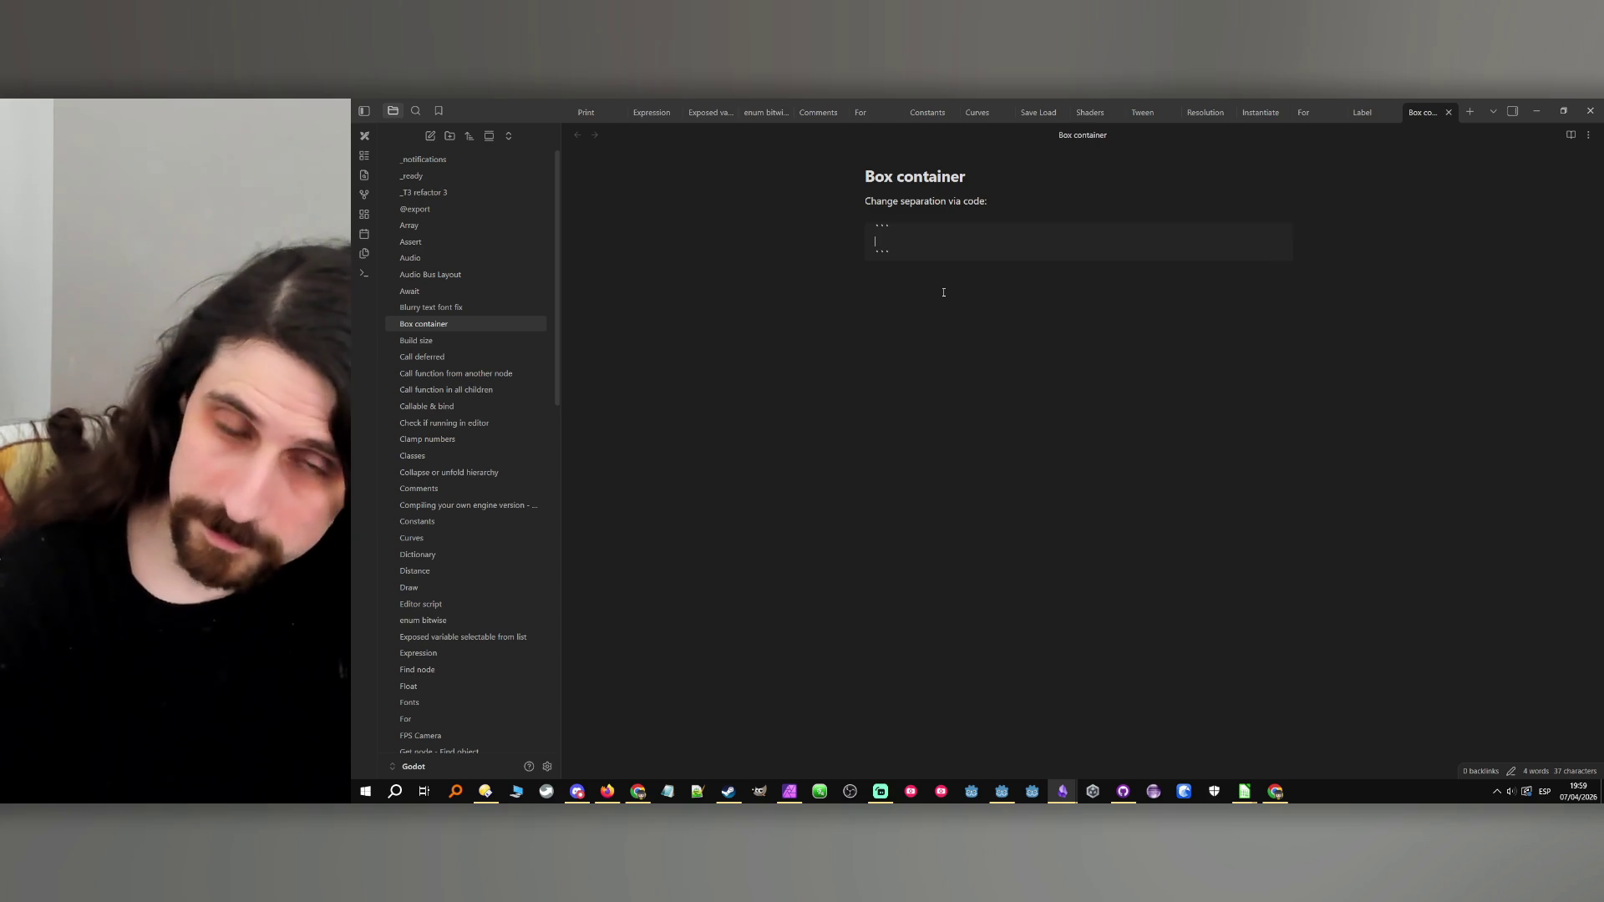
{"action": "type", "text": "v_box_container.add_theme_constant_override(\"separation\", 10)"}
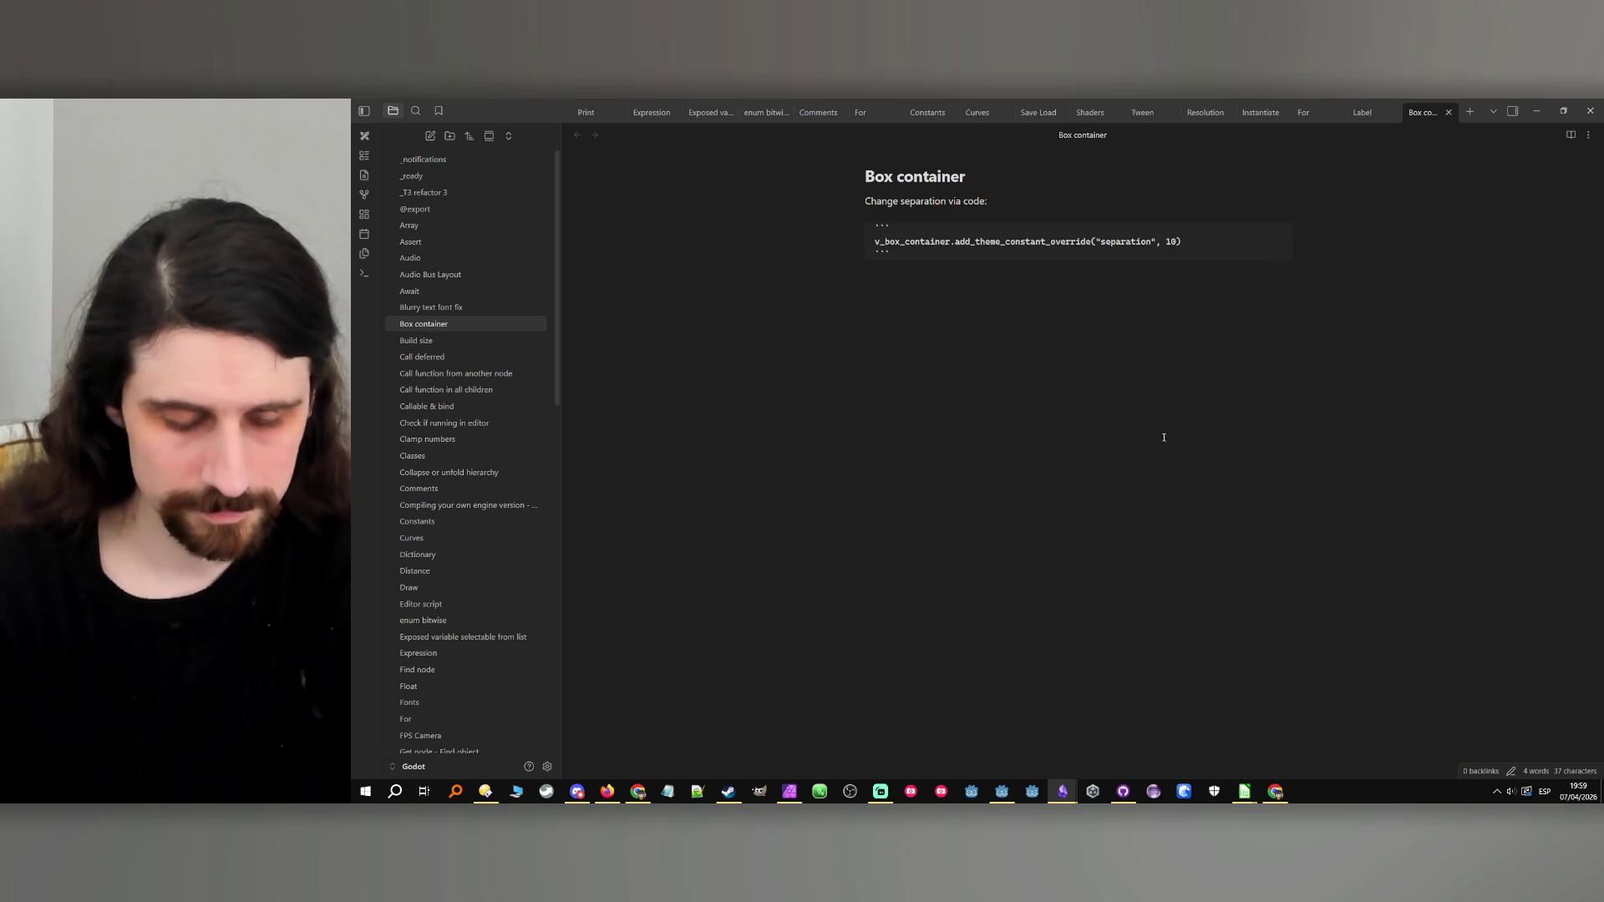
{"action": "key", "text": "Return"}
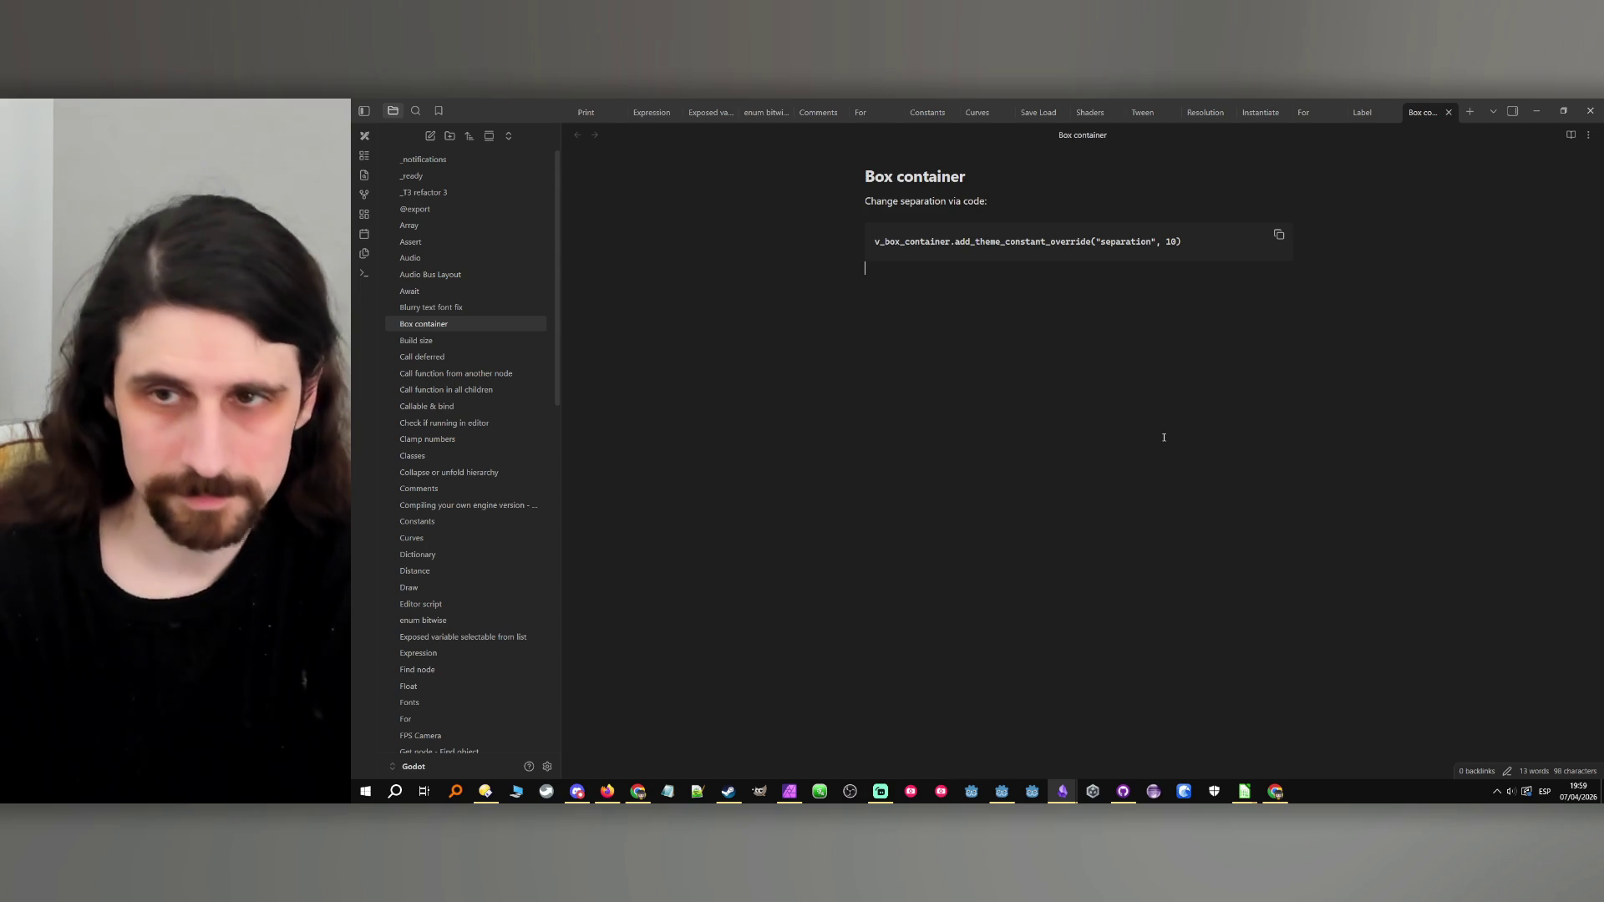
{"action": "left_click", "coordinate": [1536, 111]}
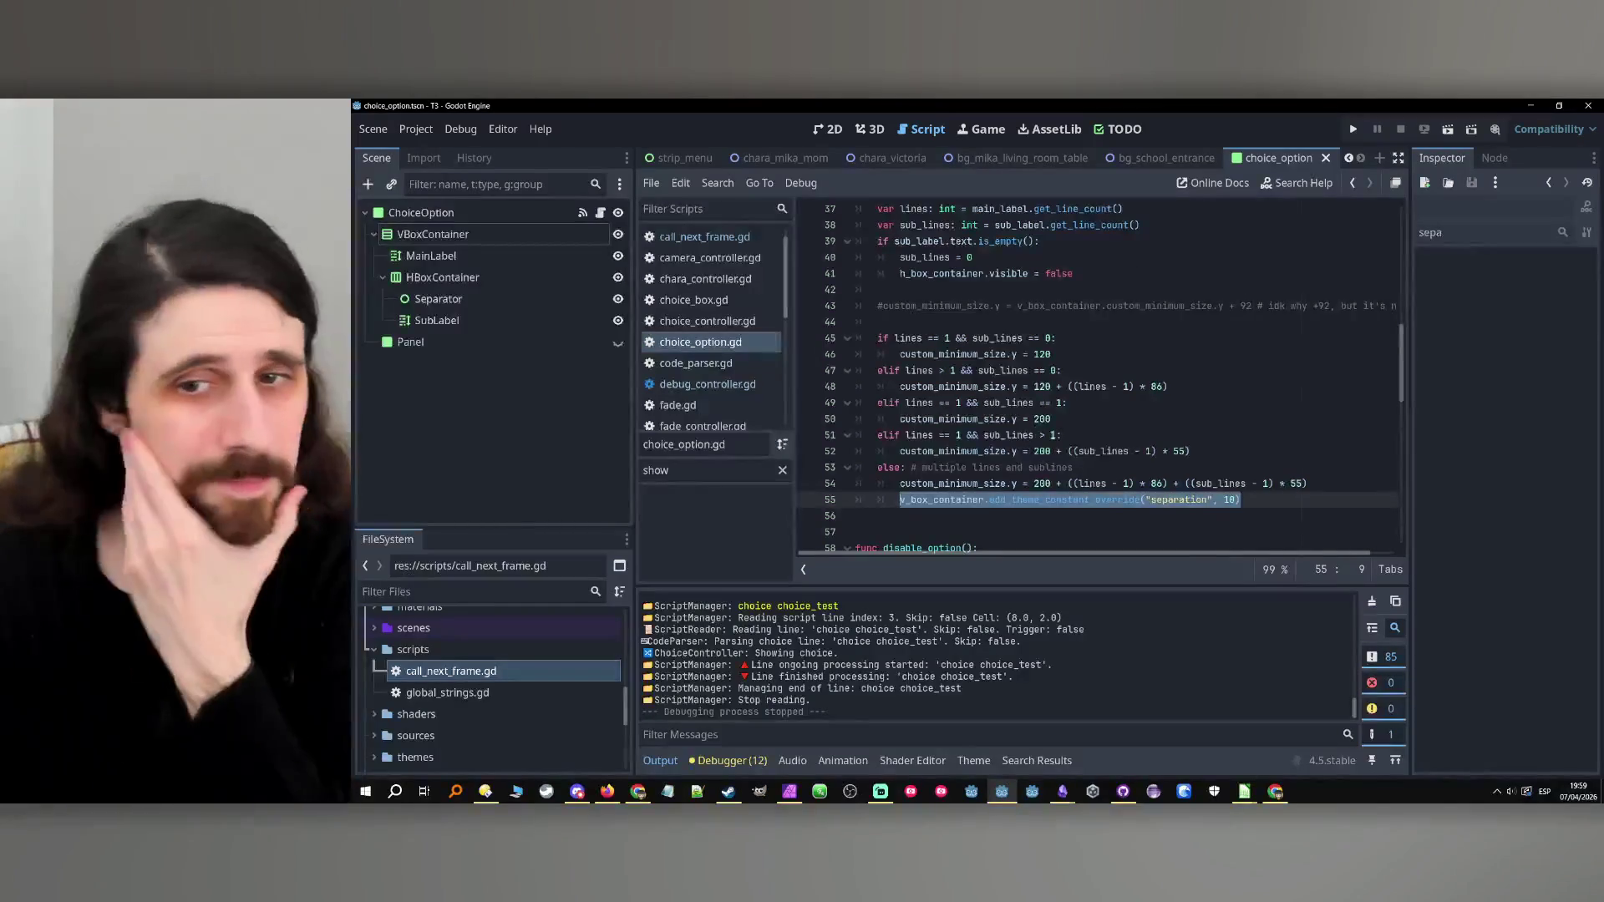
Run and stop the game to check the new separation, then bring up test1.csv.
{"action": "left_click", "coordinate": [1267, 496]}
{"action": "left_click", "coordinate": [1257, 455]}
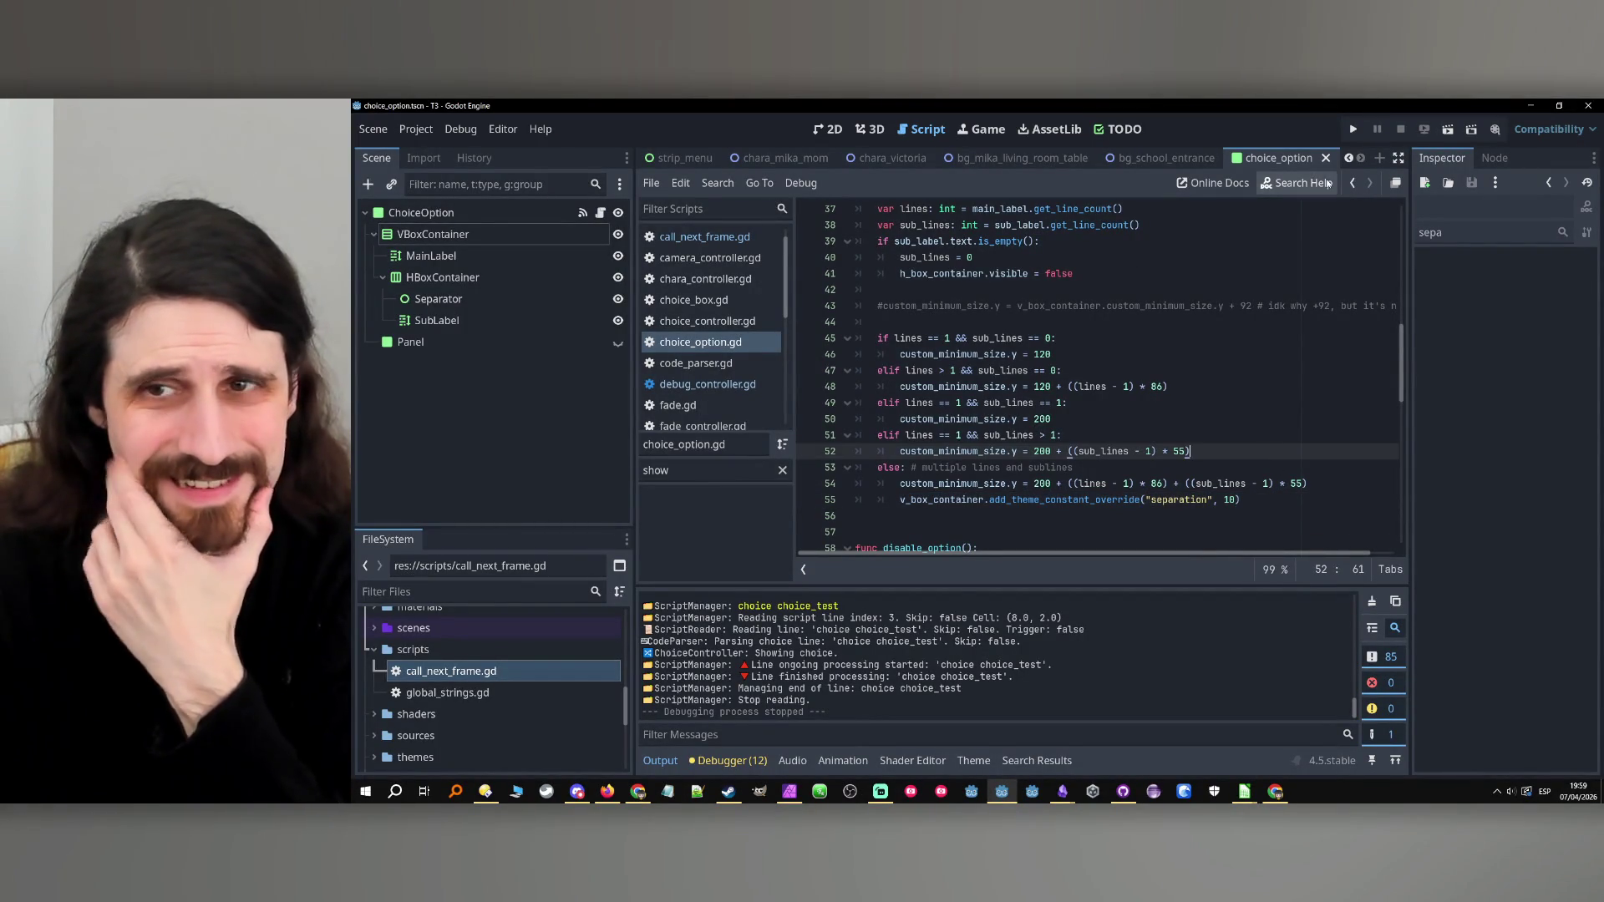
{"action": "left_click", "coordinate": [1352, 130]}
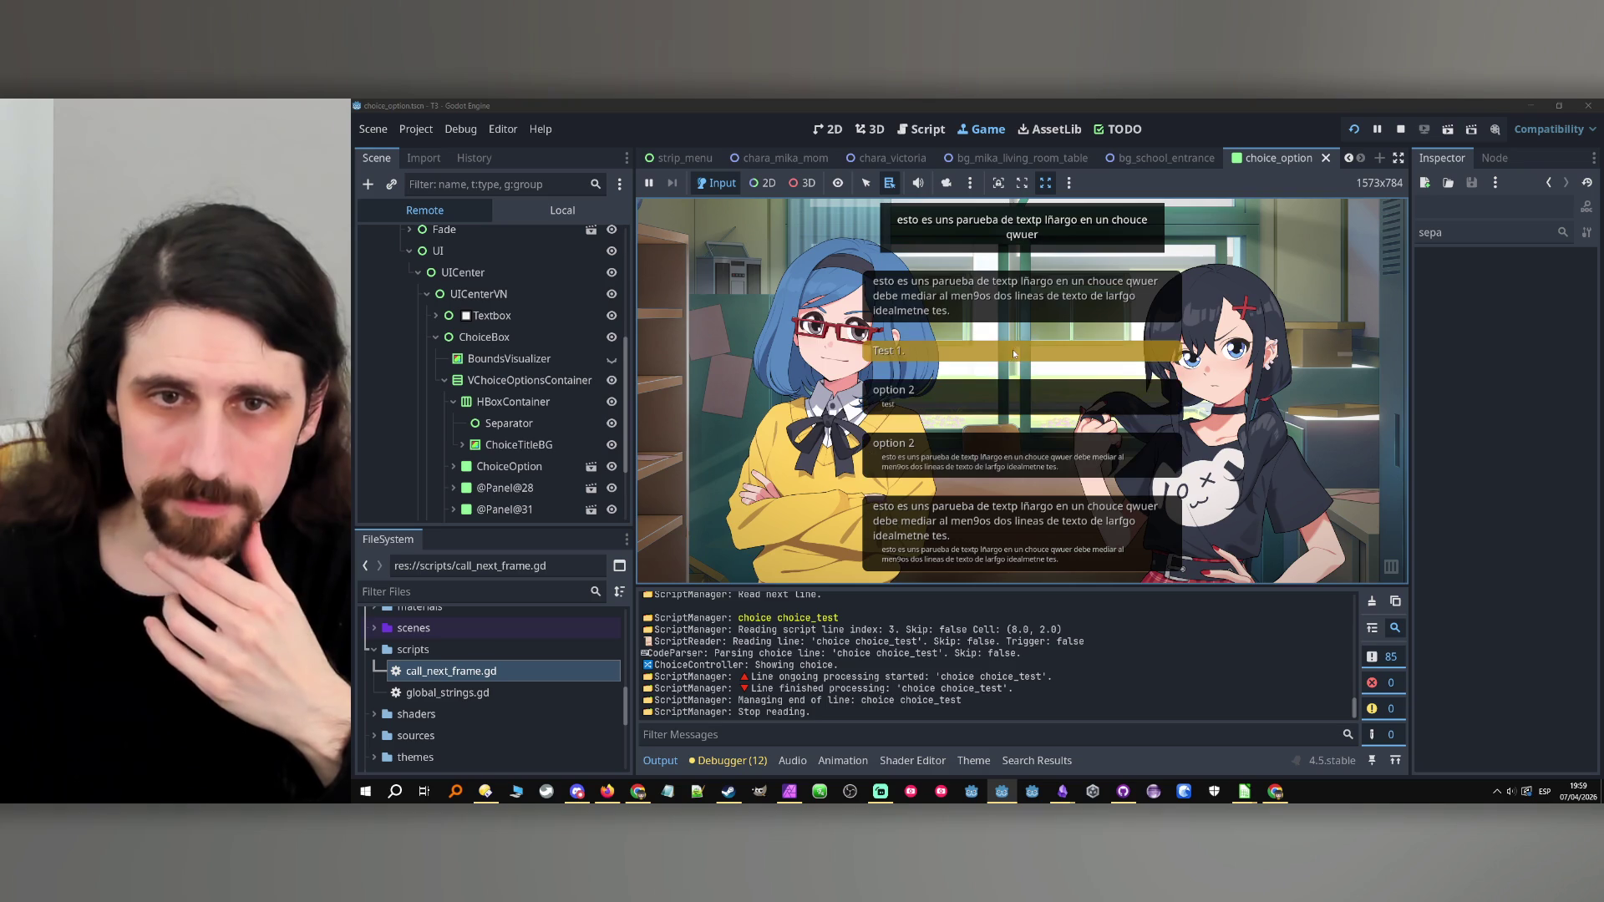
{"action": "left_click", "coordinate": [1403, 129]}
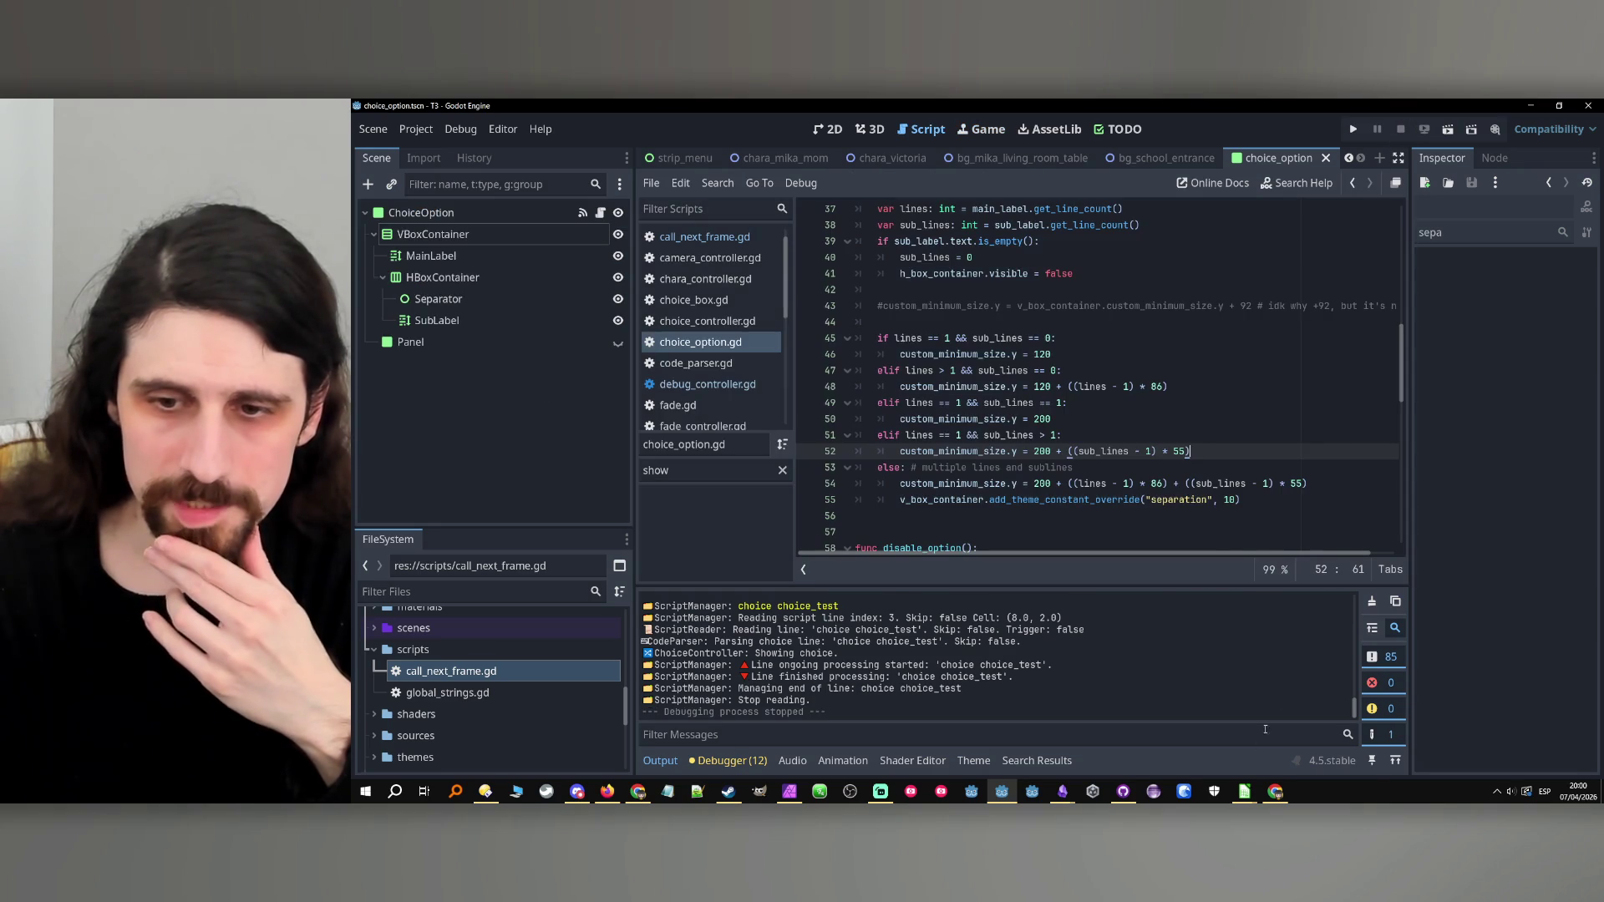
{"action": "left_click", "coordinate": [1244, 791]}
{"action": "left_click", "coordinate": [1195, 754]}
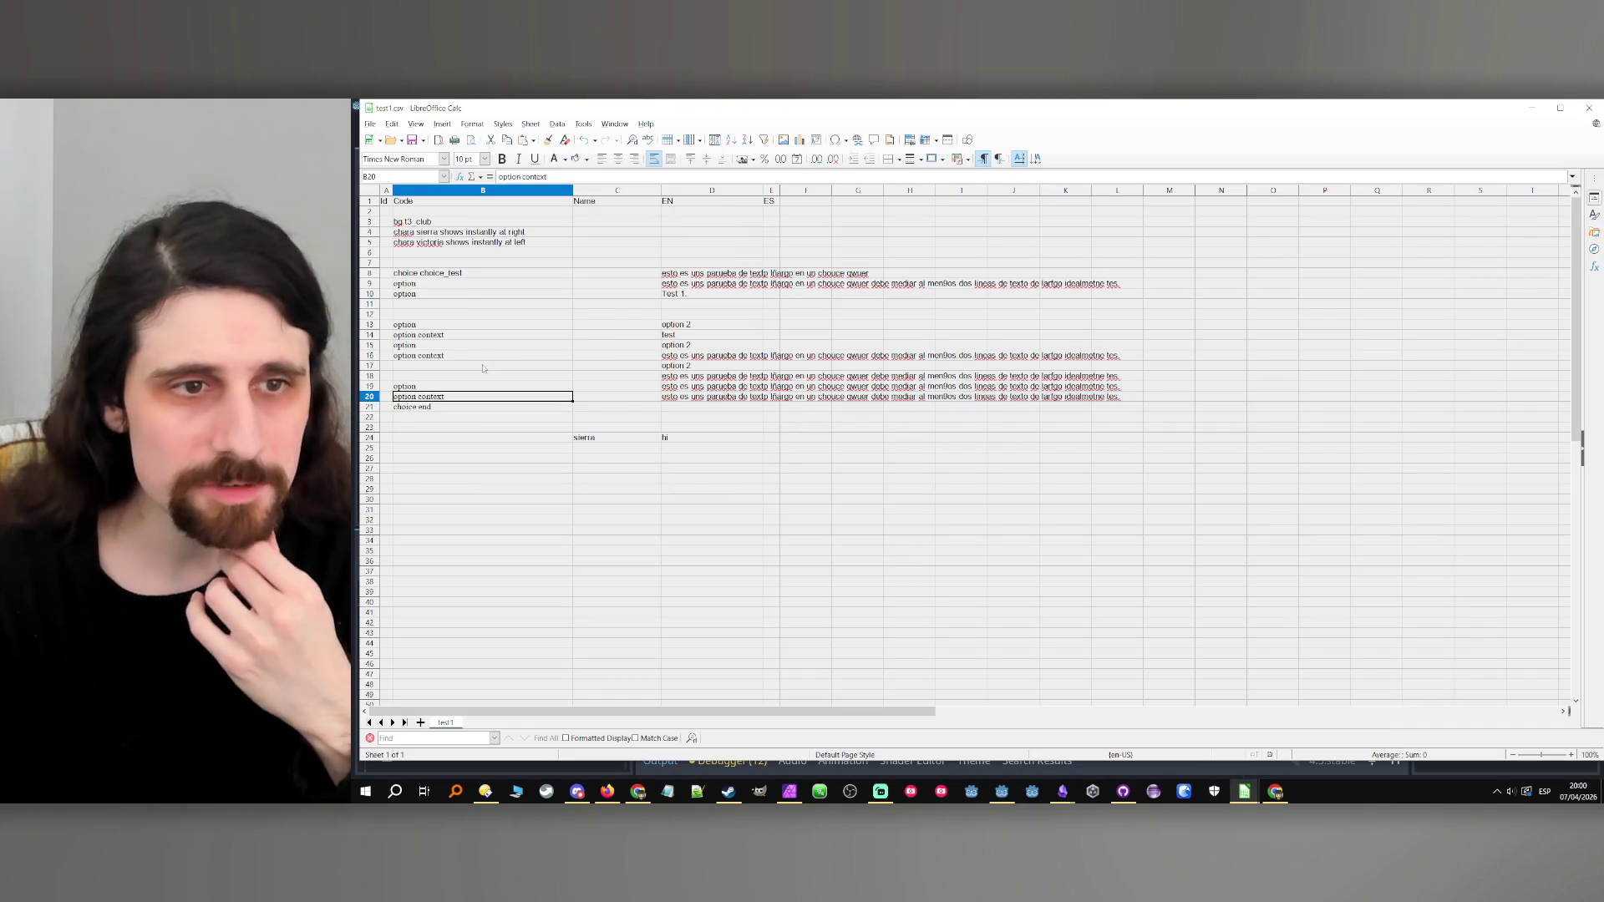
Clear B9:H20 and fill B9 through B17 with the word 'option'.
{"action": "mouse_move", "coordinate": [434, 287]}
{"action": "left_mouse_down"}
{"action": "mouse_move", "coordinate": [827, 359]}
{"action": "mouse_move", "coordinate": [877, 399]}
{"action": "mouse_move", "coordinate": [919, 399]}
{"action": "left_mouse_up"}
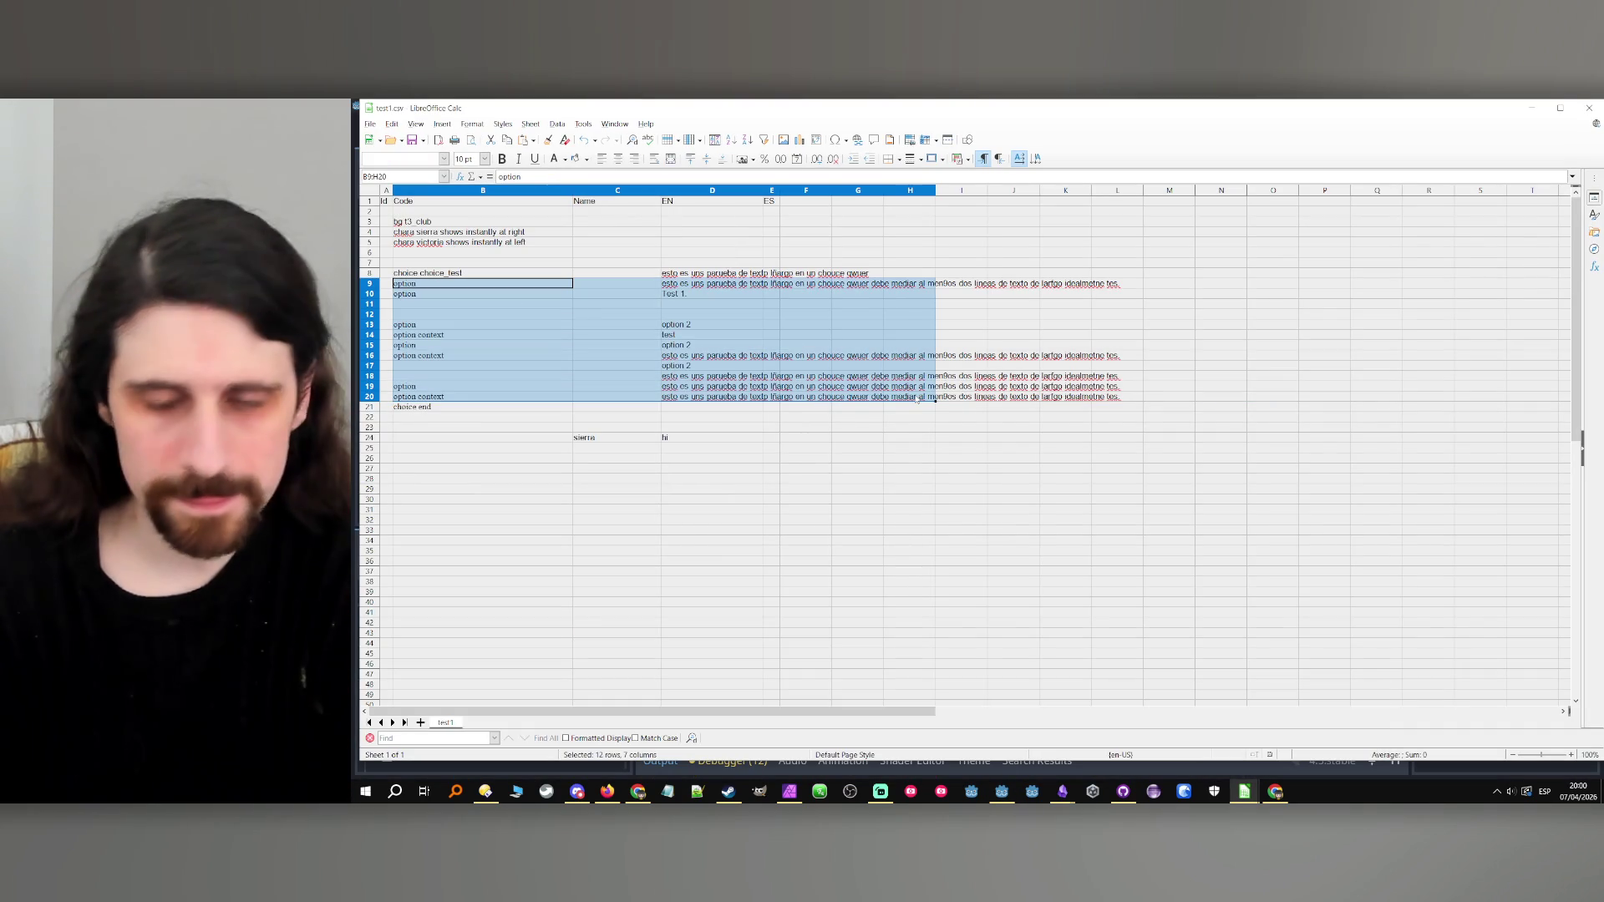
{"action": "key", "text": "Delete"}
{"action": "double_click", "coordinate": [413, 283]}
{"action": "type", "text": "option"}
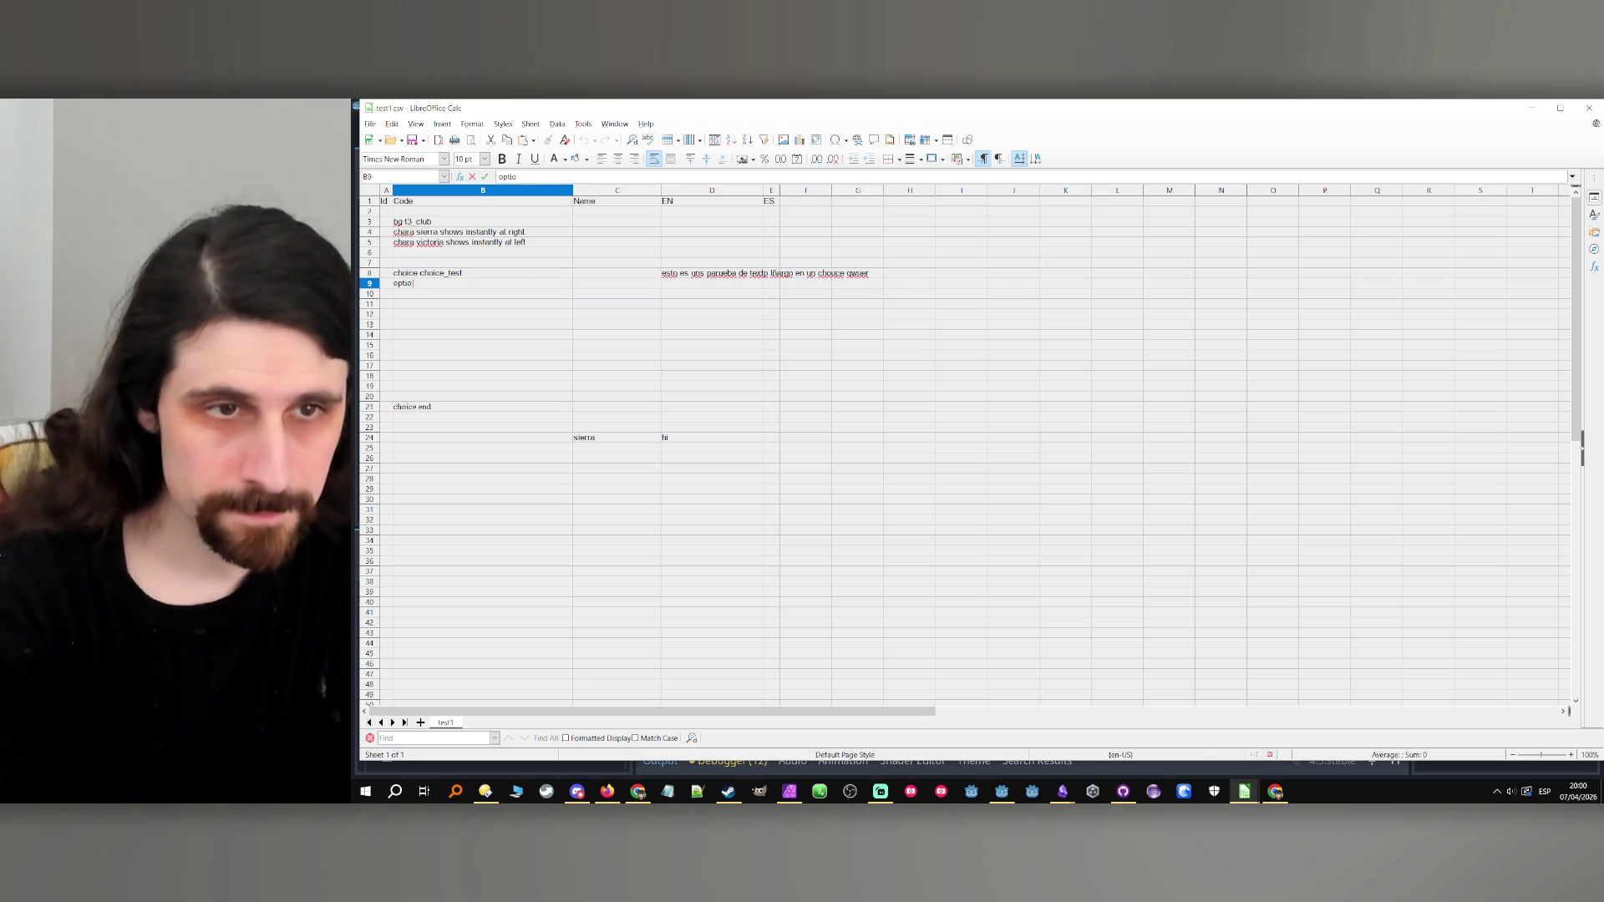
{"action": "key", "text": "Return"}
{"action": "key", "text": "Up"}
{"action": "key", "text": "ctrl+c"}
{"action": "key", "text": "Down"}
{"action": "key", "text": "ctrl+v"}
{"action": "key", "text": "Down"}
{"action": "key", "text": "ctrl+v"}
{"action": "key", "text": "Down"}
{"action": "key", "text": "ctrl+v"}
{"action": "key", "text": "Down"}
{"action": "key", "text": "ctrl+v"}
{"action": "key", "text": "Down"}
{"action": "key", "text": "ctrl+v"}
{"action": "key", "text": "Down"}
{"action": "key", "text": "ctrl+v"}
{"action": "key", "text": "Down"}
{"action": "key", "text": "ctrl+v"}
{"action": "key", "text": "Down"}
{"action": "key", "text": "ctrl+v"}
Number the options 1 to 9 in D9:D17, then run the project in Godot.
{"action": "left_click", "coordinate": [711, 288]}
{"action": "type", "text": "1"}
{"action": "key", "text": "Return"}
{"action": "type", "text": "2"}
{"action": "key", "text": "Return"}
{"action": "type", "text": "3"}
{"action": "key", "text": "Return"}
{"action": "type", "text": "4"}
{"action": "key", "text": "Return"}
{"action": "type", "text": "5"}
{"action": "key", "text": "Return"}
{"action": "type", "text": "6"}
{"action": "key", "text": "Return"}
{"action": "type", "text": "7"}
{"action": "key", "text": "Return"}
{"action": "type", "text": "8"}
{"action": "key", "text": "Return"}
{"action": "type", "text": "9"}
{"action": "left_click", "coordinate": [729, 388]}
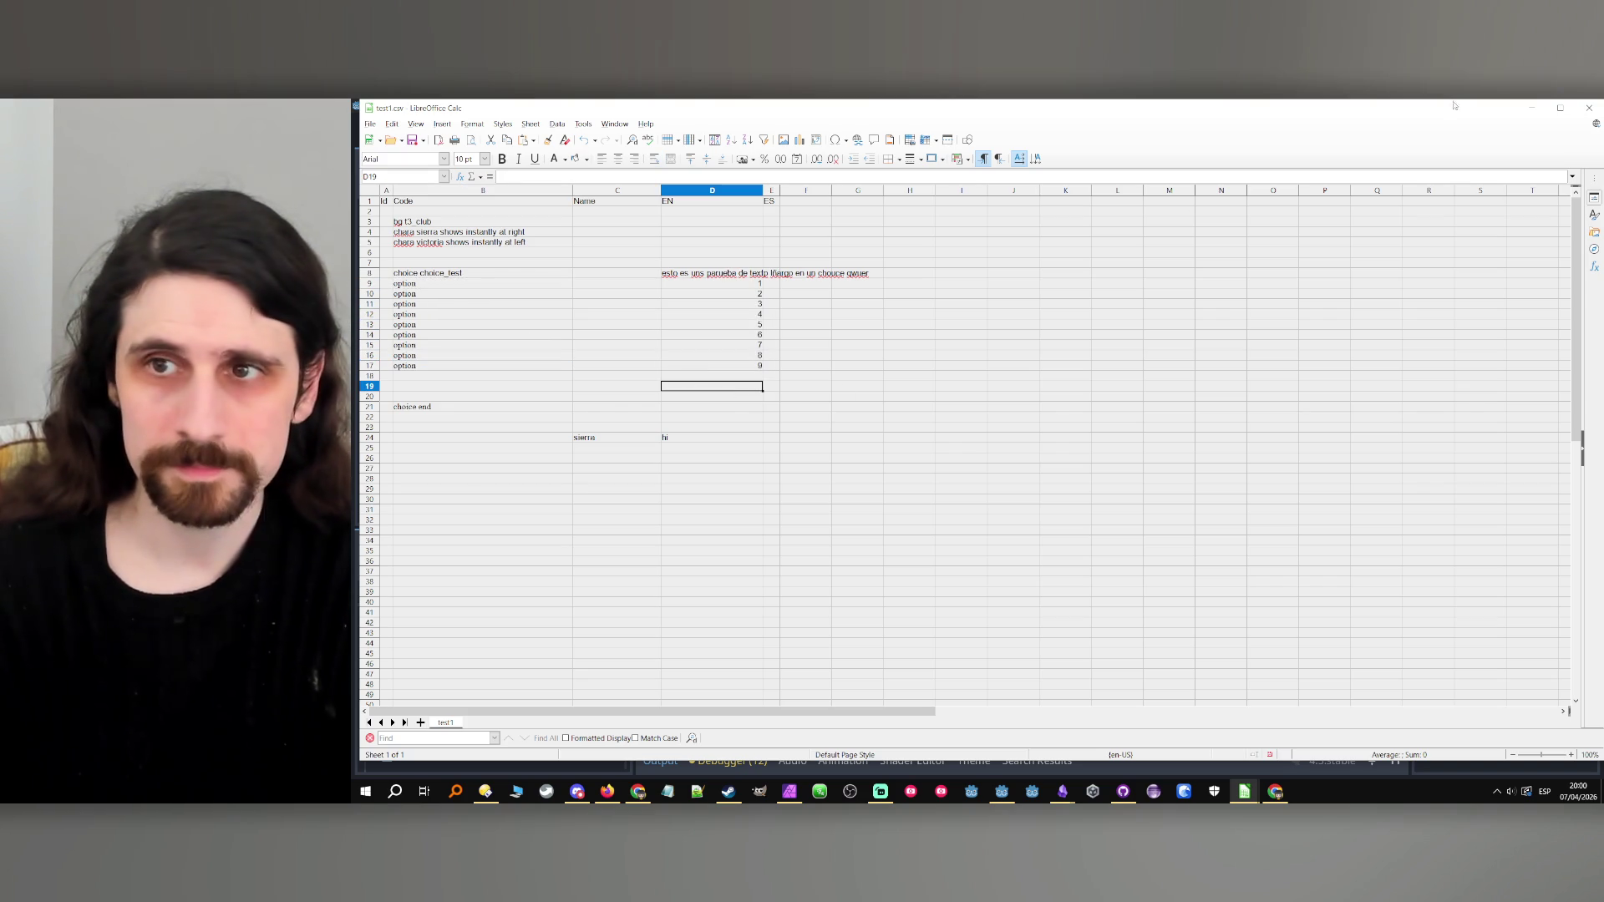
{"action": "left_click", "coordinate": [1532, 108]}
{"action": "left_click", "coordinate": [1353, 129]}
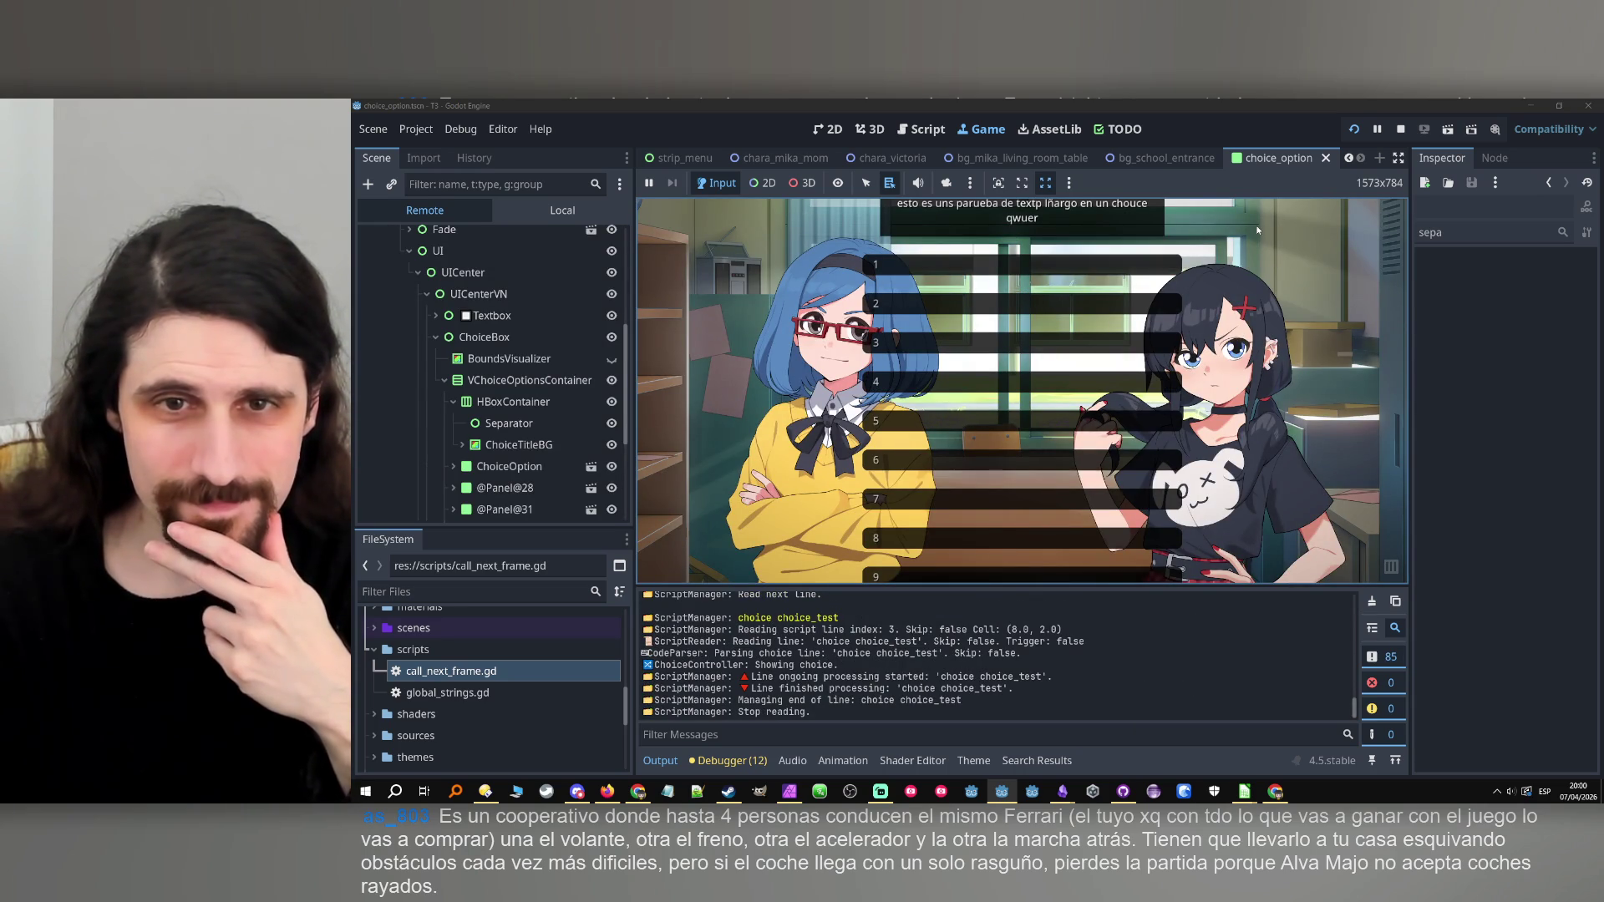
Stop the running game and open the main_scene ChoiceBox node's script, choice_box.gd.
{"action": "left_click", "coordinate": [1400, 128]}
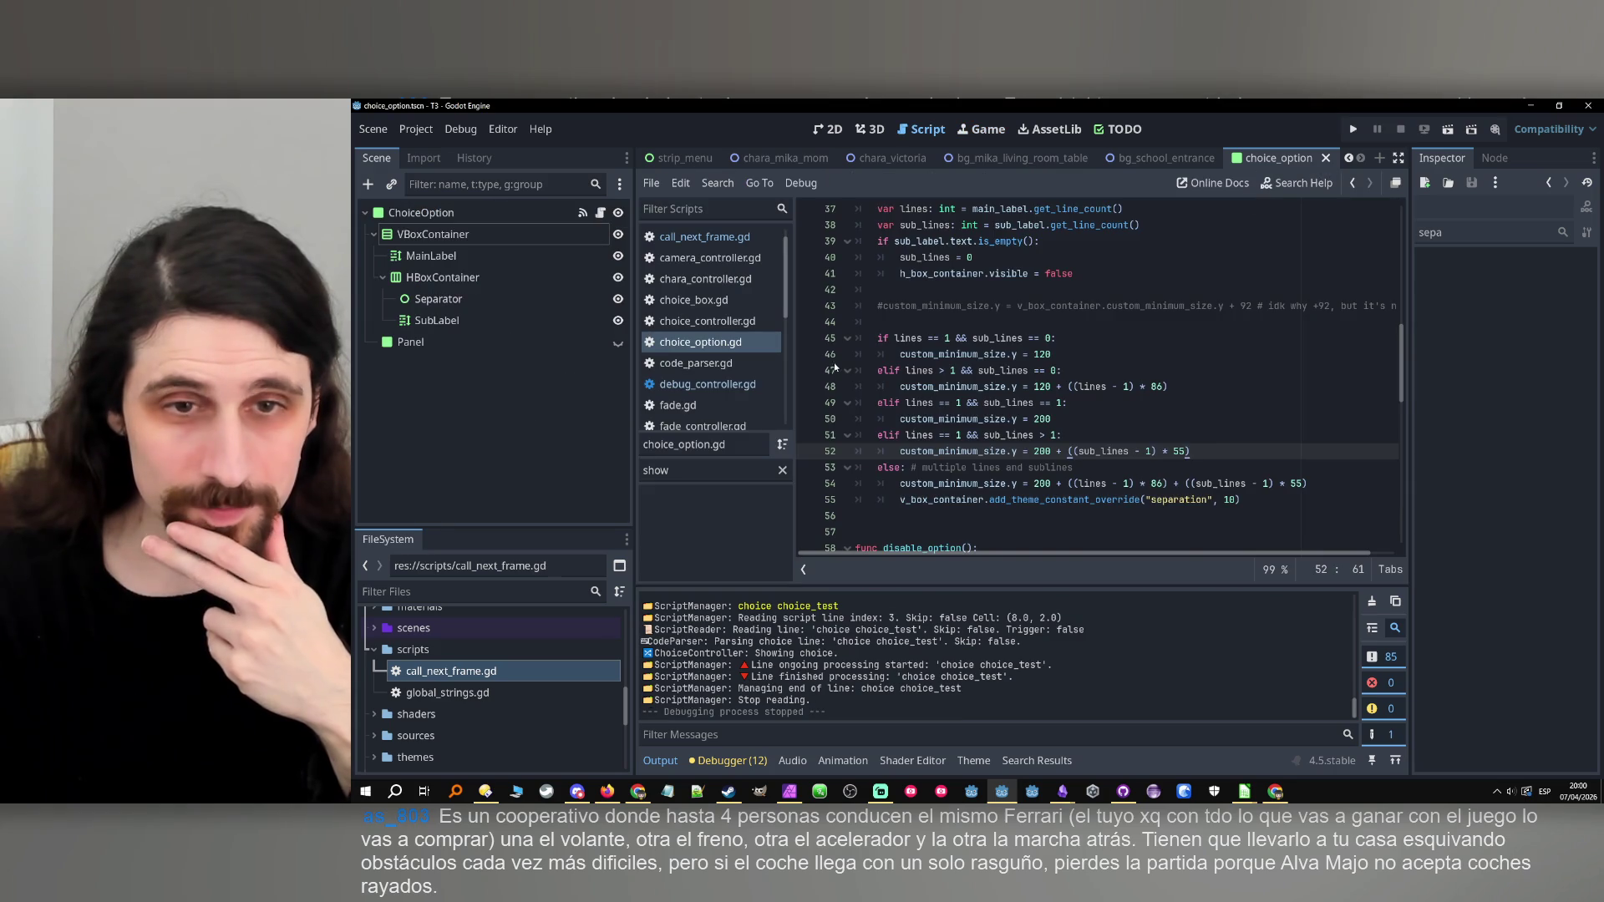
{"action": "scroll", "coordinate": [676, 157], "scroll_direction": "up", "scroll_amount": 4}
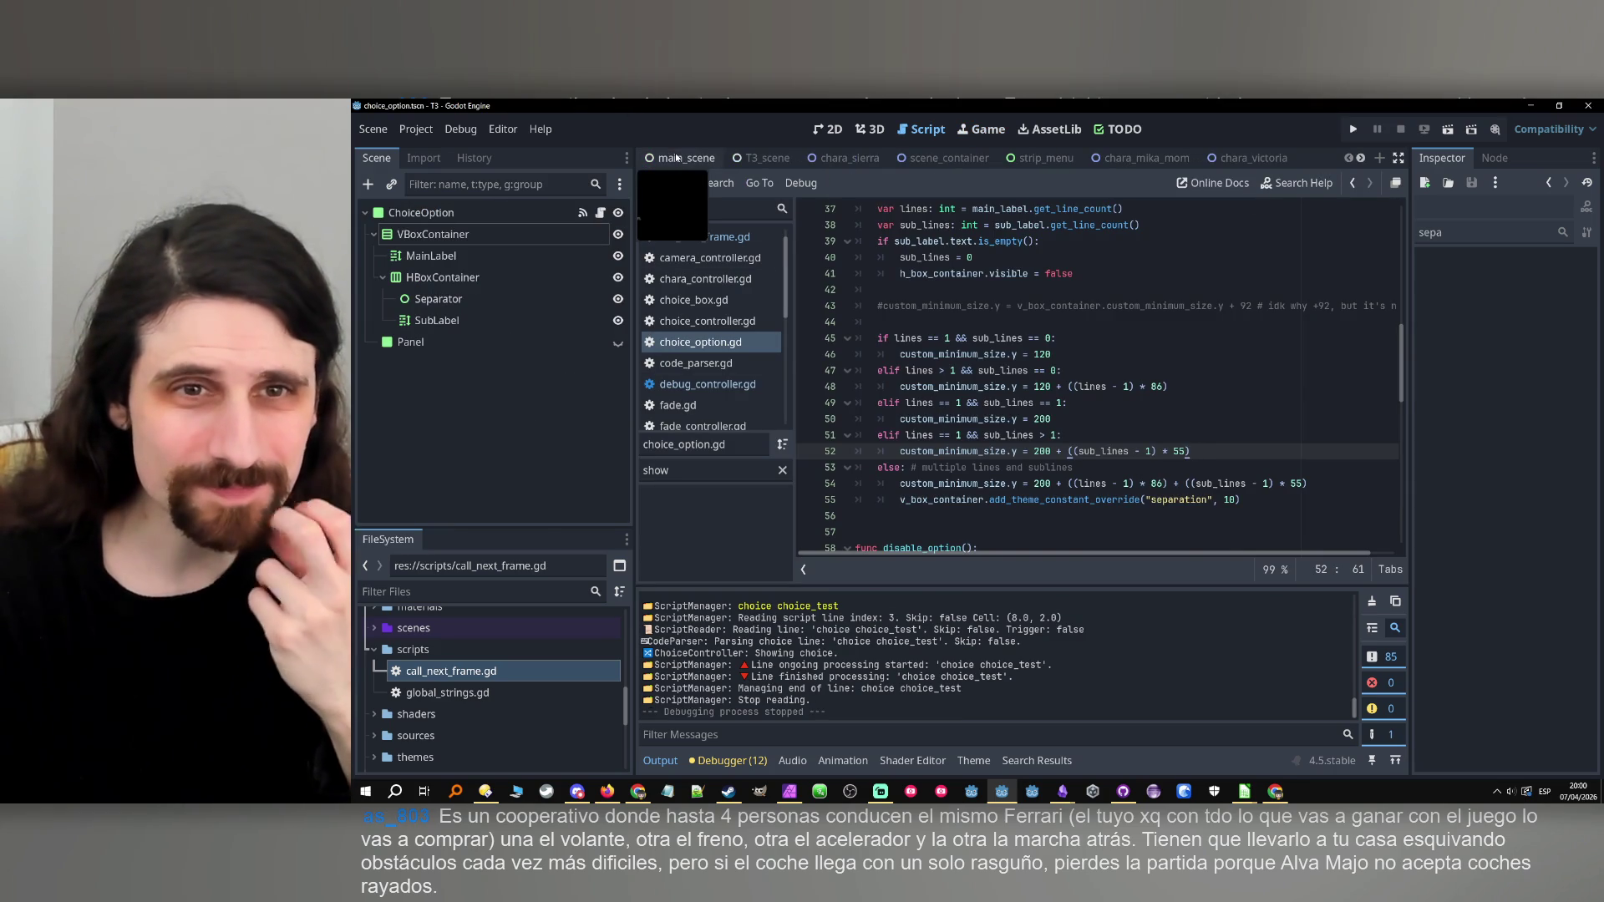
{"action": "left_click", "coordinate": [678, 160]}
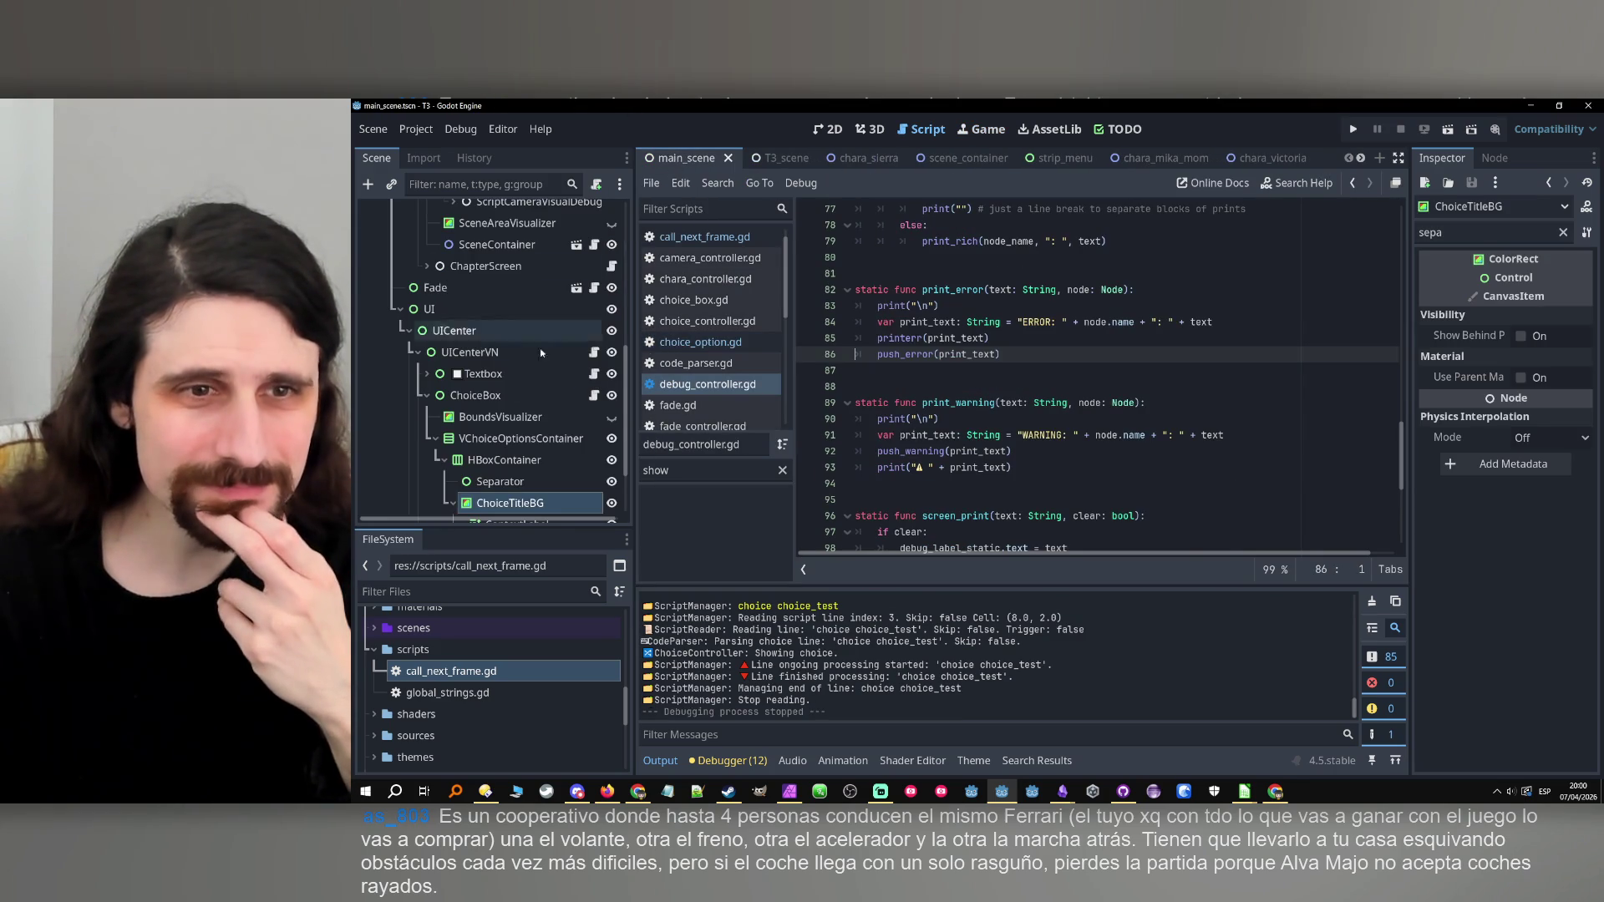
{"action": "left_click", "coordinate": [584, 395]}
{"action": "left_click", "coordinate": [593, 395]}
Review choice_options and add_choice, then add a blank line after add_choice's last line.
{"action": "scroll", "coordinate": [947, 377], "scroll_direction": "up", "scroll_amount": 10}
{"action": "scroll", "coordinate": [946, 377], "scroll_direction": "down", "scroll_amount": 6}
{"action": "scroll", "coordinate": [946, 377], "scroll_direction": "down", "scroll_amount": 6}
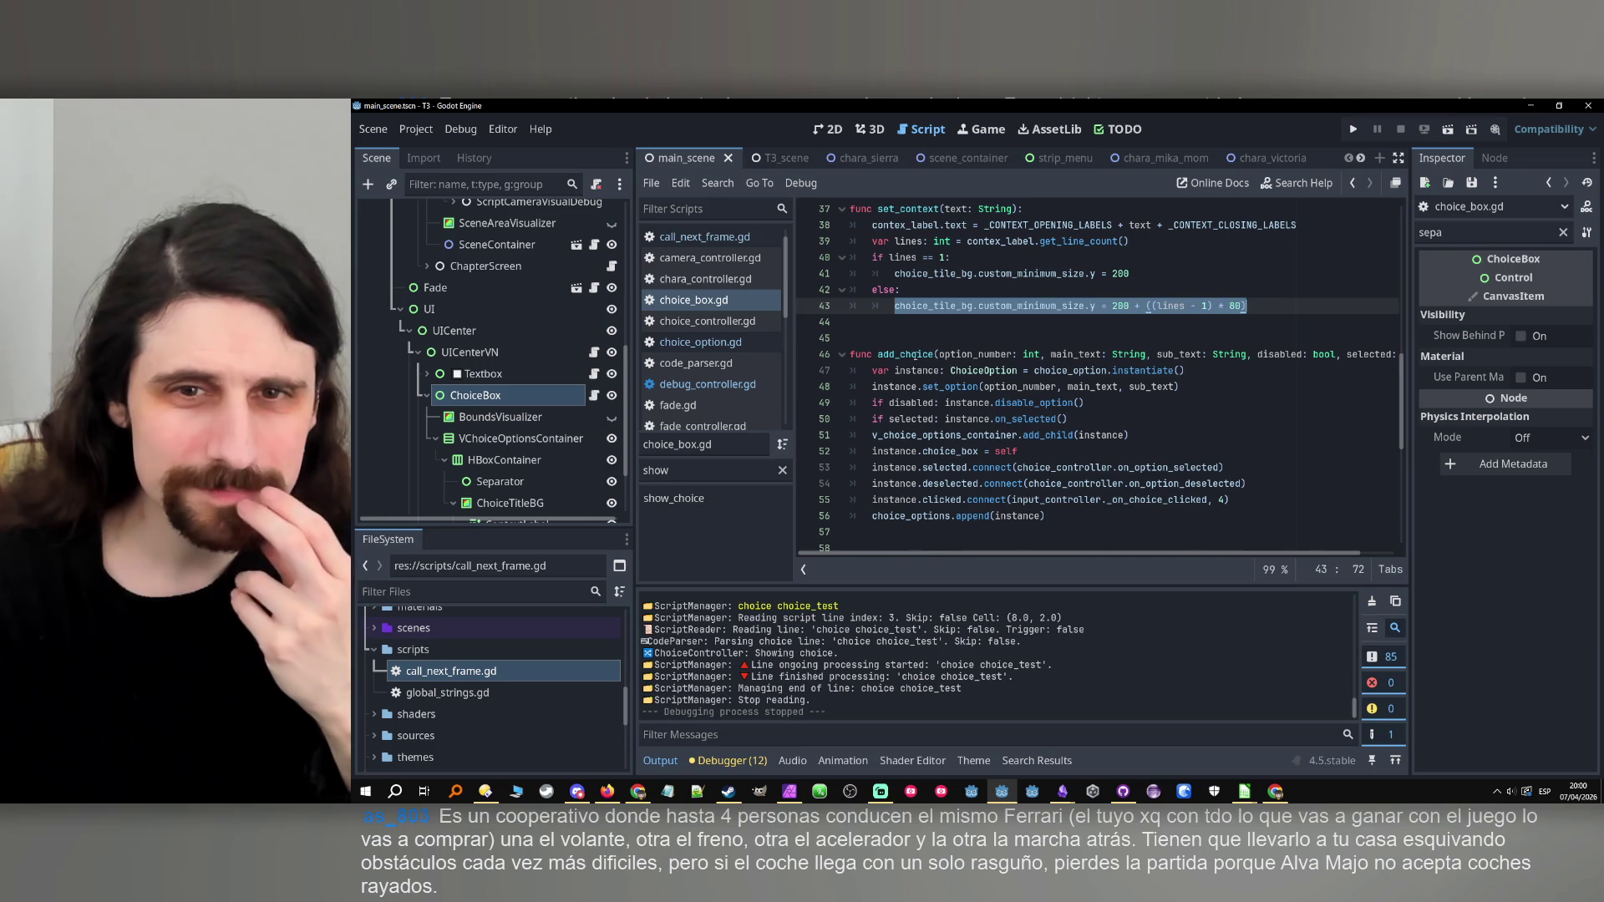
{"action": "double_click", "coordinate": [918, 358]}
{"action": "scroll", "coordinate": [949, 389], "scroll_direction": "down", "scroll_amount": 4}
{"action": "scroll", "coordinate": [1243, 425], "scroll_direction": "down", "scroll_amount": 1}
{"action": "scroll", "coordinate": [1244, 425], "scroll_direction": "up", "scroll_amount": 17}
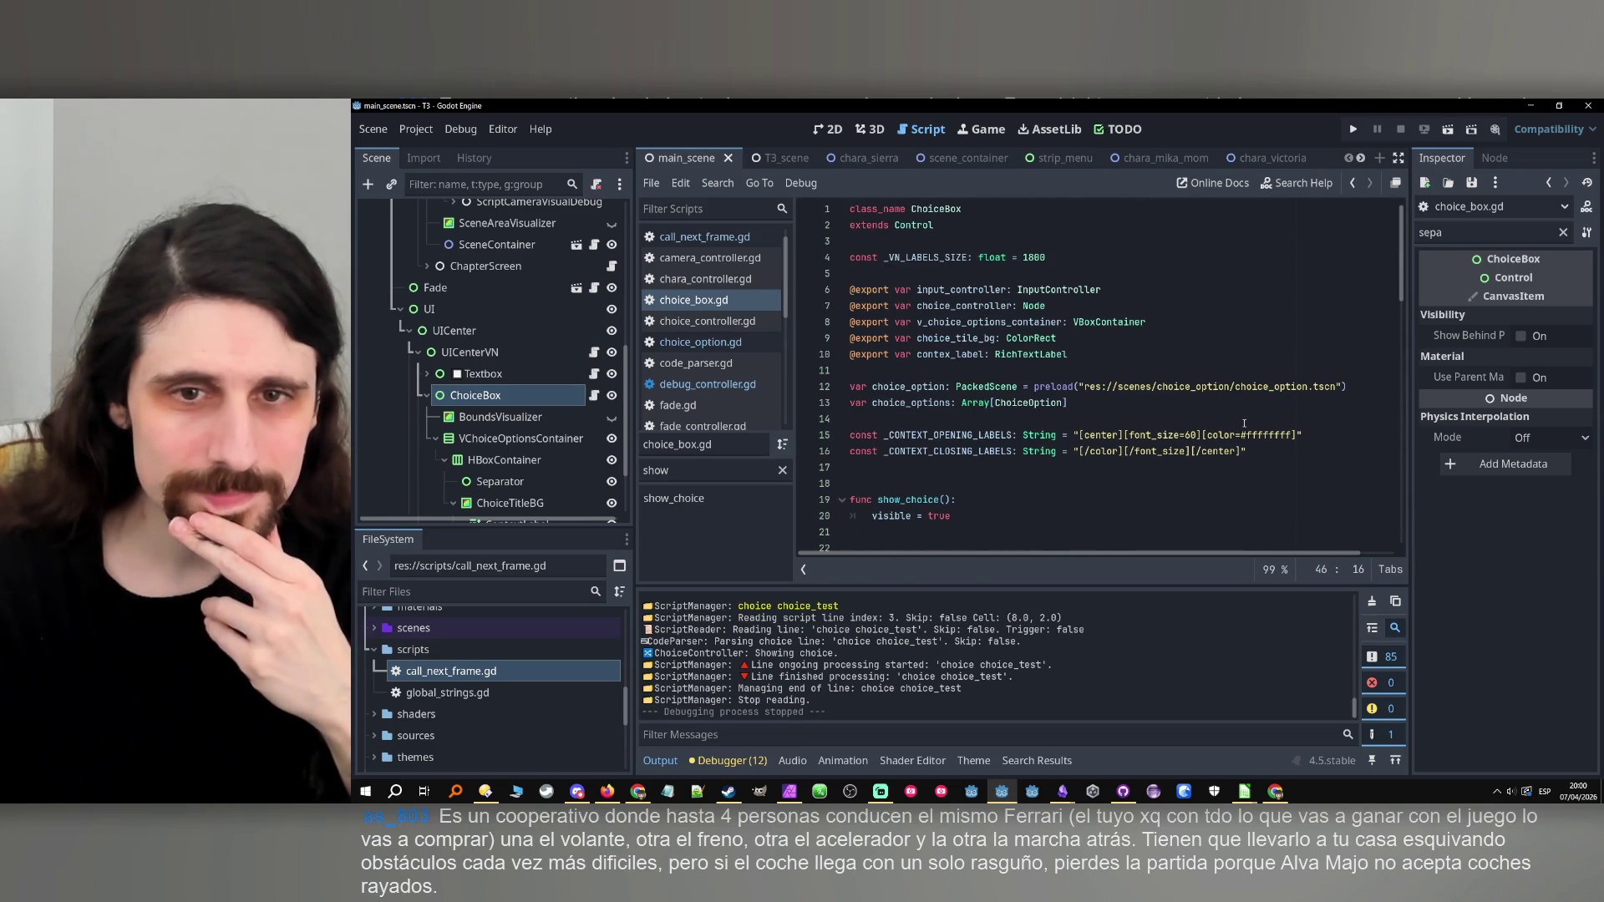
{"action": "double_click", "coordinate": [911, 404]}
{"action": "scroll", "coordinate": [1065, 437], "scroll_direction": "down", "scroll_amount": 8}
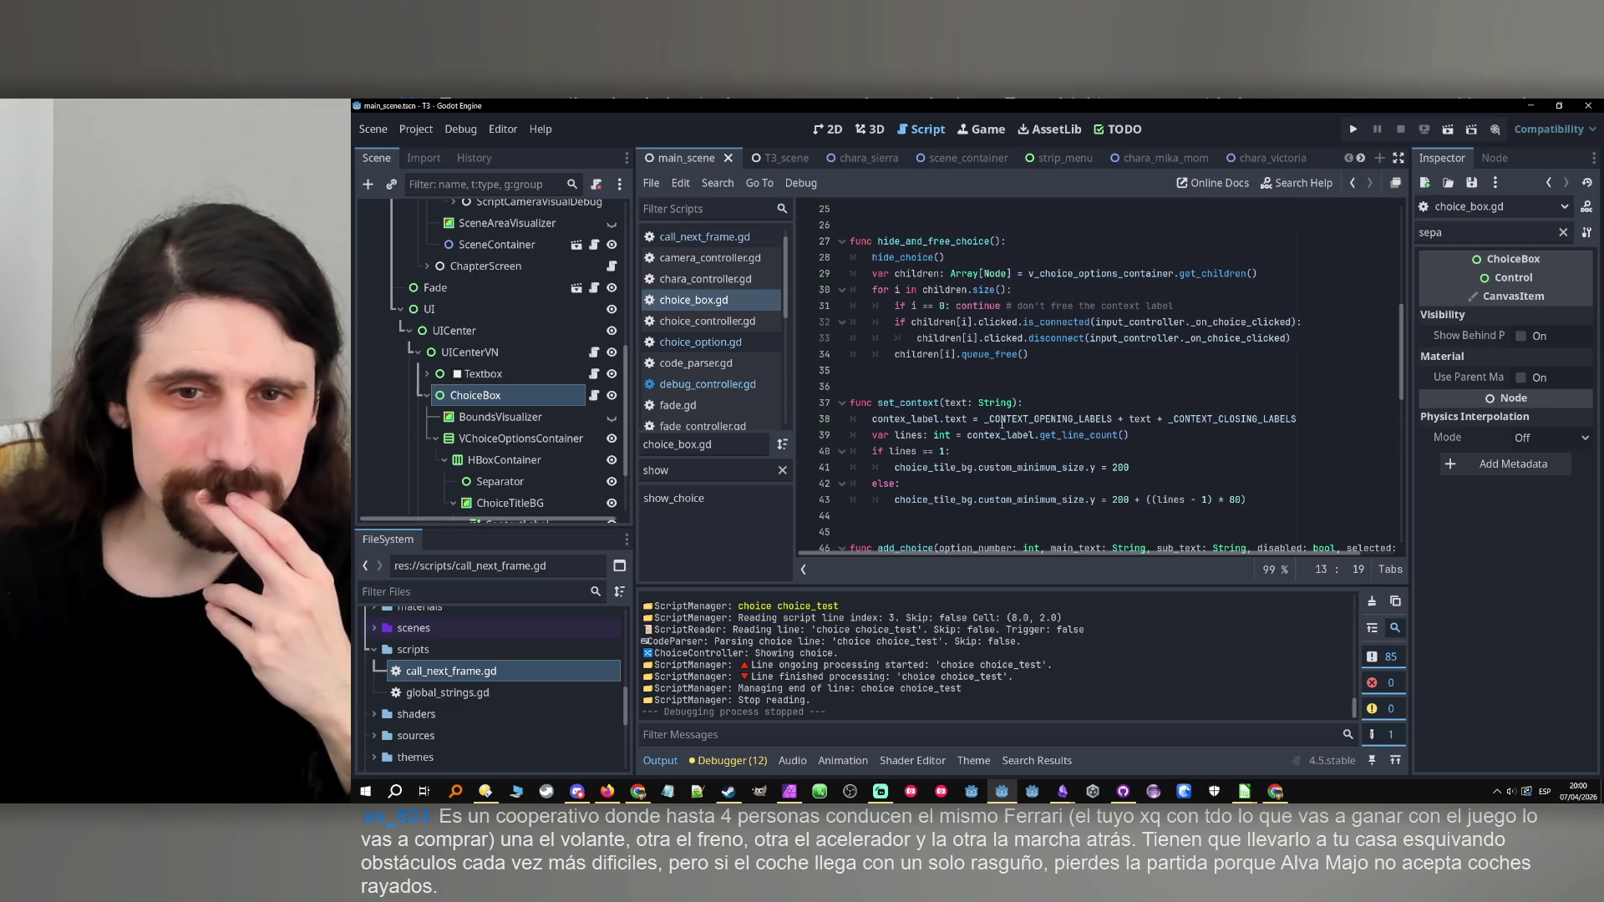
{"action": "scroll", "coordinate": [892, 266], "scroll_direction": "down", "scroll_amount": 4}
{"action": "double_click", "coordinate": [904, 353]}
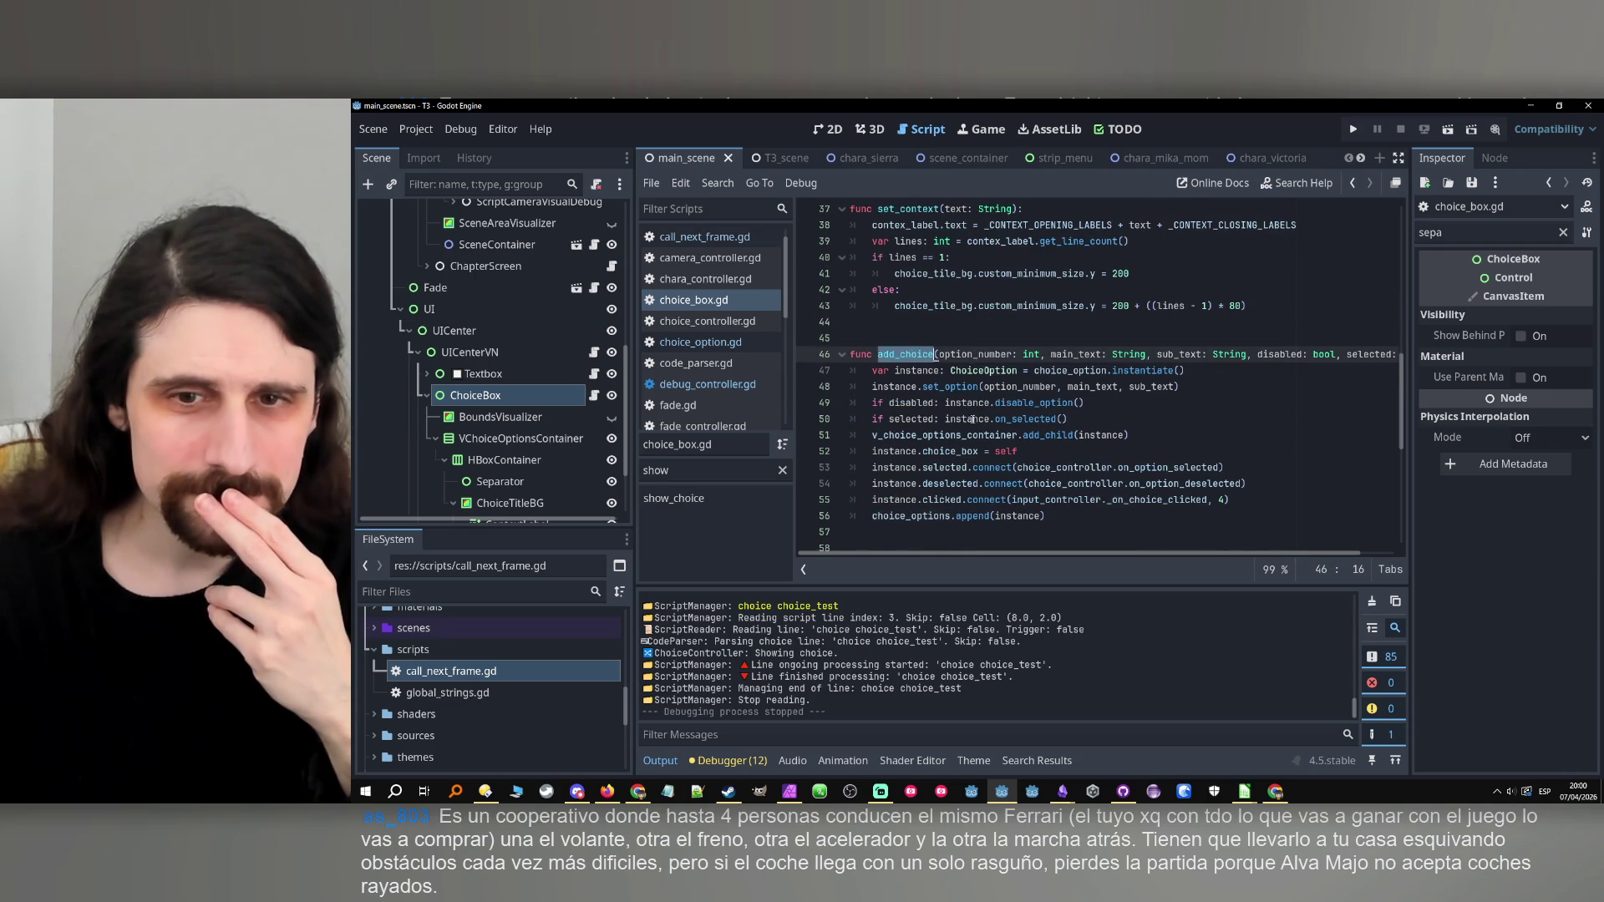
{"action": "scroll", "coordinate": [1061, 424], "scroll_direction": "down", "scroll_amount": 2}
{"action": "left_click", "coordinate": [1061, 423]}
{"action": "key", "text": "Return"}
{"action": "key", "text": "Return"}
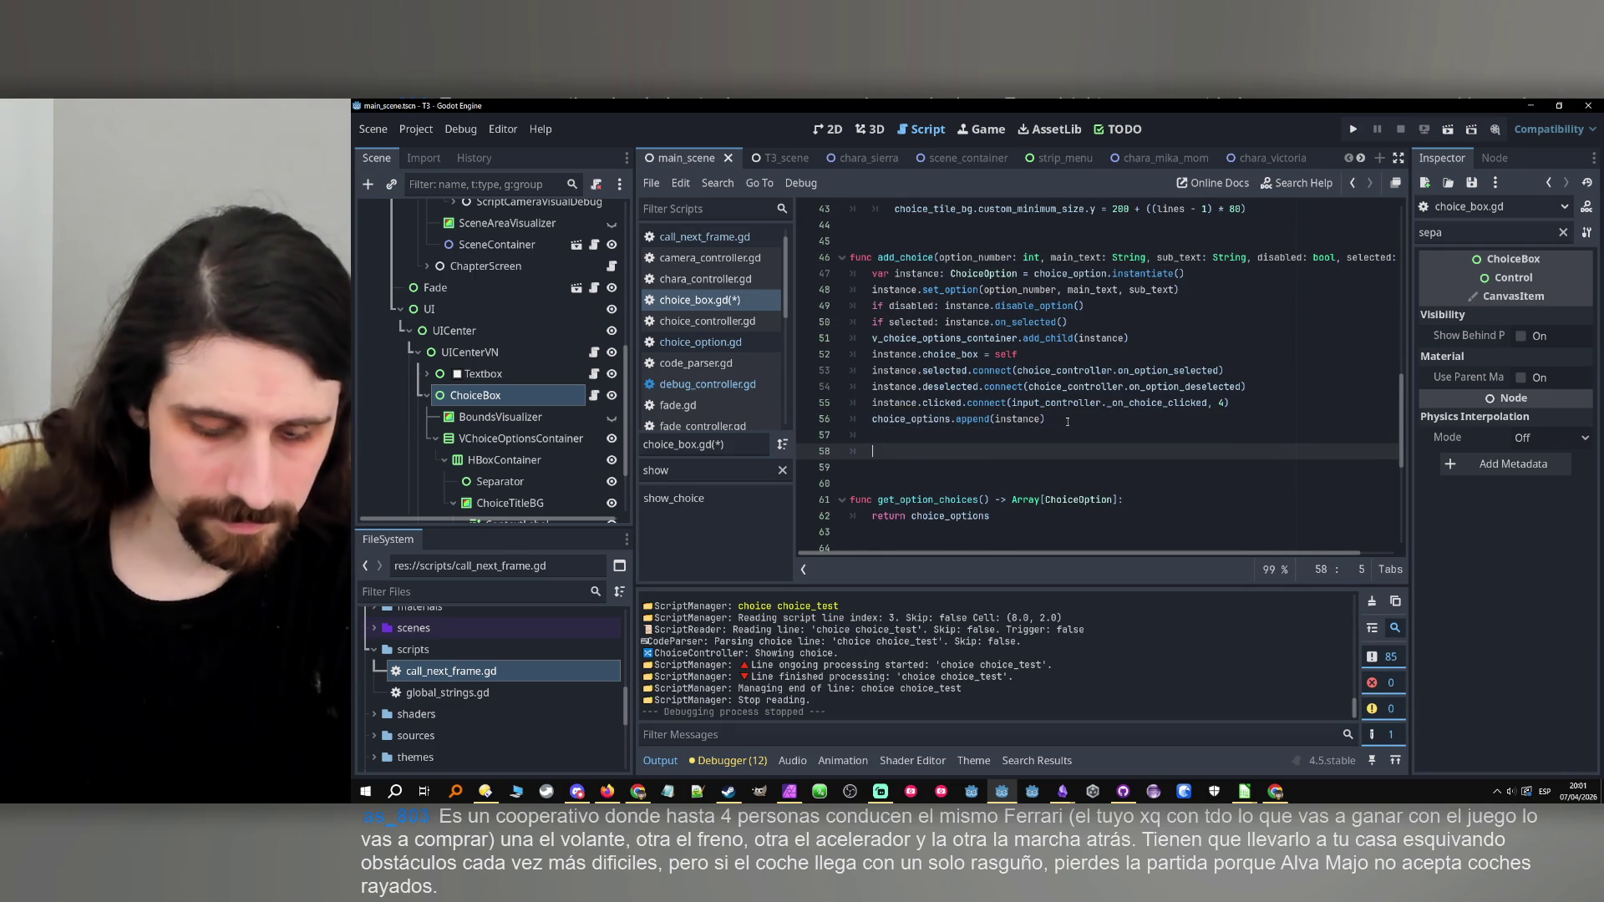
Try a 'match choice_options.size():' statement below add_choice.
{"action": "type", "text": "match "}
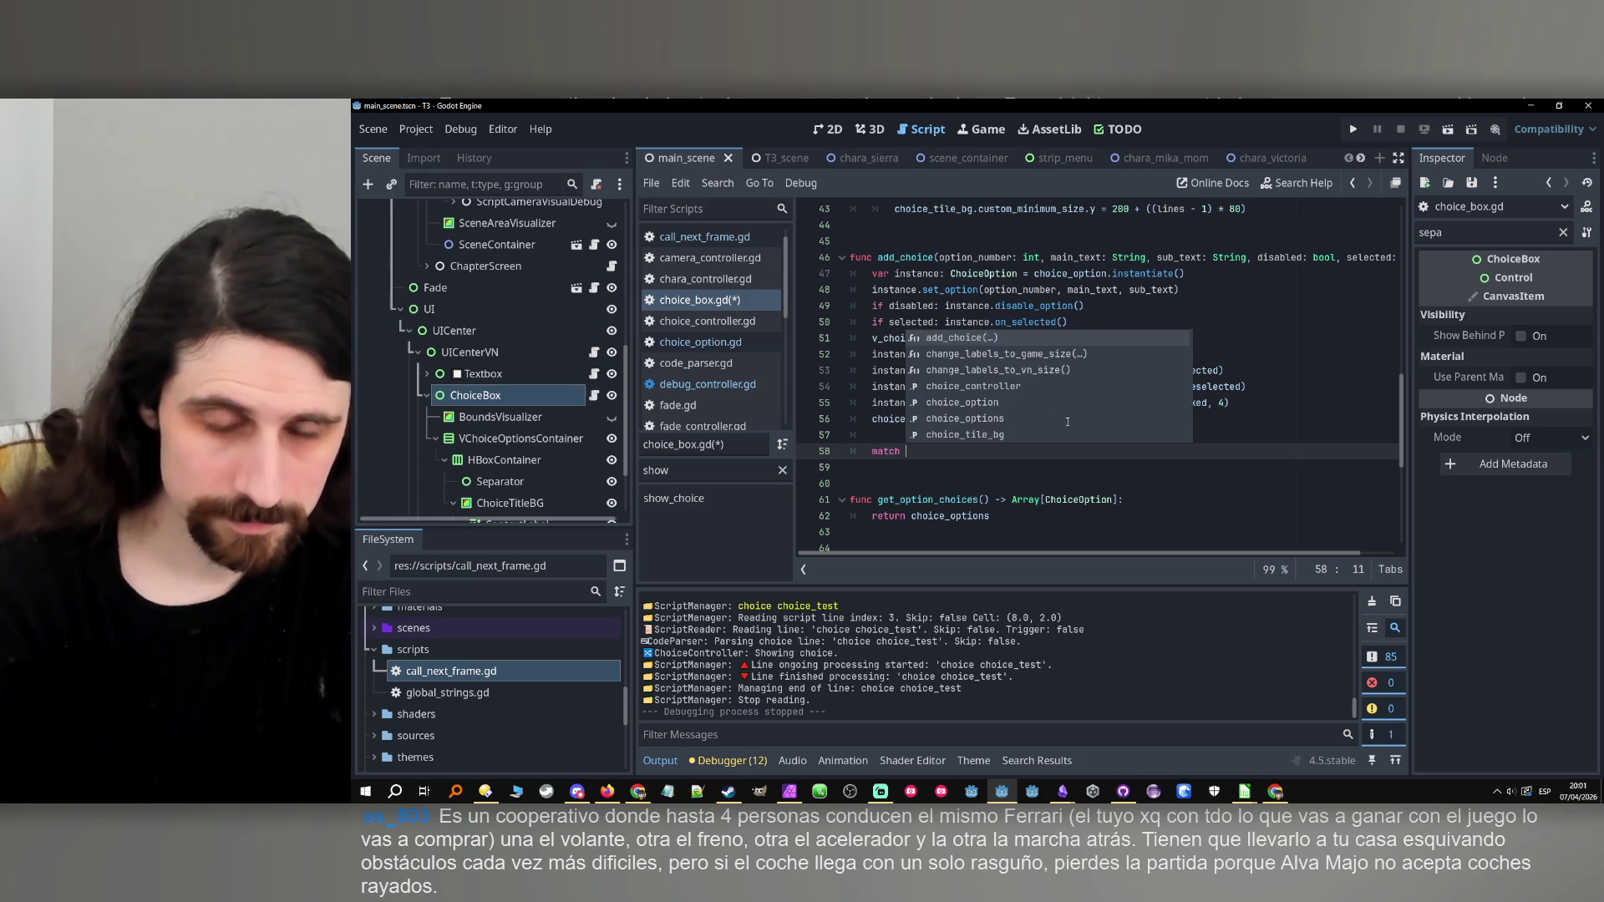
{"action": "type", "text": "choice_options."}
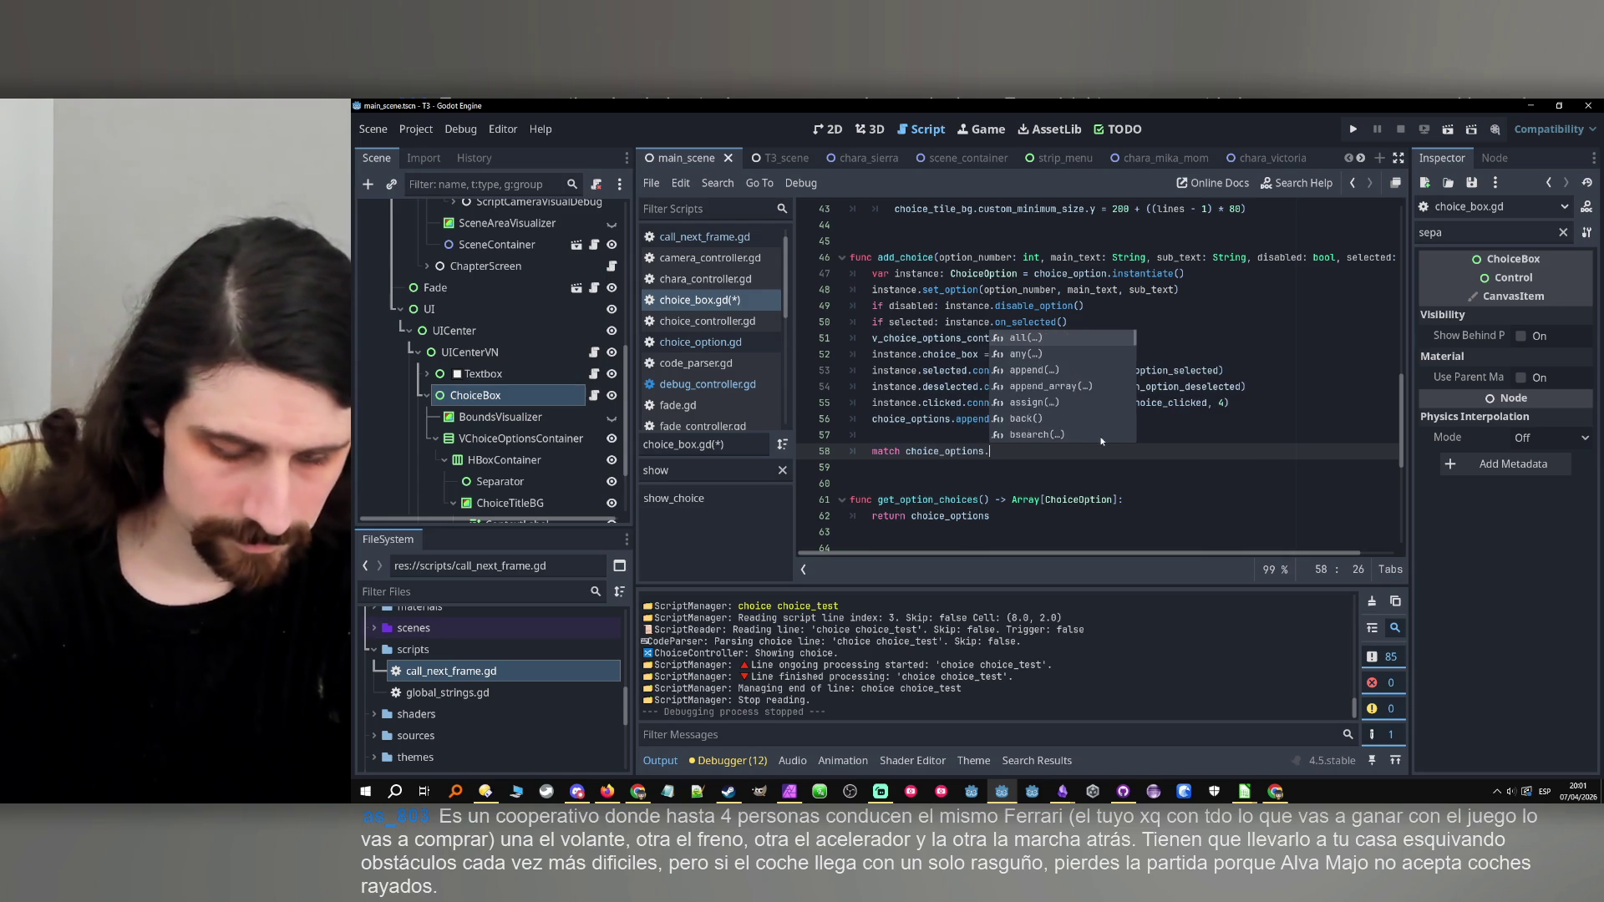
{"action": "type", "text": "size():"}
{"action": "key", "text": "Return"}
{"action": "scroll", "coordinate": [998, 301], "scroll_direction": "up", "scroll_amount": 14}
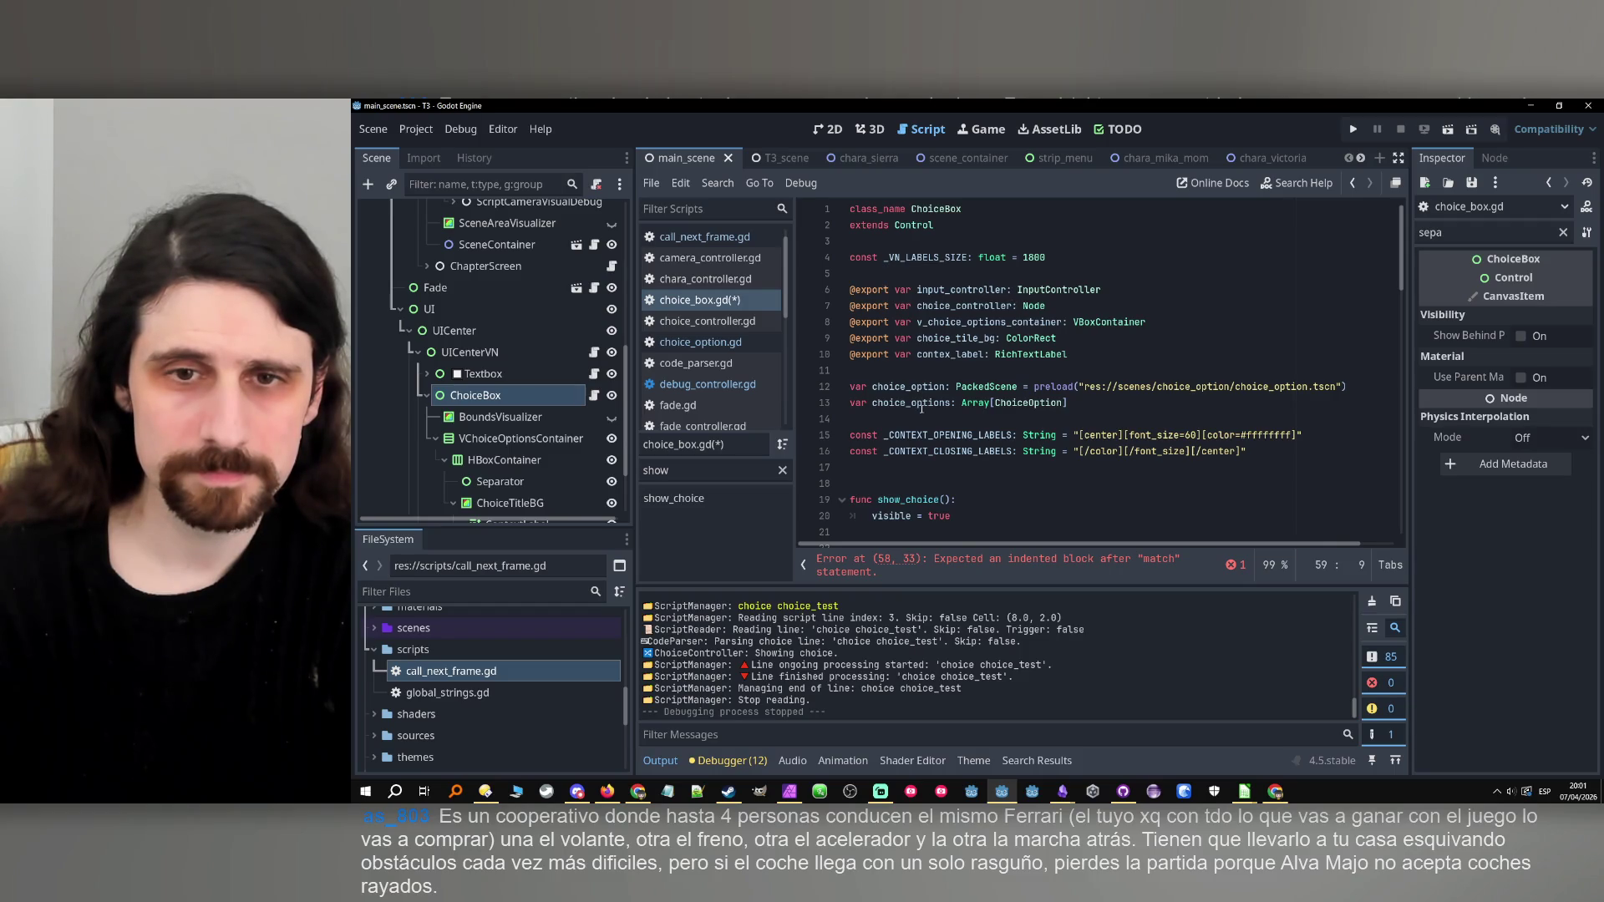
{"action": "scroll", "coordinate": [919, 406], "scroll_direction": "down", "scroll_amount": 1}
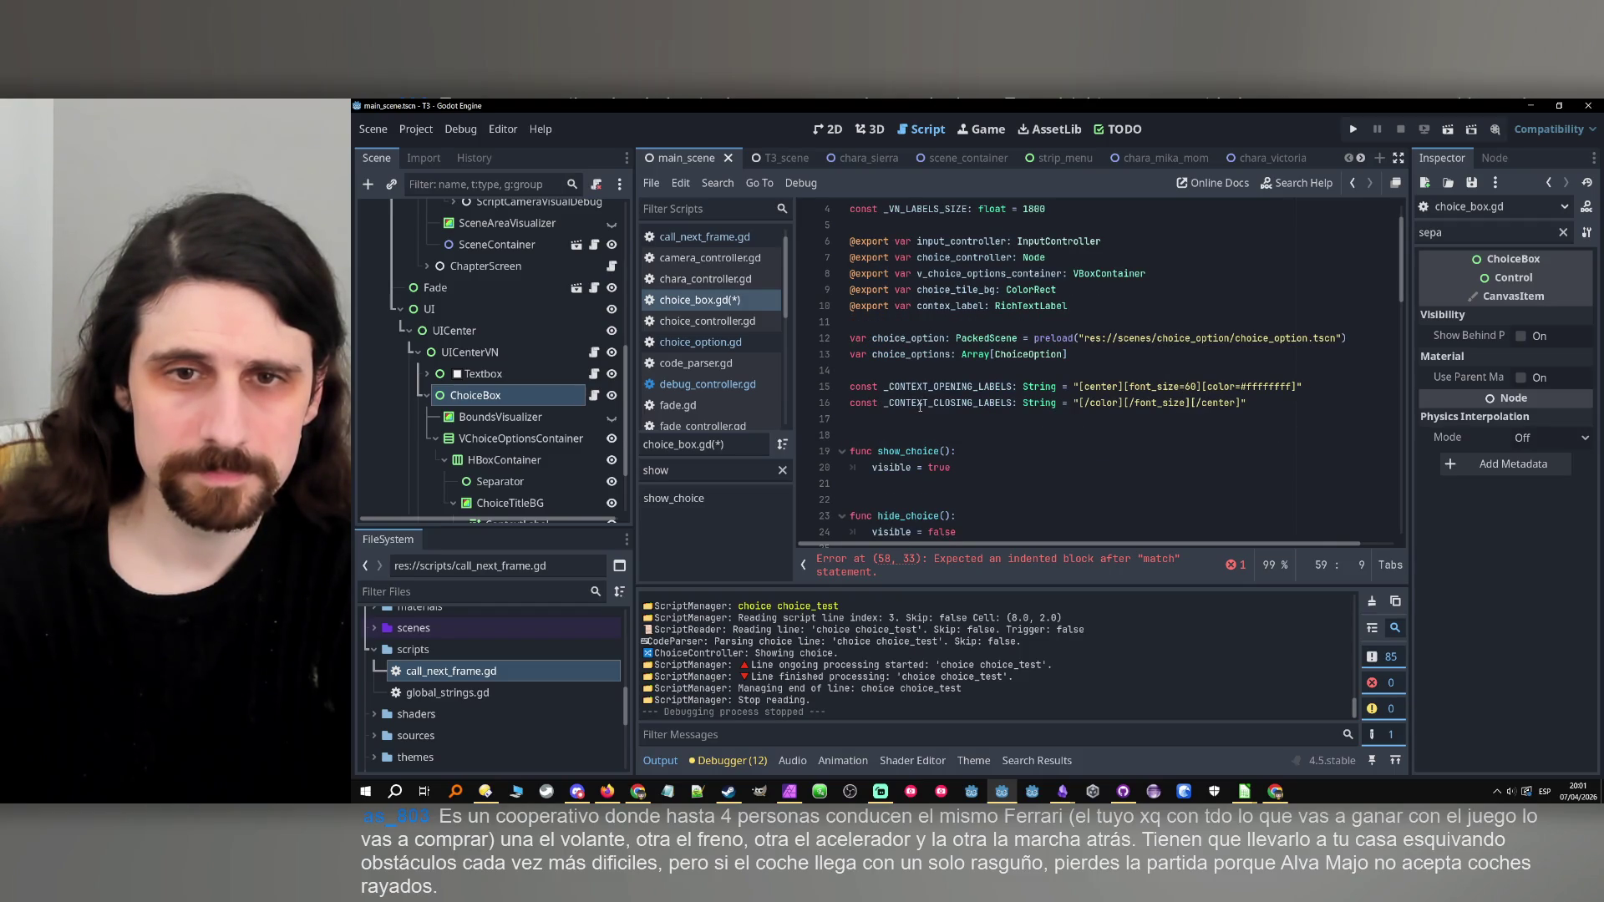
{"action": "scroll", "coordinate": [918, 380], "scroll_direction": "down", "scroll_amount": 12}
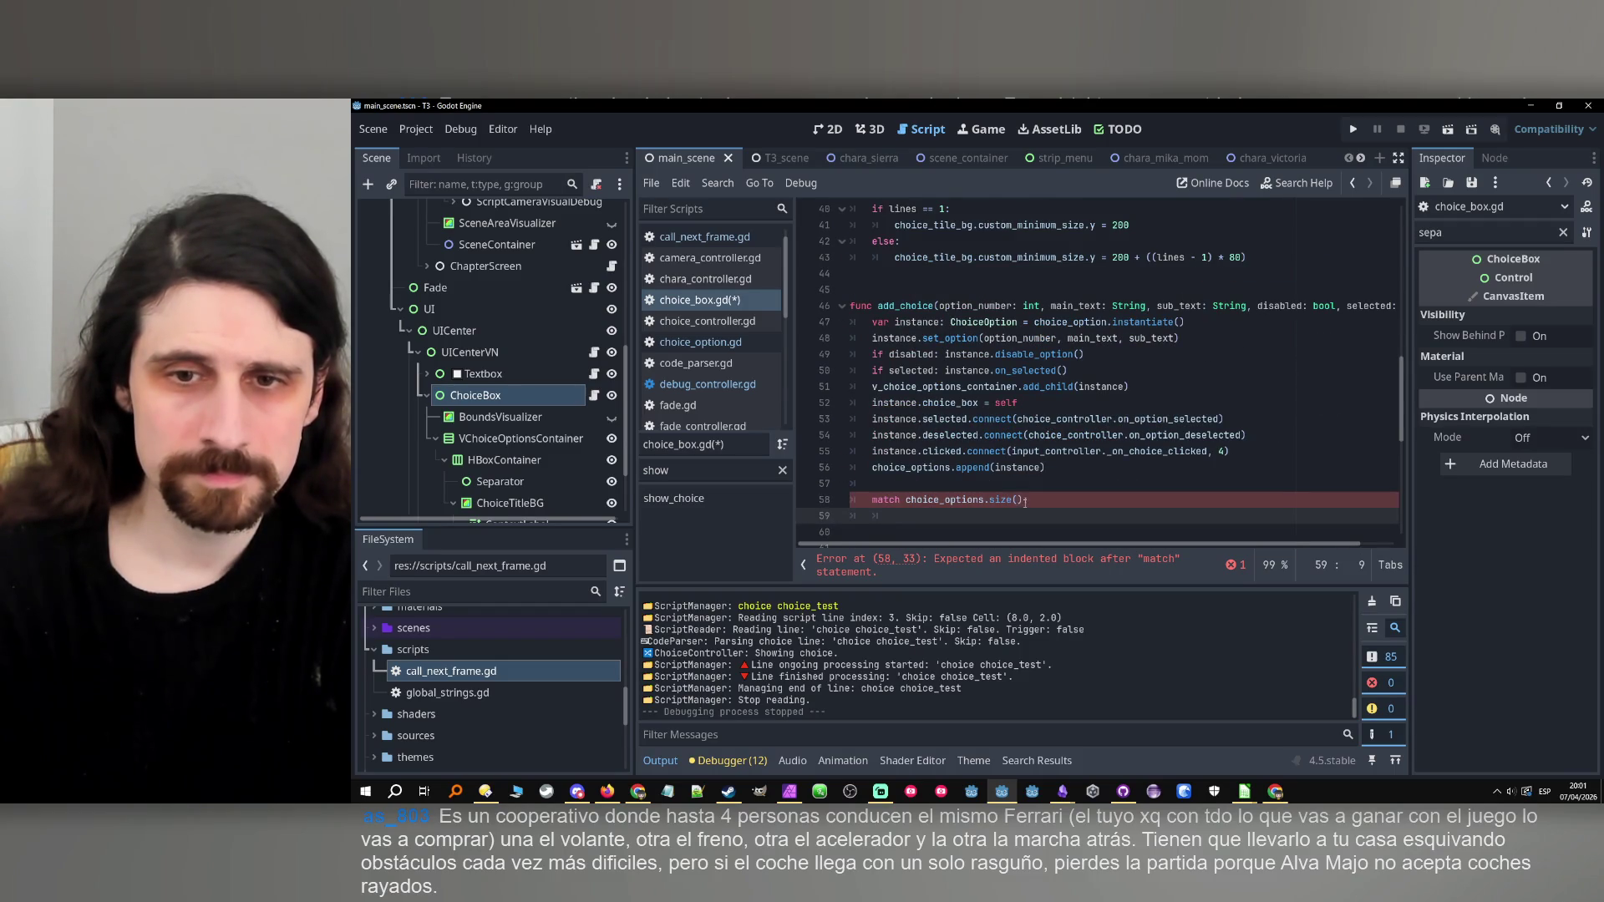
{"action": "left_click", "coordinate": [958, 500]}
{"action": "mouse_move", "coordinate": [958, 499]}
{"action": "left_mouse_down"}
{"action": "mouse_move", "coordinate": [902, 500]}
{"action": "mouse_move", "coordinate": [1015, 499]}
{"action": "mouse_move", "coordinate": [889, 502]}
{"action": "left_mouse_up"}
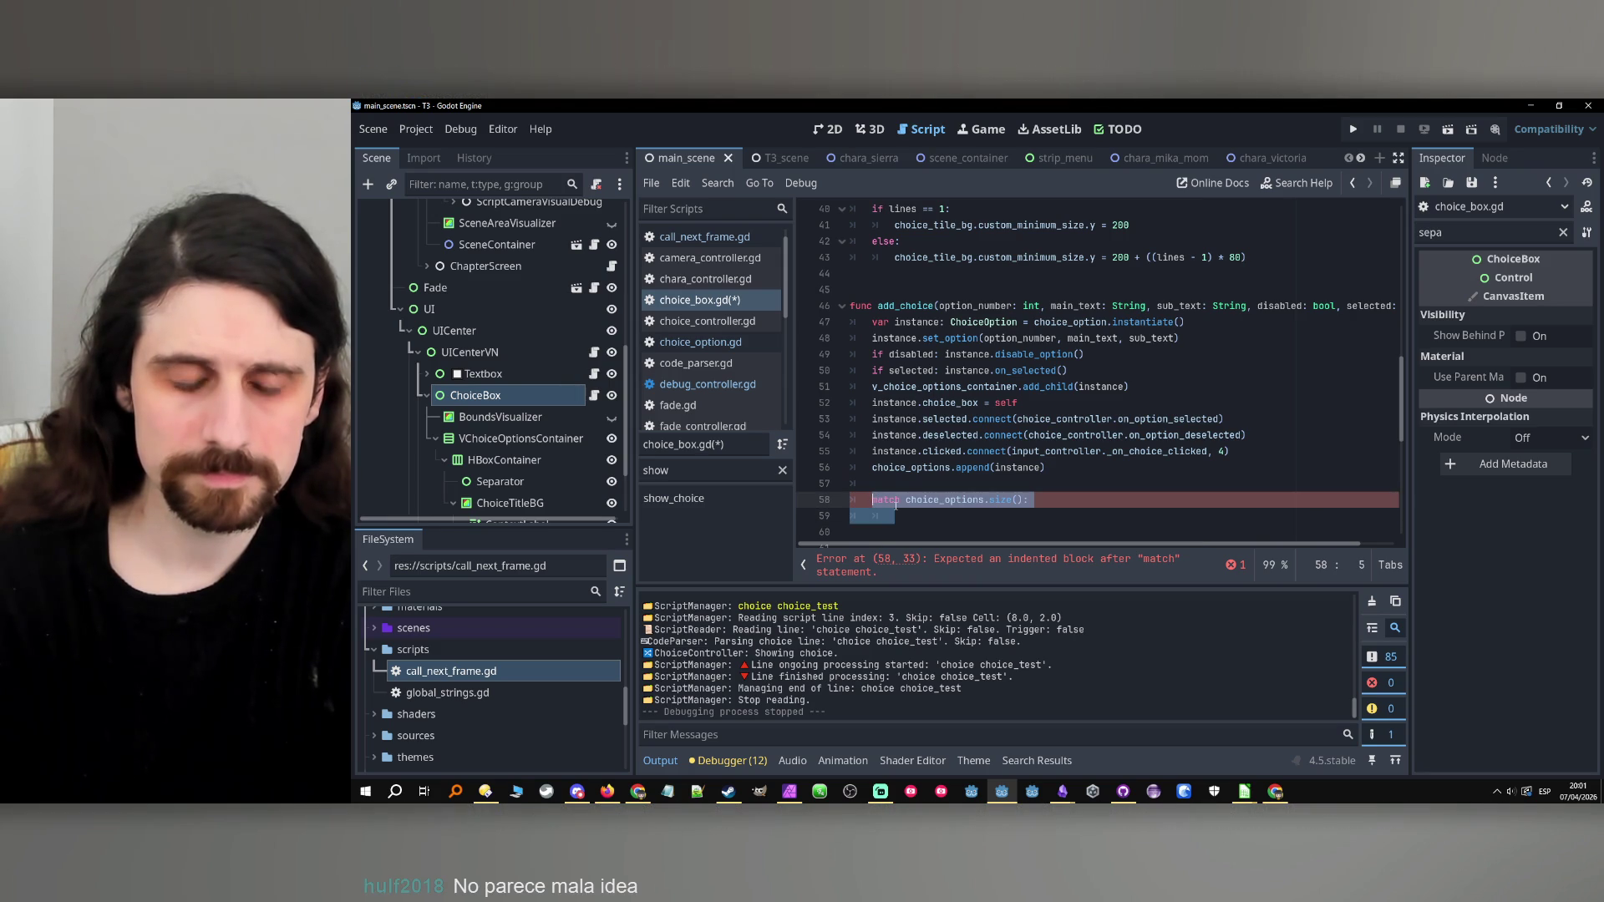
{"action": "left_click", "coordinate": [909, 512]}
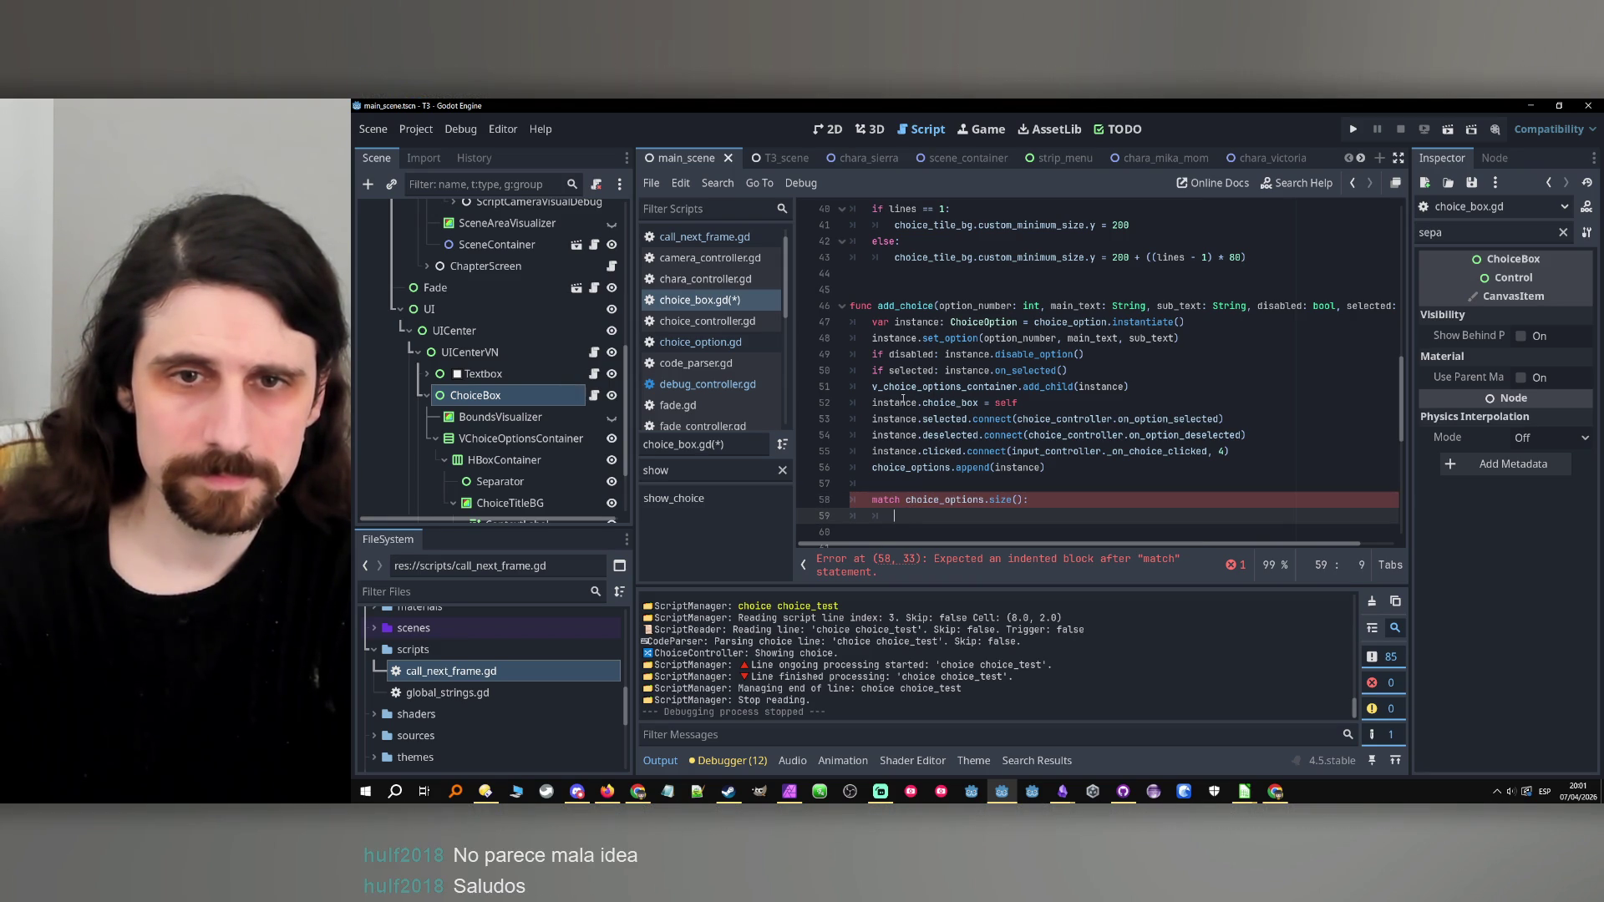
{"action": "left_click_drag", "start_coordinate": [894, 515], "coordinate": [871, 501]}
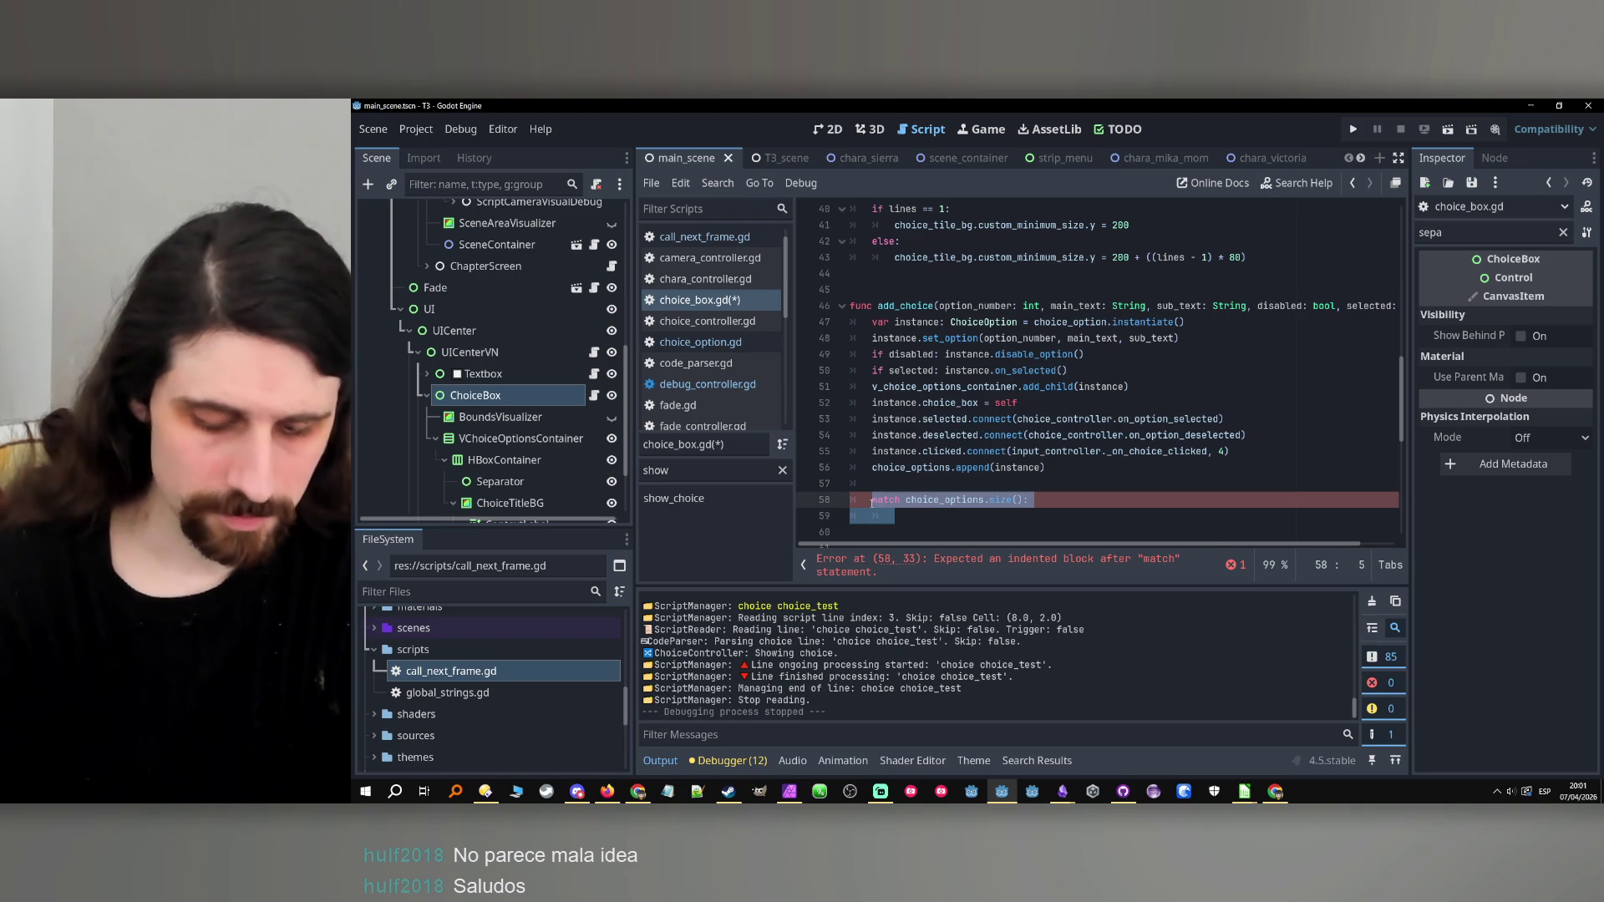
Swap it for a trial 'if choice_options.size()' line, then delete it.
{"action": "type", "text": "if choice_options.size()"}
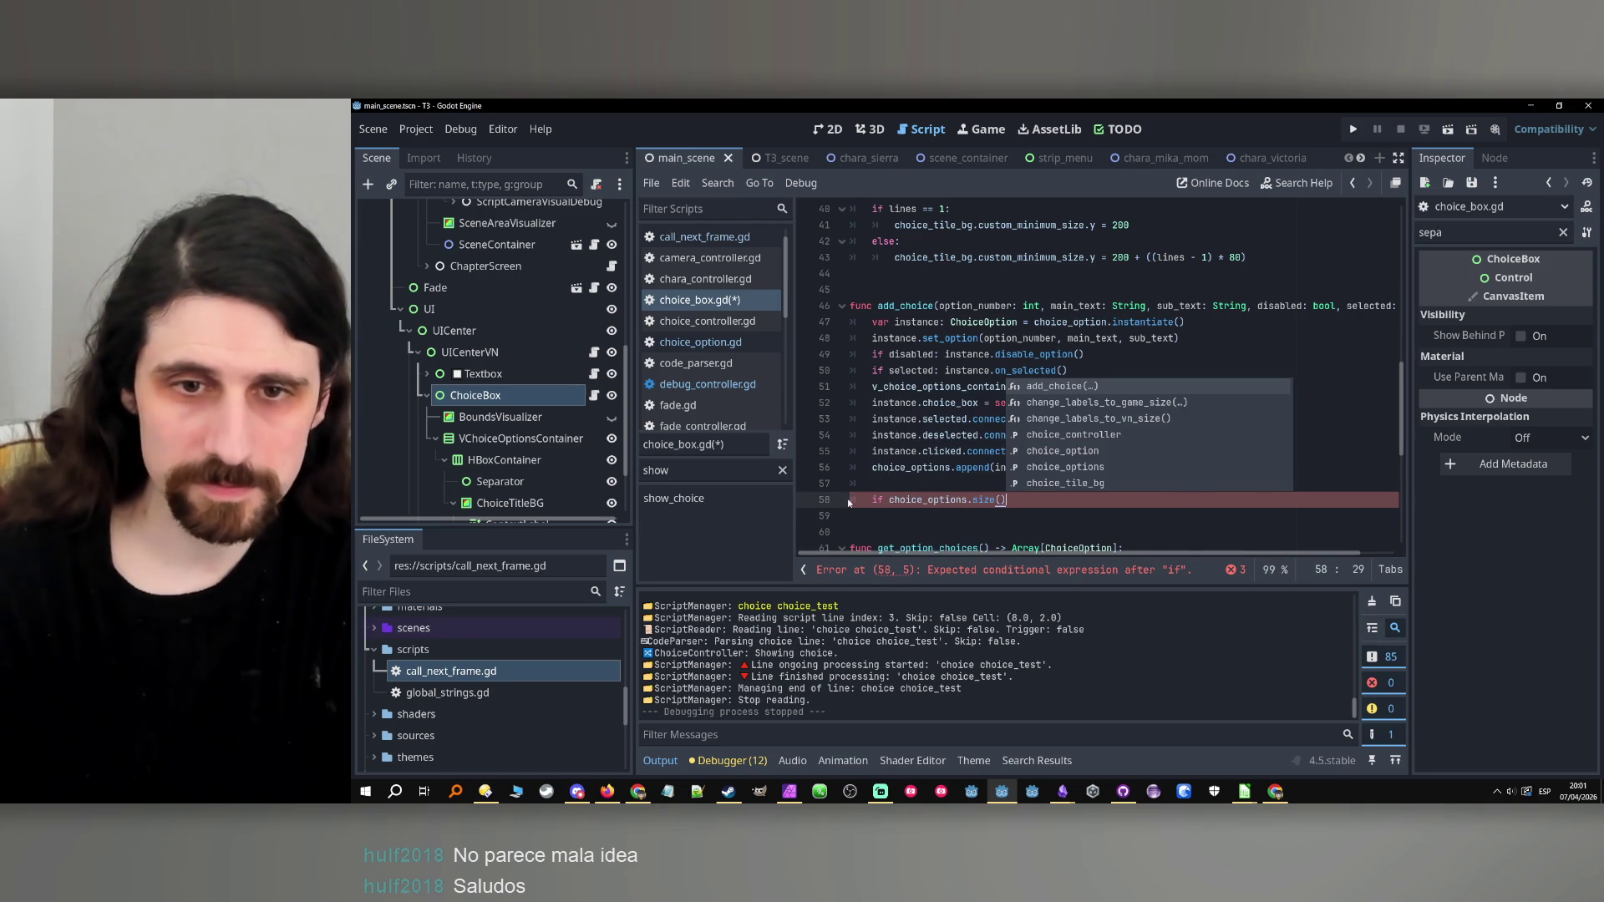
{"action": "key", "text": "Escape"}
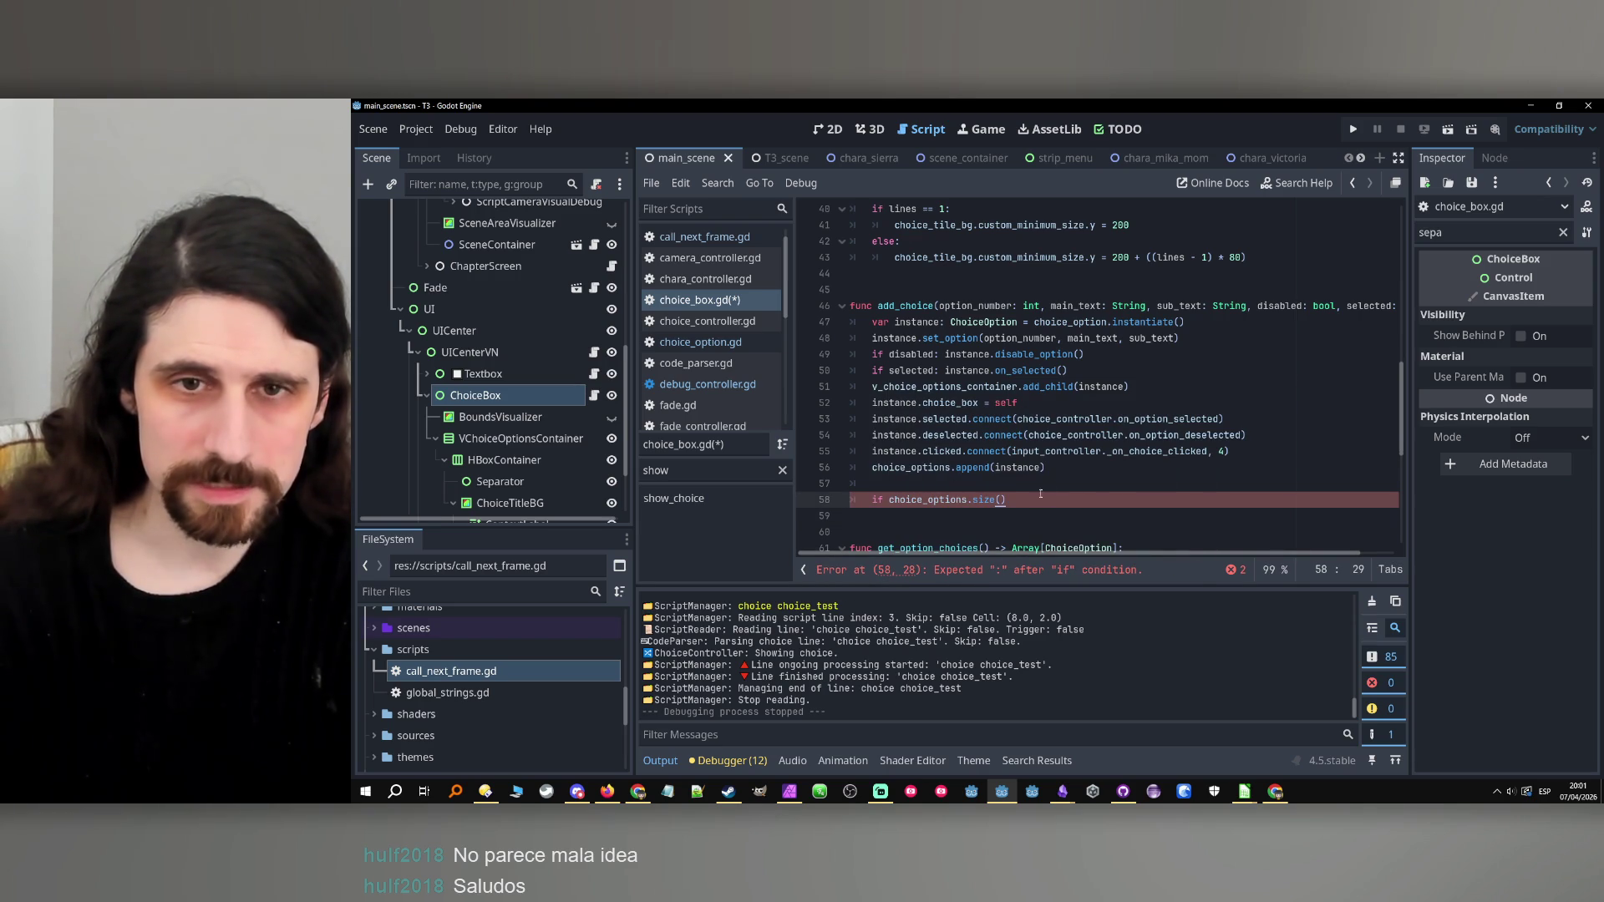
{"action": "left_click_drag", "start_coordinate": [1027, 501], "coordinate": [860, 501]}
{"action": "left_click", "coordinate": [863, 503]}
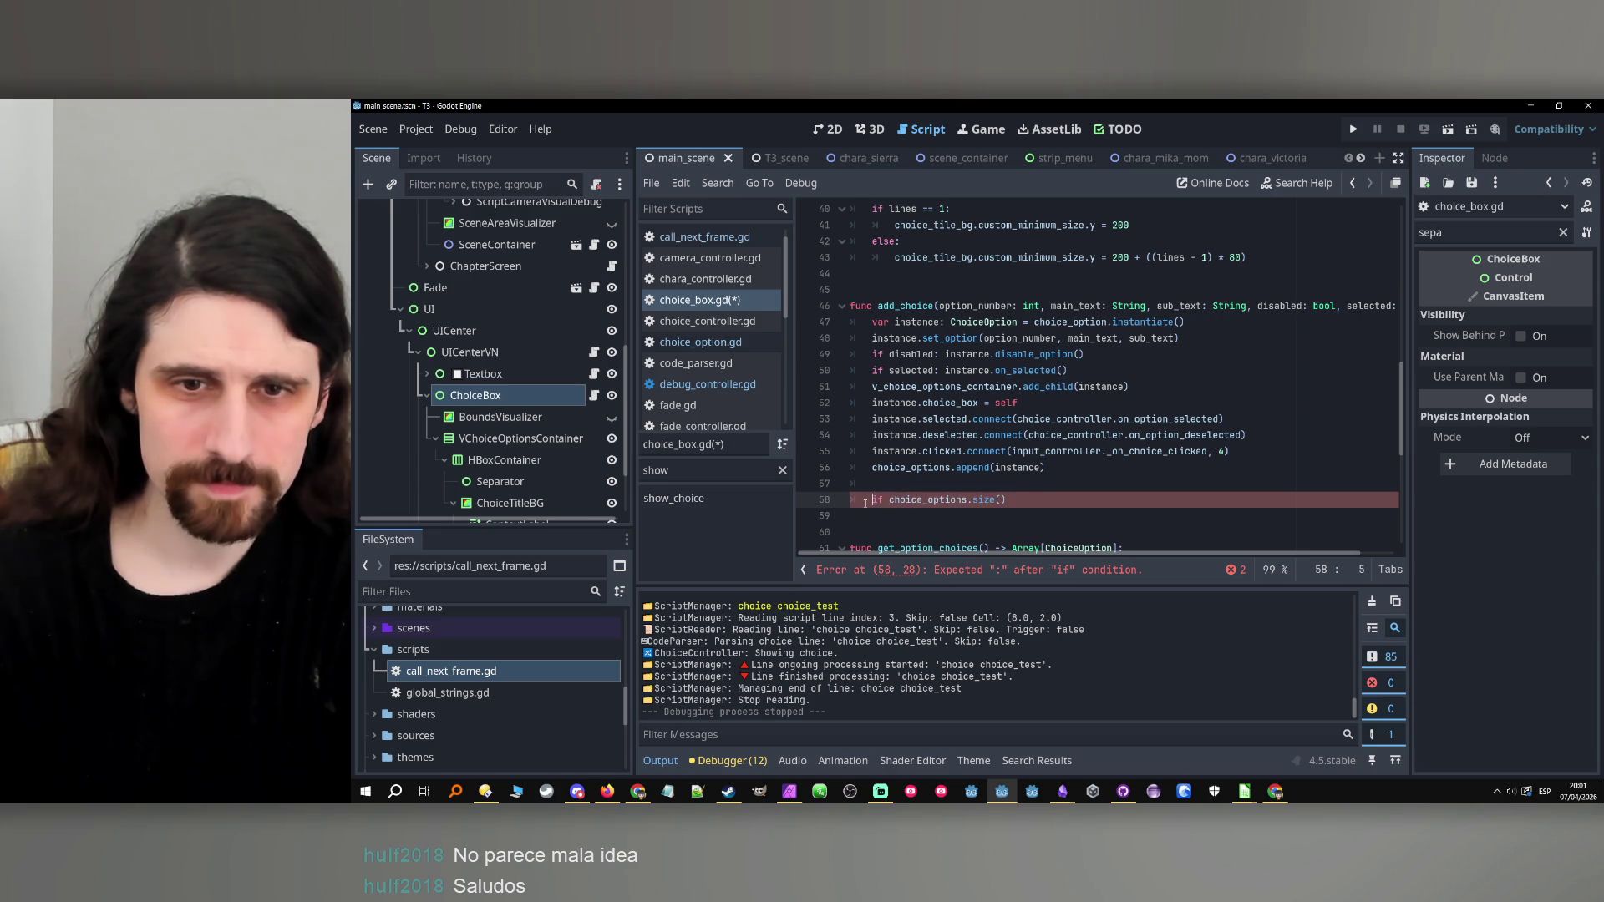
{"action": "left_click_drag", "start_coordinate": [1022, 501], "coordinate": [875, 494]}
{"action": "key", "text": "BackSpace"}
Insert blank lines after add_choice to make room for a new function.
{"action": "left_click", "coordinate": [883, 498]}
{"action": "scroll", "coordinate": [889, 484], "scroll_direction": "up", "scroll_amount": 5}
{"action": "left_click", "coordinate": [899, 438]}
{"action": "key", "text": "Return"}
{"action": "key", "text": "Return"}
{"action": "key", "text": "Return"}
{"action": "key", "text": "Up"}
{"action": "key", "text": "Up"}
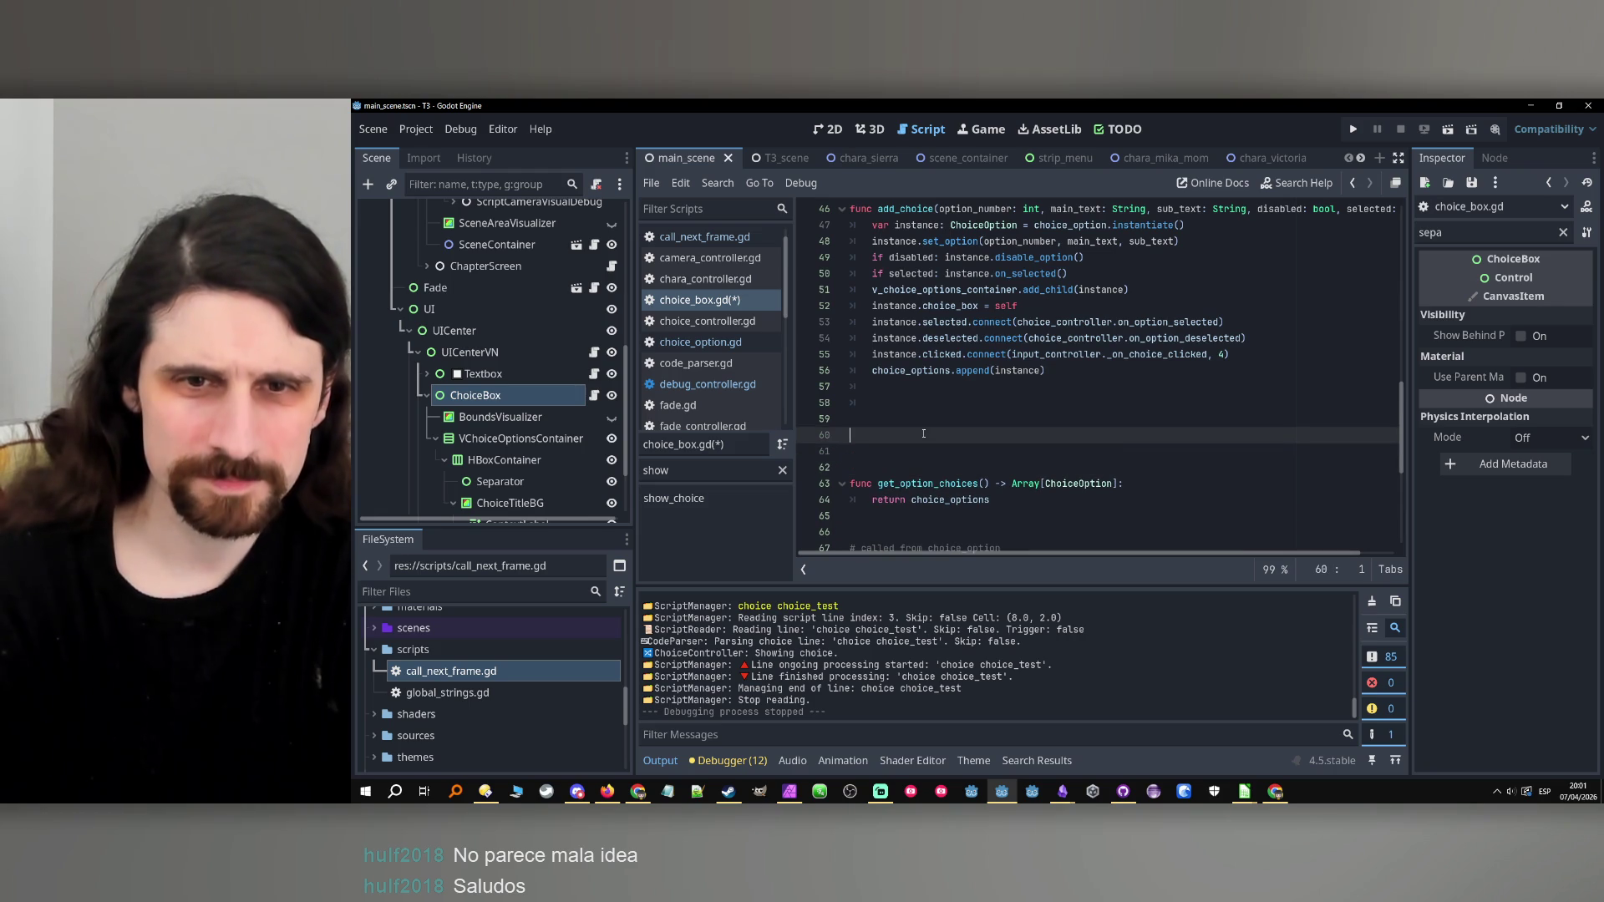
Declare func manage_options_separation(): and call manage_options_separation() from add_choice.
{"action": "type", "text": "func"}
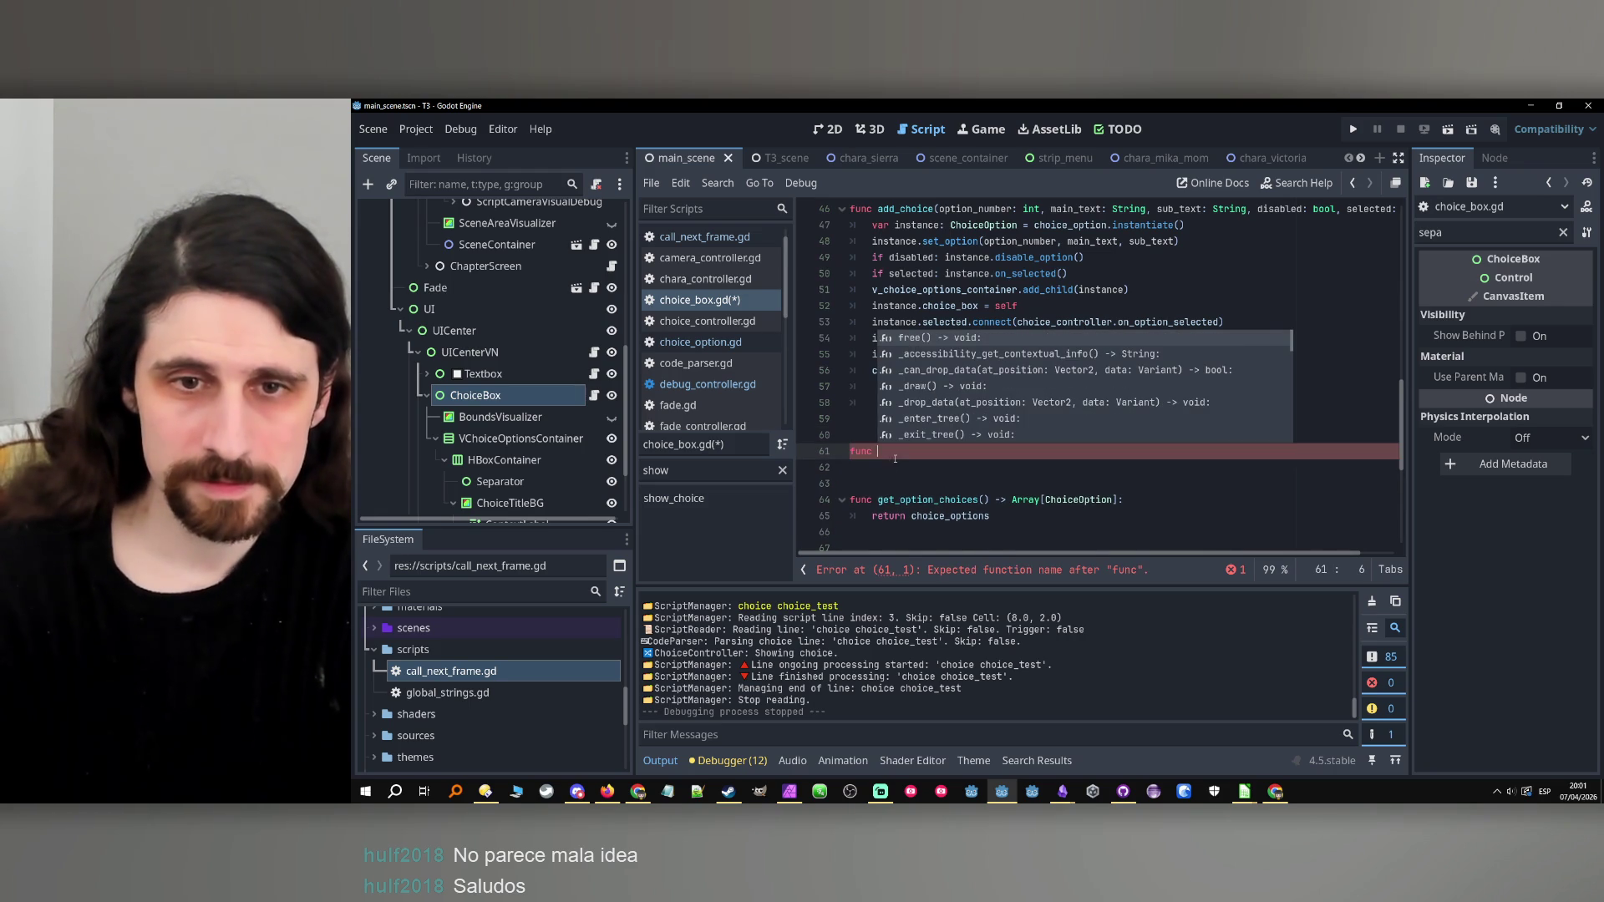
{"action": "scroll", "coordinate": [895, 456], "scroll_direction": "up", "scroll_amount": 1}
{"action": "type", "text": "mana"}
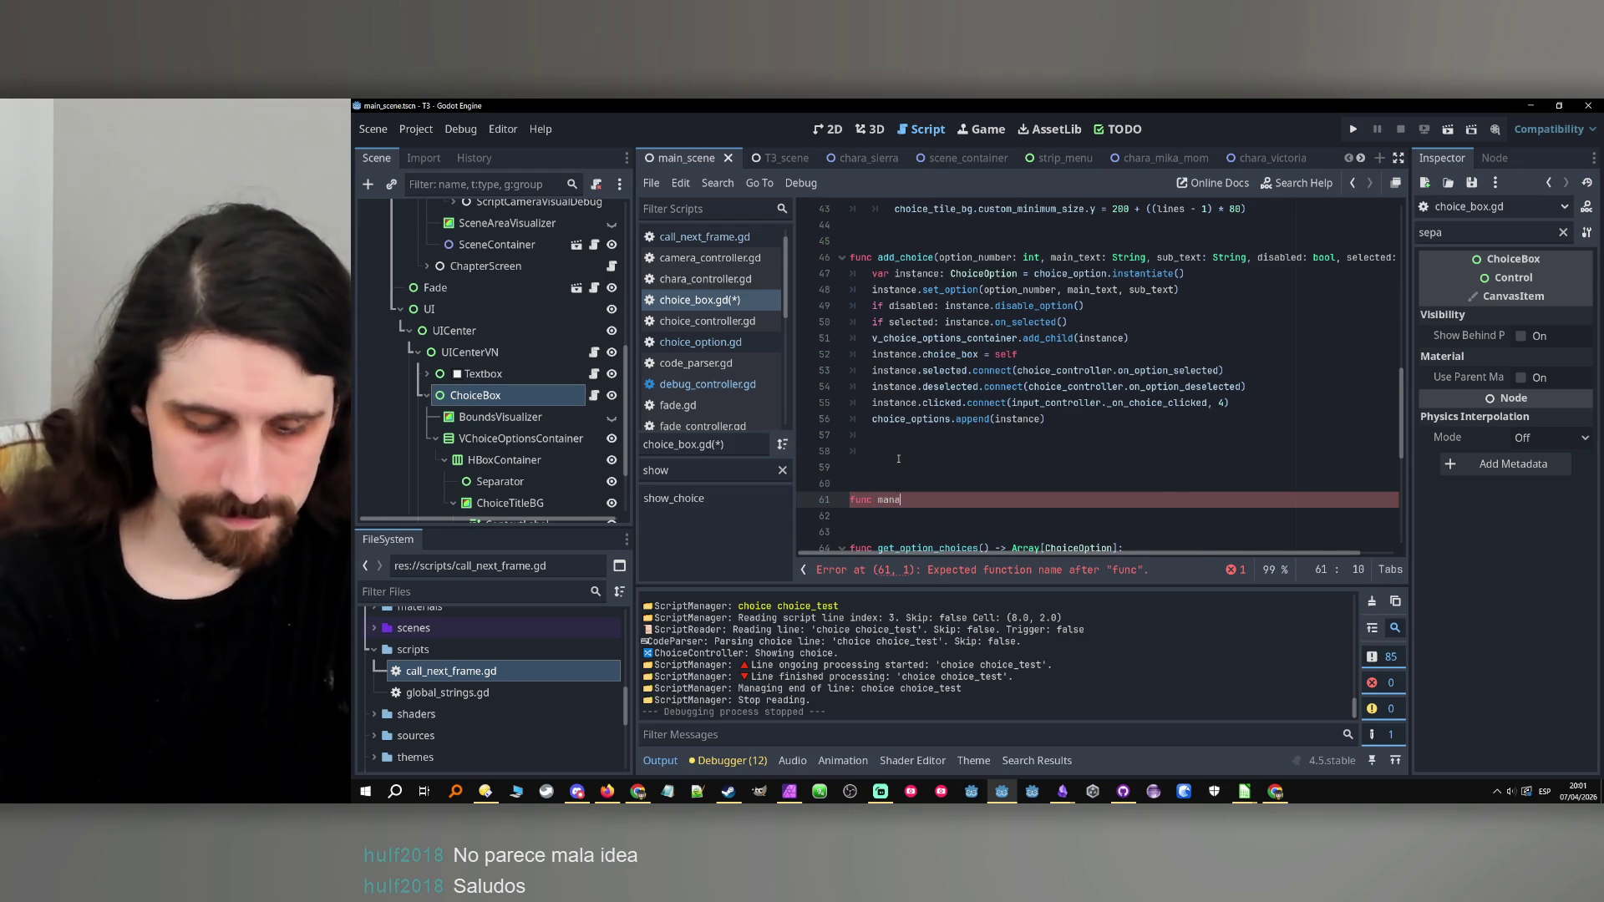
{"action": "type", "text": "ge_options"}
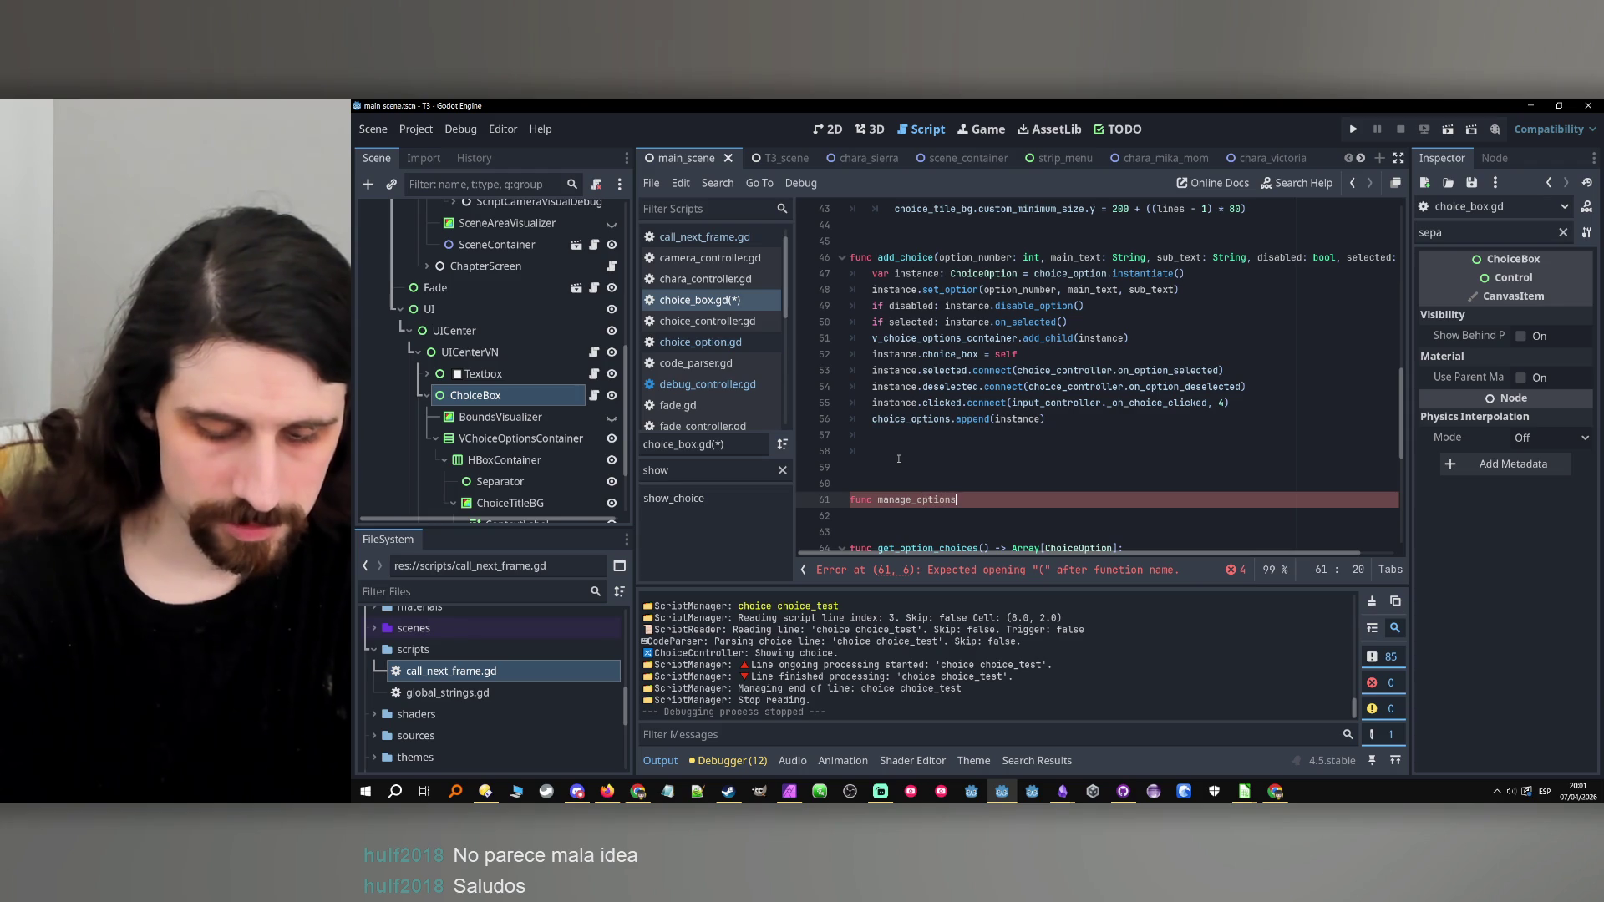
{"action": "type", "text": "_separation("}
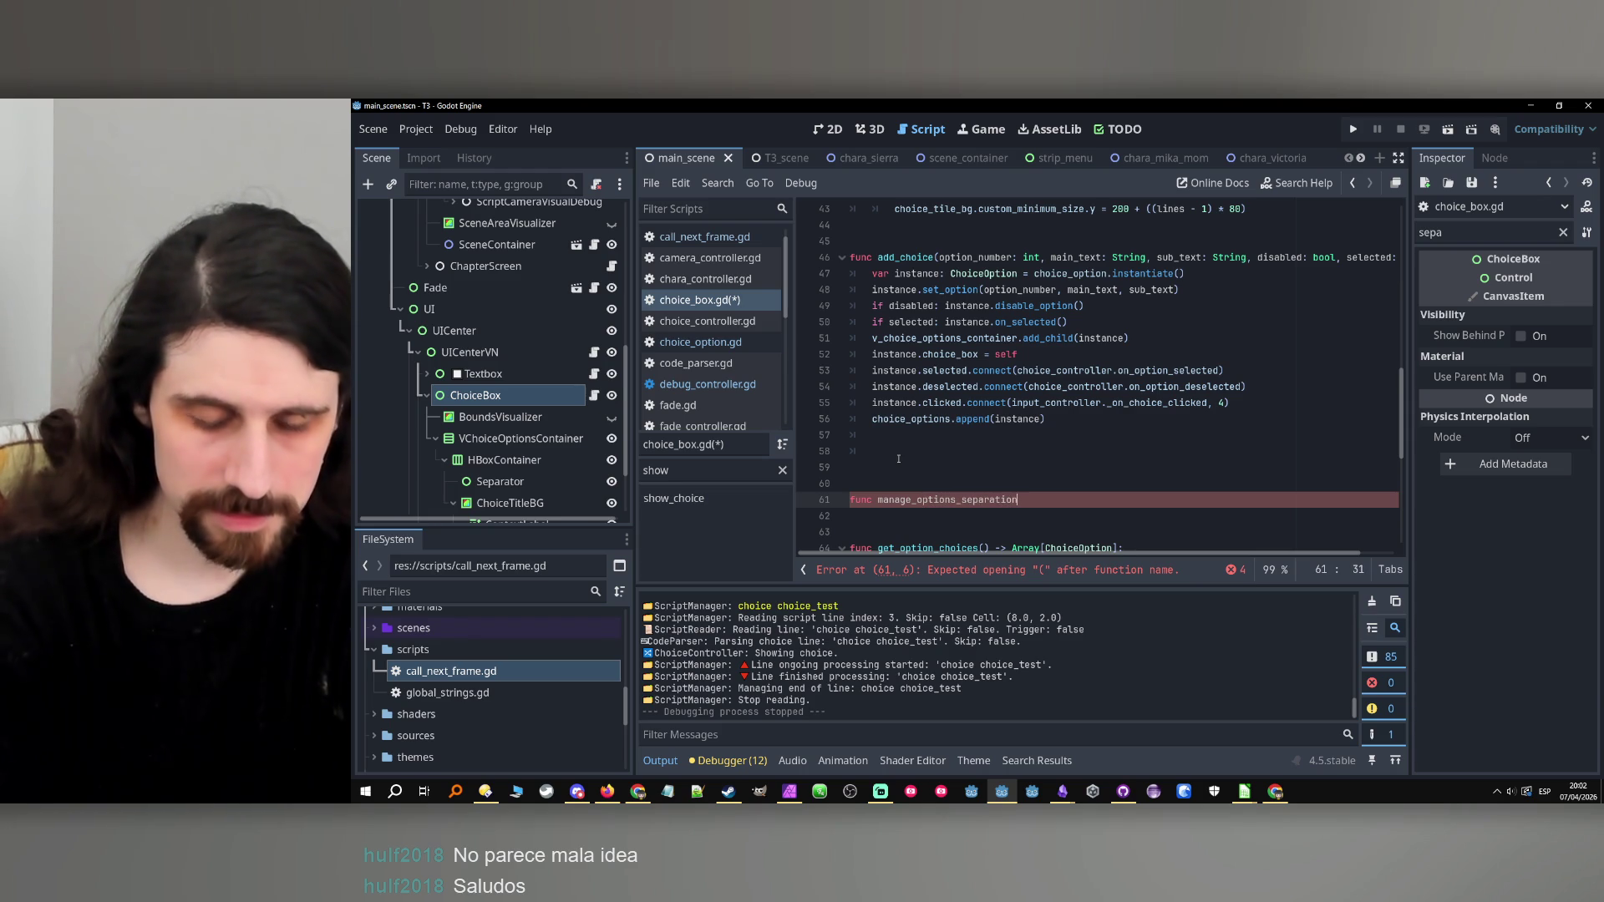
{"action": "type", "text": "):"}
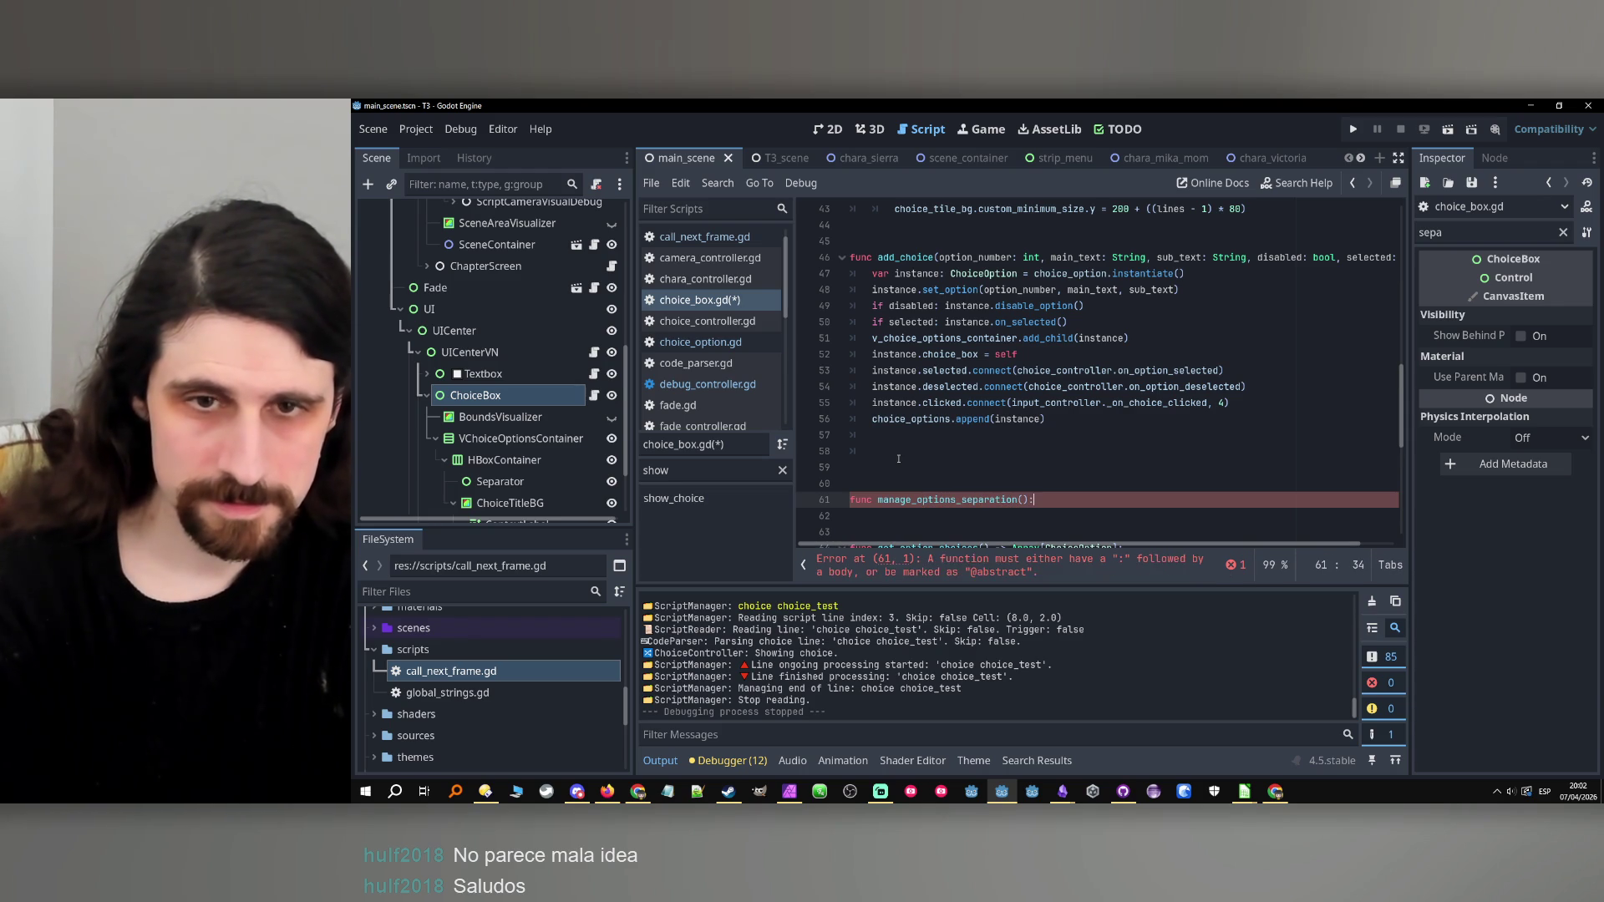
{"action": "key", "text": "Return"}
{"action": "left_click", "coordinate": [960, 488]}
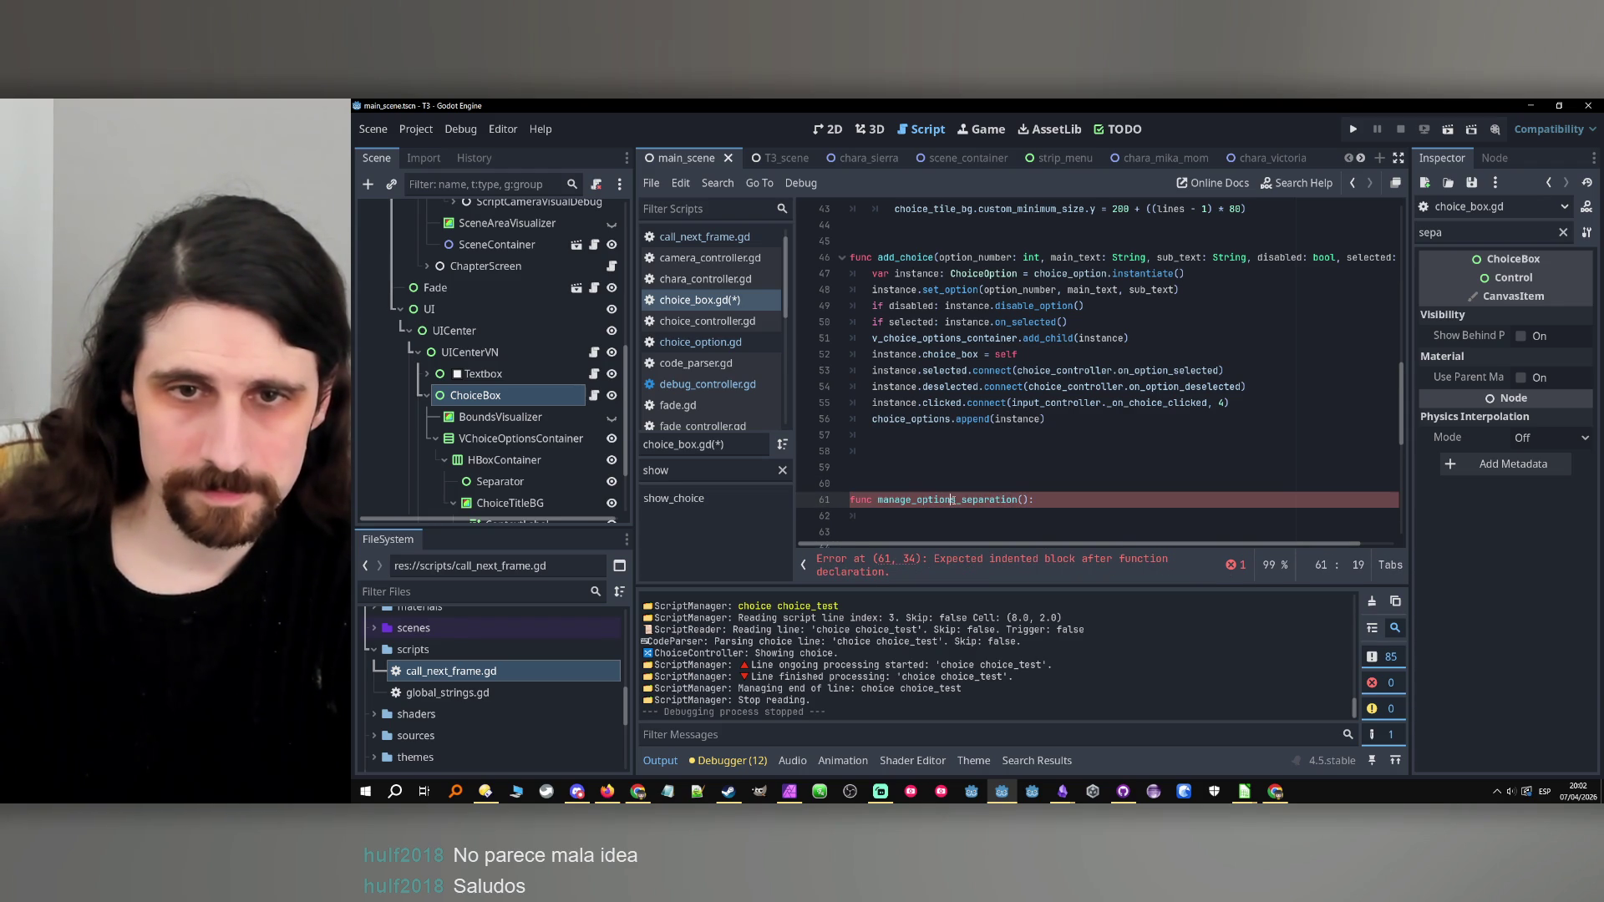
{"action": "left_click_drag", "start_coordinate": [961, 456], "coordinate": [960, 443]}
{"action": "type", "text": "manage_options_separation()"}
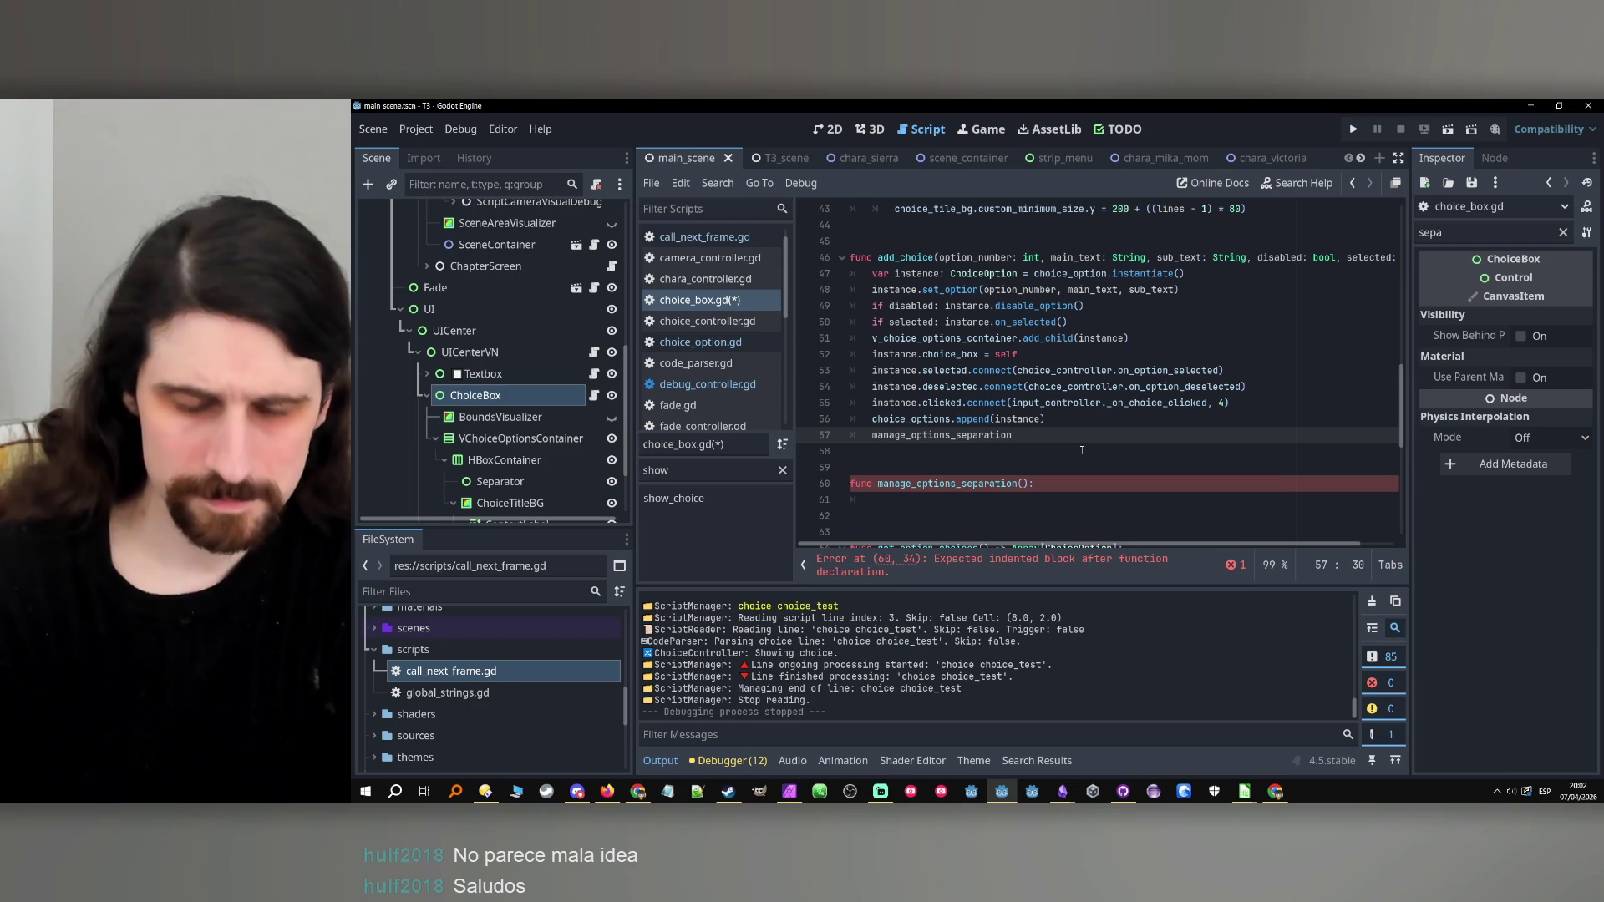
Start a 'for option in choice_options:' loop inside manage_options_separation.
{"action": "left_click", "coordinate": [1077, 516]}
{"action": "scroll", "coordinate": [991, 389], "scroll_direction": "up", "scroll_amount": 7}
{"action": "scroll", "coordinate": [991, 389], "scroll_direction": "up", "scroll_amount": 5}
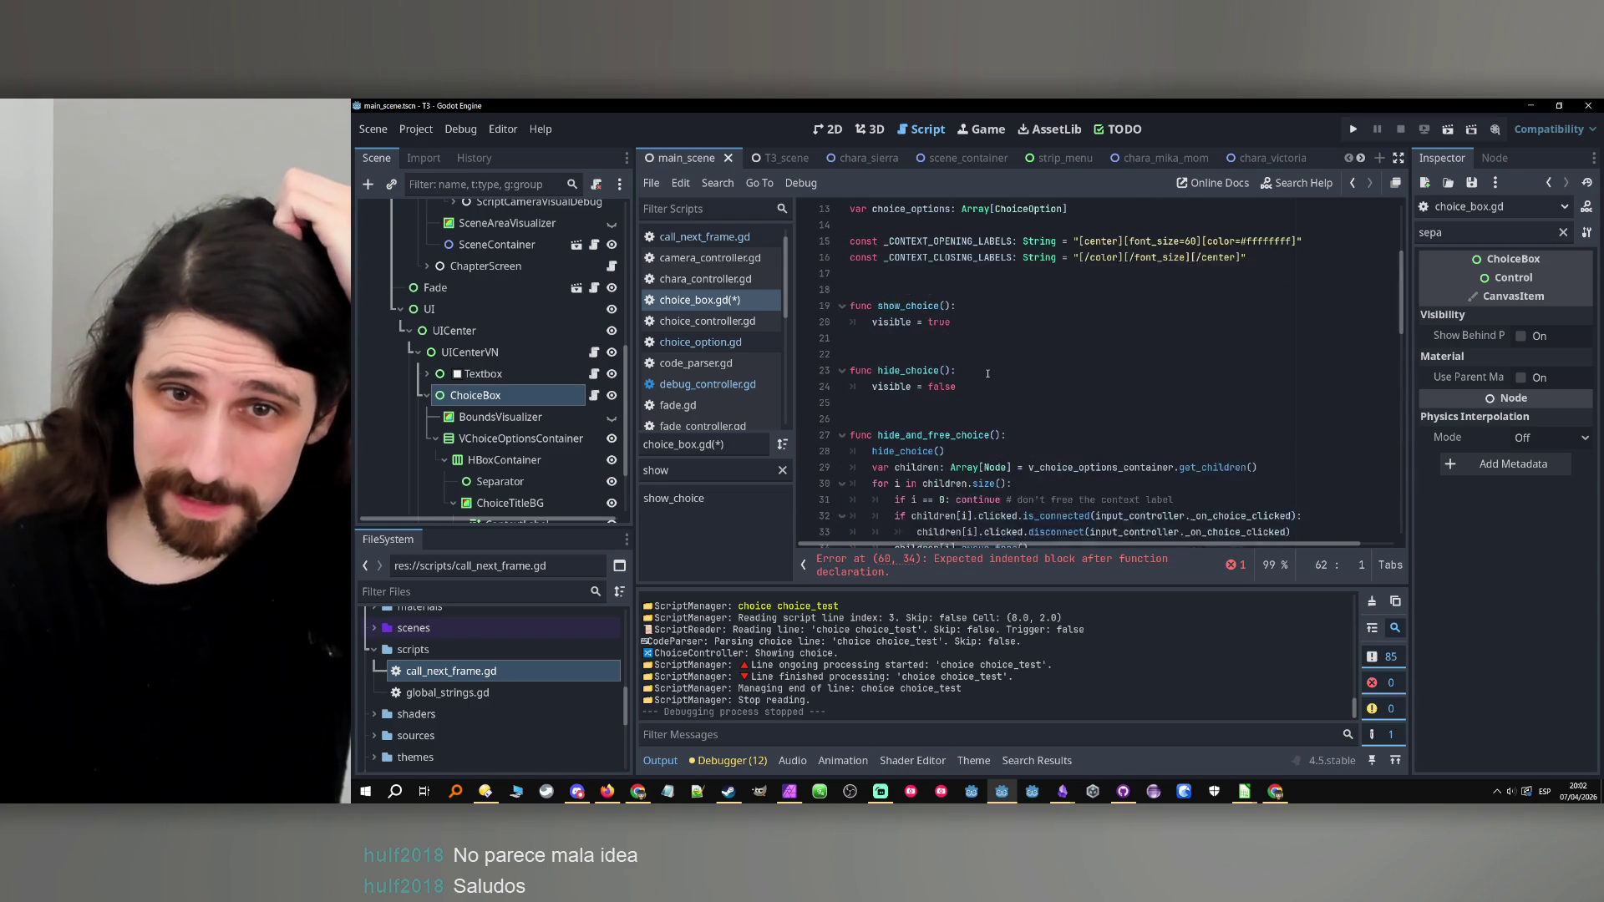
{"action": "double_click", "coordinate": [920, 303]}
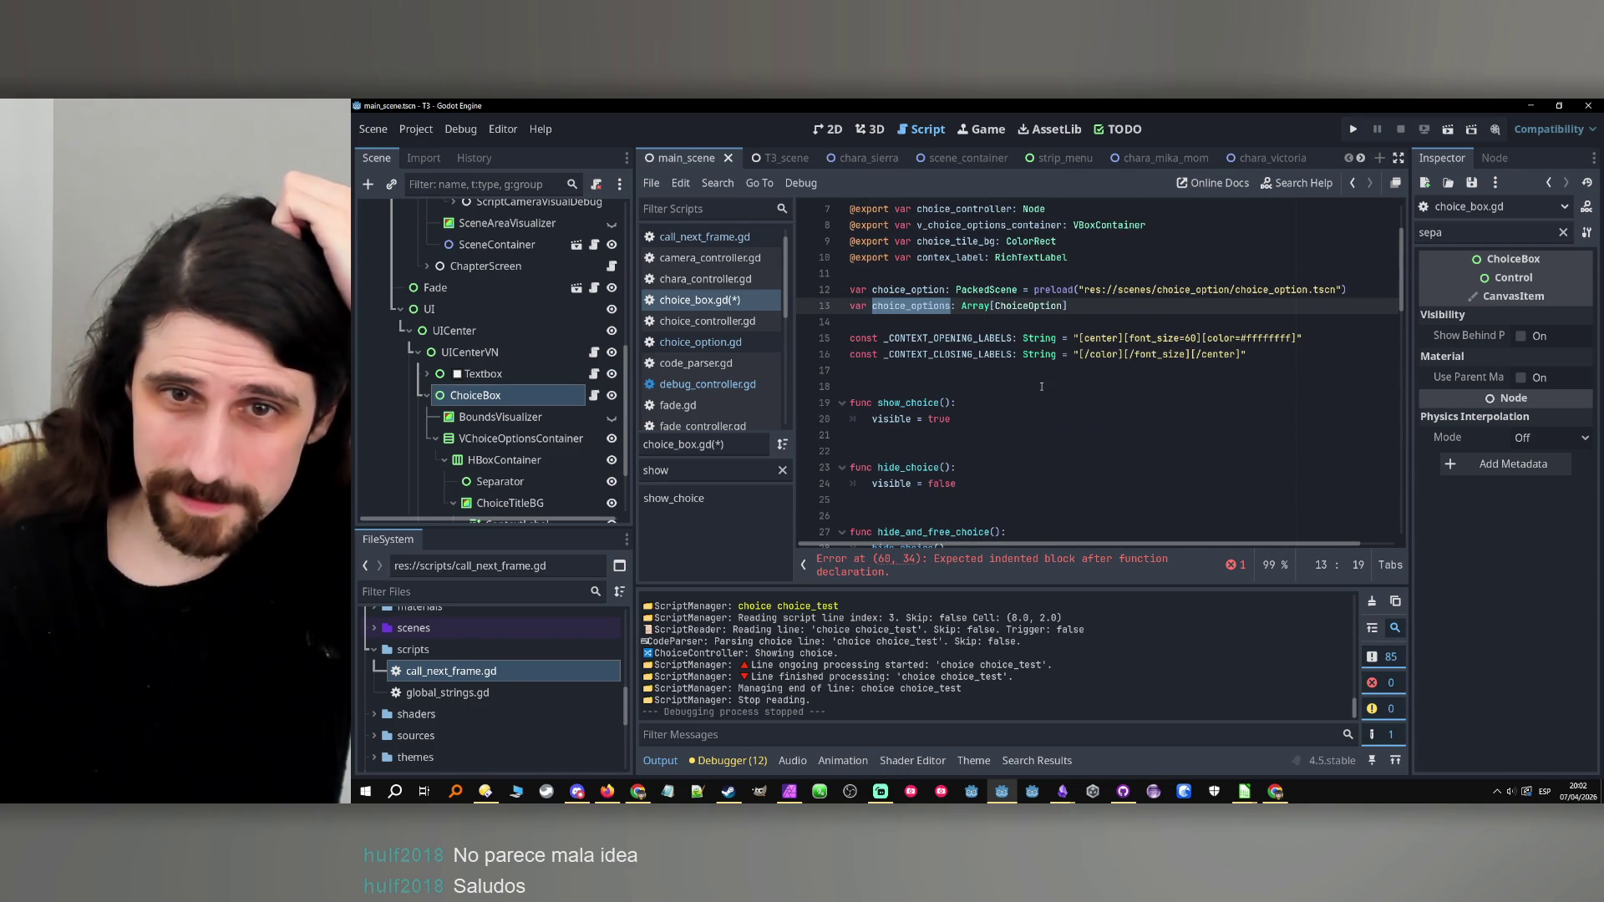
{"action": "scroll", "coordinate": [1041, 387], "scroll_direction": "down", "scroll_amount": 16}
{"action": "left_click", "coordinate": [918, 304]}
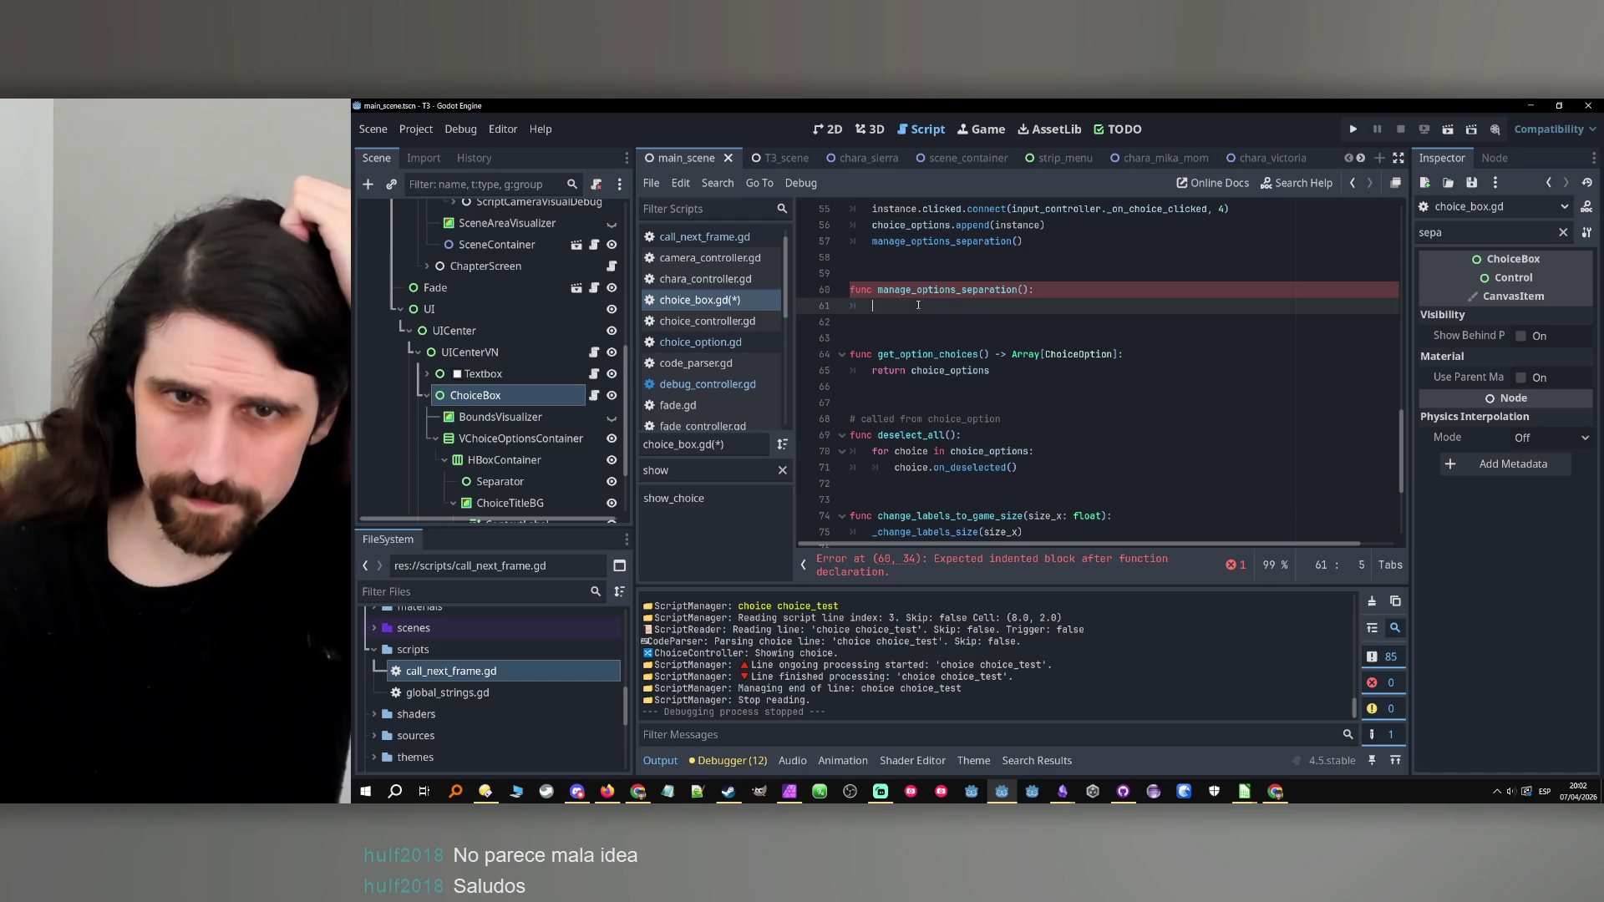
{"action": "type", "text": "for "}
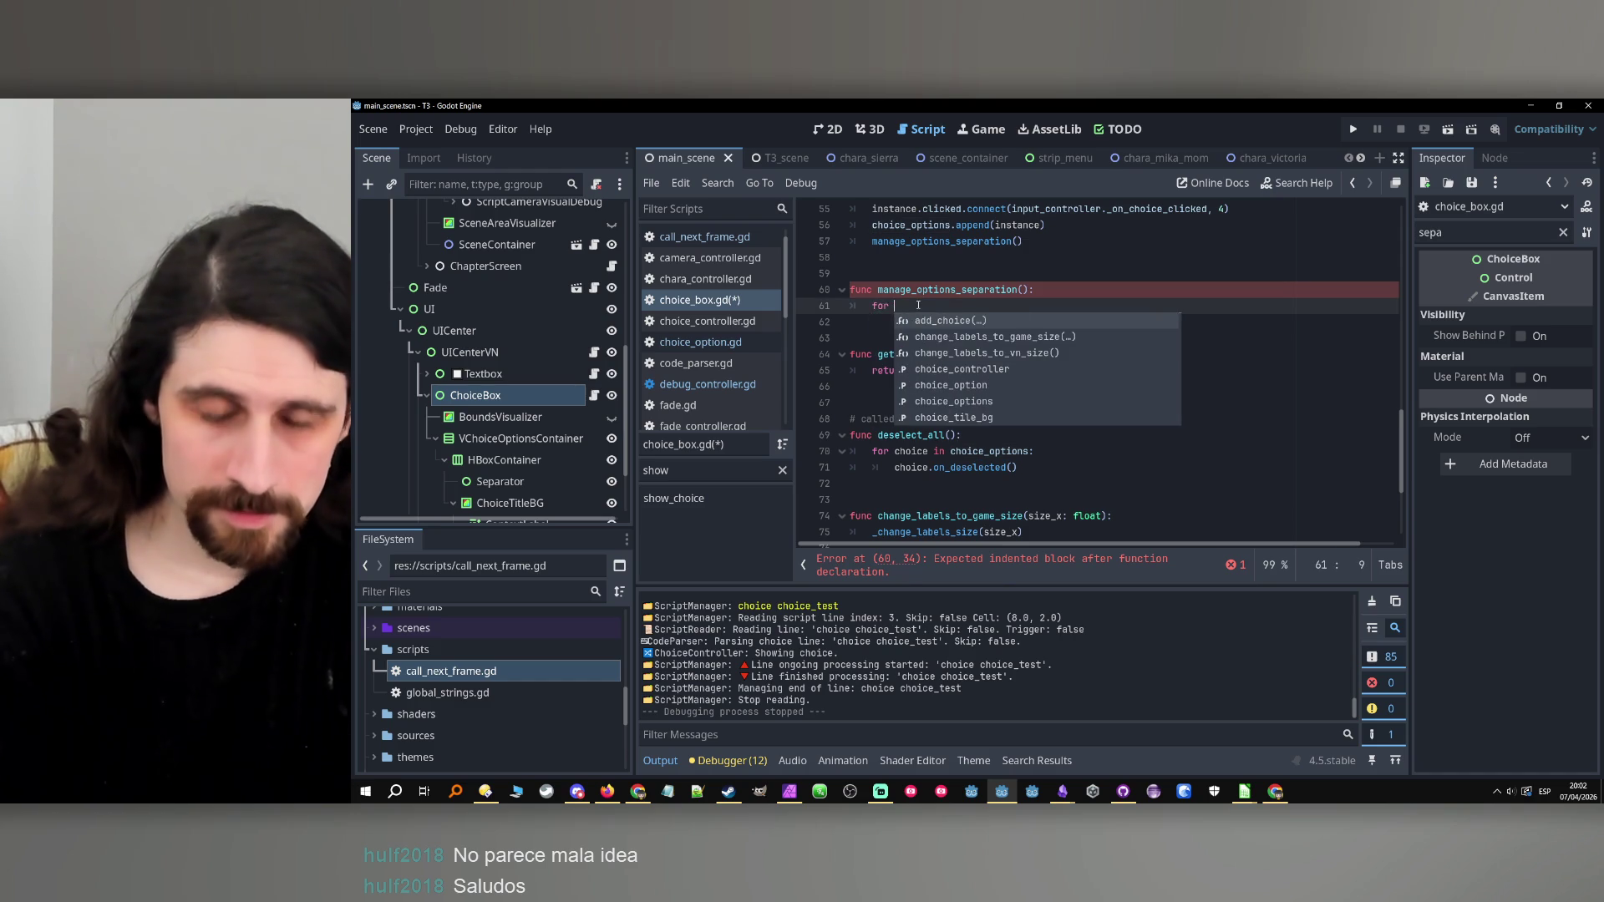
{"action": "type", "text": "choice"}
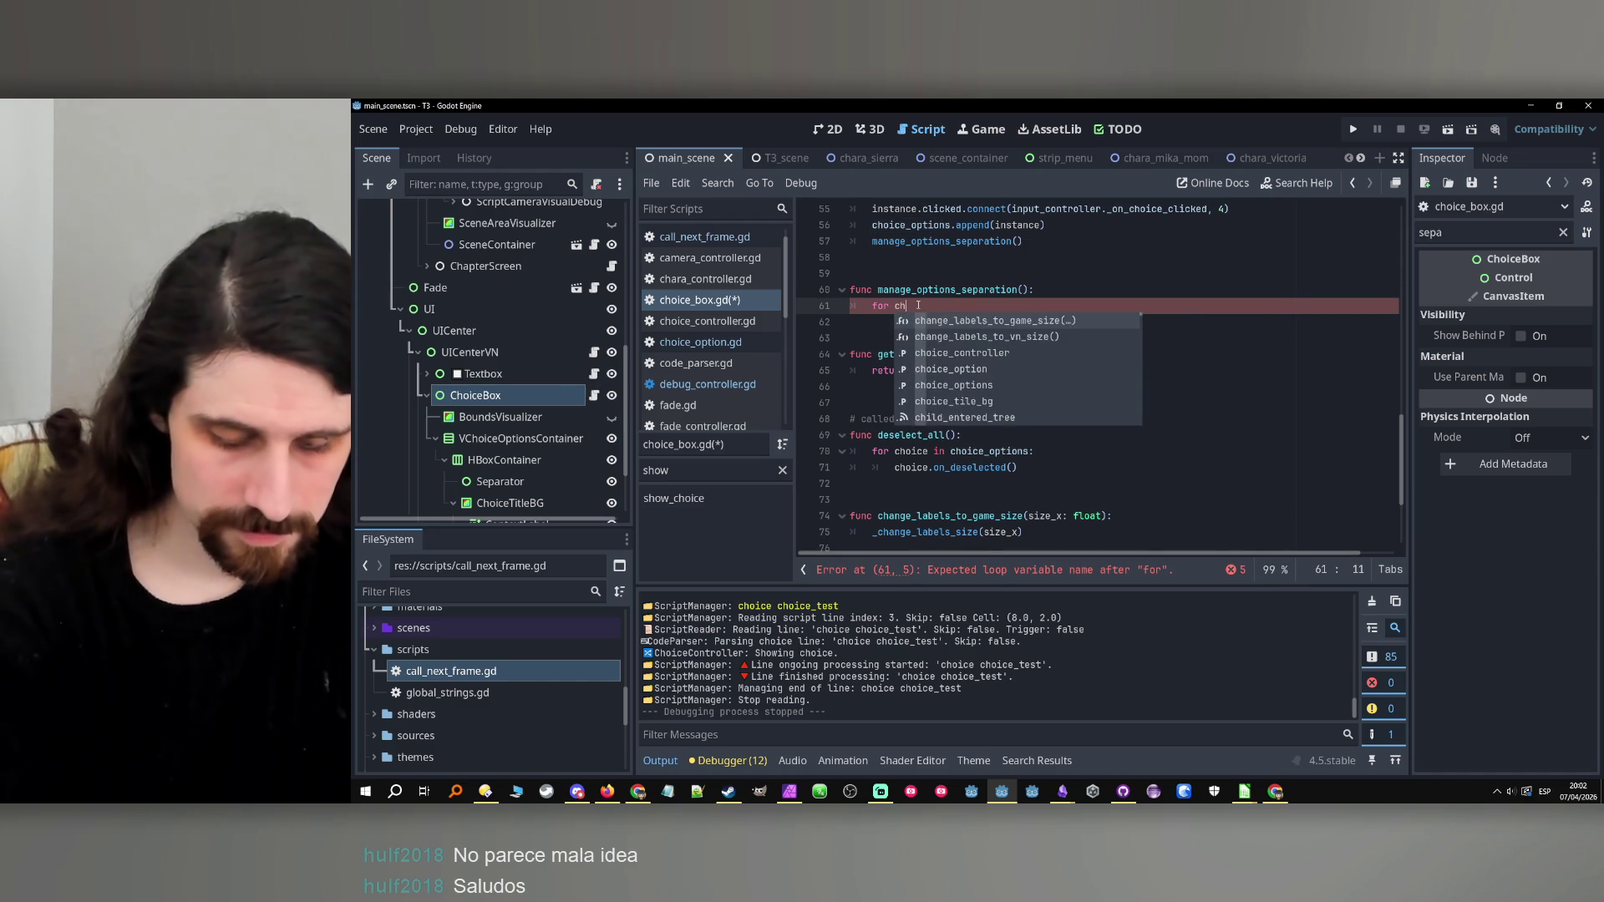
{"action": "key", "text": "BackSpace"}
{"action": "key", "text": "BackSpace"}
{"action": "key", "text": "BackSpace"}
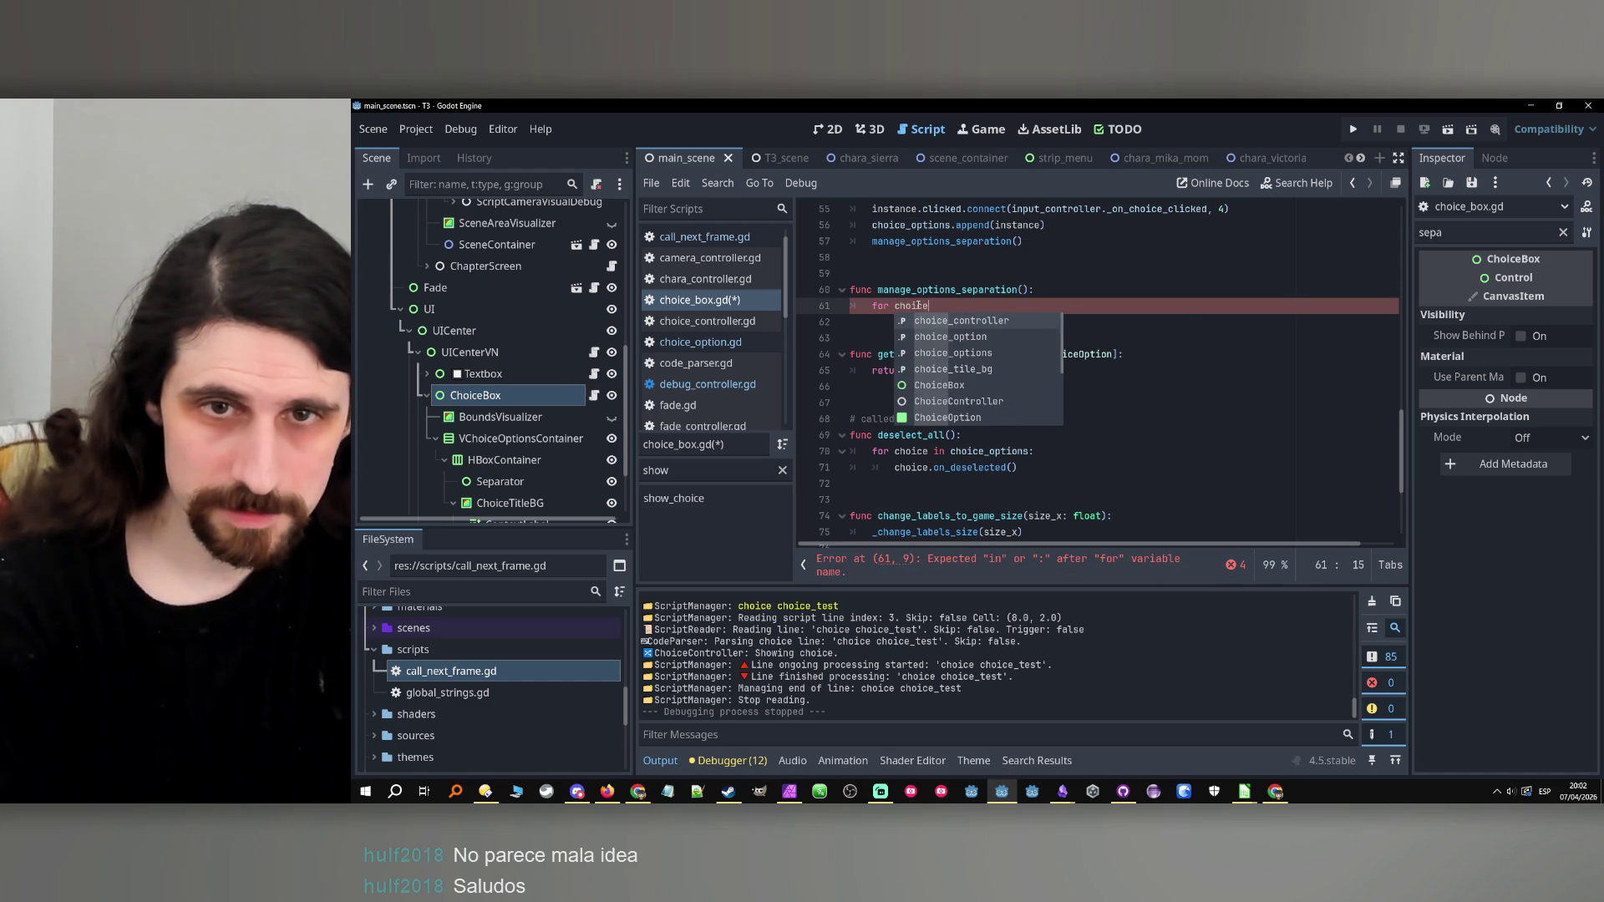
{"action": "type", "text": "opti"}
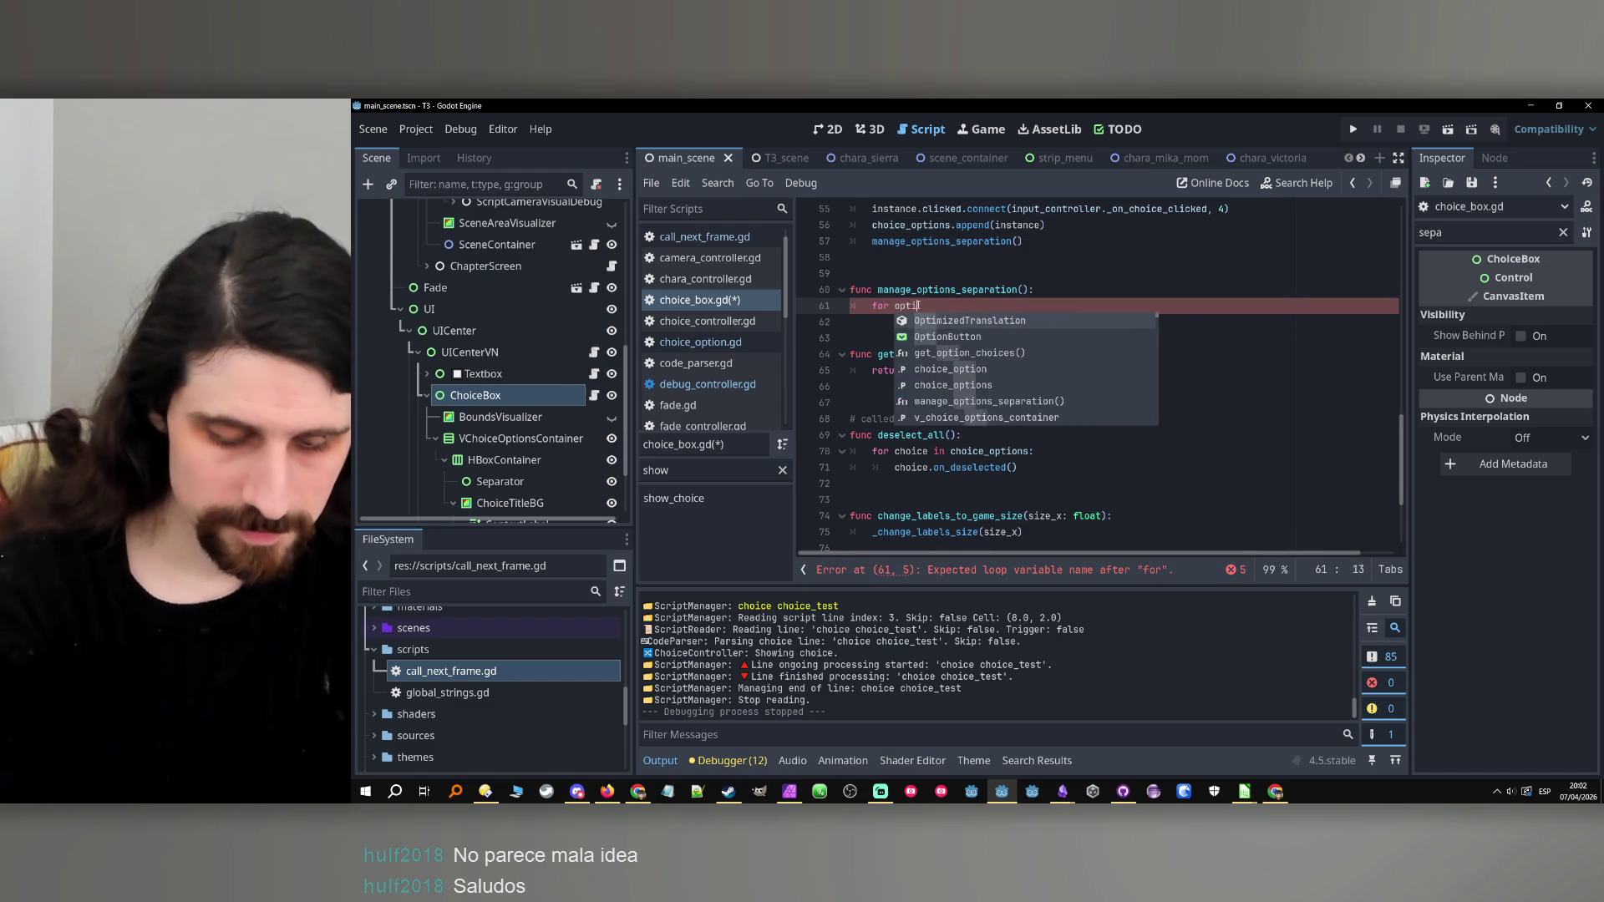
{"action": "type", "text": "on in choice_options:"}
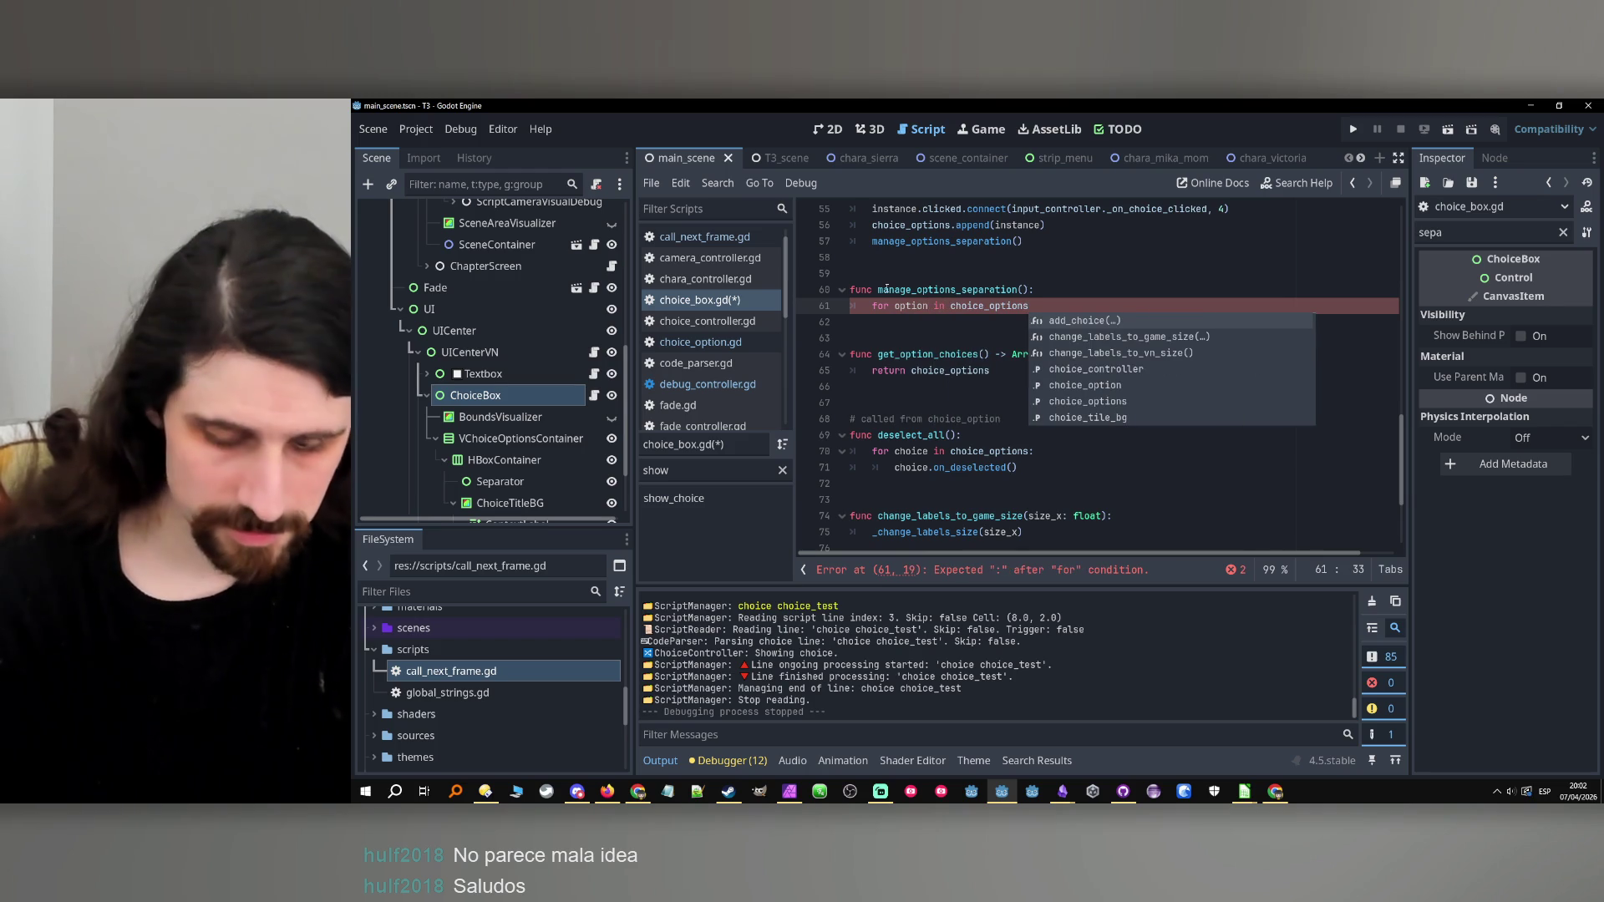
{"action": "key", "text": "Return"}
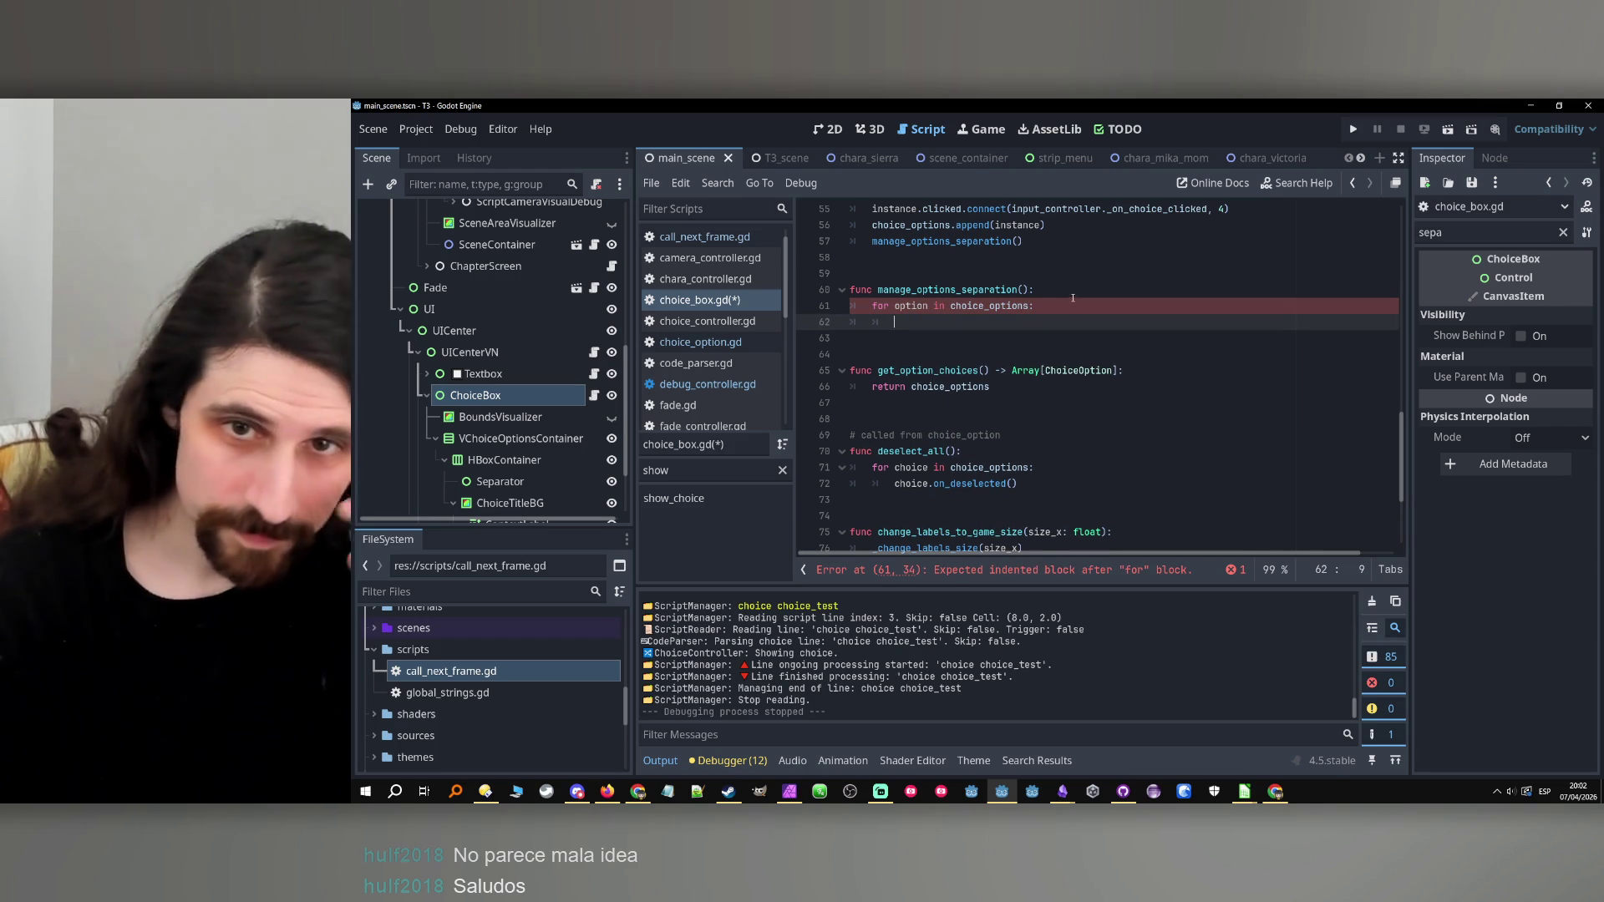
Declare 'var total_height: int' before the loop.
{"action": "left_click", "coordinate": [1073, 293]}
{"action": "key", "text": "Return"}
{"action": "type", "text": "var "}
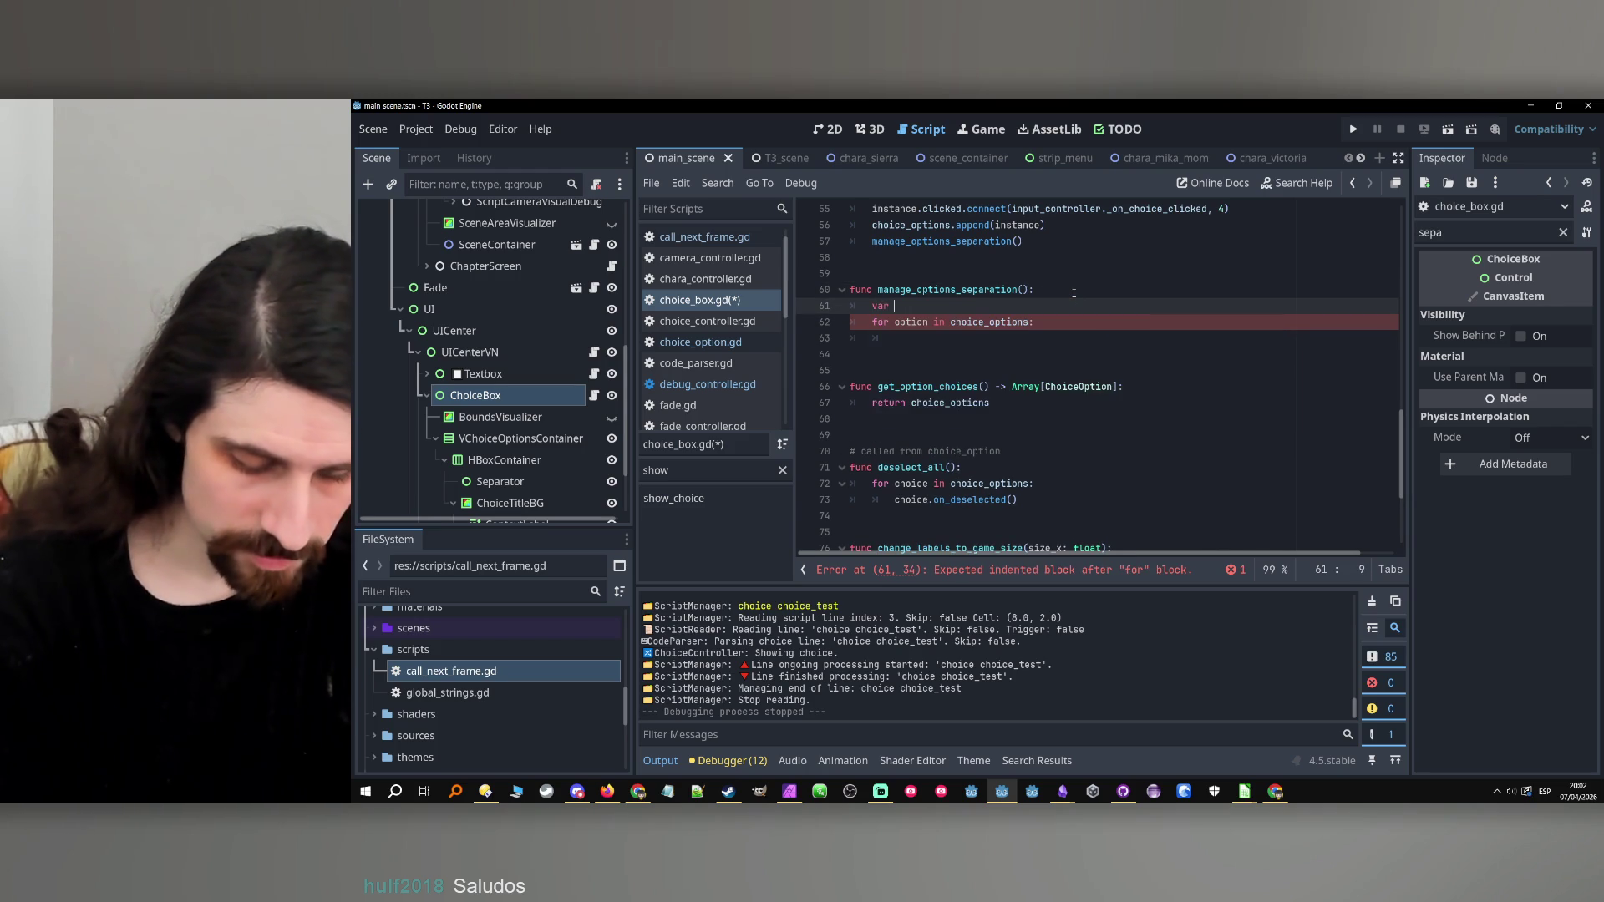
{"action": "type", "text": "total_"}
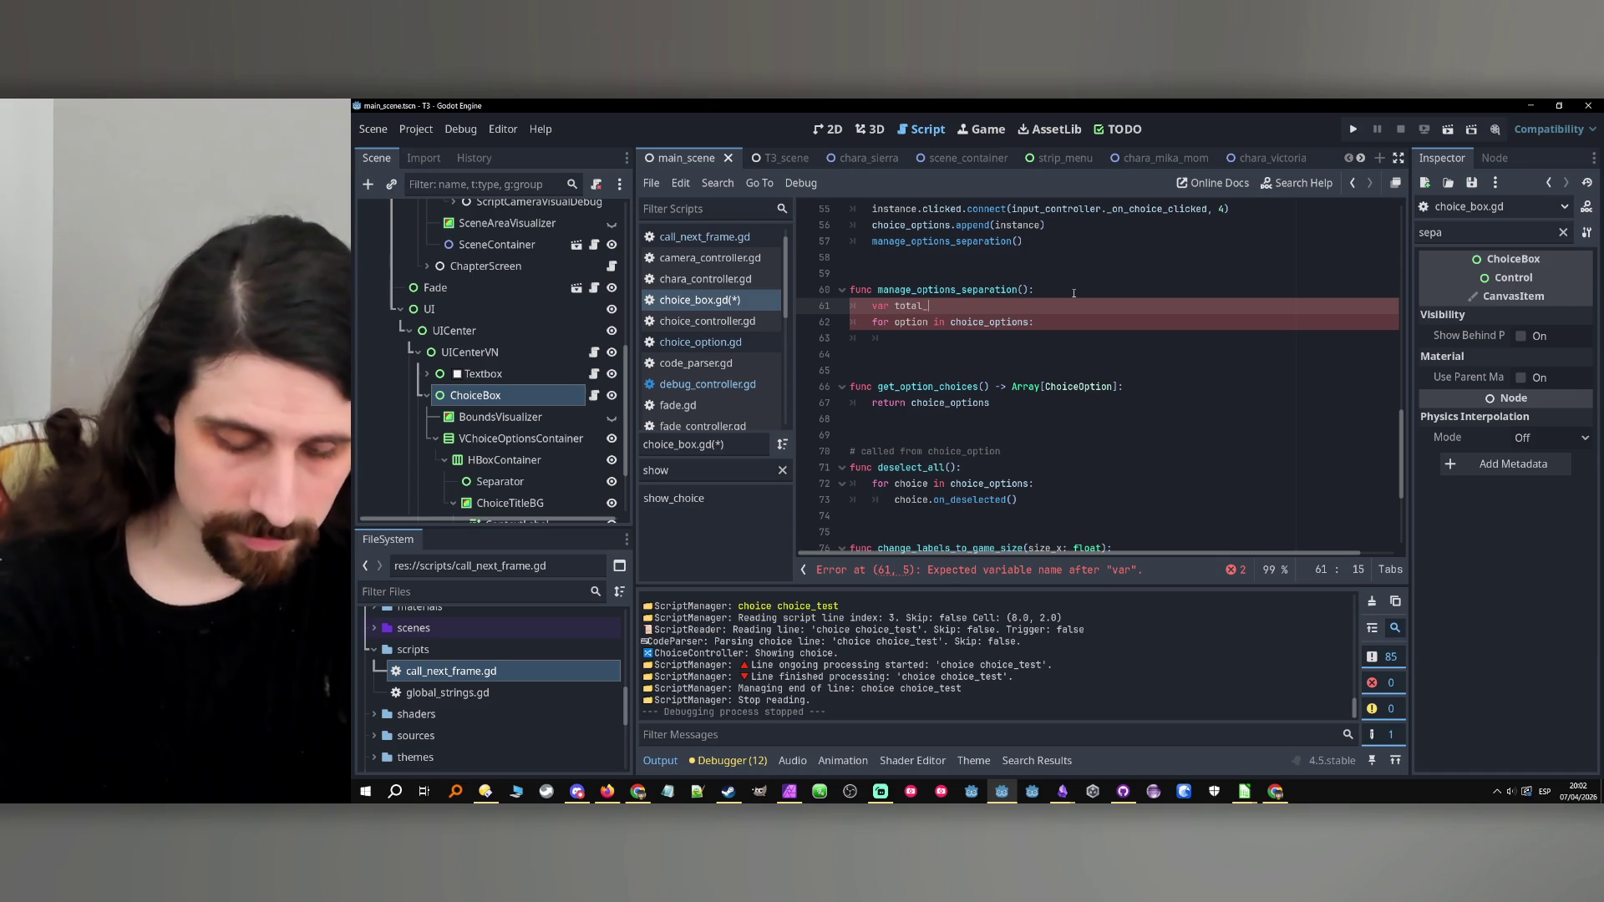
{"action": "type", "text": "height: "}
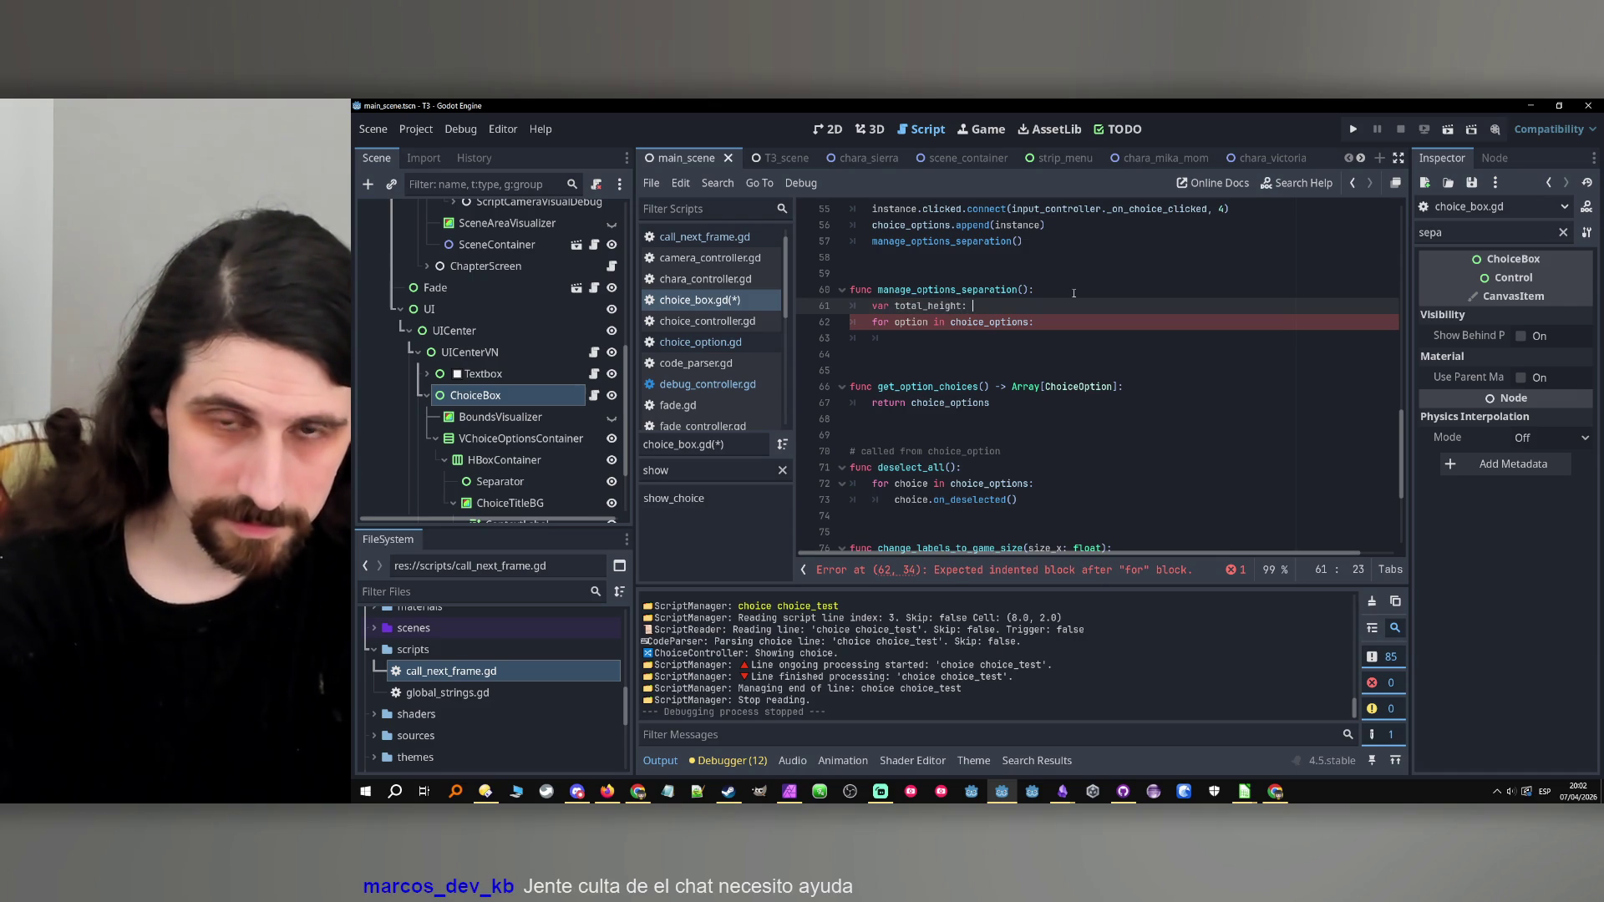
{"action": "type", "text": "float"}
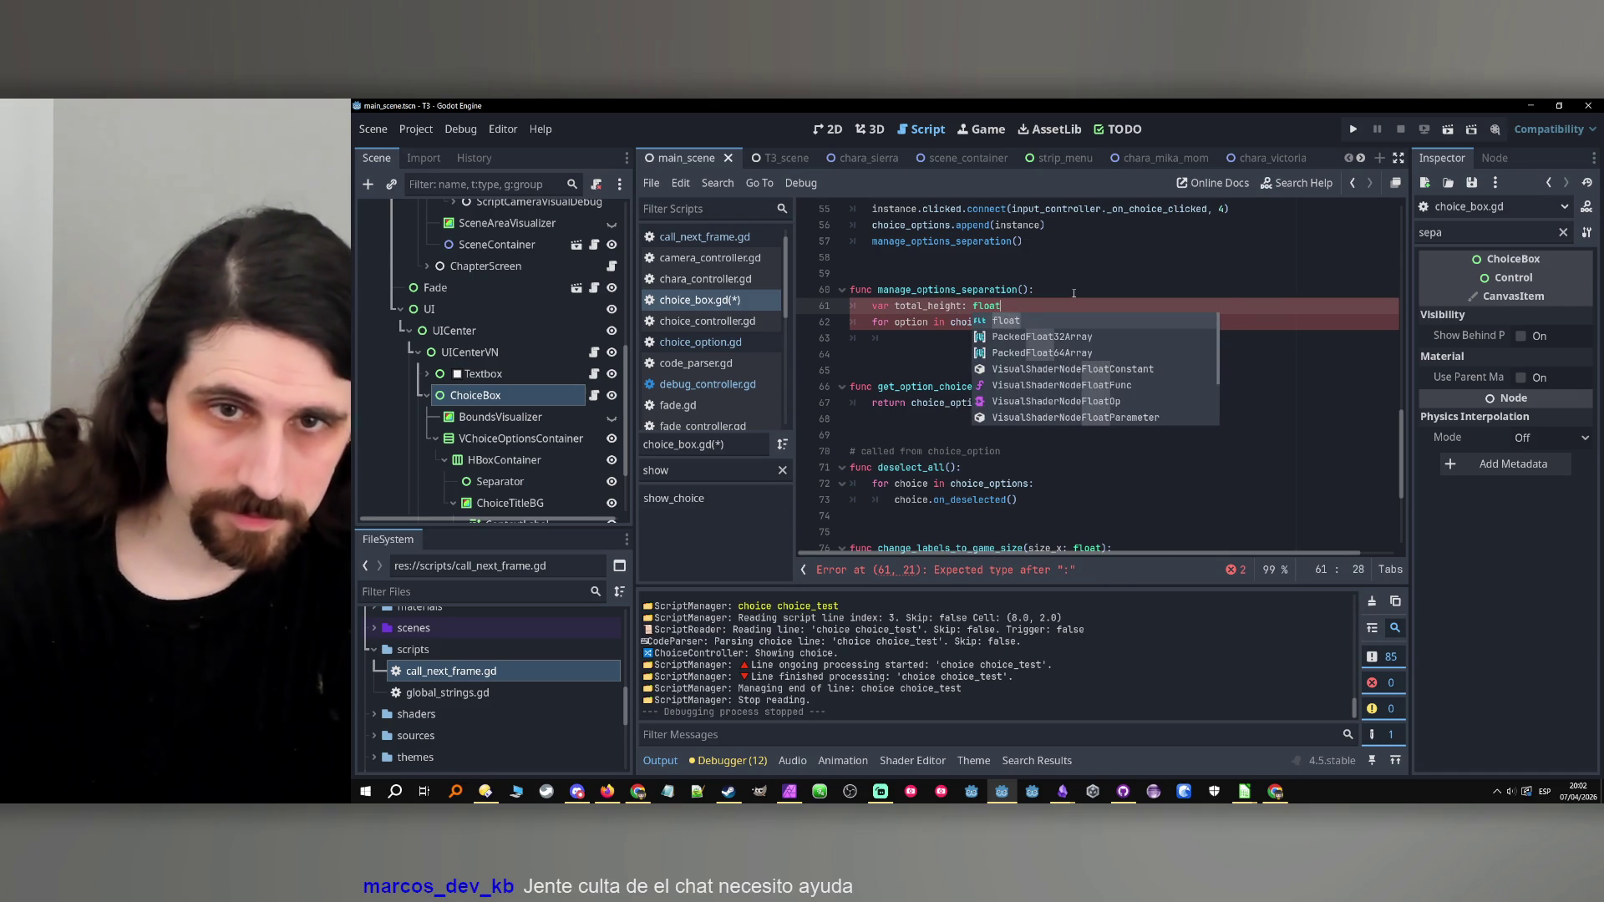
{"action": "left_click", "coordinate": [1073, 293]}
{"action": "left_click", "coordinate": [942, 340]}
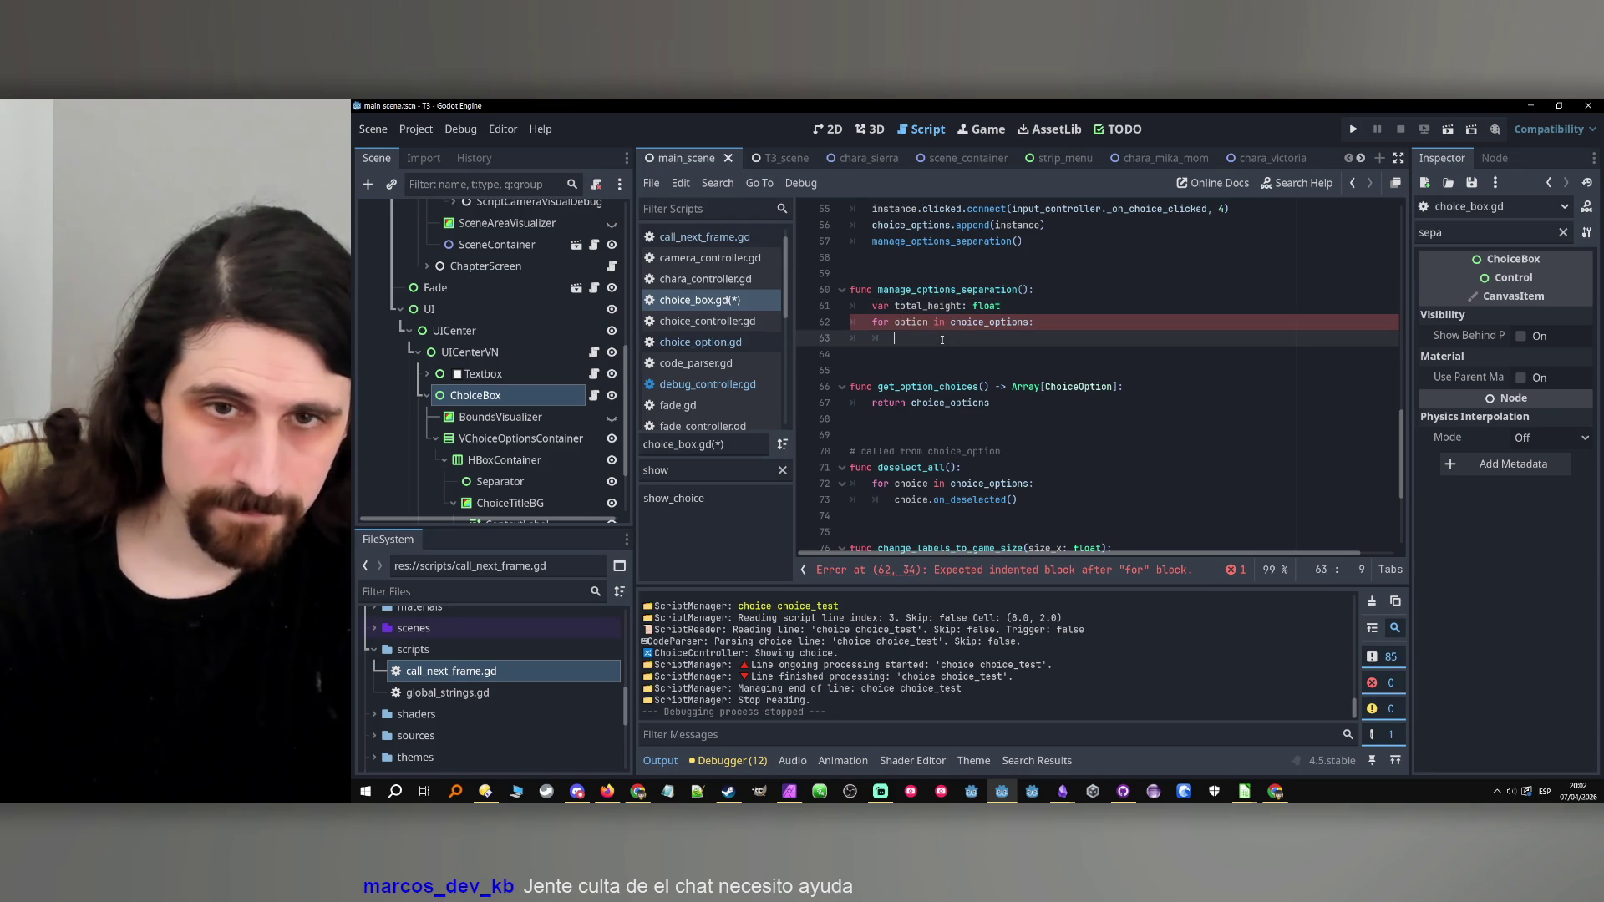
{"action": "left_click", "coordinate": [971, 290]}
{"action": "double_click", "coordinate": [984, 306]}
{"action": "type", "text": "int"}
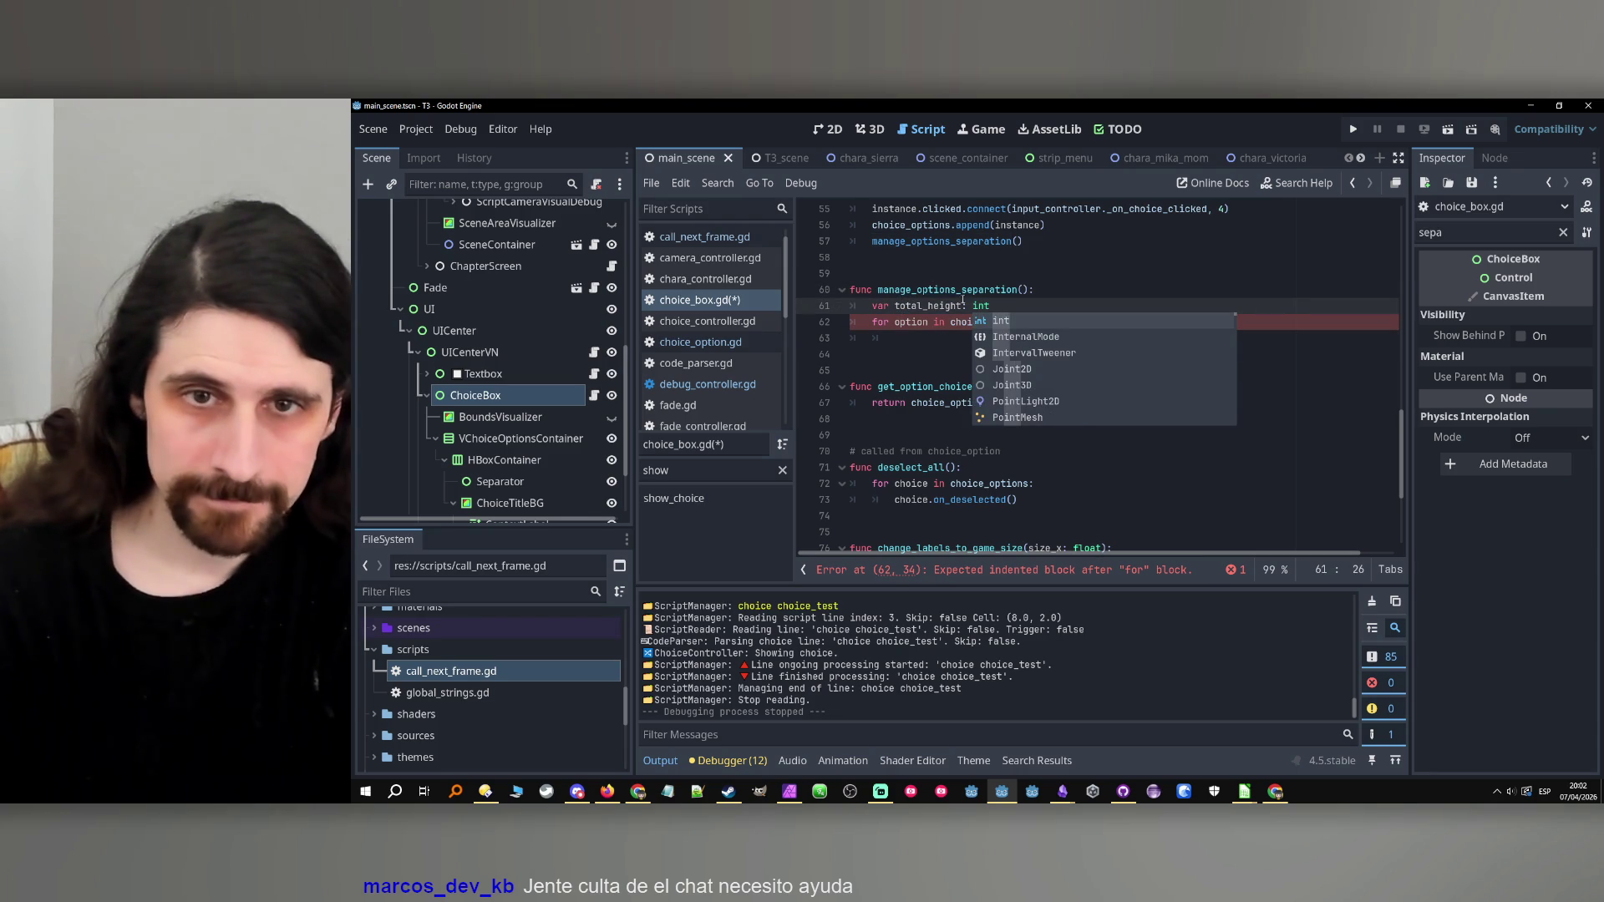
{"action": "key", "text": "Escape"}
Accumulate each option's height with 'total_height += option.size.y' in the loop.
{"action": "left_click", "coordinate": [1025, 335]}
{"action": "type", "text": "total_height"}
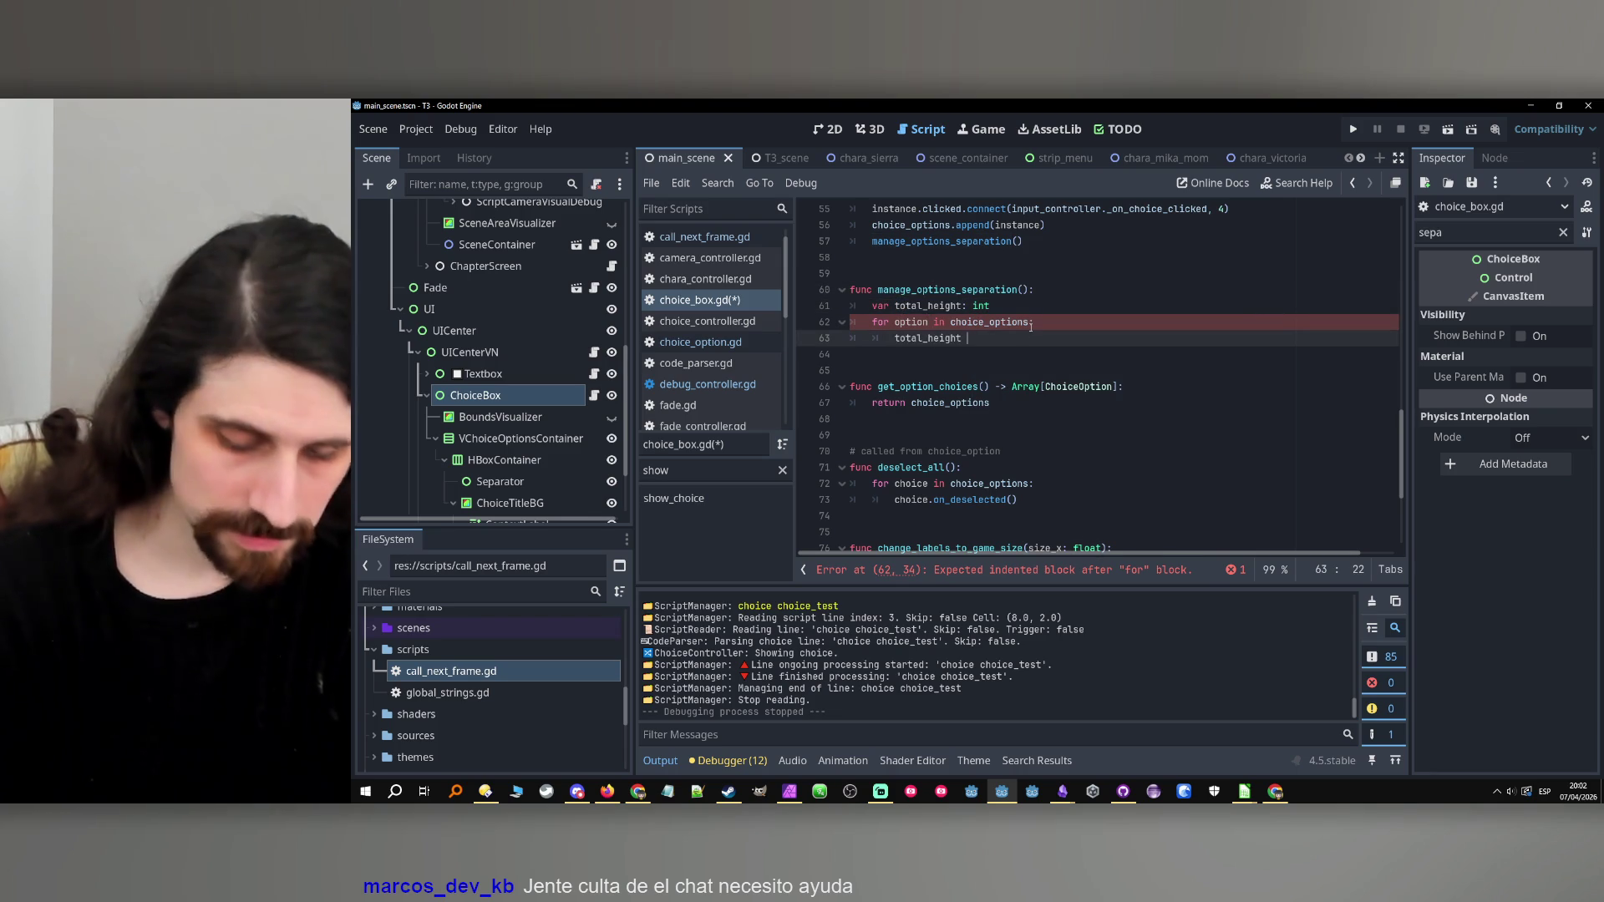
{"action": "type", "text": " `= option."}
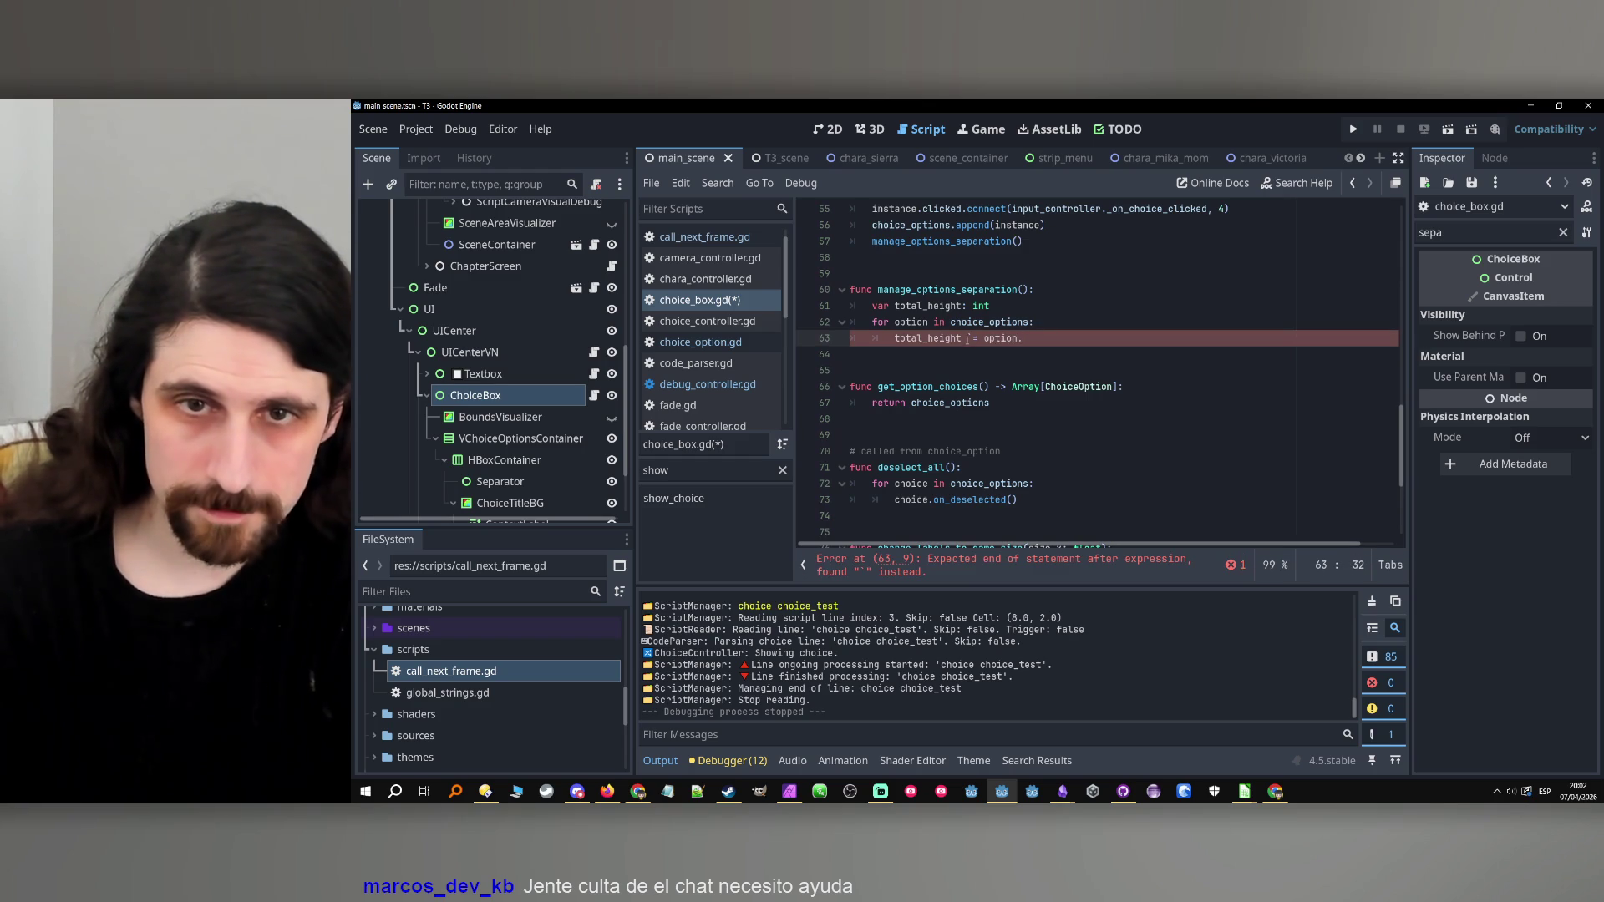
{"action": "left_click", "coordinate": [970, 337]}
{"action": "key", "text": "BackSpace"}
{"action": "type", "text": "+"}
{"action": "left_click", "coordinate": [1086, 345]}
{"action": "type", "text": "size.y"}
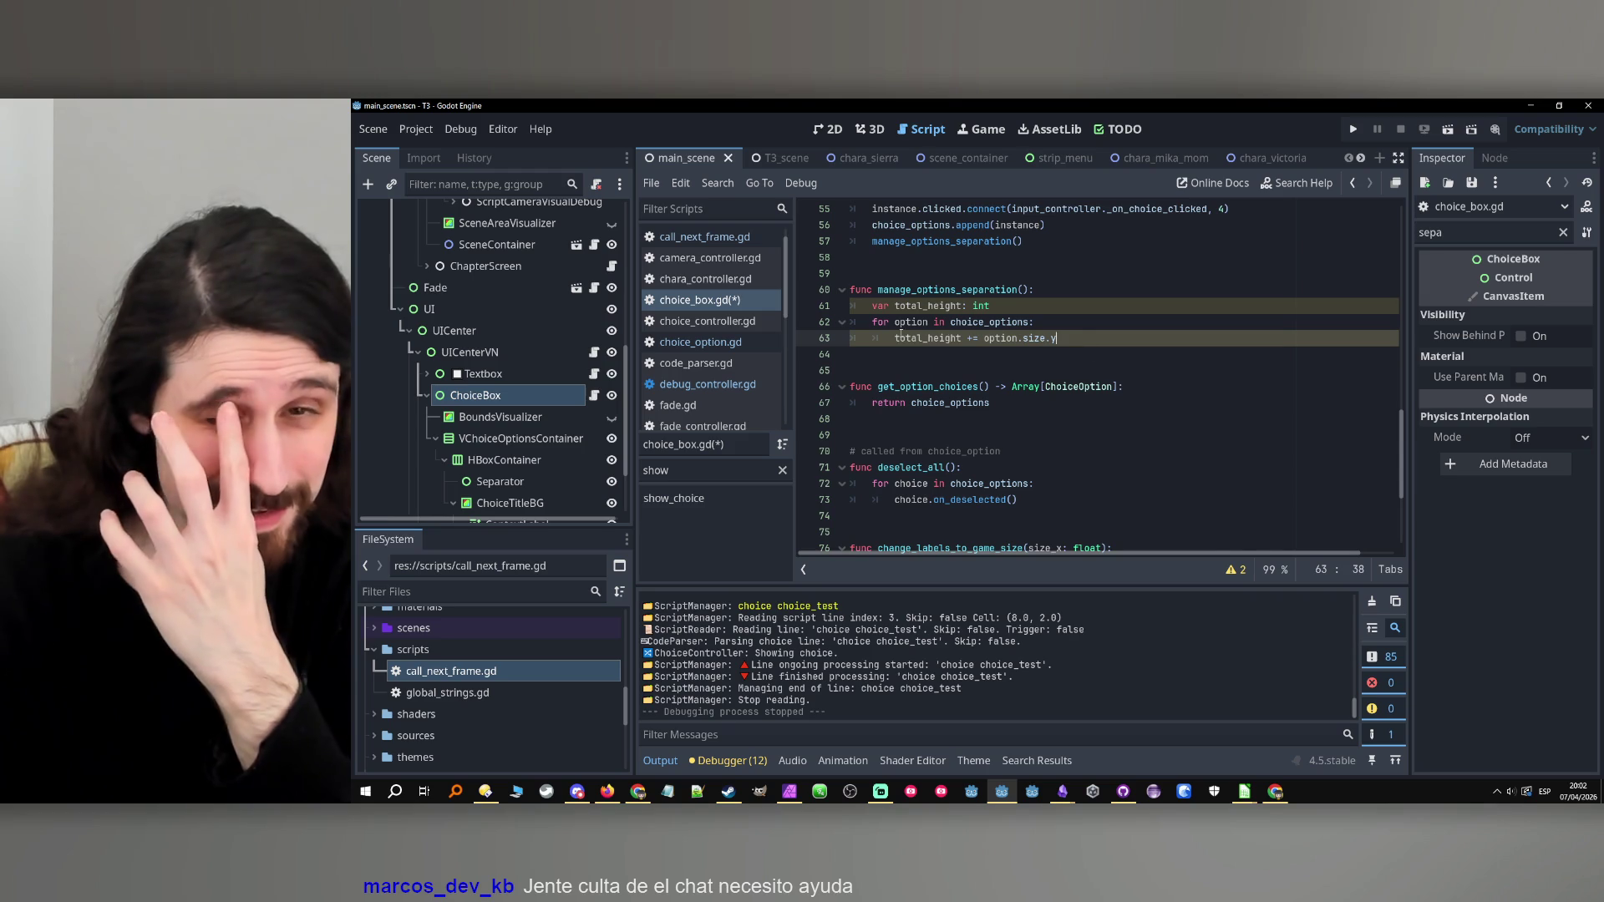
Add an 'if total_height > 999:' check after the loop.
{"action": "key", "text": "Return"}
{"action": "key", "text": "BackSpace"}
{"action": "key", "text": "Return"}
{"action": "type", "text": "if total_height >"}
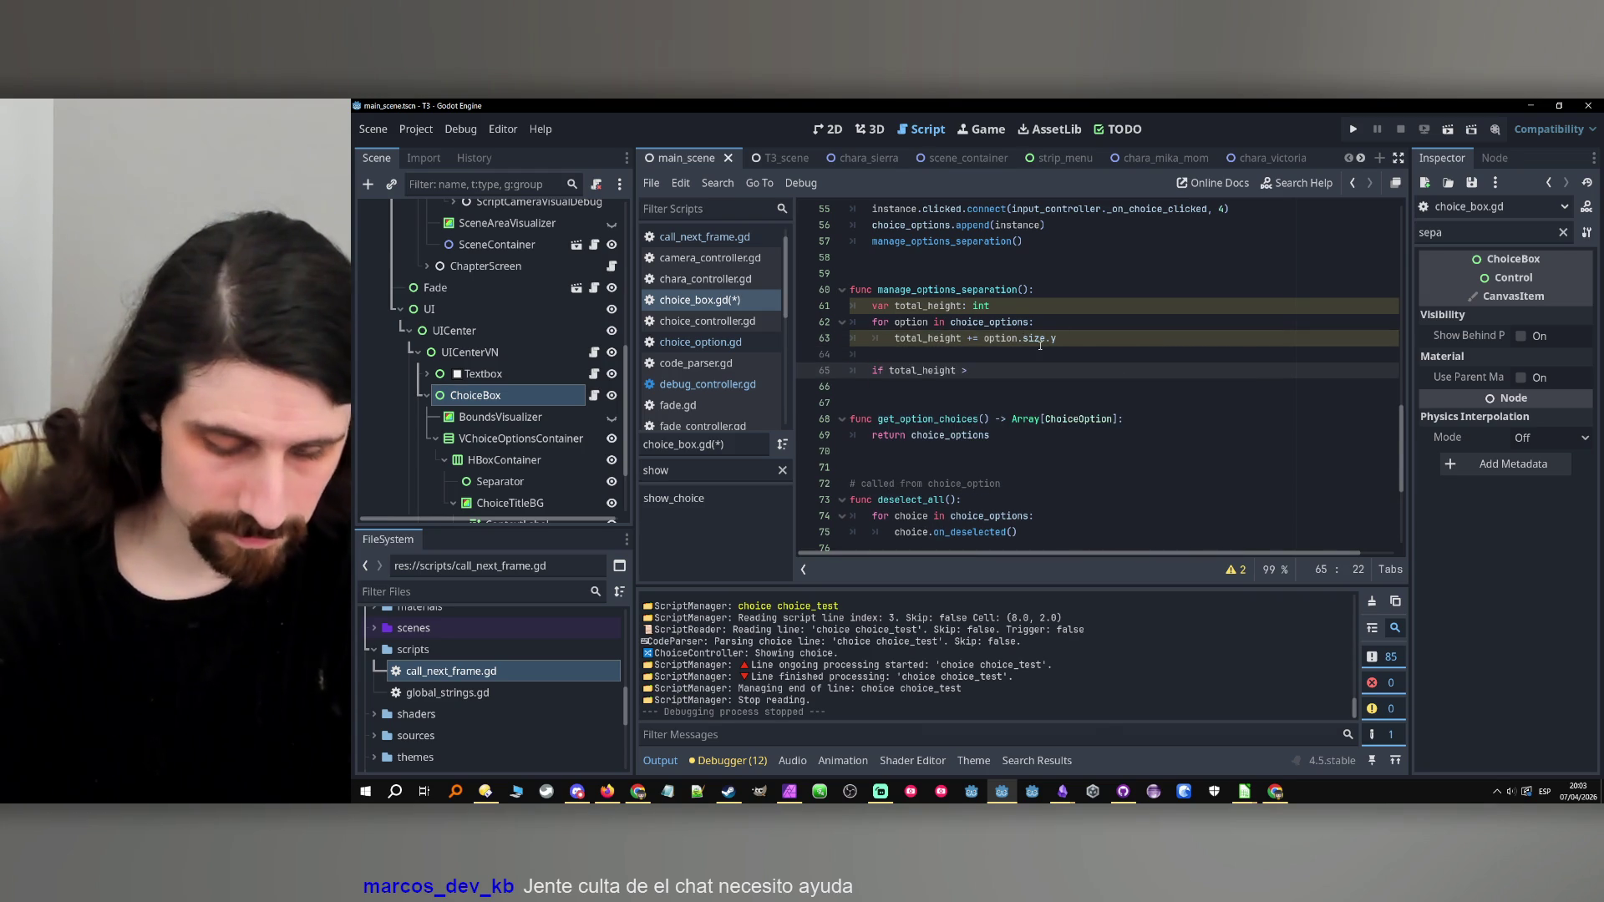
{"action": "type", "text": " 190"}
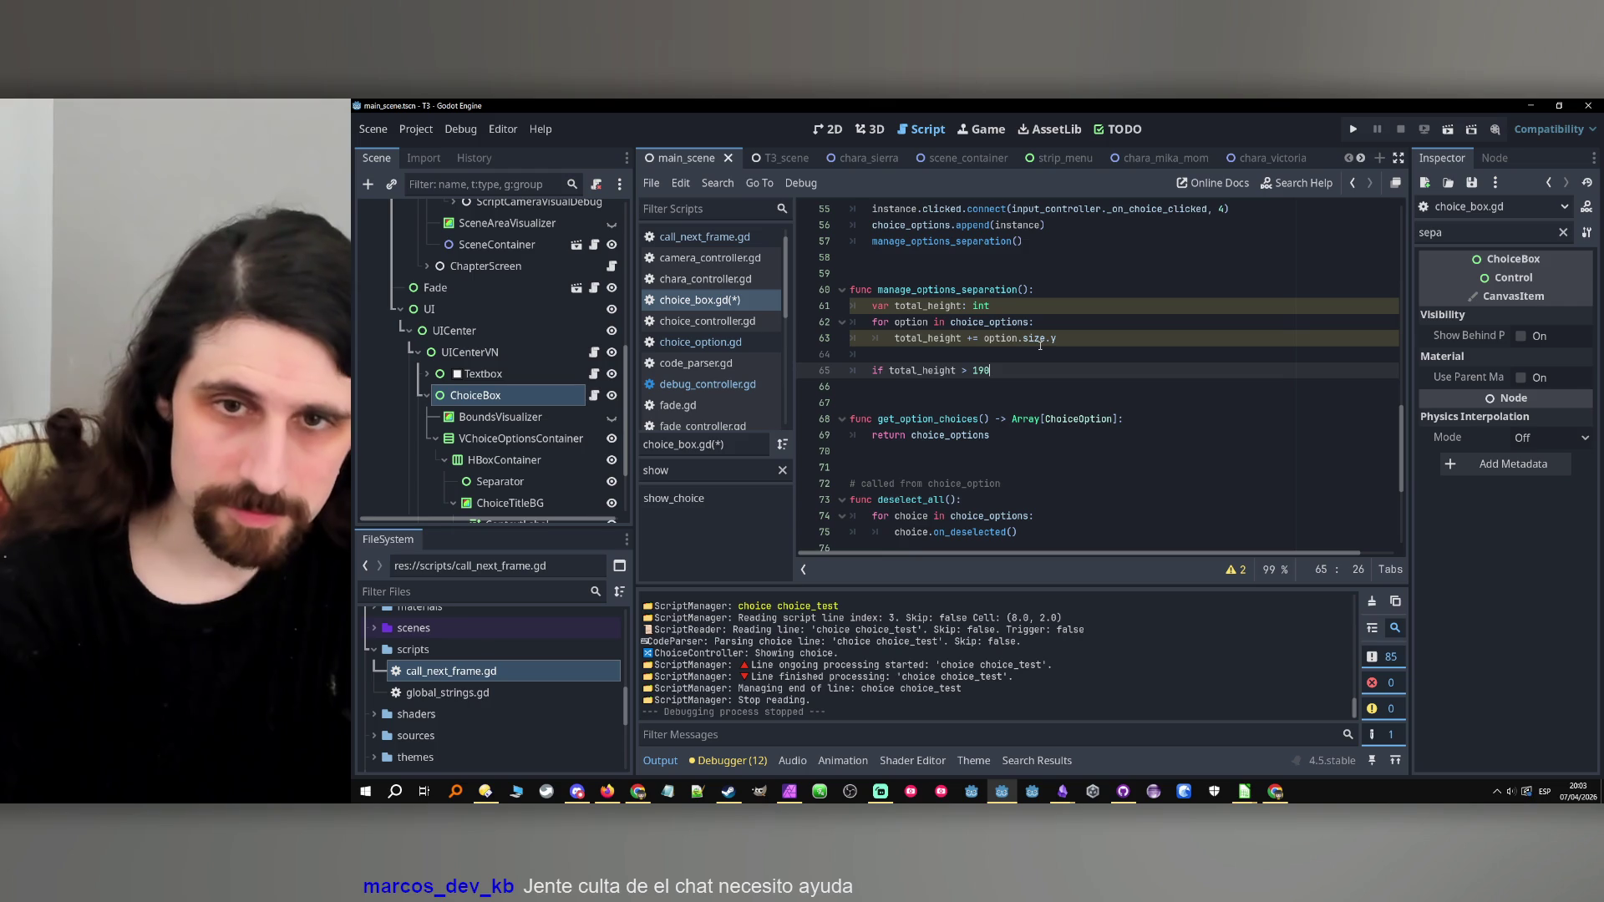
{"action": "key", "text": "BackSpace"}
{"action": "key", "text": "BackSpace"}
{"action": "key", "text": "BackSpace"}
{"action": "type", "text": "999"}
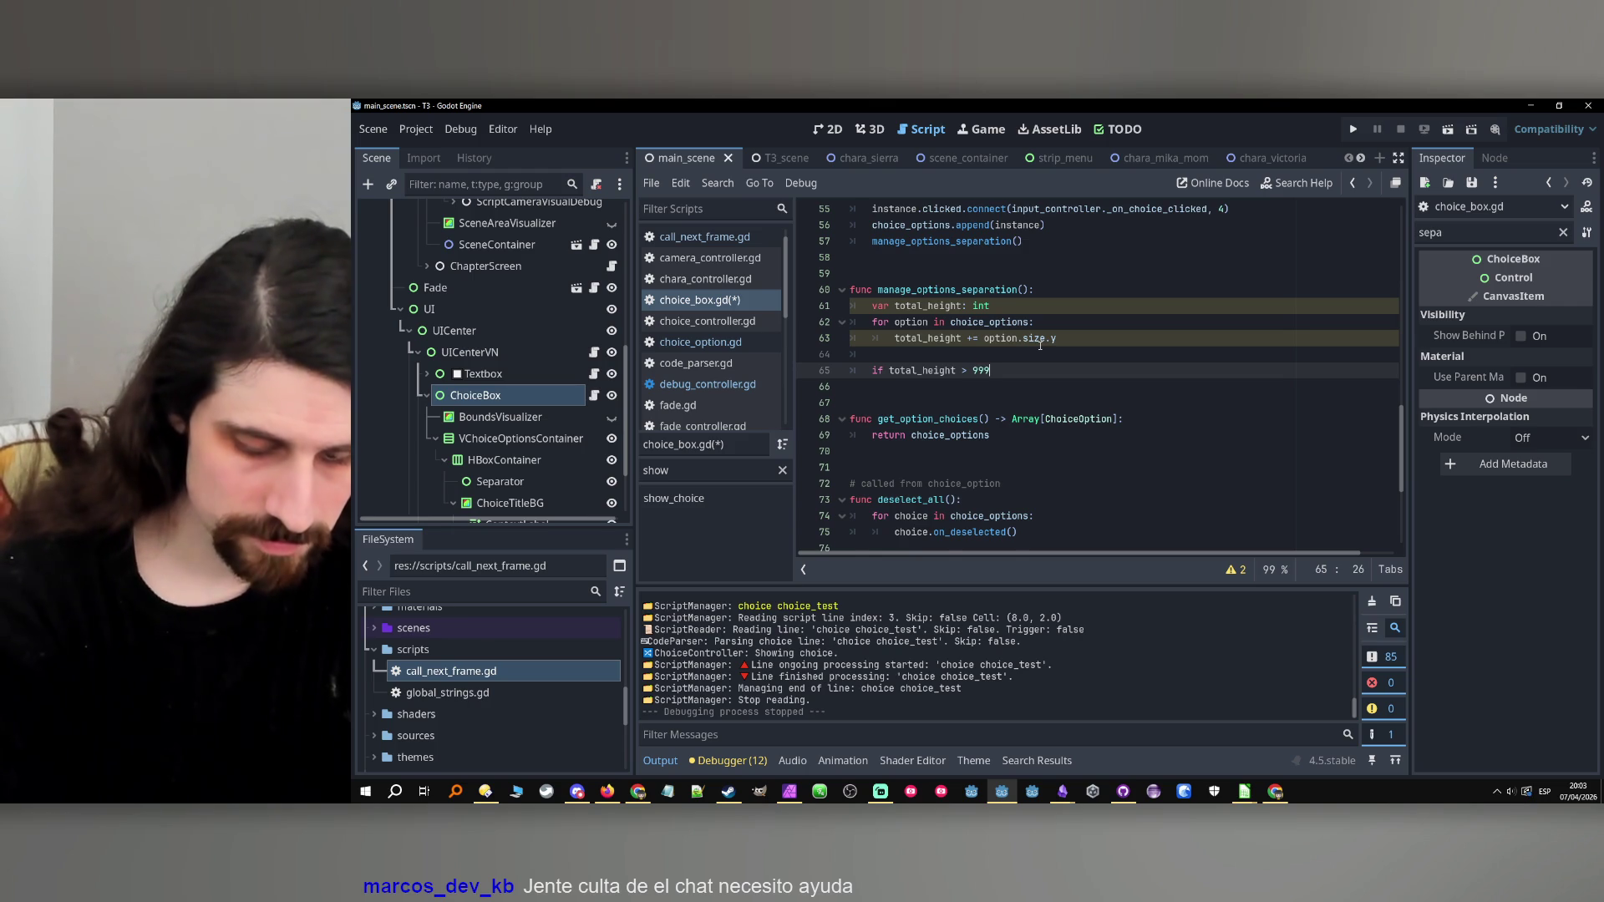
{"action": "key", "text": "Return"}
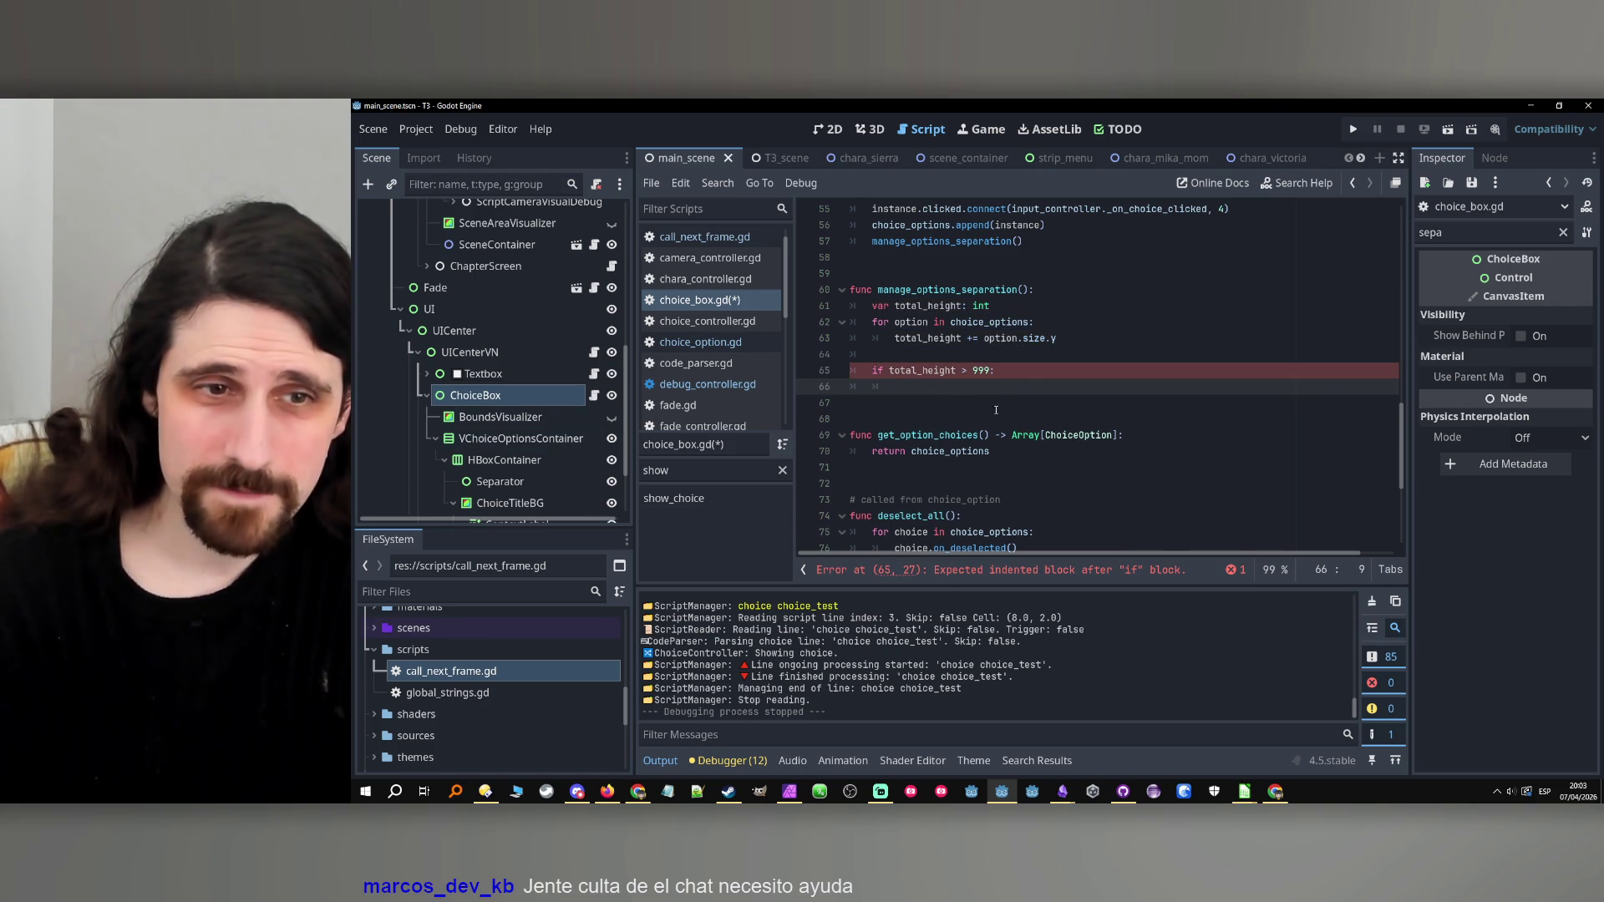
Type 'v_choice_options_container.separation =' under the height check.
{"action": "scroll", "coordinate": [990, 410], "scroll_direction": "up", "scroll_amount": 15}
{"action": "left_click", "coordinate": [1075, 322]}
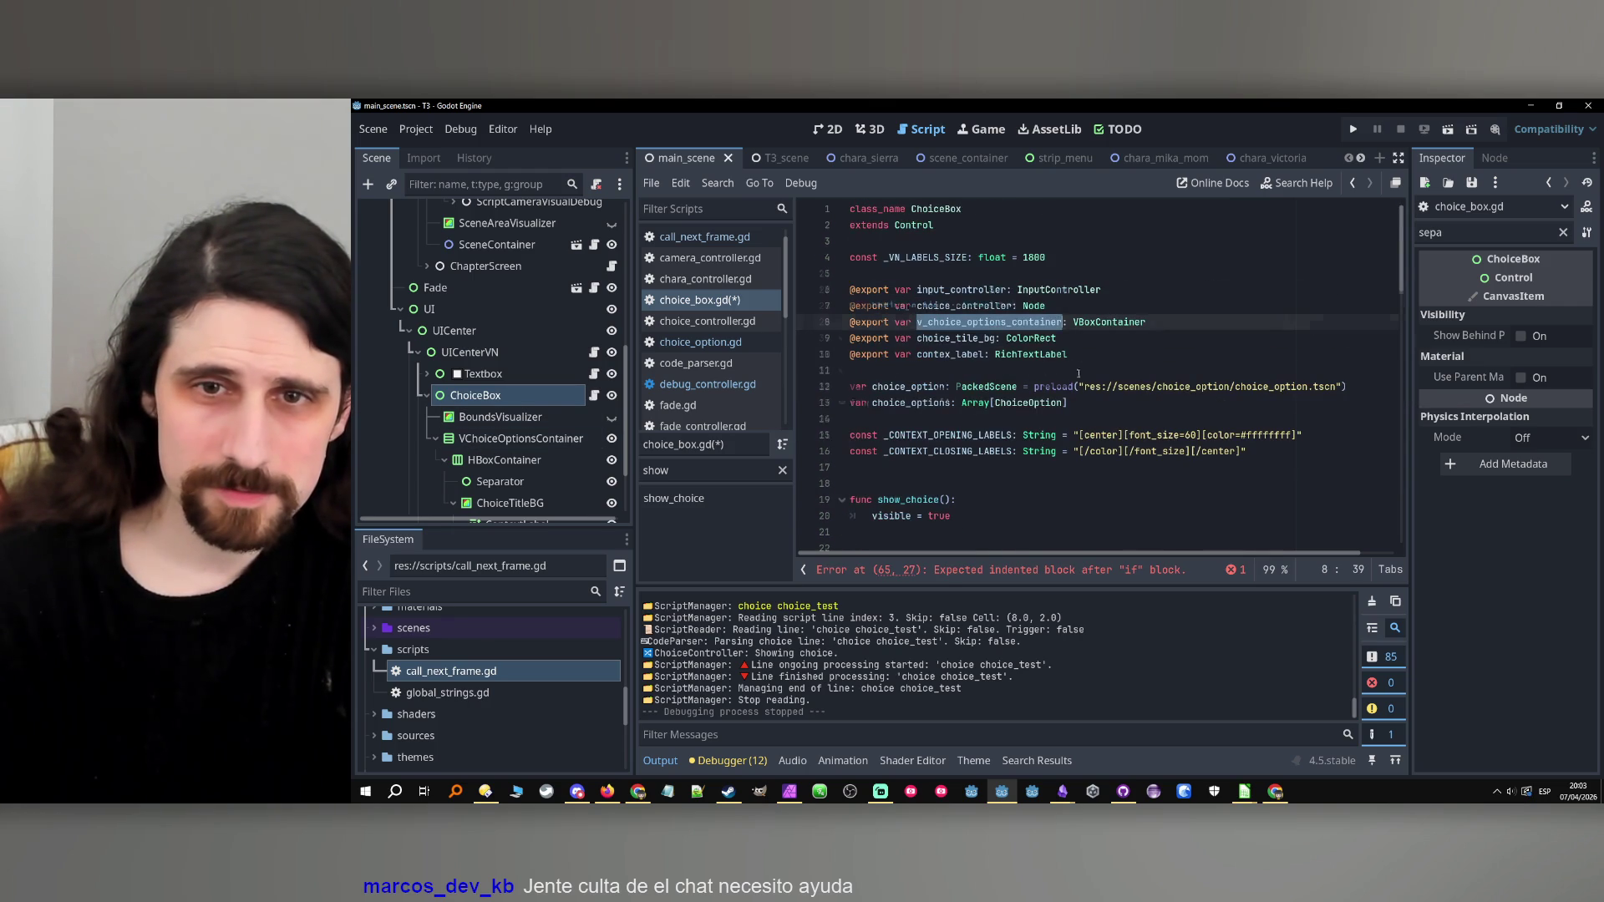
{"action": "scroll", "coordinate": [916, 444], "scroll_direction": "down", "scroll_amount": 17}
{"action": "left_click", "coordinate": [947, 434]}
{"action": "type", "text": "v_choice_options_container"}
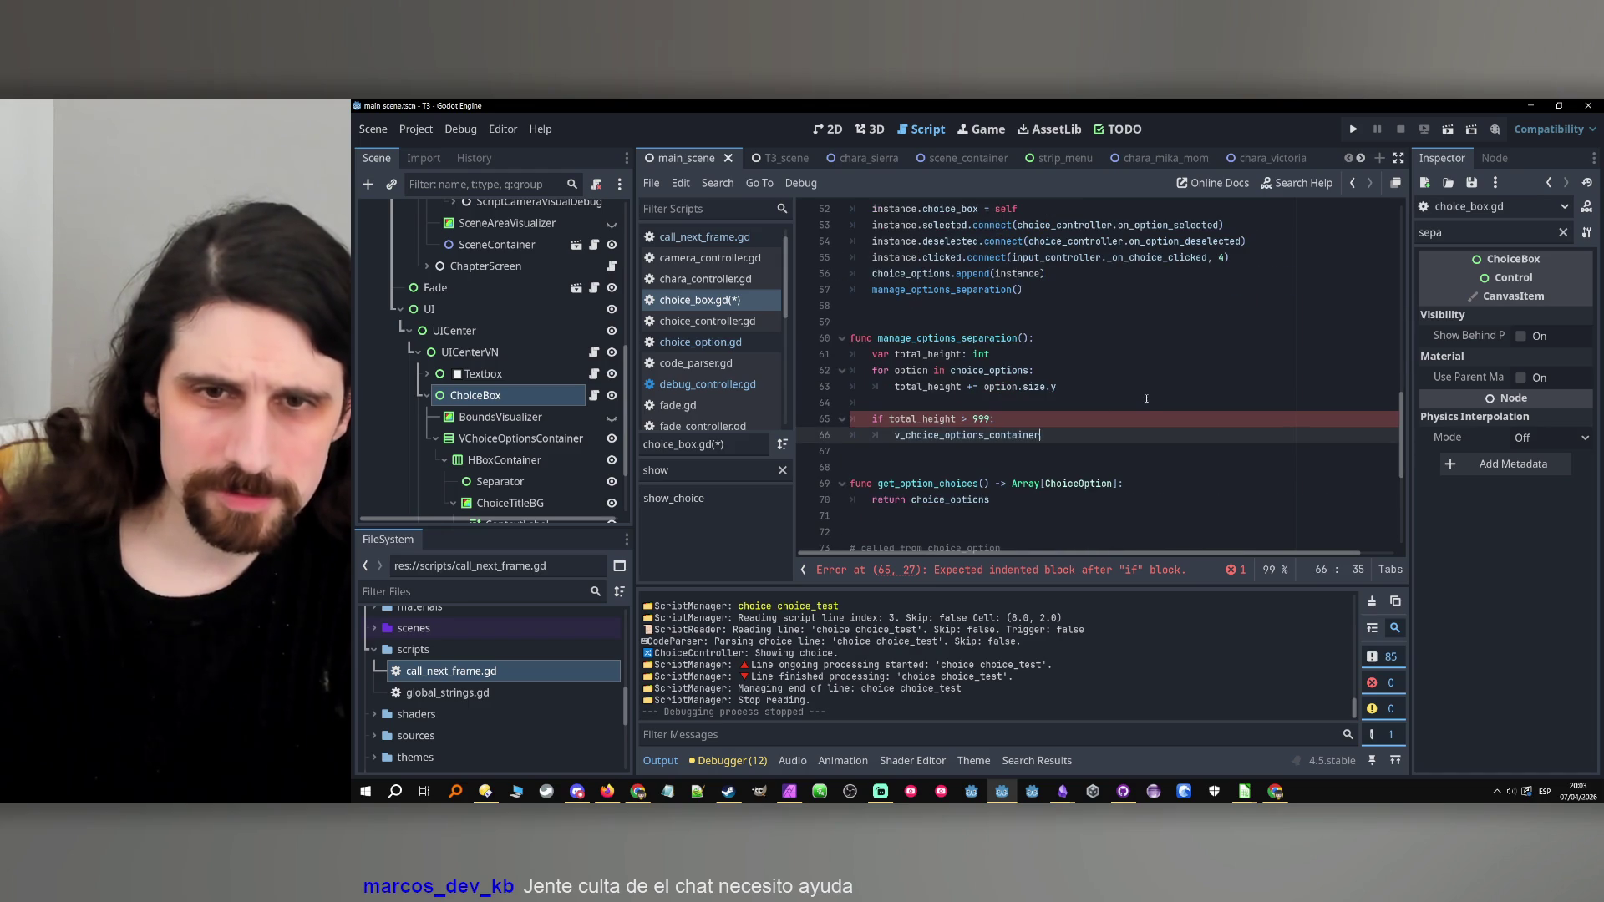
{"action": "type", "text": ".separa"}
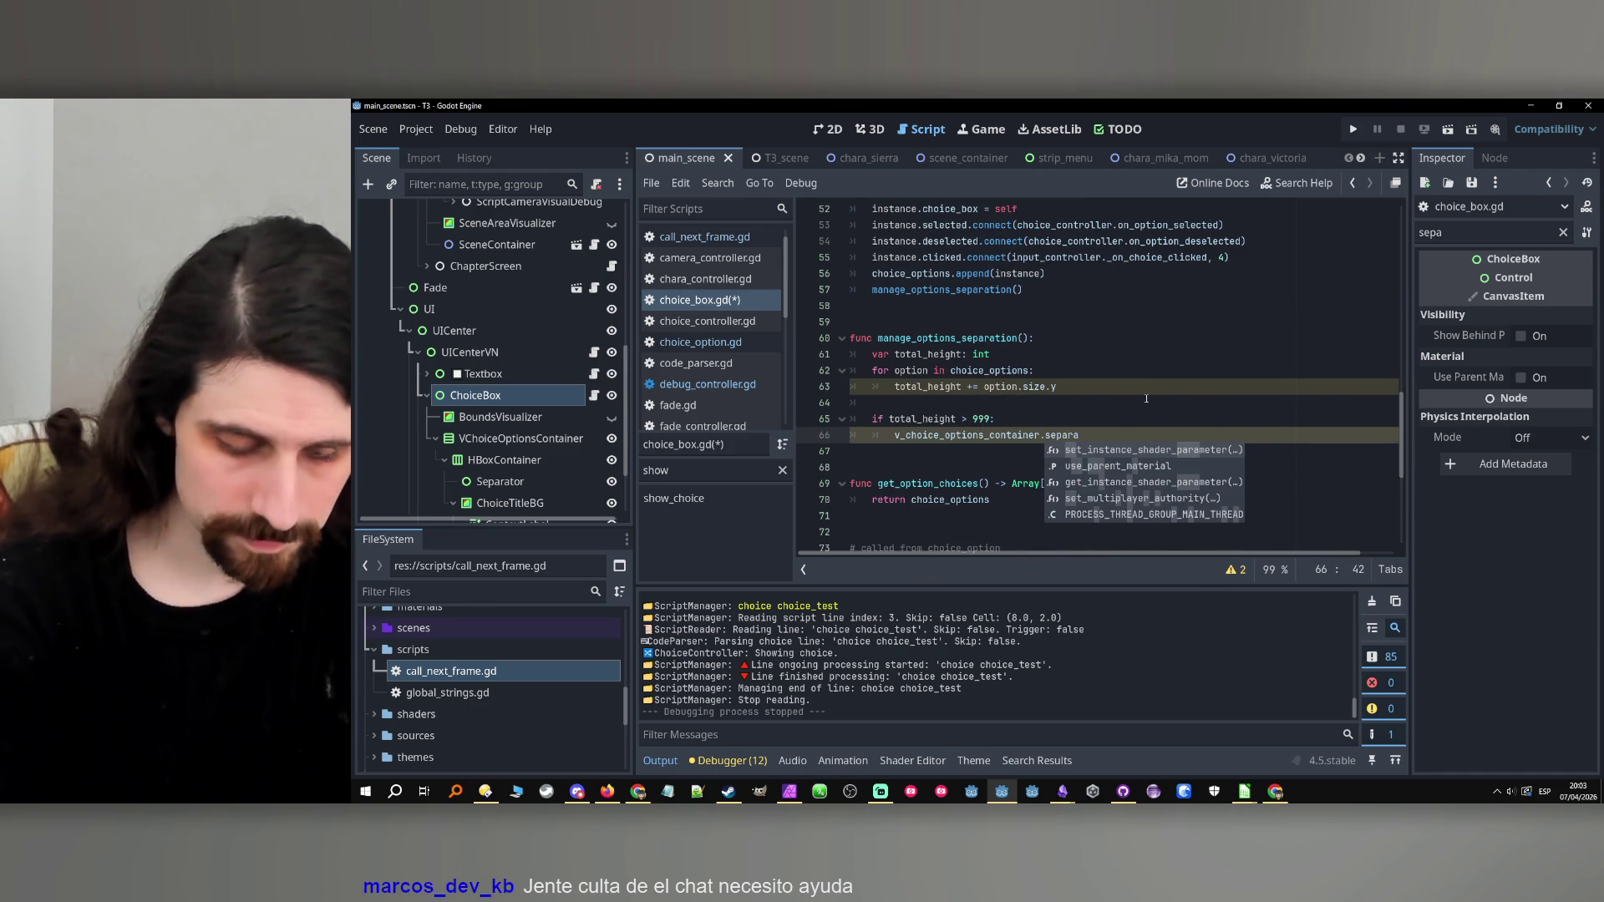
{"action": "type", "text": "tion ="}
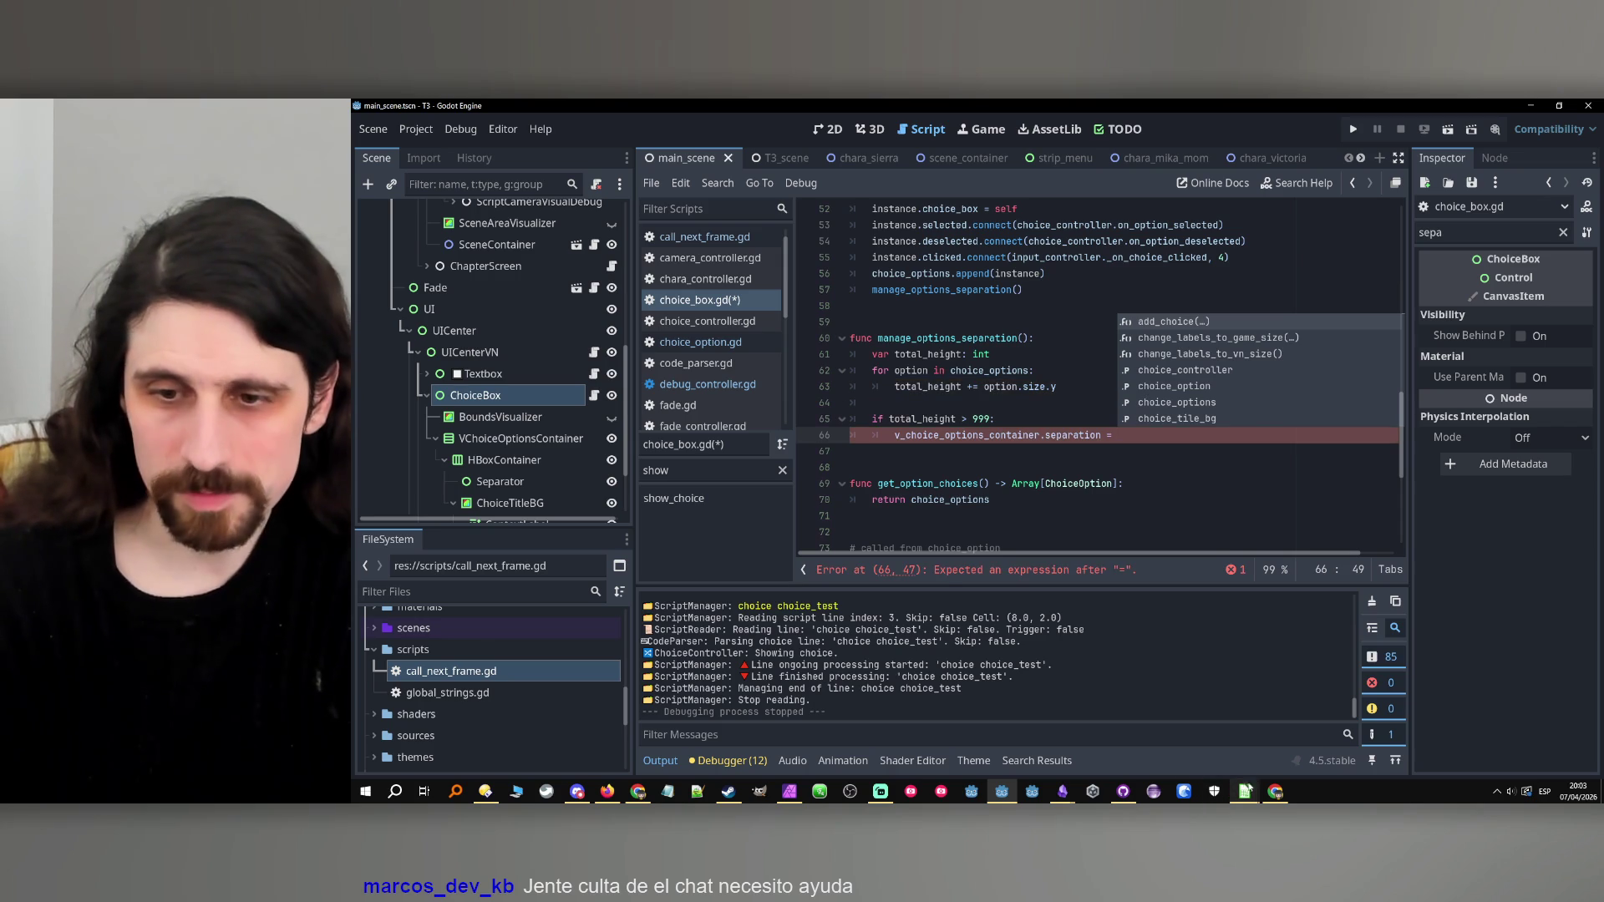
Copy the theme-override separation call from the Box container note in Obsidian.
{"action": "left_click", "coordinate": [1062, 791]}
{"action": "left_click", "coordinate": [1105, 756]}
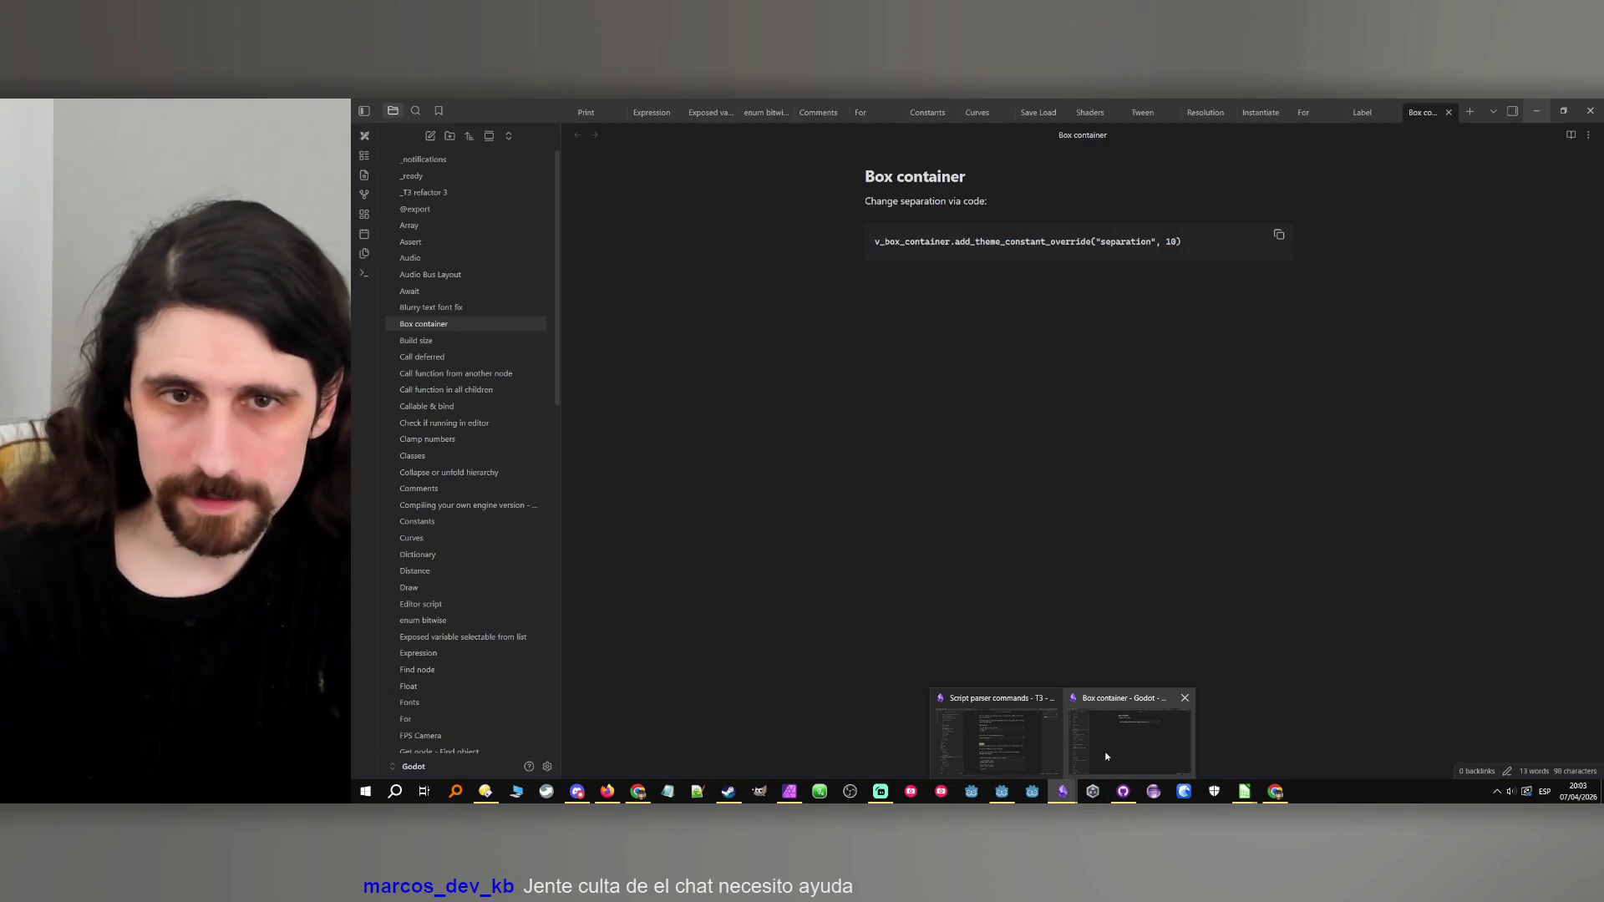
{"action": "left_click_drag", "start_coordinate": [951, 242], "coordinate": [1202, 237]}
{"action": "key", "text": "ctrl+c"}
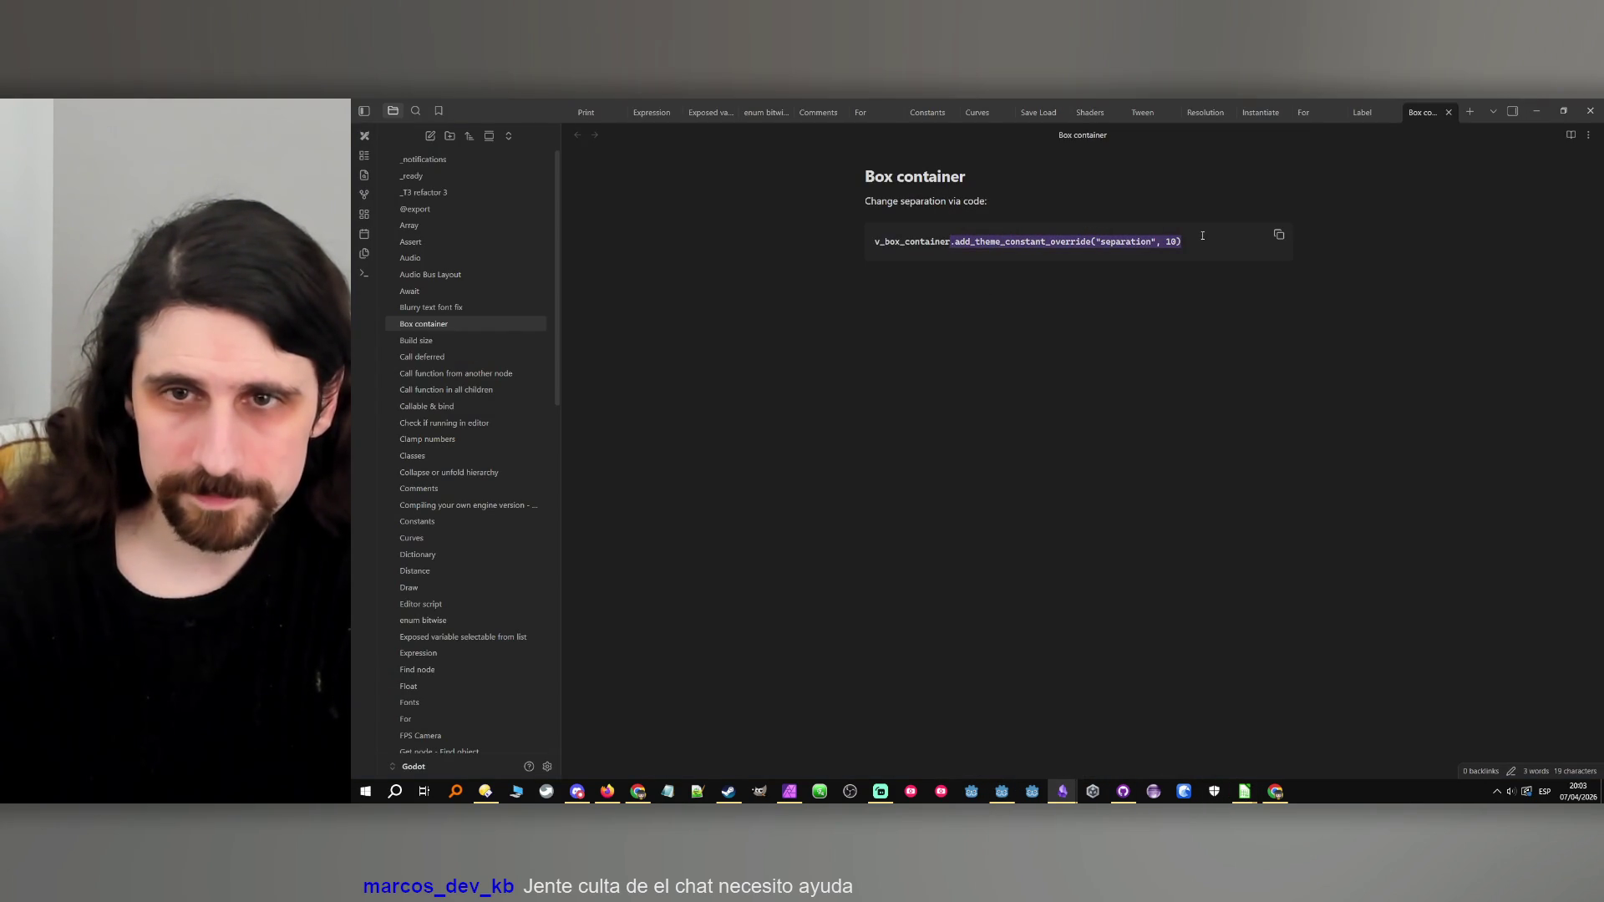
{"action": "left_click", "coordinate": [1536, 111]}
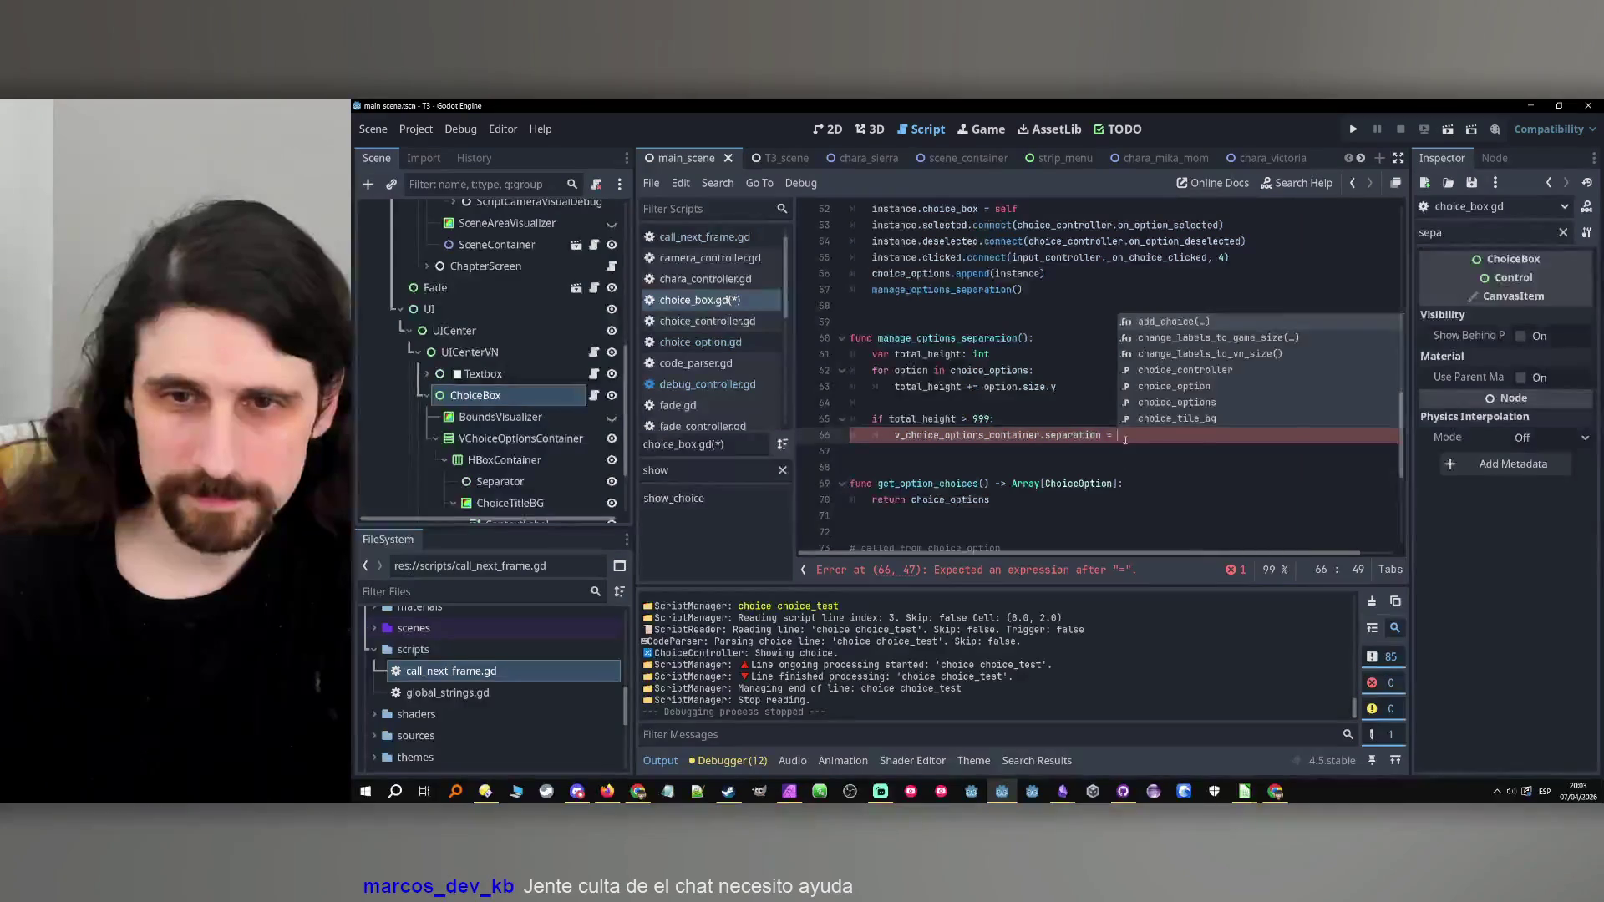
Paste the add_theme_constant_override("separation", ...) call on line 66 with value 50.
{"action": "key", "text": "ctrl+v"}
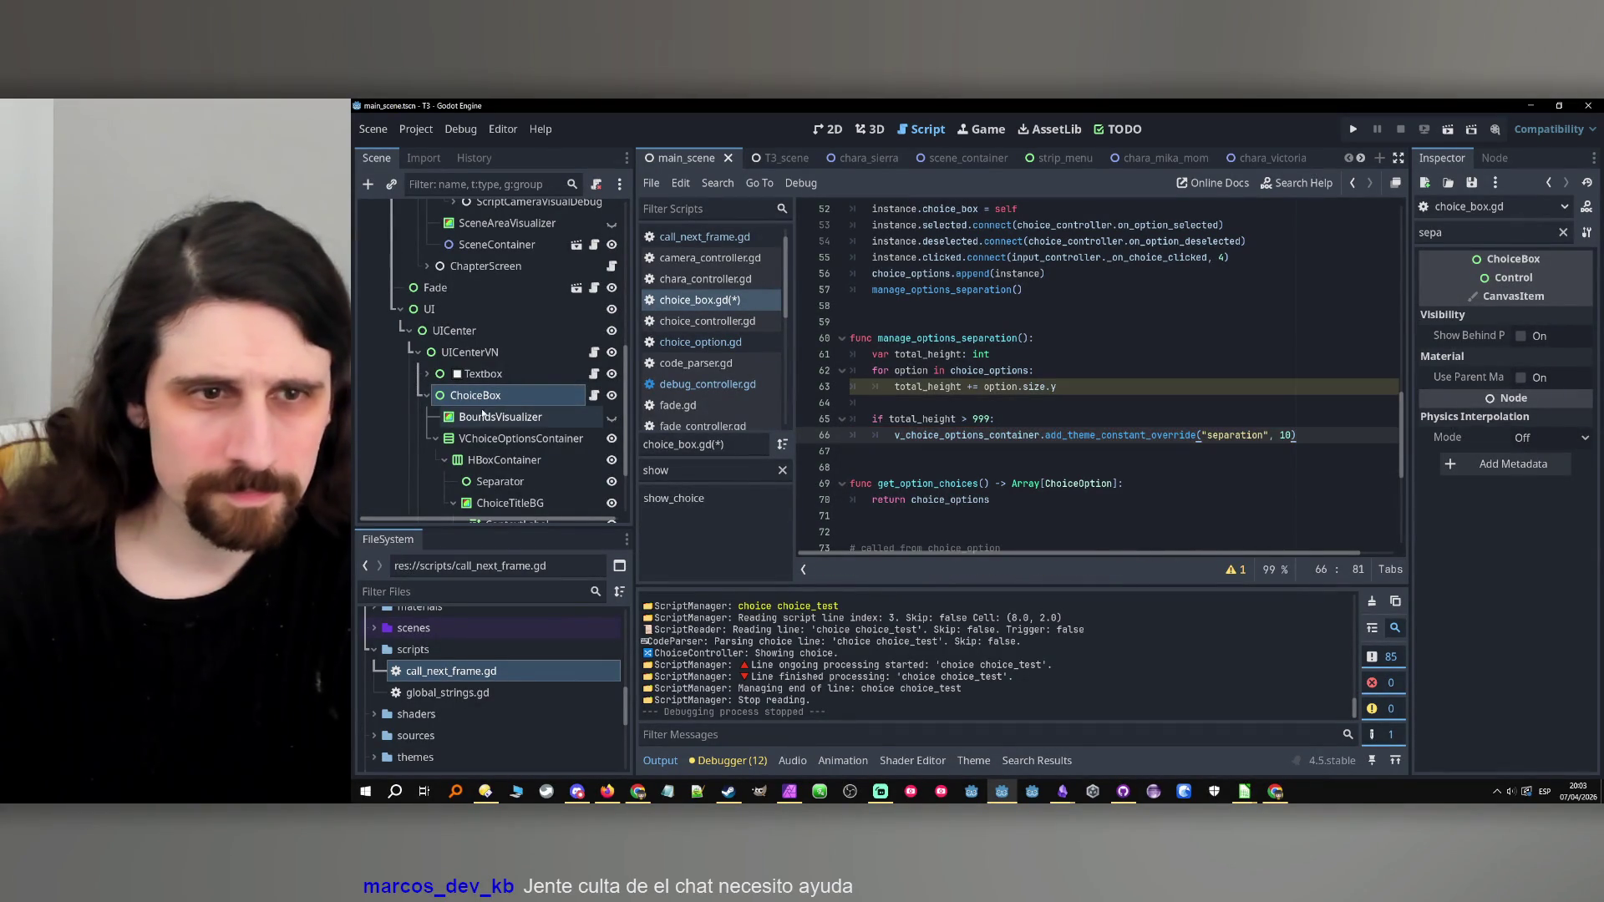
{"action": "left_click", "coordinate": [489, 387]}
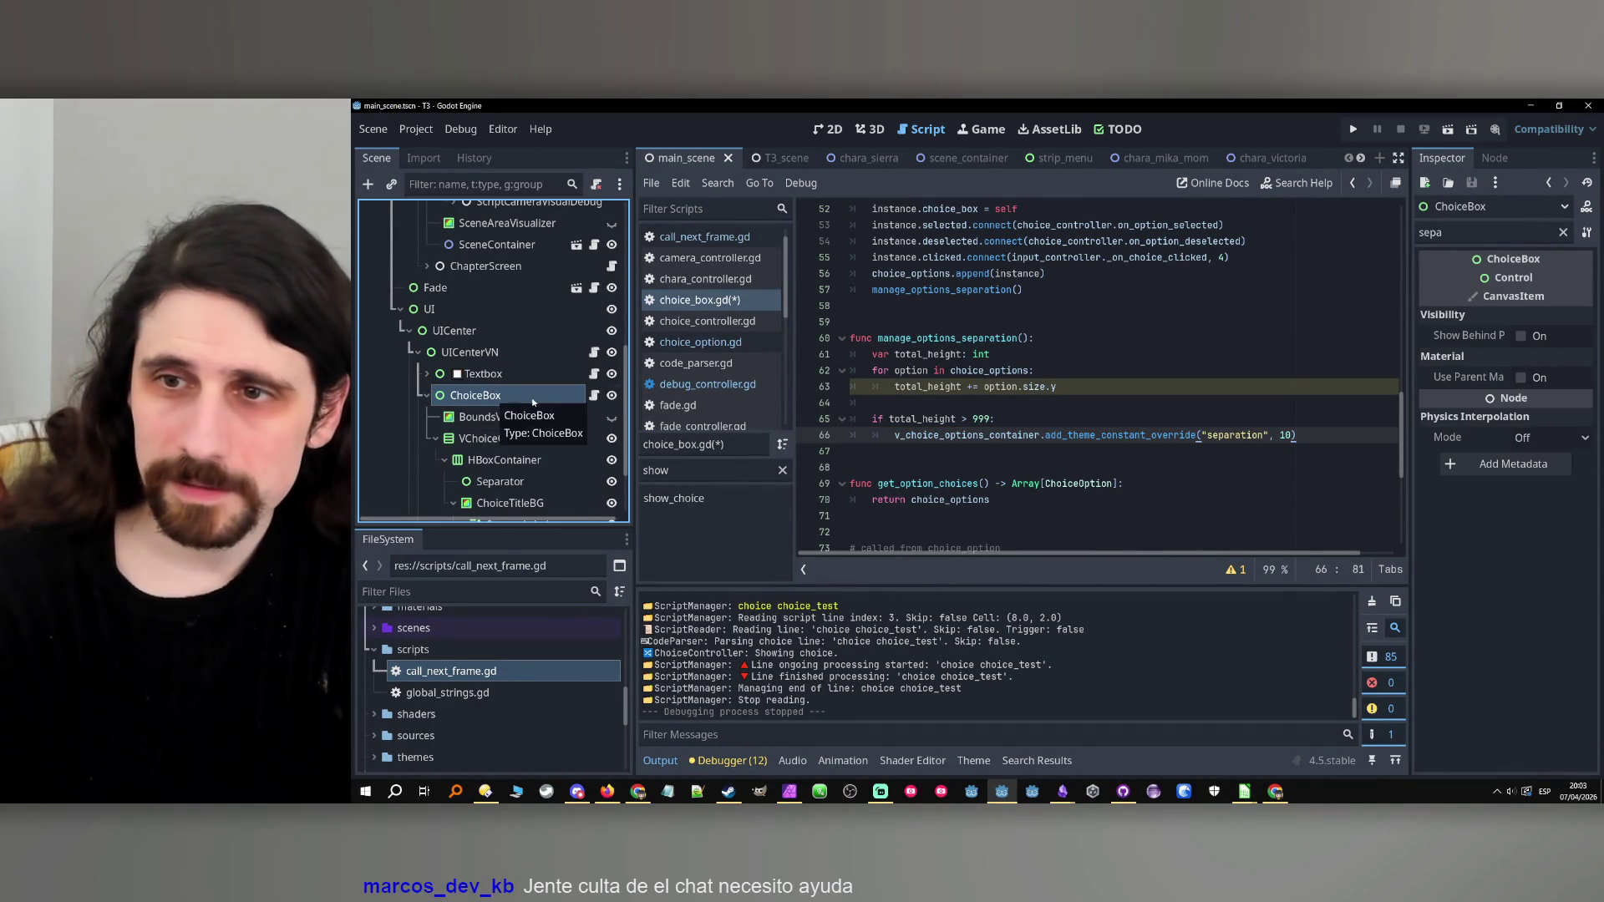
{"action": "left_click", "coordinate": [1479, 234]}
{"action": "left_click", "coordinate": [550, 439]}
{"action": "left_click", "coordinate": [1315, 433]}
{"action": "left_click", "coordinate": [1287, 434]}
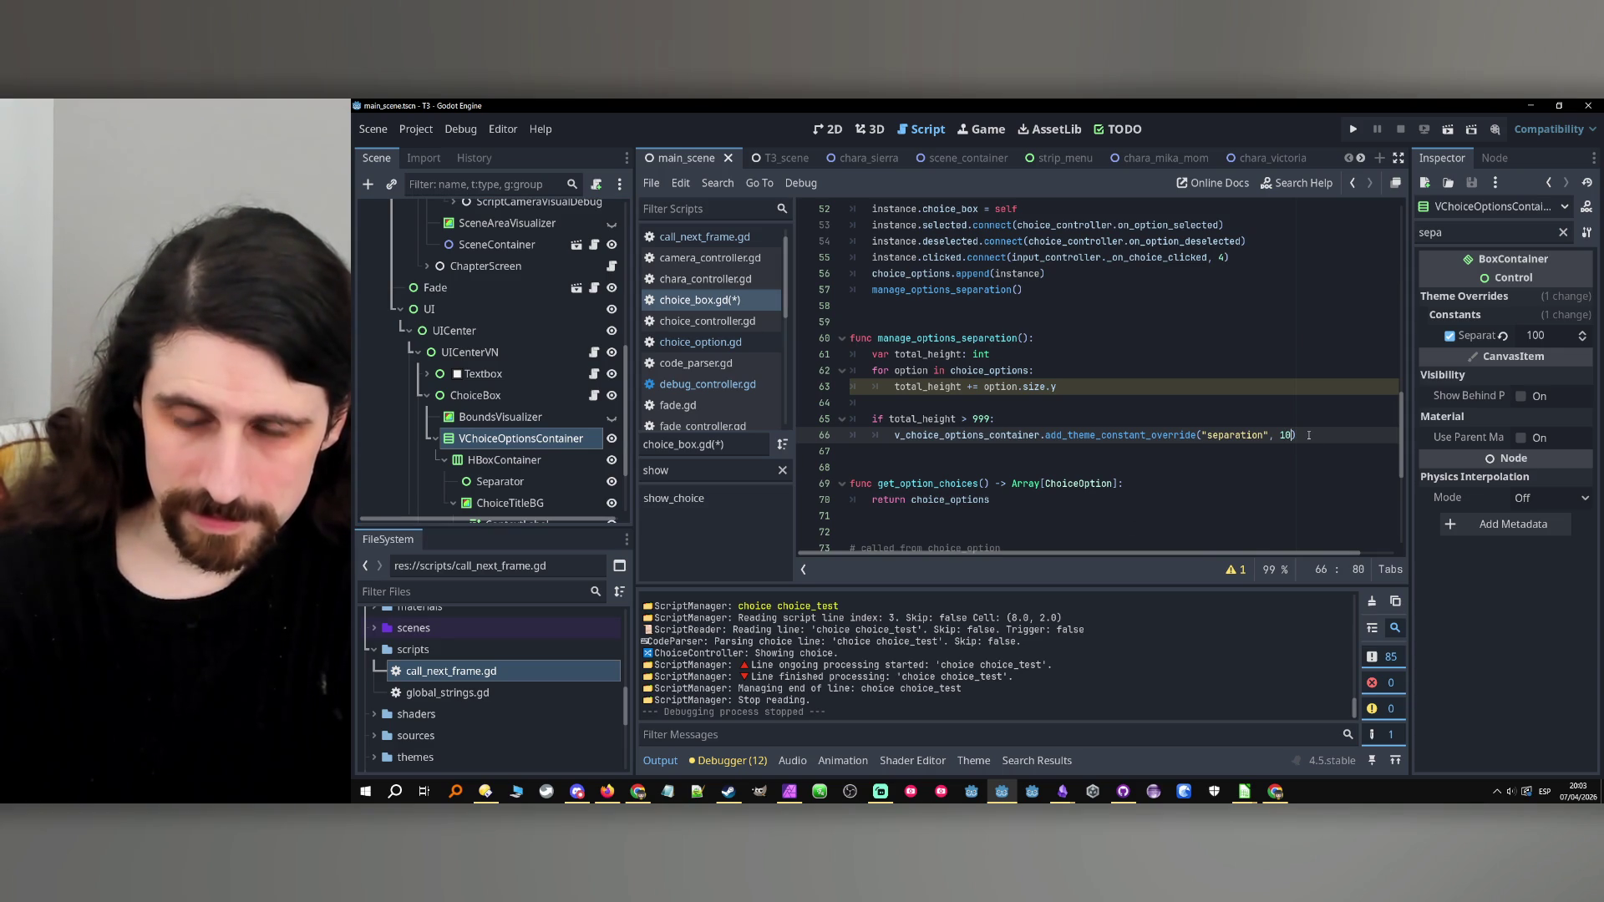
{"action": "key", "text": "BackSpace"}
{"action": "type", "text": "5"}
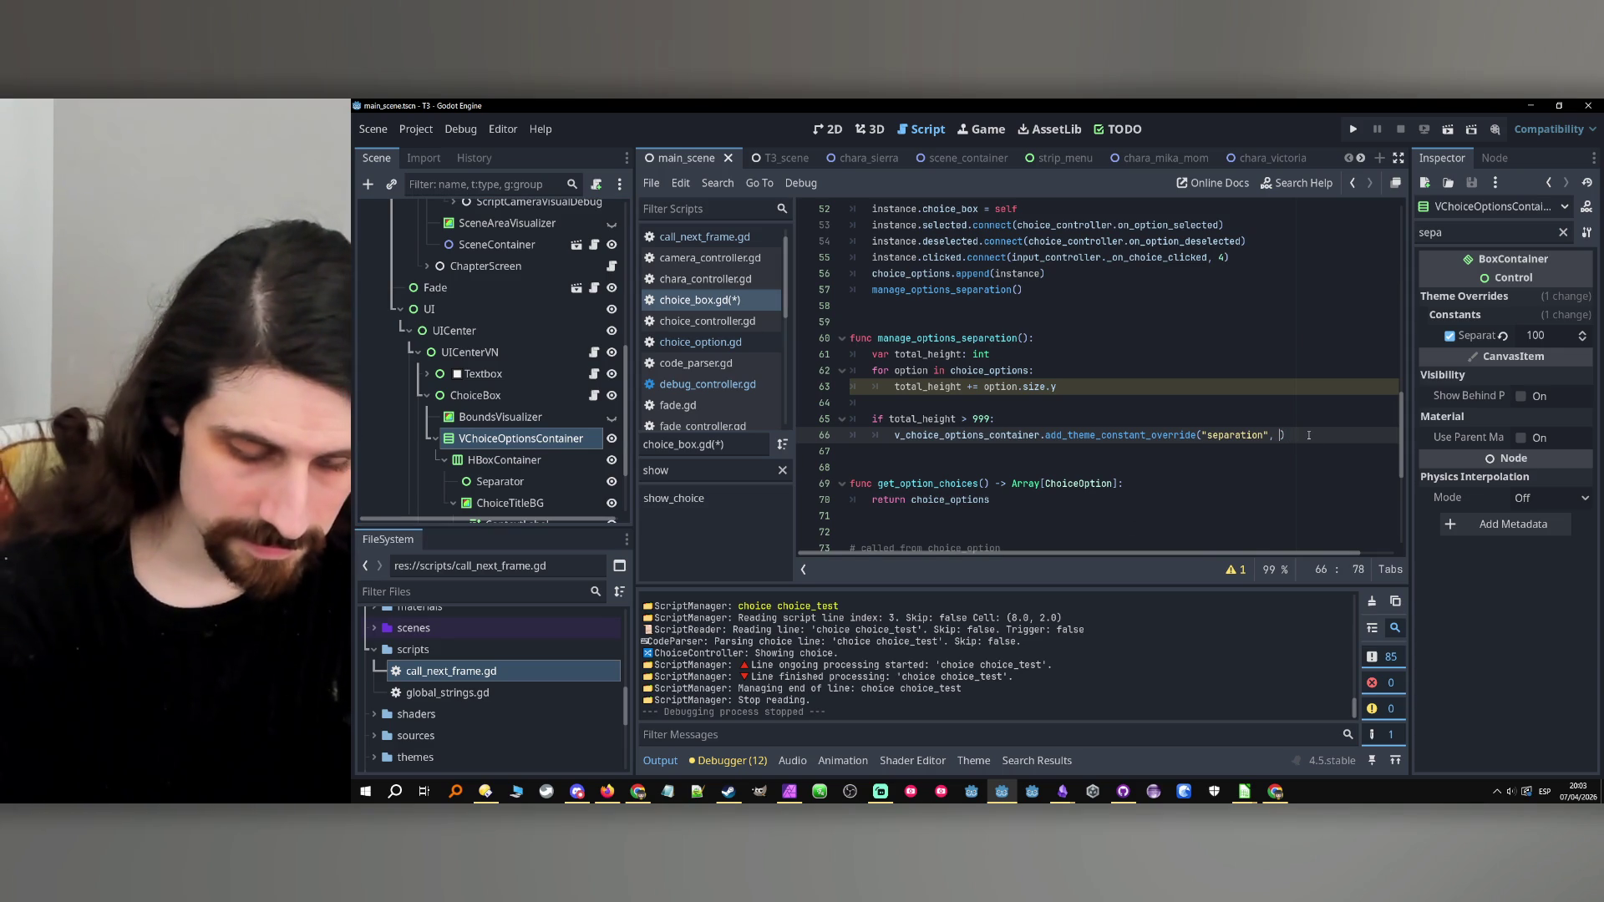
{"action": "left_click", "coordinate": [1018, 409]}
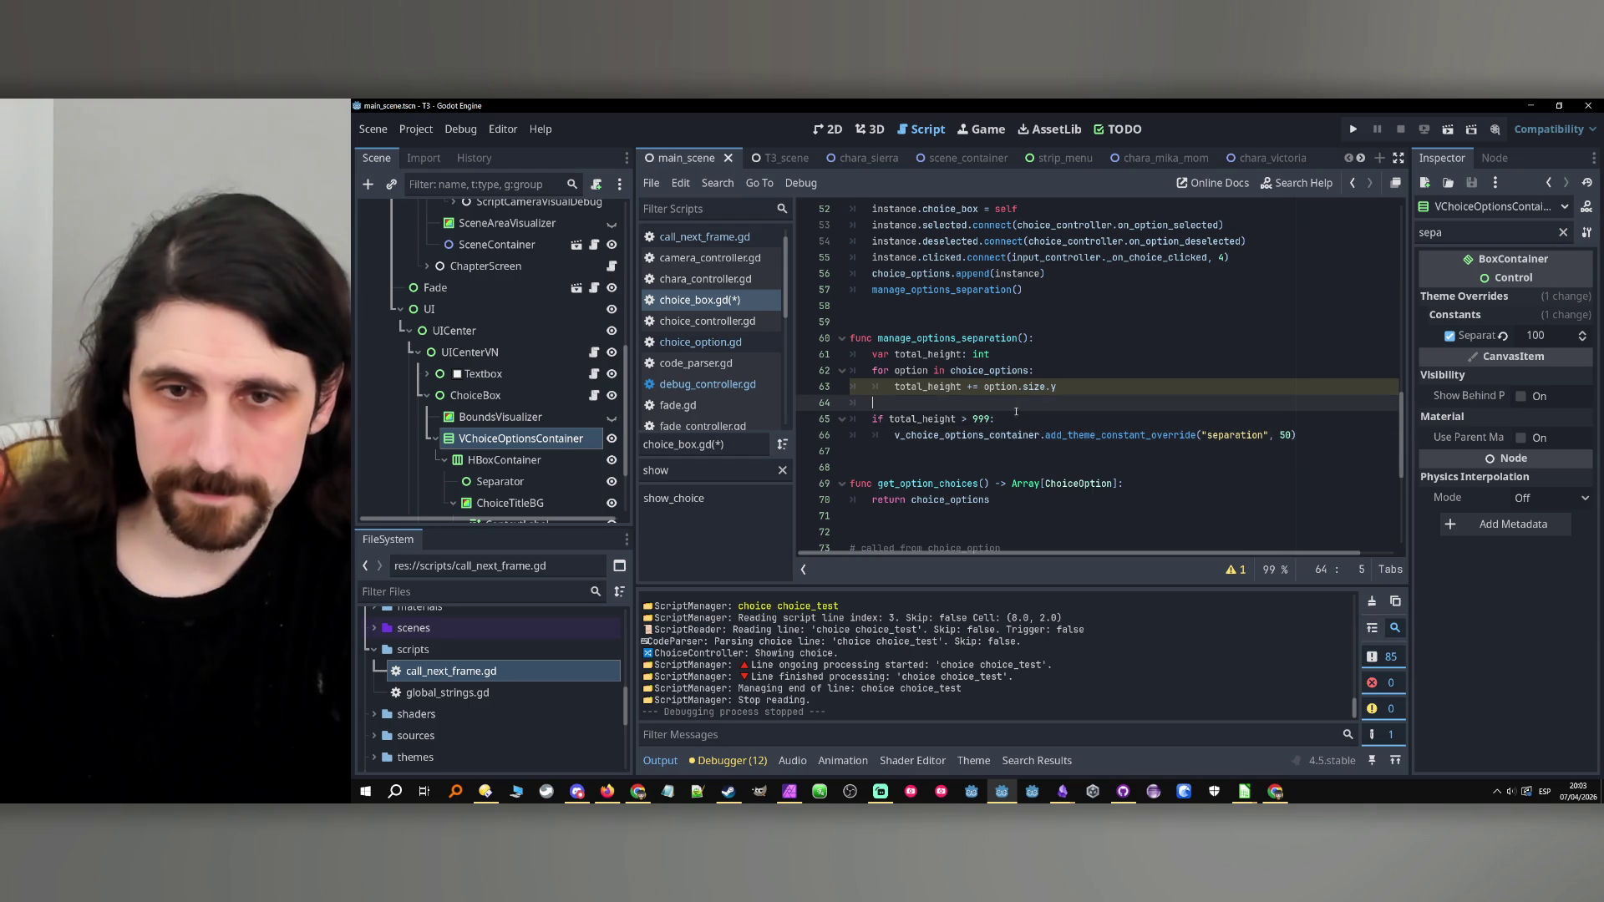
Lower the height threshold from 999 to 500 and save choice_box.gd.
{"action": "left_click_drag", "start_coordinate": [973, 418], "coordinate": [991, 421]}
{"action": "type", "text": "500"}
{"action": "key", "text": "End"}
{"action": "key", "text": "ctrl+s"}
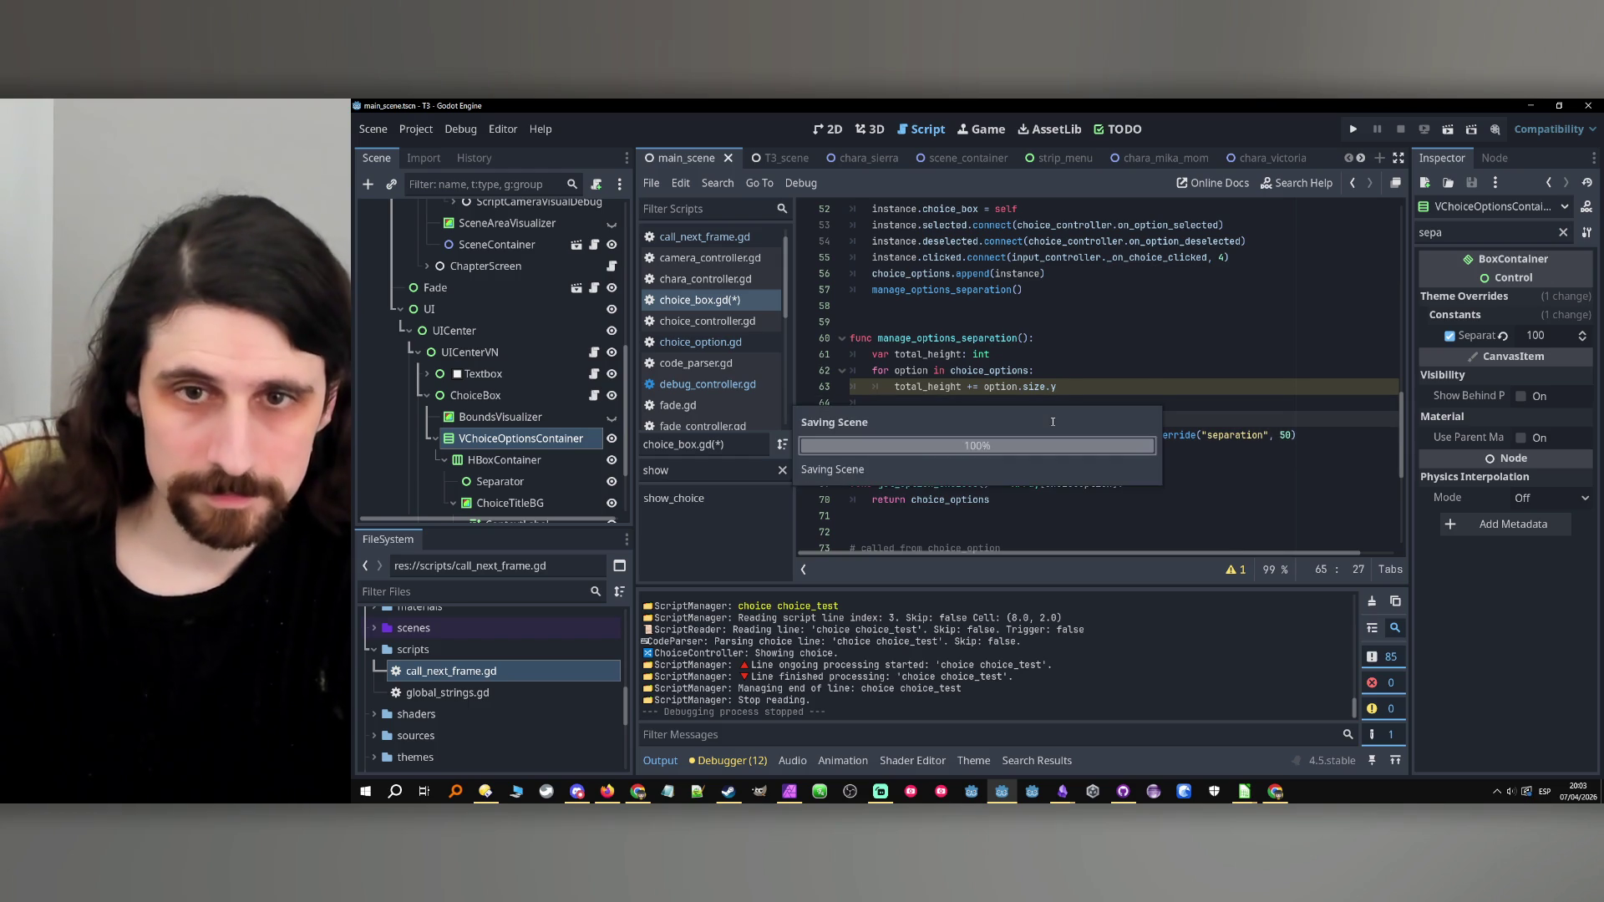
{"action": "left_click", "coordinate": [1350, 129]}
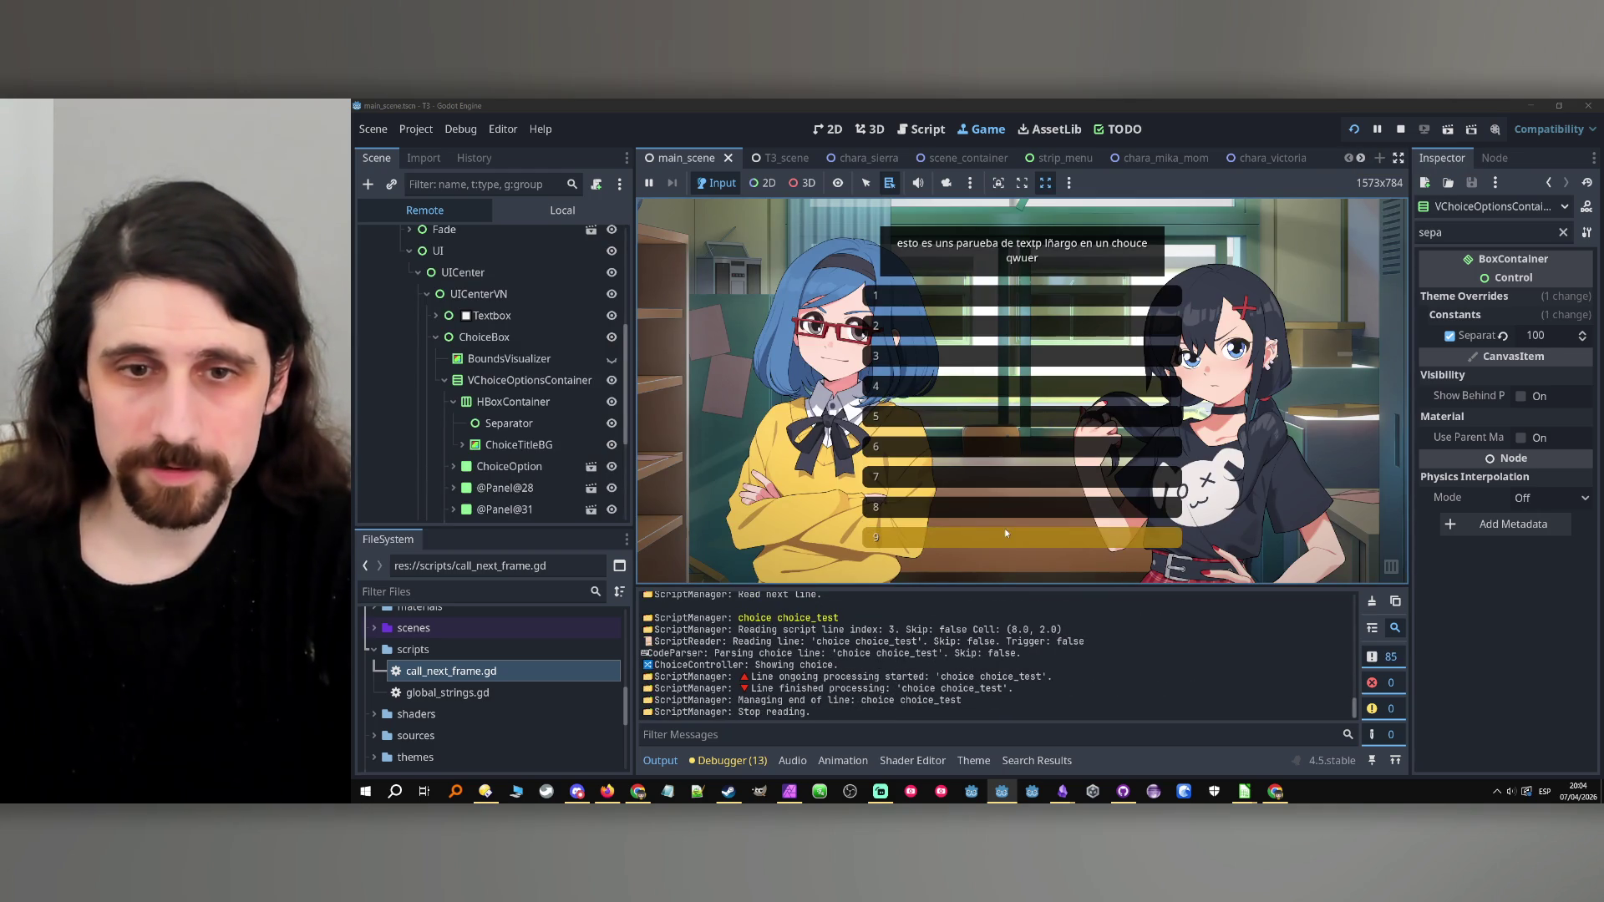
{"action": "left_click", "coordinate": [1401, 129]}
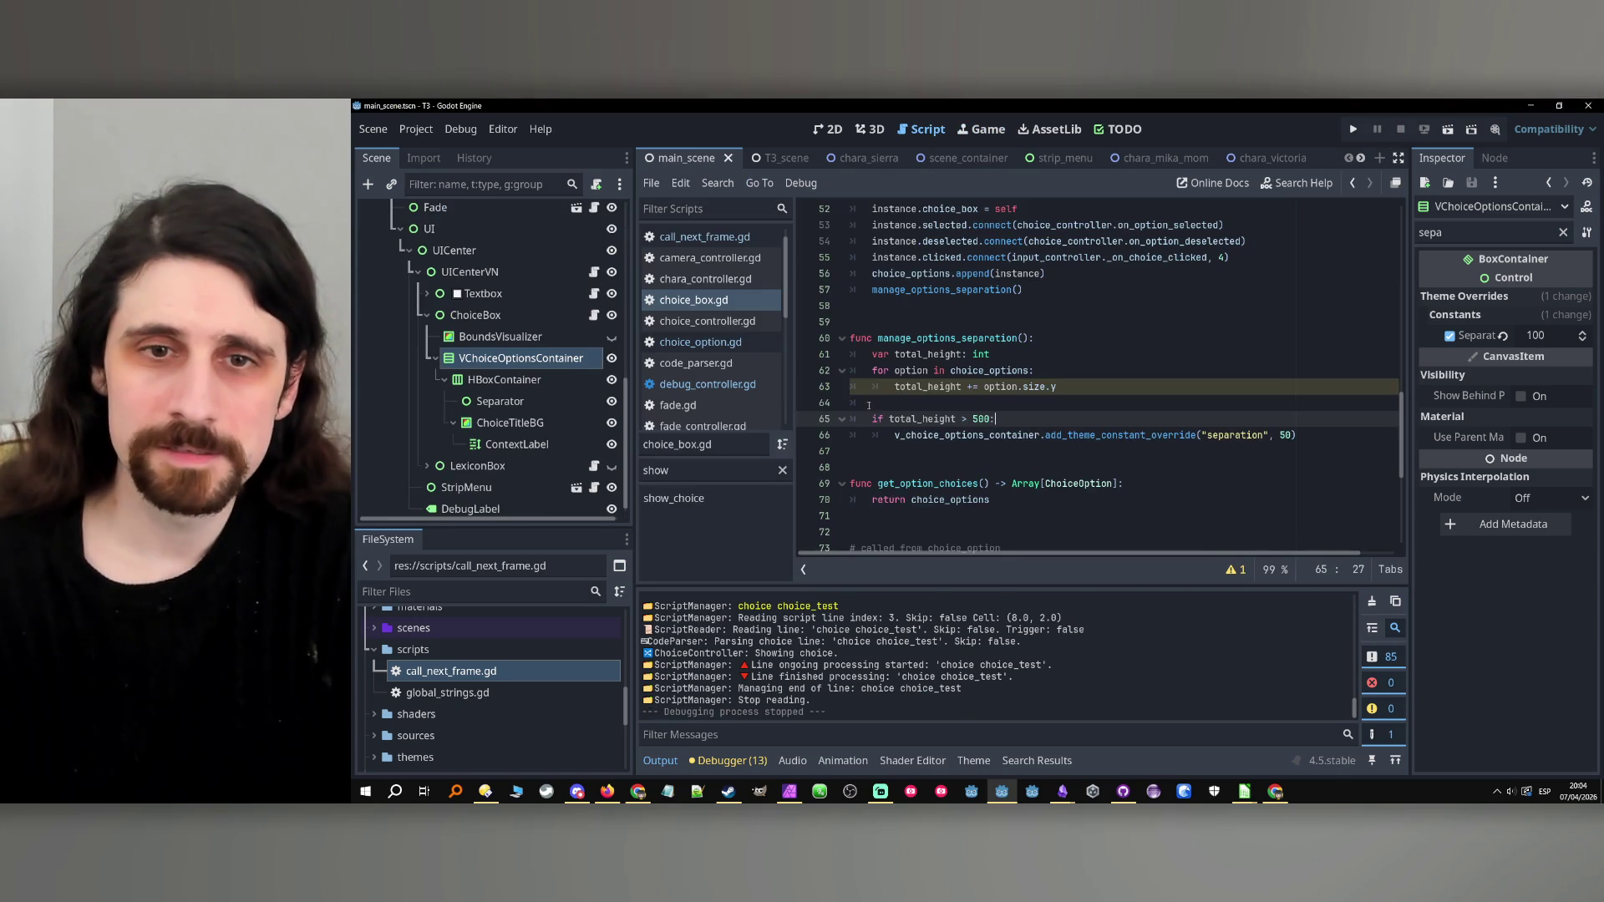
Stop the game, tidy the blank lines, set a breakpoint on line 65, and run.
{"action": "left_click", "coordinate": [1103, 394]}
{"action": "key", "text": "Return"}
{"action": "key", "text": "Up"}
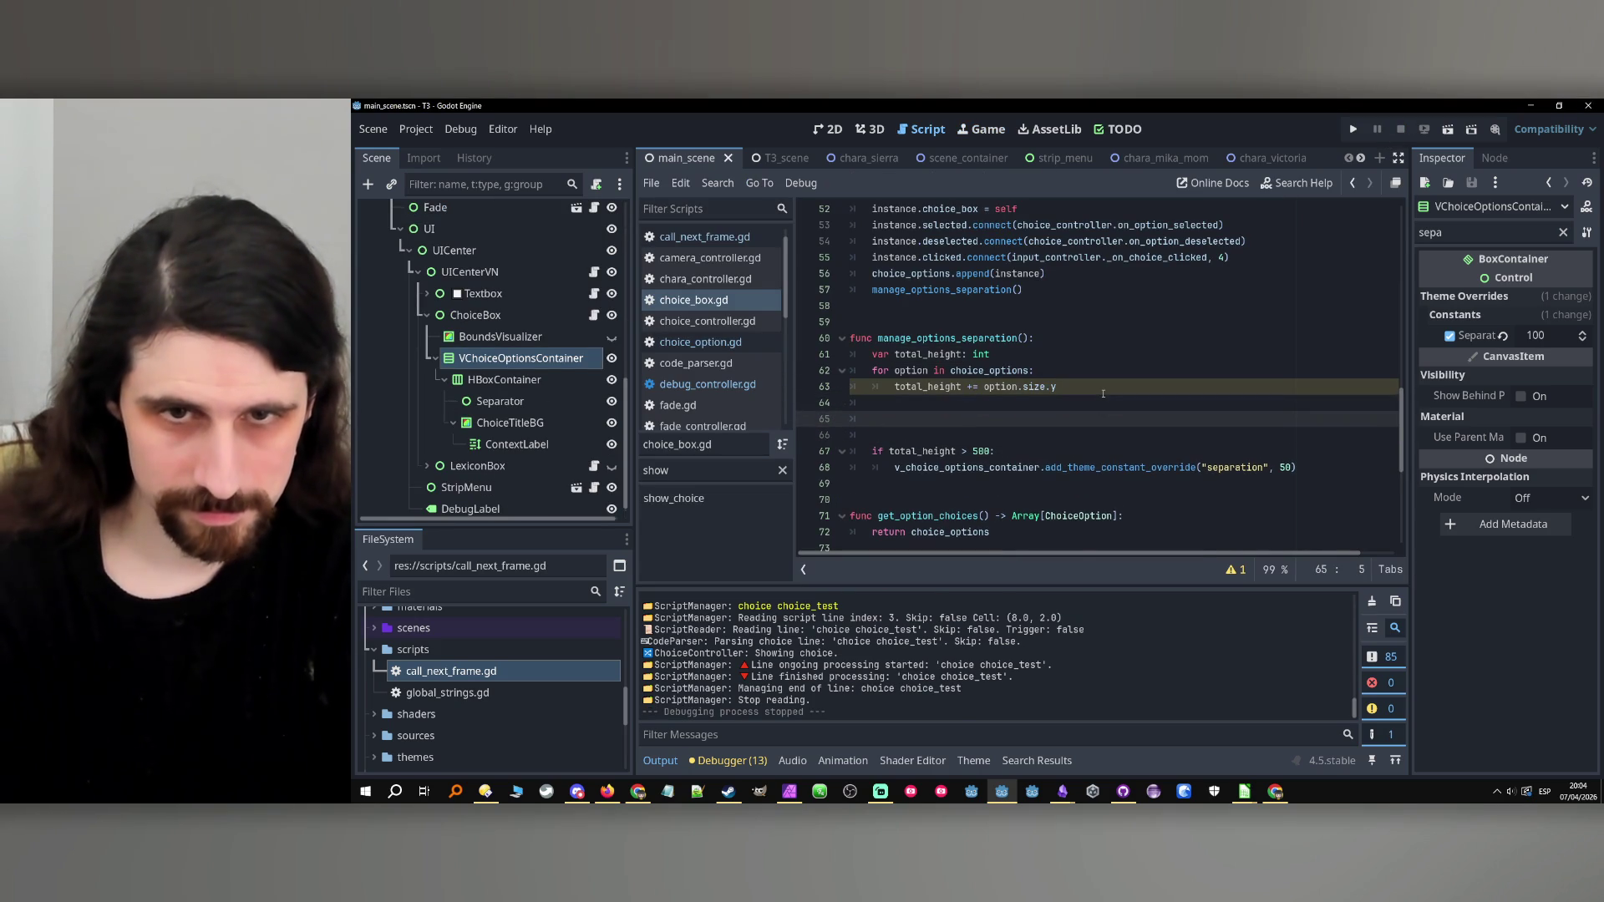
{"action": "key", "text": "Delete"}
{"action": "left_click", "coordinate": [819, 423]}
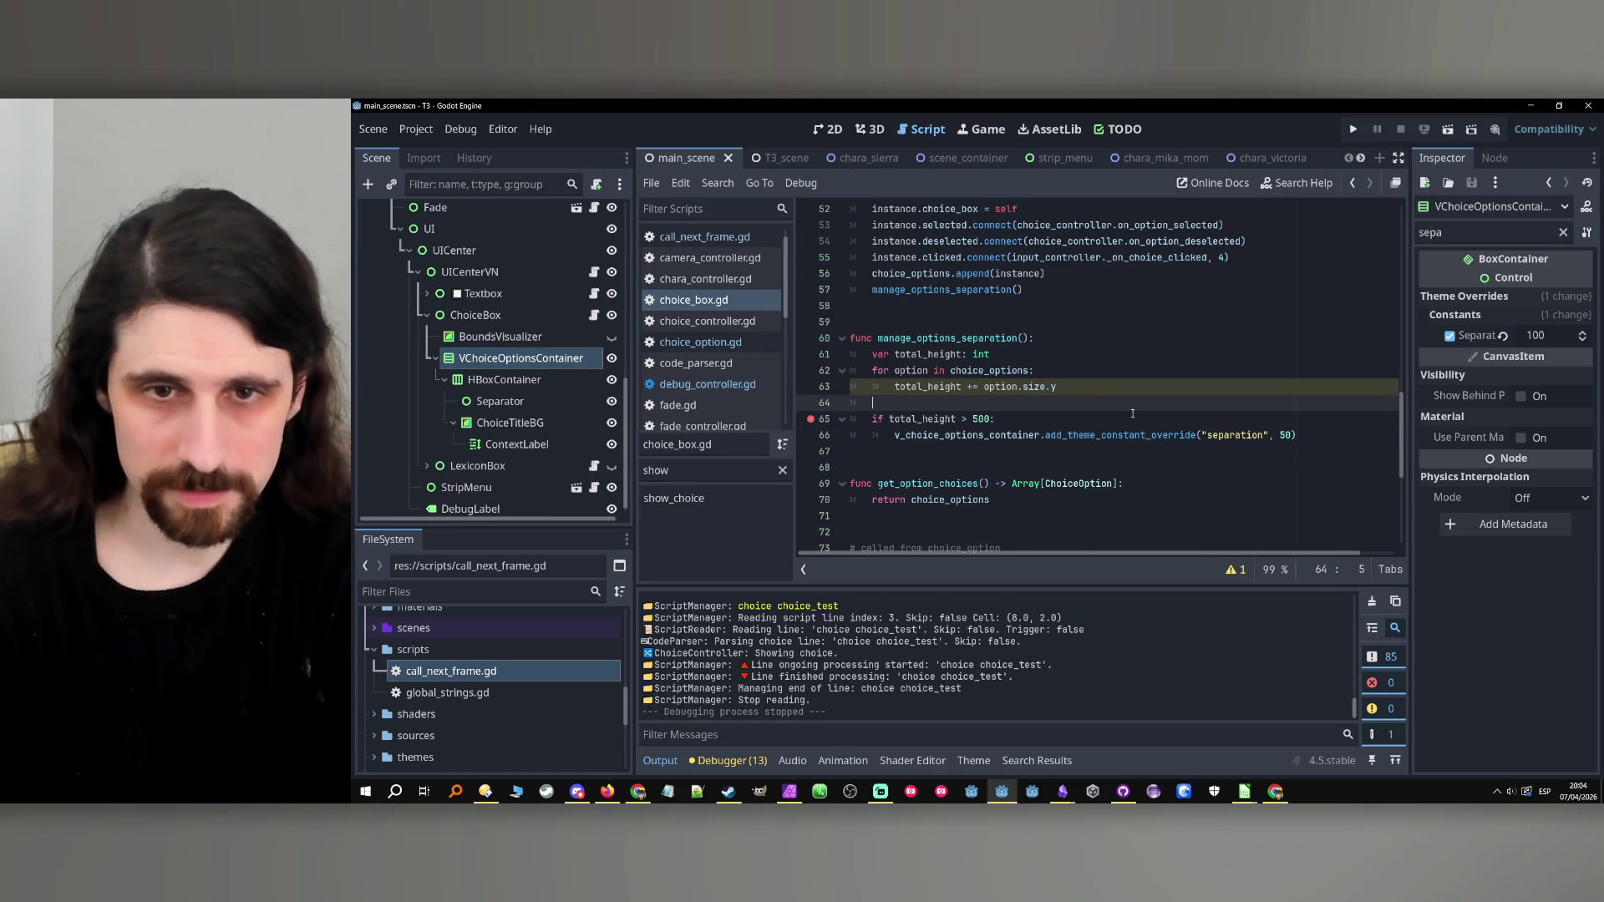
{"action": "left_click", "coordinate": [1352, 129]}
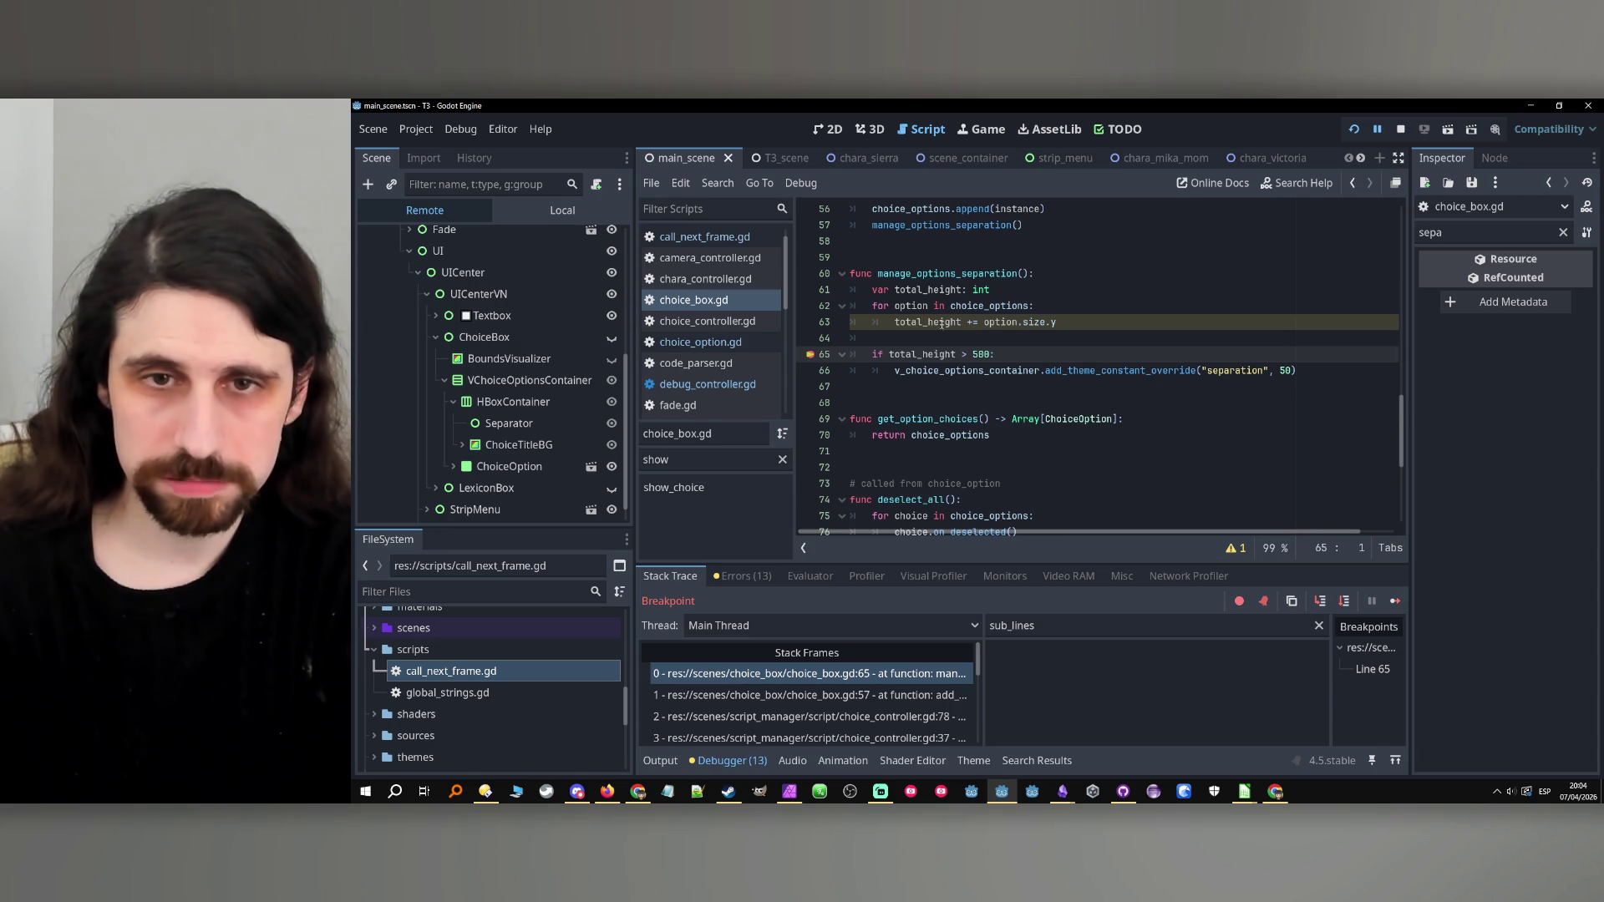
Filter the debugger locals for total_height, confirm it is 200, and step forward.
{"action": "double_click", "coordinate": [942, 323]}
{"action": "key", "text": "ctrl+c"}
{"action": "left_click", "coordinate": [1054, 632]}
{"action": "key", "text": "ctrl+a"}
{"action": "key", "text": "ctrl+v"}
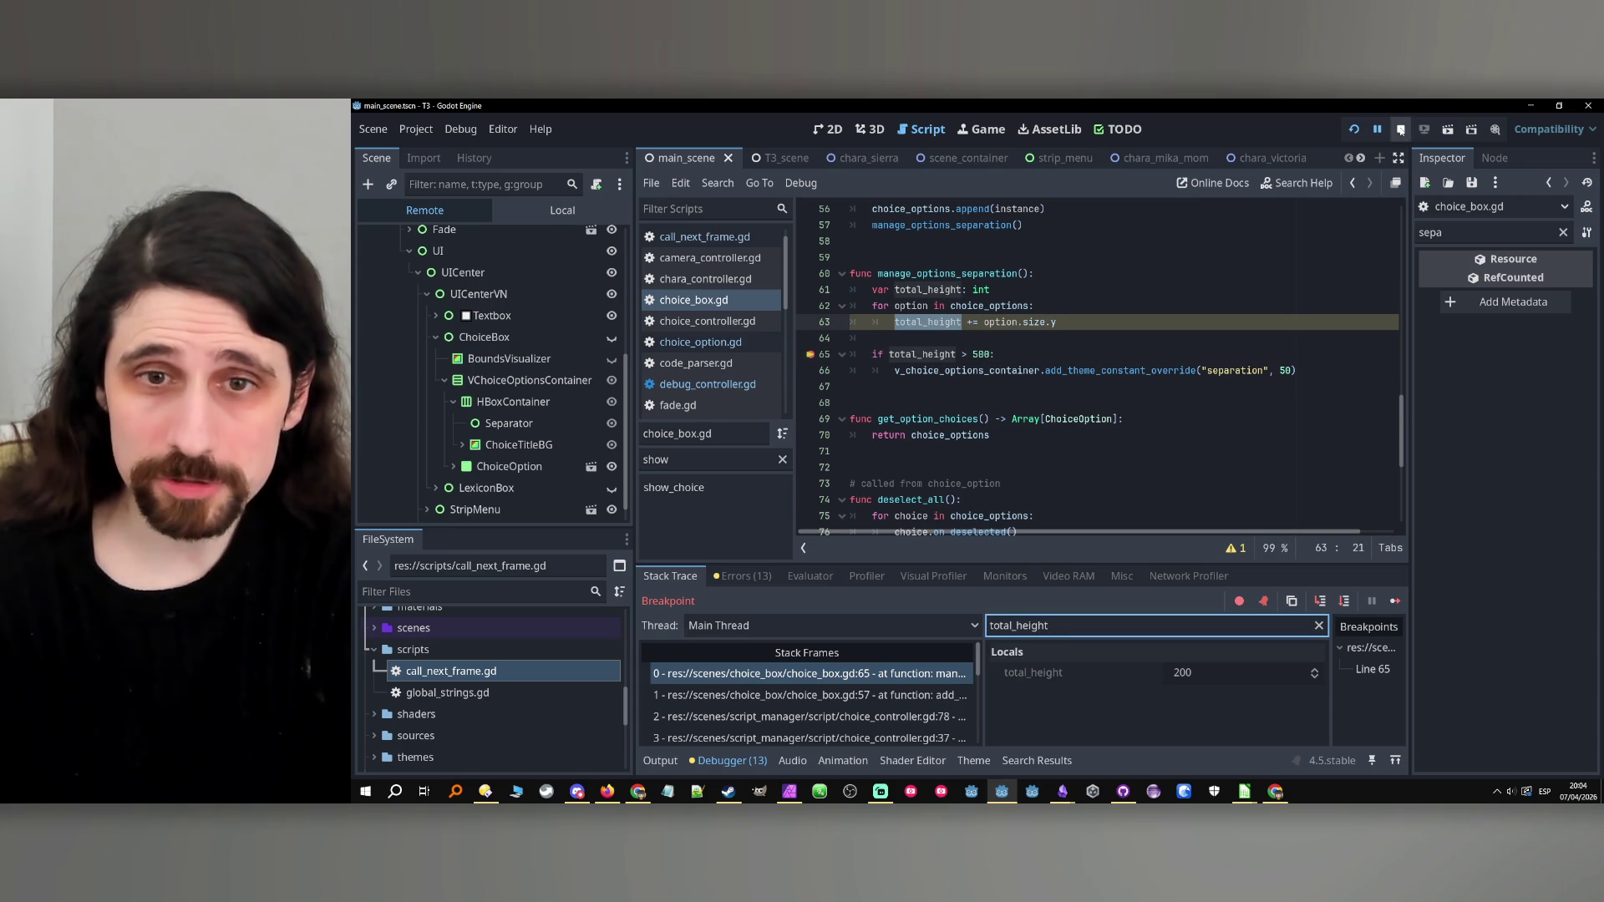
{"action": "double_click", "coordinate": [927, 355]}
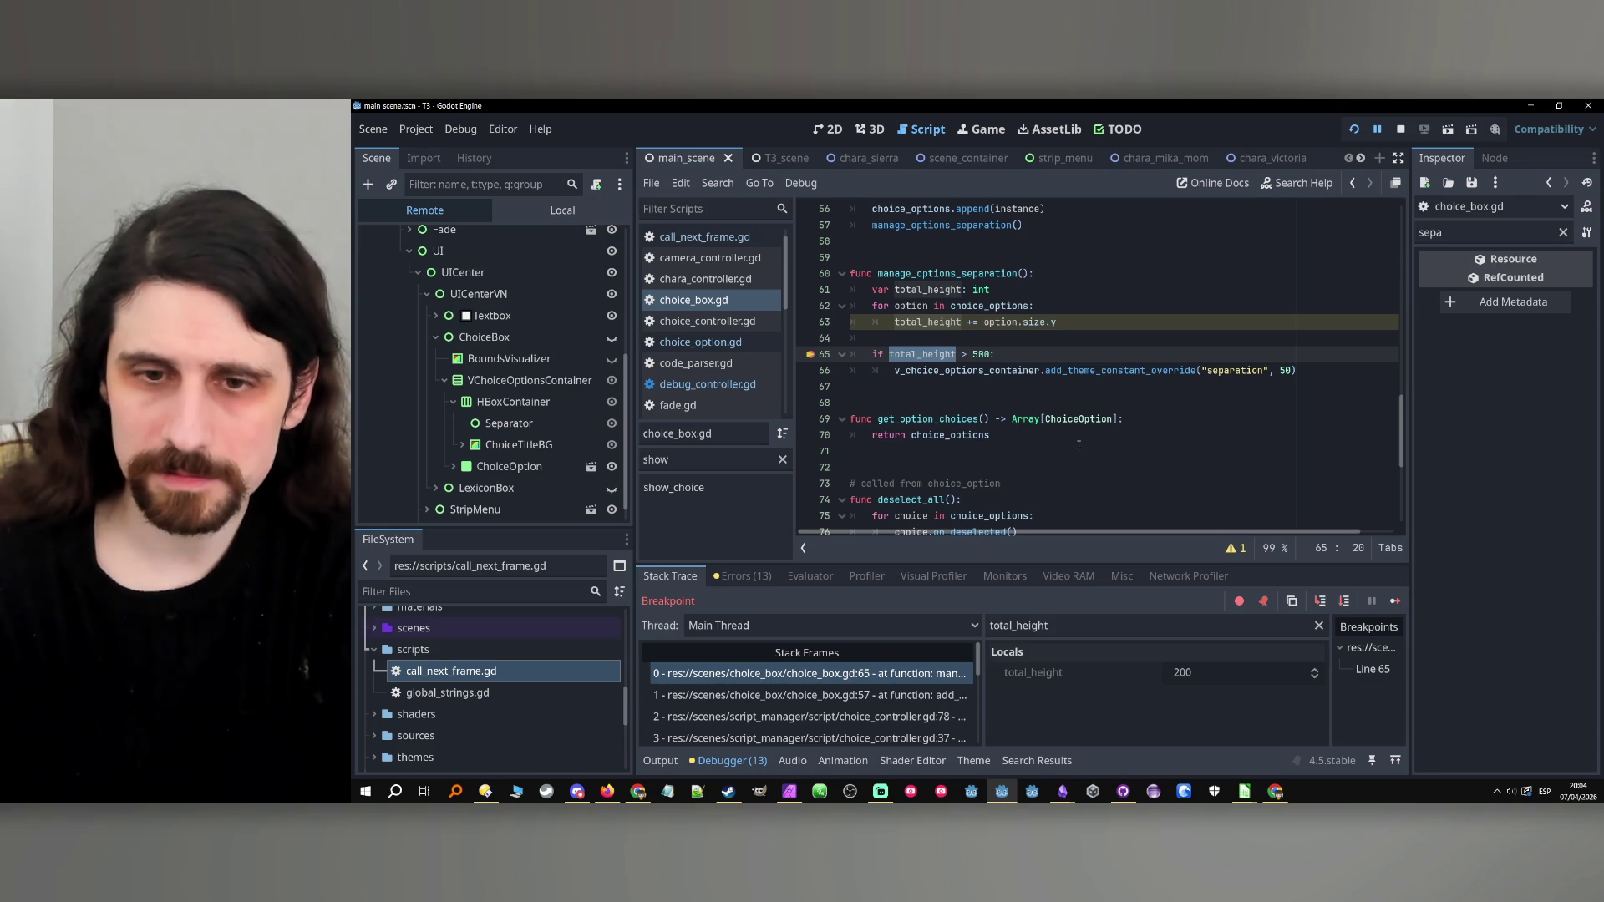
{"action": "left_click", "coordinate": [1104, 623]}
{"action": "left_click", "coordinate": [1344, 601]}
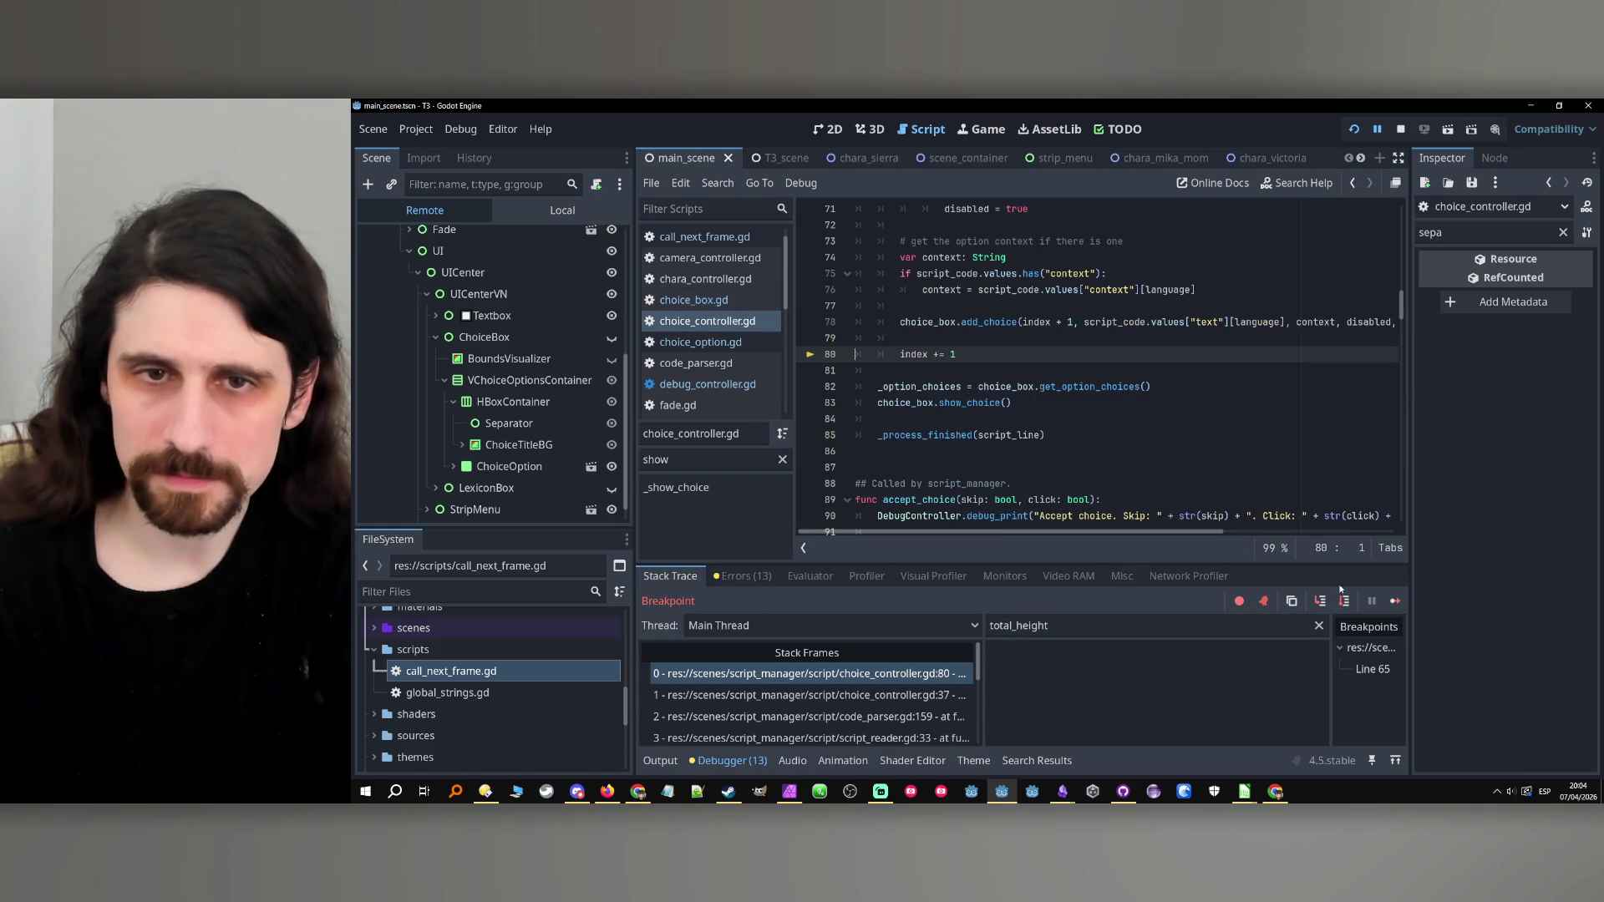
Stop debugging, return to choice_box.gd, and copy the line 66 separation call.
{"action": "left_click", "coordinate": [1400, 130]}
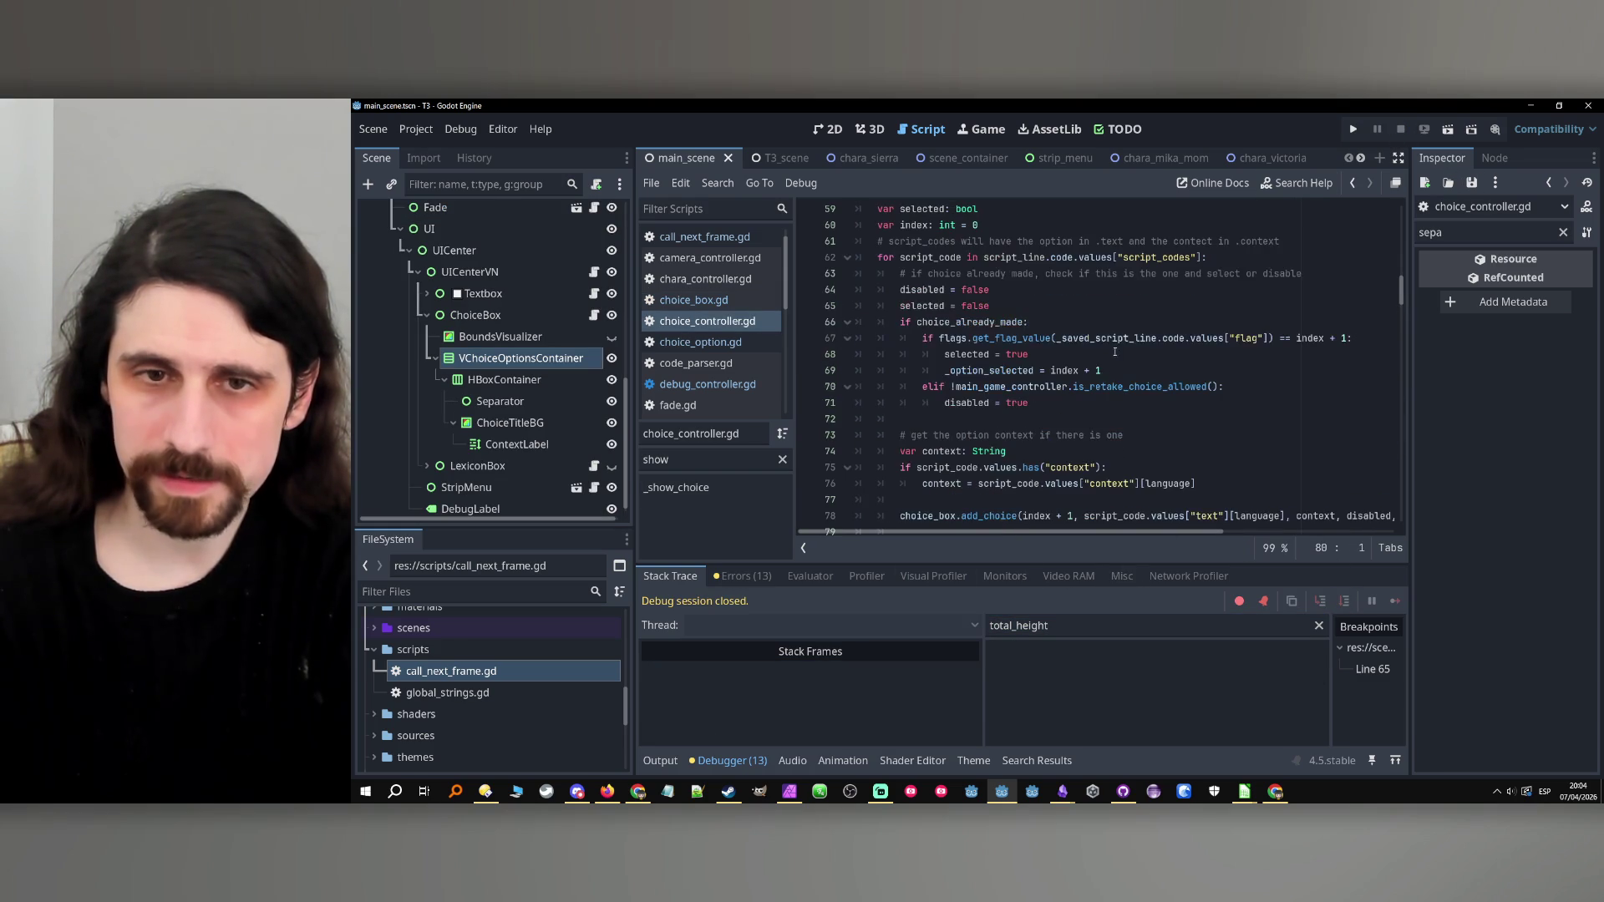
{"action": "double_click", "coordinate": [1253, 631]}
{"action": "left_click", "coordinate": [1002, 418]}
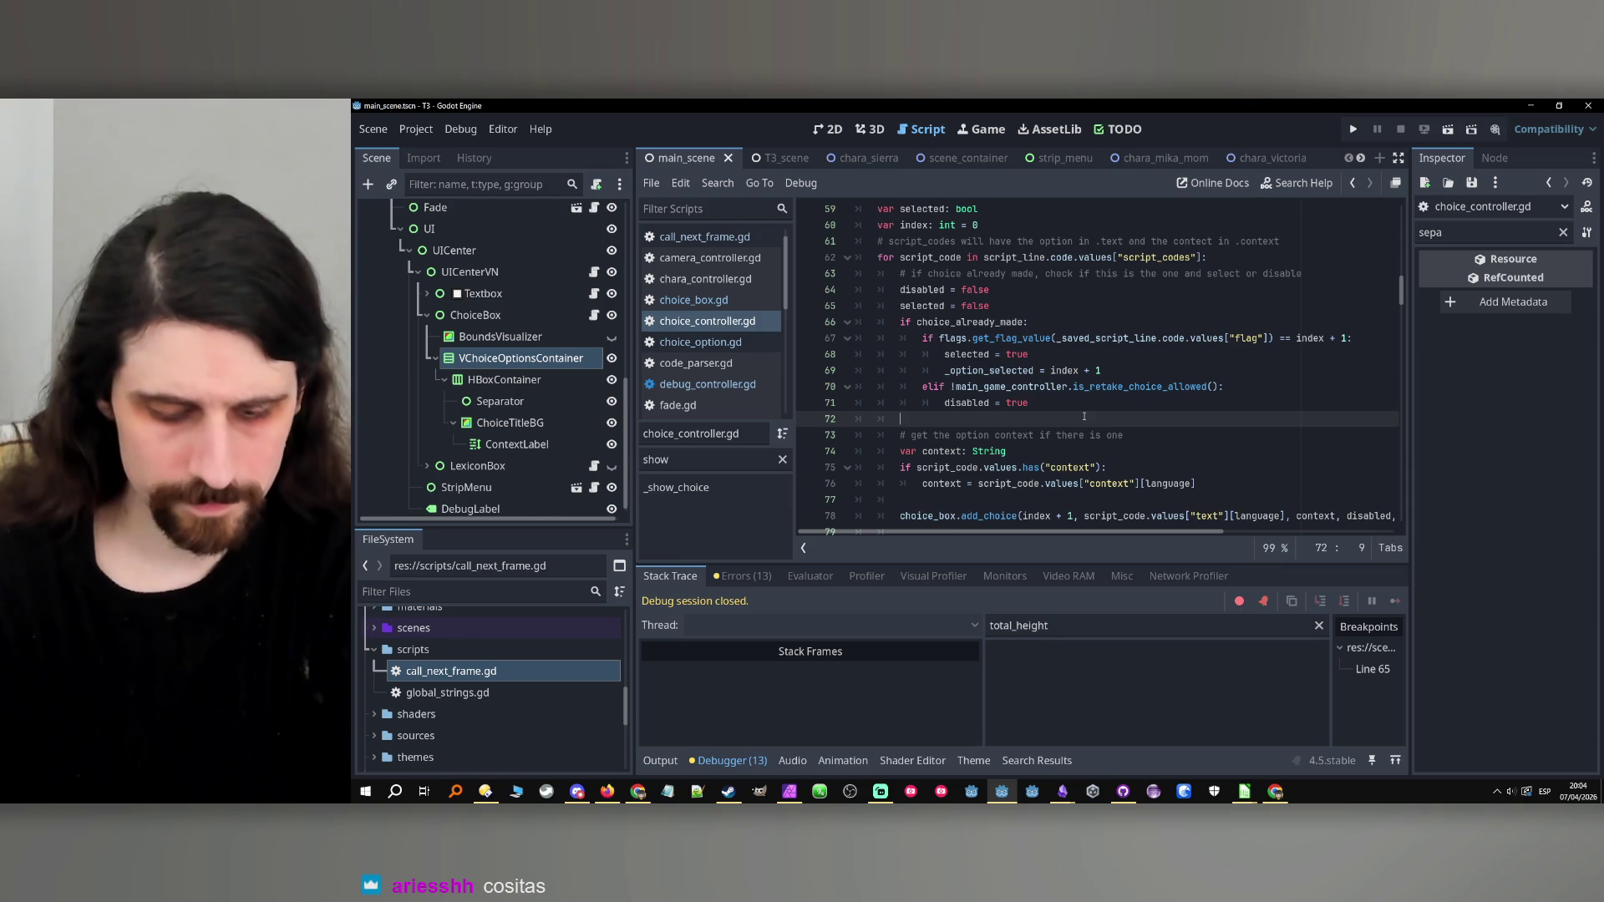
{"action": "key", "text": "ctrl+f"}
{"action": "key", "text": "ctrl+v"}
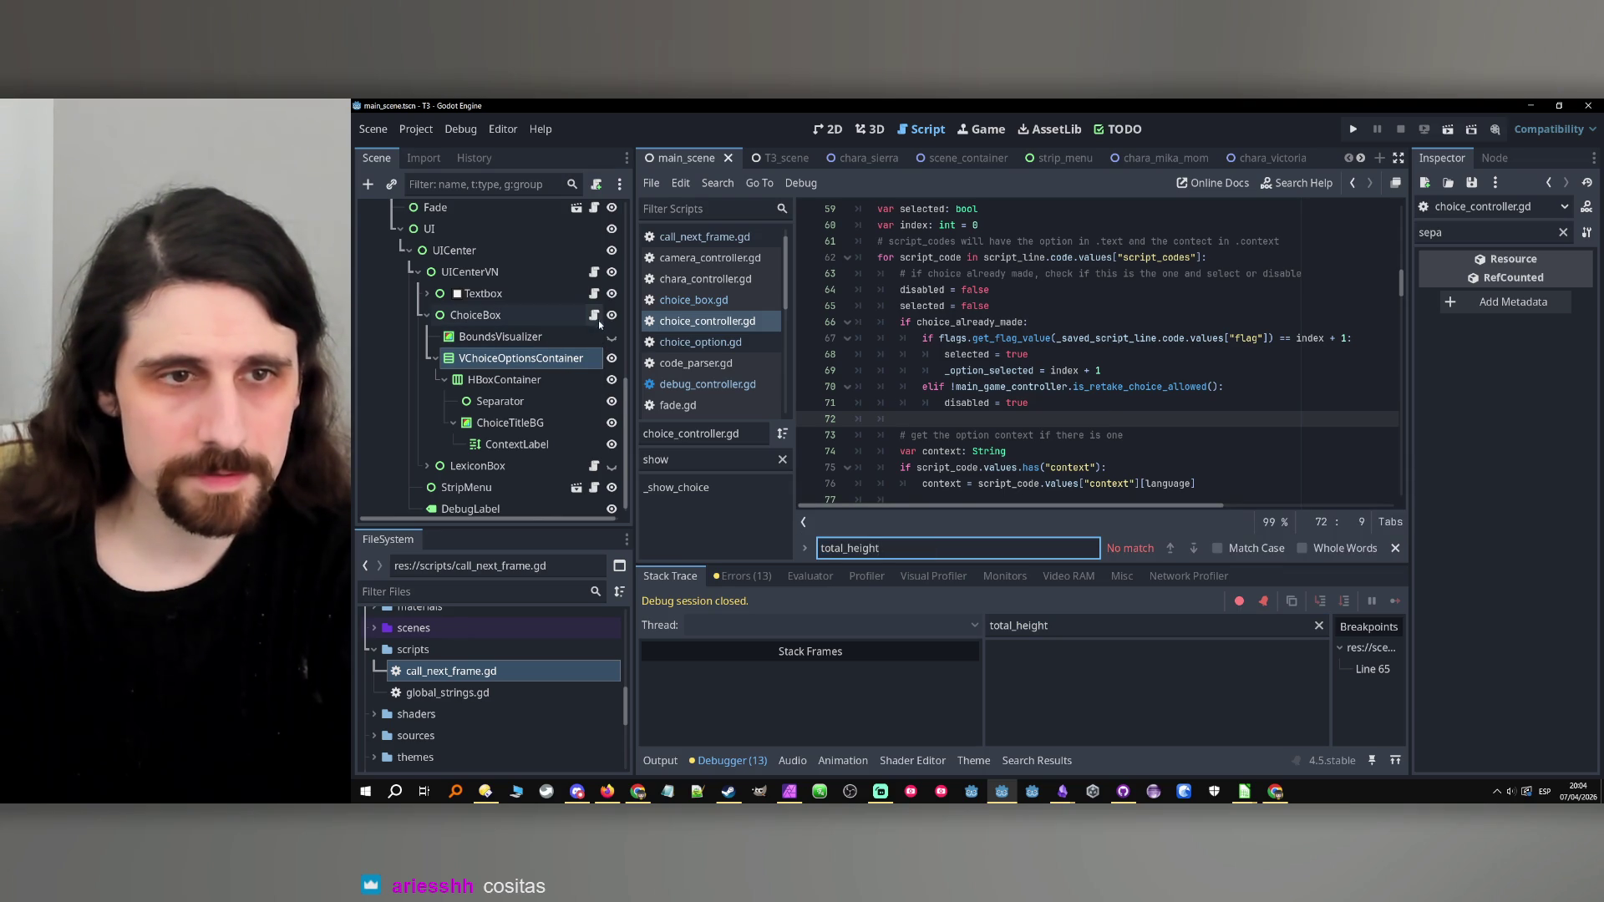
{"action": "left_click", "coordinate": [693, 300]}
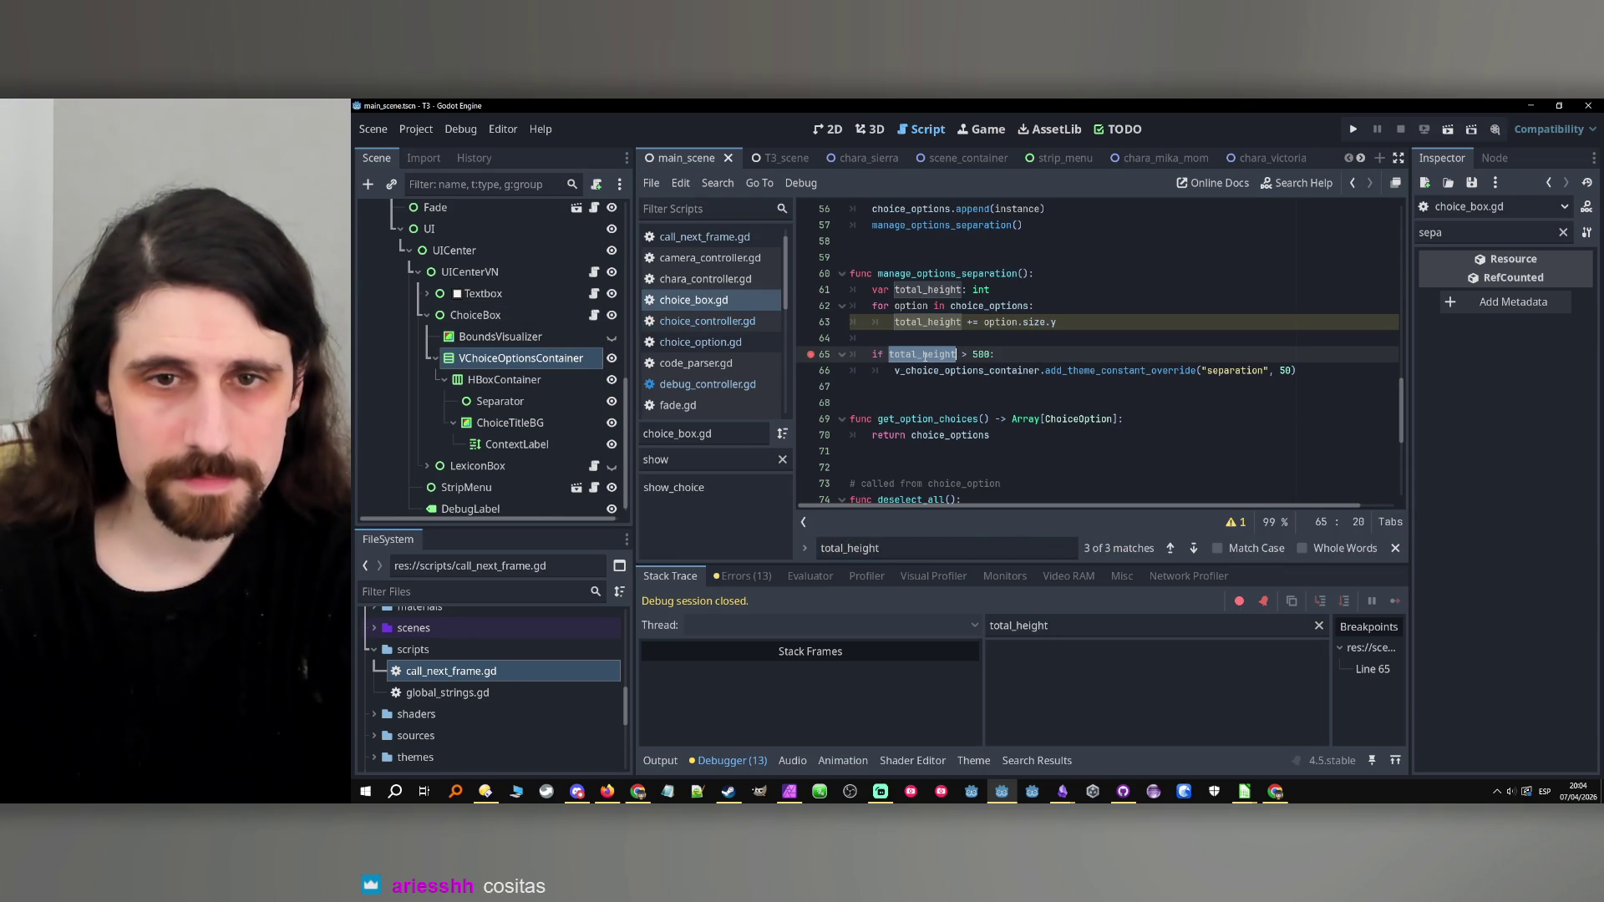
{"action": "left_click", "coordinate": [1040, 370]}
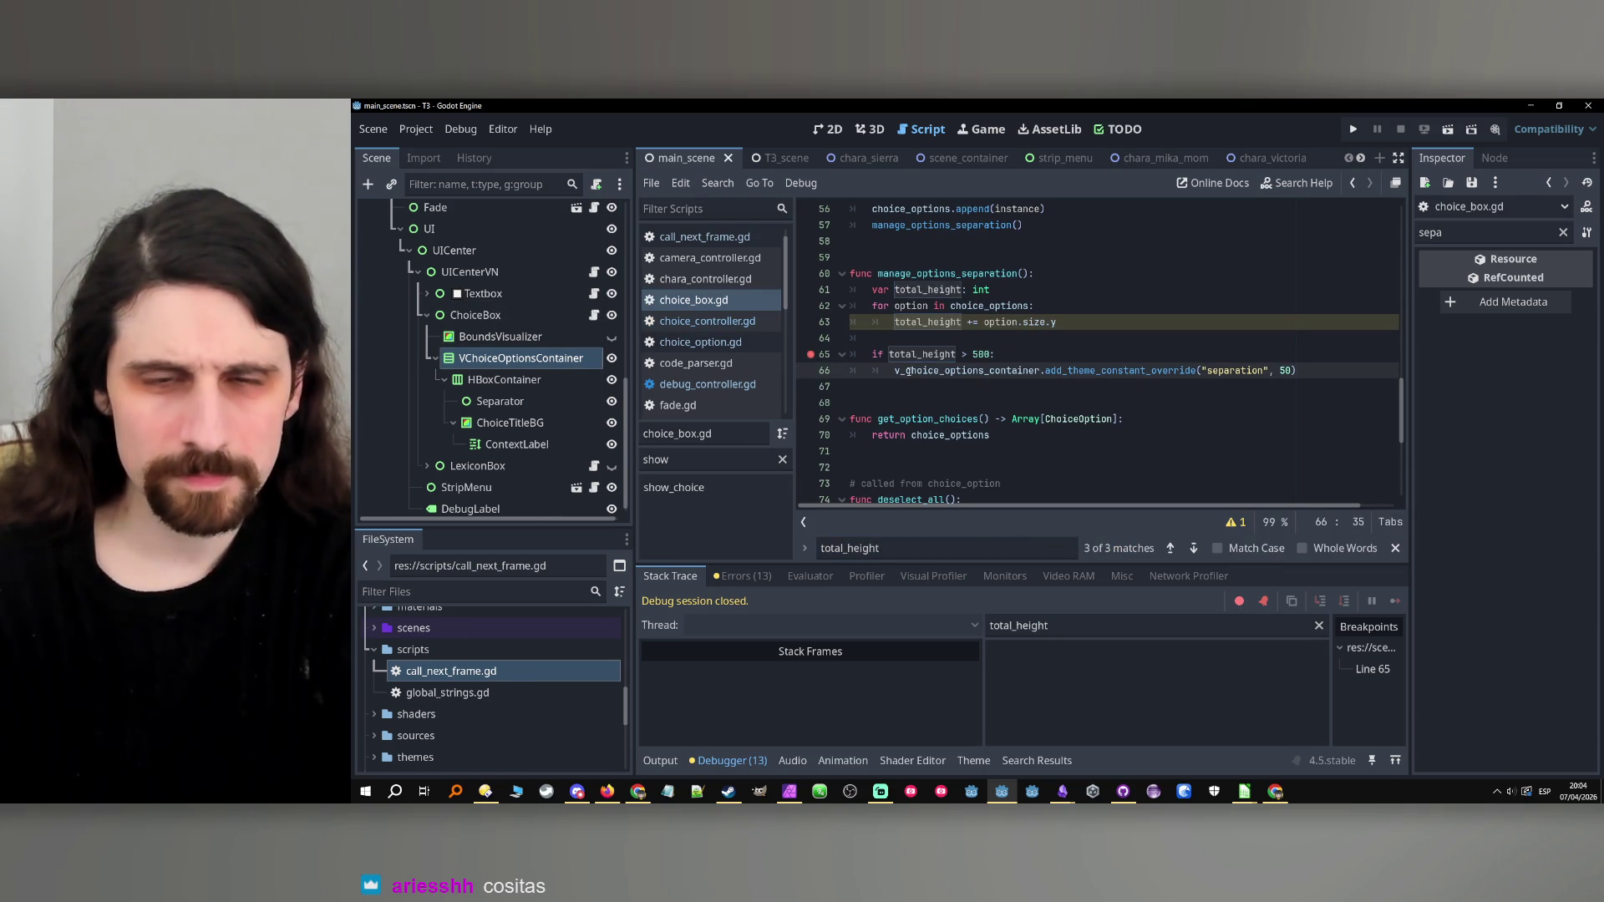
{"action": "double_click", "coordinate": [910, 355]}
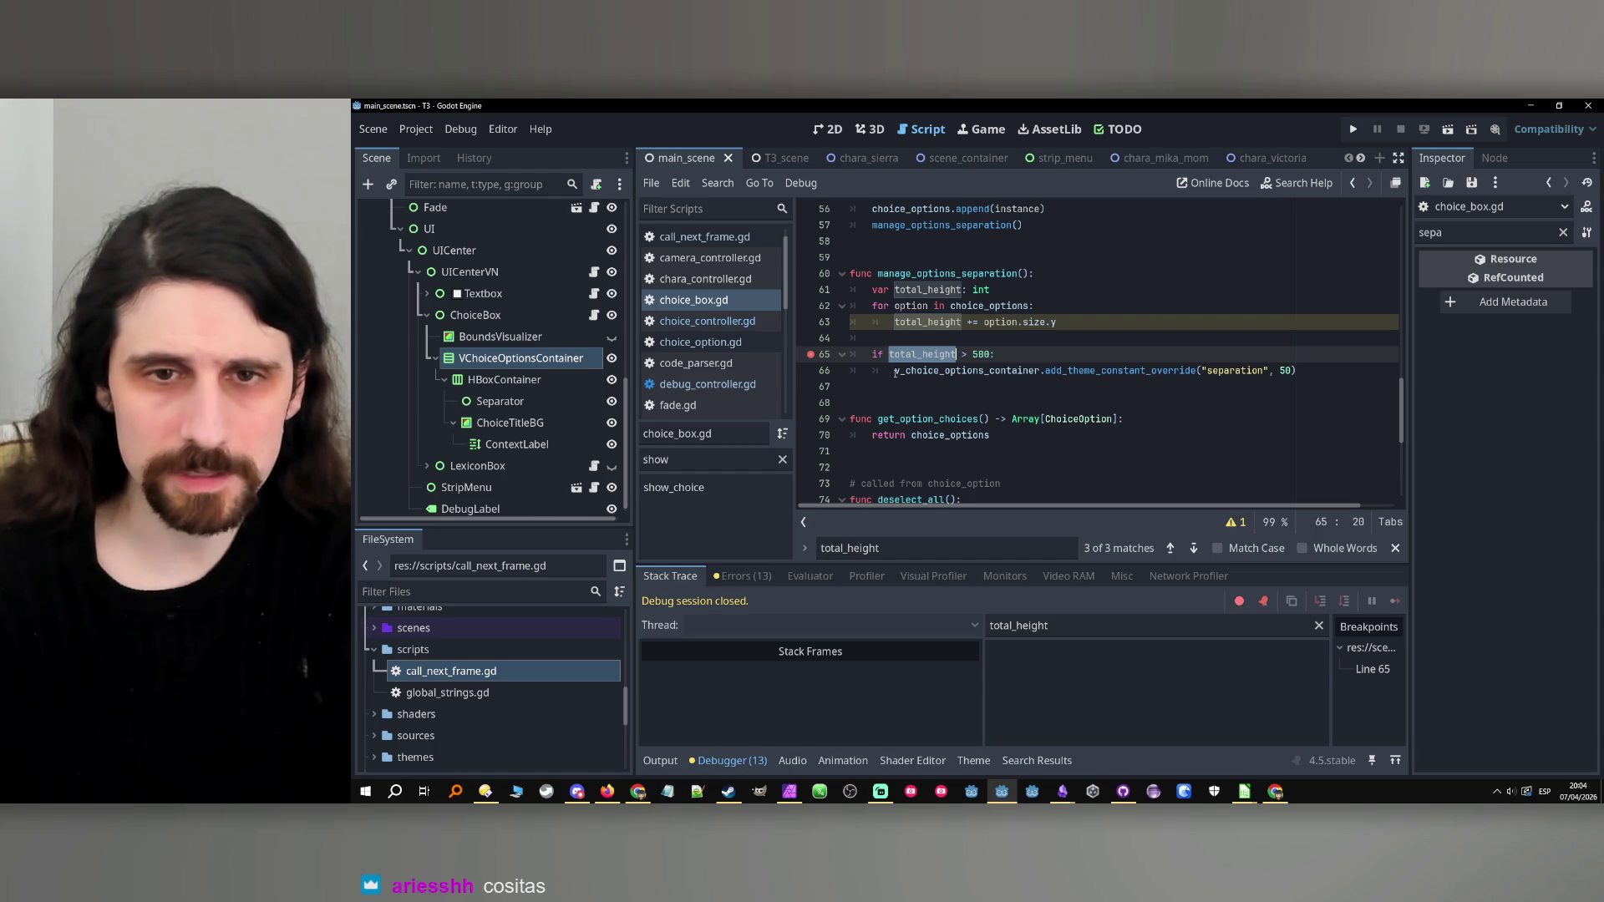
{"action": "left_click_drag", "start_coordinate": [895, 372], "coordinate": [1312, 369]}
{"action": "key", "text": "ctrl+c"}
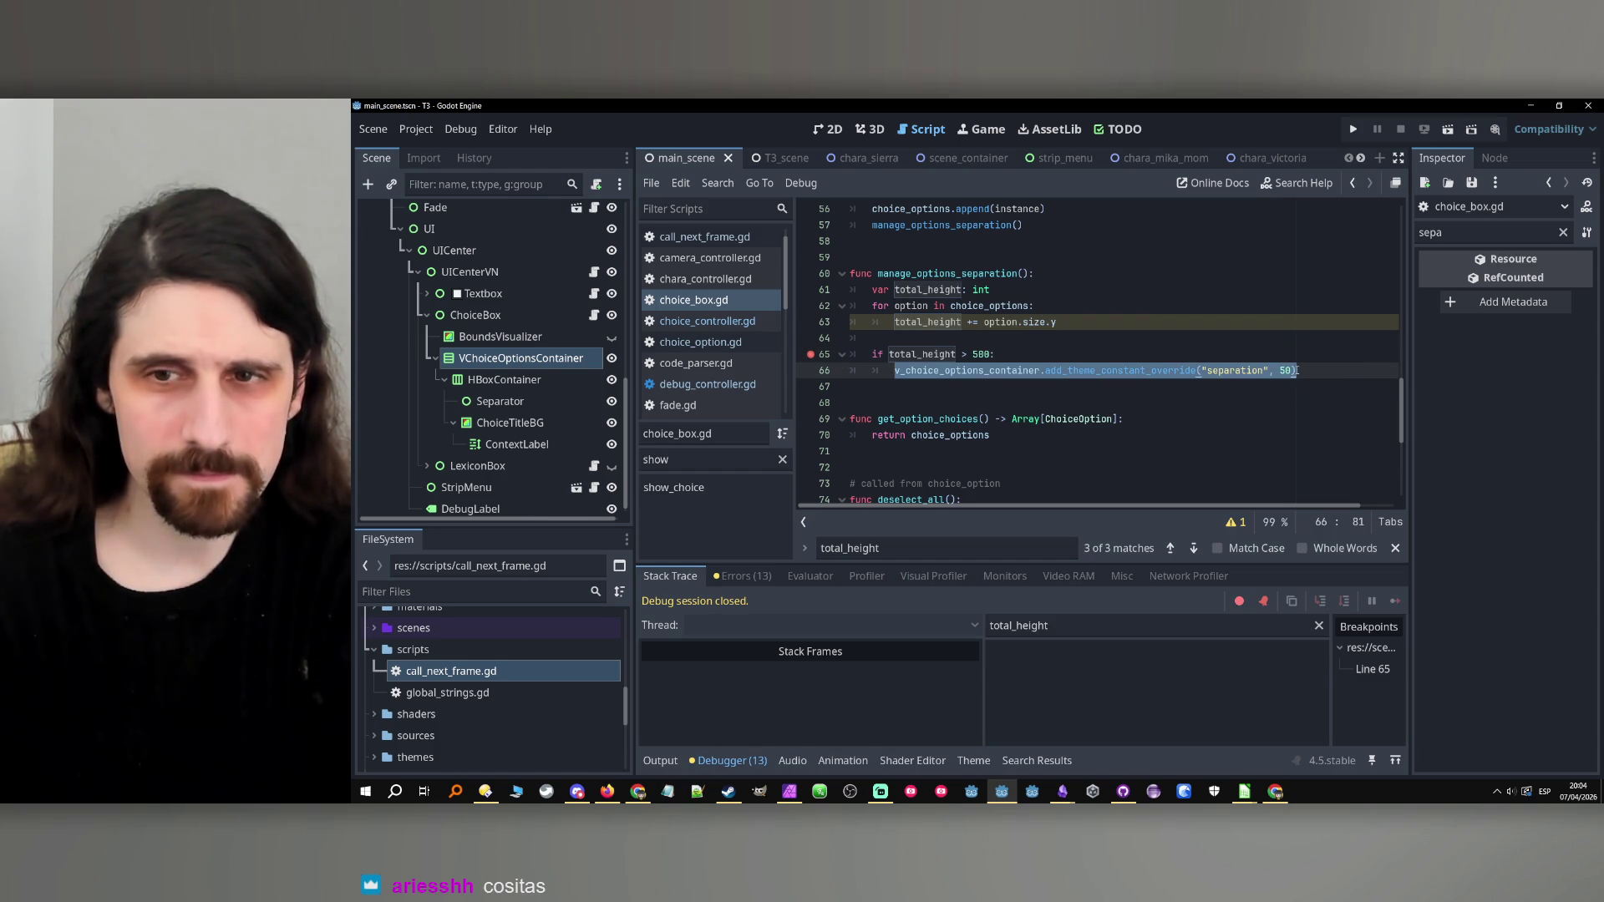
Add an else: branch that sets the separation to 100.
{"action": "left_click", "coordinate": [1297, 370]}
{"action": "key", "text": "Return"}
{"action": "key", "text": "BackSpace"}
{"action": "type", "text": "else:"}
{"action": "key", "text": "Return"}
{"action": "key", "text": "ctrl+v"}
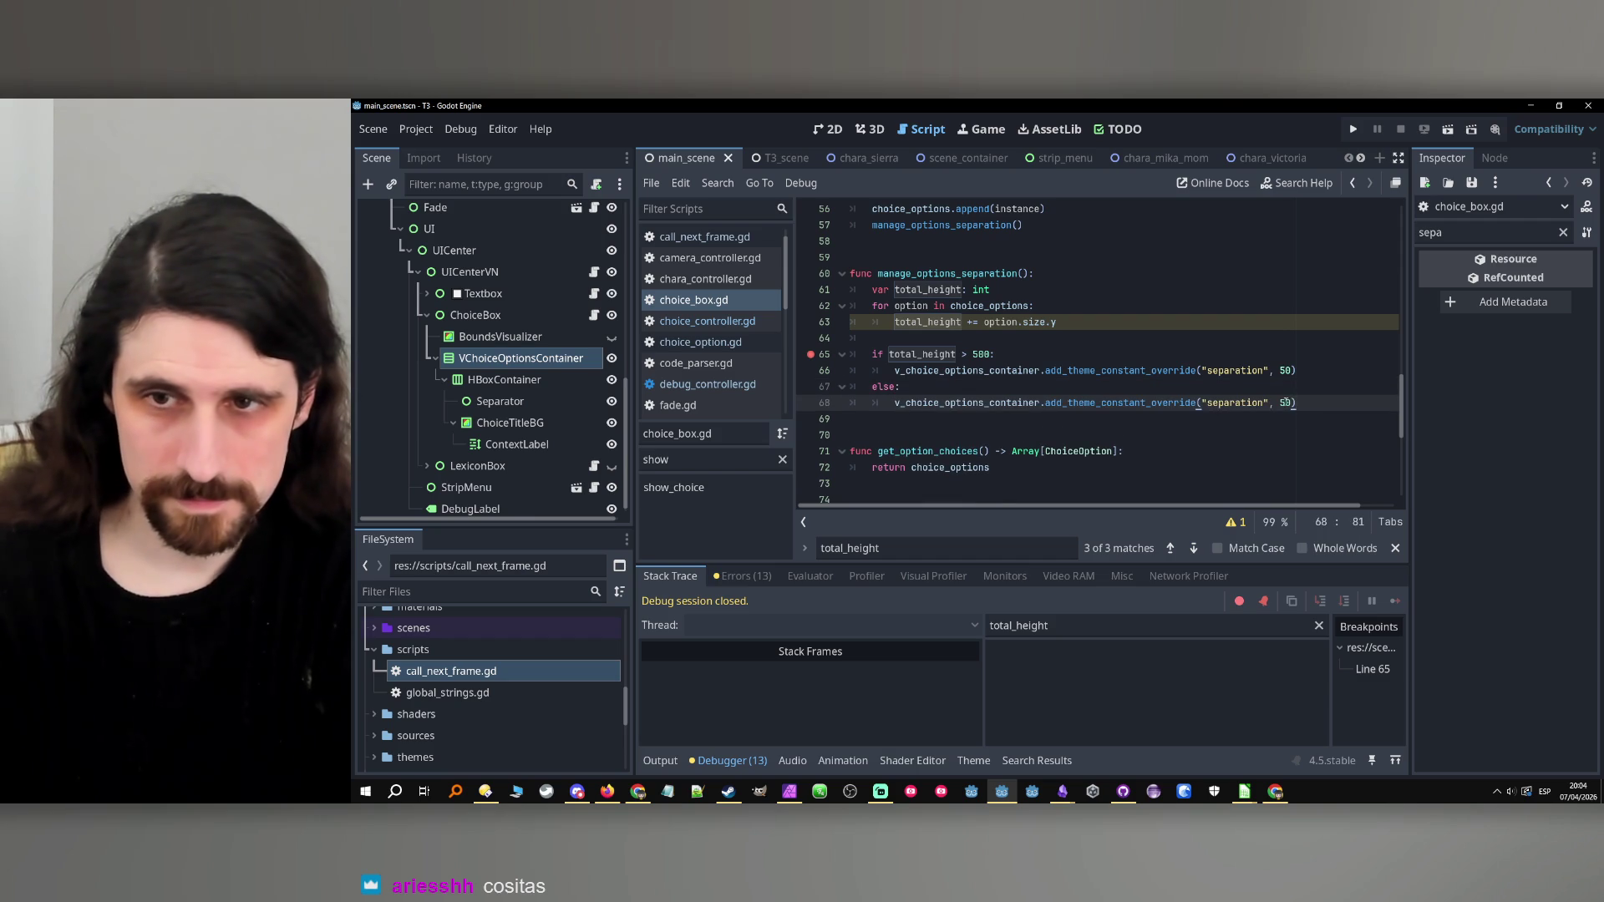
{"action": "key", "text": "Delete"}
{"action": "key", "text": "Delete"}
{"action": "type", "text": "100"}
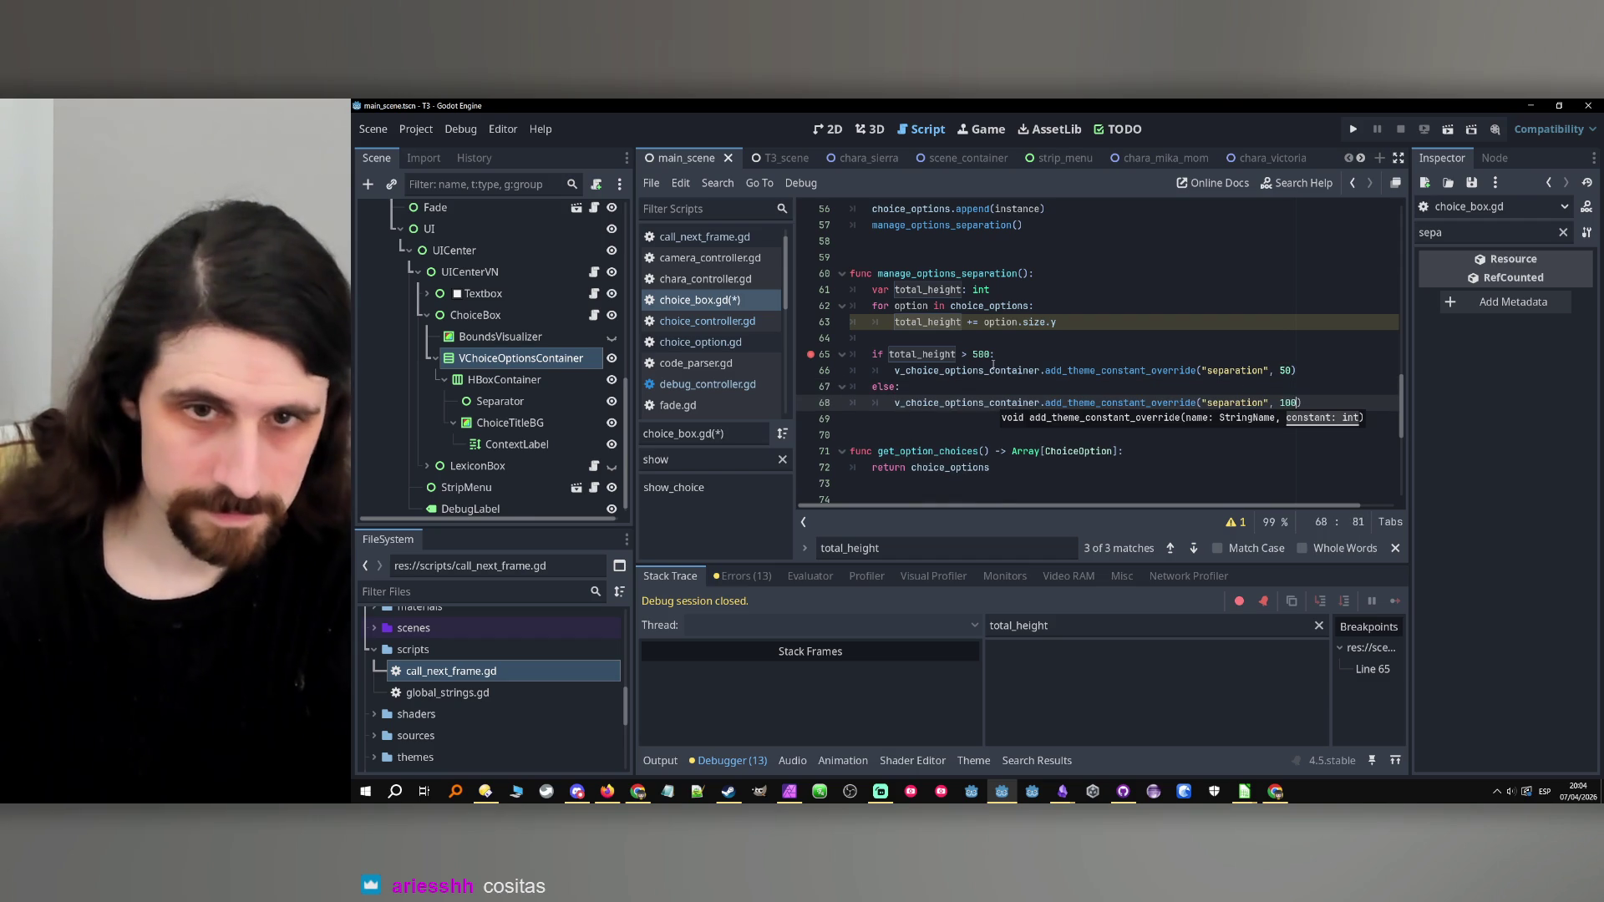
Add a # default comment under else, save, remove the line 65 breakpoint, and rerun.
{"action": "left_click", "coordinate": [962, 389]}
{"action": "key", "text": "Return"}
{"action": "type", "text": "#"}
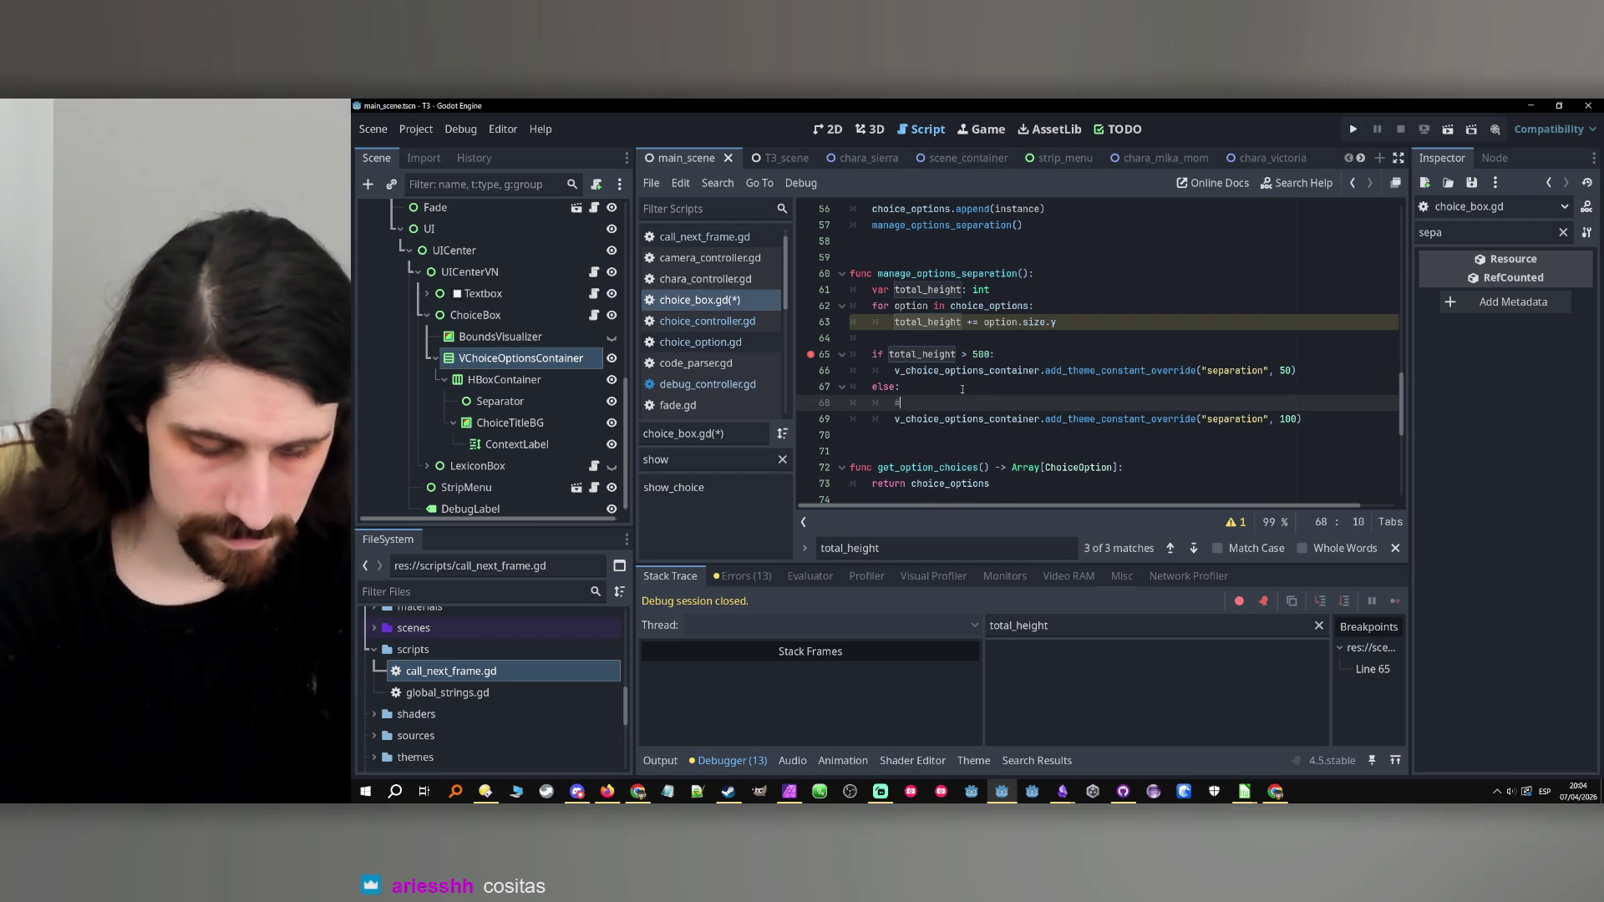
{"action": "type", "text": " default"}
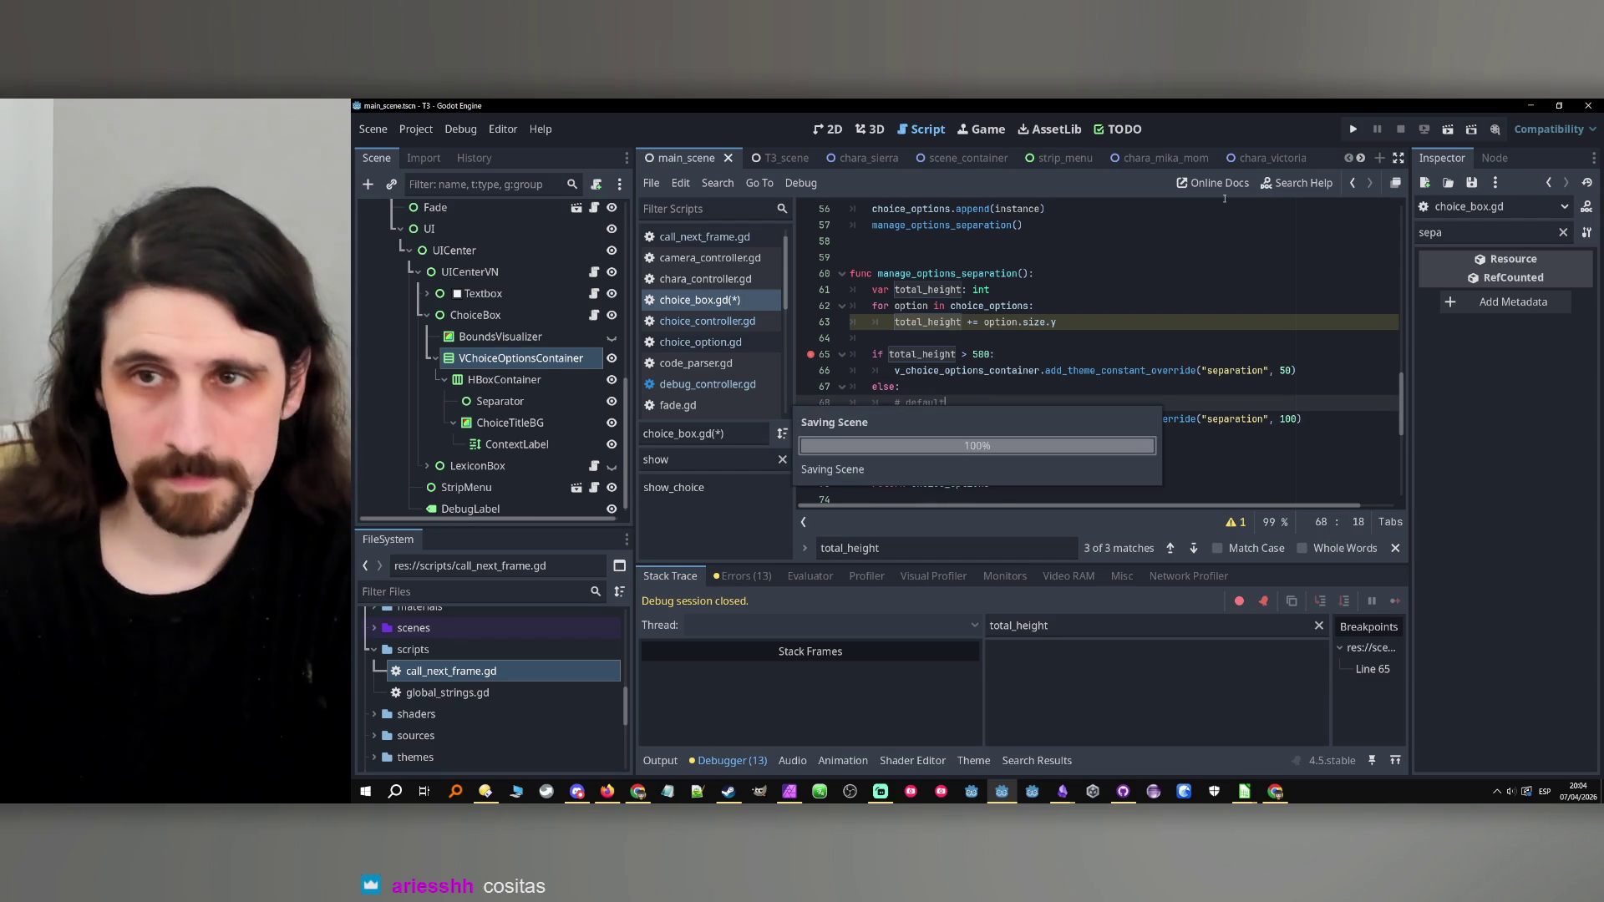
{"action": "key", "text": "ctrl+s"}
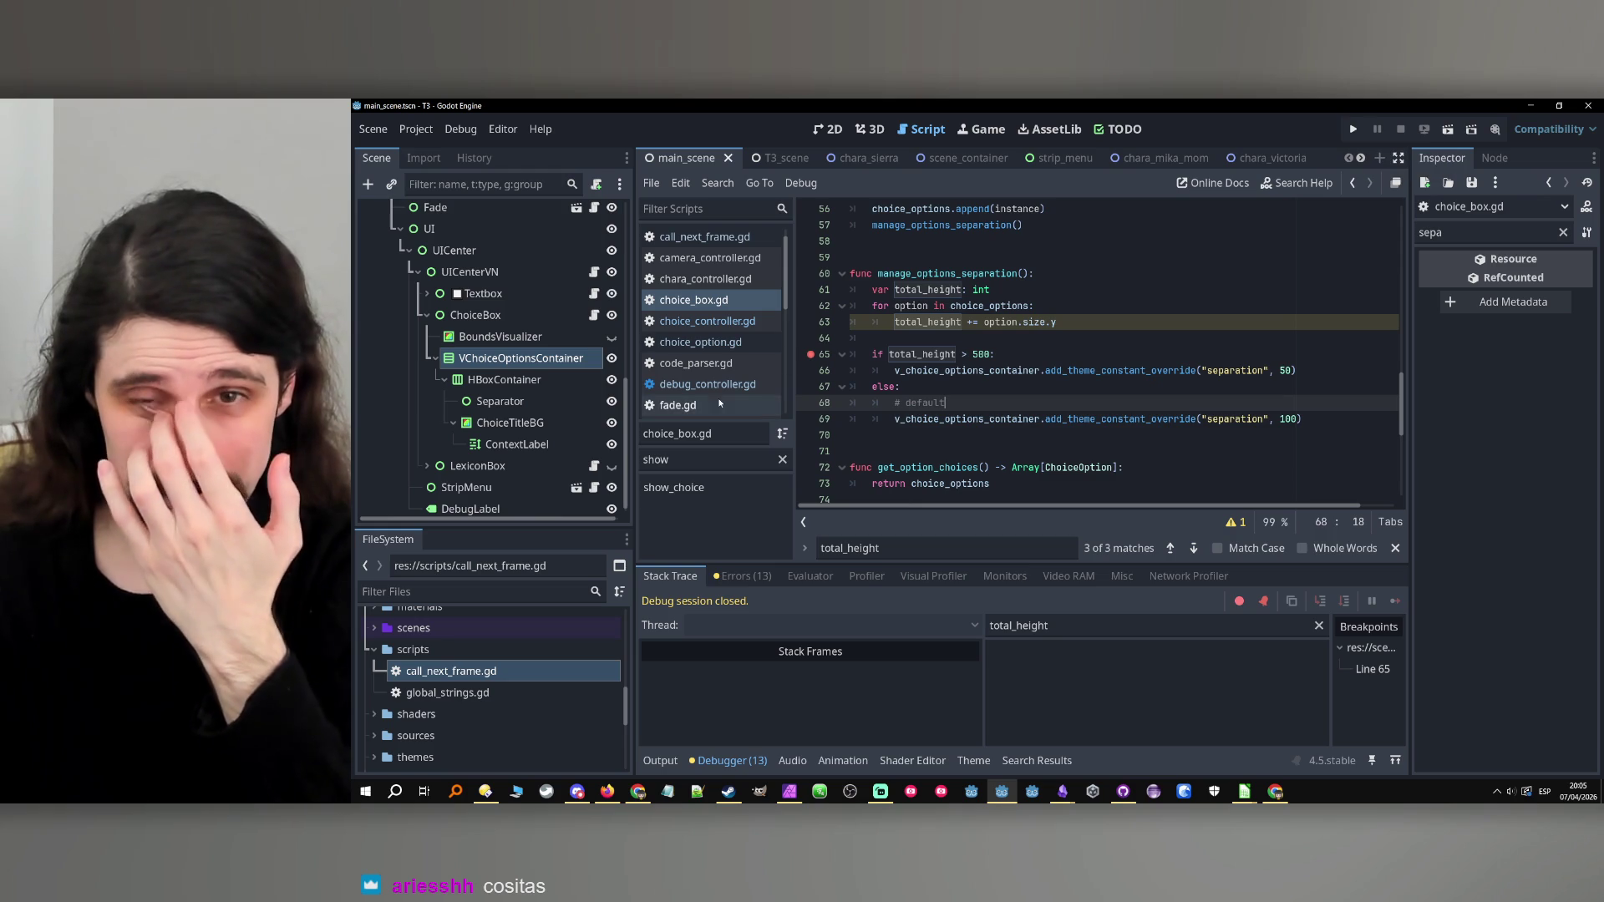
{"action": "left_click", "coordinate": [810, 354]}
{"action": "left_click", "coordinate": [1353, 129]}
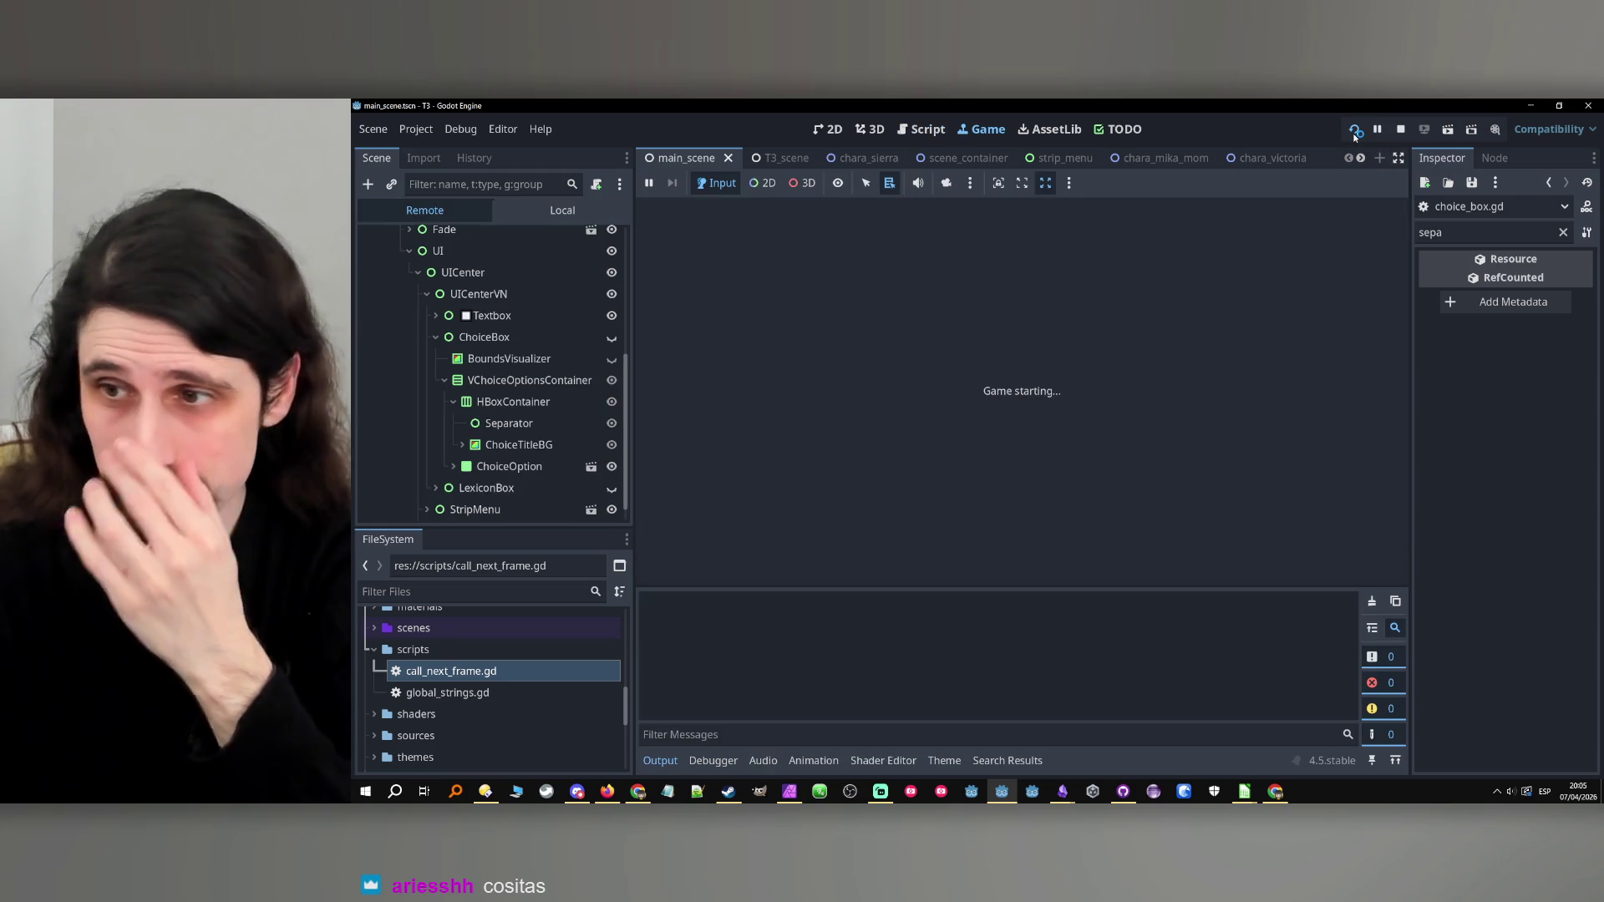
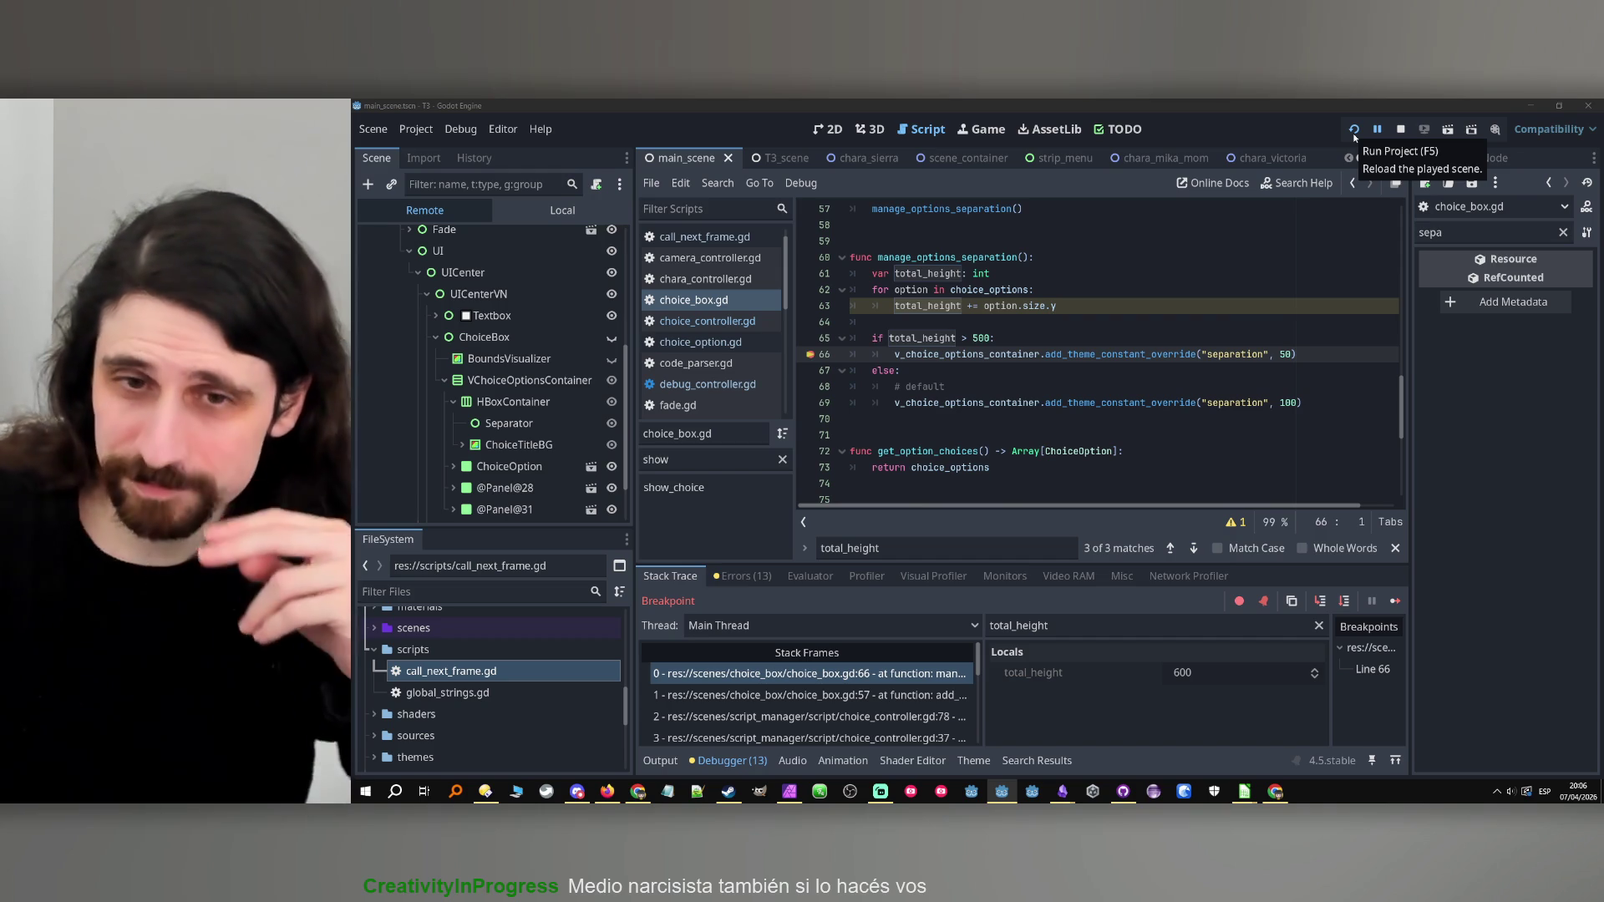
Confirm total_height reads 600 at the line 66 breakpoint in choice_box.gd, then restart the game.
{"action": "left_click", "coordinate": [1026, 332]}
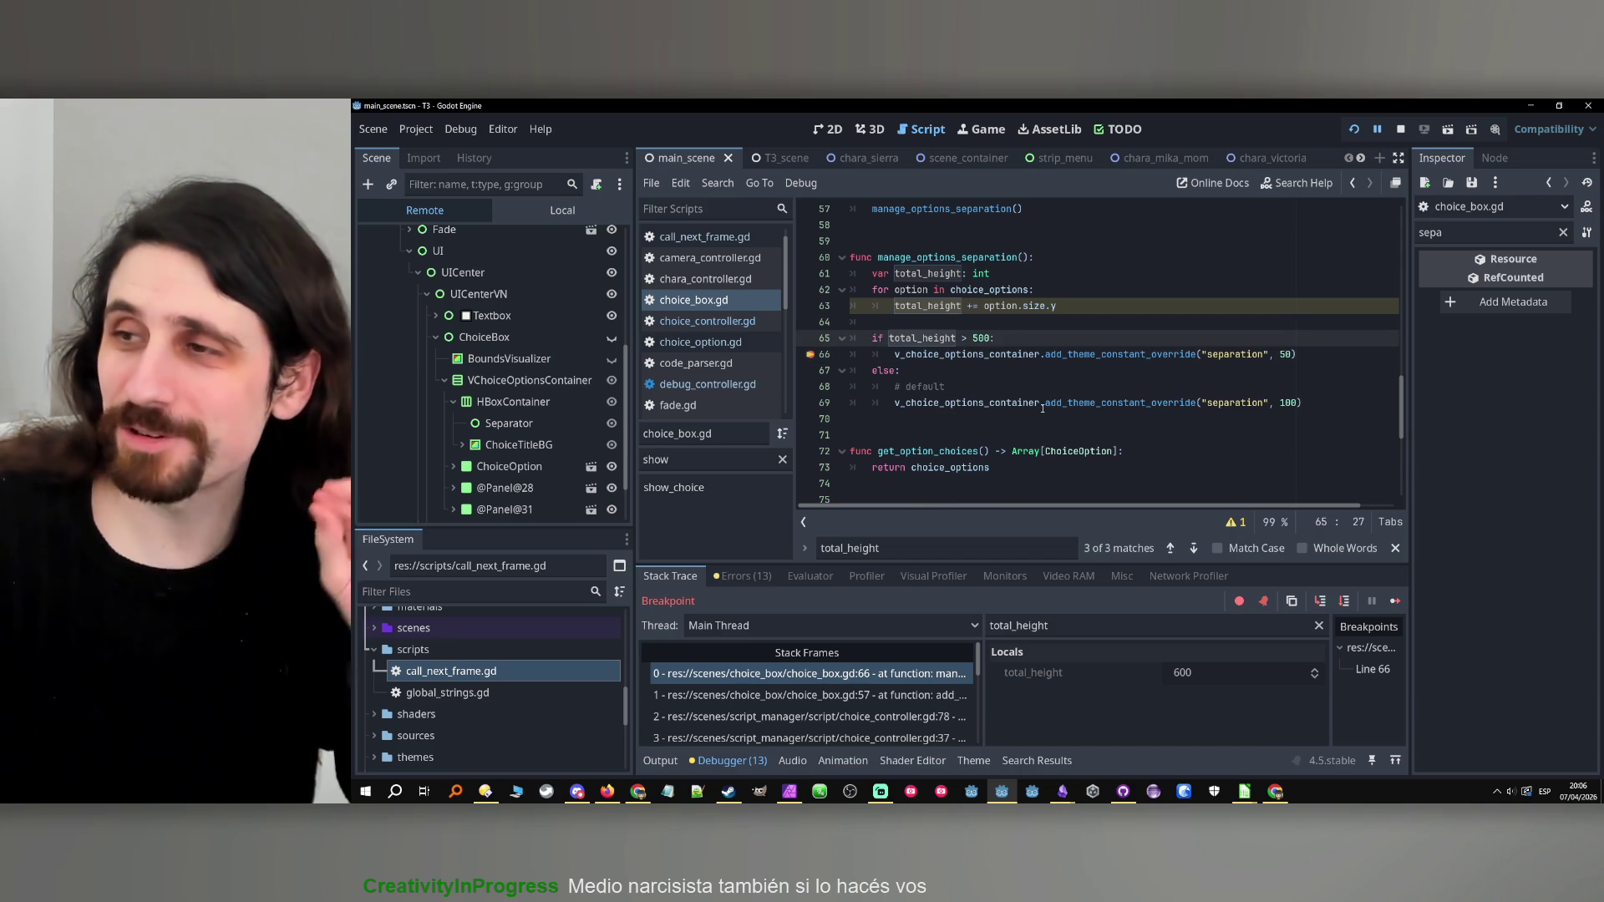
{"action": "mouse_move", "coordinate": [1041, 407]}
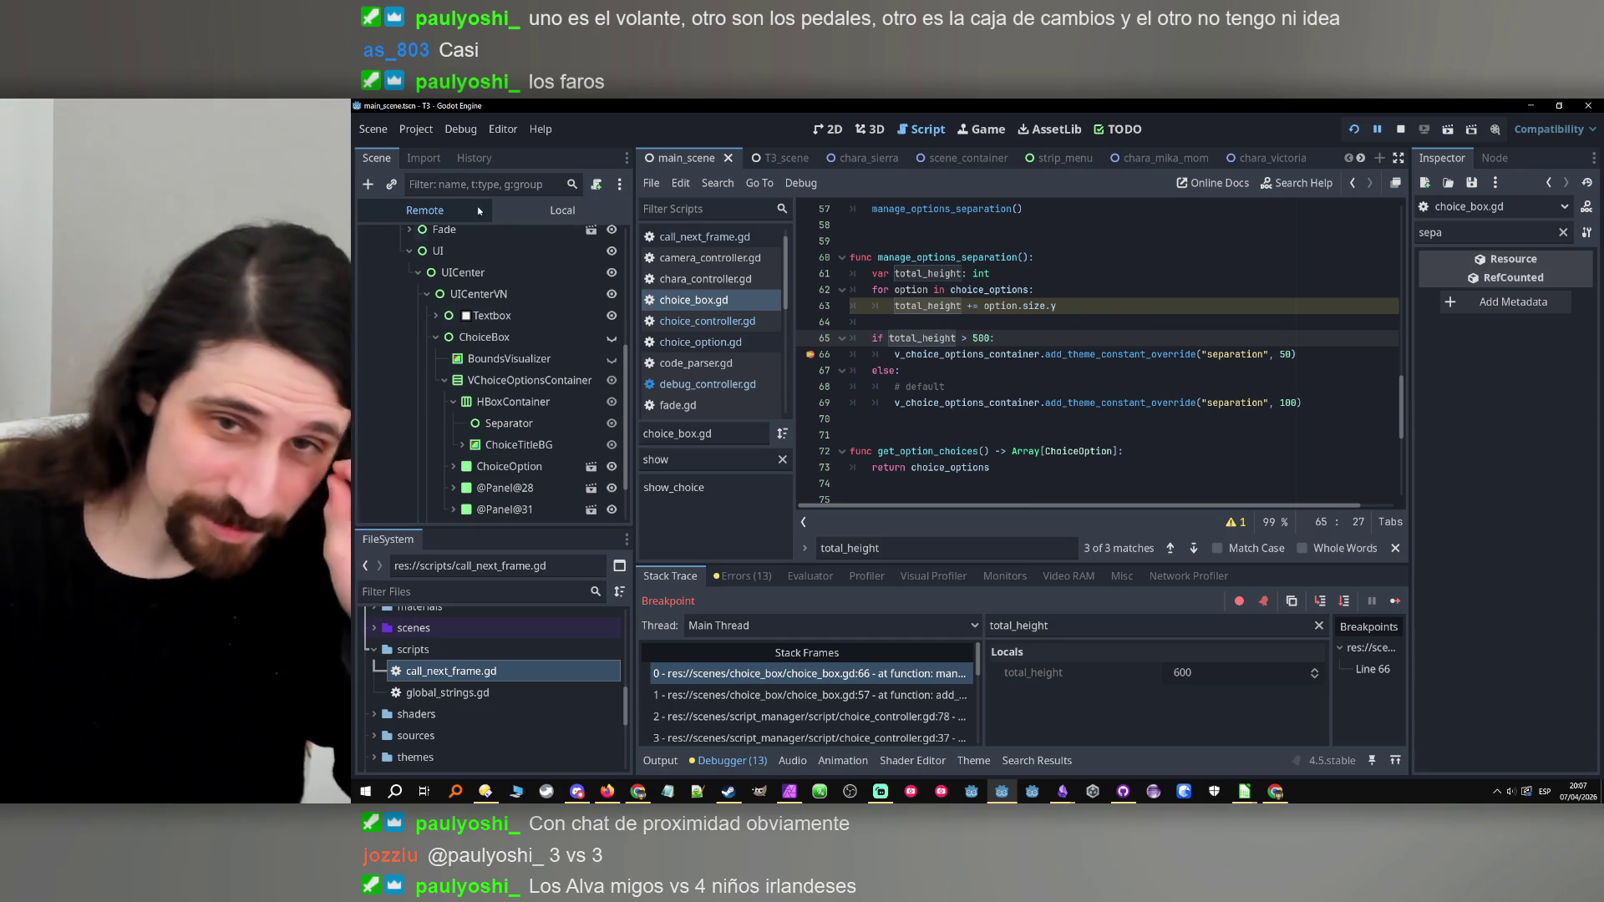
{"action": "double_click", "coordinate": [921, 337]}
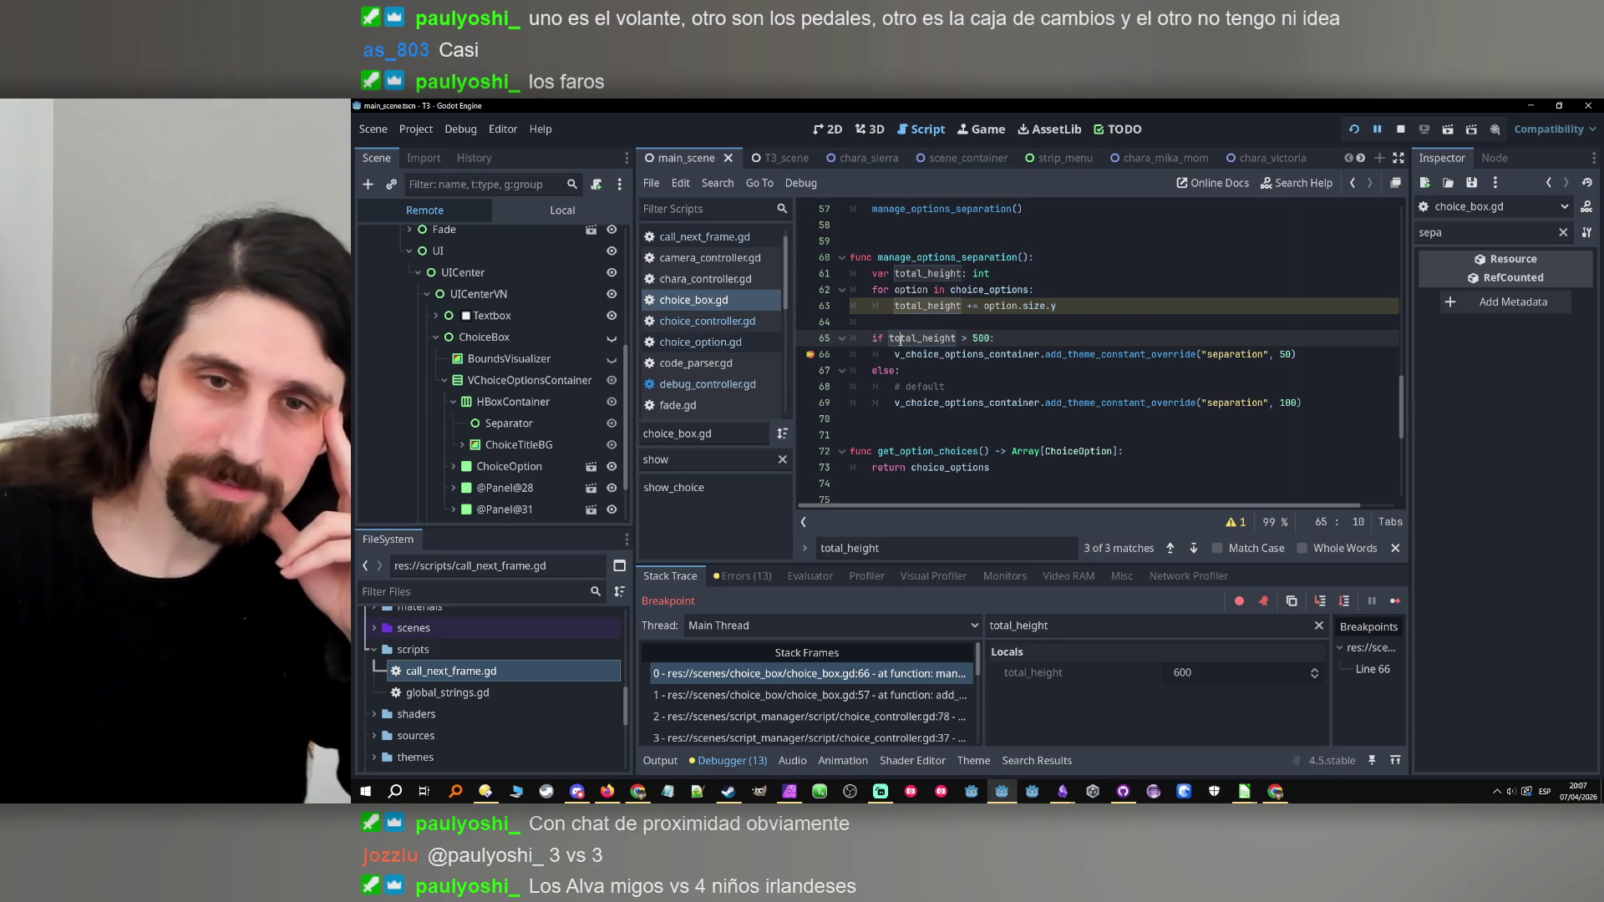
{"action": "left_click", "coordinate": [1074, 625]}
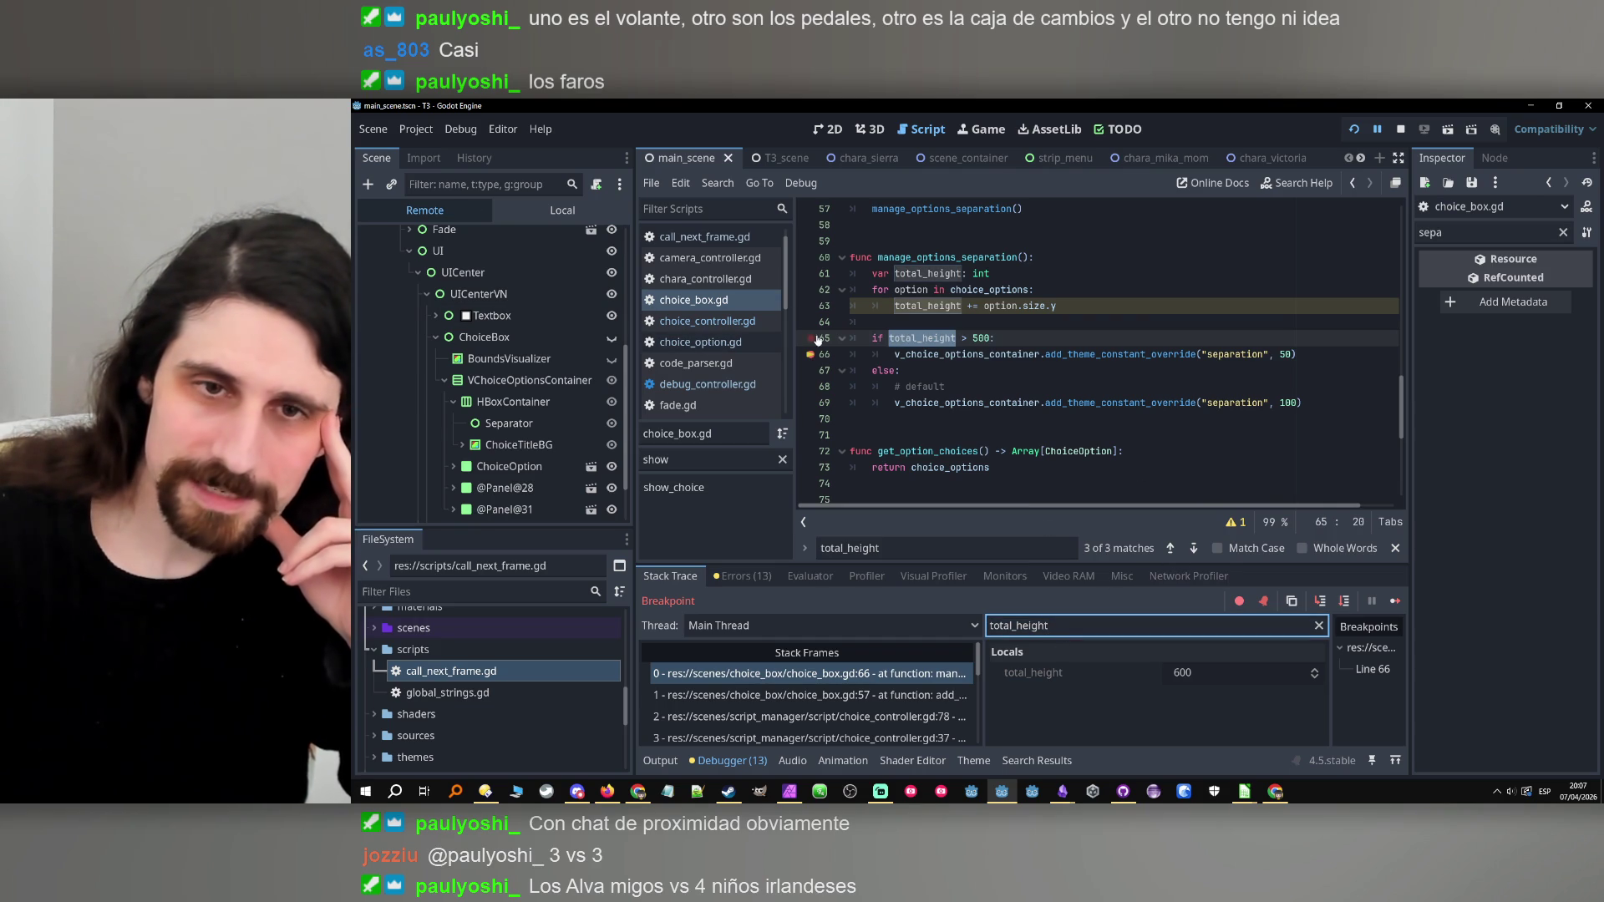
{"action": "left_click", "coordinate": [1193, 354]}
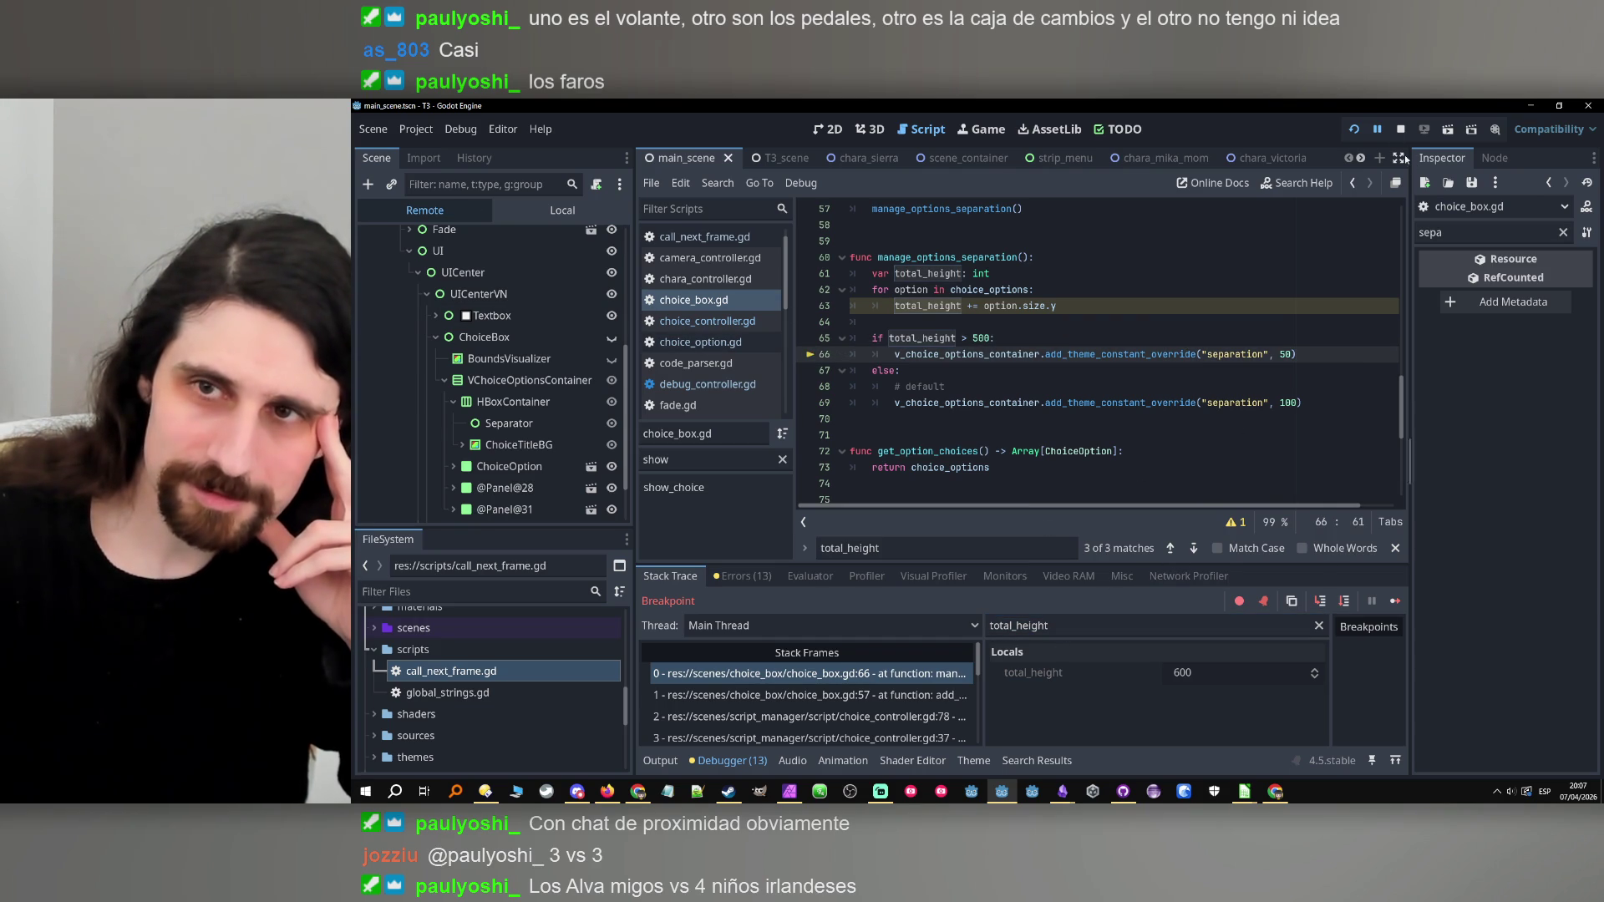
{"action": "left_click", "coordinate": [1354, 128]}
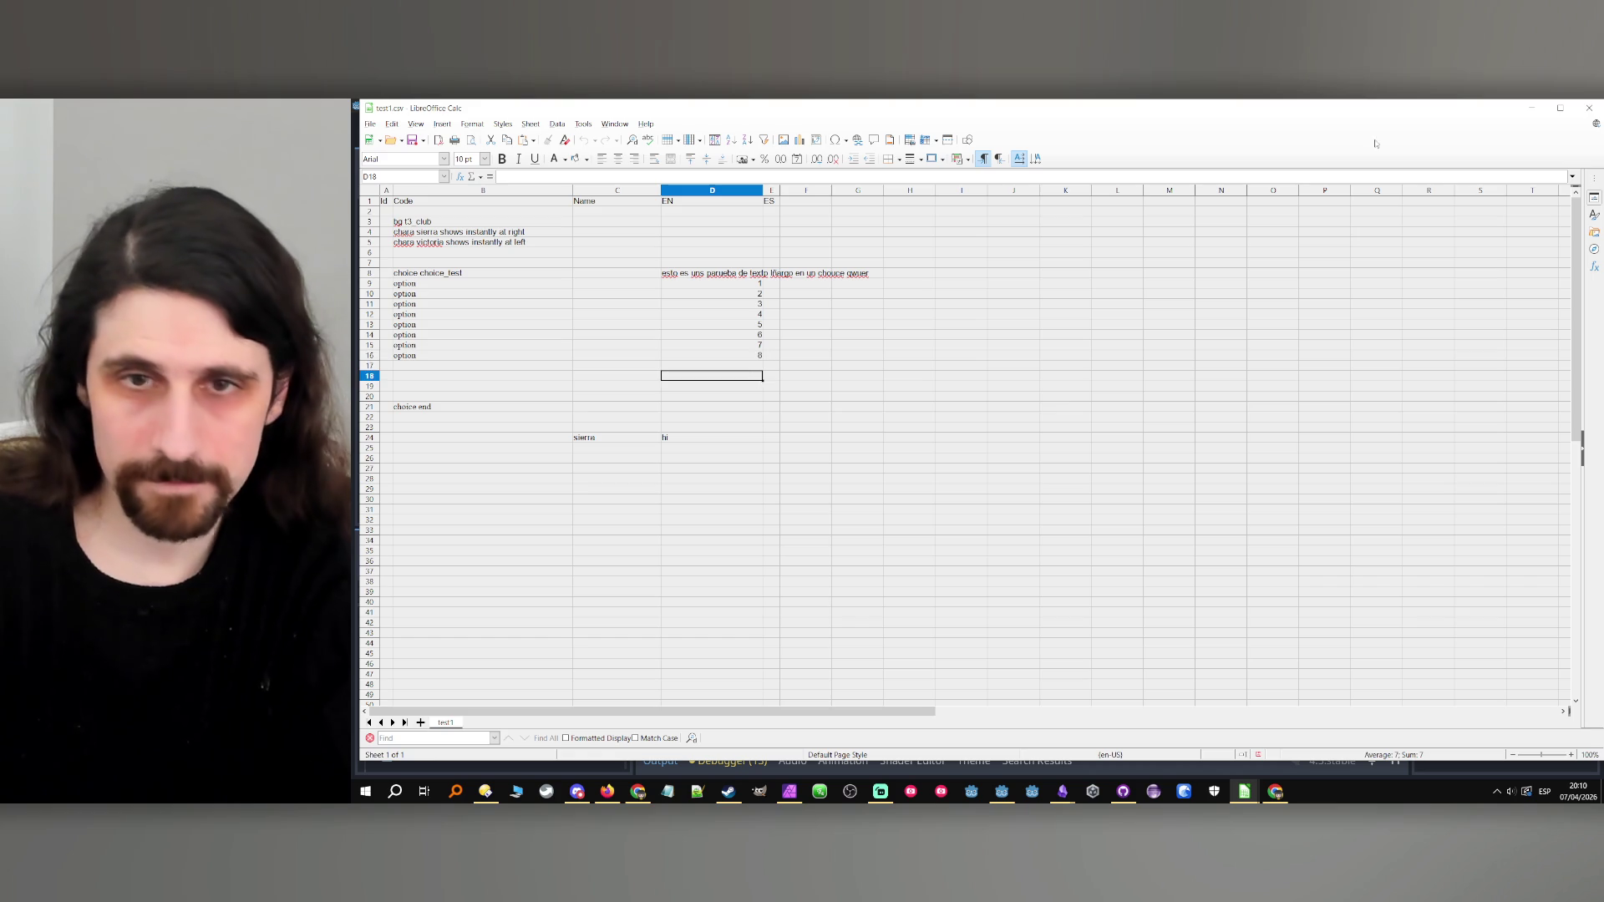
Back in Godot, restart the running game scene and then stop it.
{"action": "key", "text": "alt+Tab"}
{"action": "left_click", "coordinate": [1353, 134]}
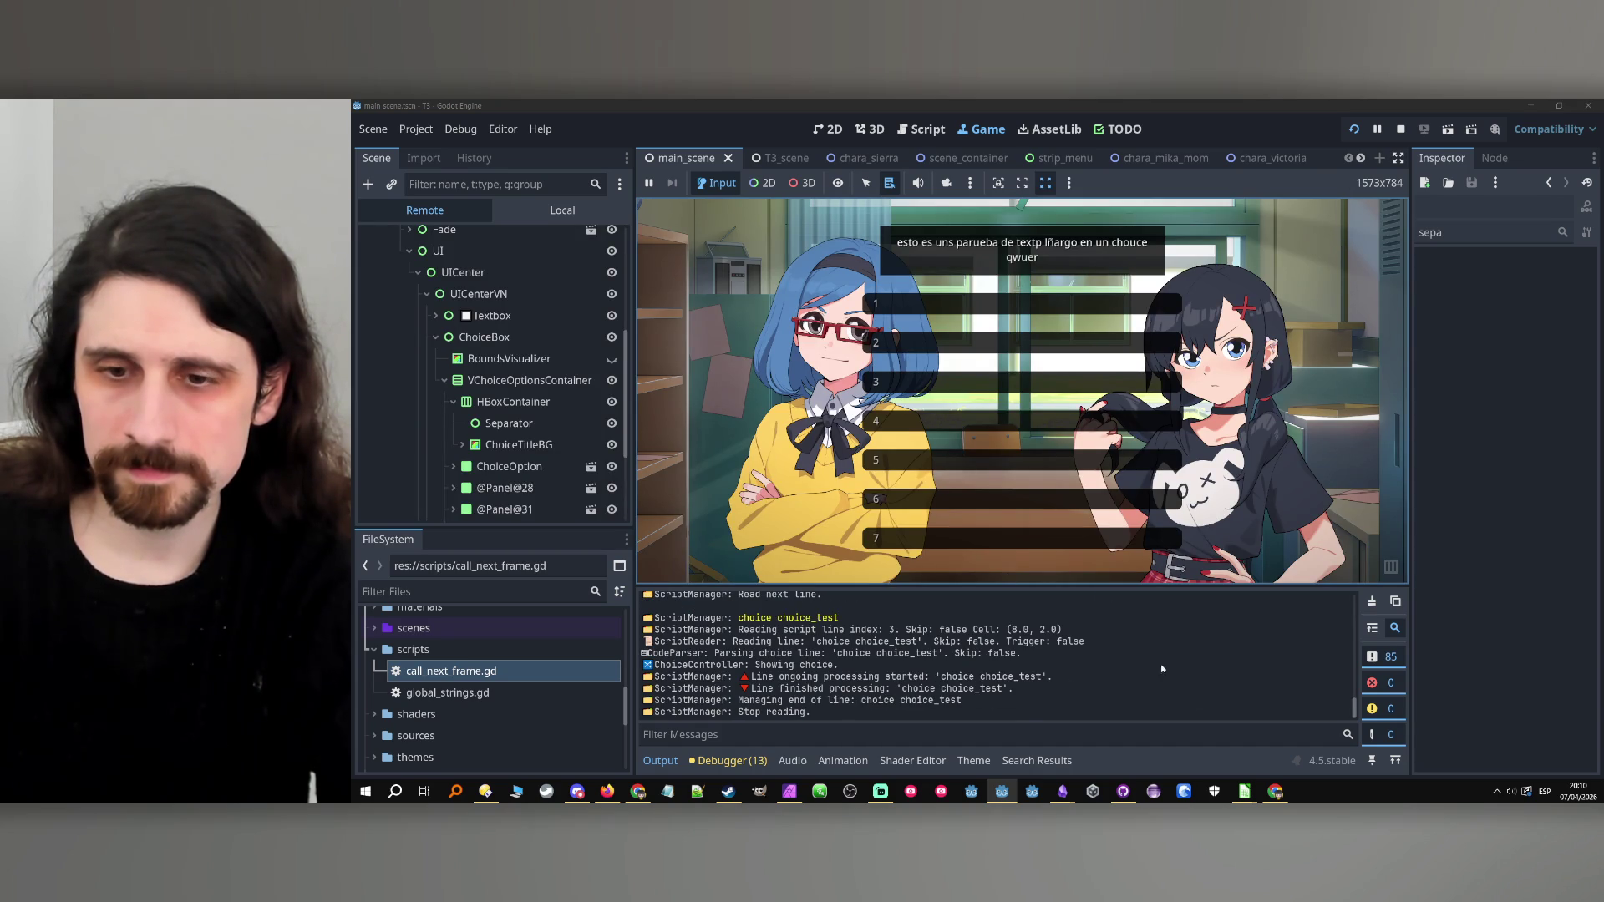
{"action": "mouse_move", "coordinate": [1245, 793]}
{"action": "mouse_move", "coordinate": [1134, 758]}
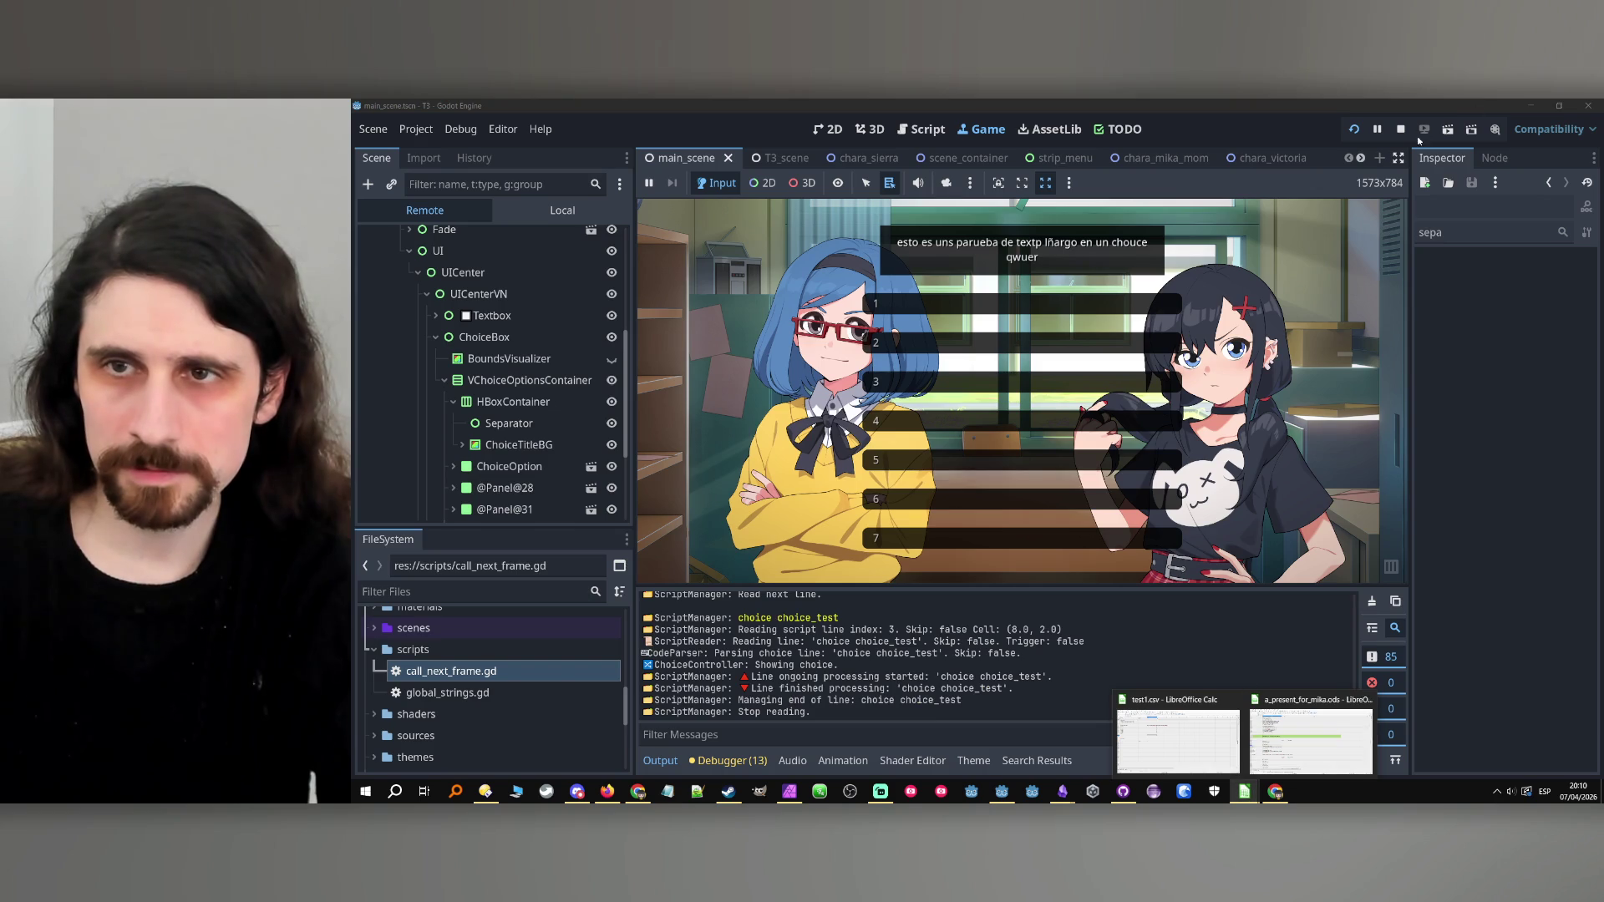
{"action": "left_click", "coordinate": [1401, 130]}
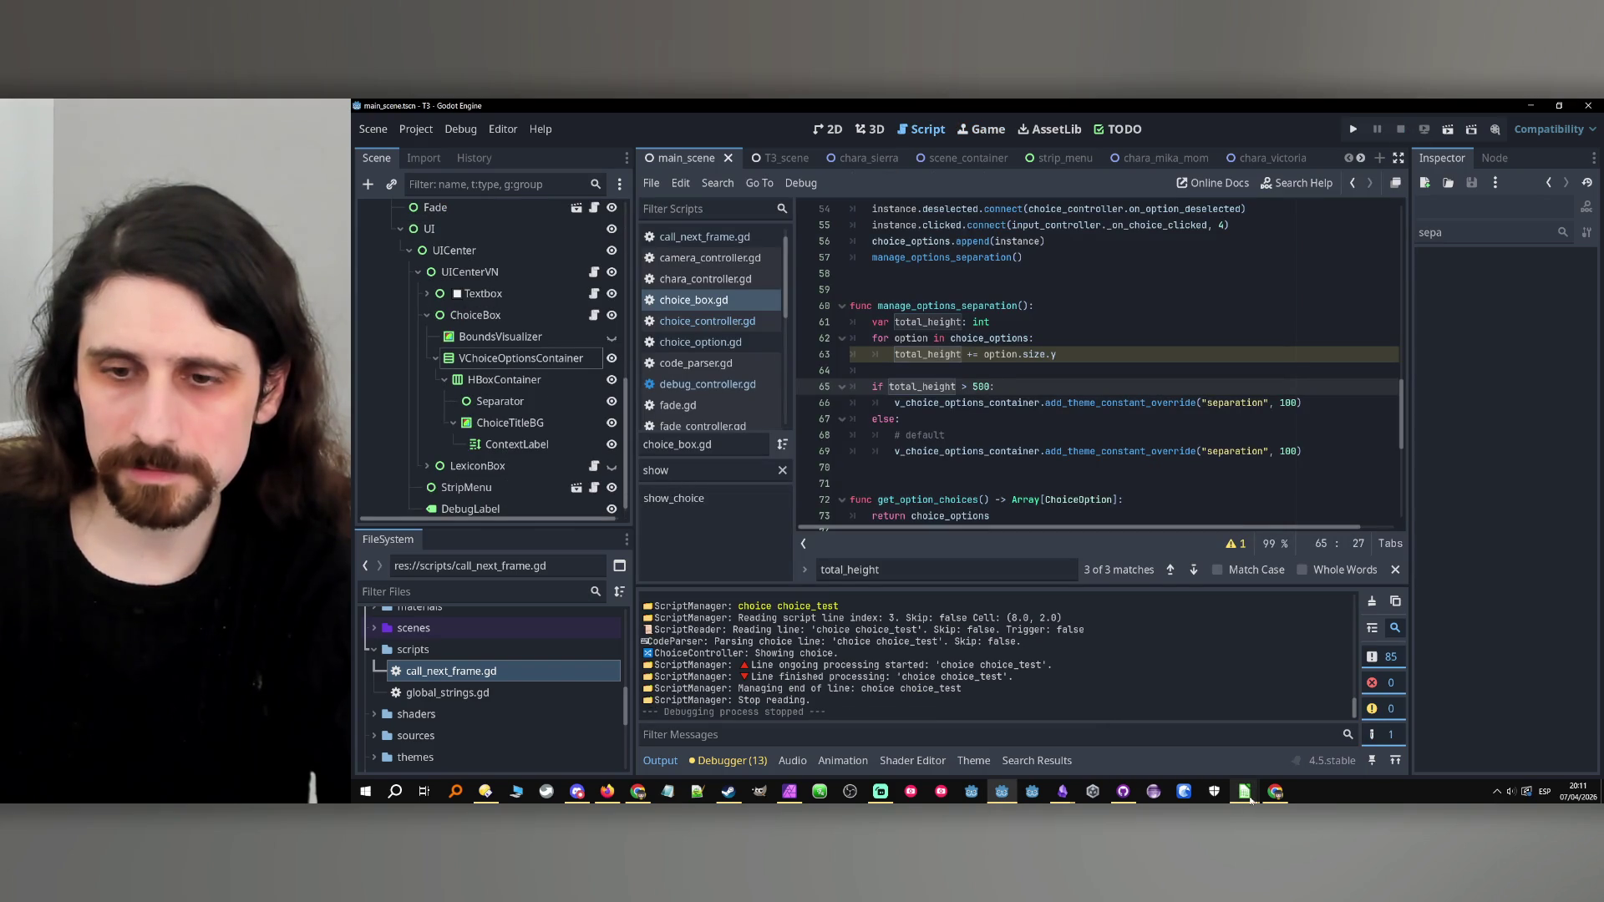
Review the eight-option test1.csv list in Calc, then run the project again.
{"action": "mouse_move", "coordinate": [1245, 791]}
{"action": "left_click", "coordinate": [1134, 758]}
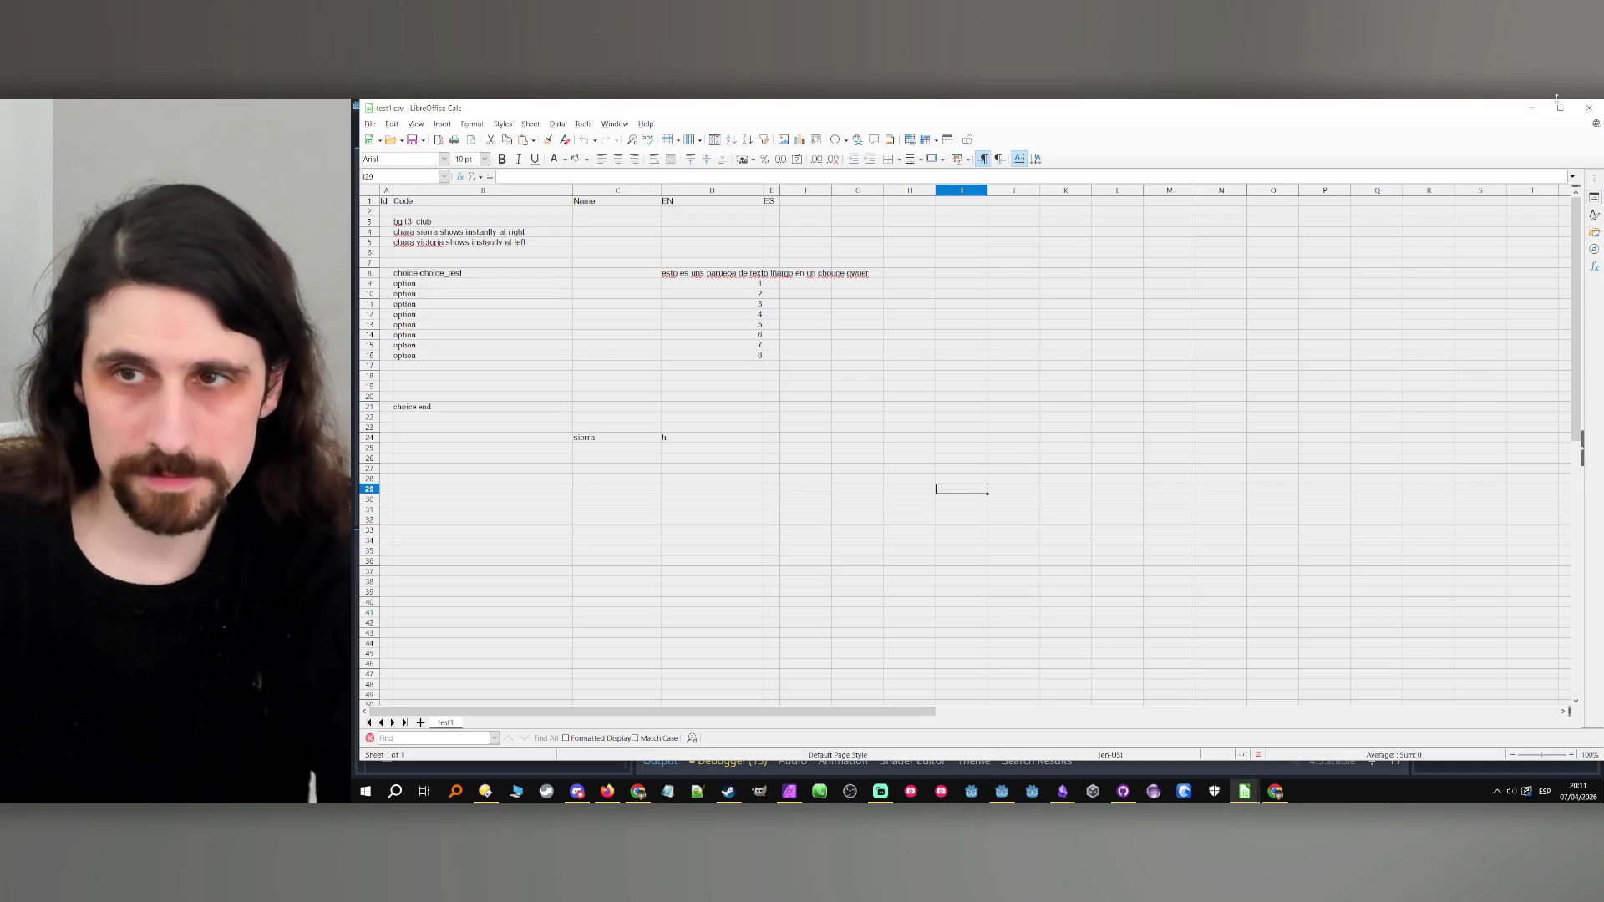
{"action": "left_click", "coordinate": [1531, 107]}
{"action": "left_click", "coordinate": [1350, 132]}
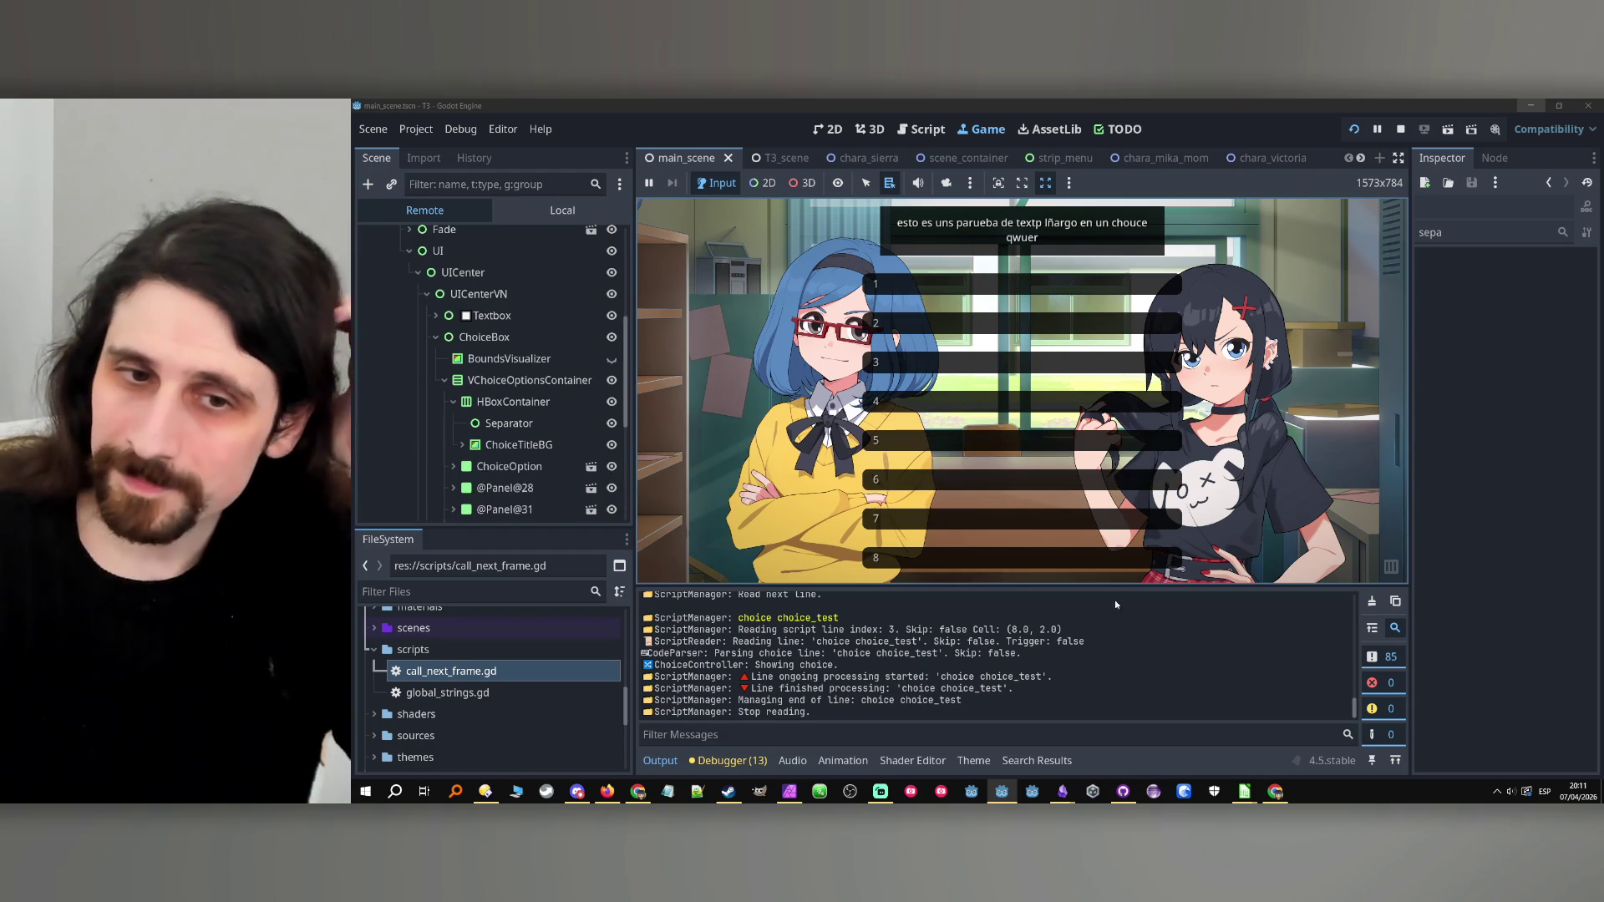
Stop the game with F8 and rerun it with F5 to hit the line 66 breakpoint.
{"action": "key", "text": "F8"}
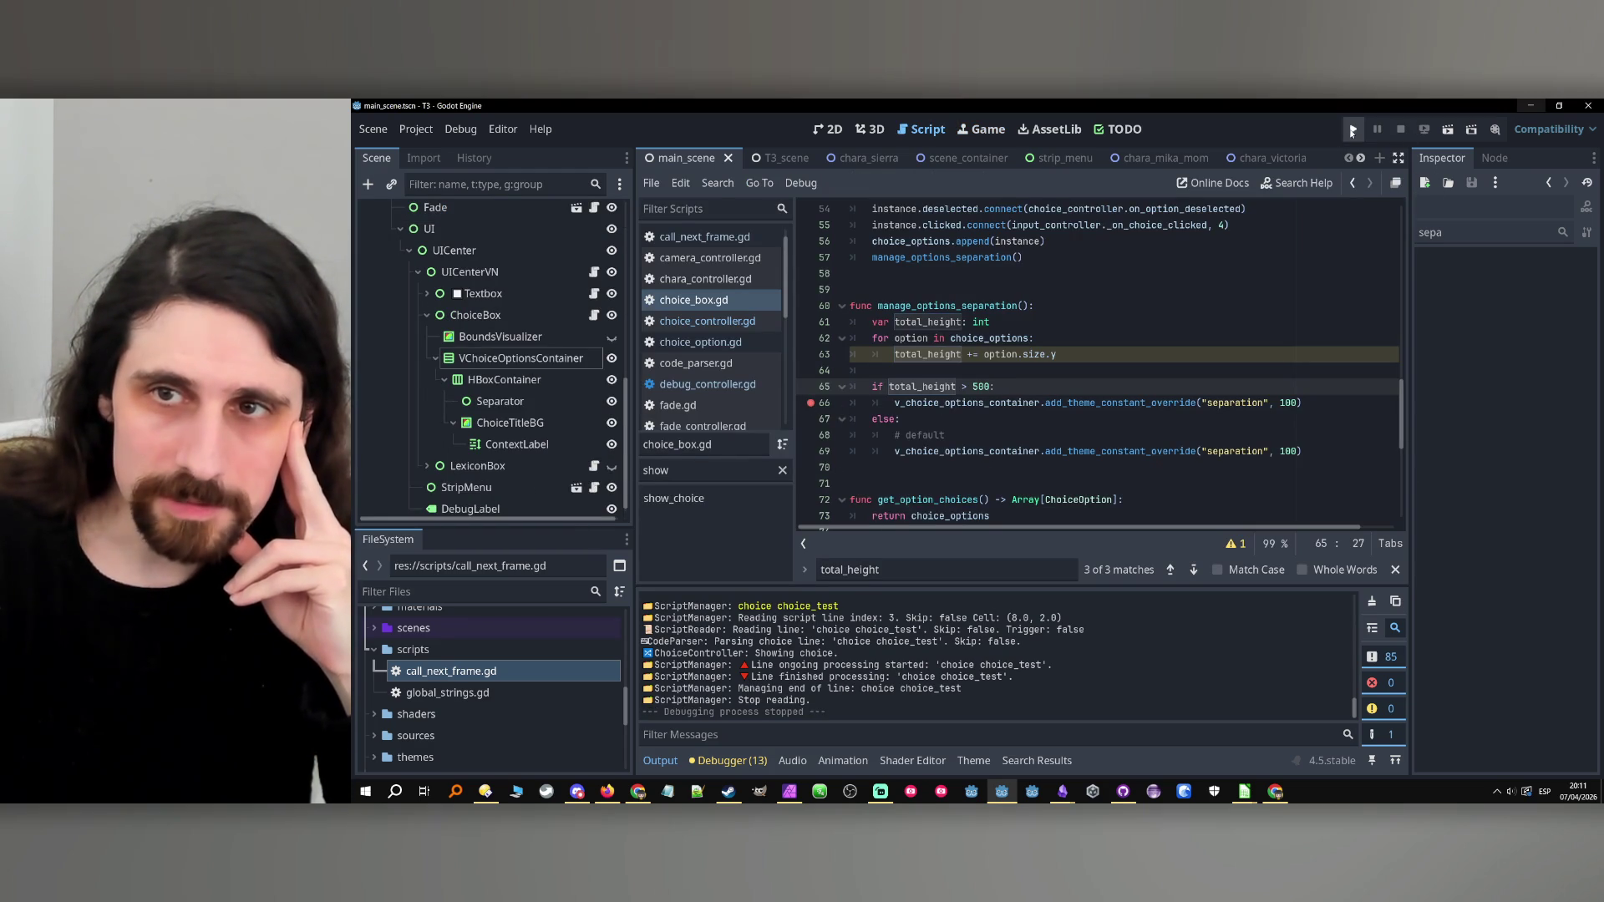
{"action": "key", "text": "F5"}
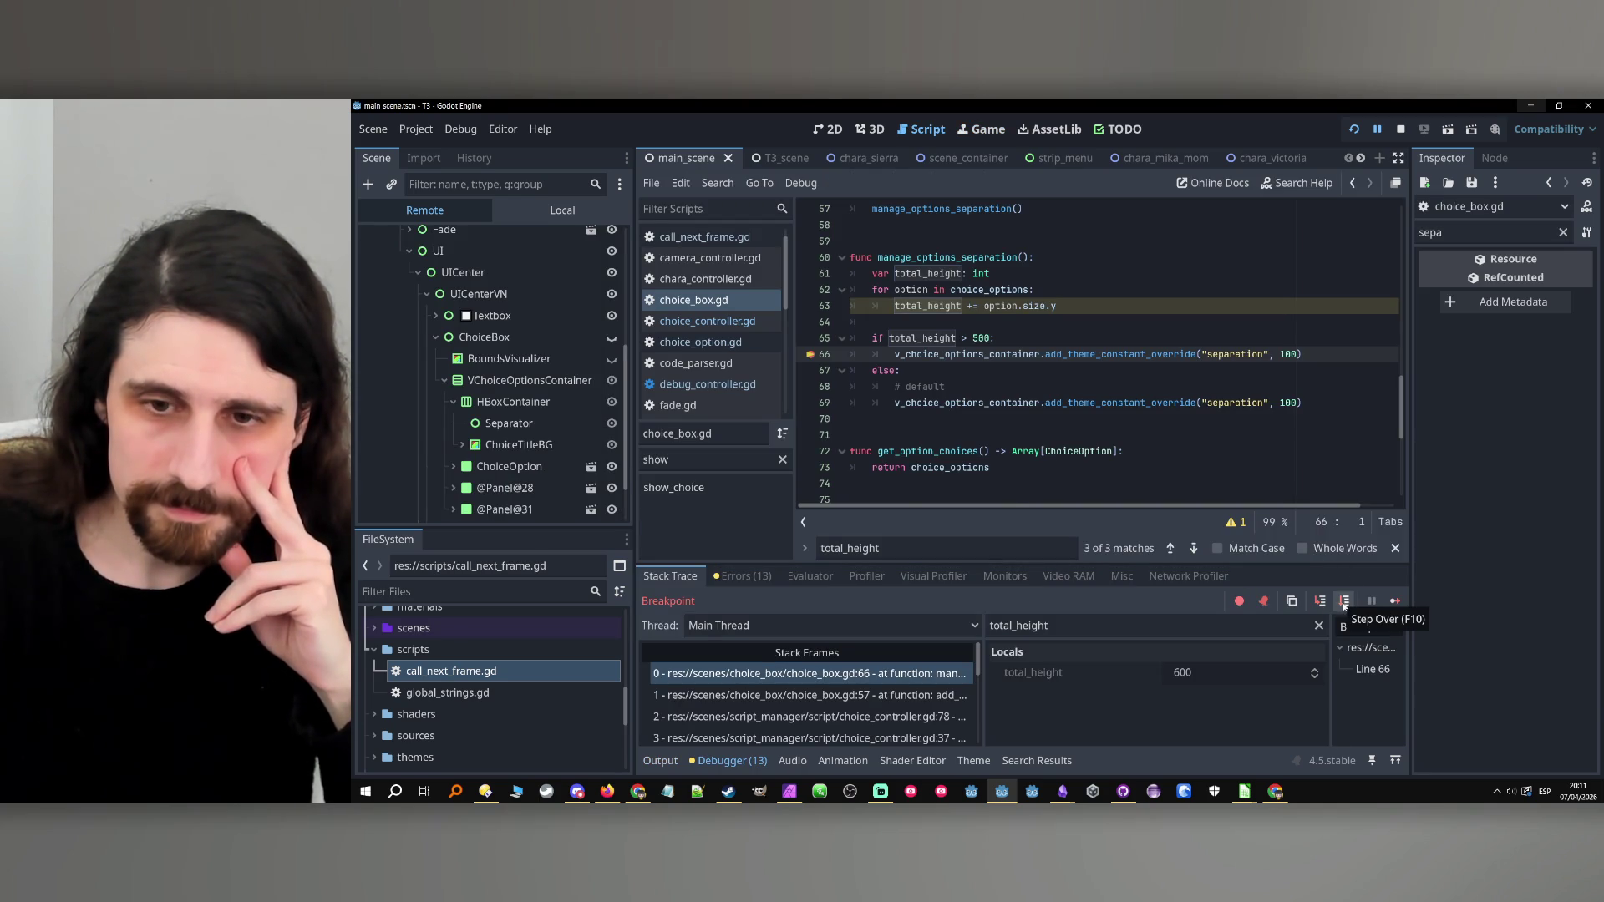
Step and continue past the breakpoint until total_height reads 1000 and eight options show.
{"action": "left_click", "coordinate": [1344, 603]}
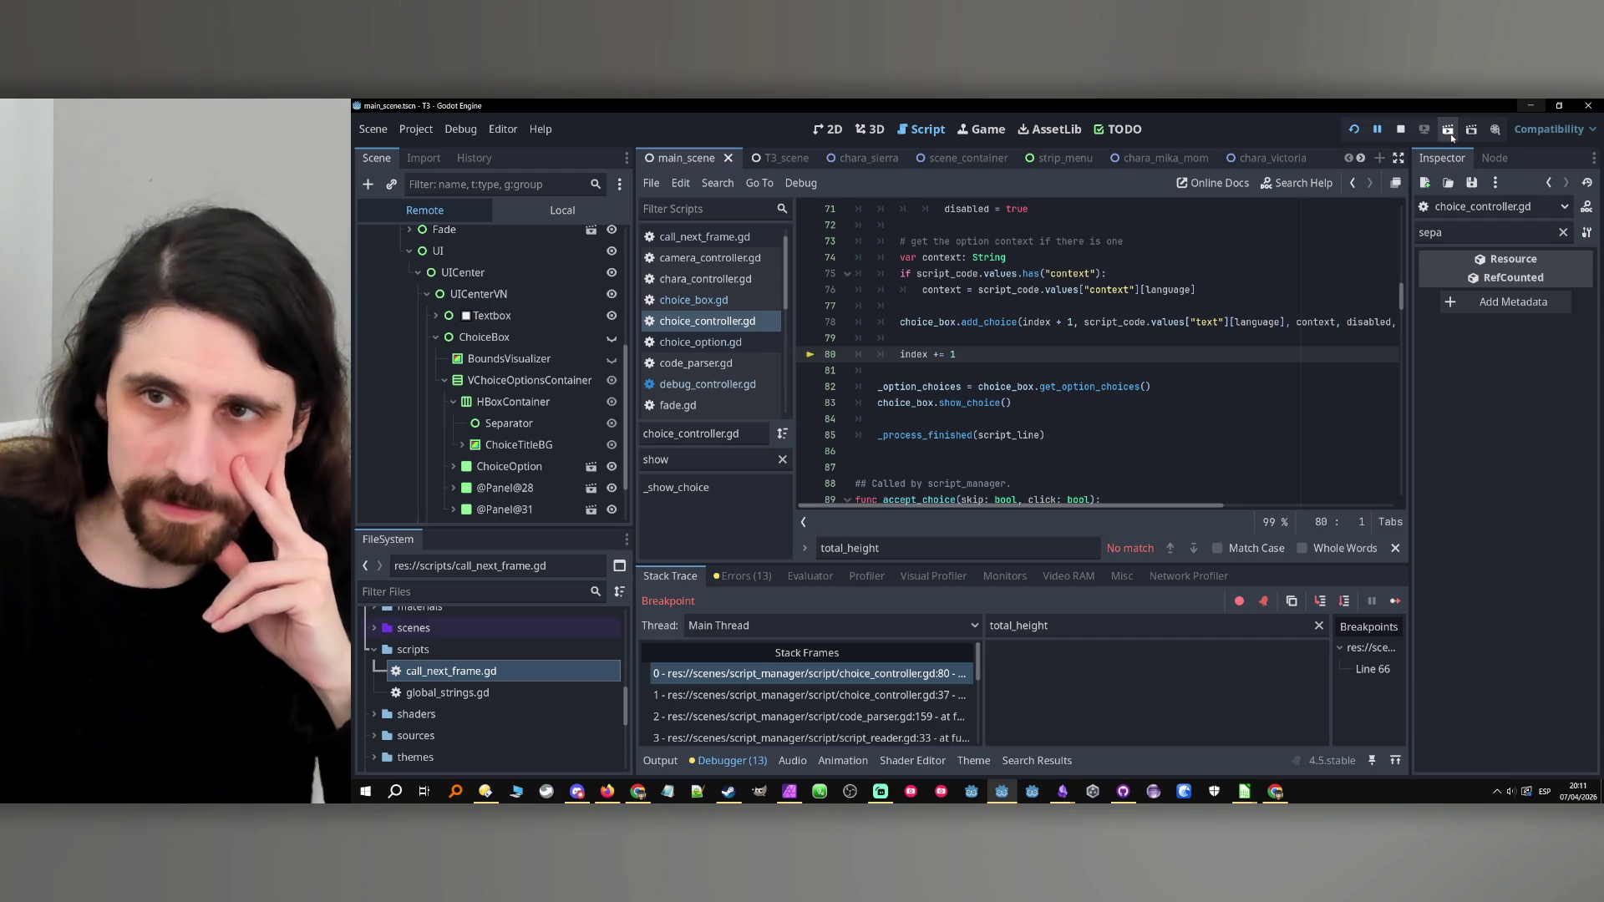
{"action": "left_click", "coordinate": [1353, 128]}
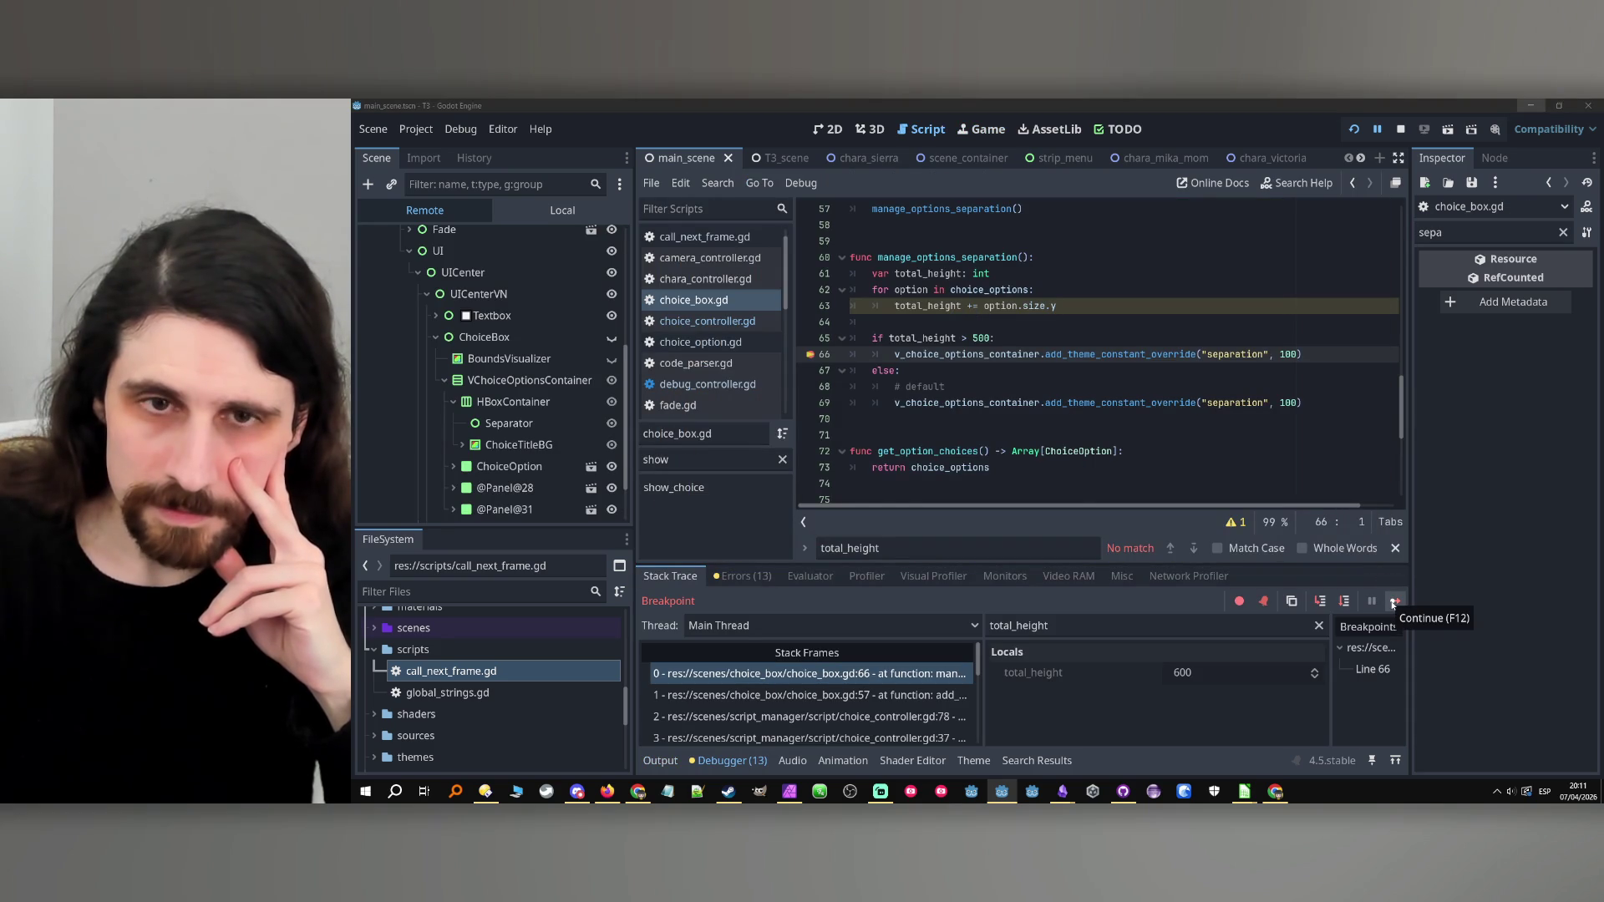
{"action": "scroll", "coordinate": [1196, 366], "scroll_direction": "up", "scroll_amount": 10}
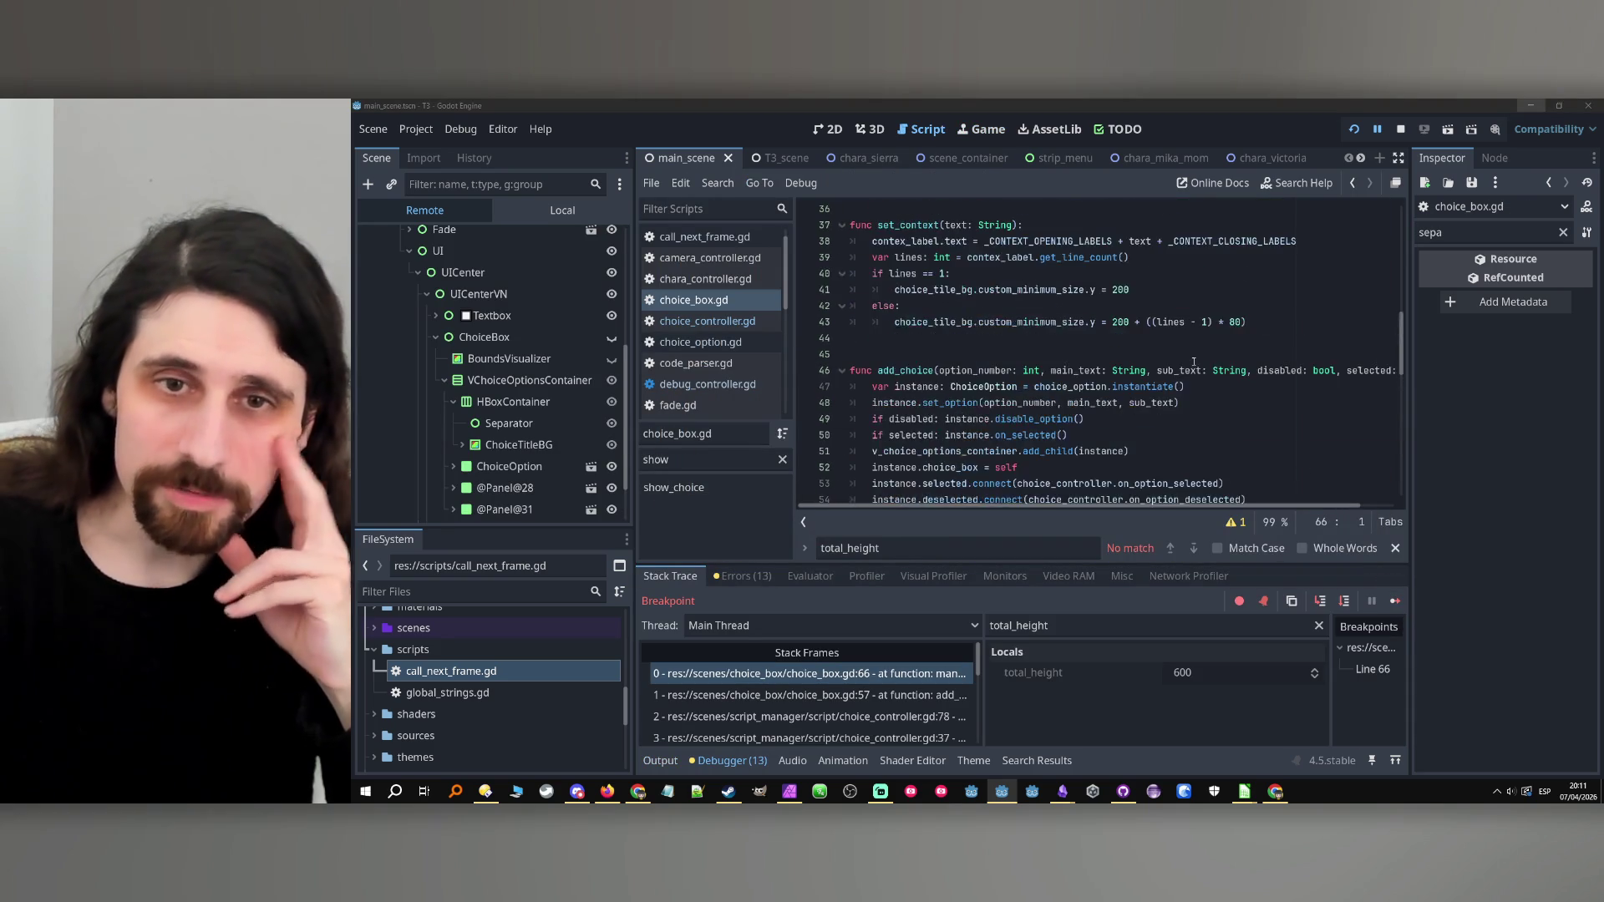
{"action": "scroll", "coordinate": [1197, 366], "scroll_direction": "down", "scroll_amount": 10}
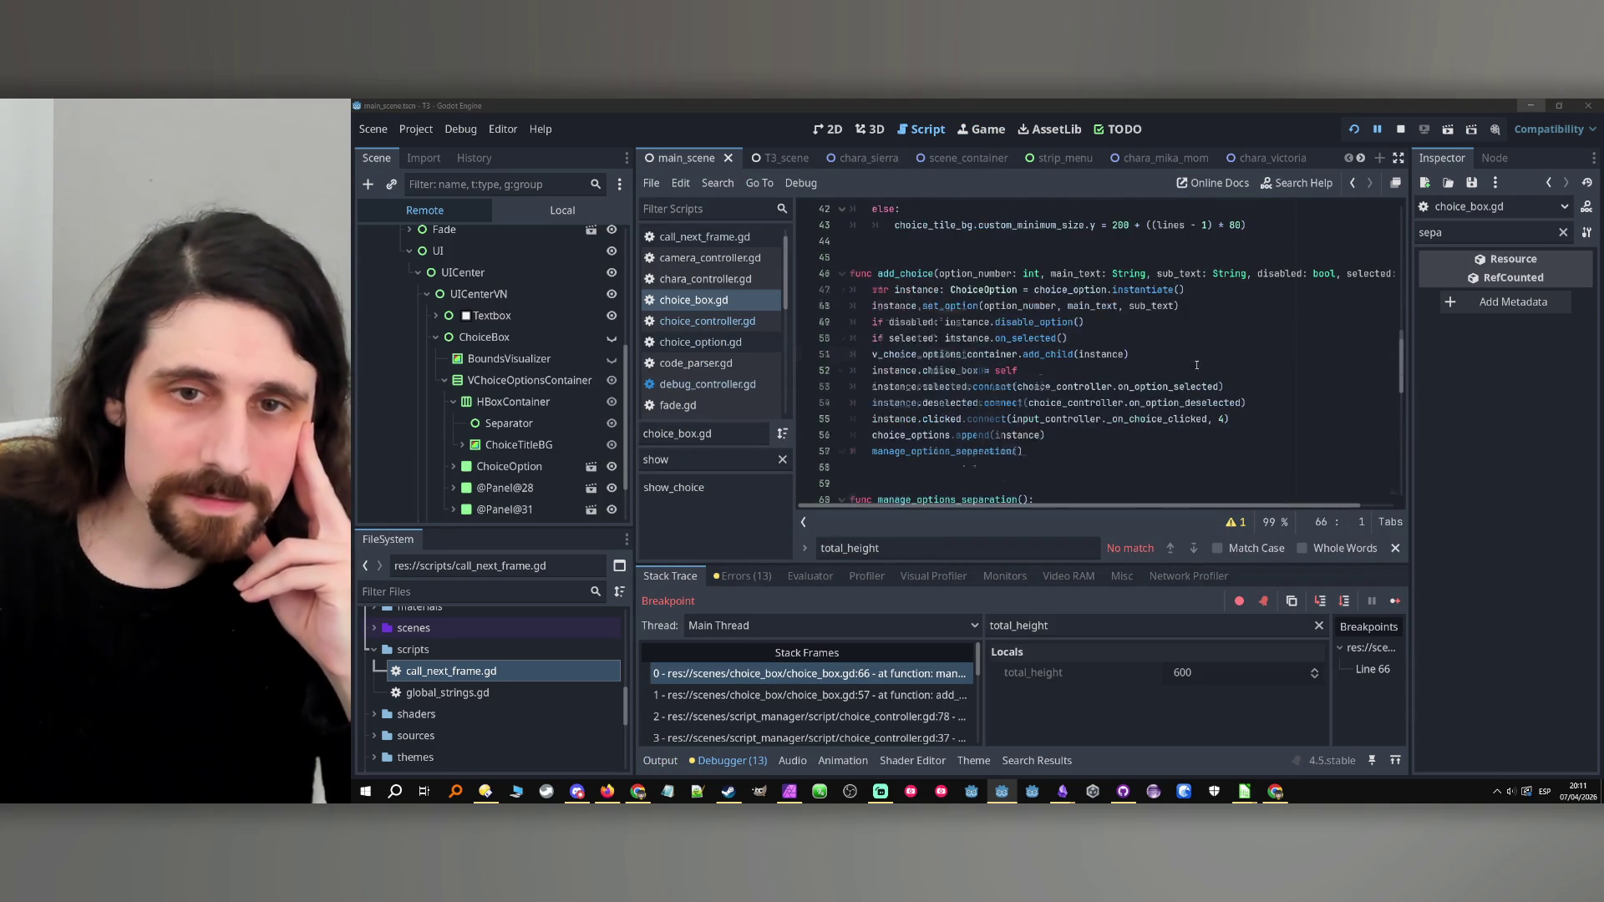
{"action": "left_click", "coordinate": [1392, 602]}
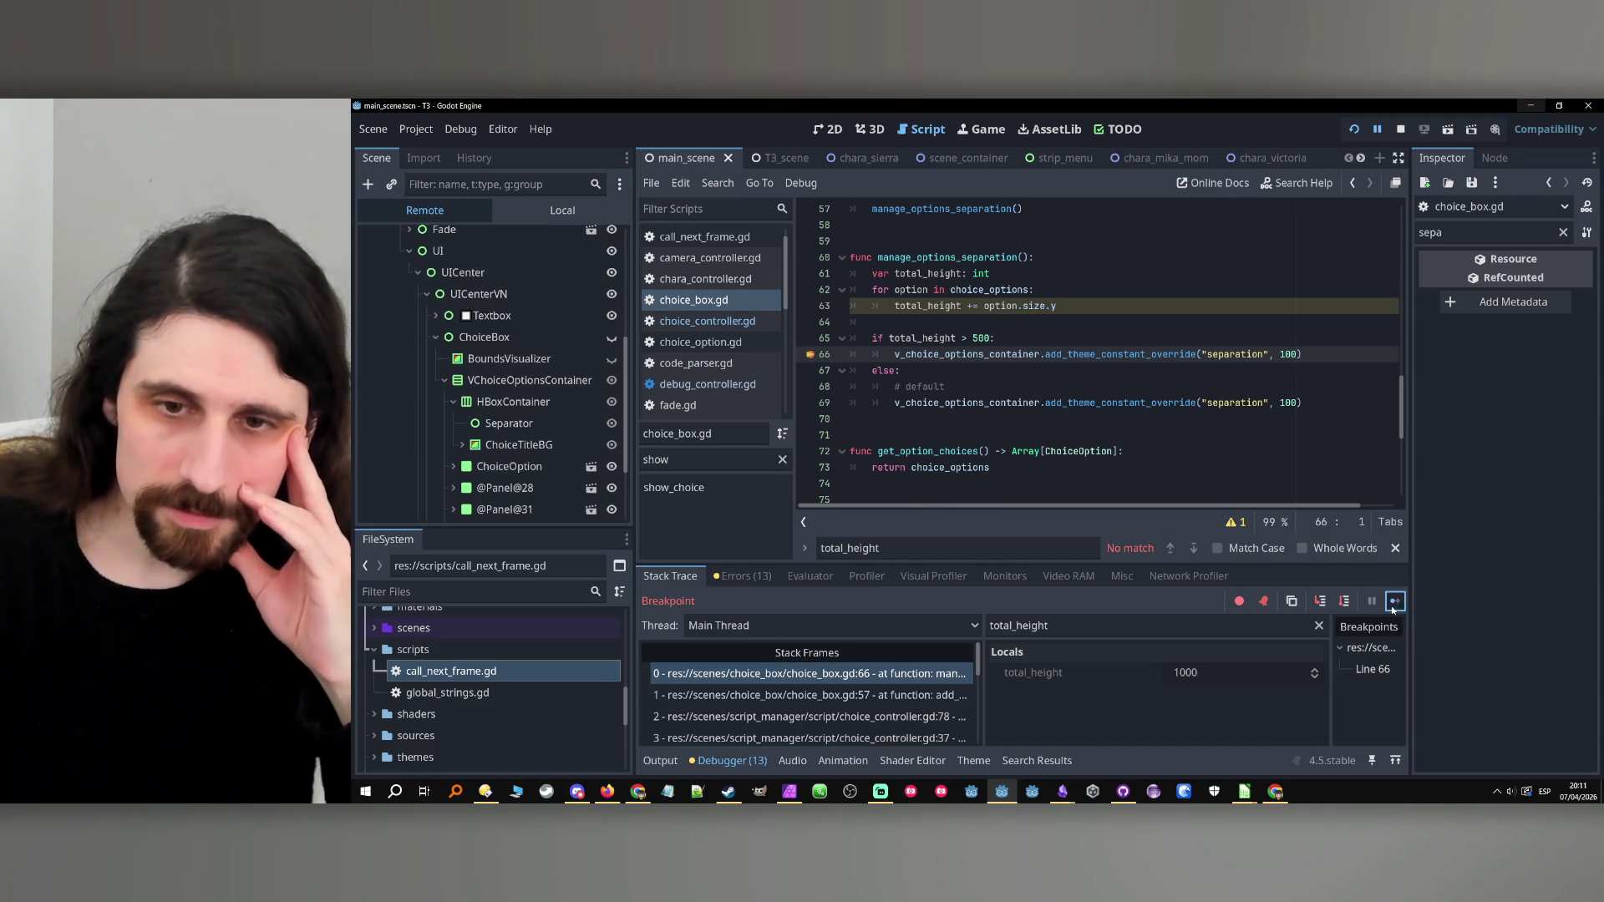
{"action": "left_click", "coordinate": [1392, 603]}
{"action": "left_click", "coordinate": [1392, 603]}
{"action": "left_click", "coordinate": [1392, 602]}
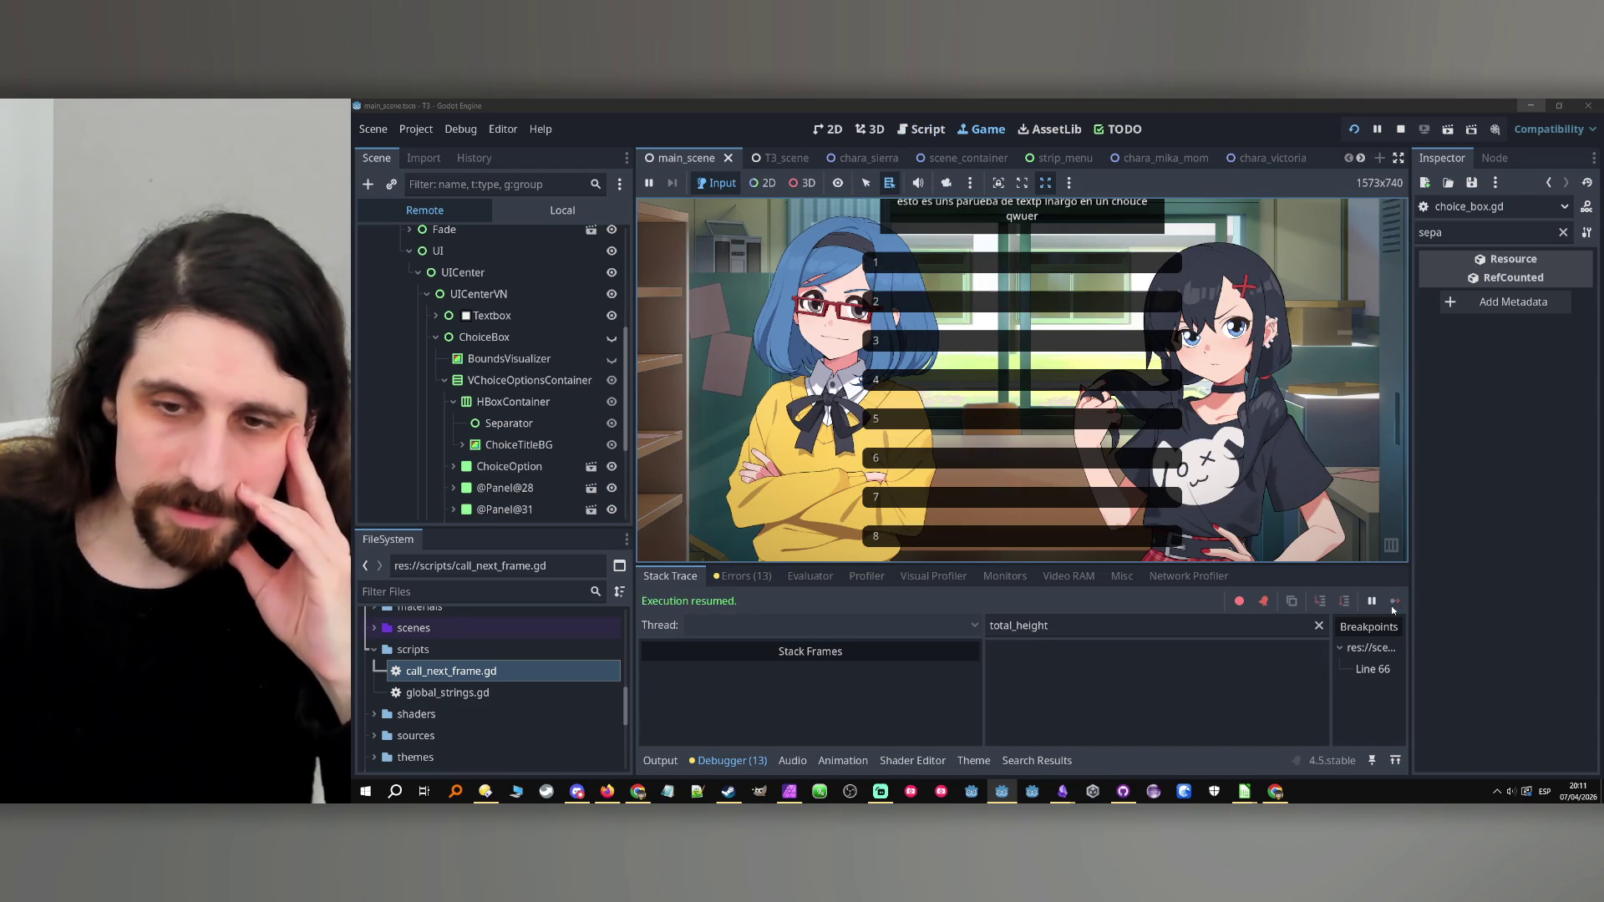
Stop the game, change the 500 height threshold to 1600, and remove the line 66 breakpoint.
{"action": "left_click", "coordinate": [1401, 129]}
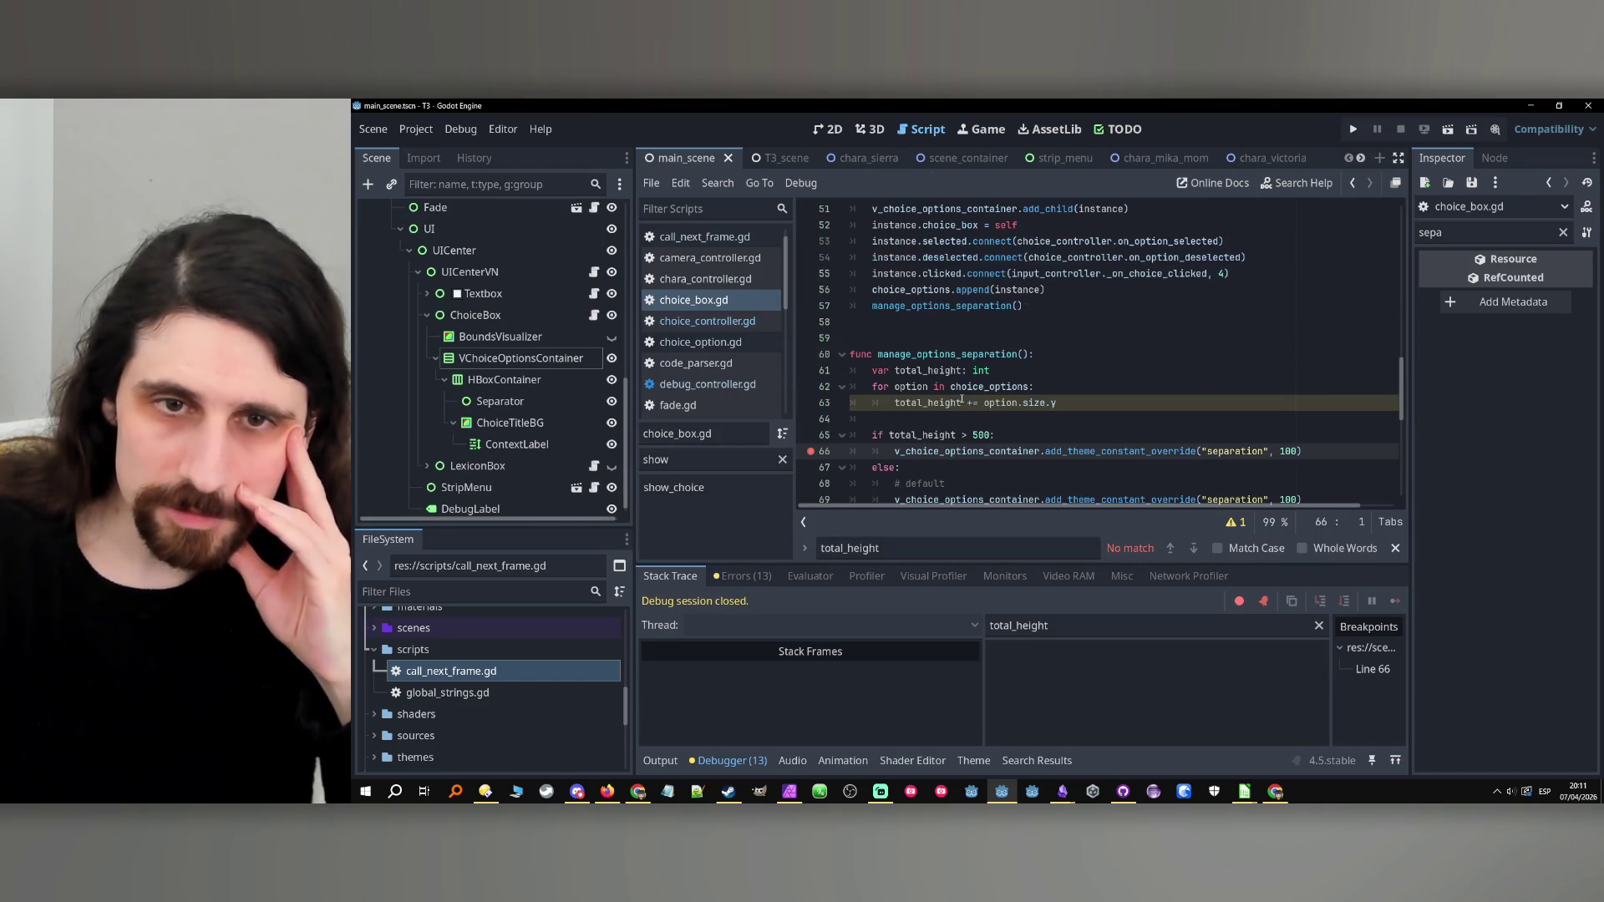
{"action": "double_click", "coordinate": [981, 435]}
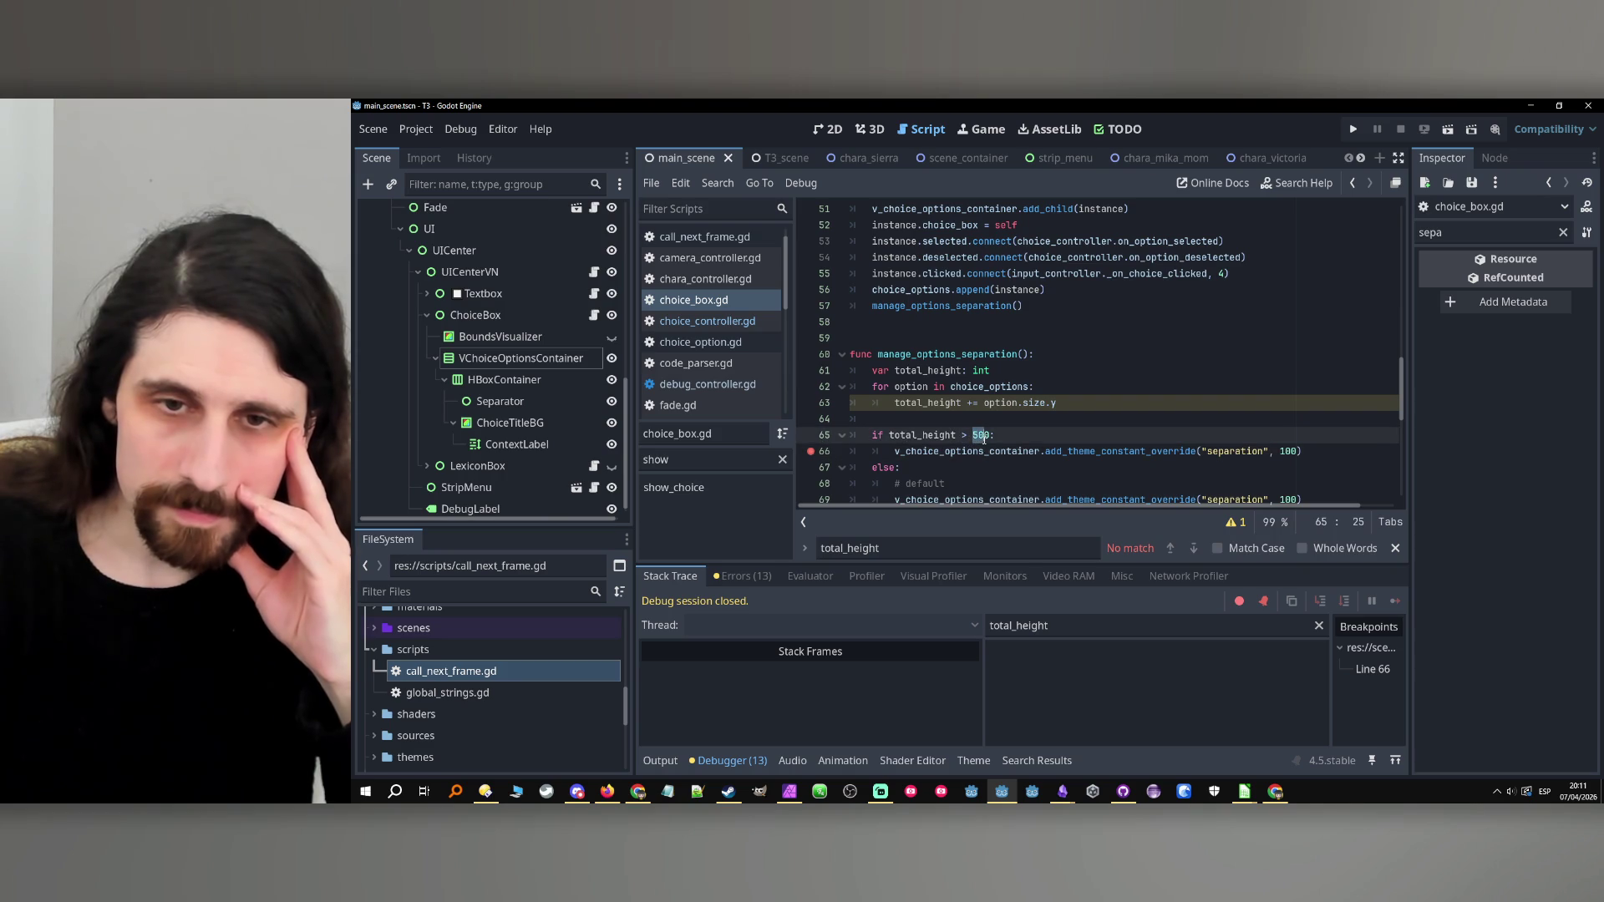
{"action": "type", "text": "1600"}
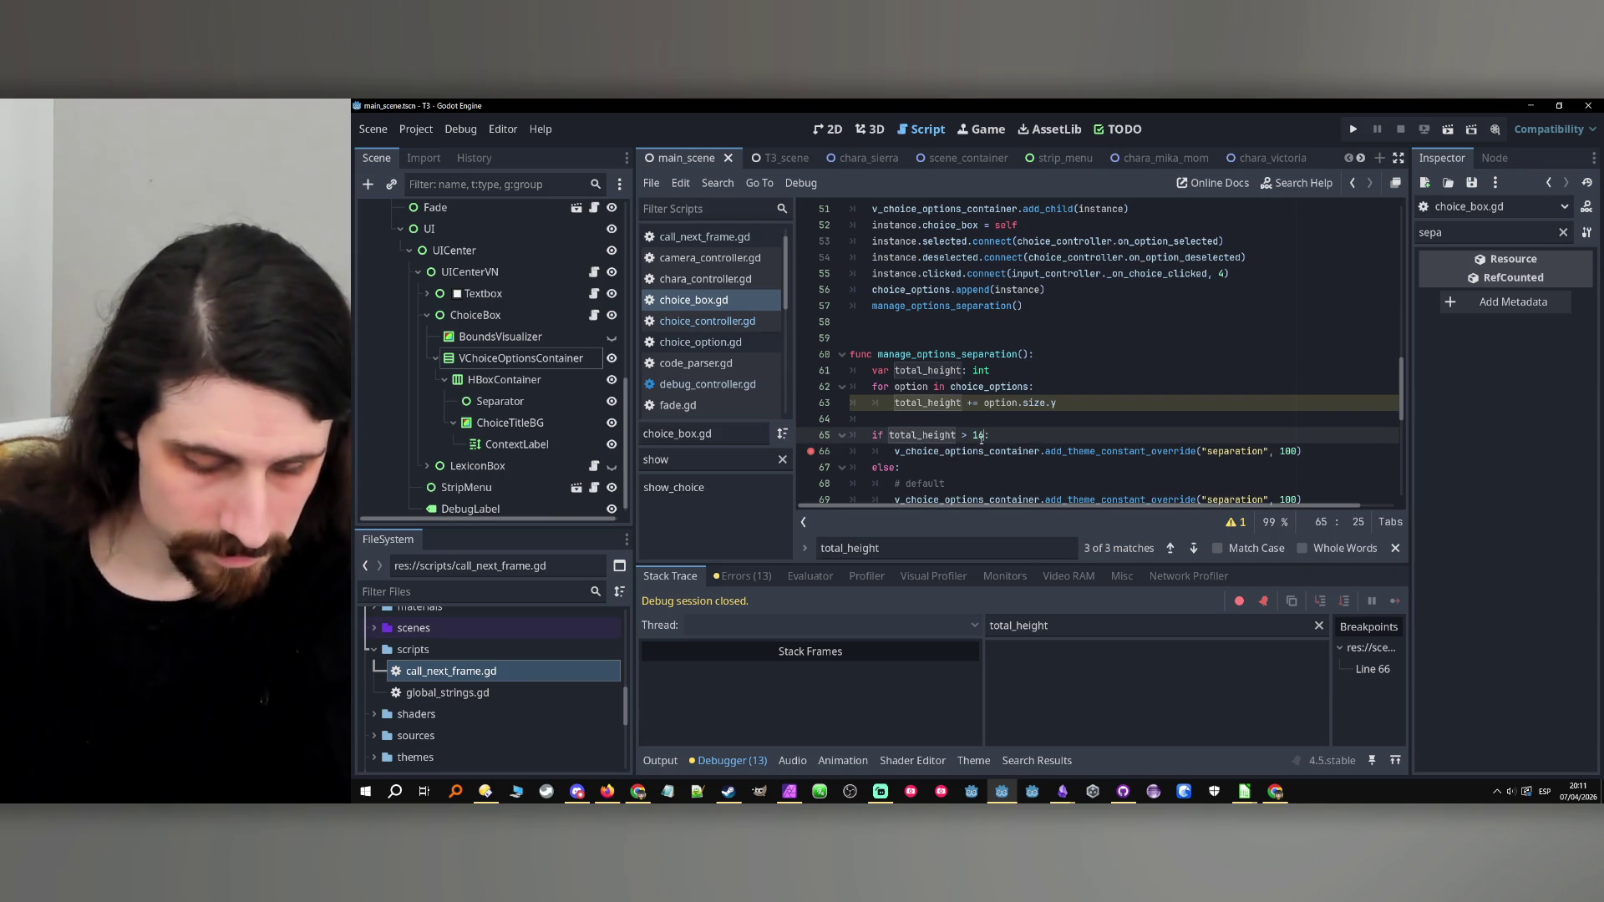
{"action": "left_click", "coordinate": [810, 451]}
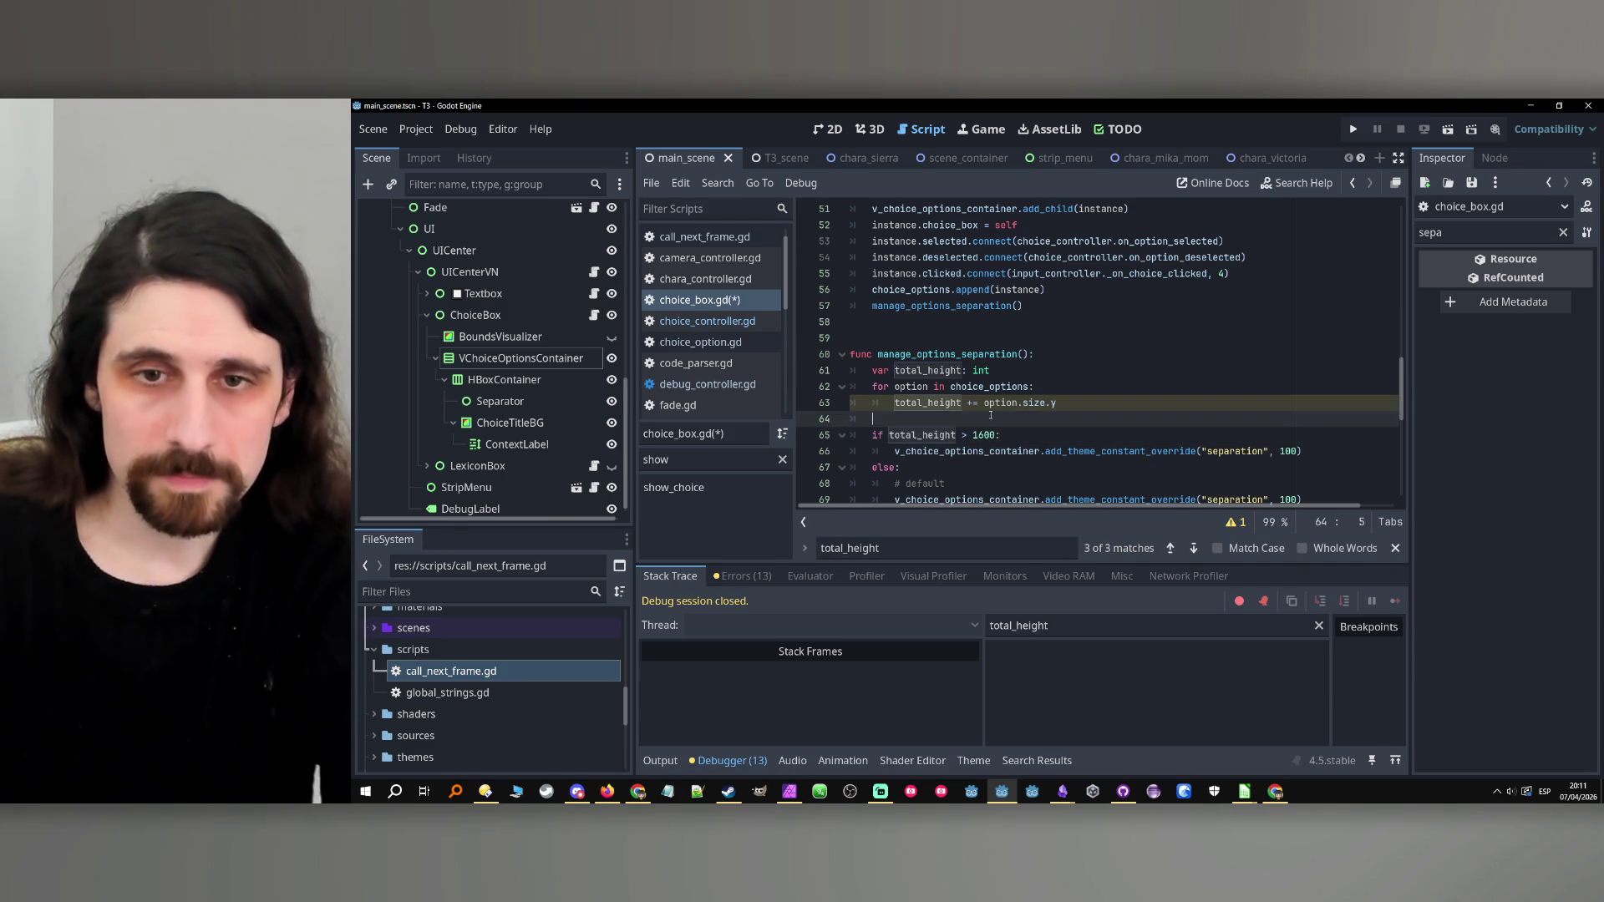
Add the line total_height += (choice_options.size() - 1) * 100 below the height sum.
{"action": "double_click", "coordinate": [941, 402]}
{"action": "left_click", "coordinate": [1090, 402]}
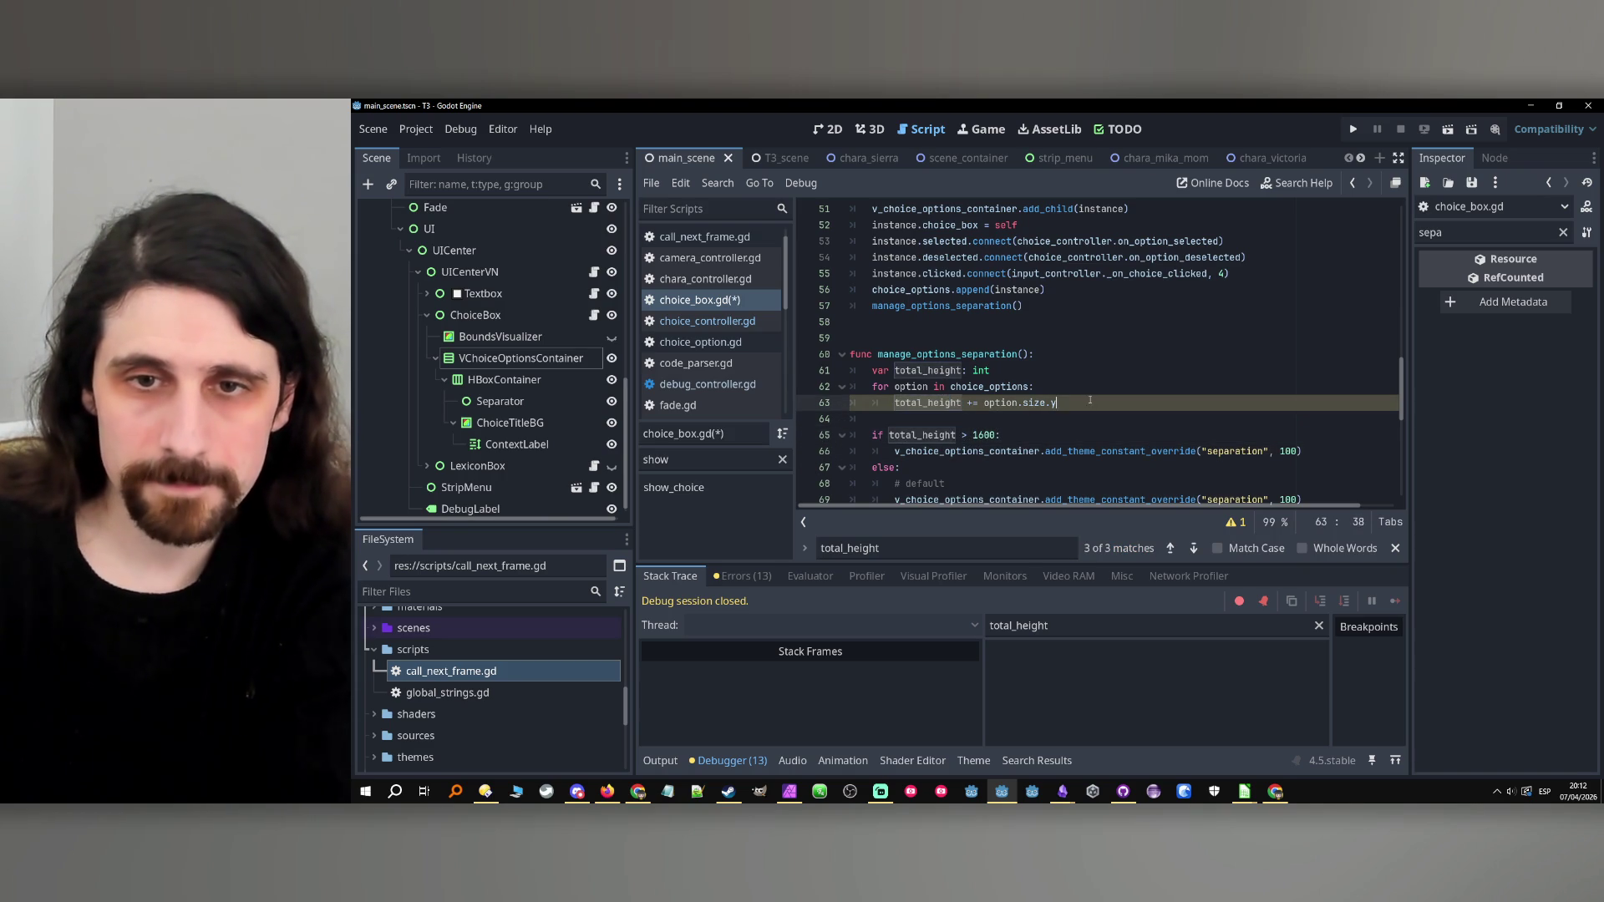
{"action": "key", "text": "Return"}
{"action": "type", "text": "total_height `= "}
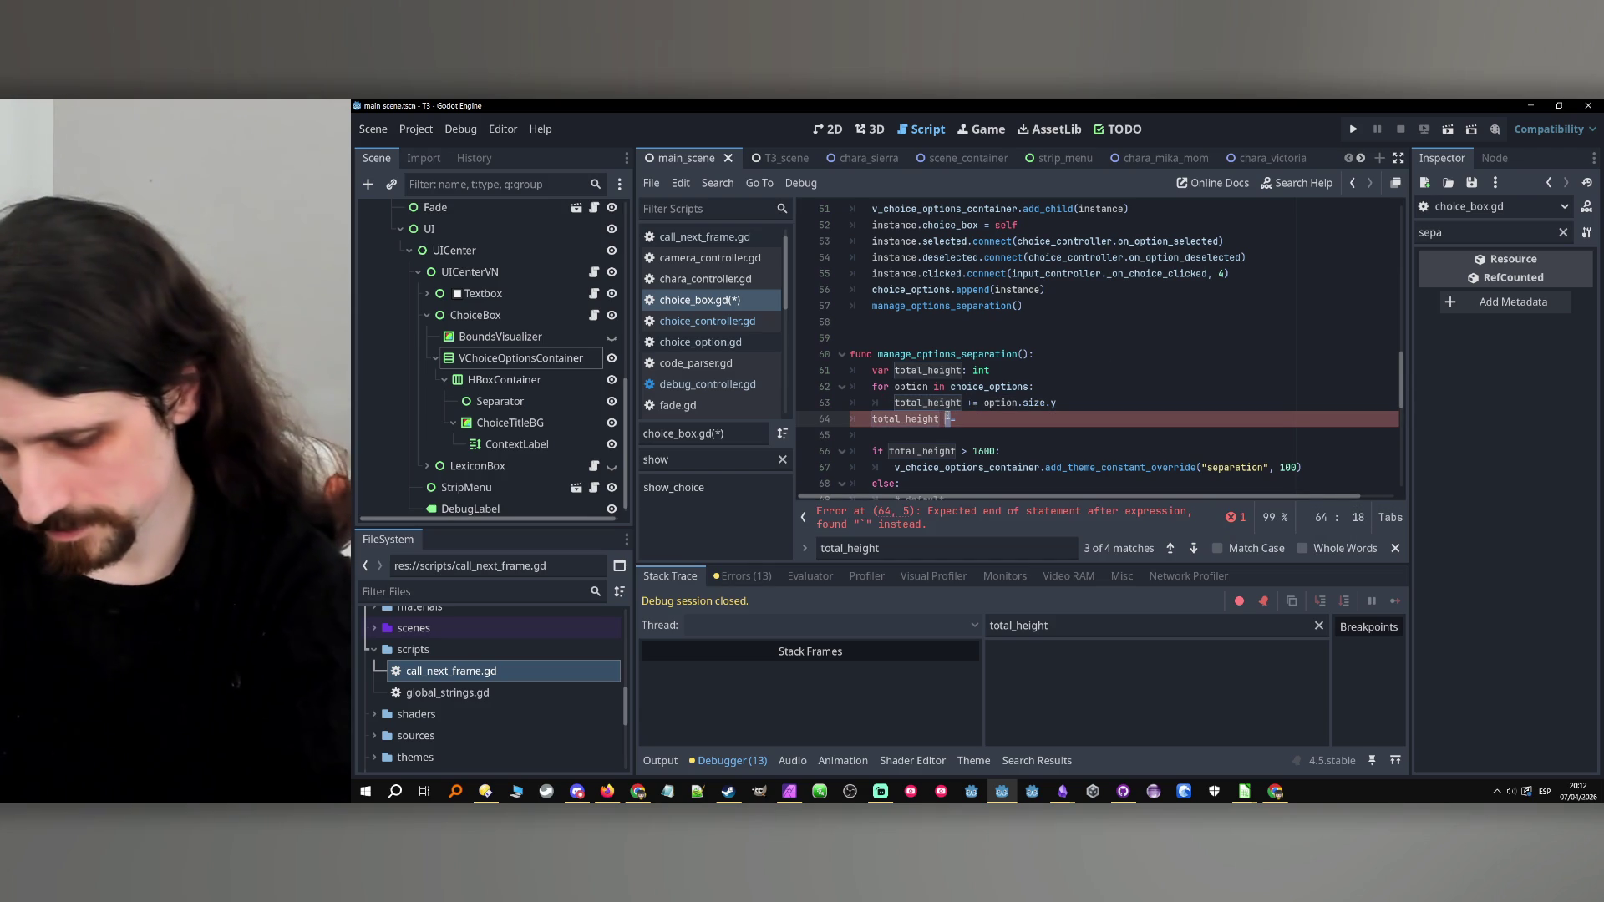
{"action": "type", "text": "+"}
{"action": "double_click", "coordinate": [988, 387]}
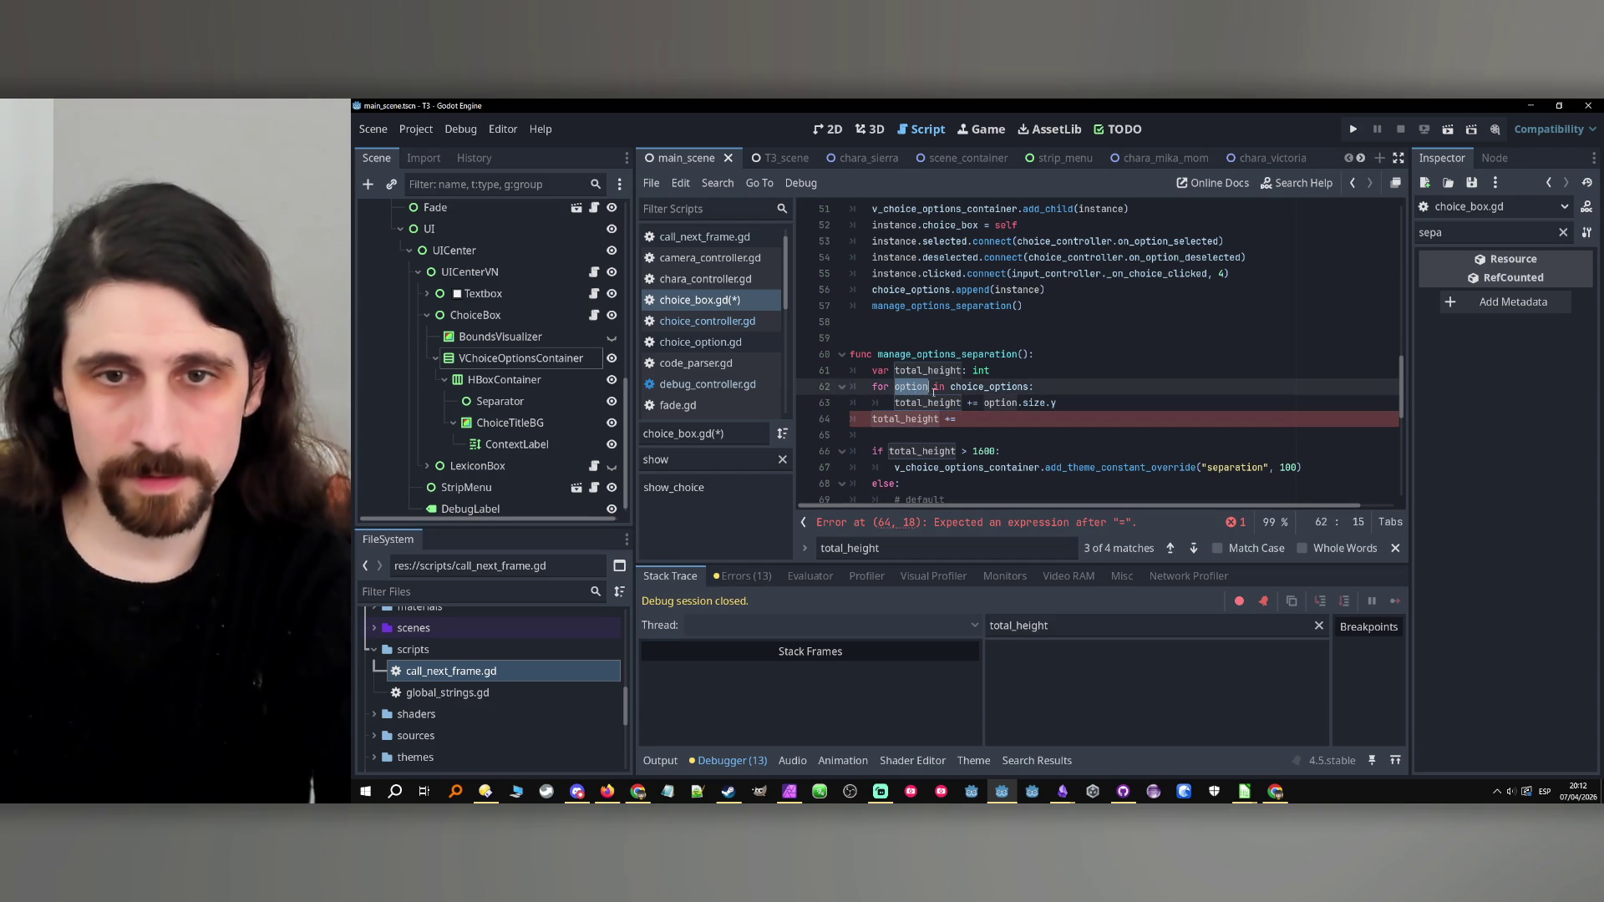
{"action": "key", "text": "ctrl+c"}
{"action": "left_click", "coordinate": [1018, 426]}
{"action": "key", "text": "ctrl+v"}
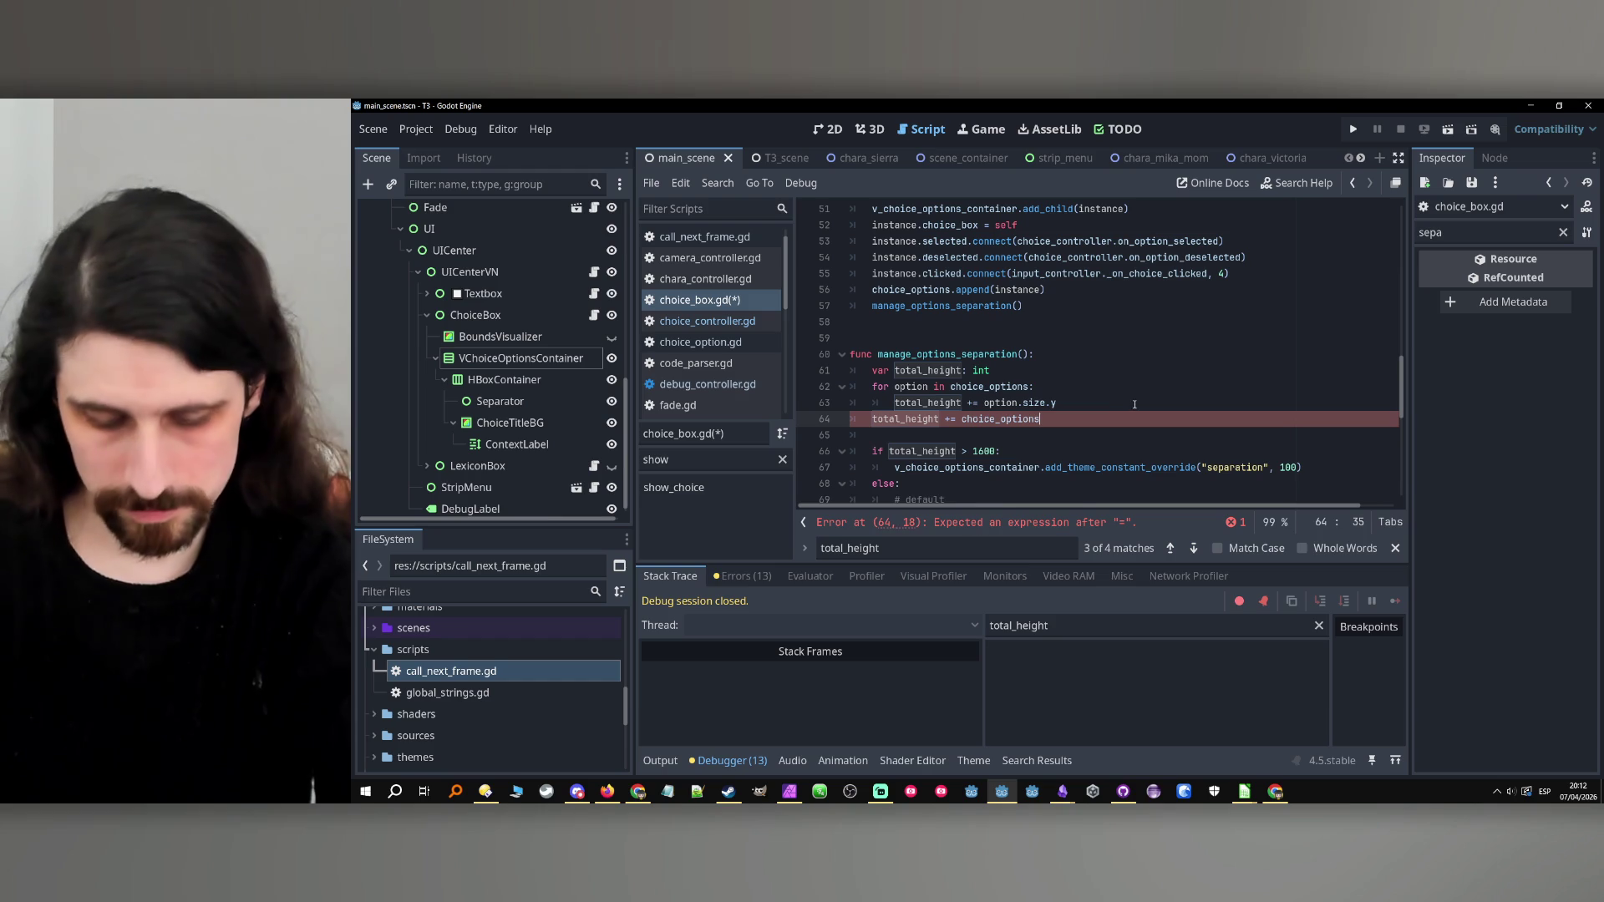
{"action": "type", "text": ".seiz"}
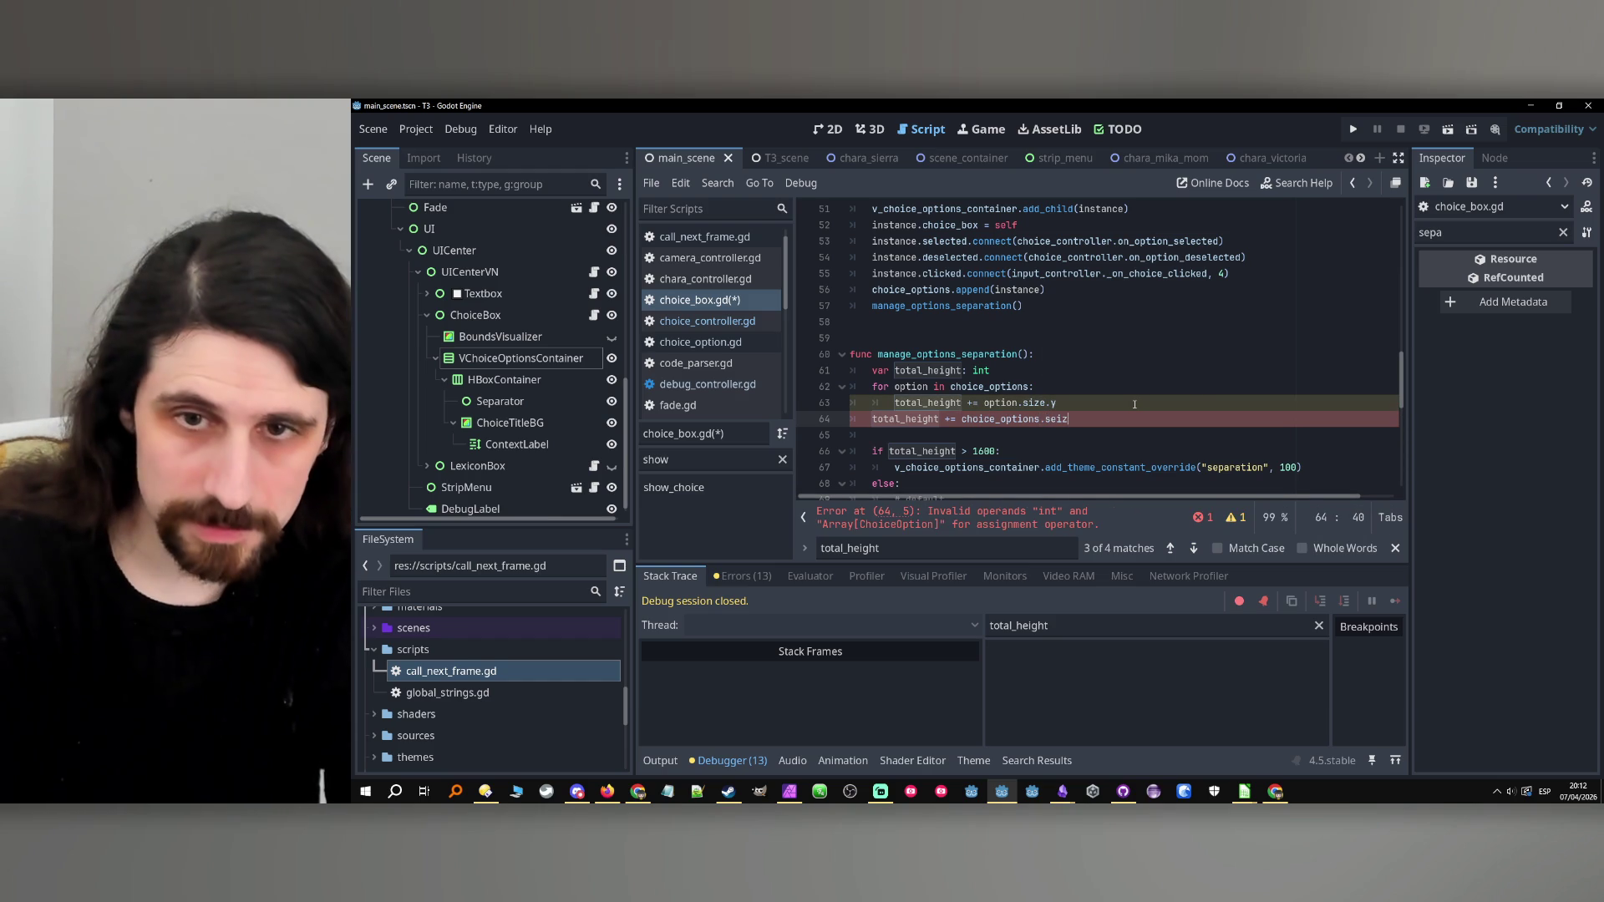
{"action": "key", "text": "BackSpace"}
{"action": "key", "text": "BackSpace"}
{"action": "key", "text": "BackSpace"}
{"action": "type", "text": "i"}
{"action": "key", "text": "Return"}
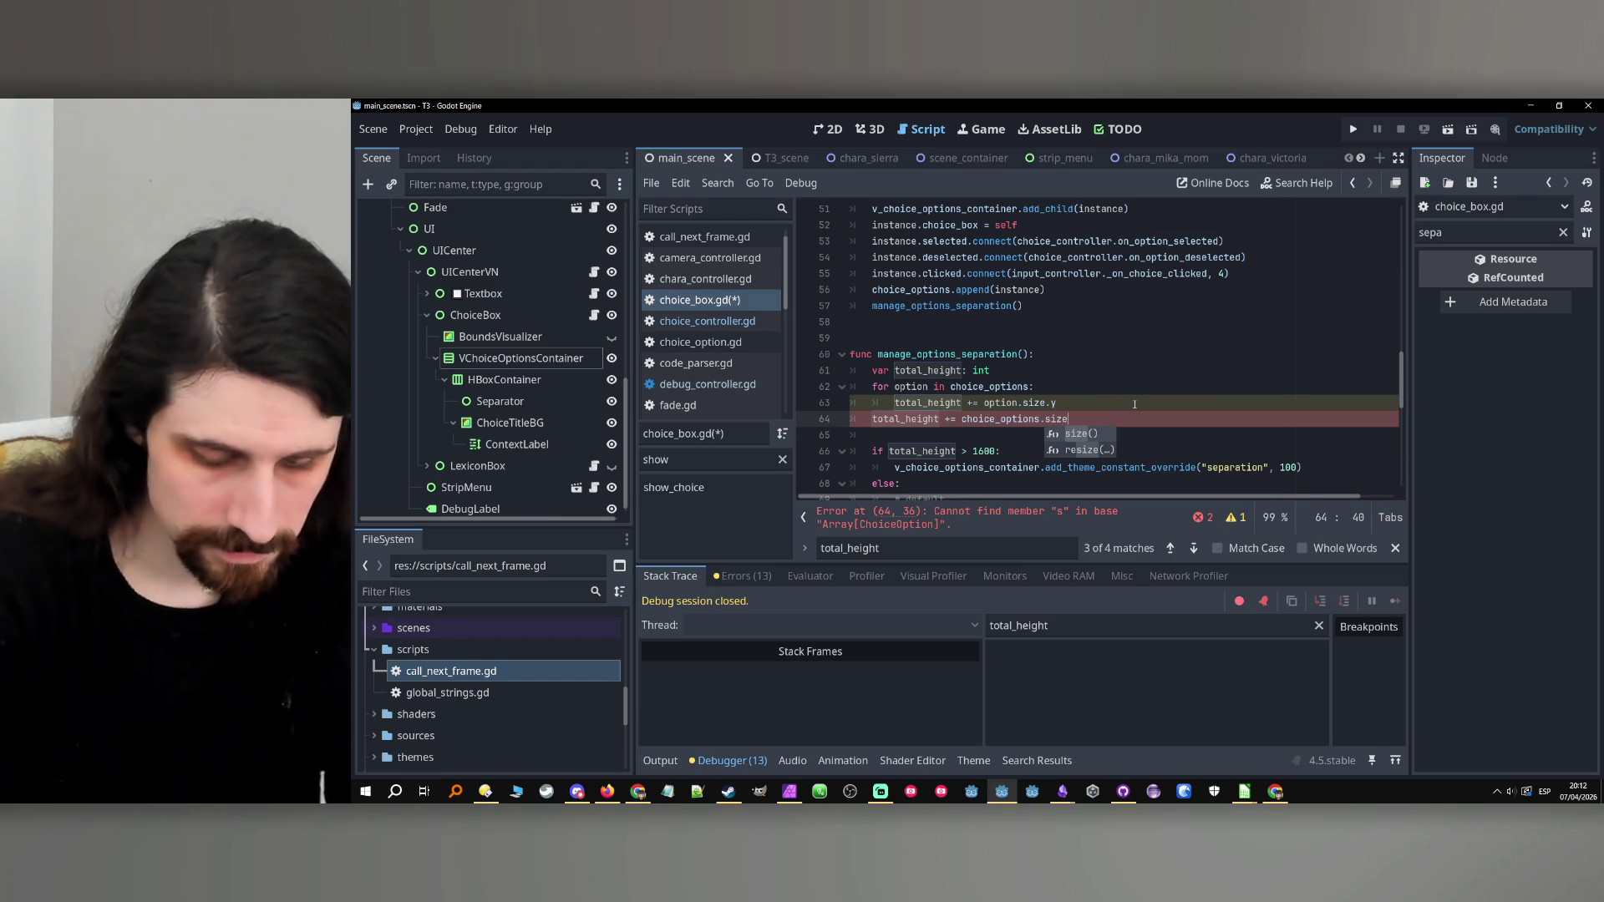
{"action": "type", "text": "*"}
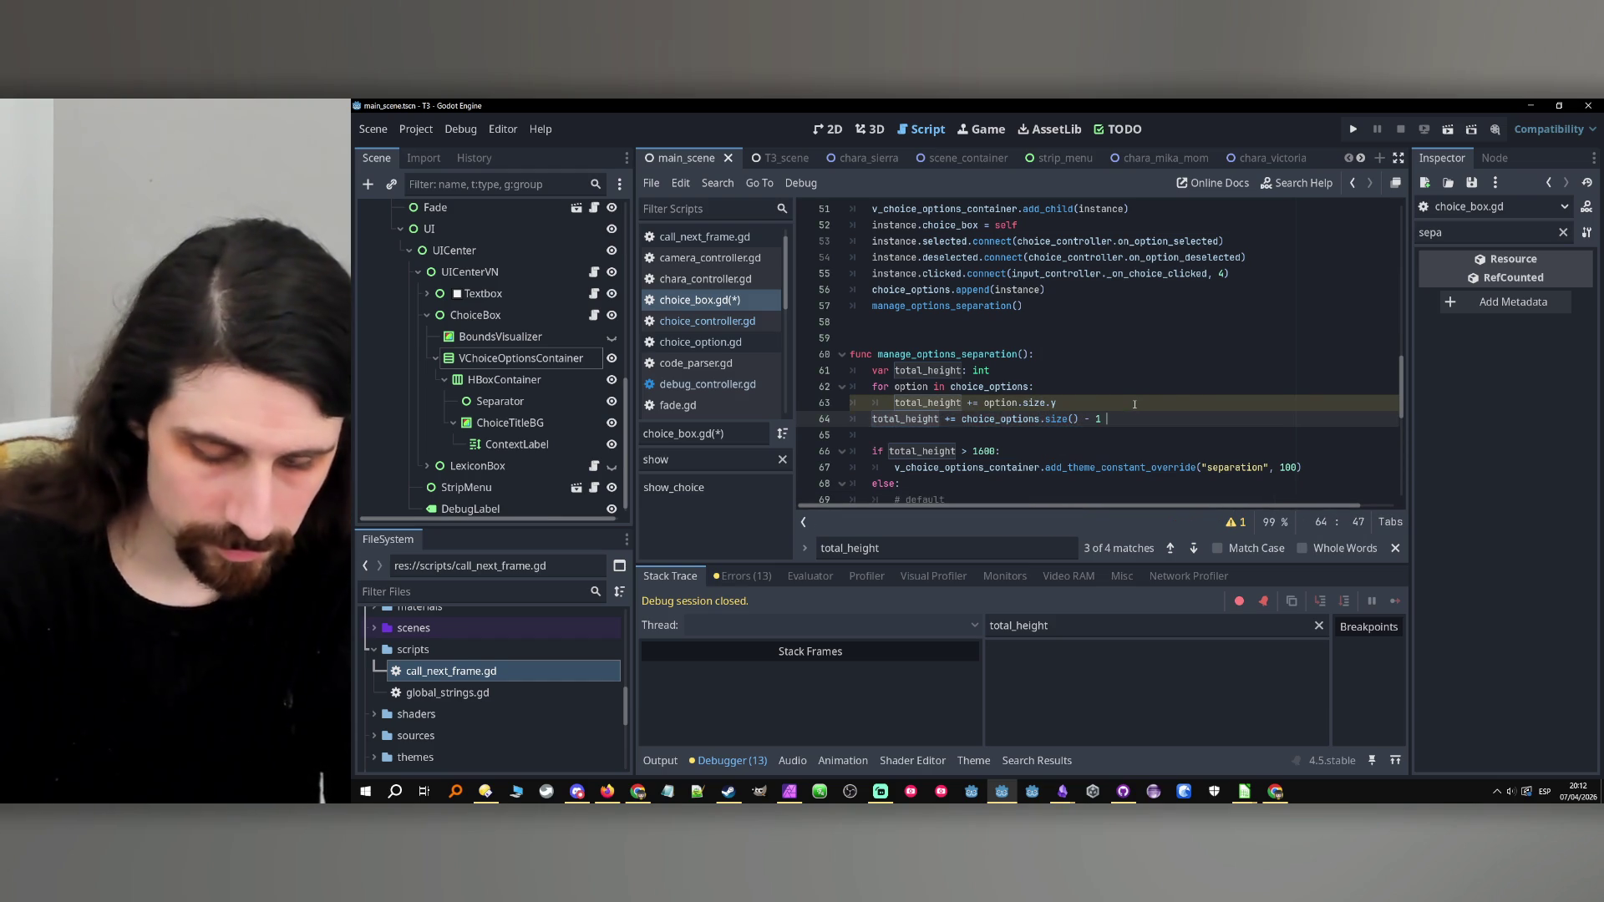
{"action": "type", "text": " 100"}
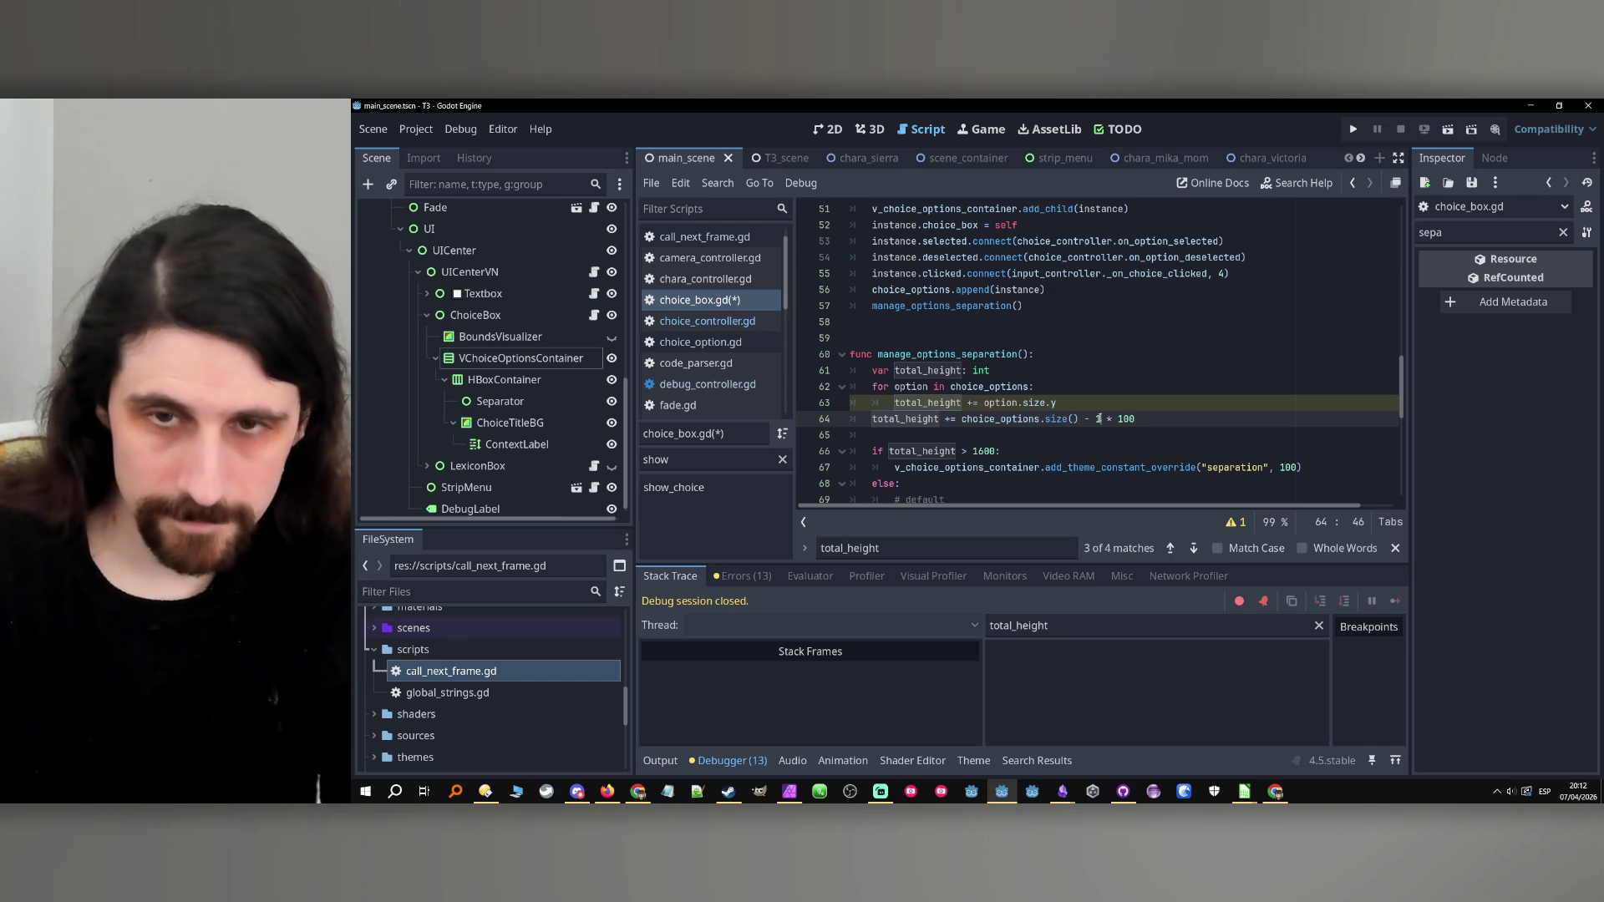
{"action": "type", "text": ")"}
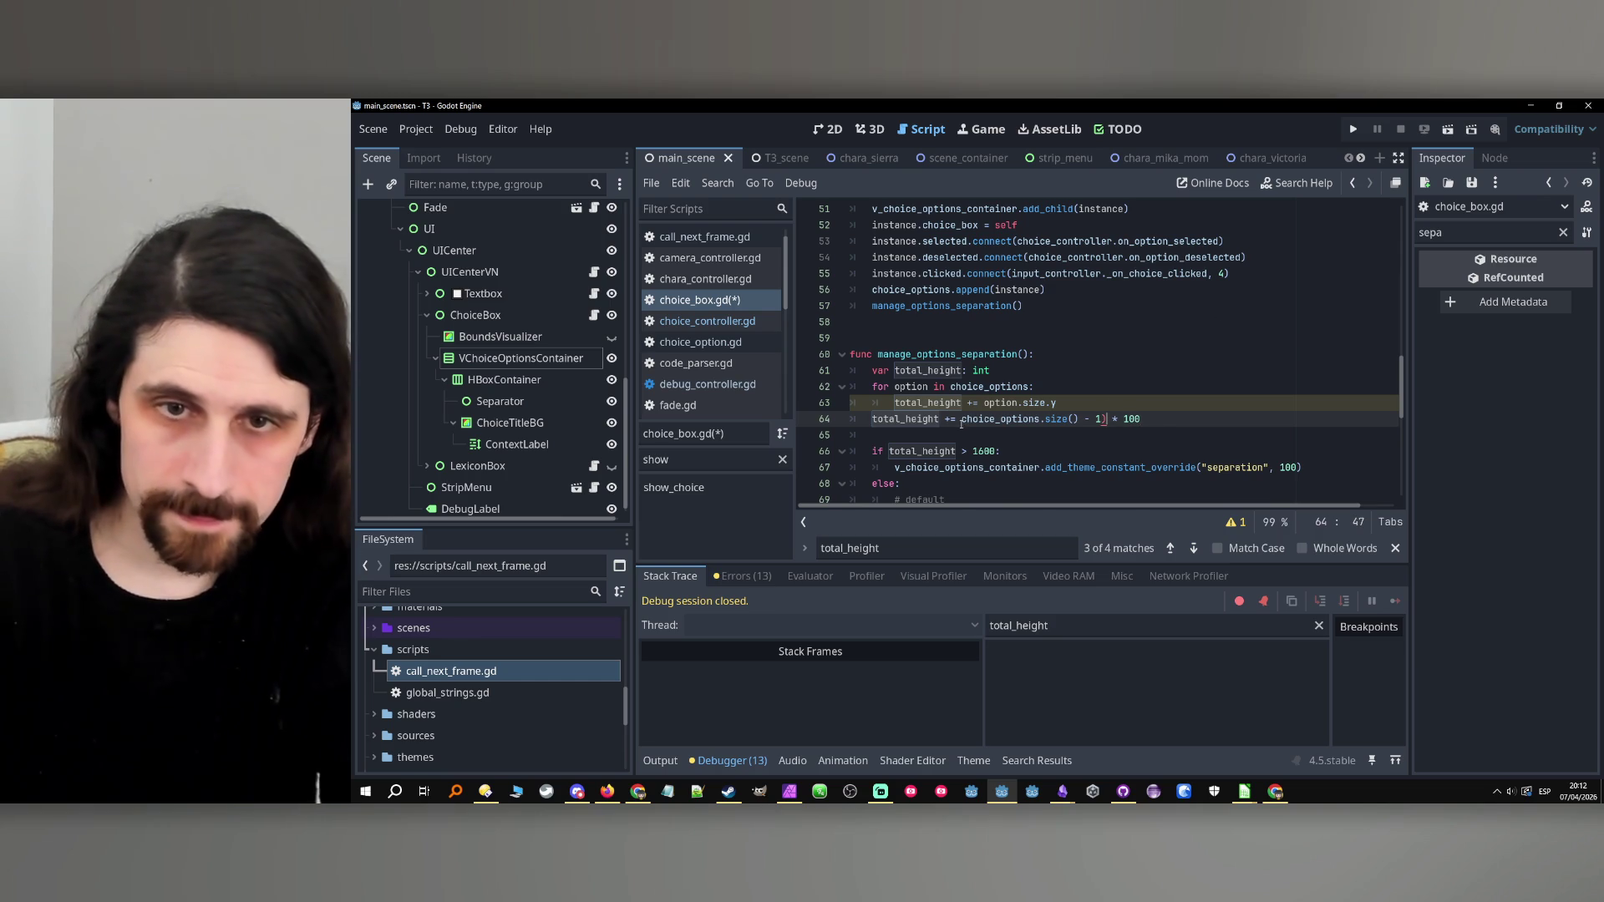
{"action": "left_click", "coordinate": [961, 421]}
{"action": "type", "text": "("}
{"action": "key", "text": "Escape"}
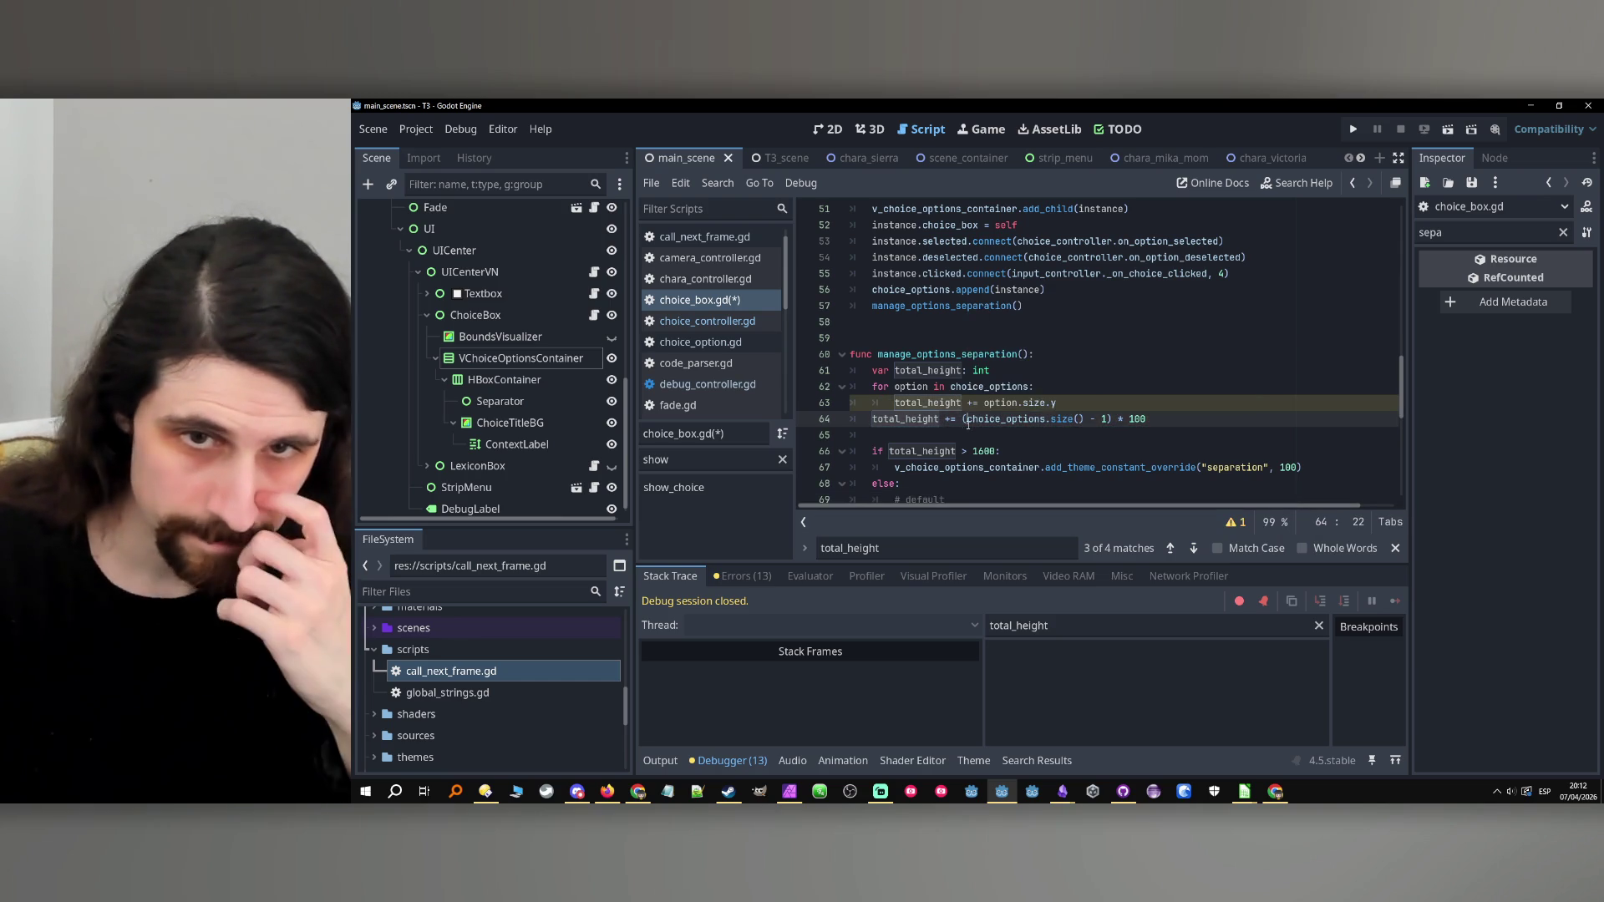
Add a '# add the separations' comment and raise the threshold from 1600 to 2300.
{"action": "left_click", "coordinate": [1096, 402]}
{"action": "key", "text": "Return"}
{"action": "type", "text": "#"}
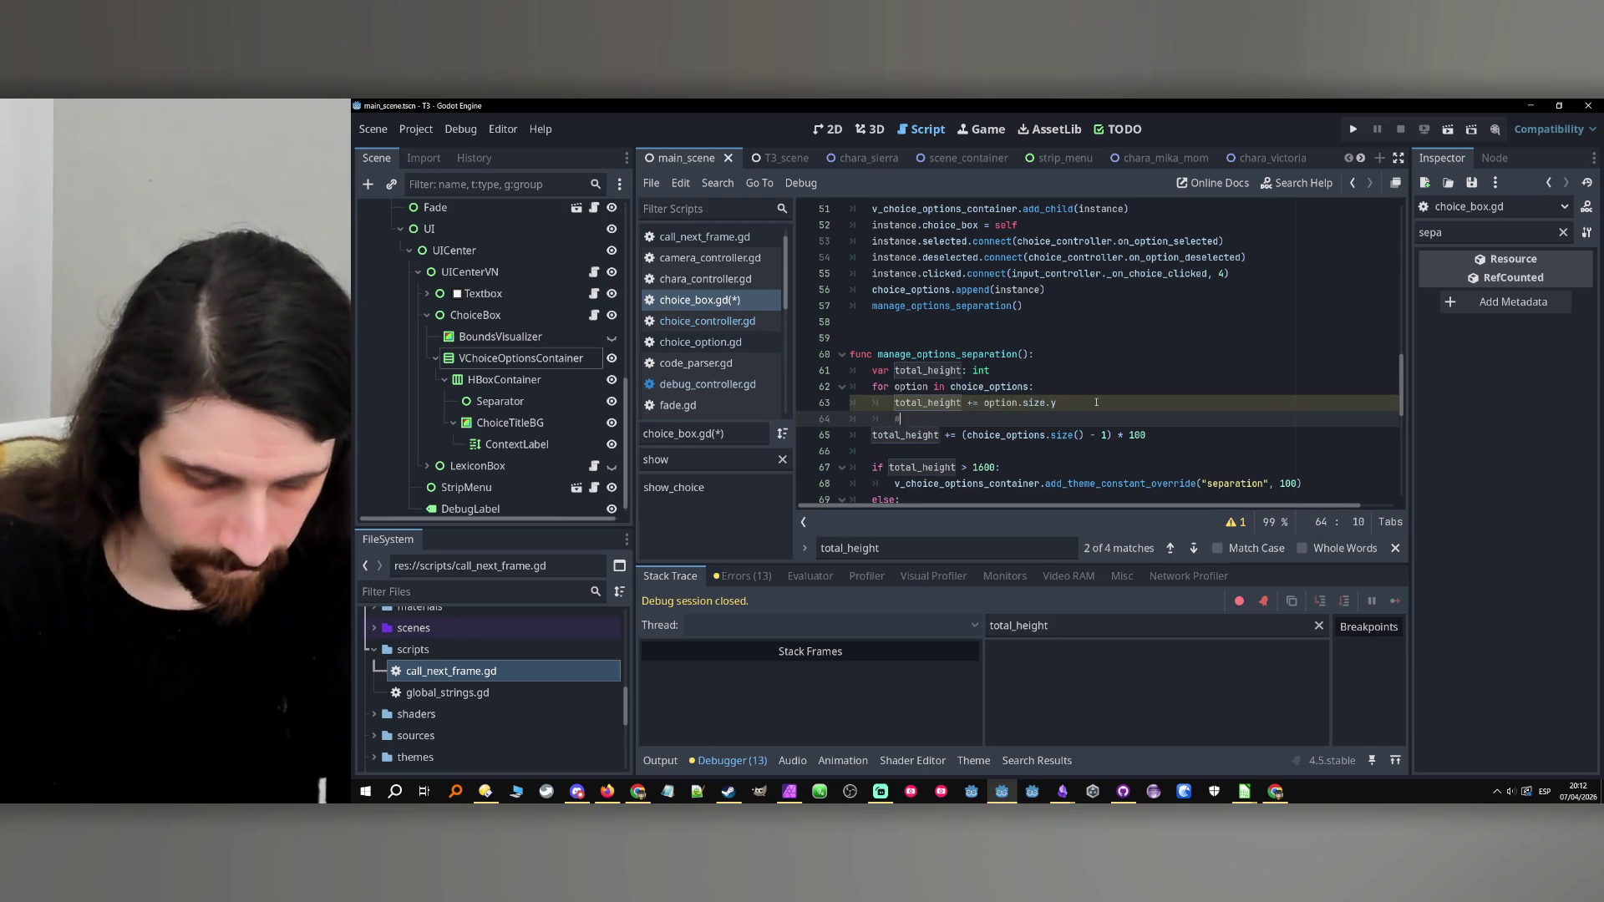
{"action": "type", "text": " add the separat"}
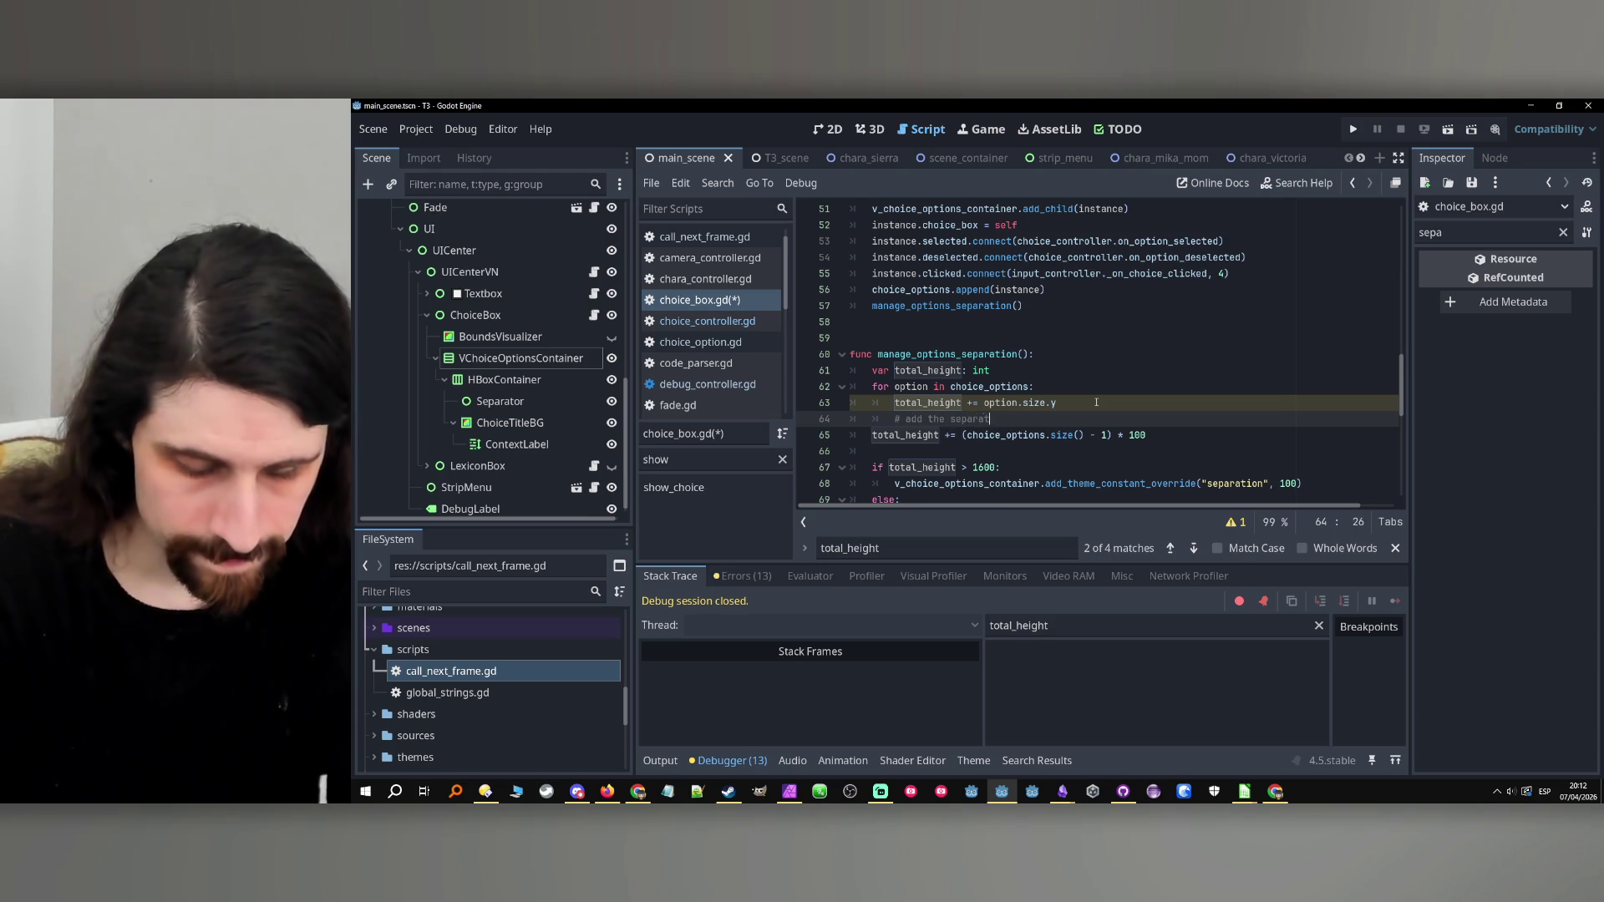
{"action": "type", "text": "ion"}
{"action": "left_click", "coordinate": [979, 467]}
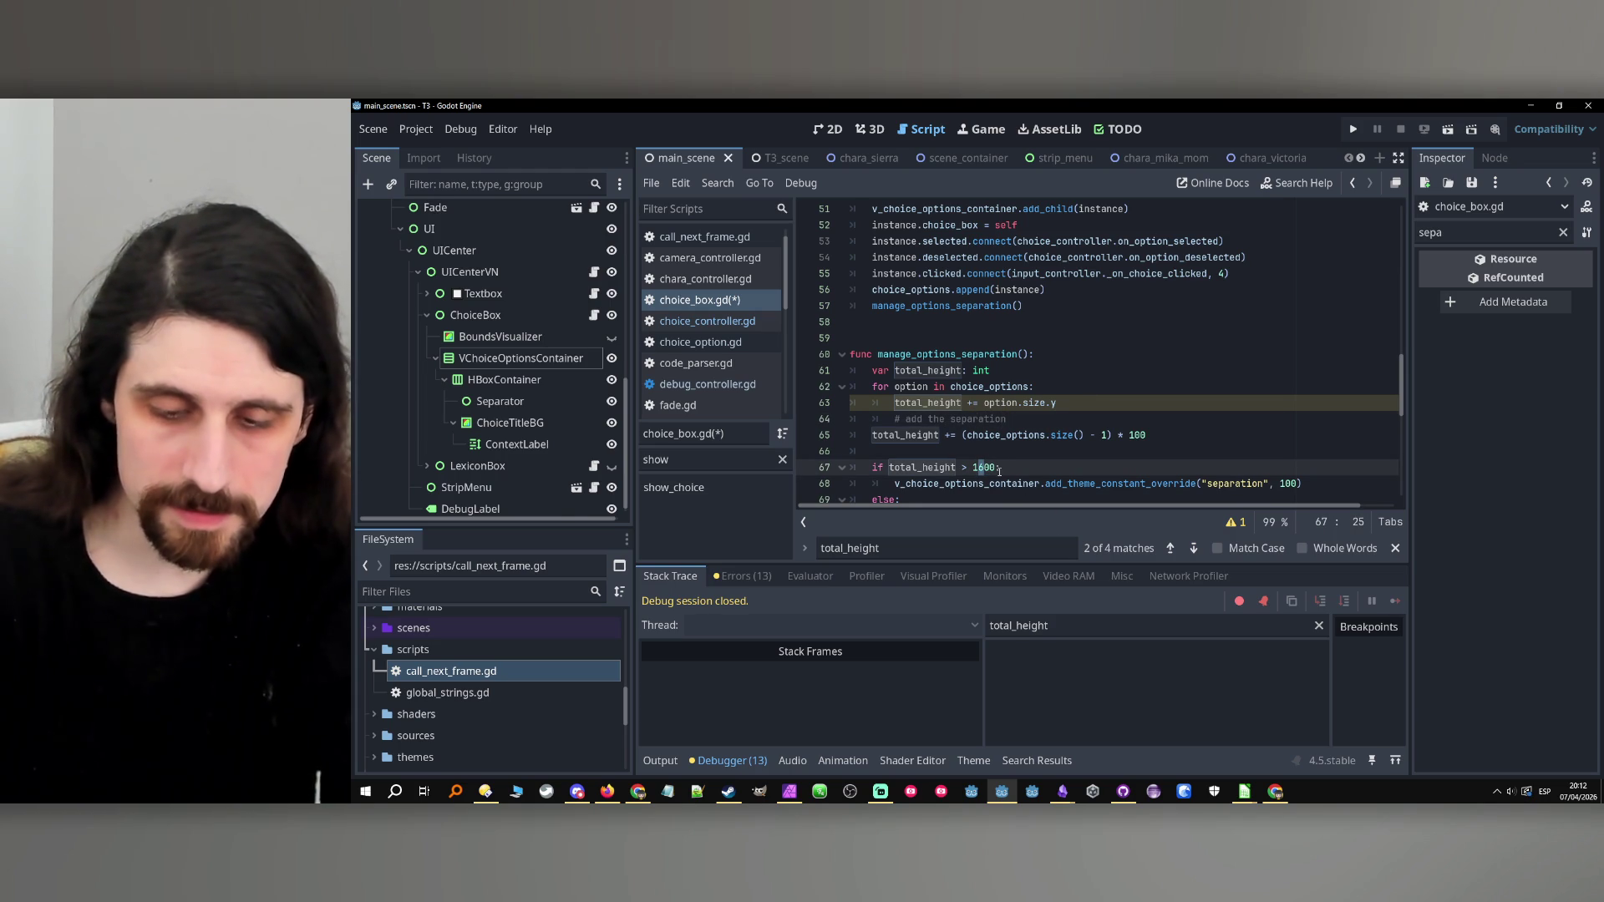
{"action": "key", "text": "BackSpace"}
{"action": "key", "text": "BackSpace"}
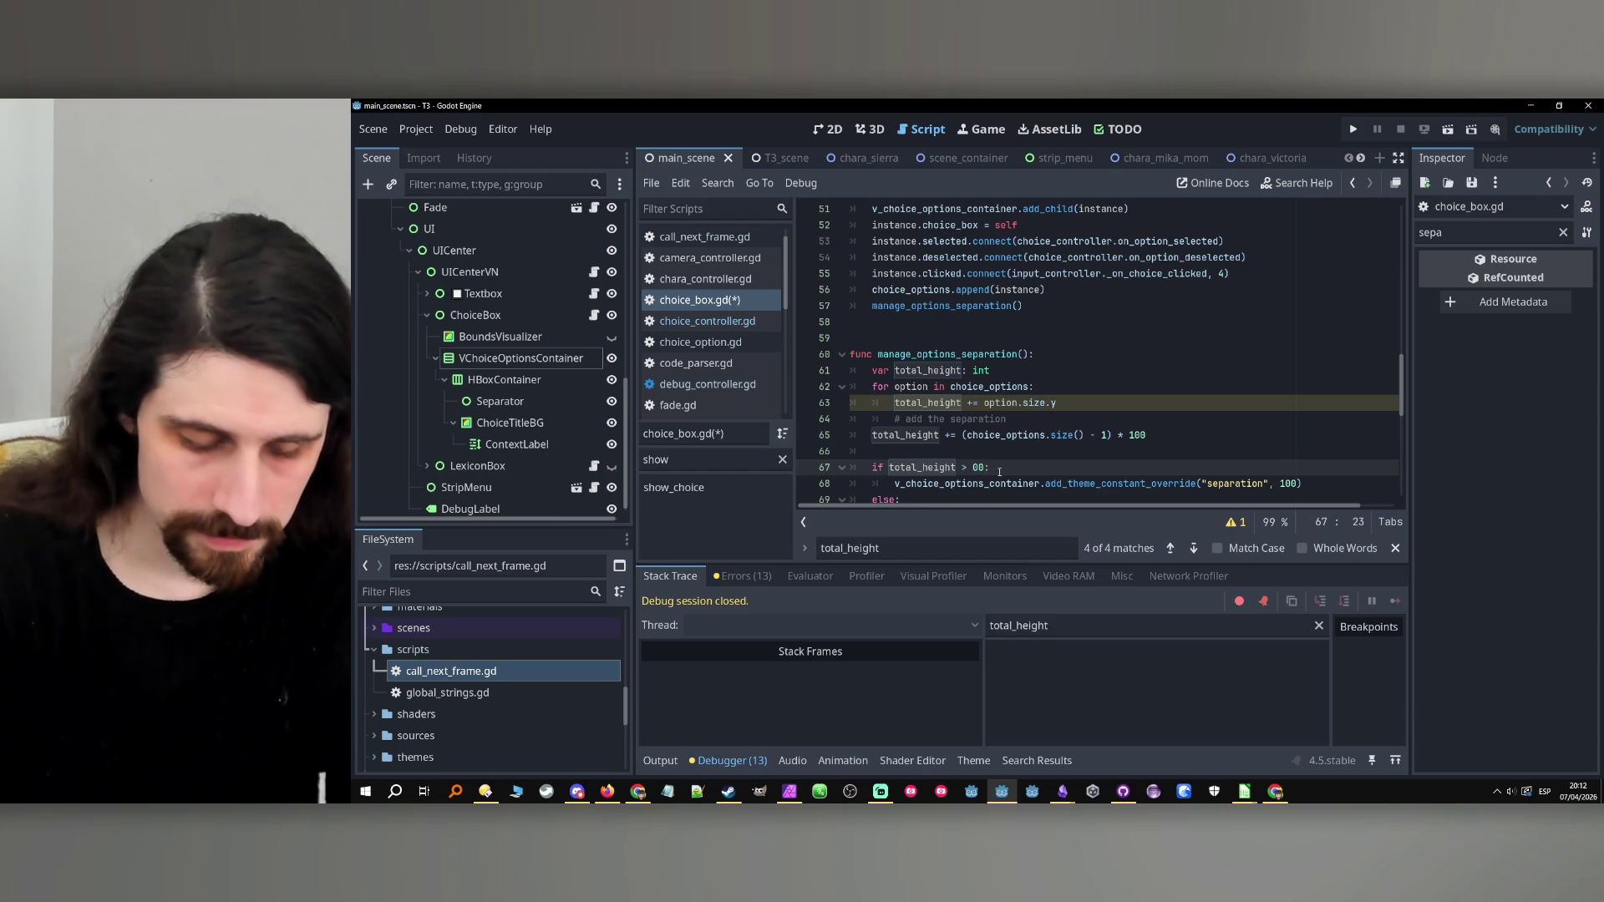
{"action": "type", "text": "20"}
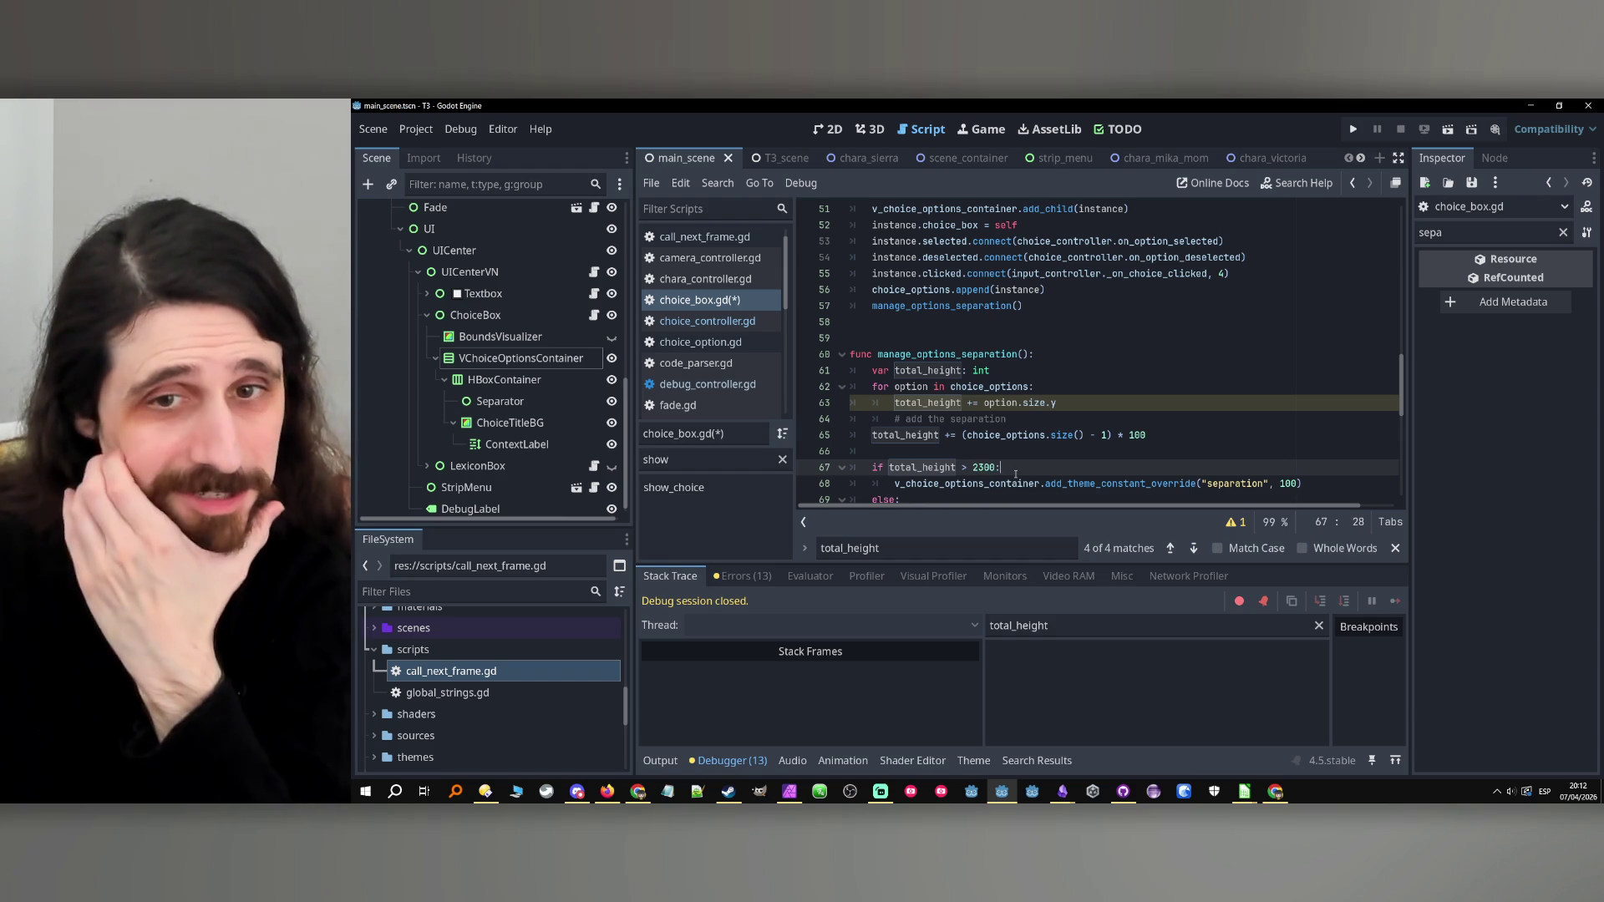
{"action": "key", "text": "BackSpace"}
{"action": "key", "text": "BackSpace"}
{"action": "key", "text": "BackSpace"}
{"action": "type", "text": "300"}
Unindent the separations comment and add a blank line after the separation sum.
{"action": "left_click", "coordinate": [1197, 436]}
{"action": "left_click", "coordinate": [1234, 427]}
{"action": "key", "text": "shift+Tab"}
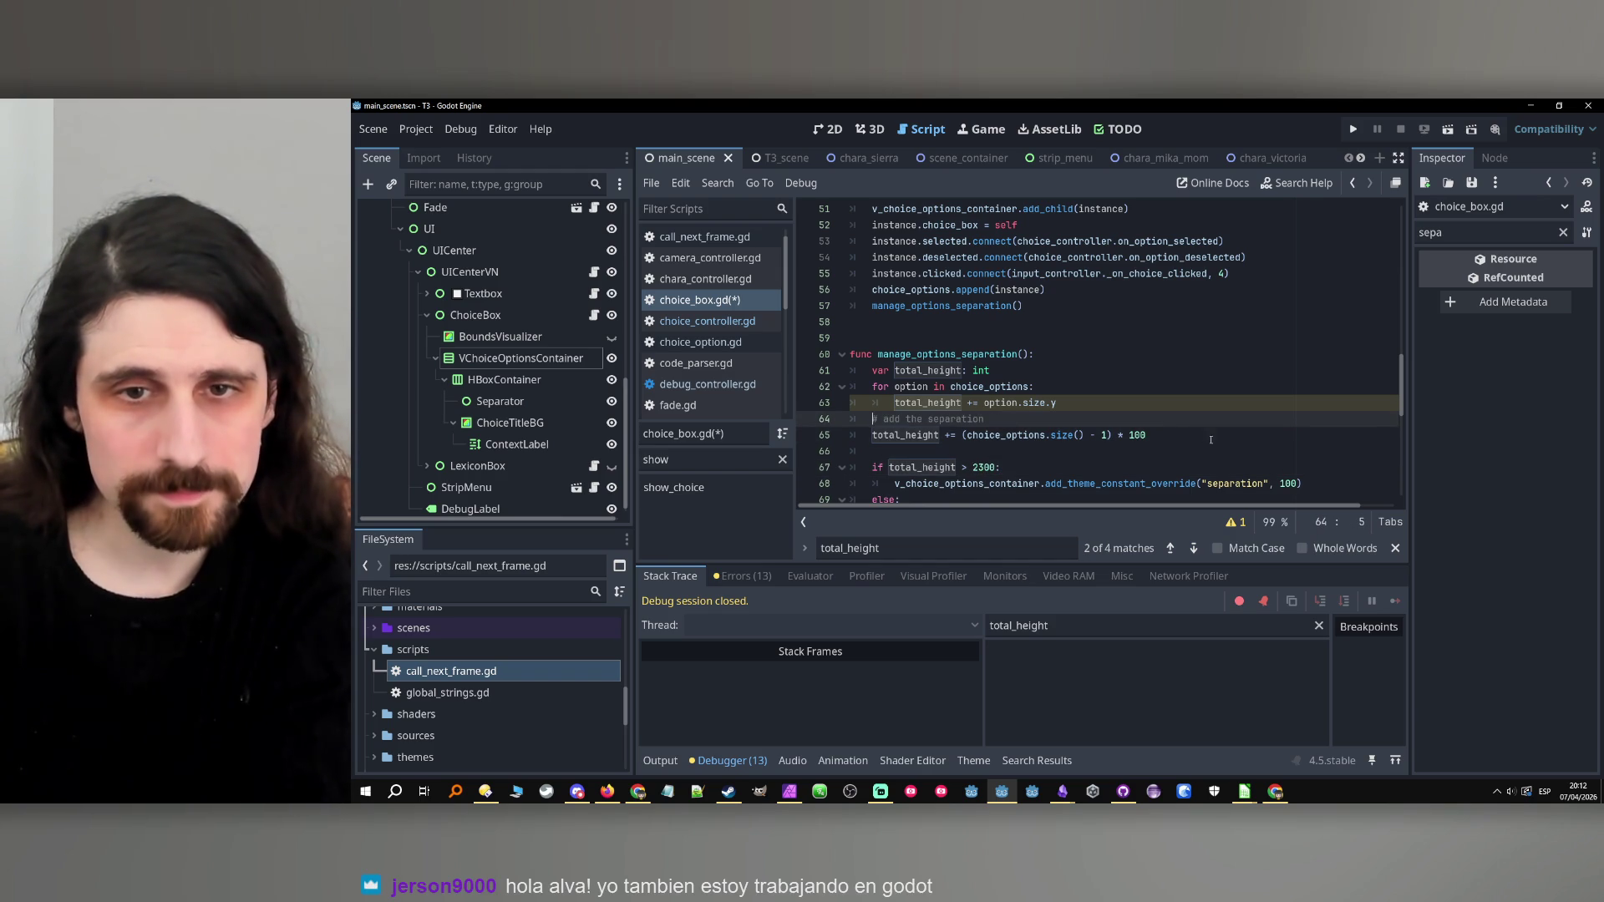
{"action": "left_click", "coordinate": [1132, 434]}
{"action": "key", "text": "Return"}
{"action": "scroll", "coordinate": [1132, 417], "scroll_direction": "up", "scroll_amount": 2}
{"action": "scroll", "coordinate": [1133, 416], "scroll_direction": "up", "scroll_amount": 5}
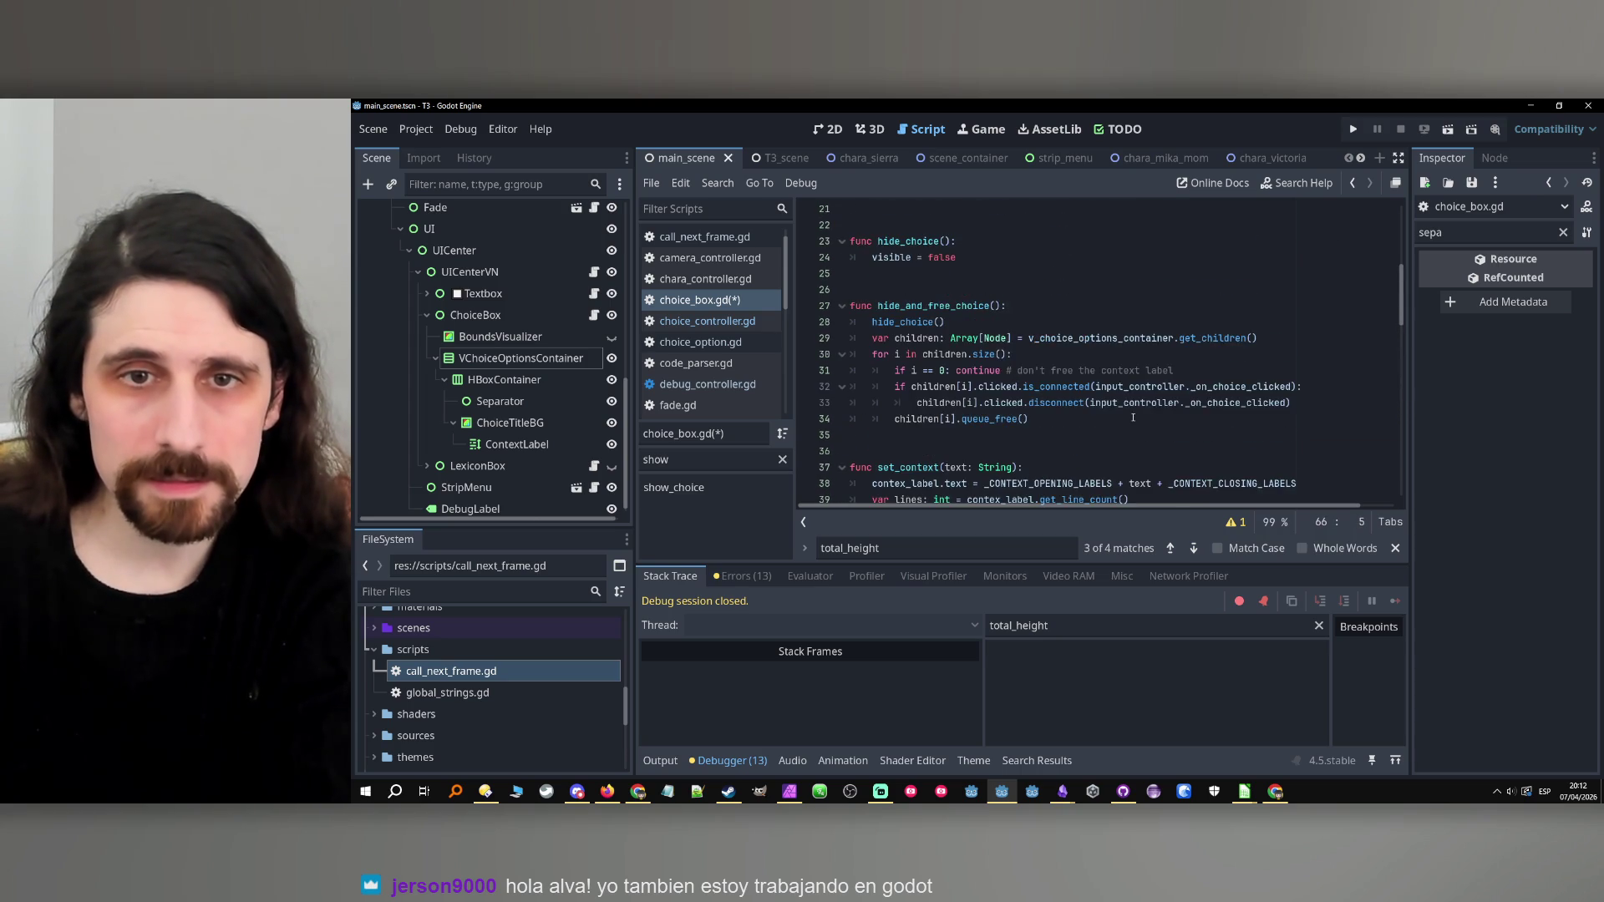
{"action": "scroll", "coordinate": [948, 305], "scroll_direction": "down", "scroll_amount": 4}
{"action": "scroll", "coordinate": [913, 318], "scroll_direction": "up", "scroll_amount": 13}
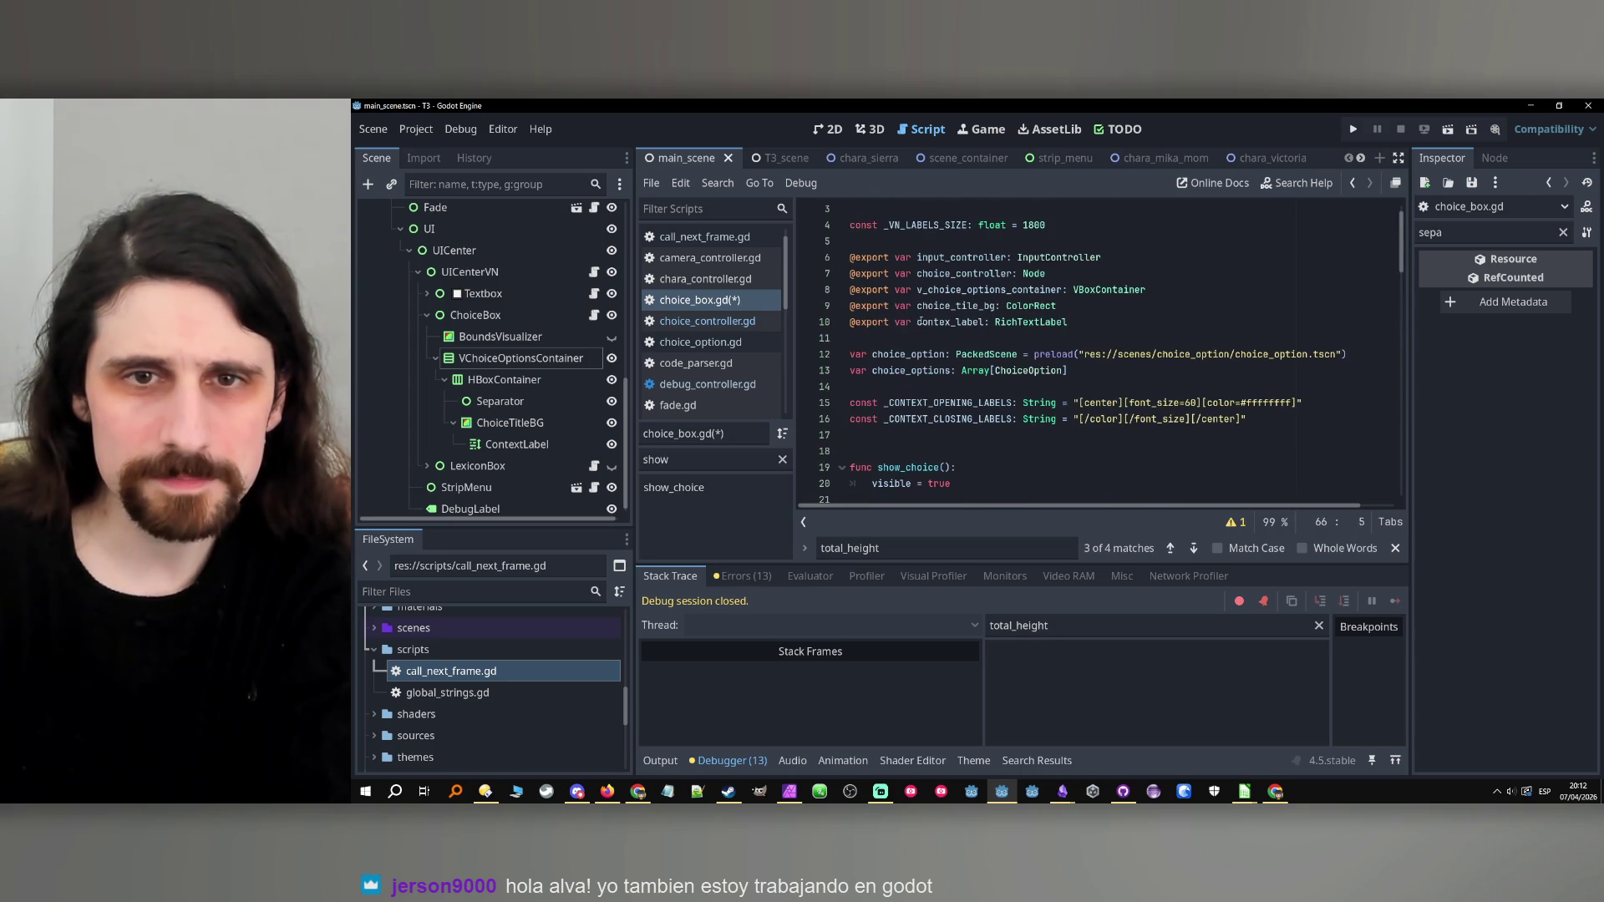
{"action": "scroll", "coordinate": [921, 322], "scroll_direction": "down", "scroll_amount": 3}
{"action": "scroll", "coordinate": [921, 321], "scroll_direction": "up", "scroll_amount": 4}
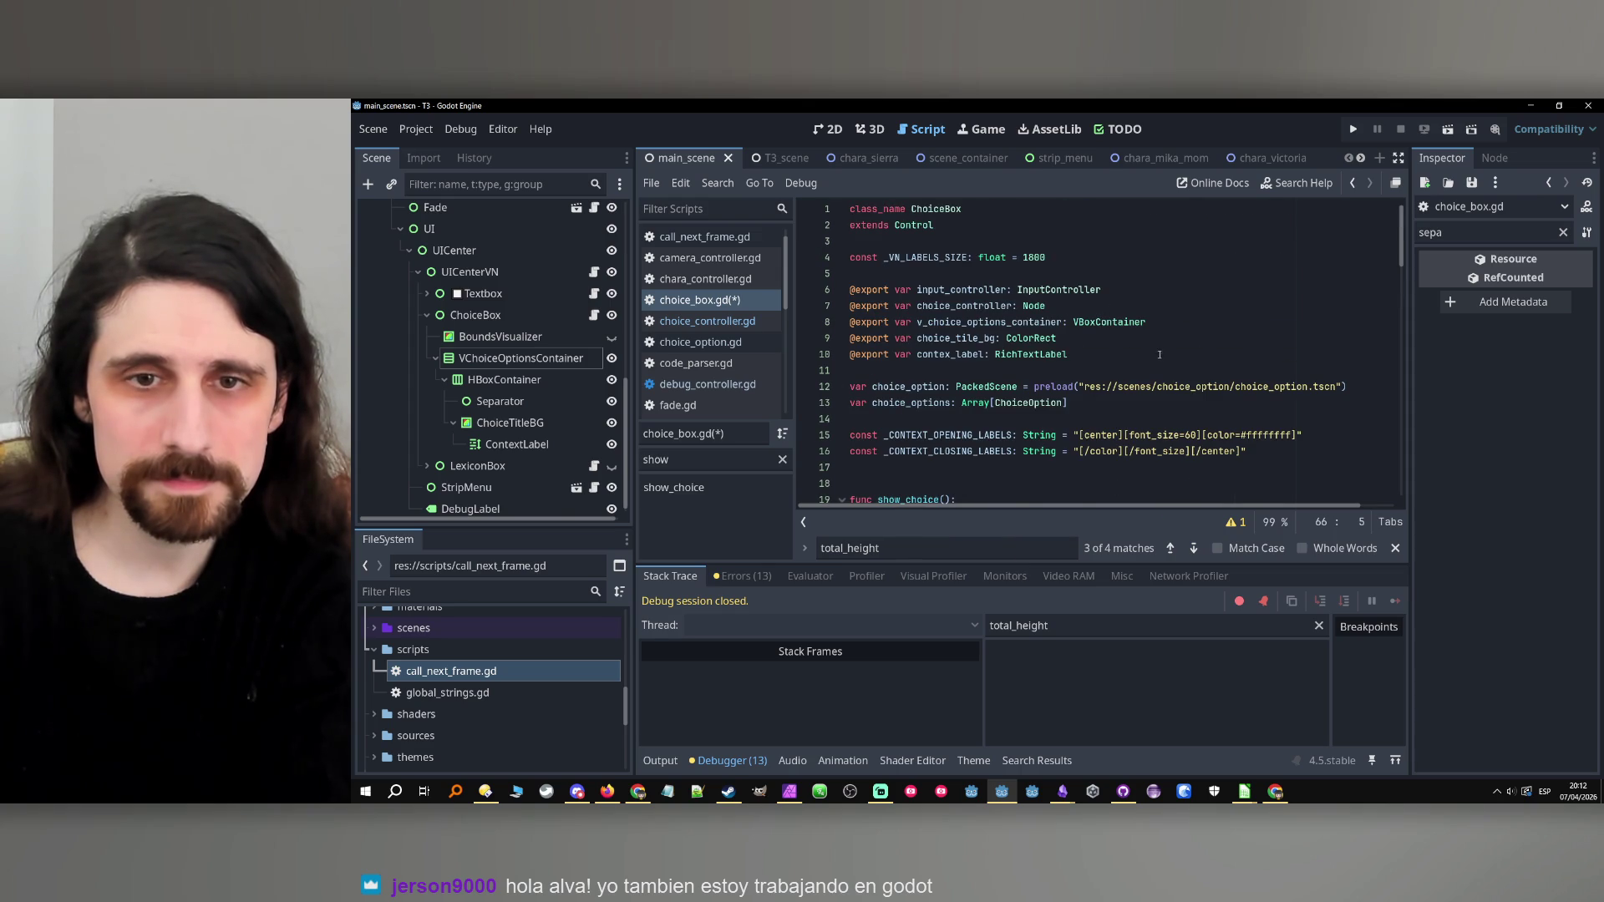
{"action": "scroll", "coordinate": [1149, 368], "scroll_direction": "down", "scroll_amount": 4}
{"action": "scroll", "coordinate": [1147, 370], "scroll_direction": "down", "scroll_amount": 3}
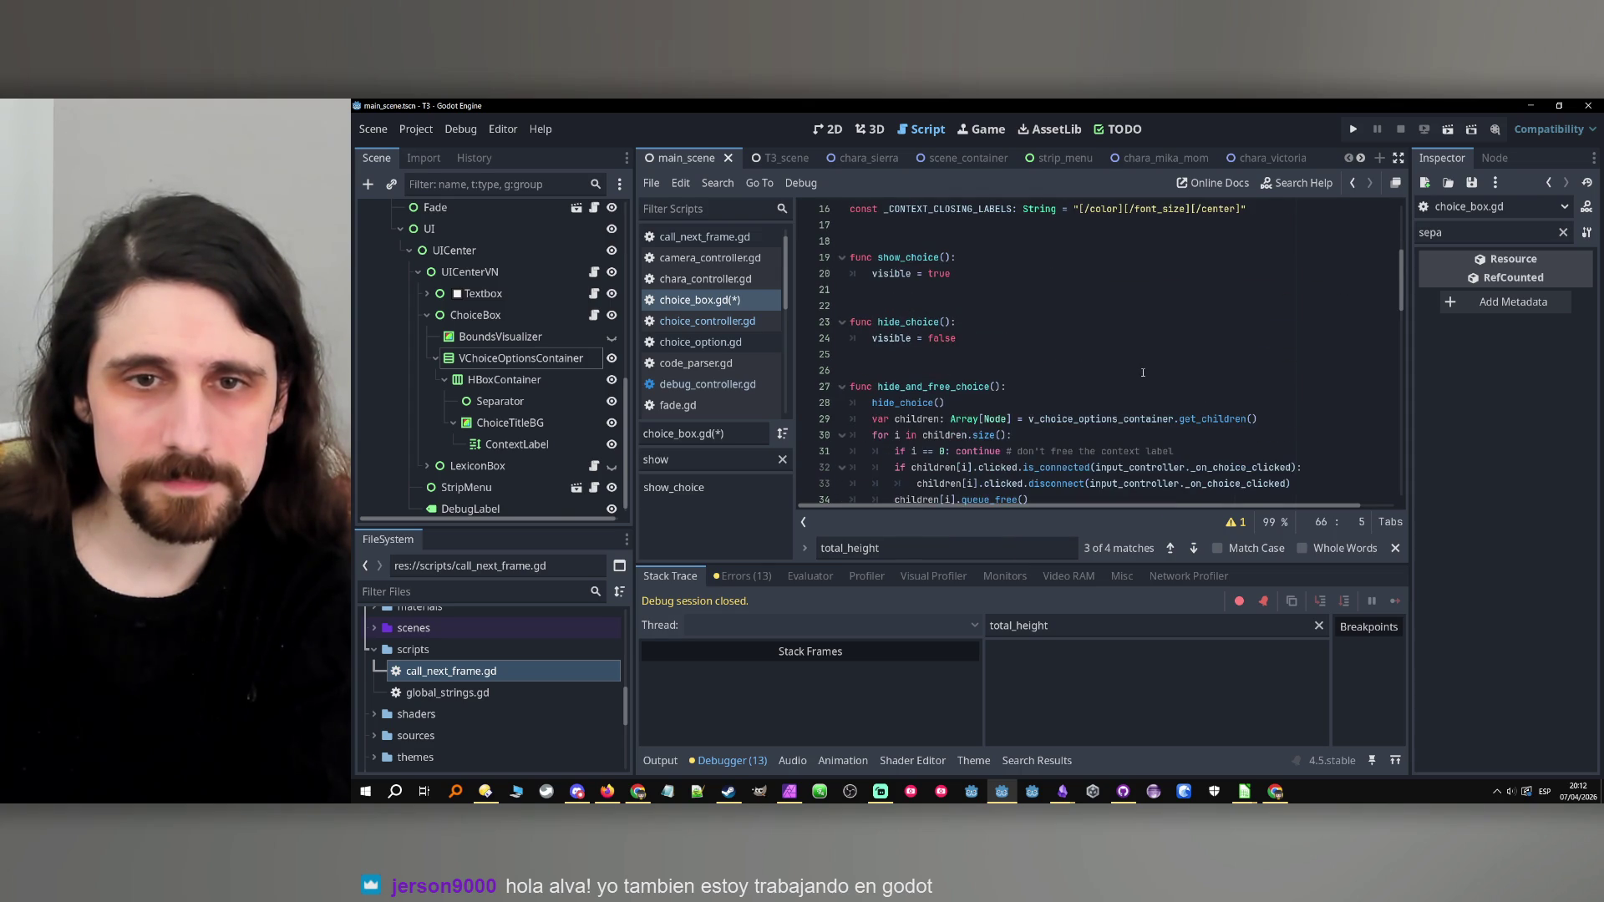
{"action": "scroll", "coordinate": [1123, 380], "scroll_direction": "down", "scroll_amount": 4}
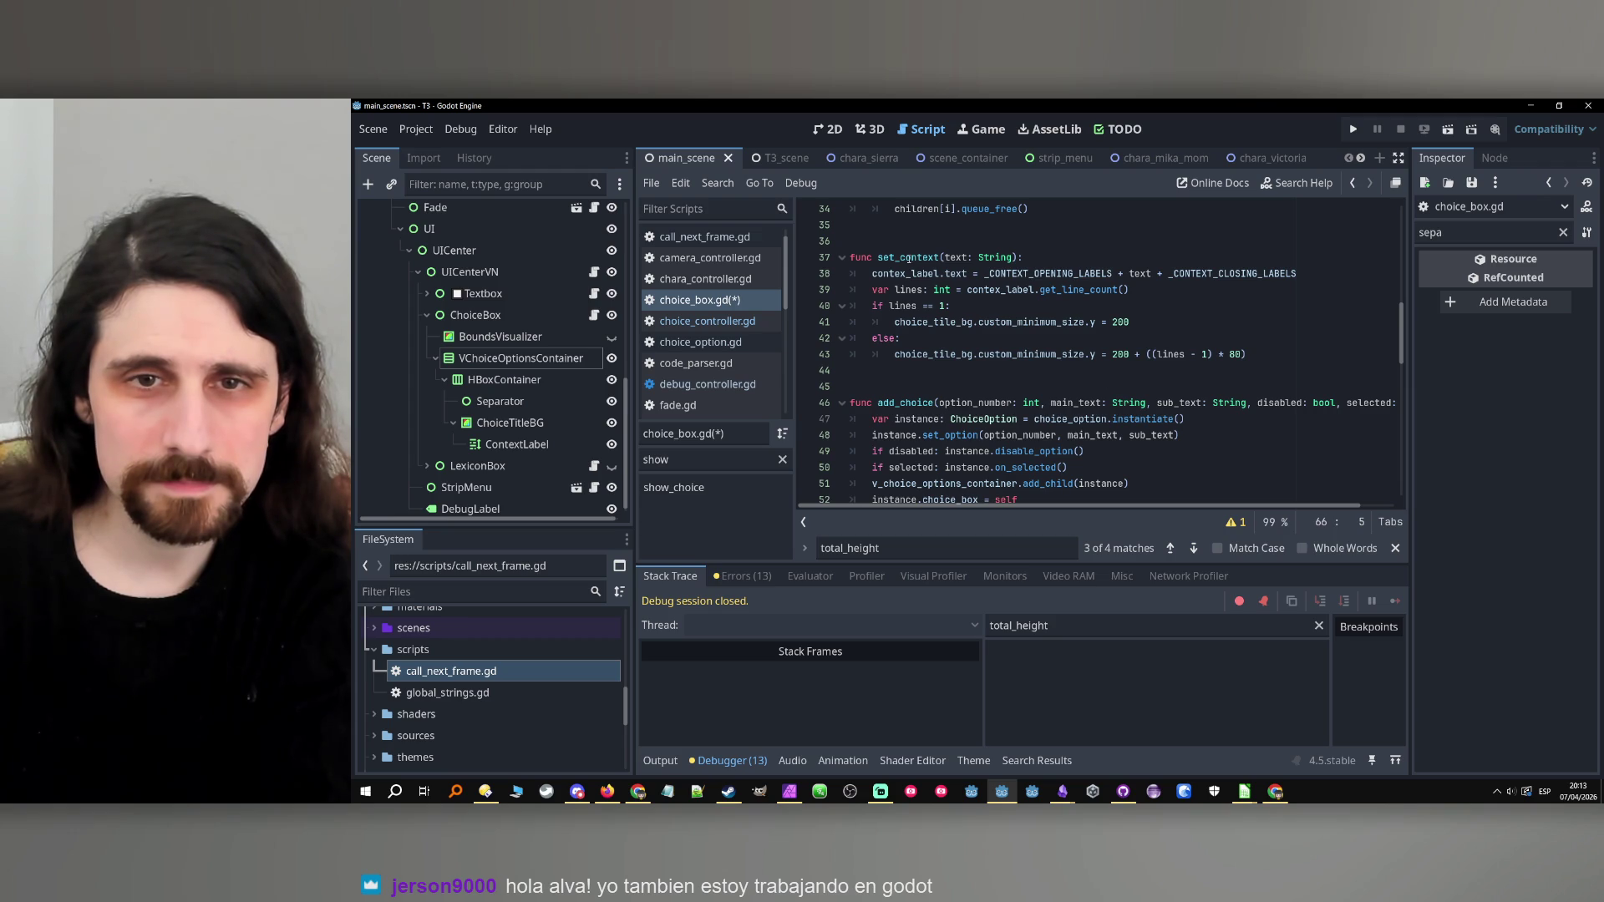
{"action": "double_click", "coordinate": [932, 321]}
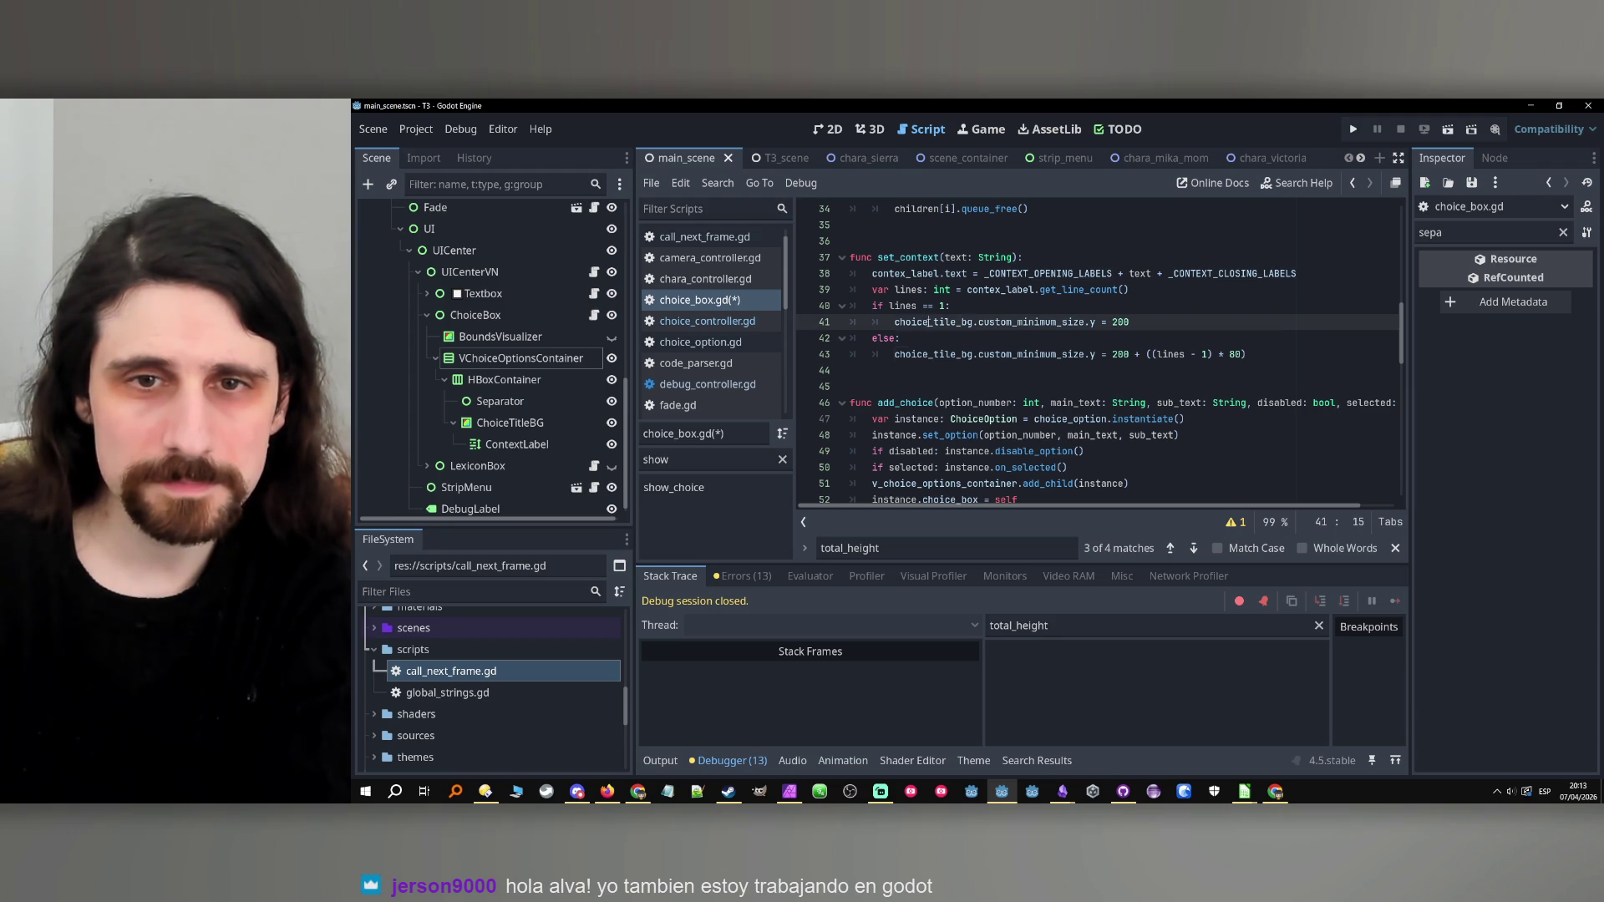
{"action": "key", "text": "Down"}
{"action": "key", "text": "Down"}
{"action": "scroll", "coordinate": [946, 365], "scroll_direction": "down", "scroll_amount": 7}
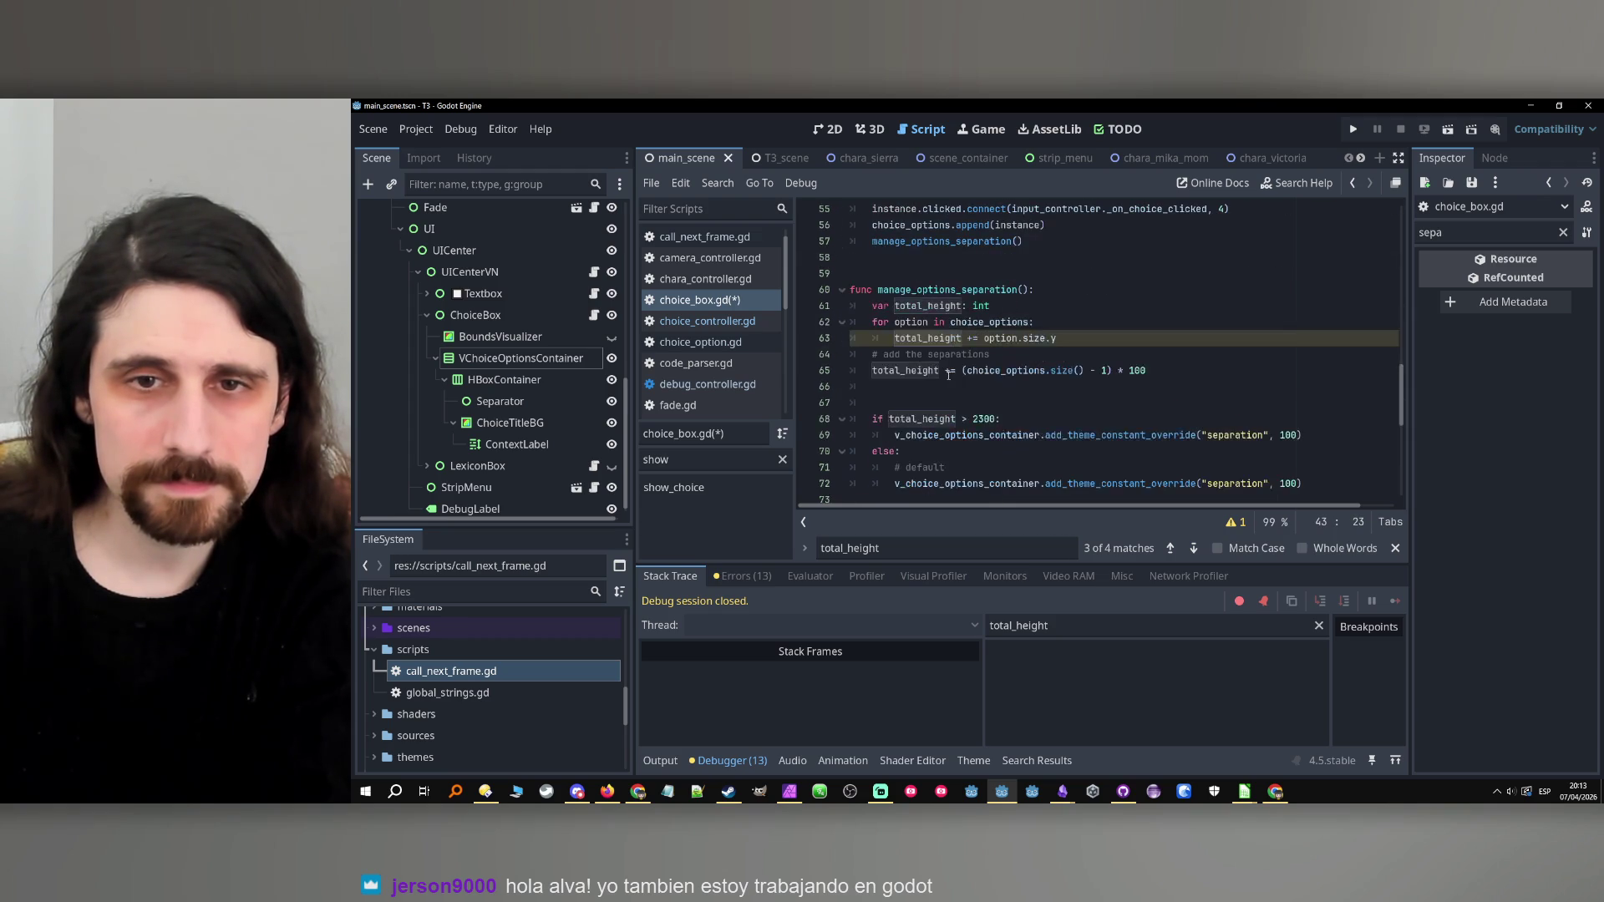
Drop the '- 1' from the separation count and remove the stray parenthesis.
{"action": "scroll", "coordinate": [948, 375], "scroll_direction": "down", "scroll_amount": 1}
{"action": "left_click", "coordinate": [964, 341]}
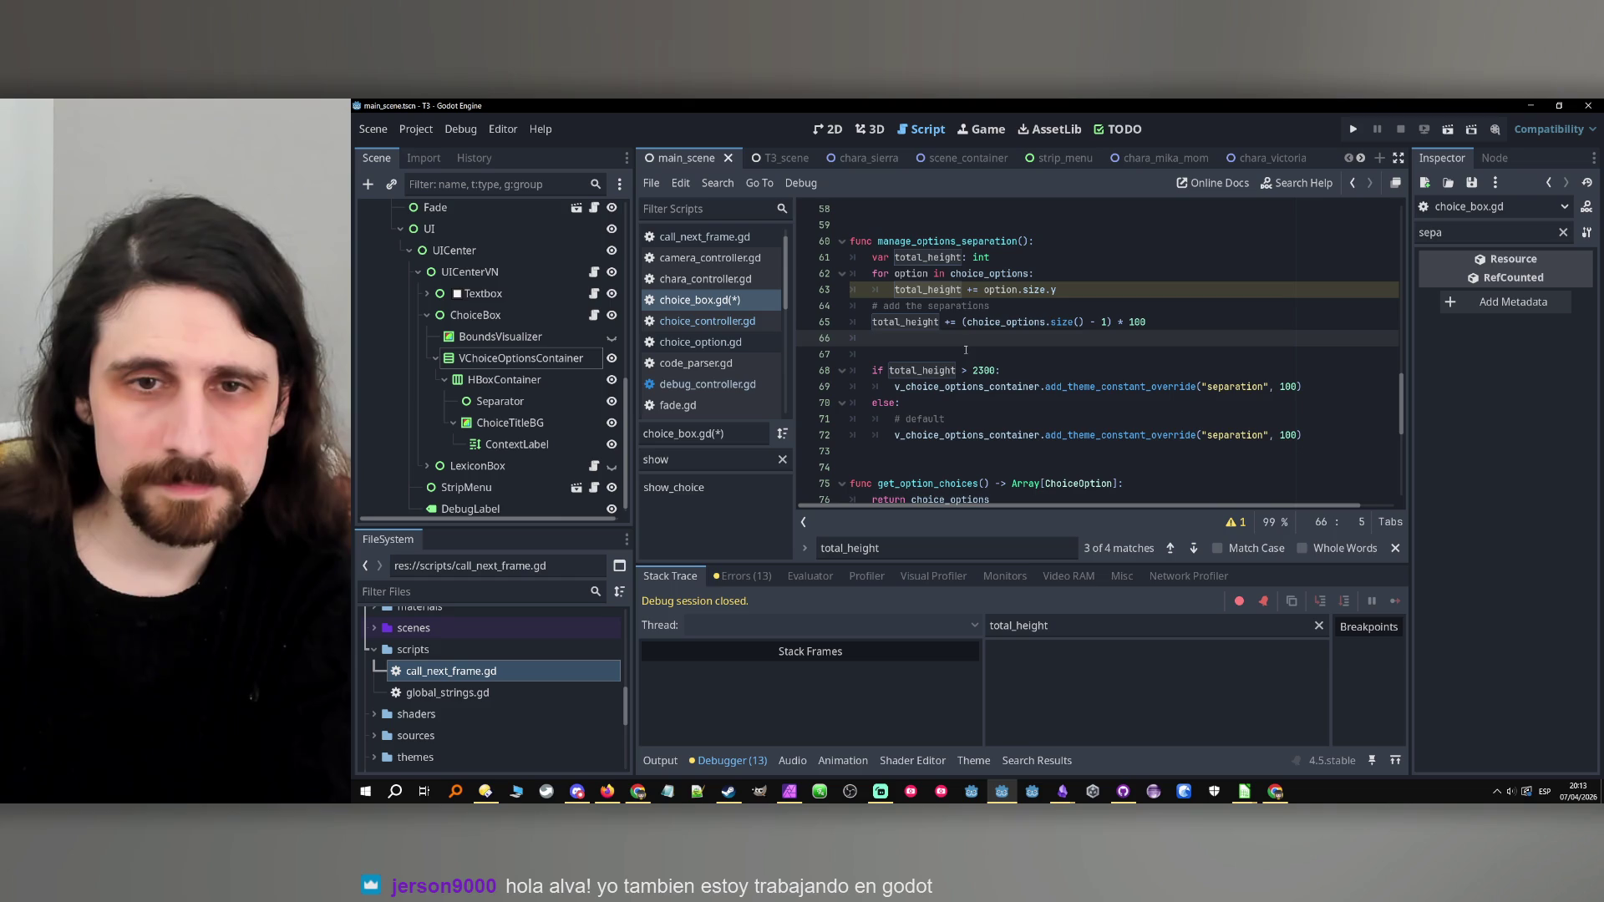
{"action": "left_click", "coordinate": [1116, 321]}
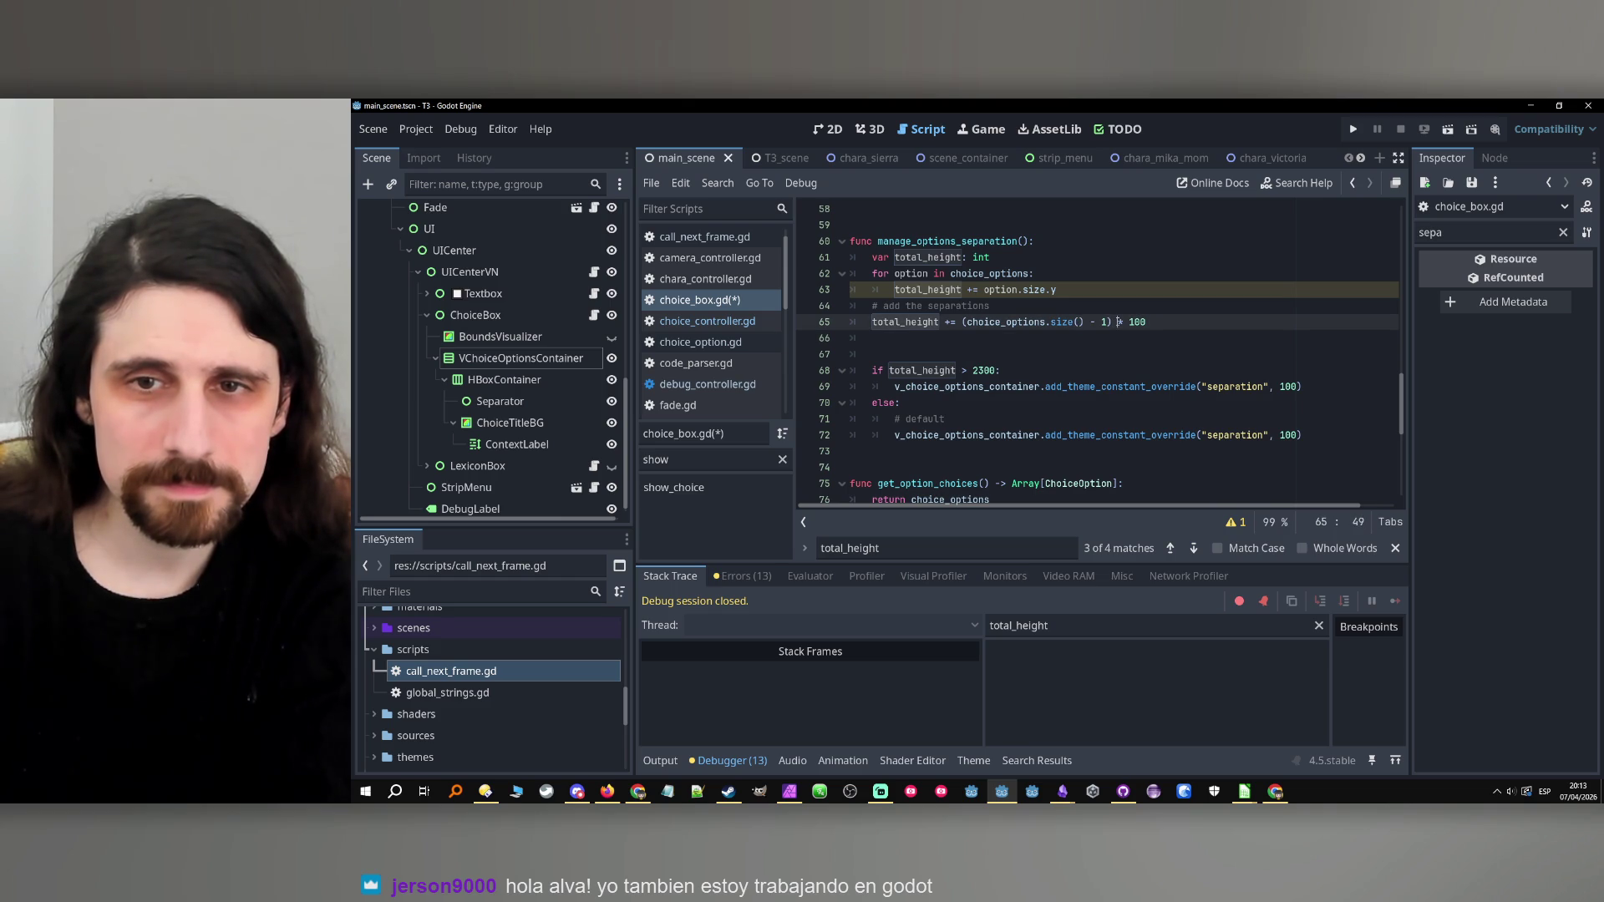
{"action": "key", "text": "BackSpace"}
{"action": "key", "text": "BackSpace"}
{"action": "key", "text": "BackSpace"}
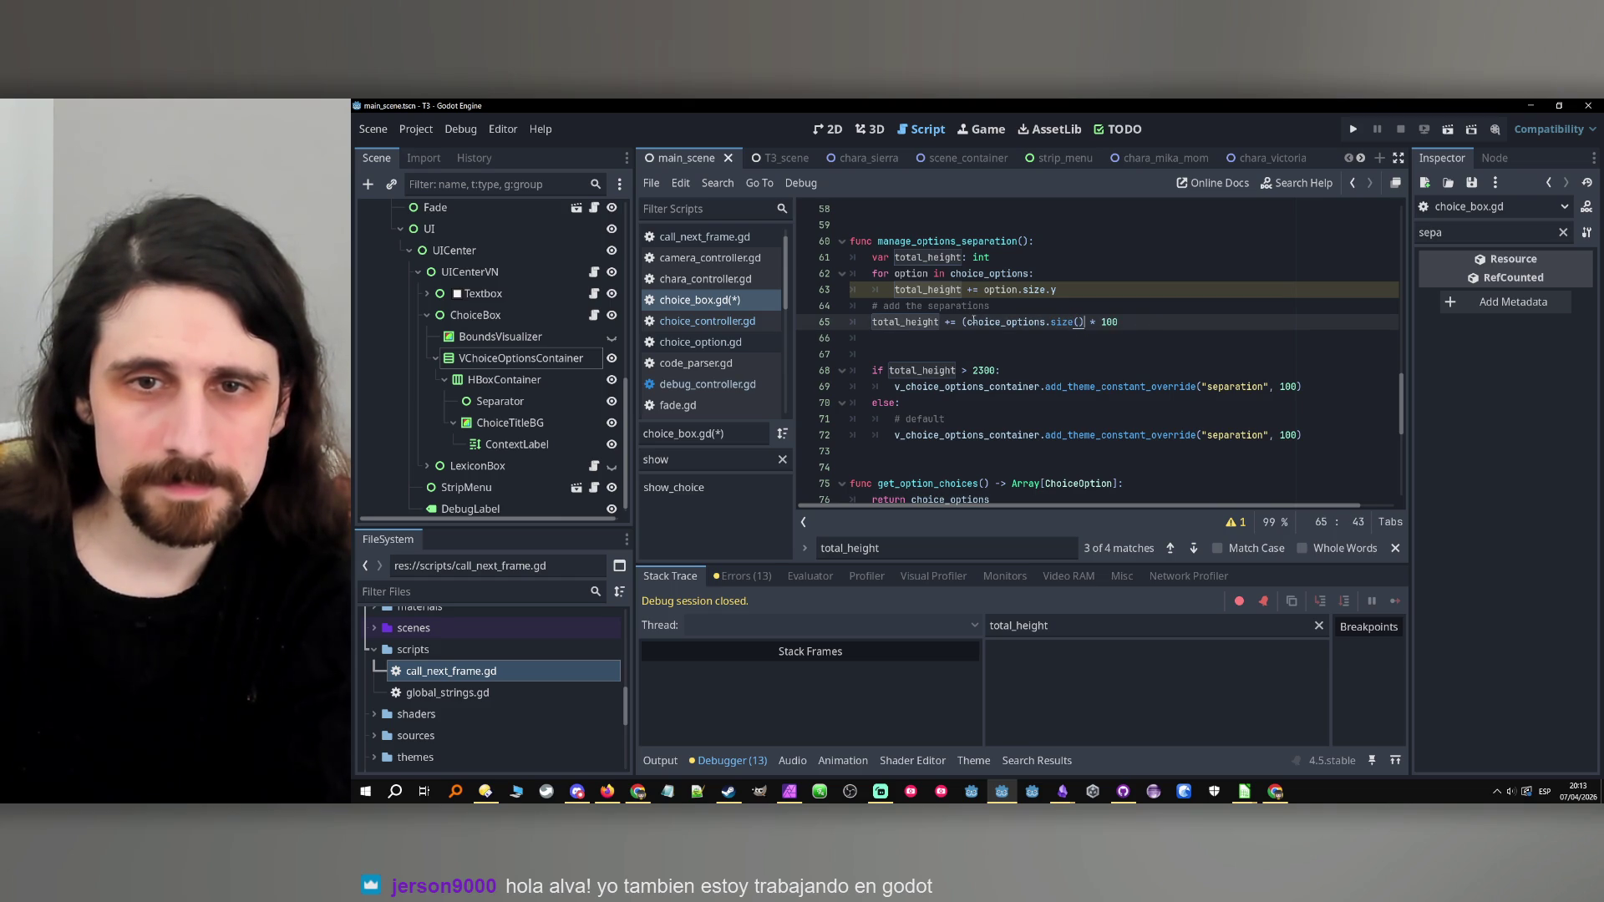
{"action": "left_click", "coordinate": [966, 324]}
{"action": "key", "text": "BackSpace"}
{"action": "left_click", "coordinate": [958, 337]}
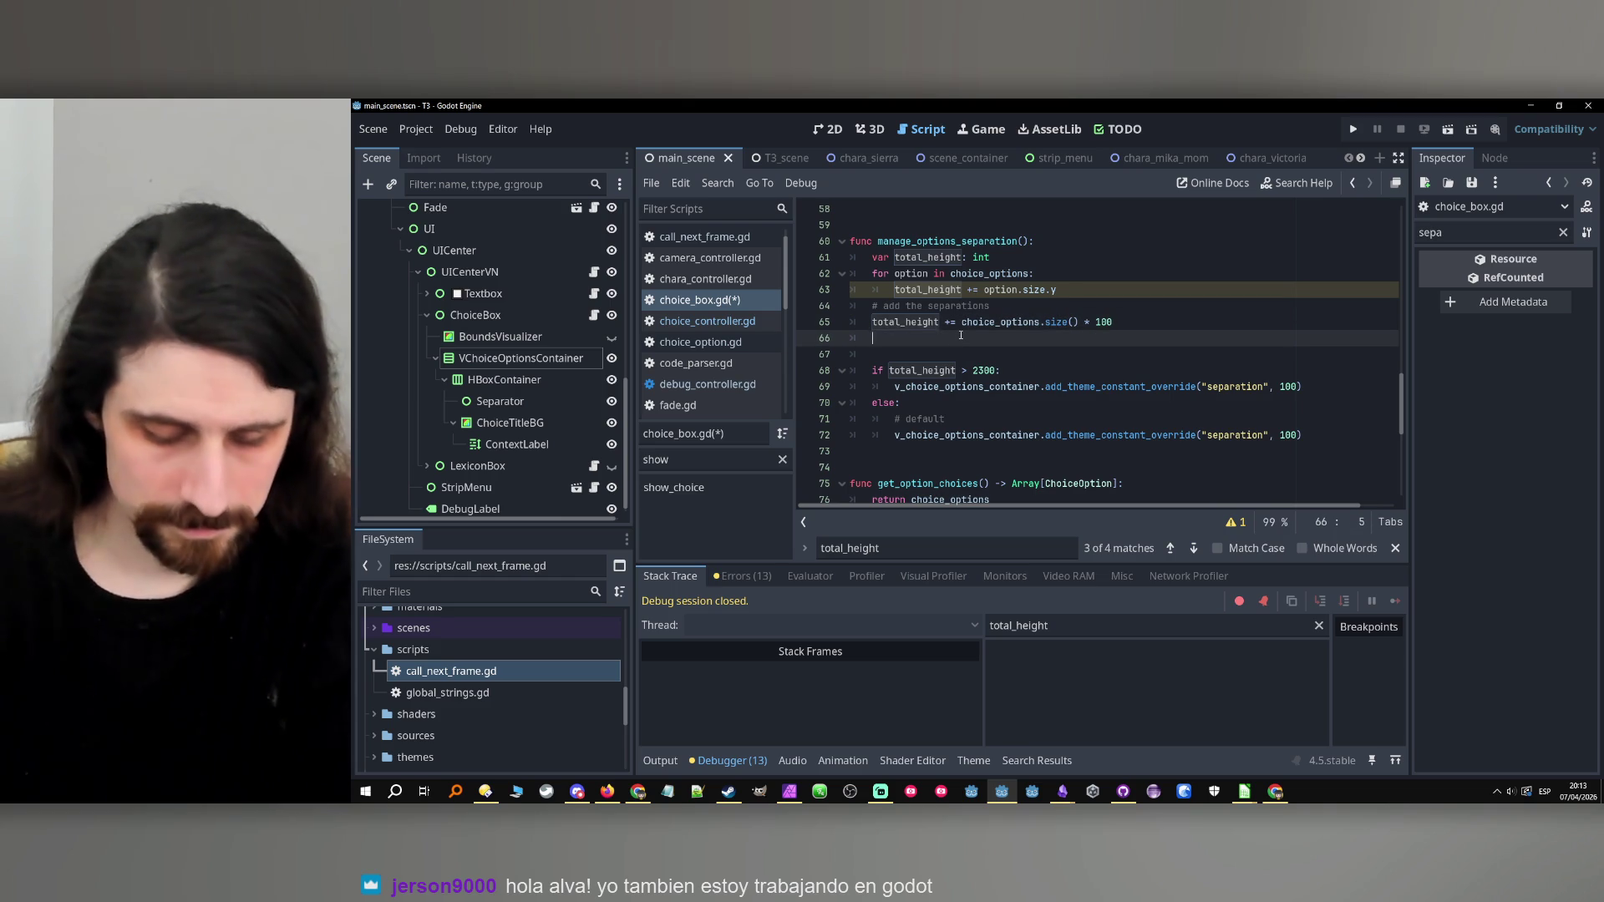
Add a '# add the question' comment and the line total_height += choice_tile_bg.size.y.
{"action": "type", "text": "# add the "}
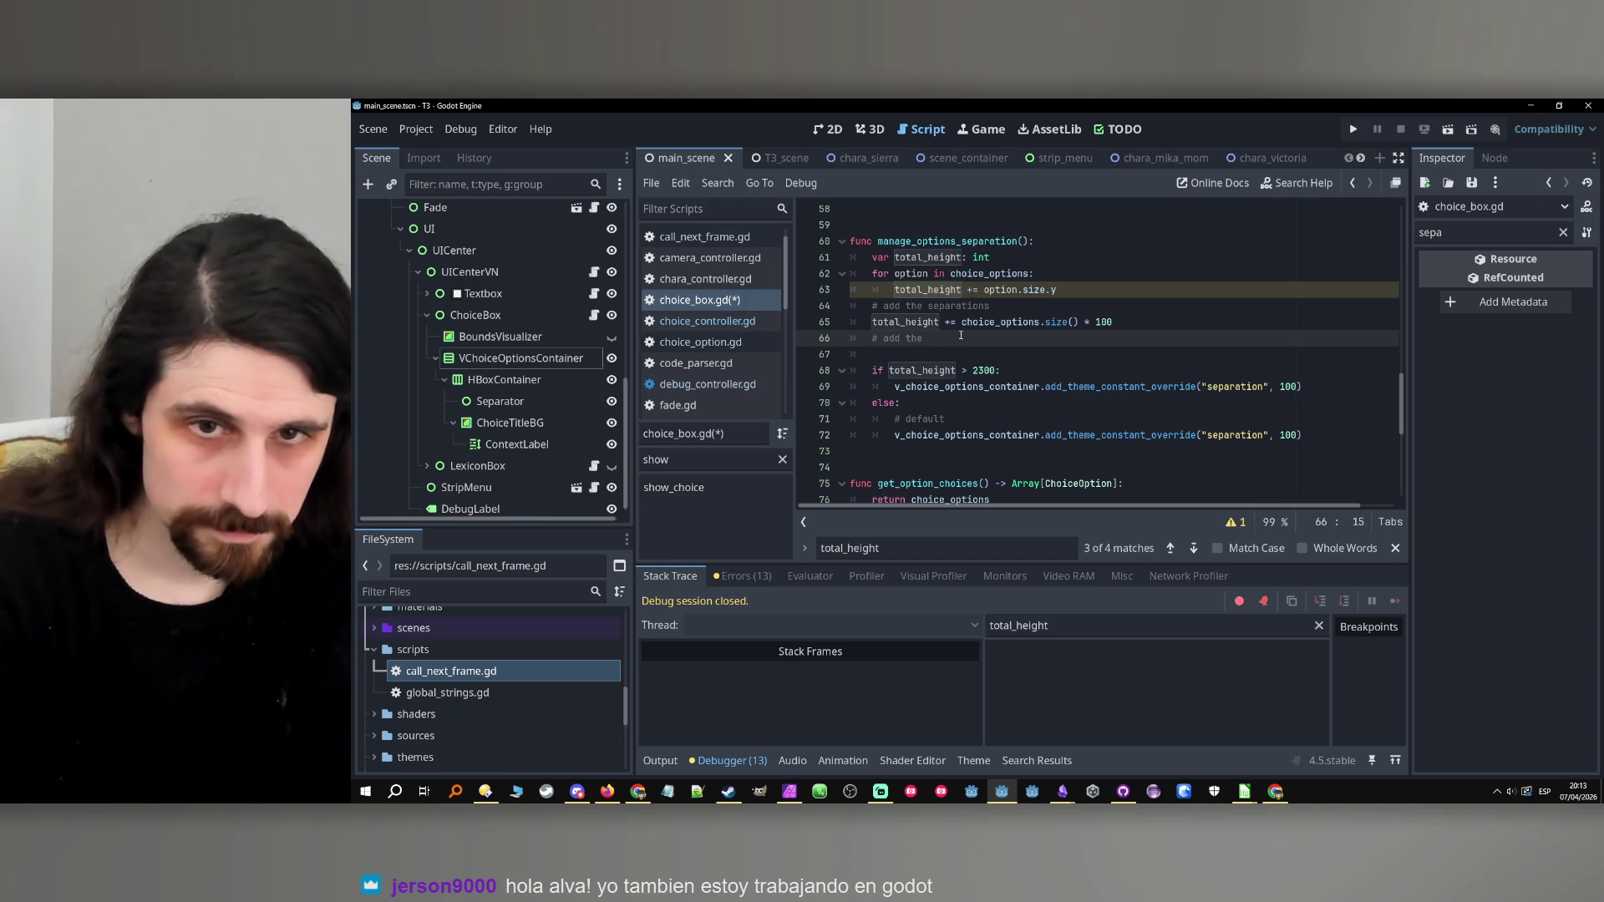
{"action": "type", "text": "question"}
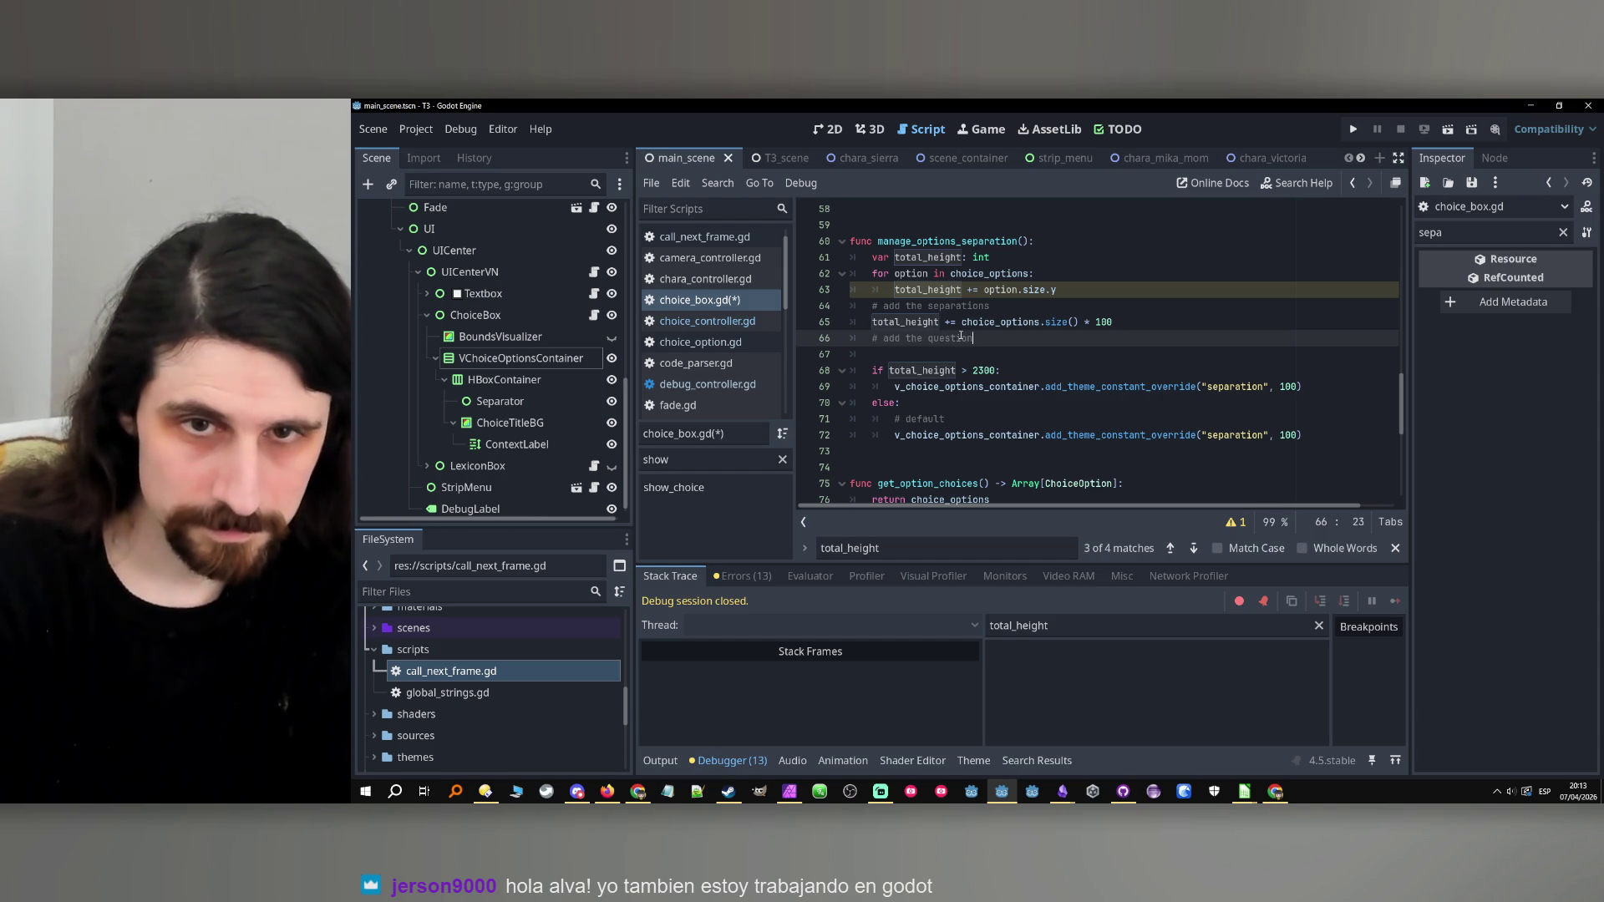
{"action": "key", "text": "Return"}
{"action": "type", "text": "choice_tile_bg"}
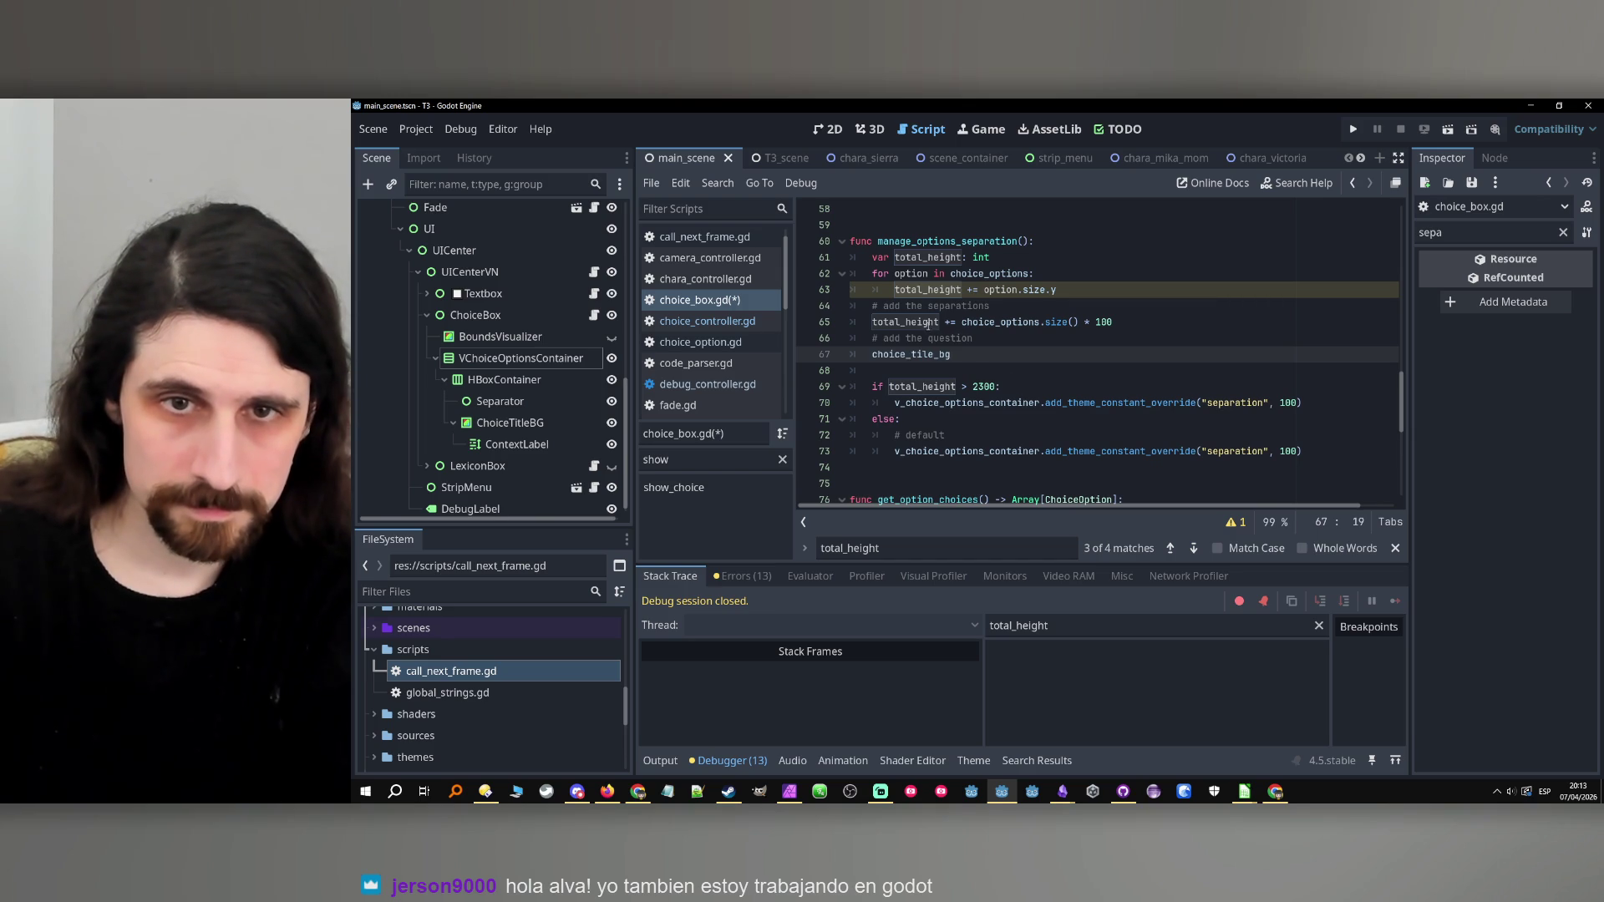
{"action": "double_click", "coordinate": [928, 325]}
{"action": "key", "text": "ctrl+c"}
{"action": "left_click", "coordinate": [872, 354]}
{"action": "key", "text": "ctrl+v"}
{"action": "type", "text": "+="}
{"action": "key", "text": "End"}
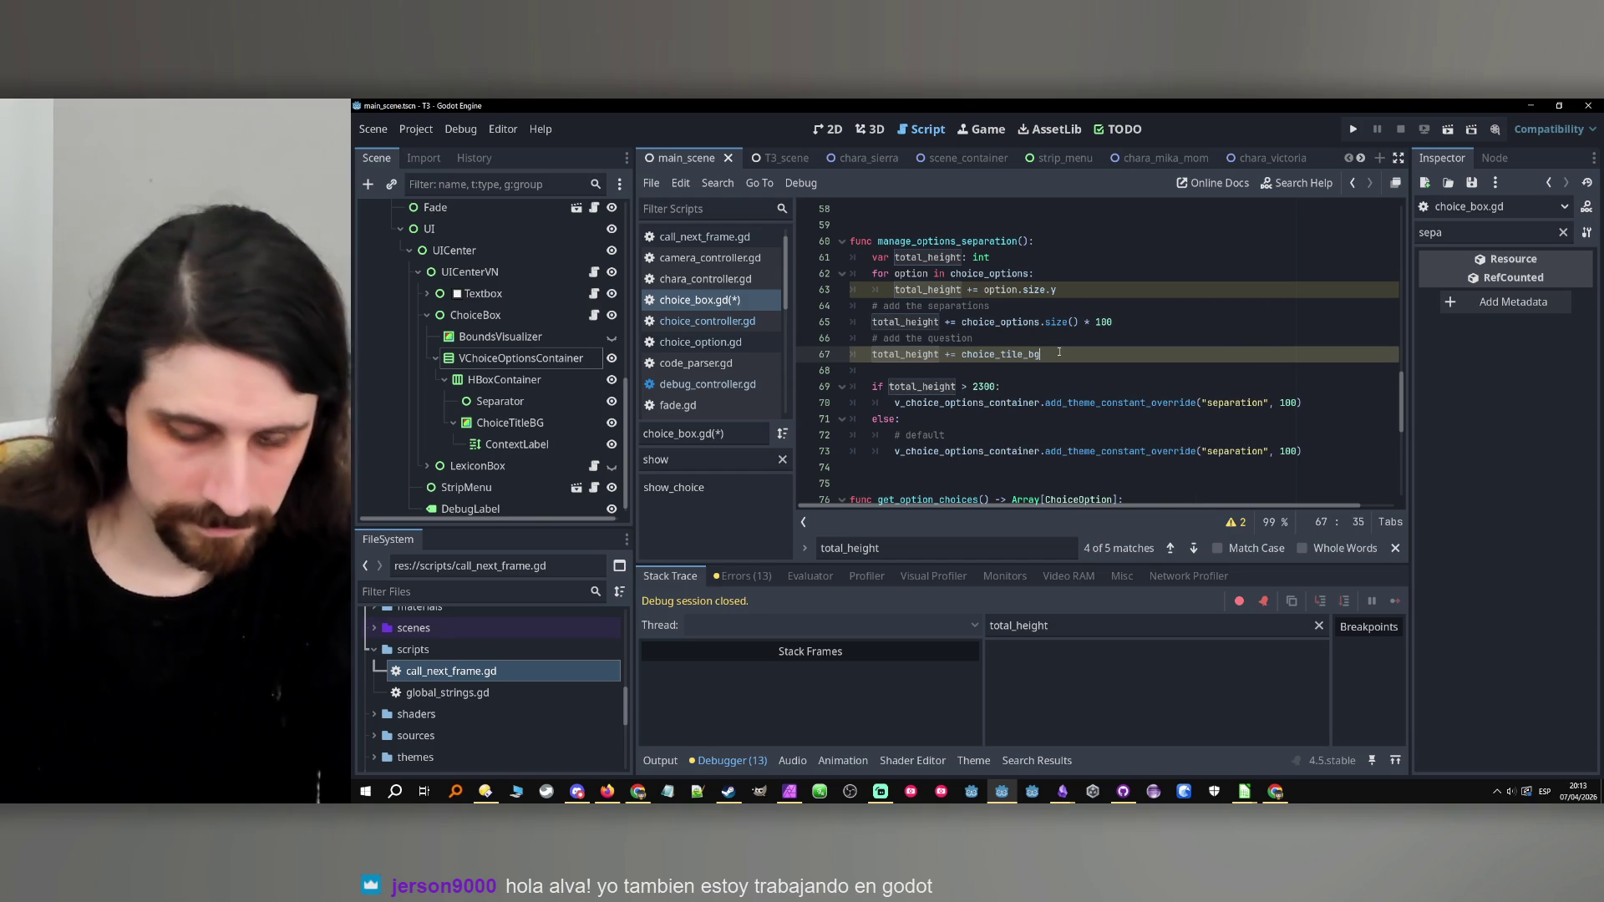
{"action": "type", "text": ".size("}
{"action": "key", "text": "BackSpace"}
{"action": "key", "text": "BackSpace"}
{"action": "key", "text": "BackSpace"}
{"action": "type", "text": "ze"}
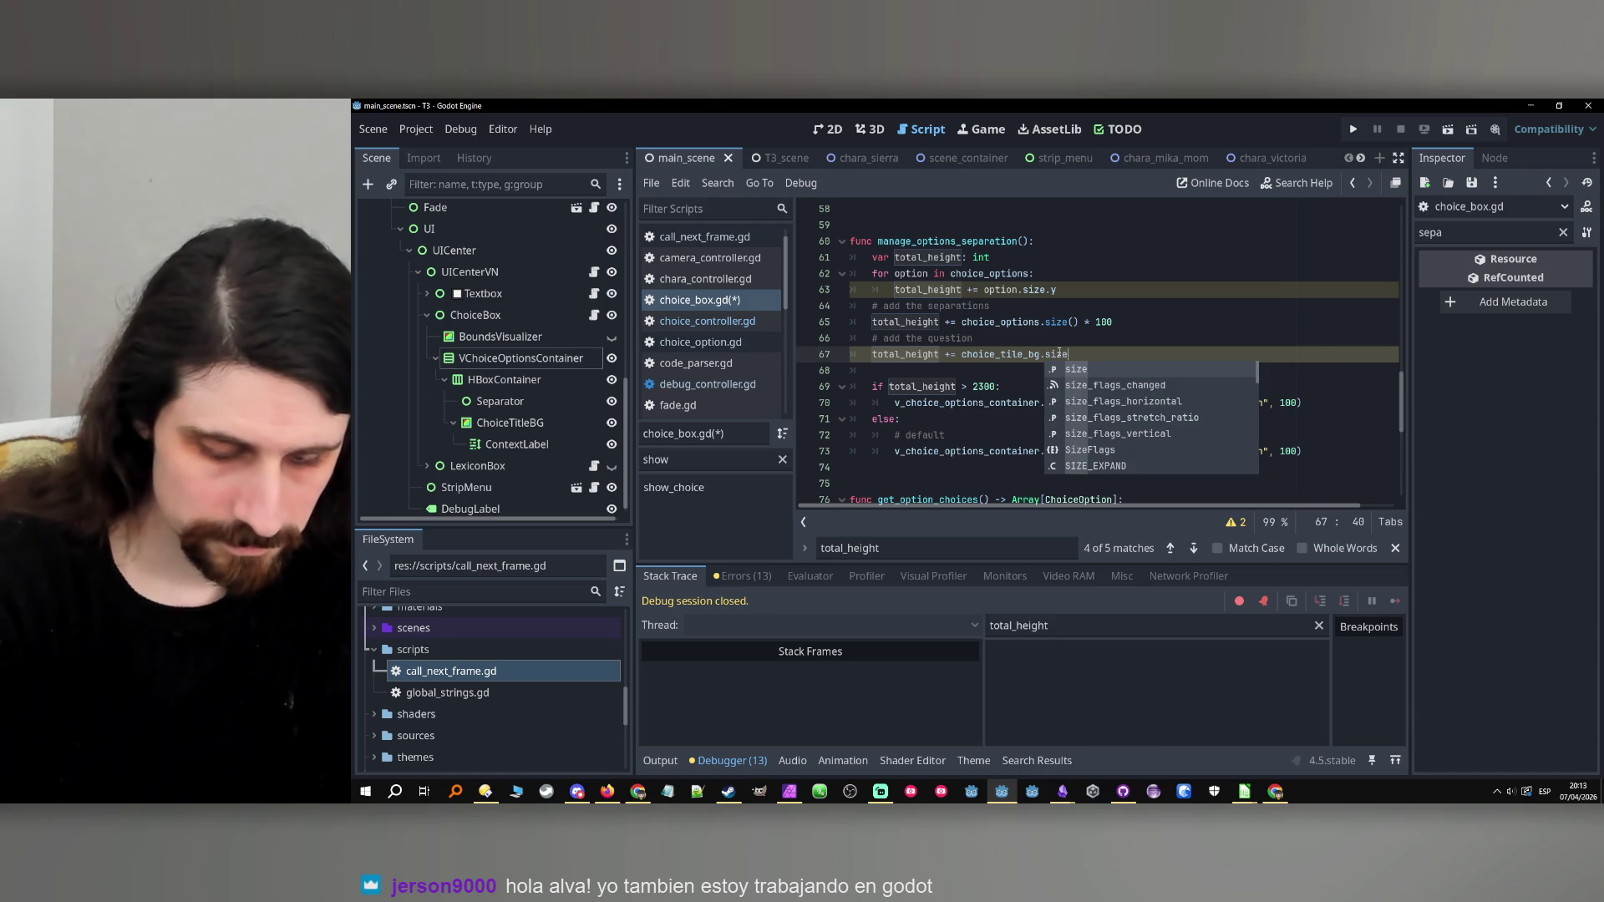
{"action": "type", "text": "("}
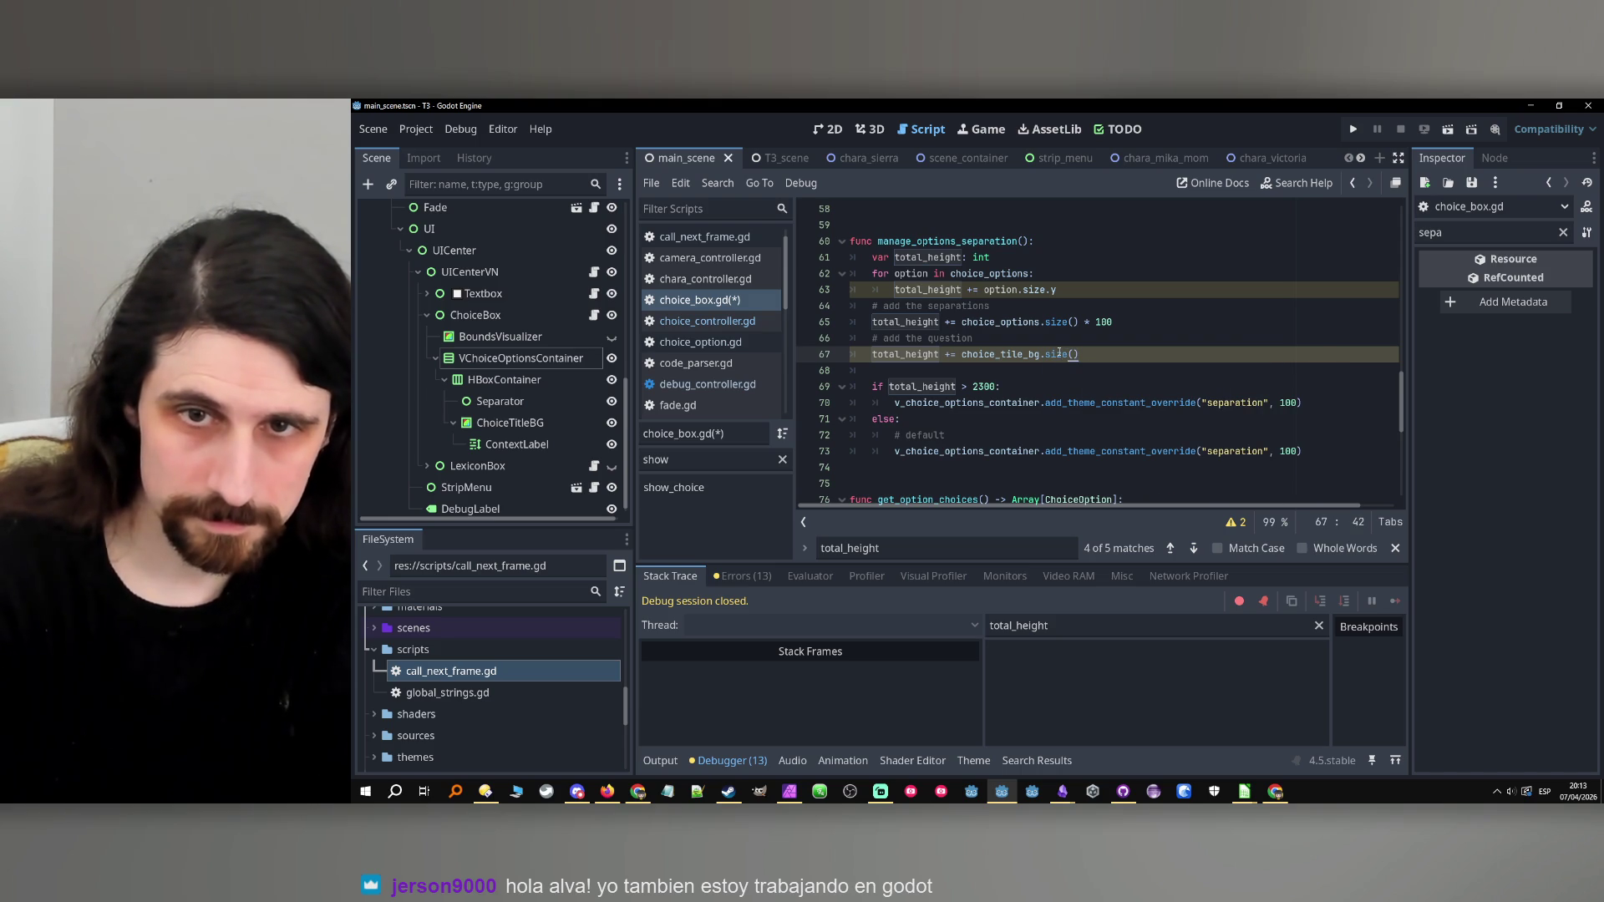
{"action": "key", "text": "BackSpace"}
{"action": "key", "text": "BackSpace"}
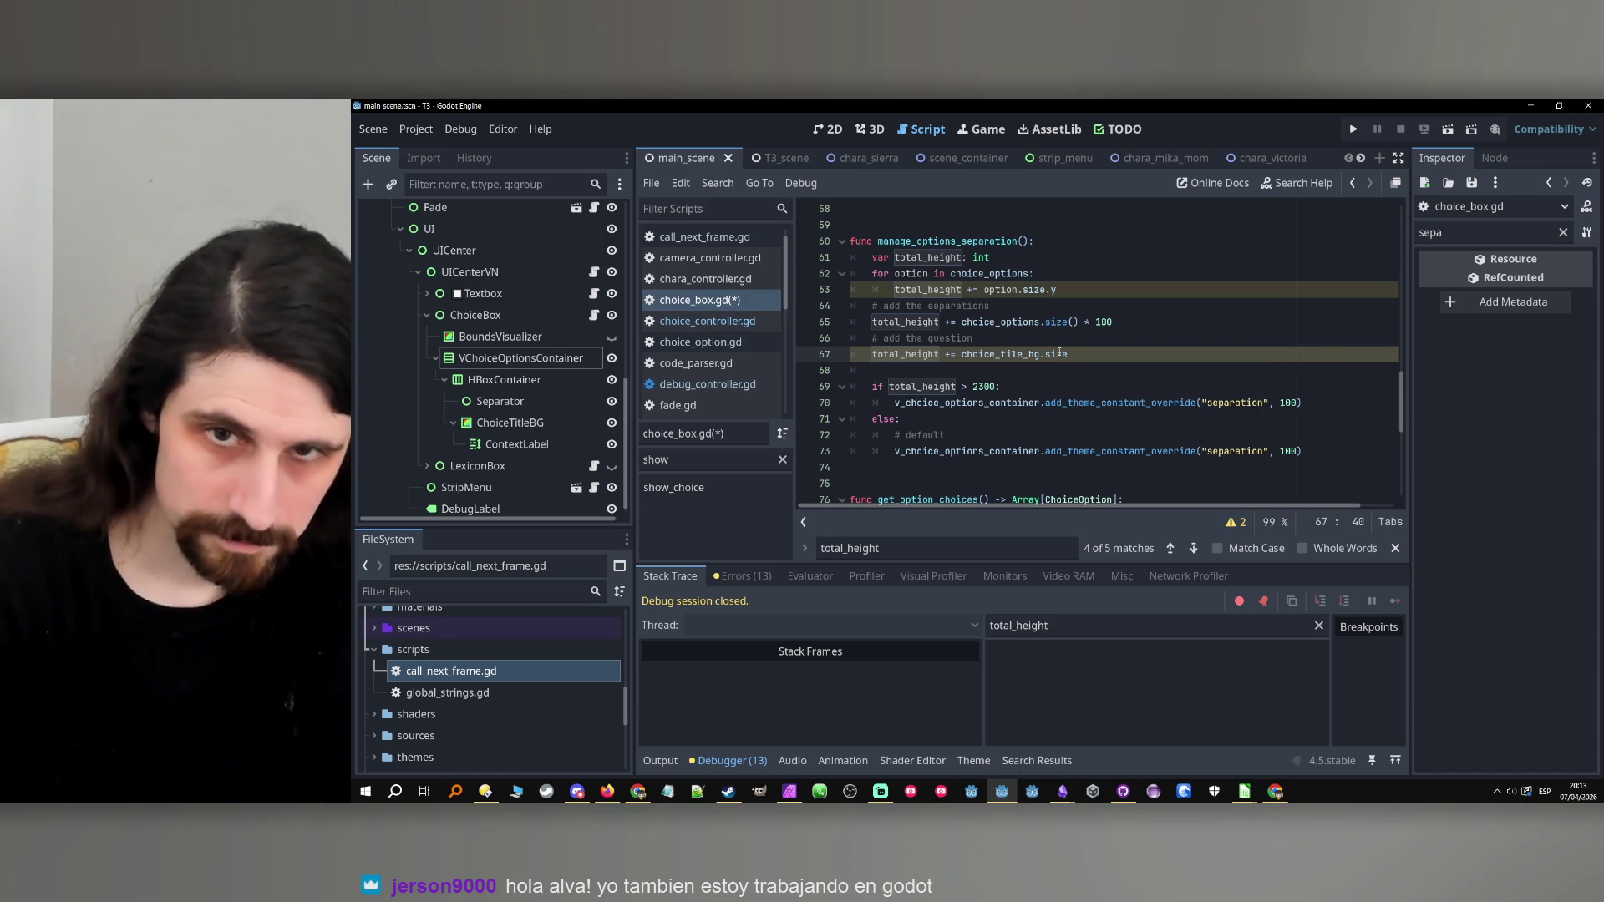
{"action": "type", "text": ".y"}
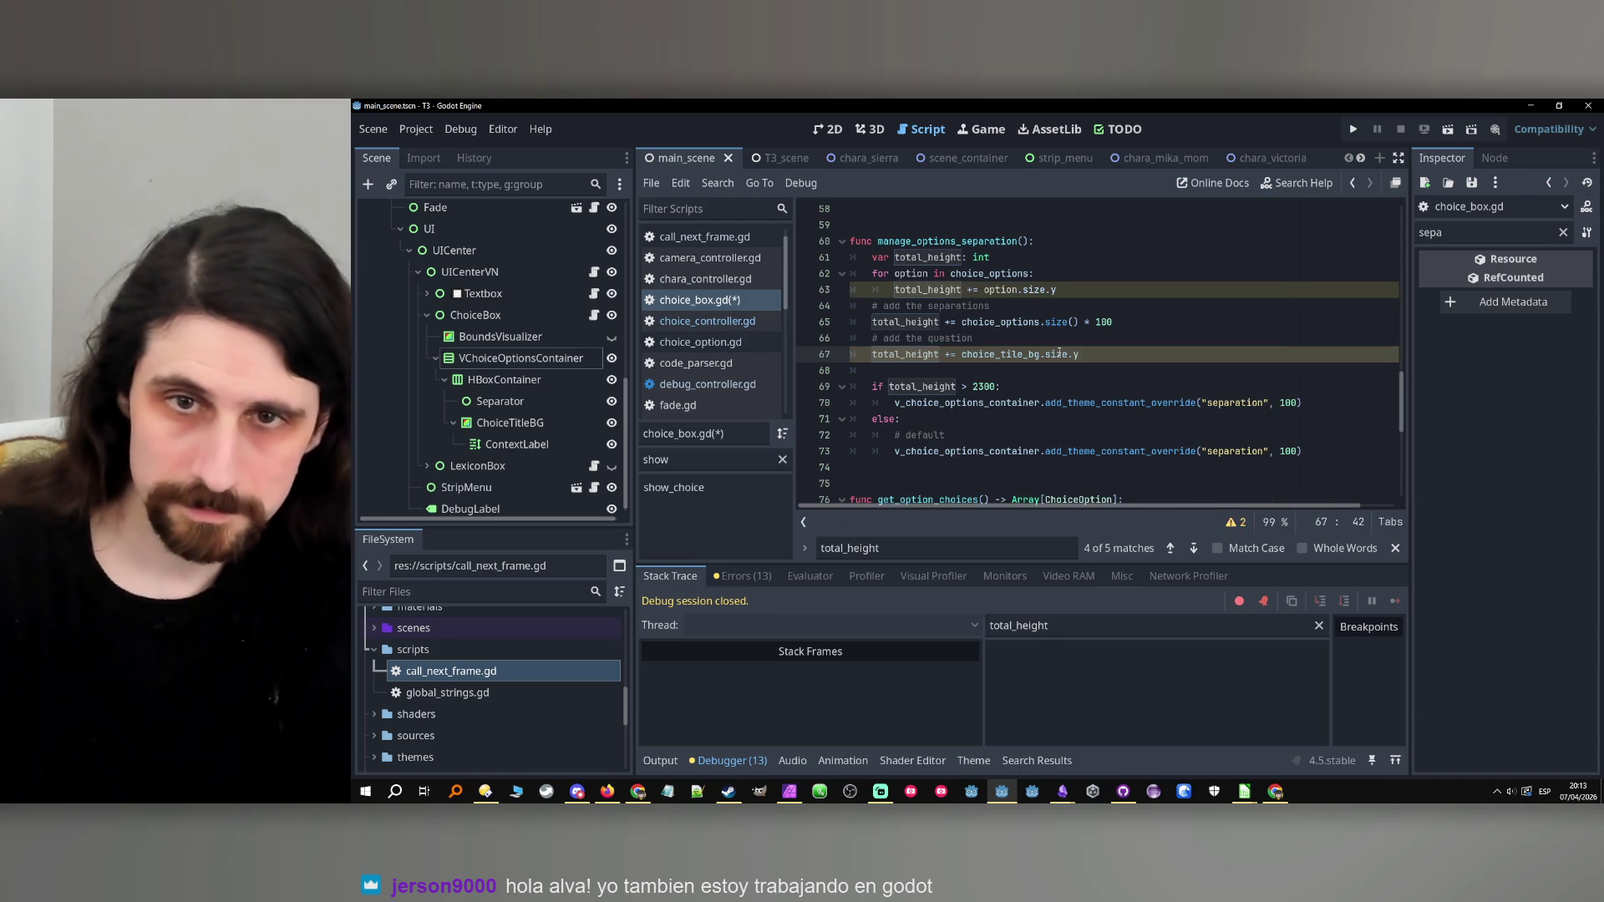
Append a parenthetical note to the separations comment on line 64.
{"action": "left_click", "coordinate": [1127, 324]}
{"action": "left_click", "coordinate": [1125, 314]}
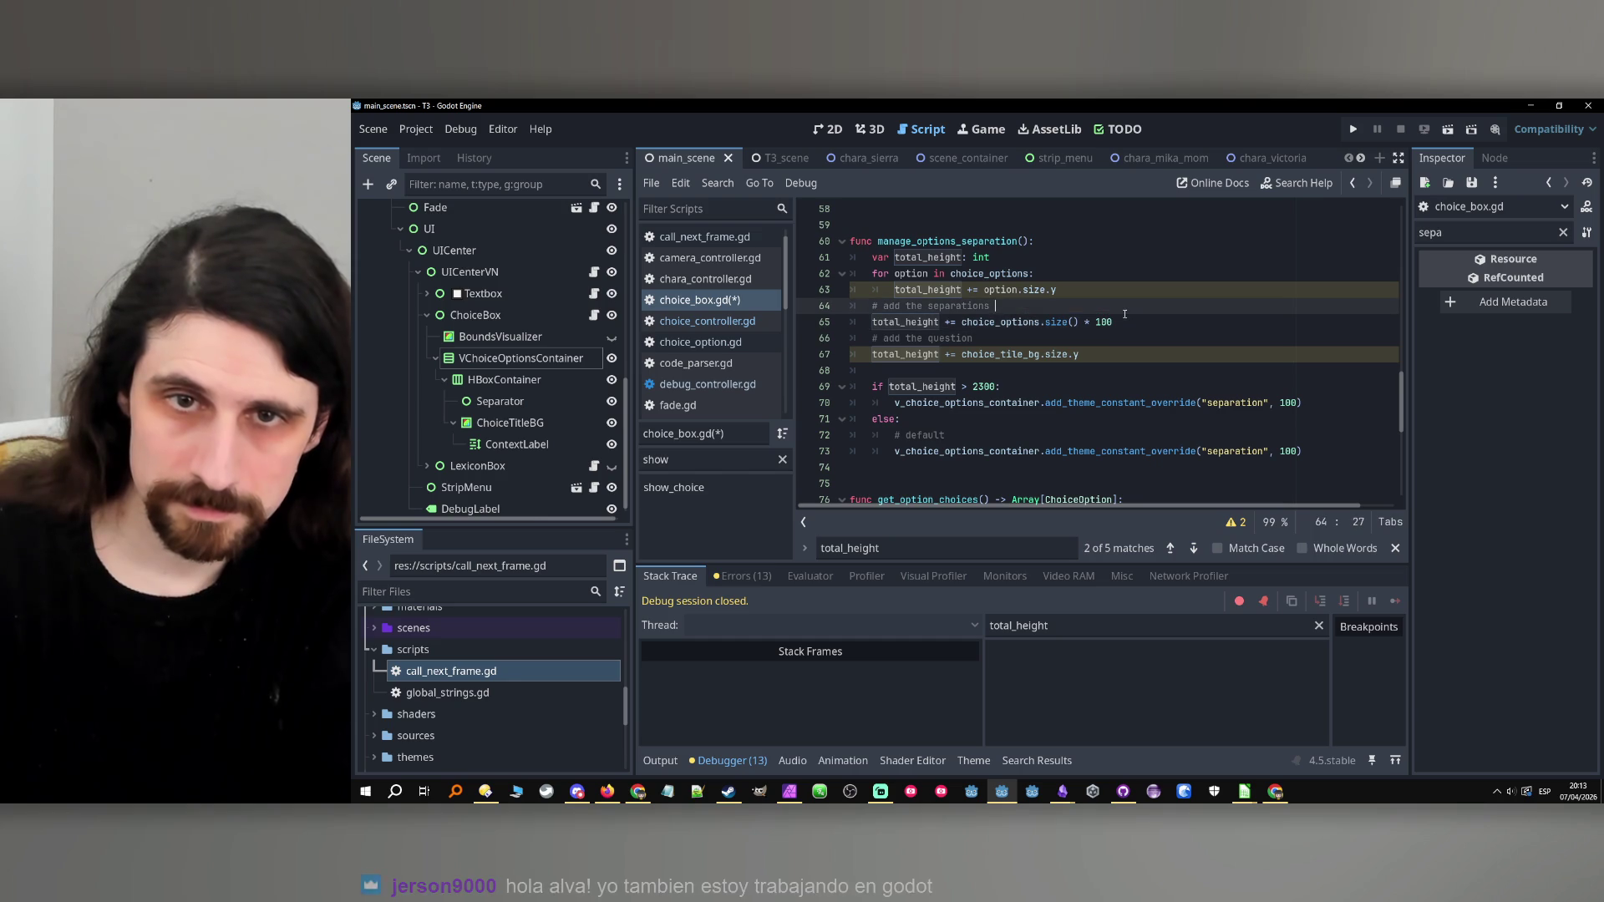
{"action": "type", "text": "(dn"}
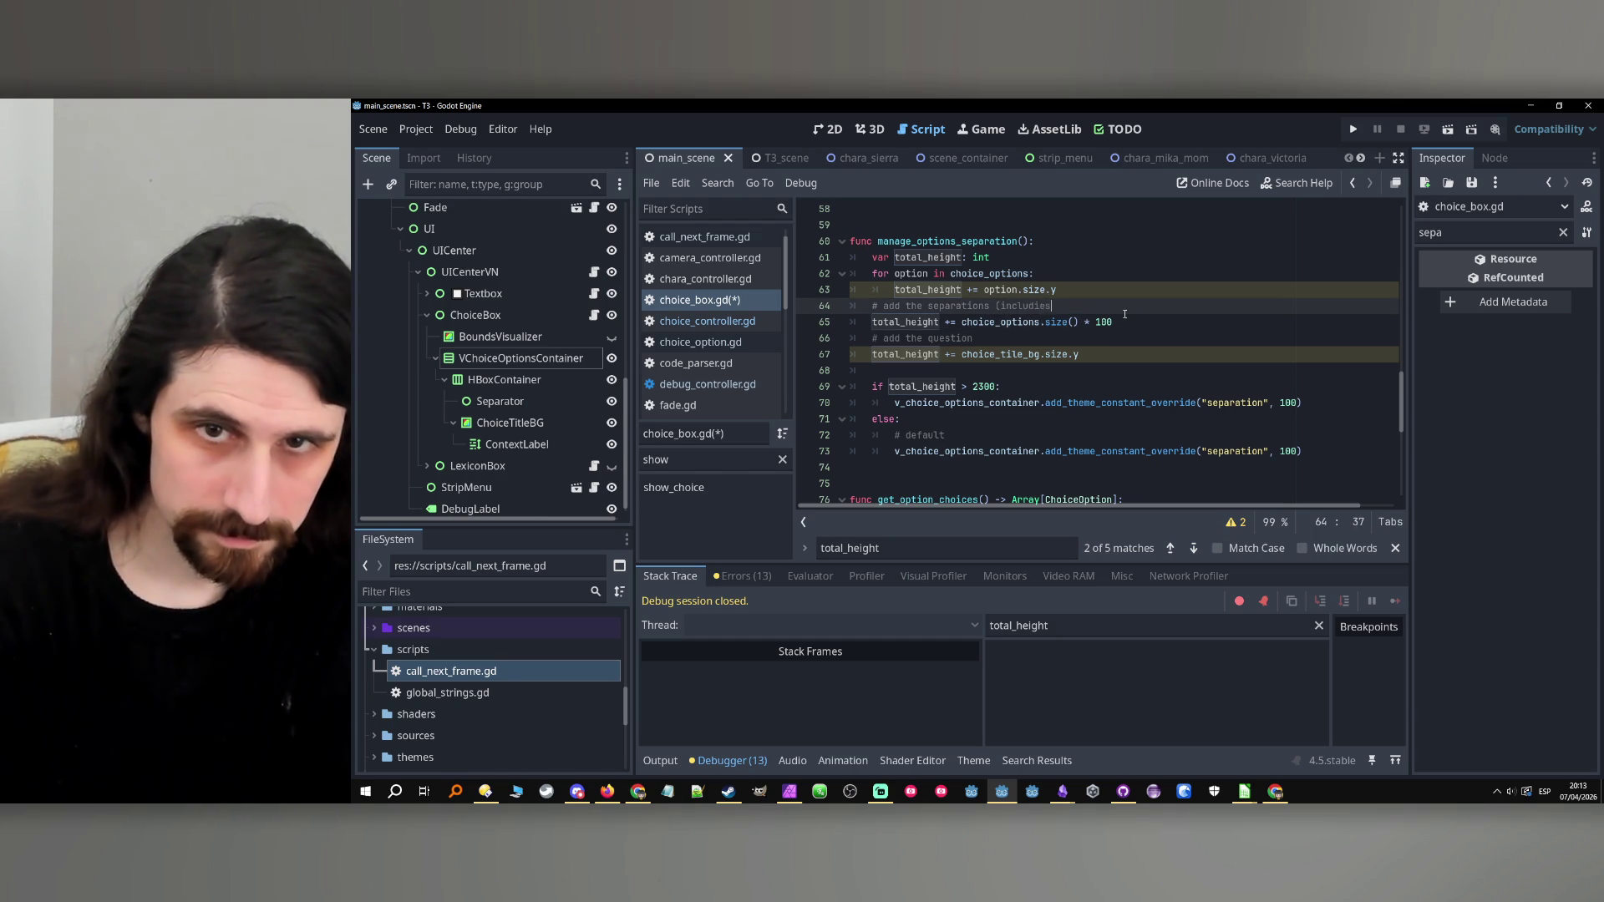
{"action": "key", "text": "BackSpace"}
{"action": "key", "text": "BackSpace"}
{"action": "type", "text": "e "}
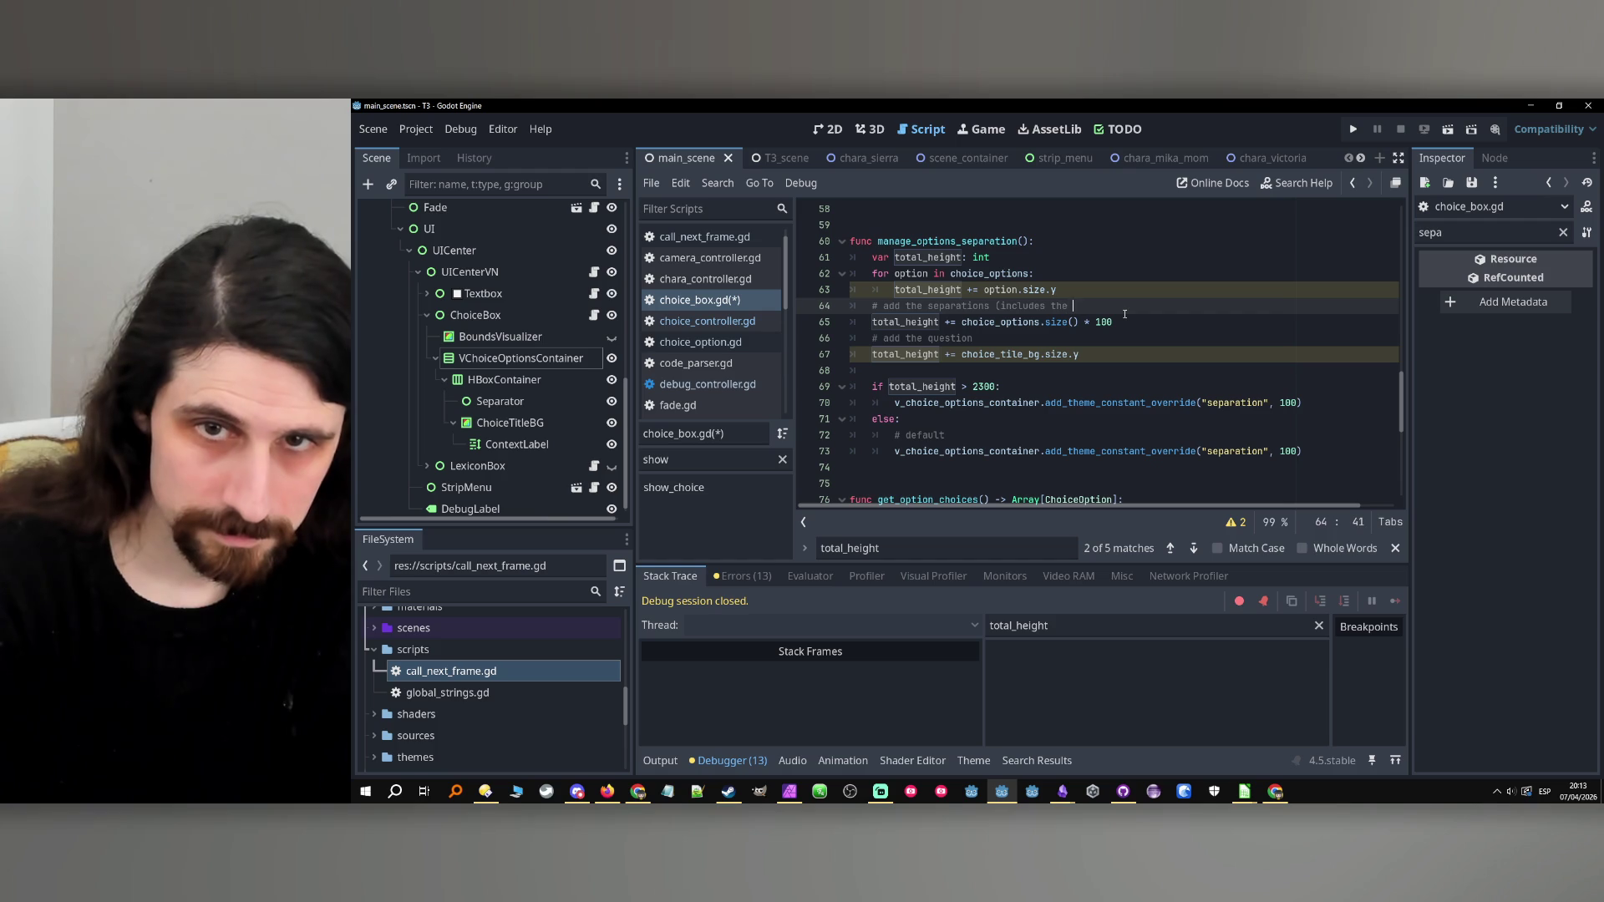
{"action": "type", "text": "n from the qu"}
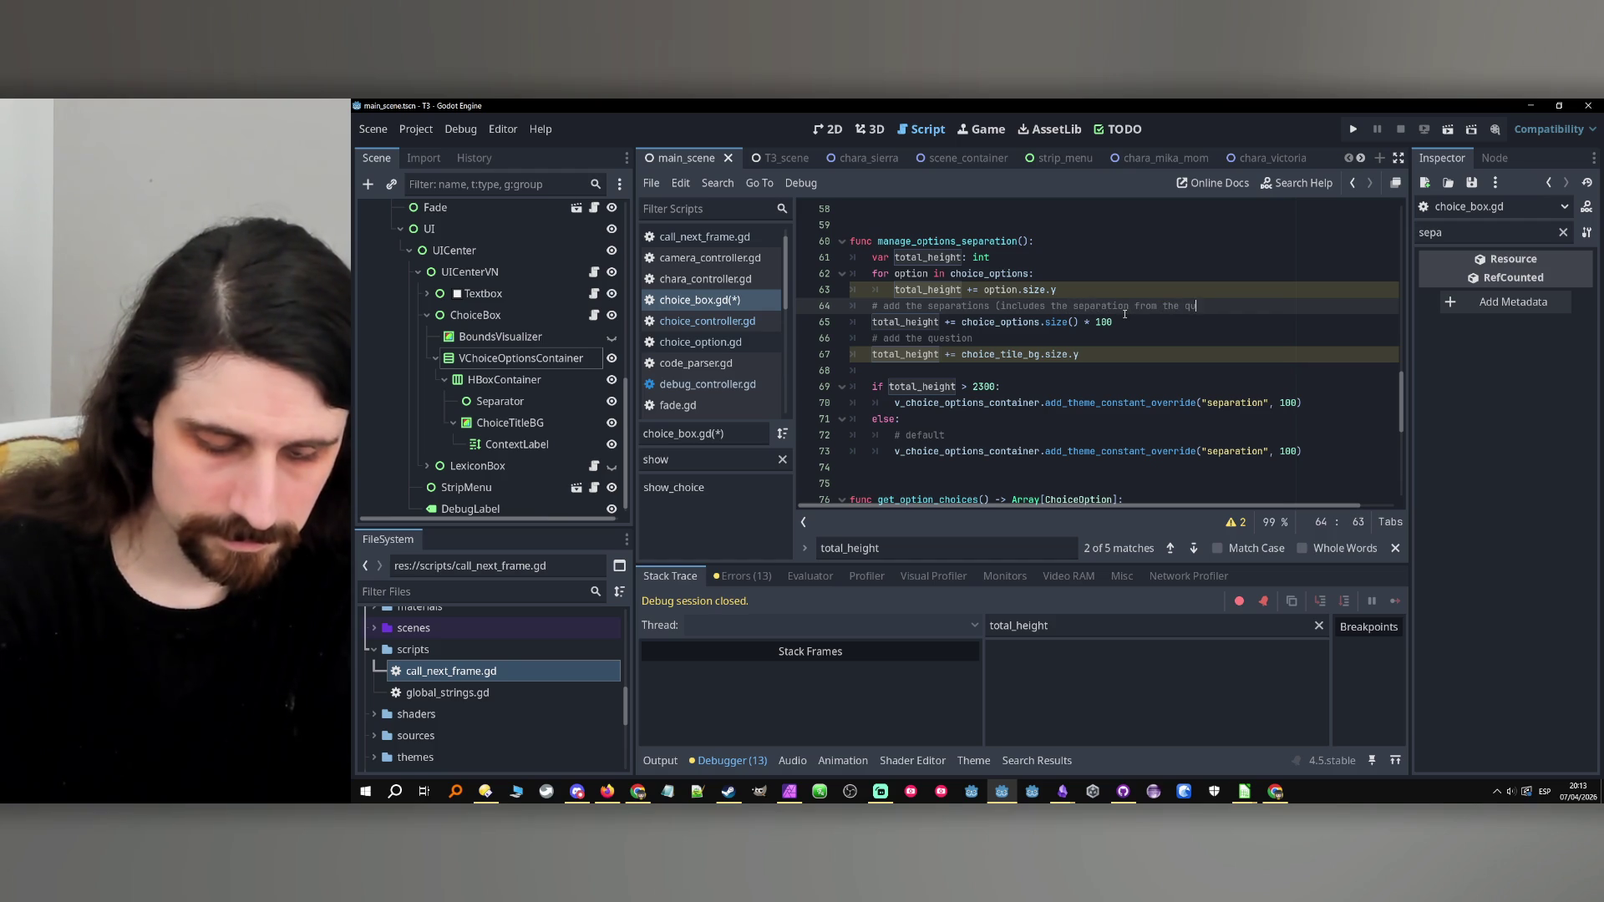
{"action": "type", "text": ")"}
{"action": "left_click", "coordinate": [1124, 313]}
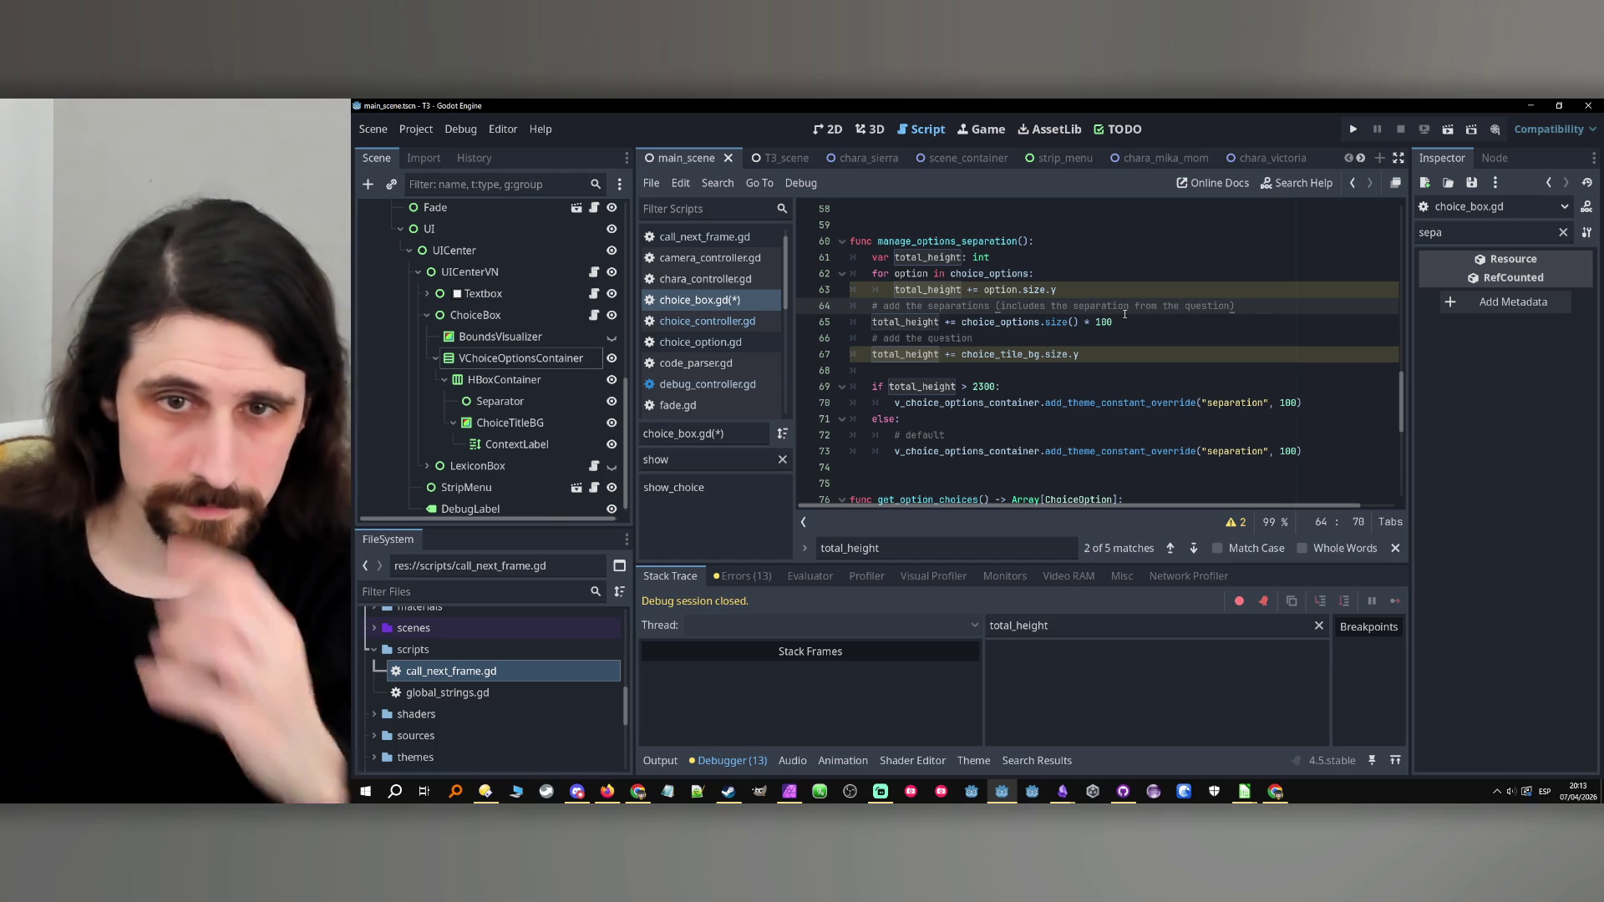
{"action": "left_click", "coordinate": [939, 354]}
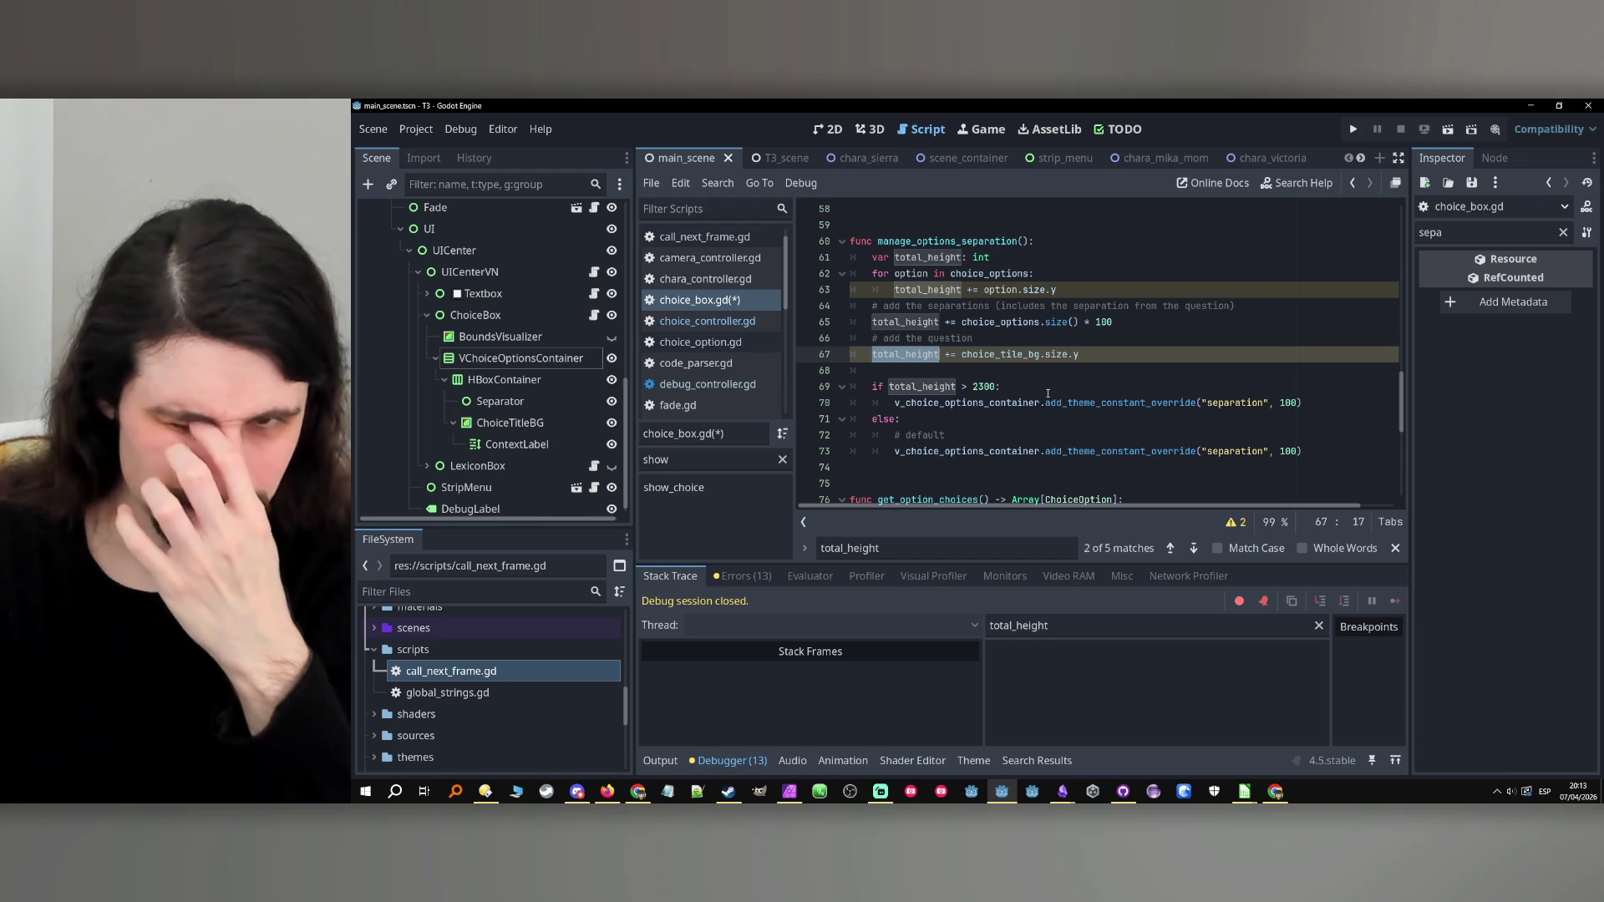
Change the height threshold from 2300 to 2500 and save choice_box.gd.
{"action": "left_click", "coordinate": [980, 386]}
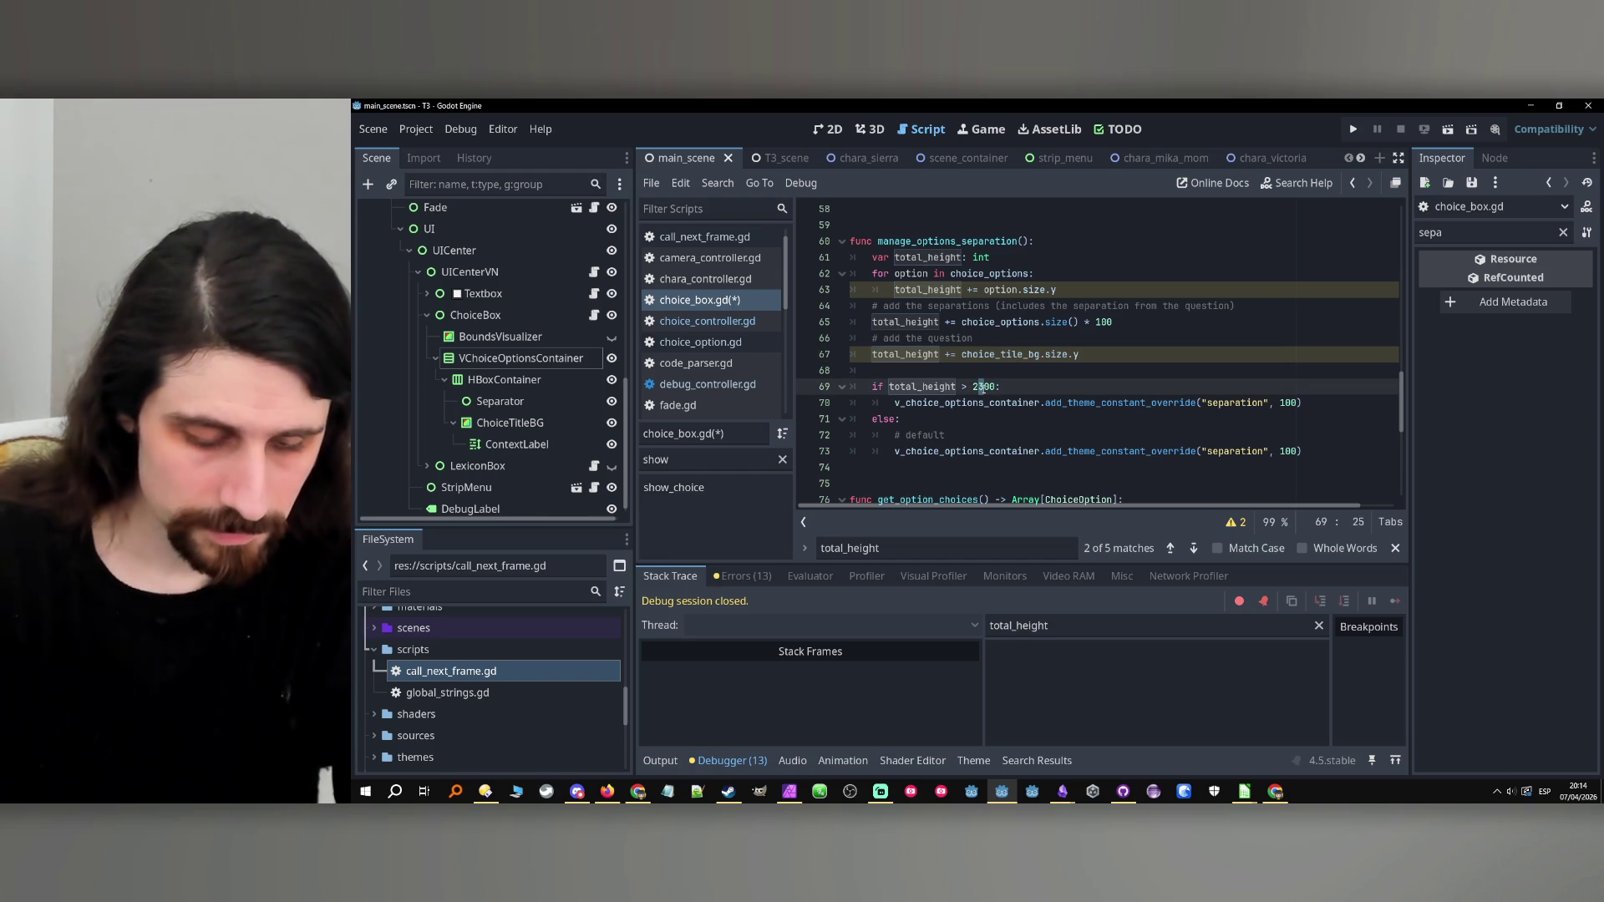
{"action": "key", "text": "Delete"}
{"action": "type", "text": "5"}
{"action": "left_click", "coordinate": [1061, 394]}
{"action": "key", "text": "ctrl+s"}
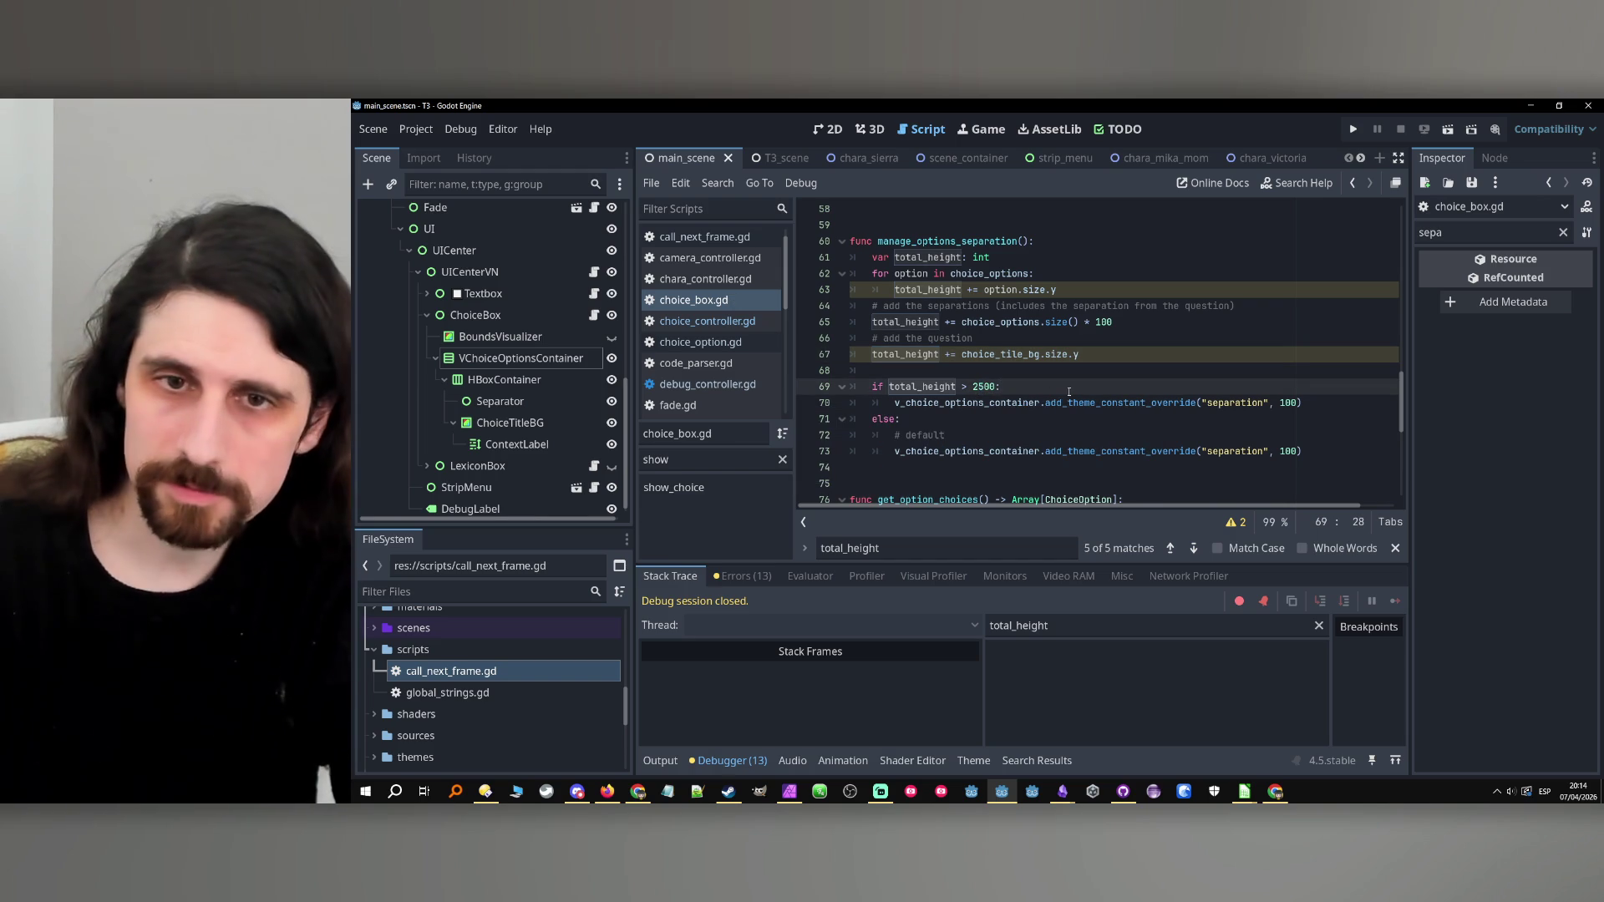
Lower the separation above the threshold from 100 to 75 and run the game.
{"action": "double_click", "coordinate": [1284, 402]}
{"action": "type", "text": "7"}
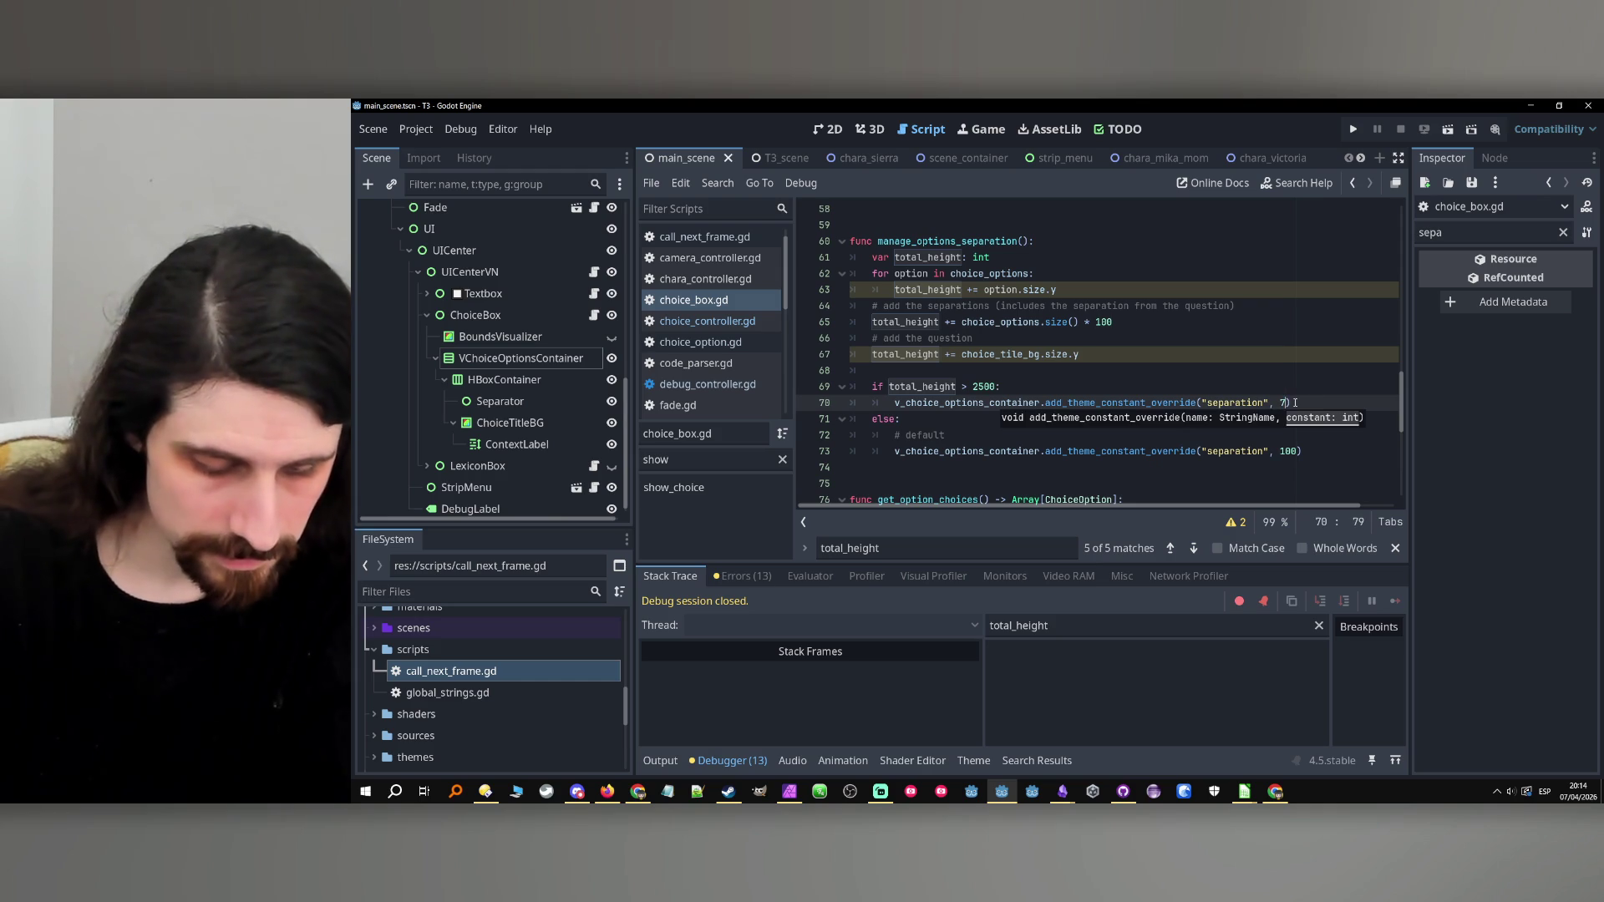
{"action": "type", "text": "5"}
{"action": "left_click", "coordinate": [1267, 360]}
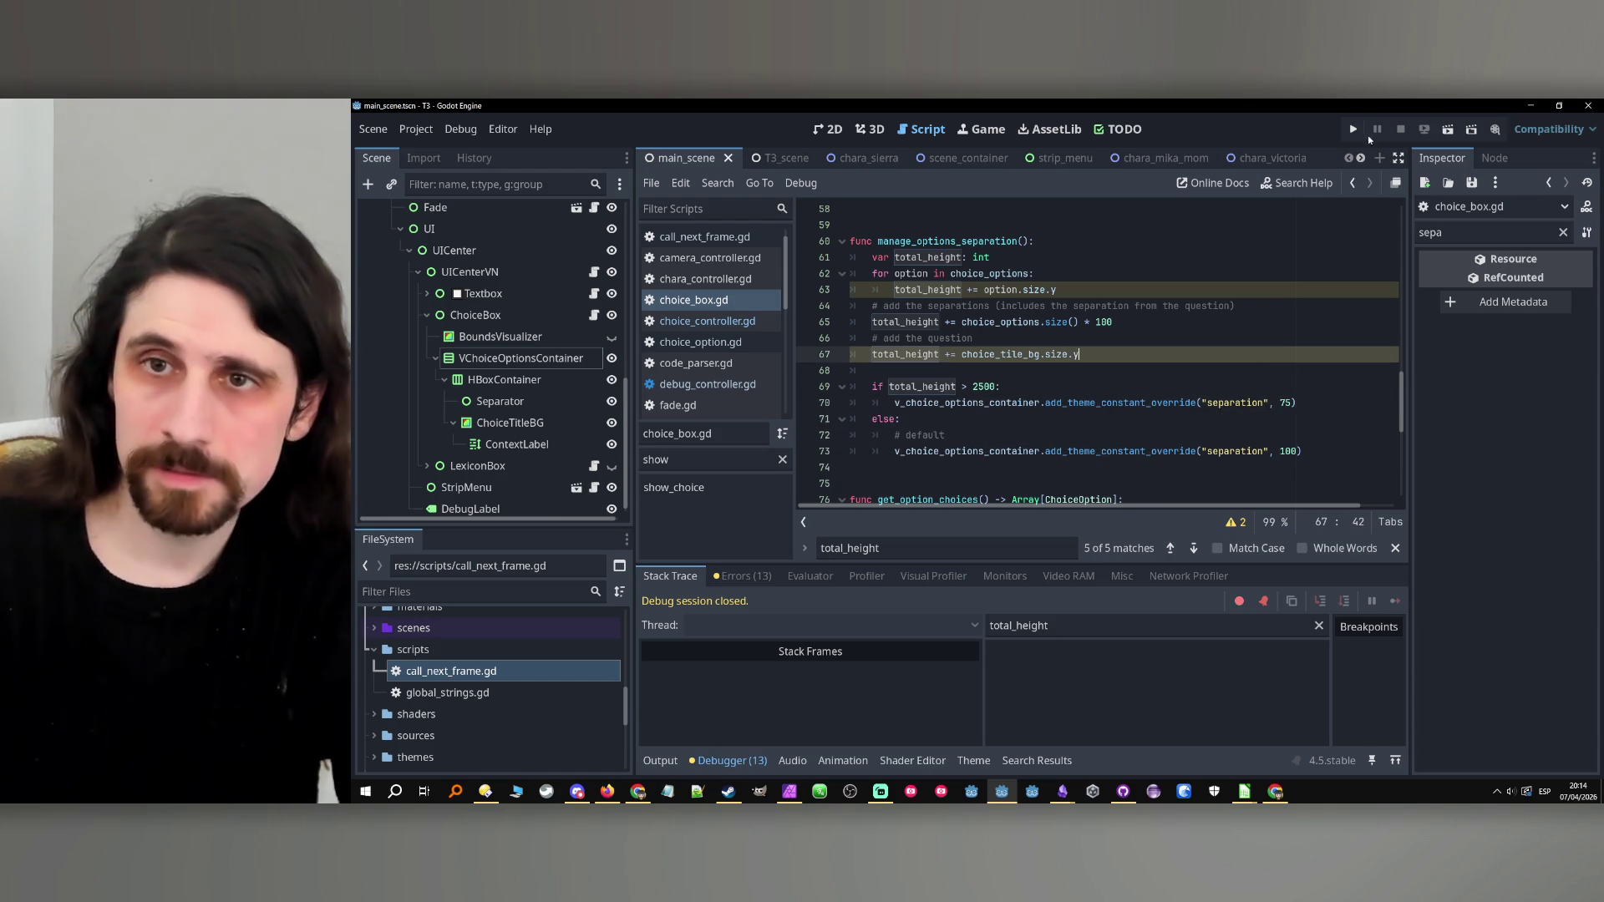
{"action": "left_click", "coordinate": [1353, 130]}
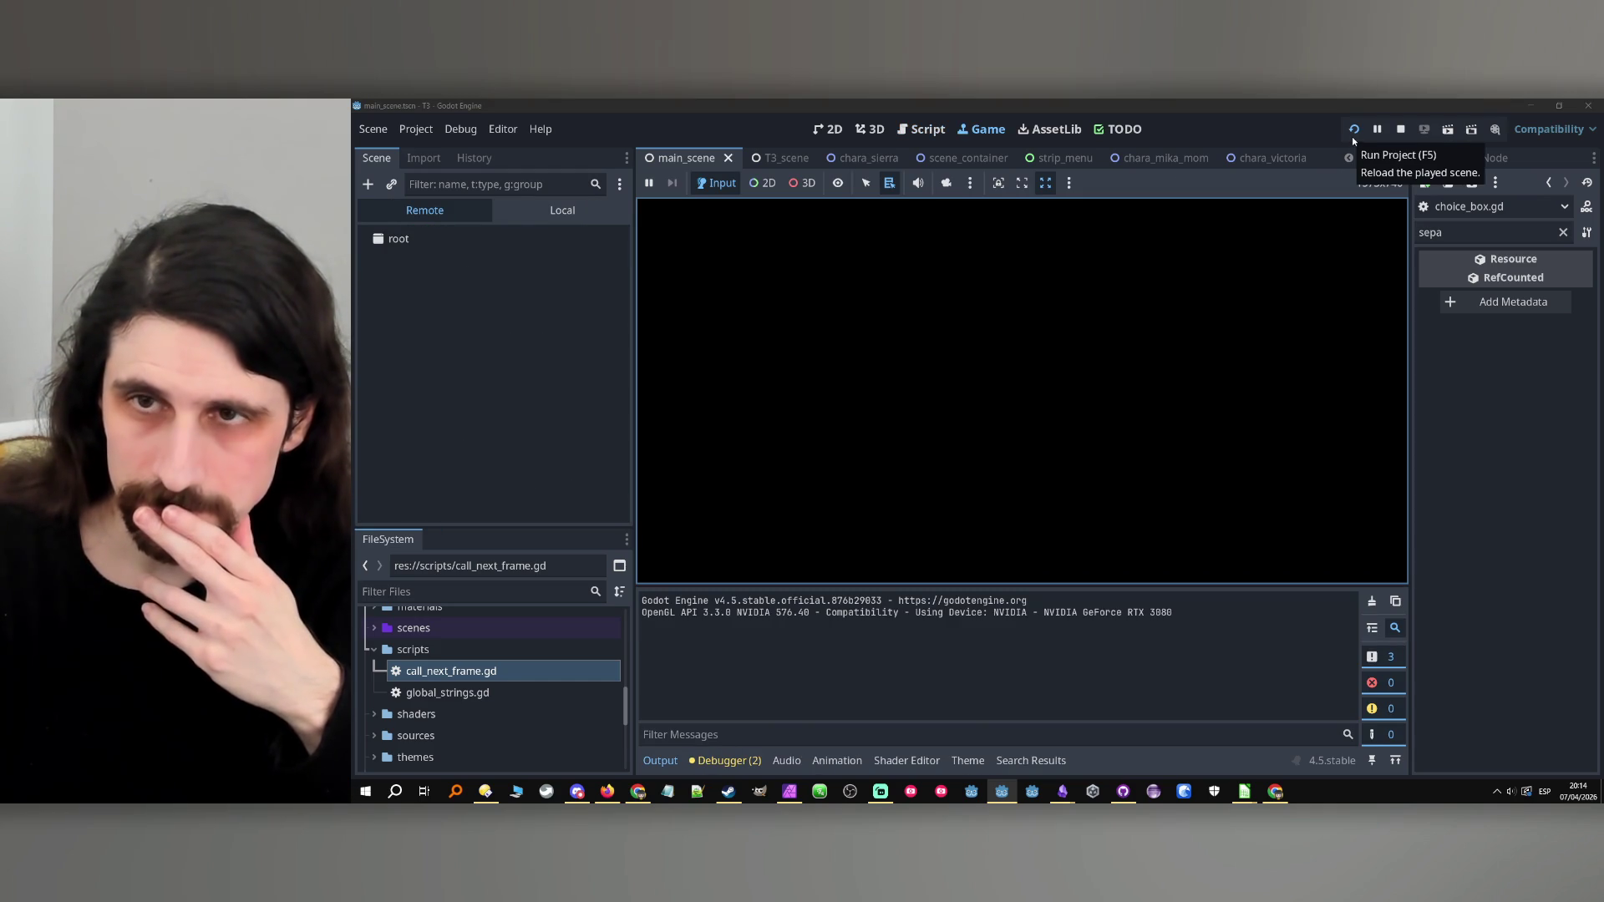
Stop the game and clear the option 7 and 8 rows (B15:D16) in test1.csv.
{"action": "left_click", "coordinate": [1401, 134]}
{"action": "mouse_move", "coordinate": [1243, 791]}
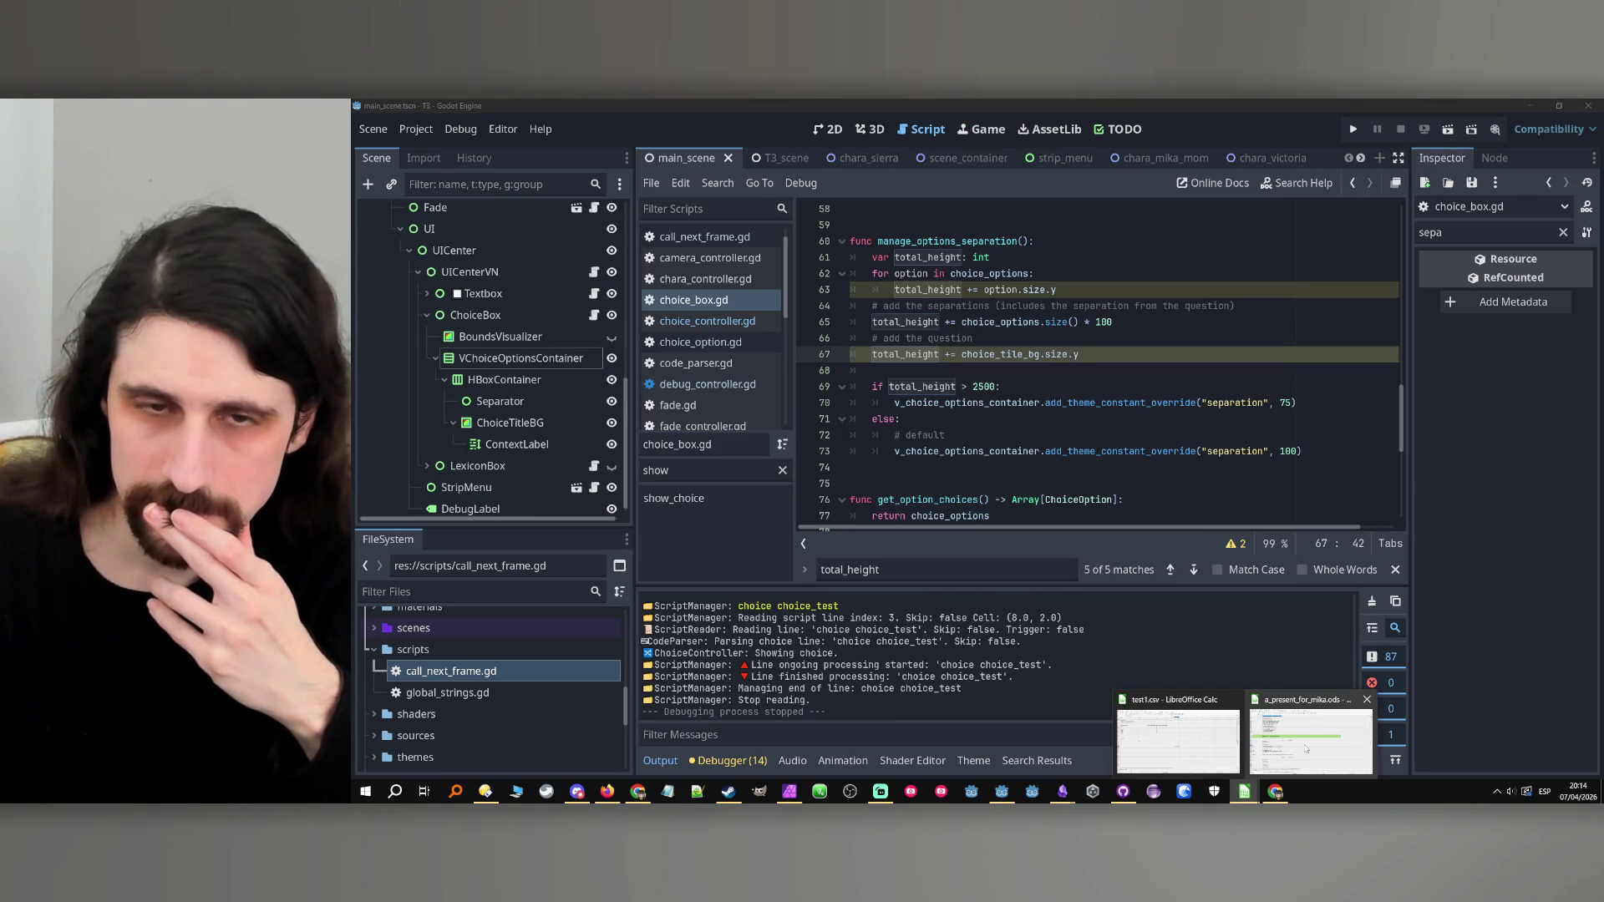
{"action": "left_click", "coordinate": [1300, 749]}
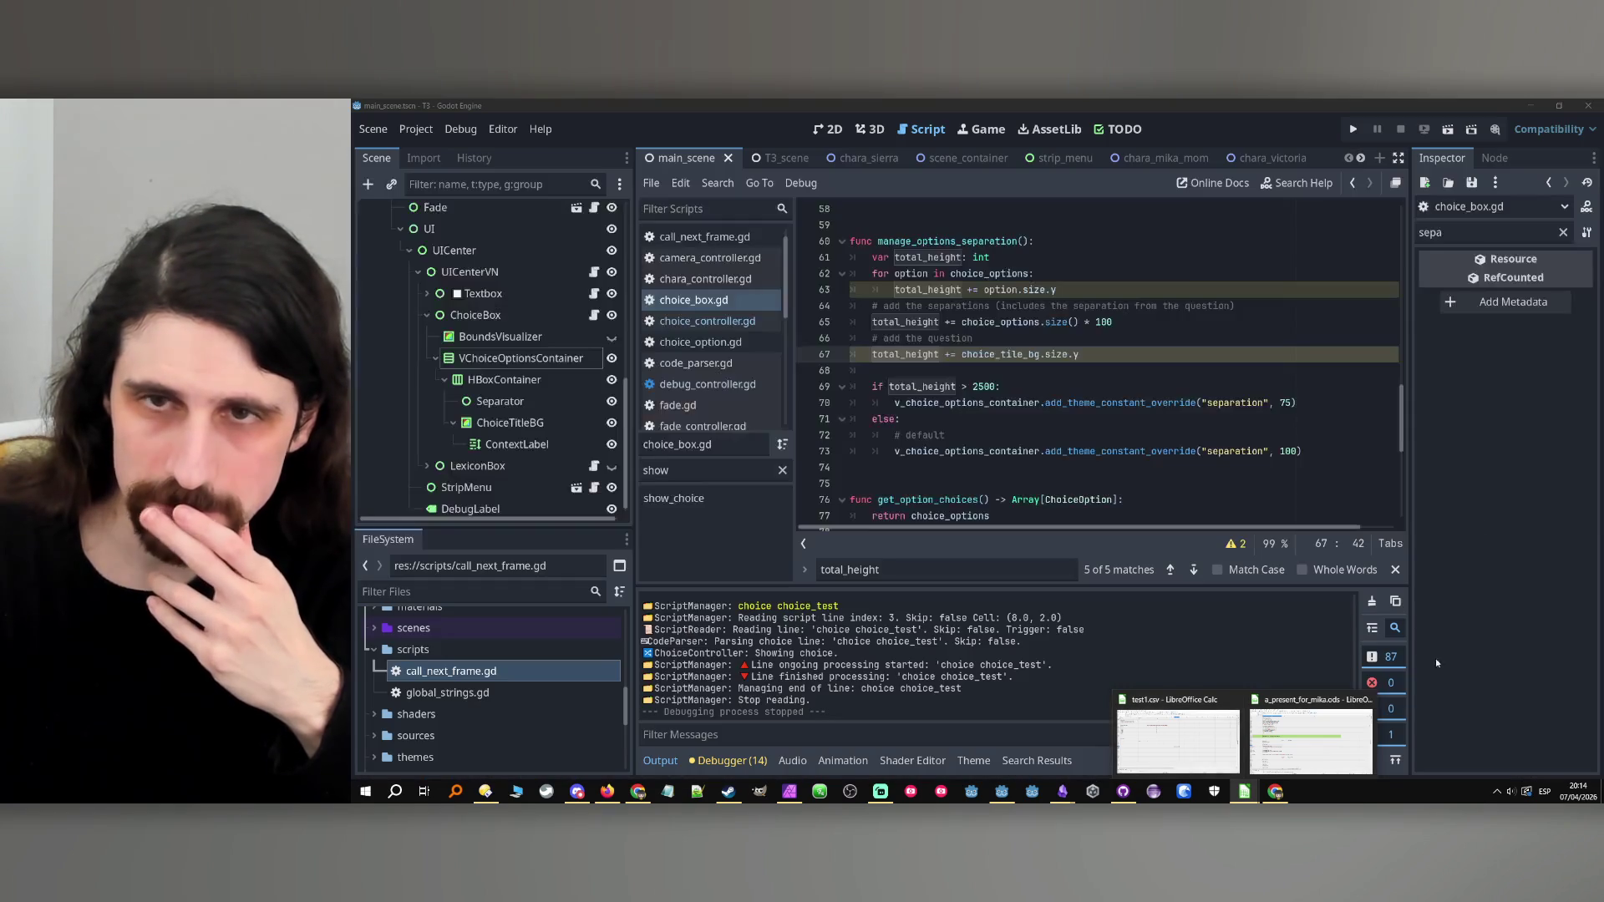
{"action": "left_click", "coordinate": [1174, 739]}
{"action": "left_click_drag", "start_coordinate": [682, 348], "coordinate": [467, 356]}
{"action": "key", "text": "Delete"}
{"action": "left_click", "coordinate": [610, 401]}
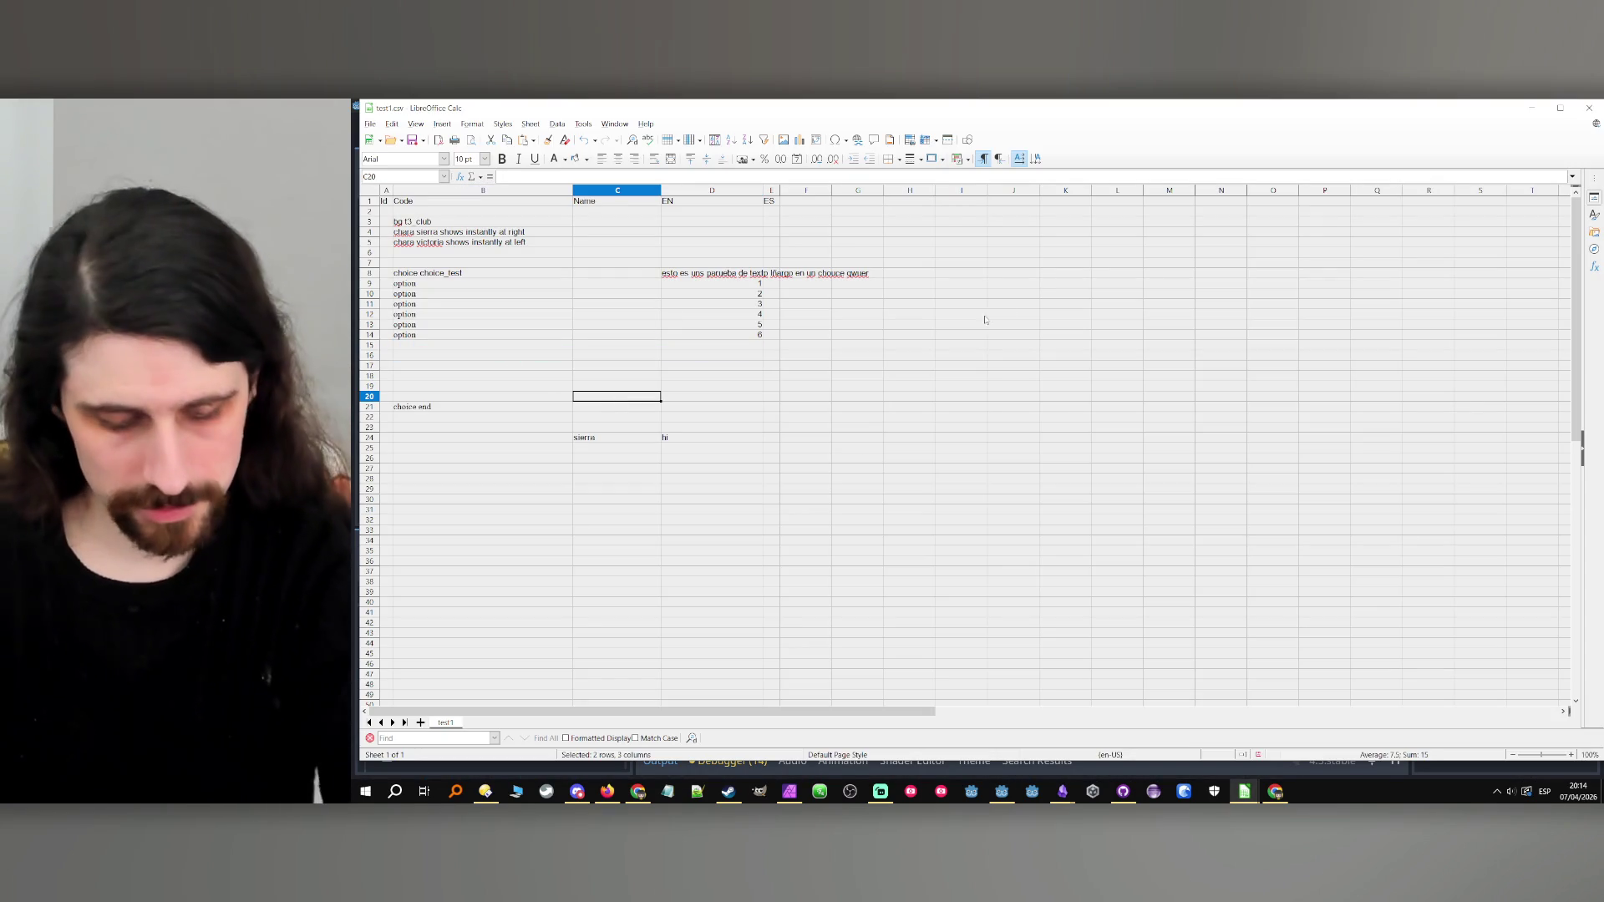
Minimize Calc and run the project to show the six-option choice box.
{"action": "left_click", "coordinate": [1531, 108]}
{"action": "left_click", "coordinate": [1354, 129]}
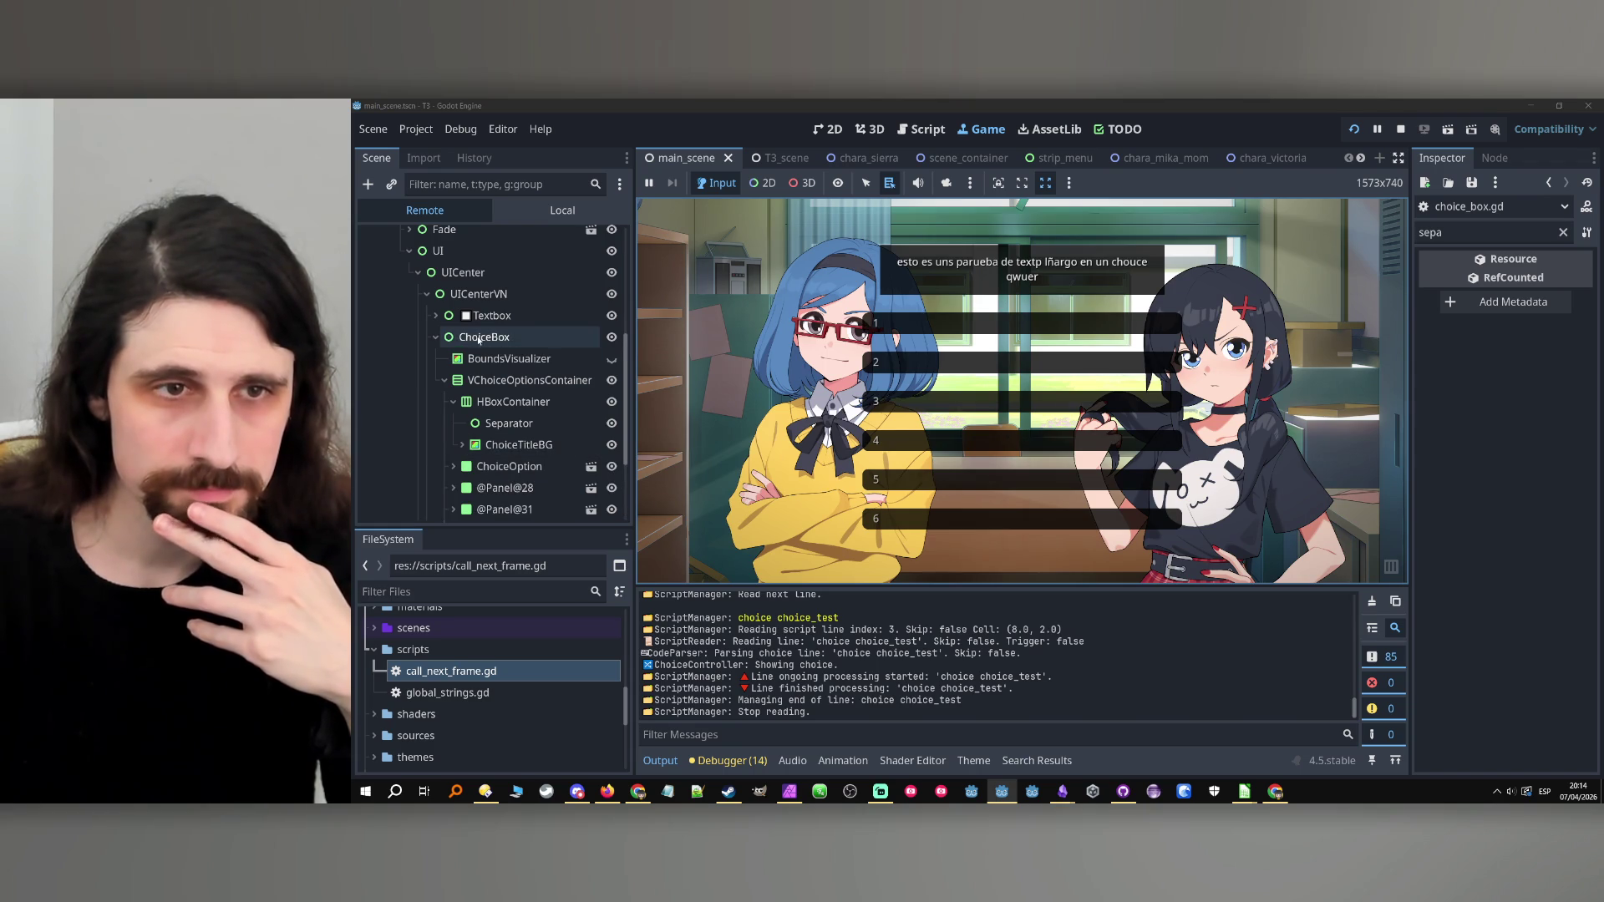
Read VChoiceOptionsContainer's separation of 100 in the Remote tree, stop, and return to test1.csv.
{"action": "left_click", "coordinate": [510, 340]}
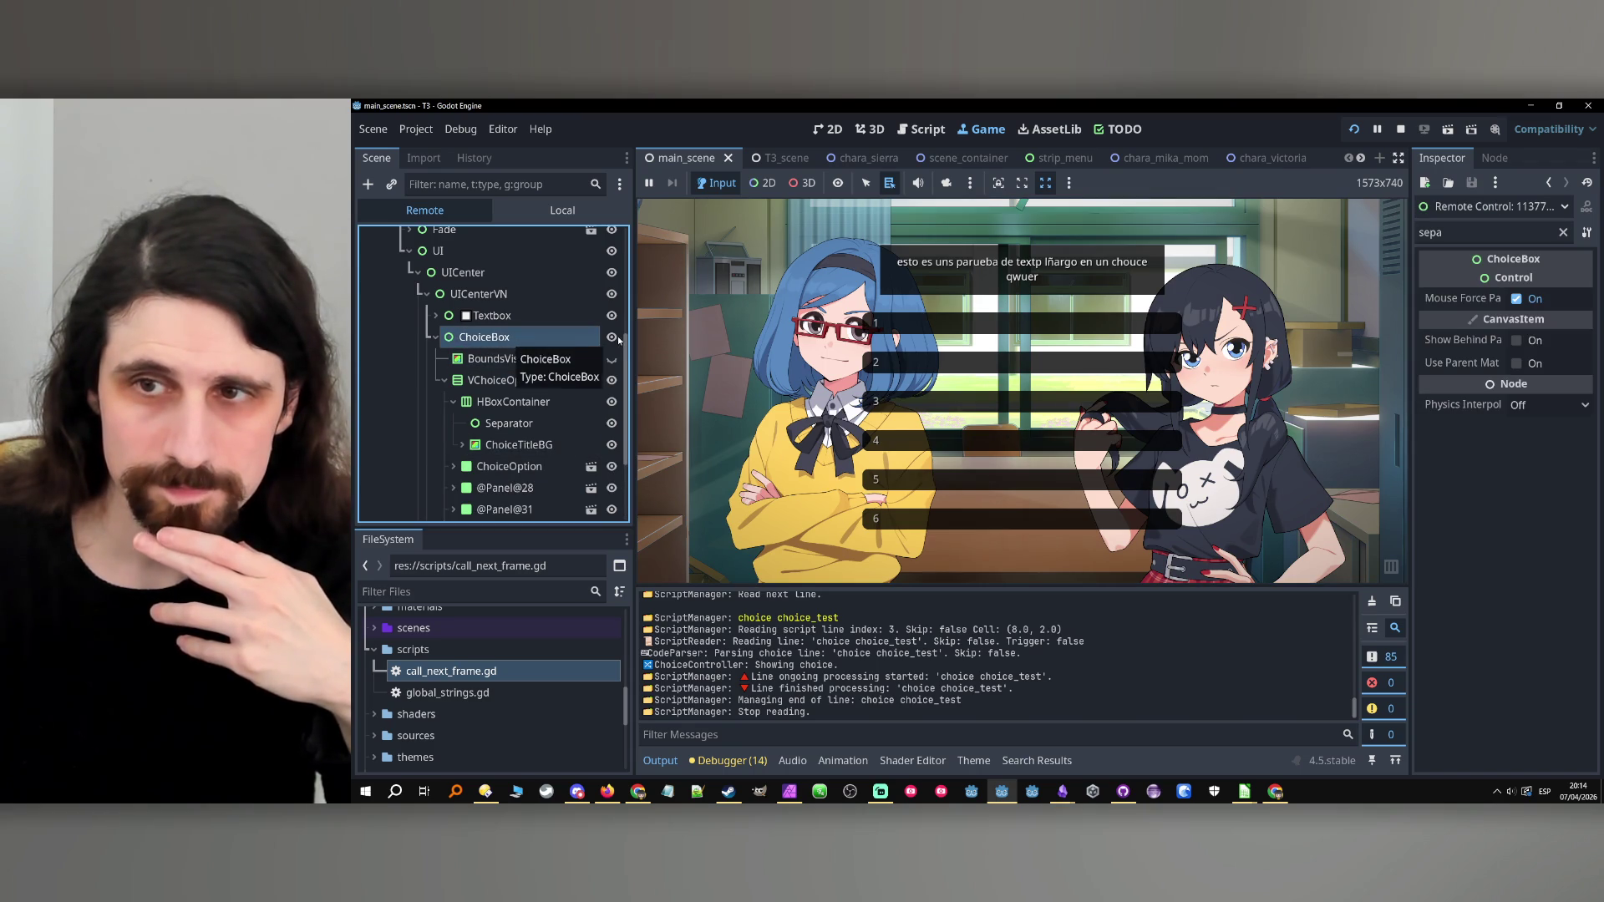
{"action": "left_click", "coordinate": [502, 381]}
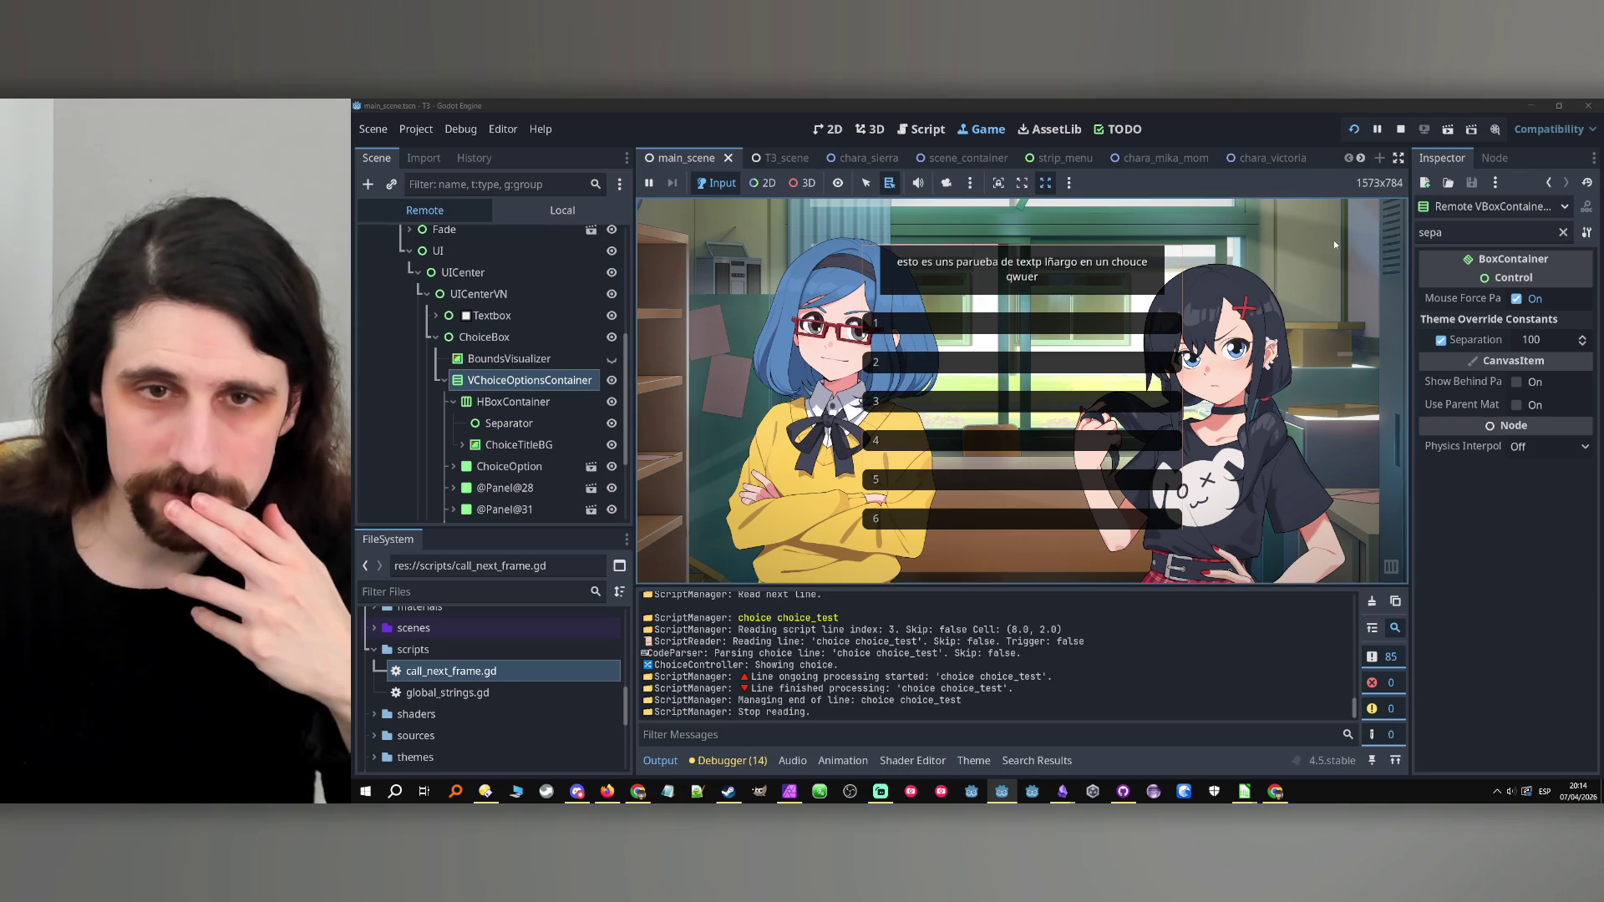
{"action": "left_click", "coordinate": [1396, 131]}
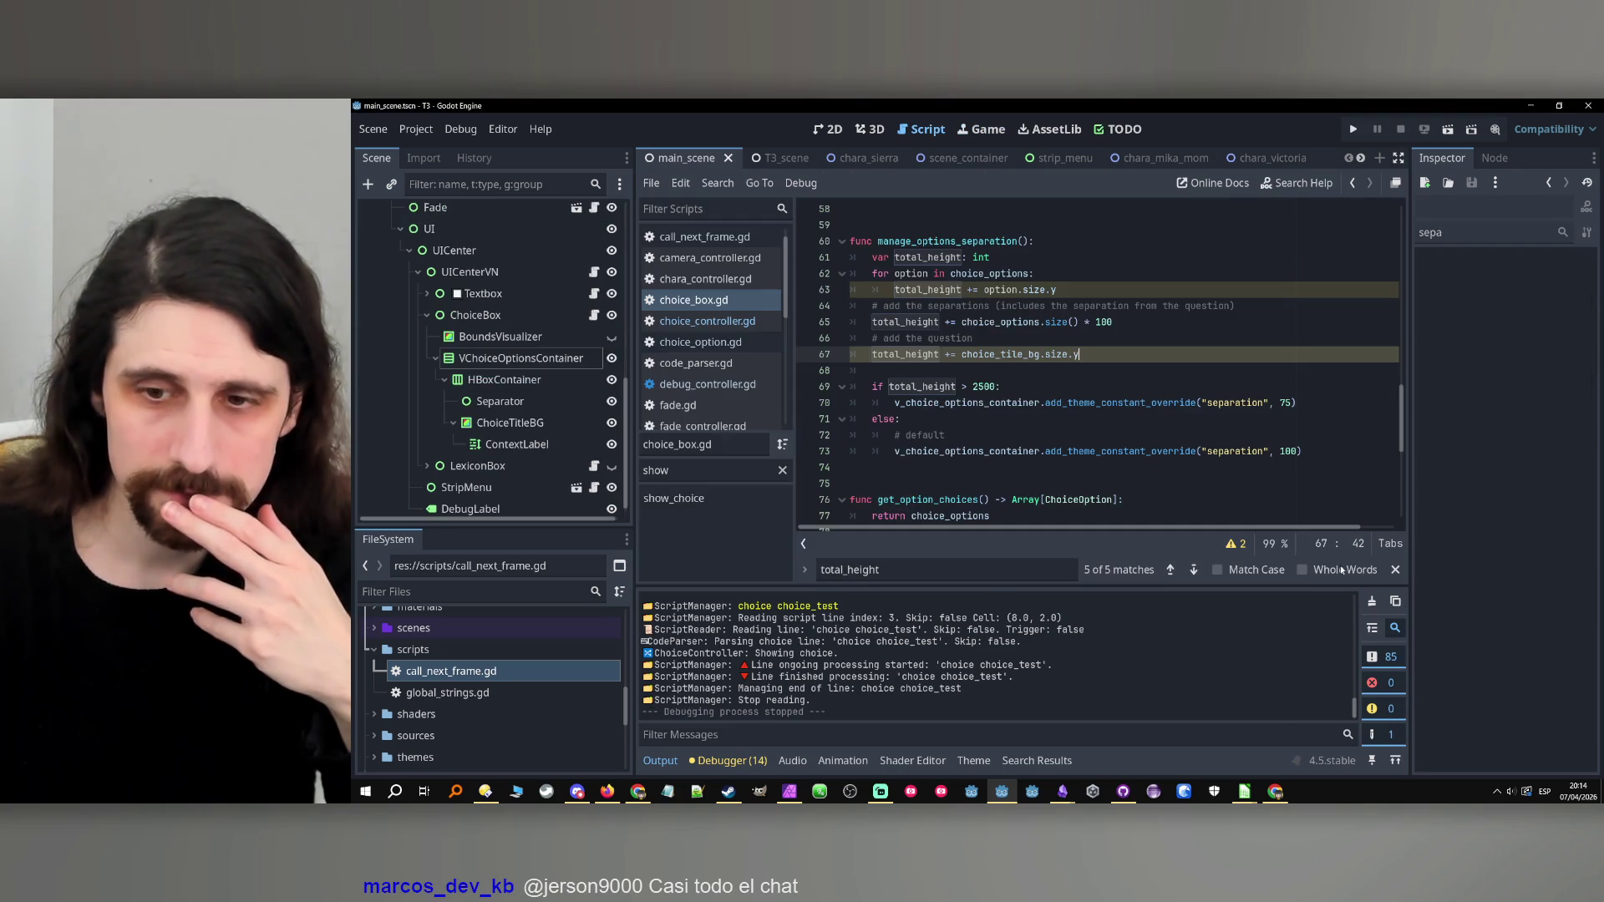
{"action": "mouse_move", "coordinate": [1243, 791]}
{"action": "left_click", "coordinate": [1197, 740]}
{"action": "left_click", "coordinate": [837, 481]}
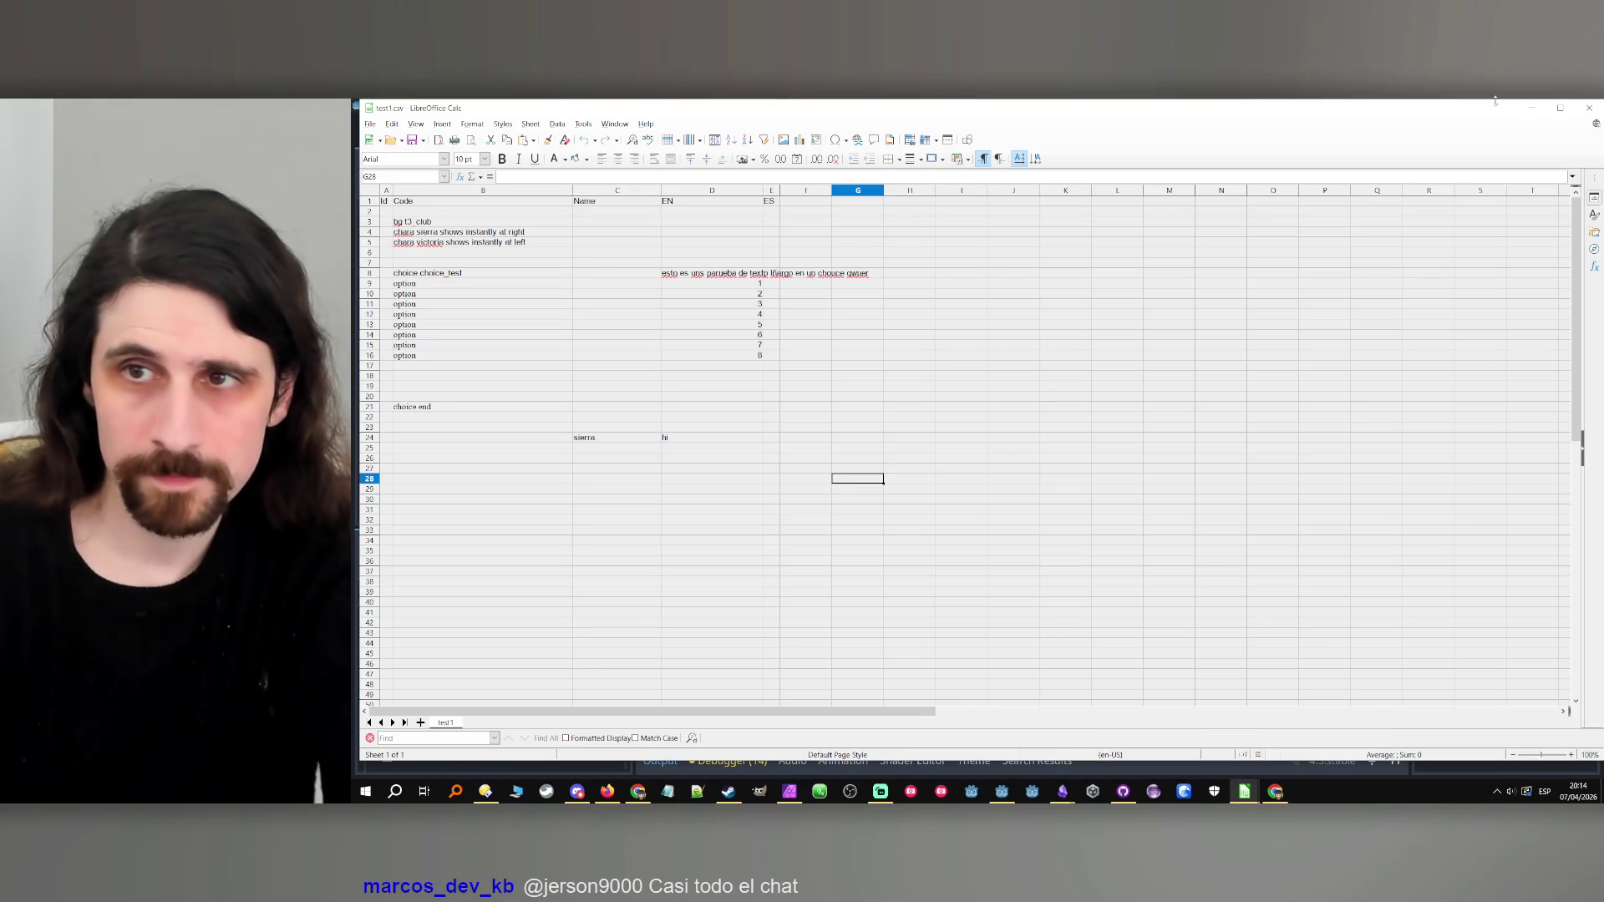
Run the eight-option game, read VChoiceOptionsContainer's separation of 75, then stop it.
{"action": "key", "text": "alt+Tab"}
{"action": "left_click", "coordinate": [1354, 129]}
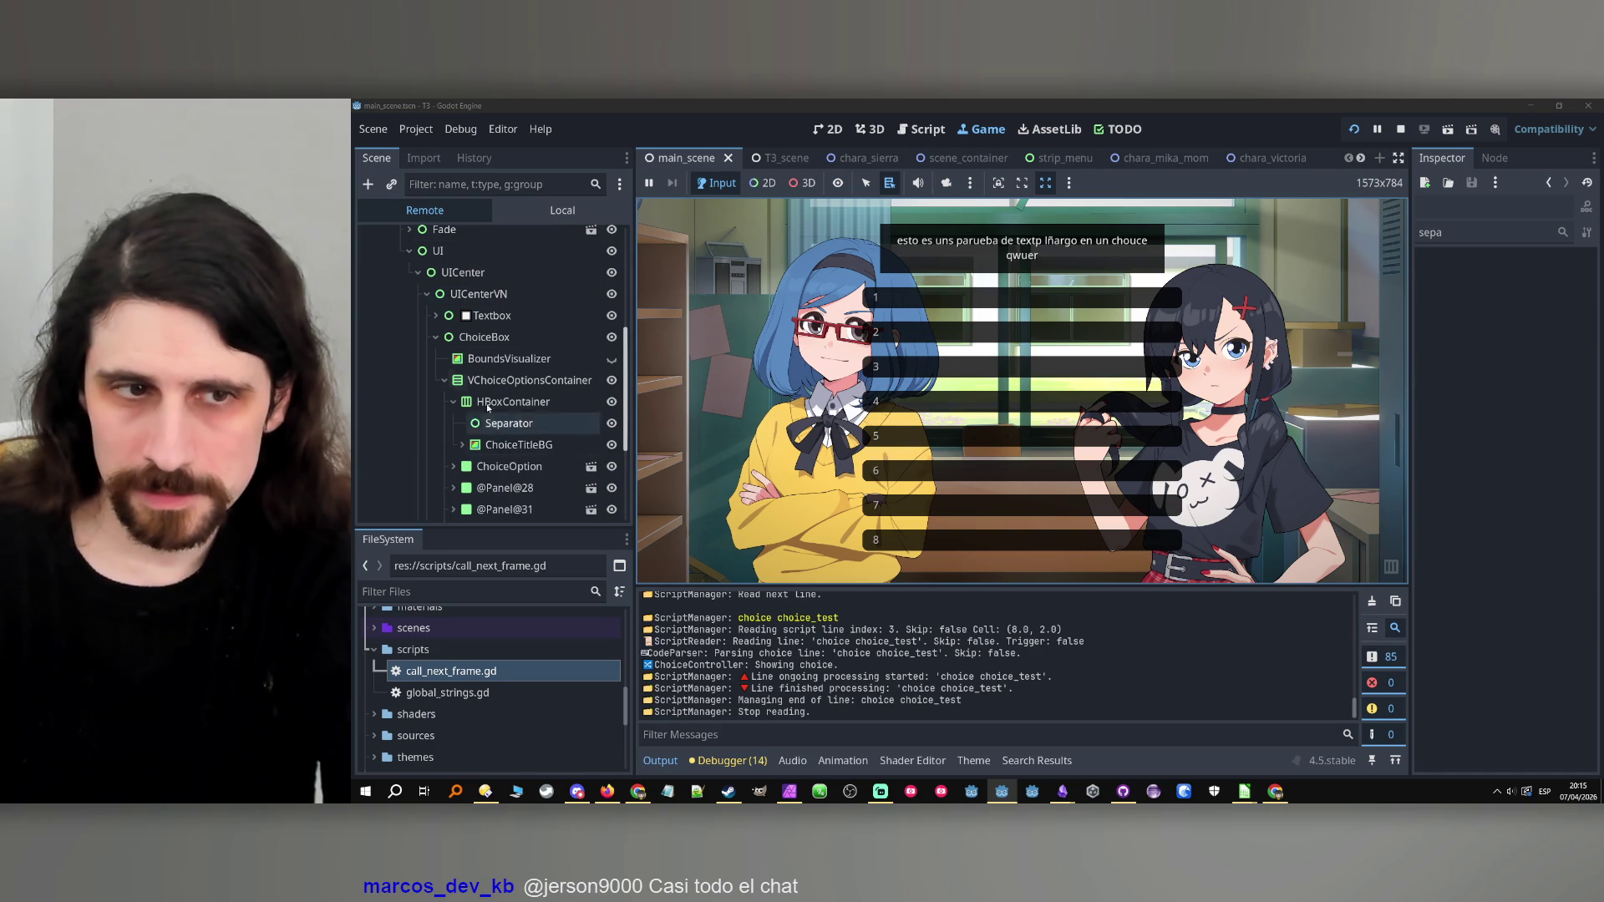
{"action": "left_click", "coordinate": [516, 380]}
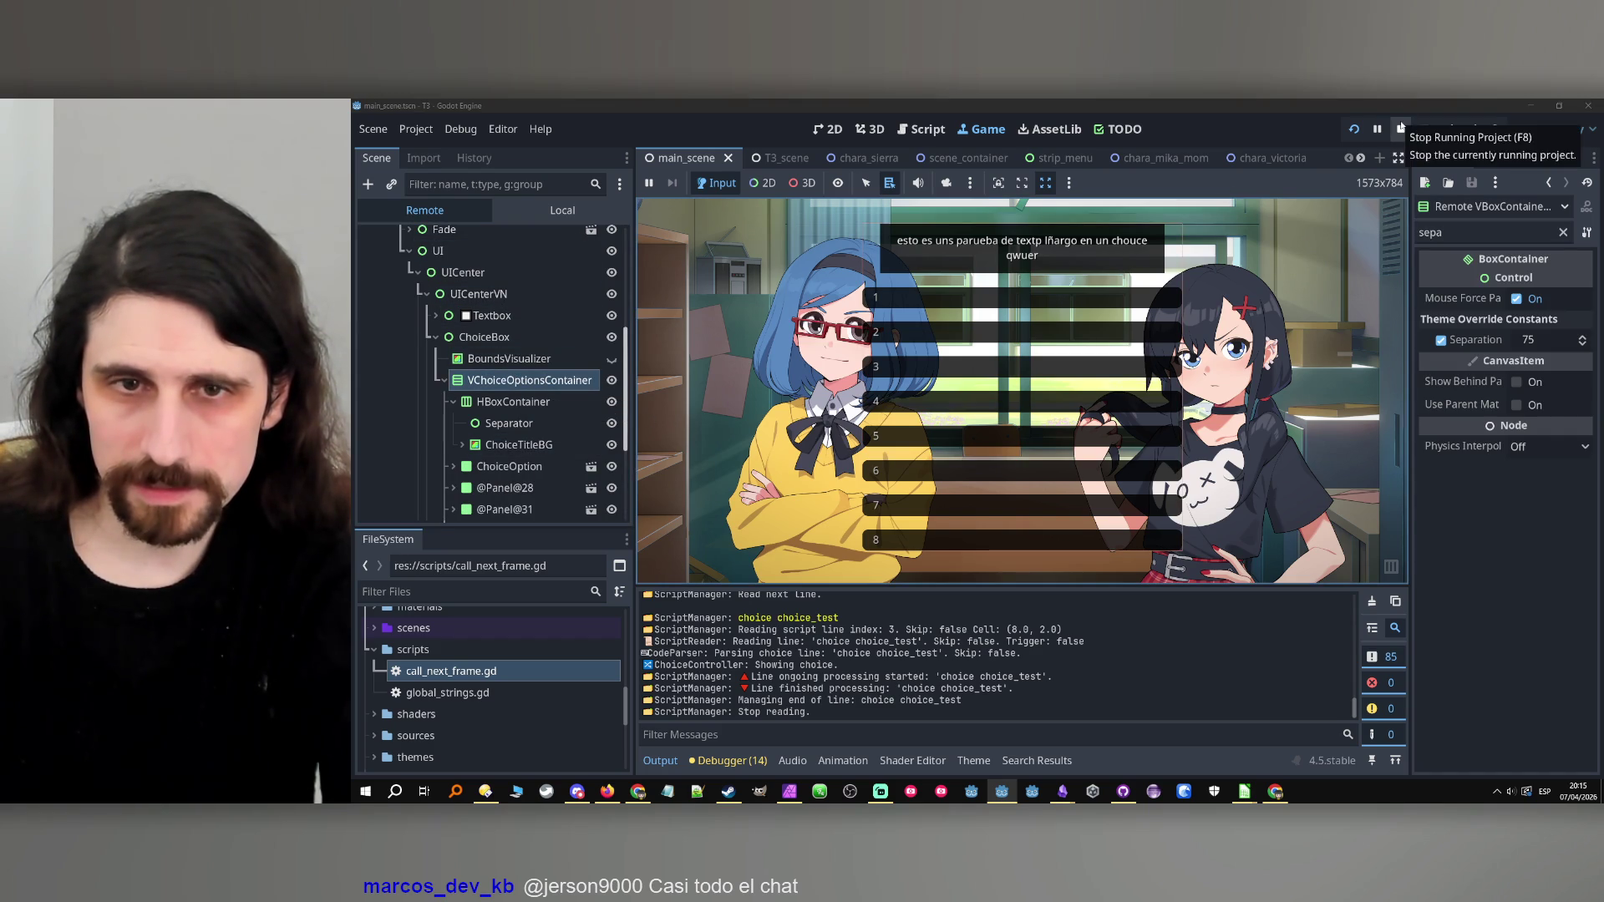
{"action": "left_click", "coordinate": [1400, 129]}
Delete the option 8 row from the test spreadsheet, leaving seven options.
{"action": "mouse_move", "coordinate": [1244, 791]}
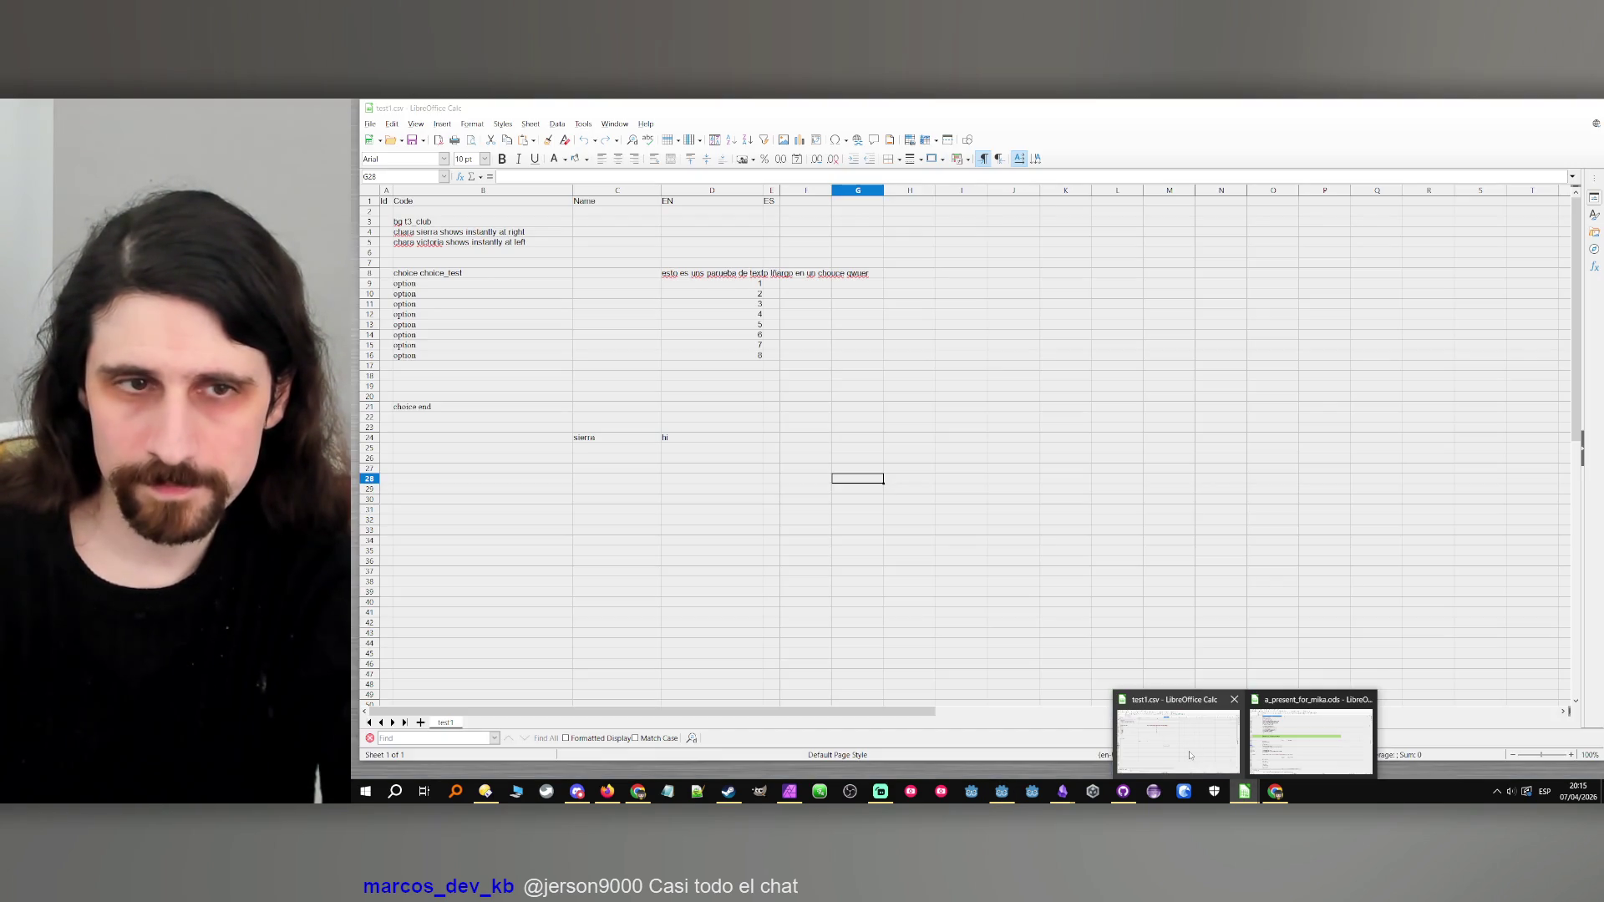
{"action": "left_click", "coordinate": [1311, 735]}
{"action": "left_click_drag", "start_coordinate": [423, 360], "coordinate": [718, 367]}
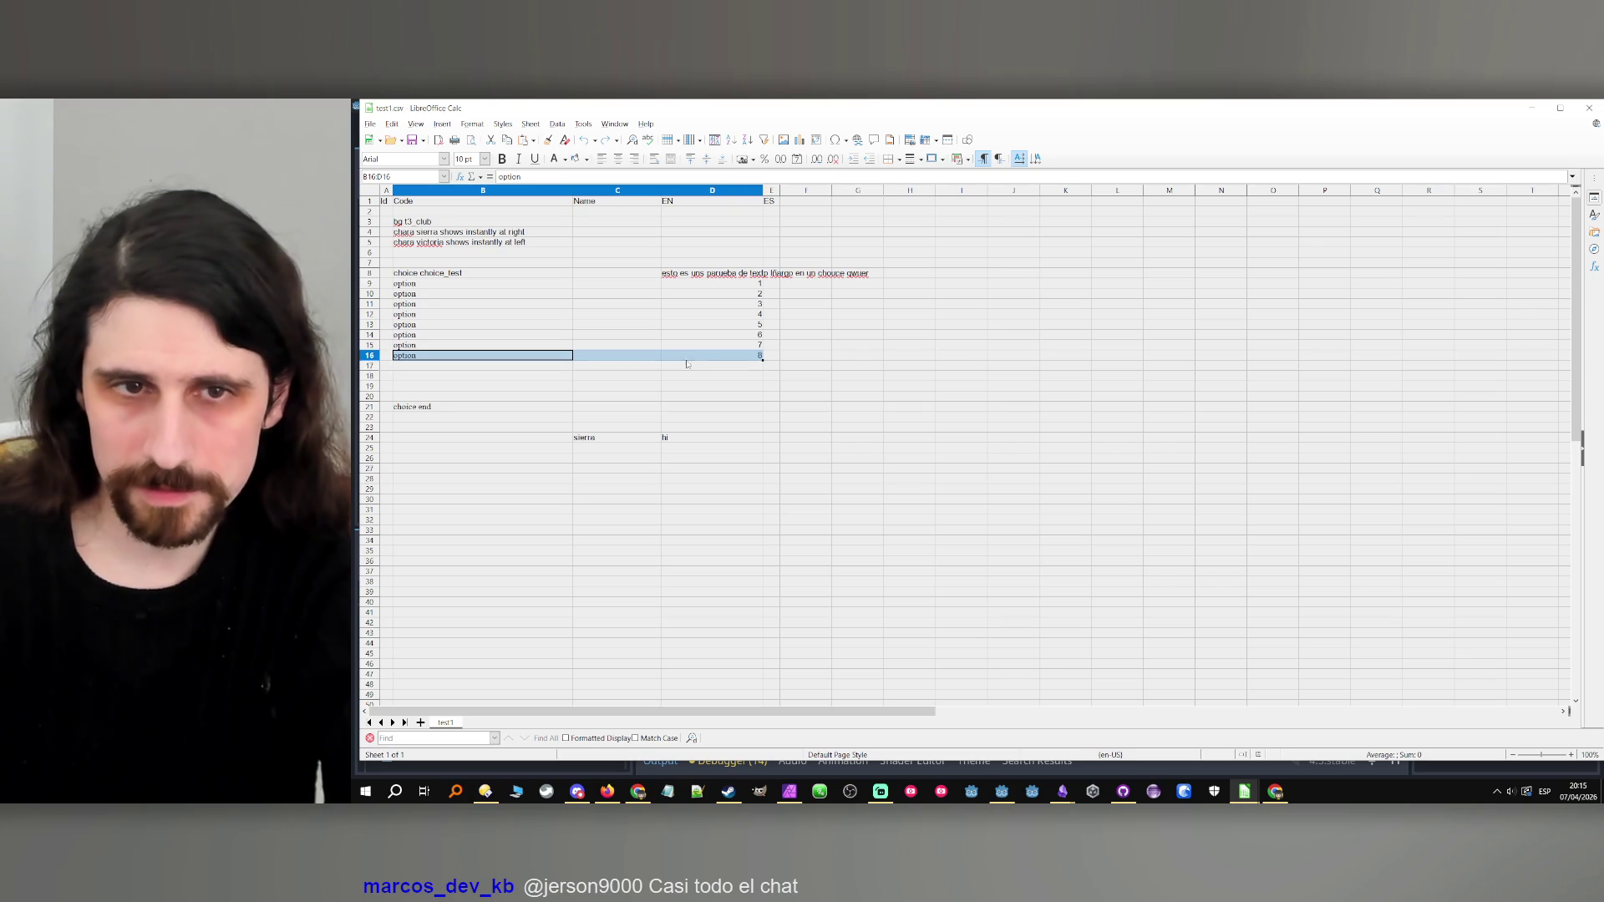
{"action": "key", "text": "Delete"}
{"action": "left_click", "coordinate": [718, 384]}
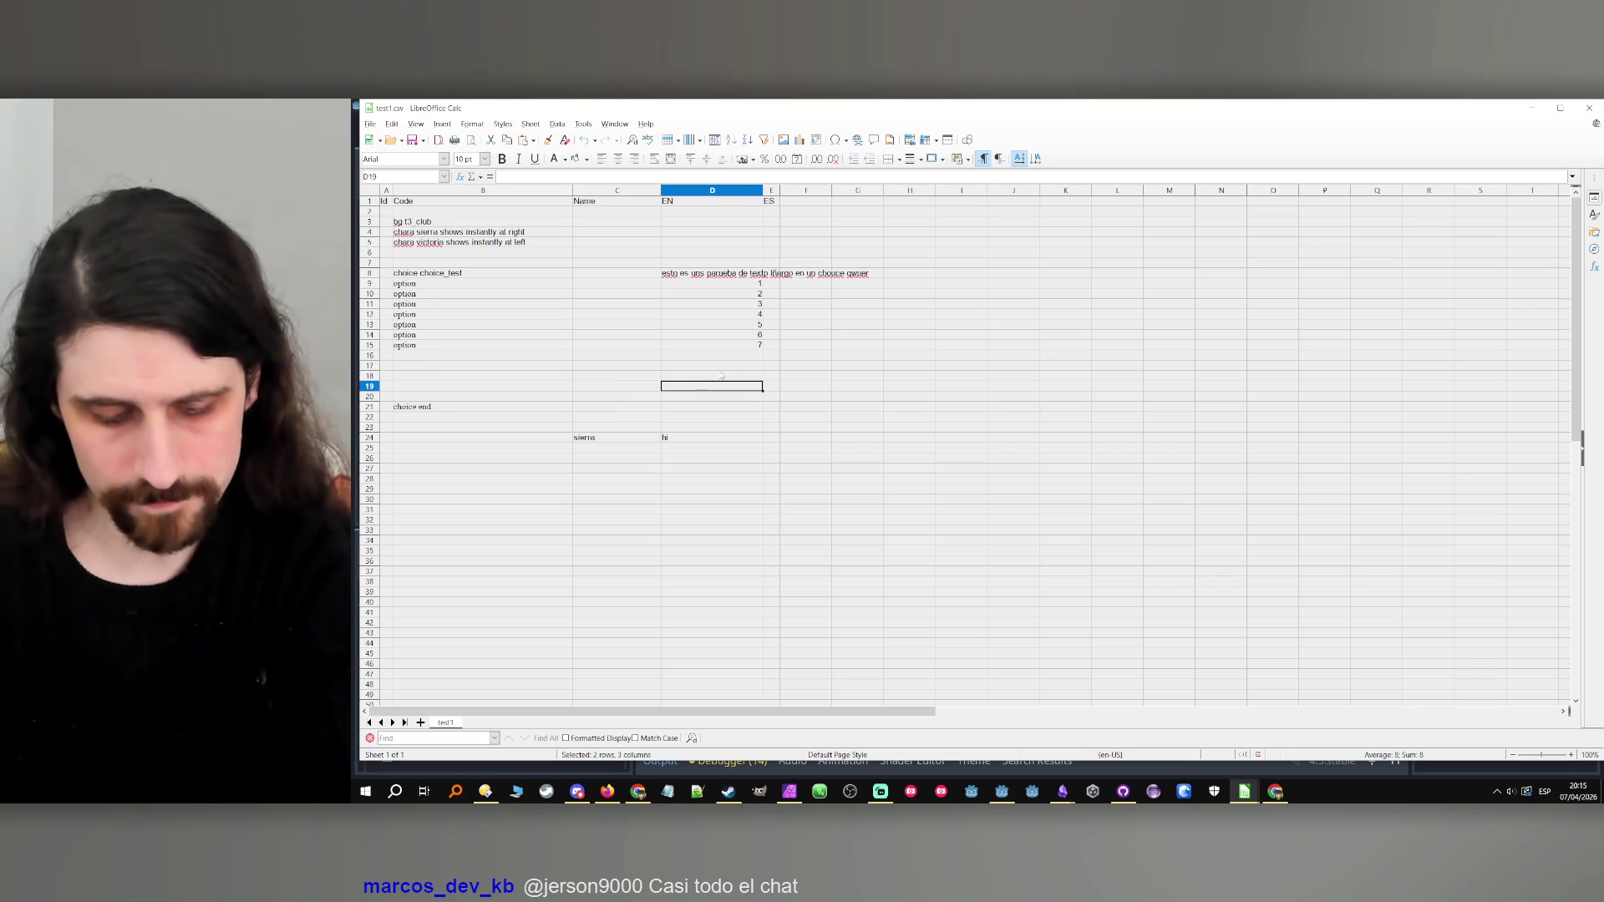
{"action": "left_click", "coordinate": [1532, 107]}
Run the seven-option test, inspect VChoiceOptionsContainer's separation, then extend the sheet to nine options.
{"action": "left_click", "coordinate": [1354, 130]}
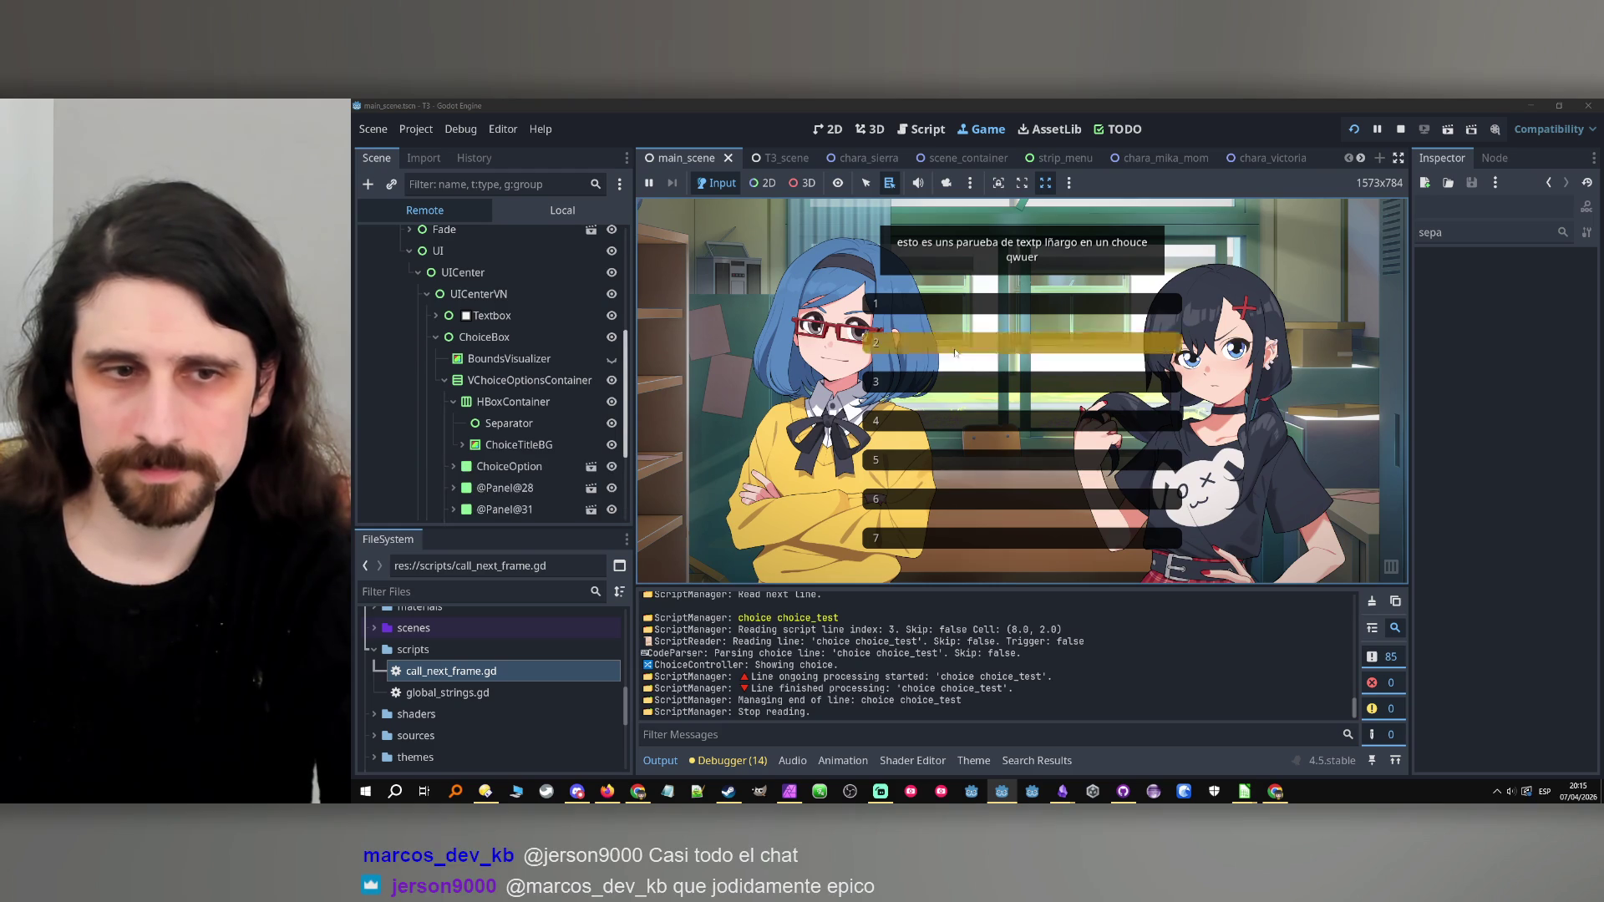
{"action": "left_click", "coordinate": [522, 381]}
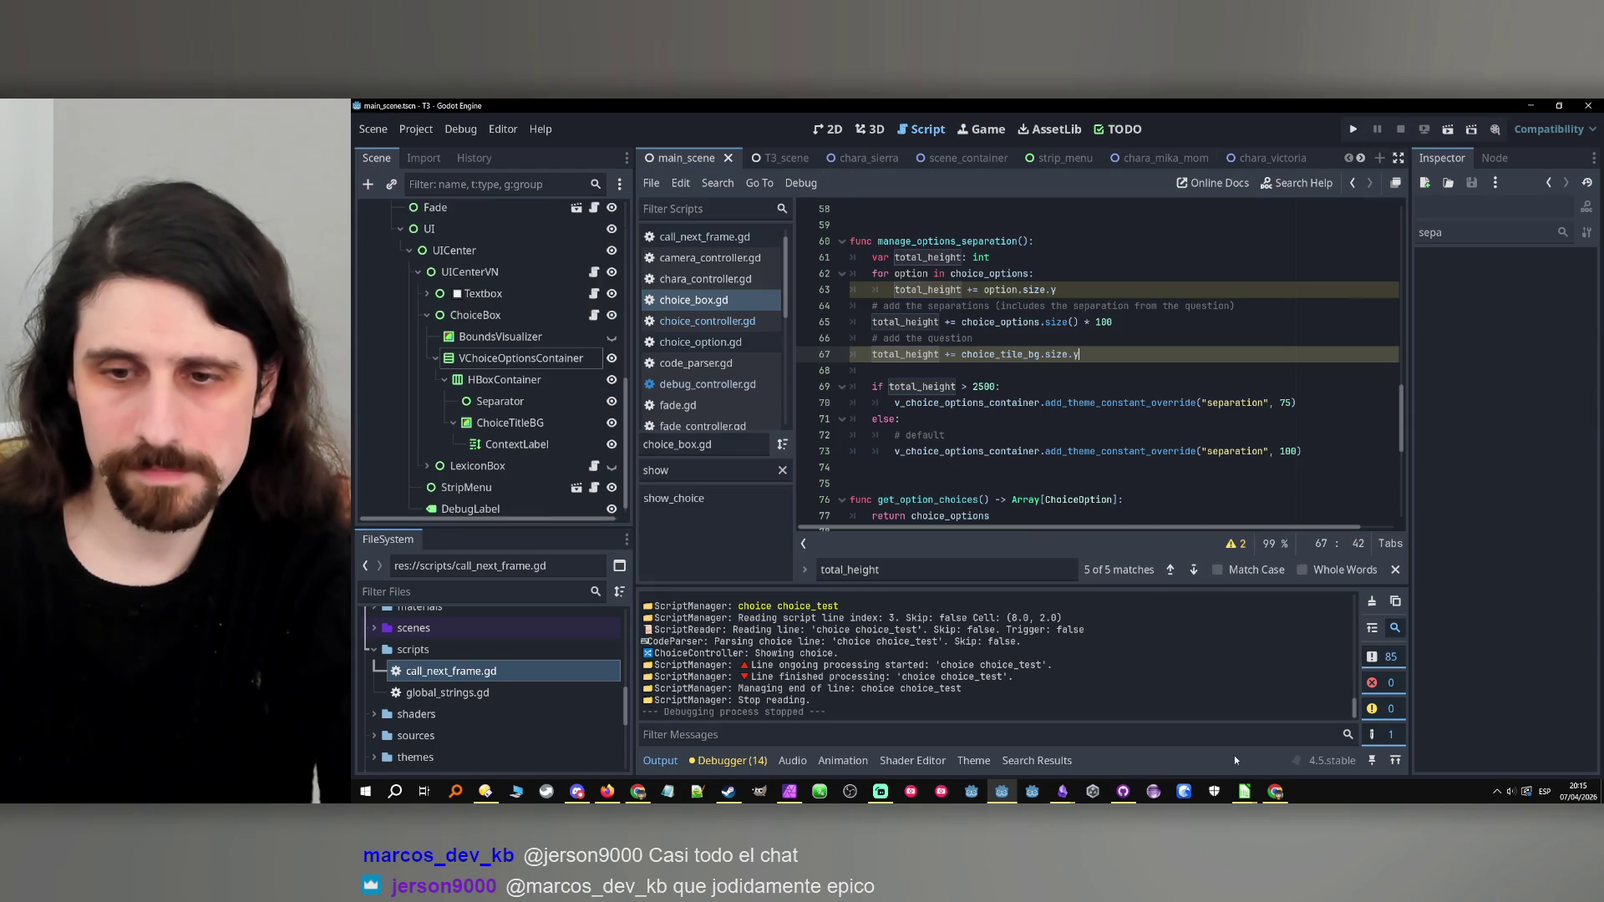
{"action": "mouse_move", "coordinate": [1244, 791]}
{"action": "left_click", "coordinate": [1224, 750]}
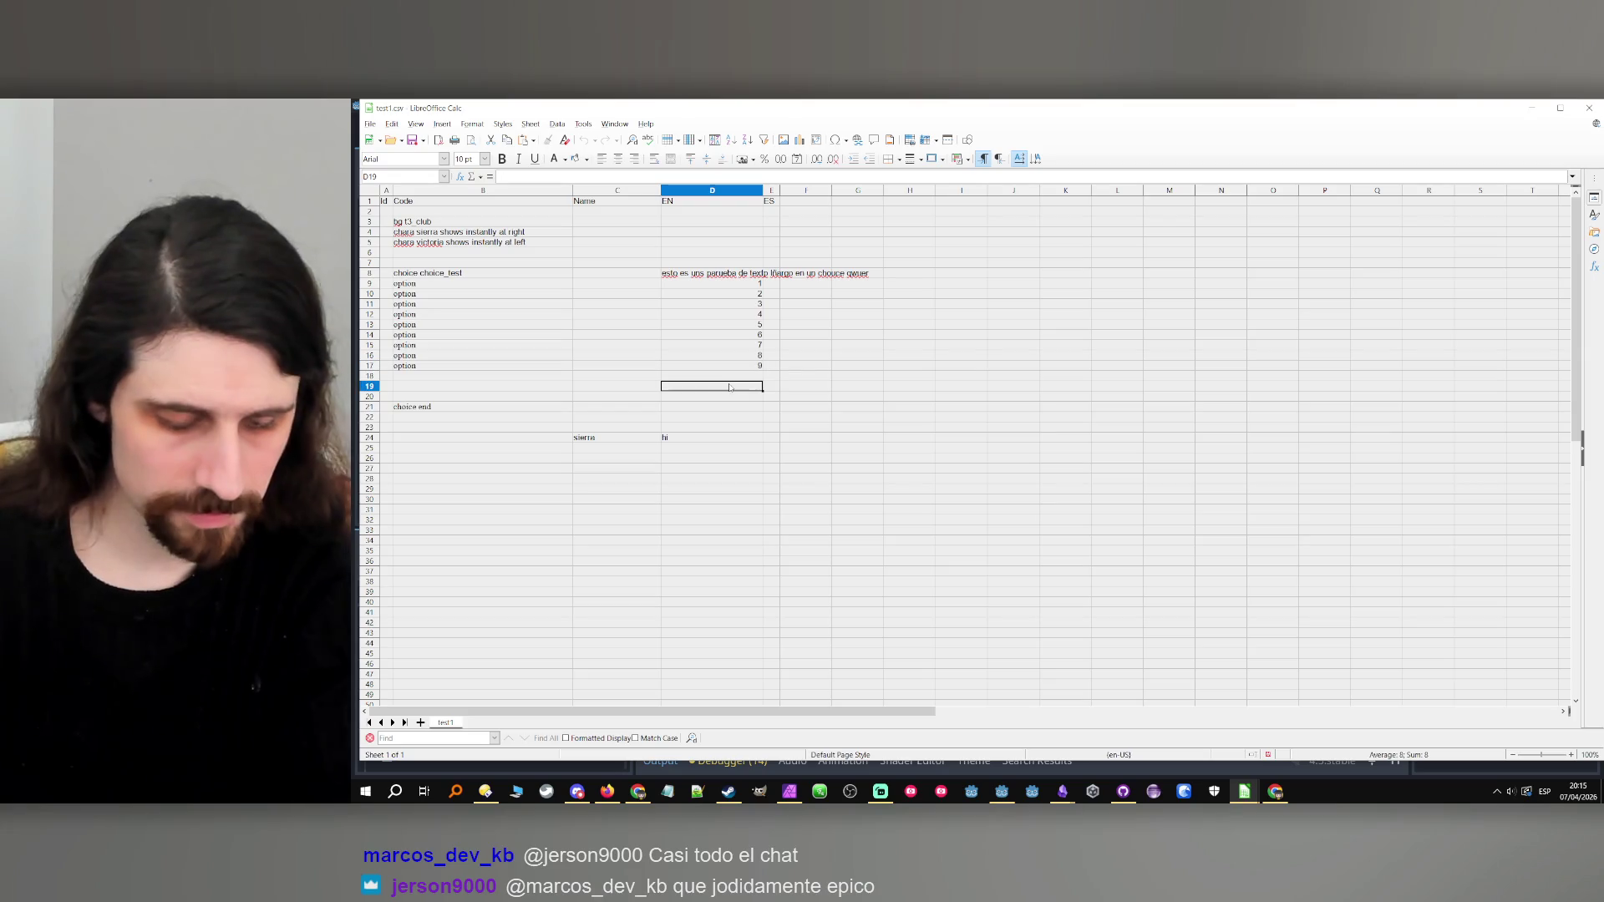
{"action": "left_click", "coordinate": [1531, 108]}
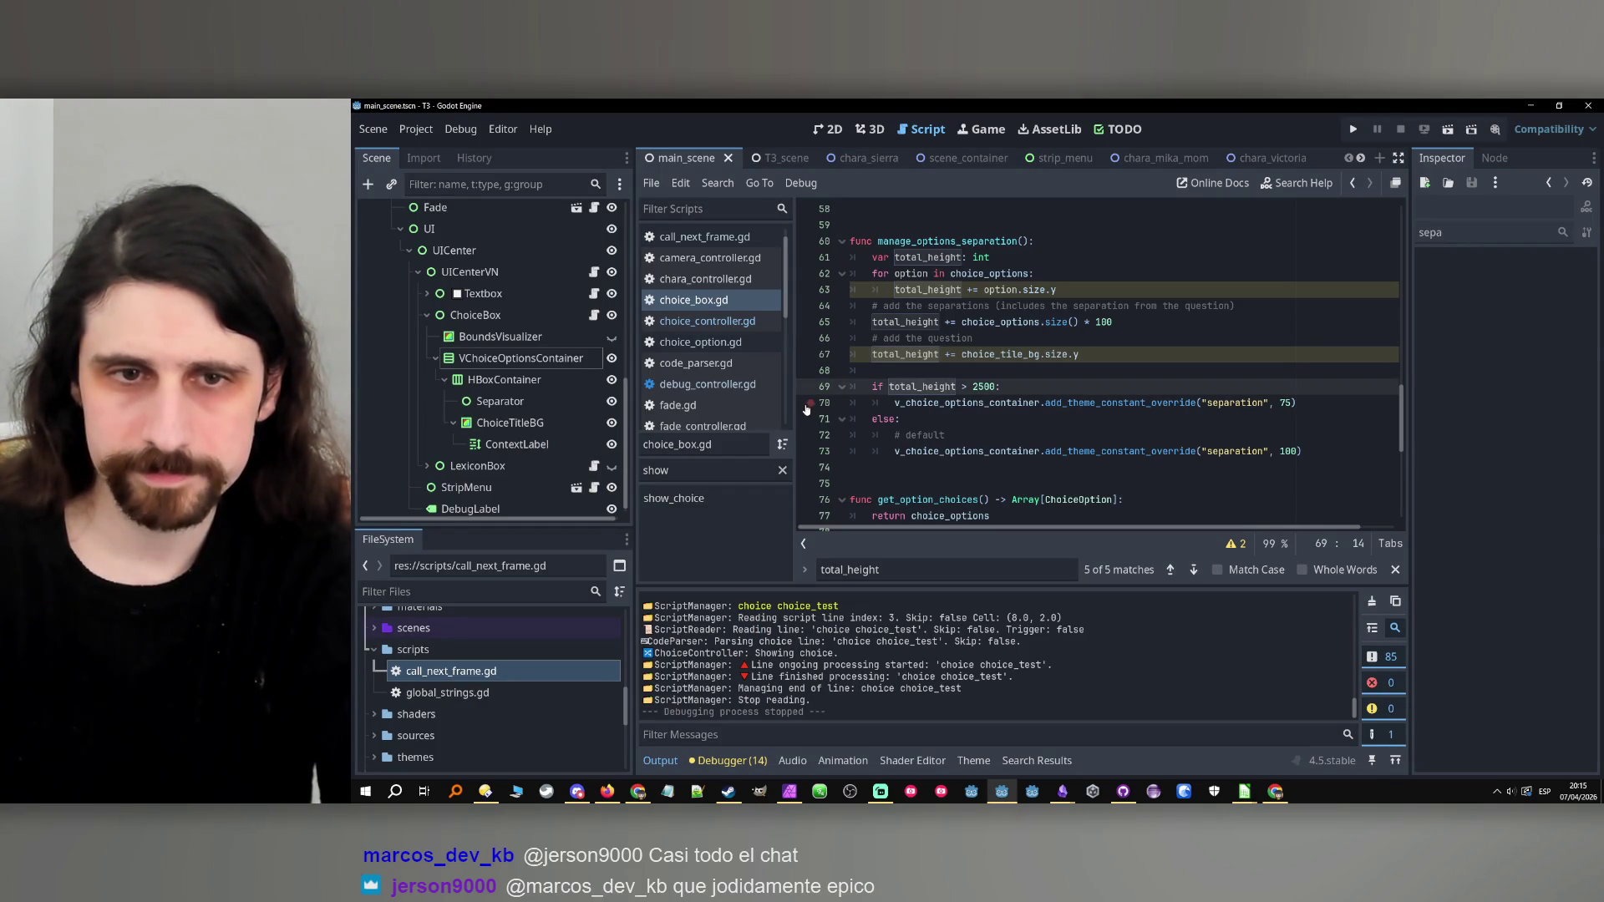
Run the nine-option test, read total_height at the line-70 breakpoint (2680, then 2980), and continue twice.
{"action": "left_click", "coordinate": [1361, 132]}
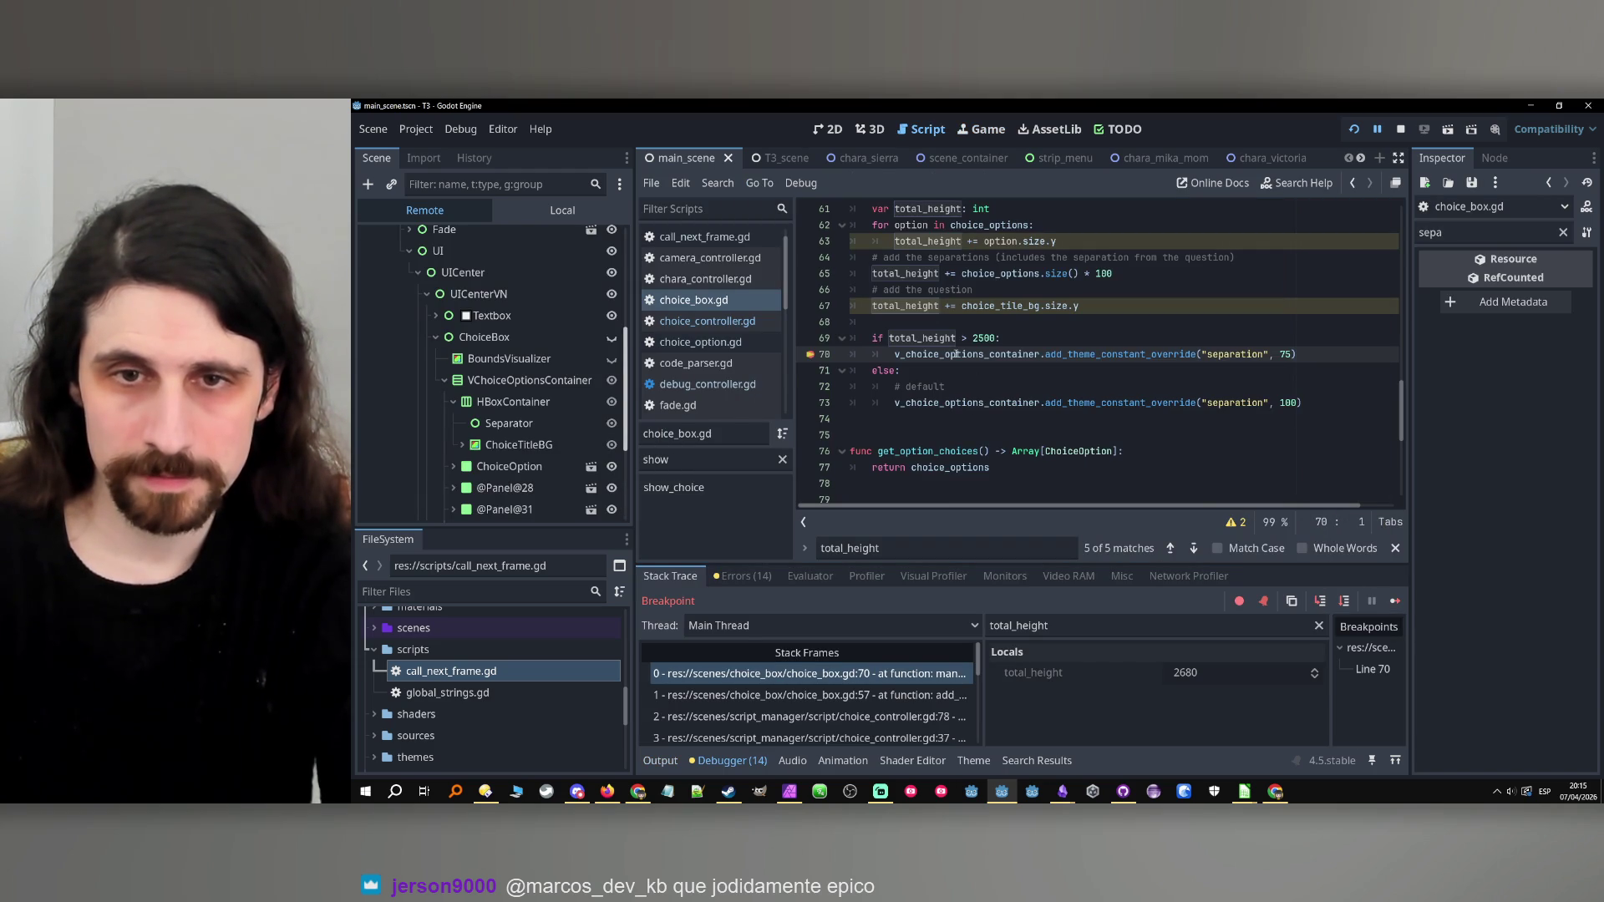
{"action": "double_click", "coordinate": [981, 357]}
{"action": "double_click", "coordinate": [922, 338]}
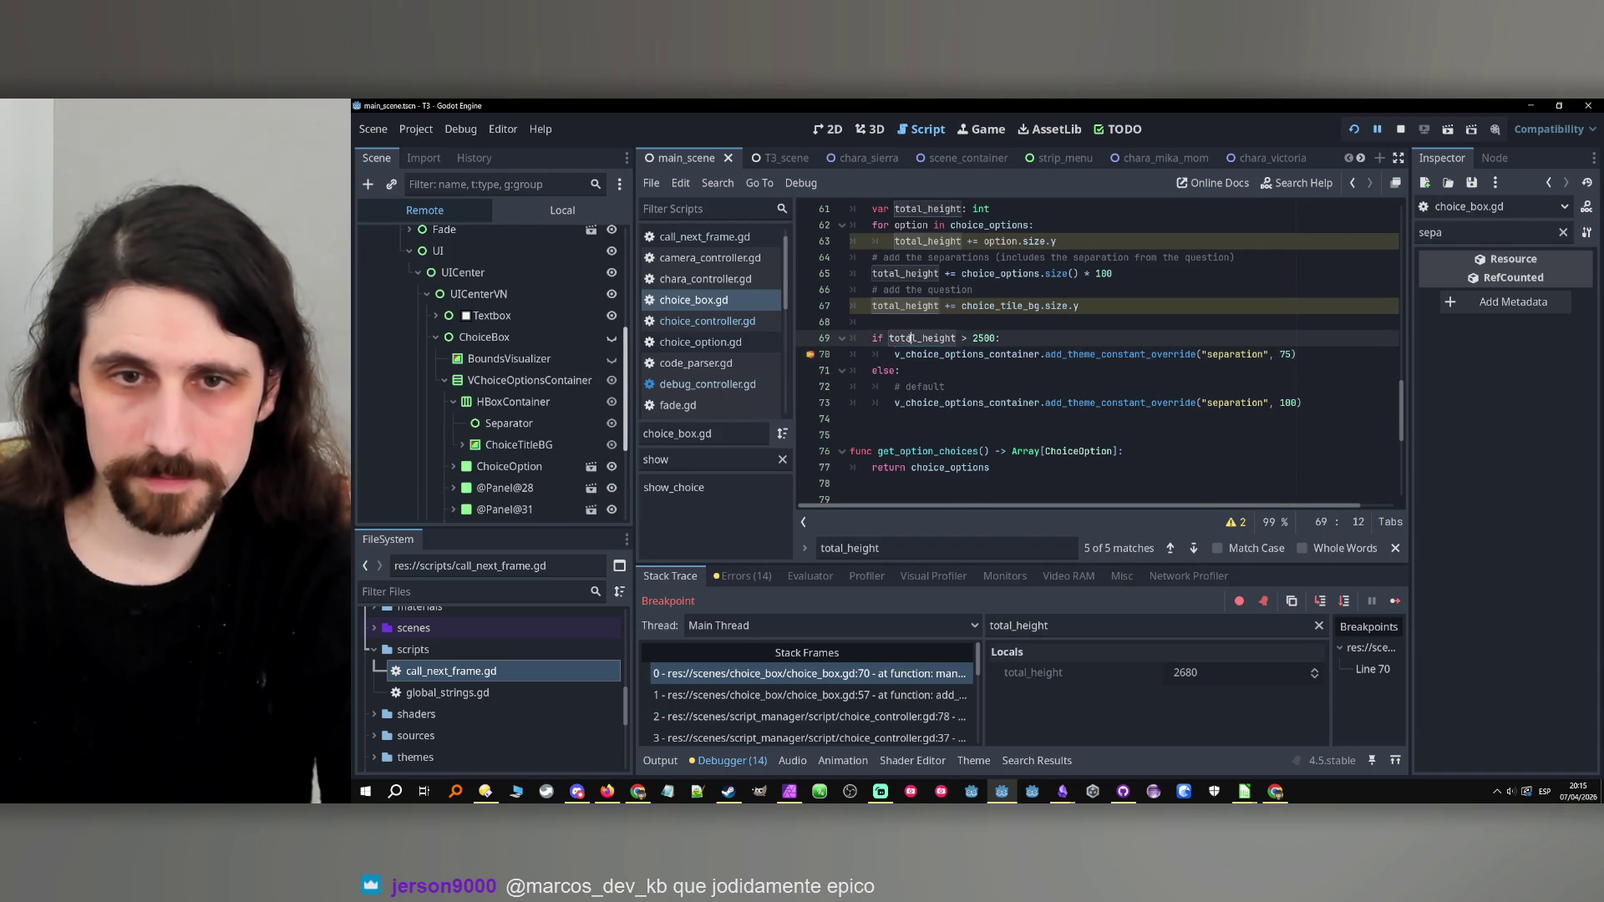
{"action": "left_click", "coordinate": [1395, 601]}
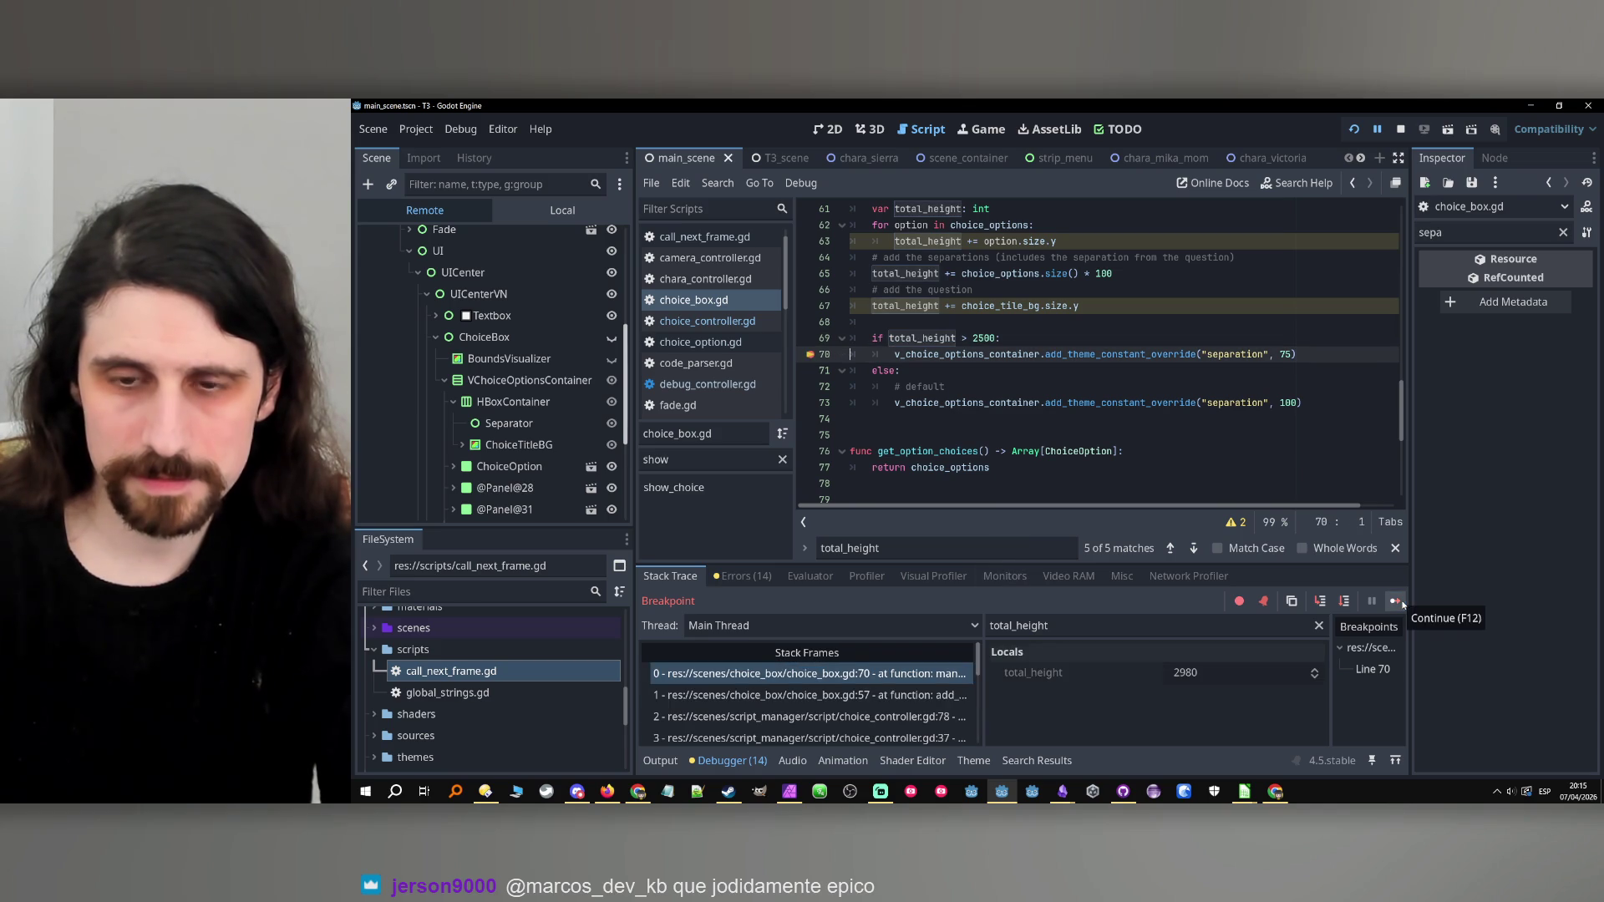
{"action": "left_click", "coordinate": [1398, 600]}
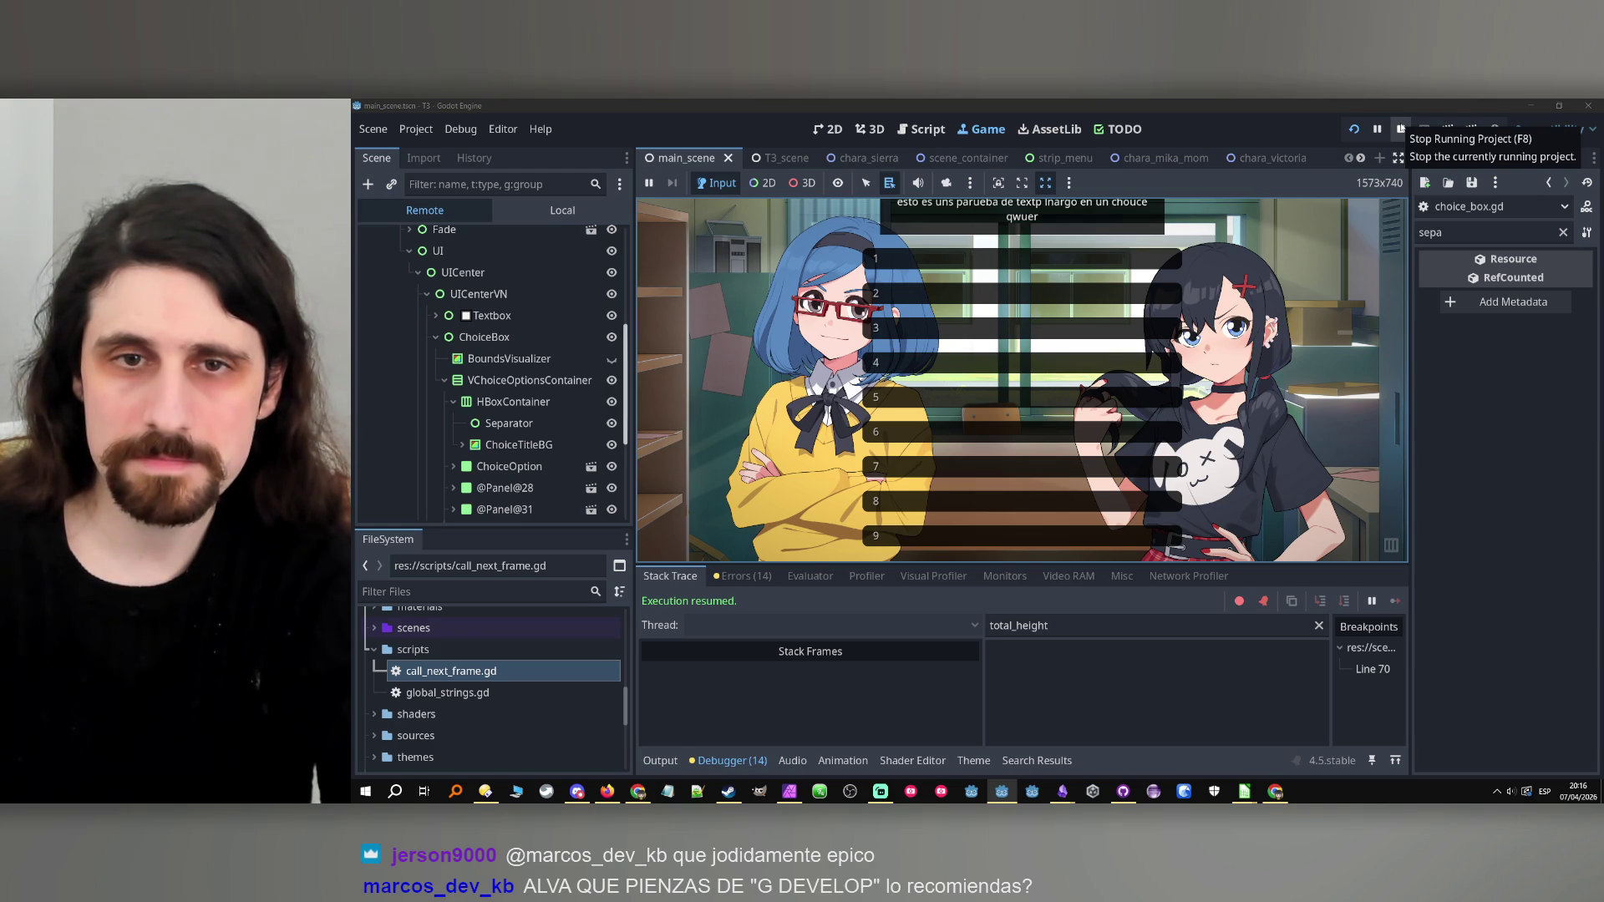
Stop the game and change the tall-list separation on line 70 from 75 to 70.
{"action": "left_click", "coordinate": [1401, 129]}
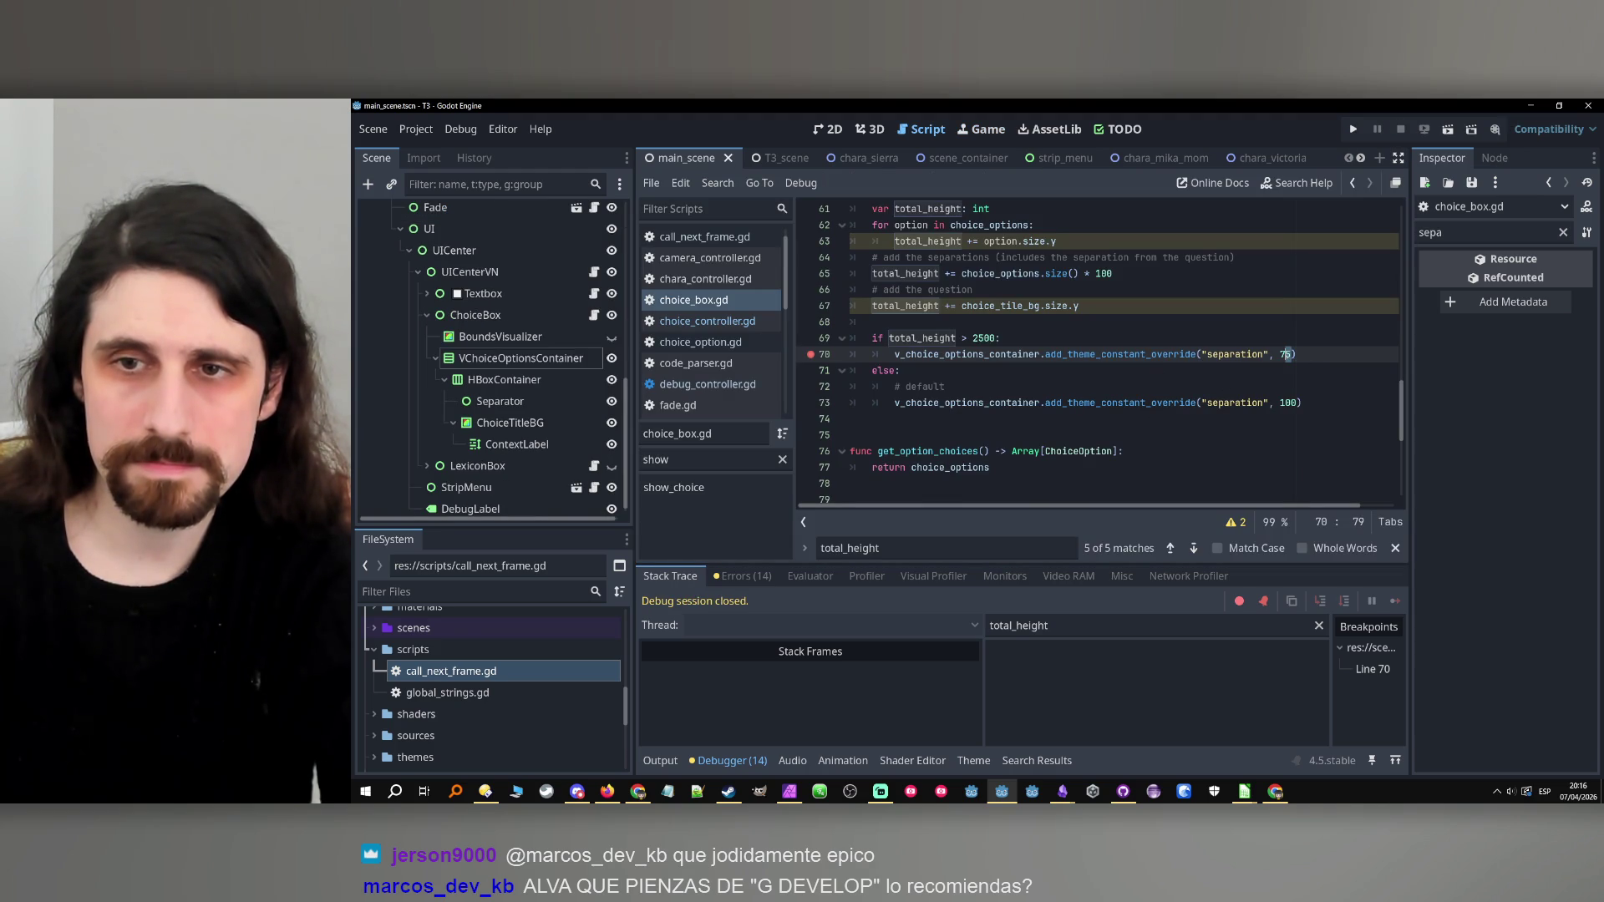
{"action": "key", "text": "Delete"}
{"action": "type", "text": "0"}
{"action": "left_click", "coordinate": [1318, 354]}
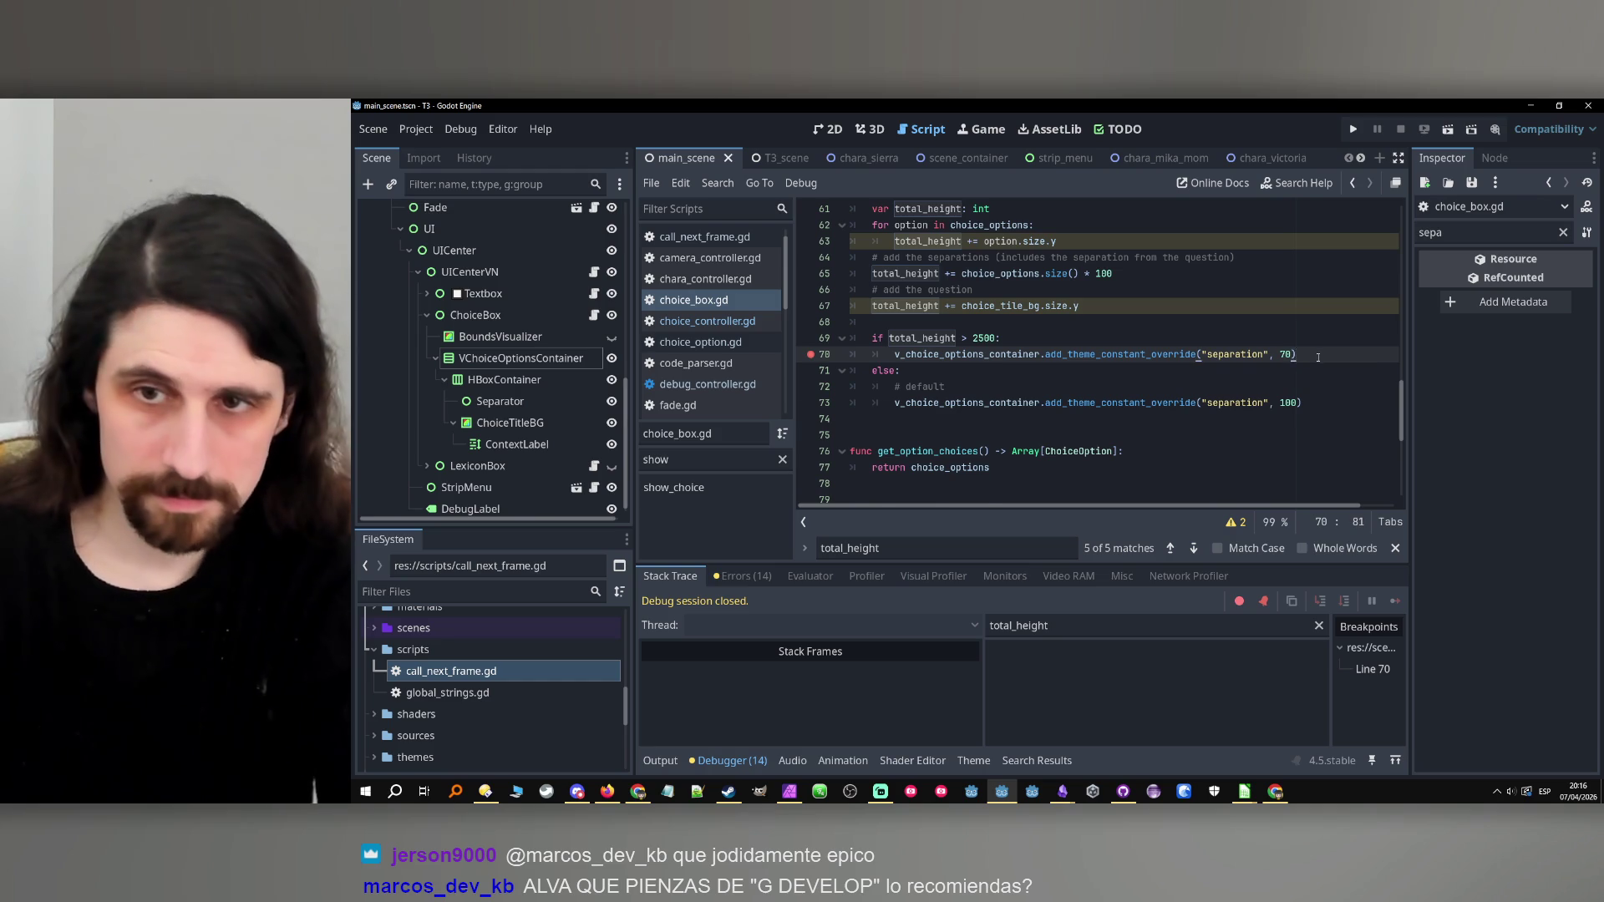
Rerun the nine-option test with the line-70 breakpoint removed, then stop the game.
{"action": "left_click", "coordinate": [1354, 130]}
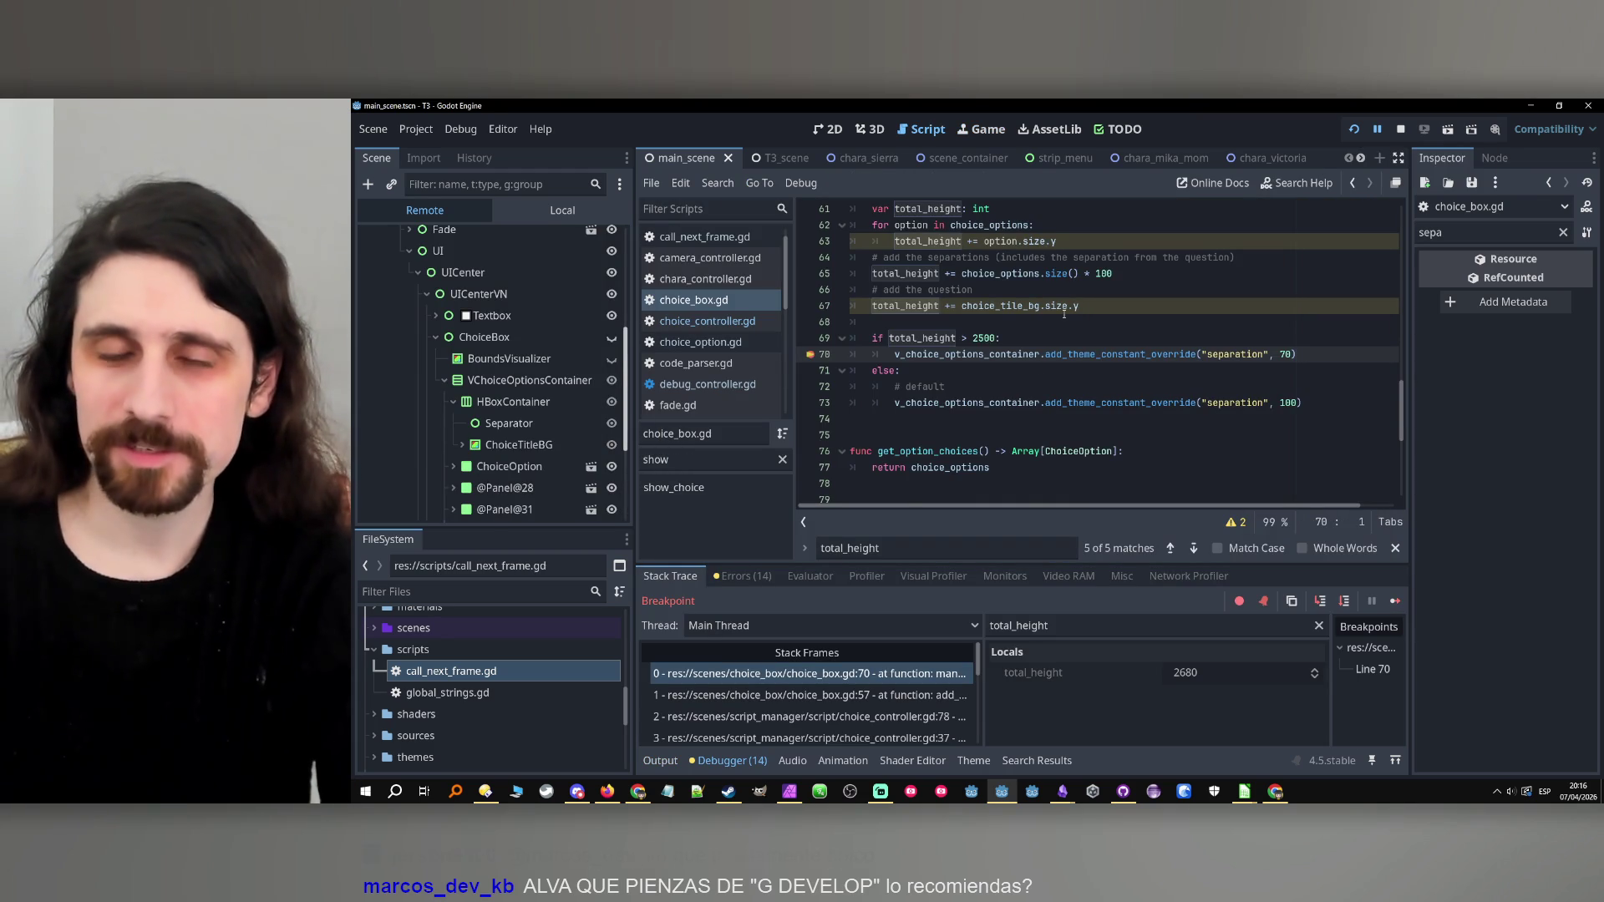
{"action": "left_click", "coordinate": [810, 355]}
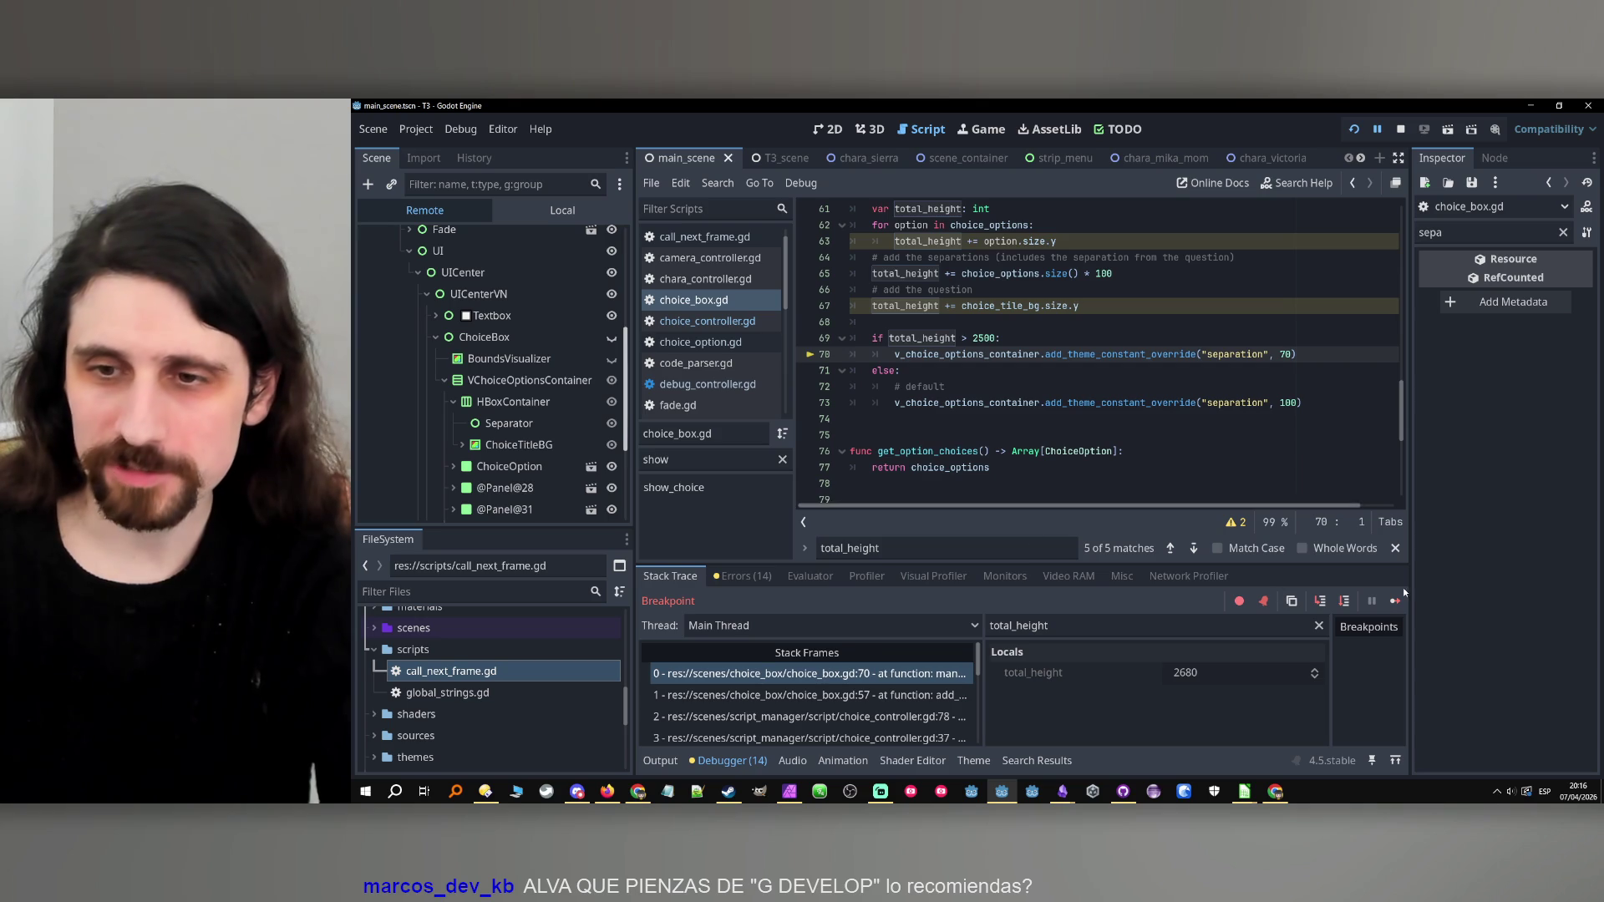
{"action": "left_click", "coordinate": [1397, 600]}
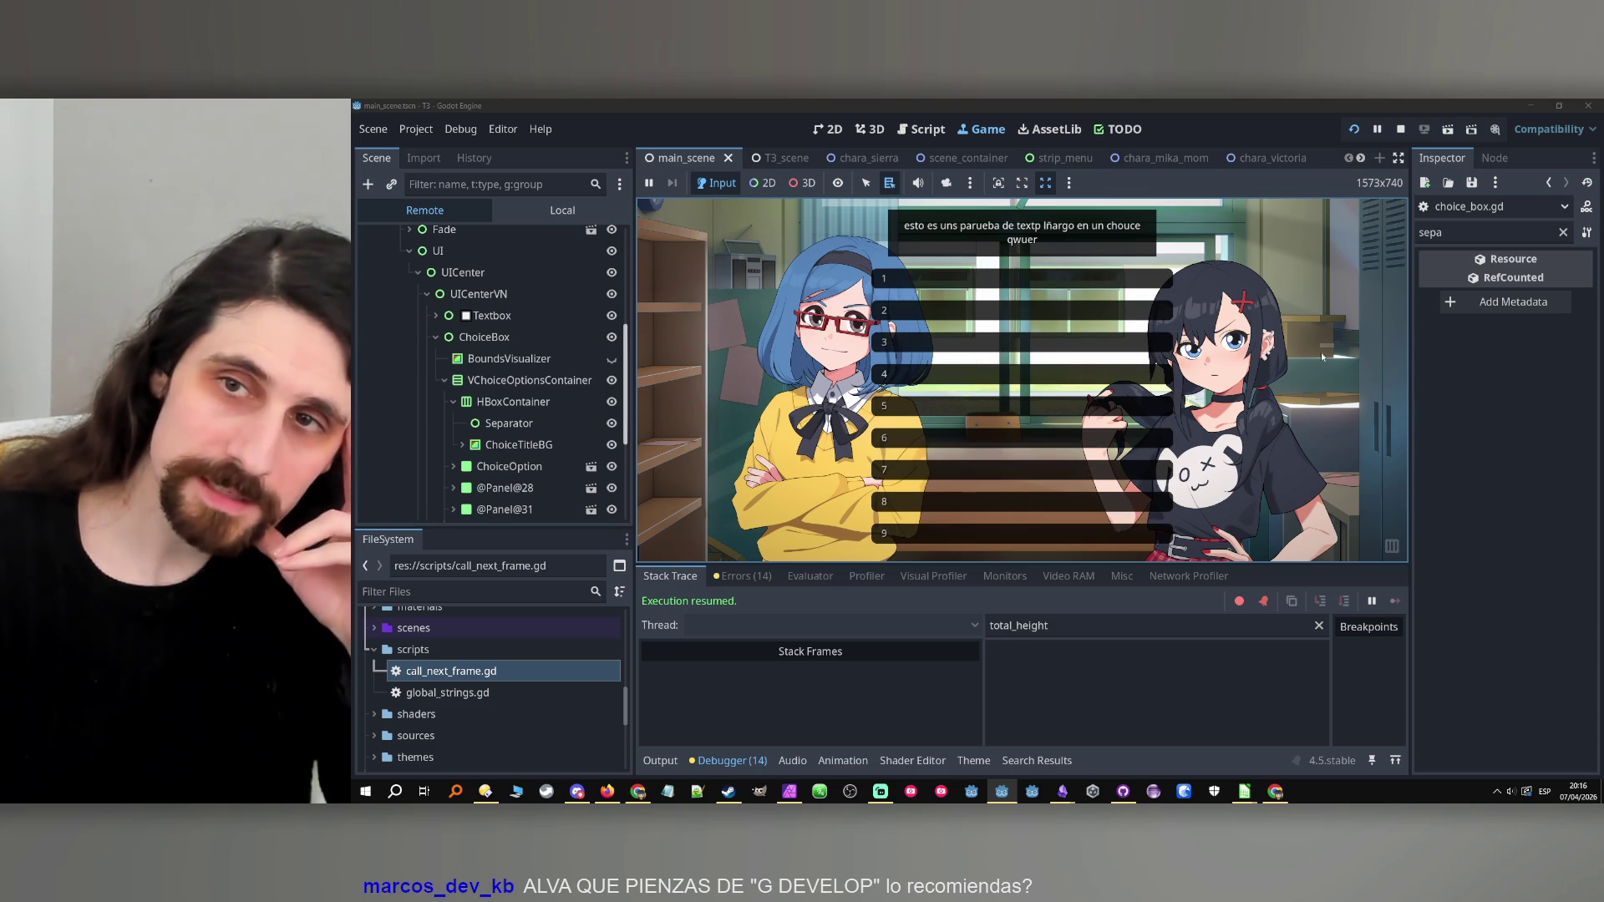
{"action": "left_click", "coordinate": [1401, 129]}
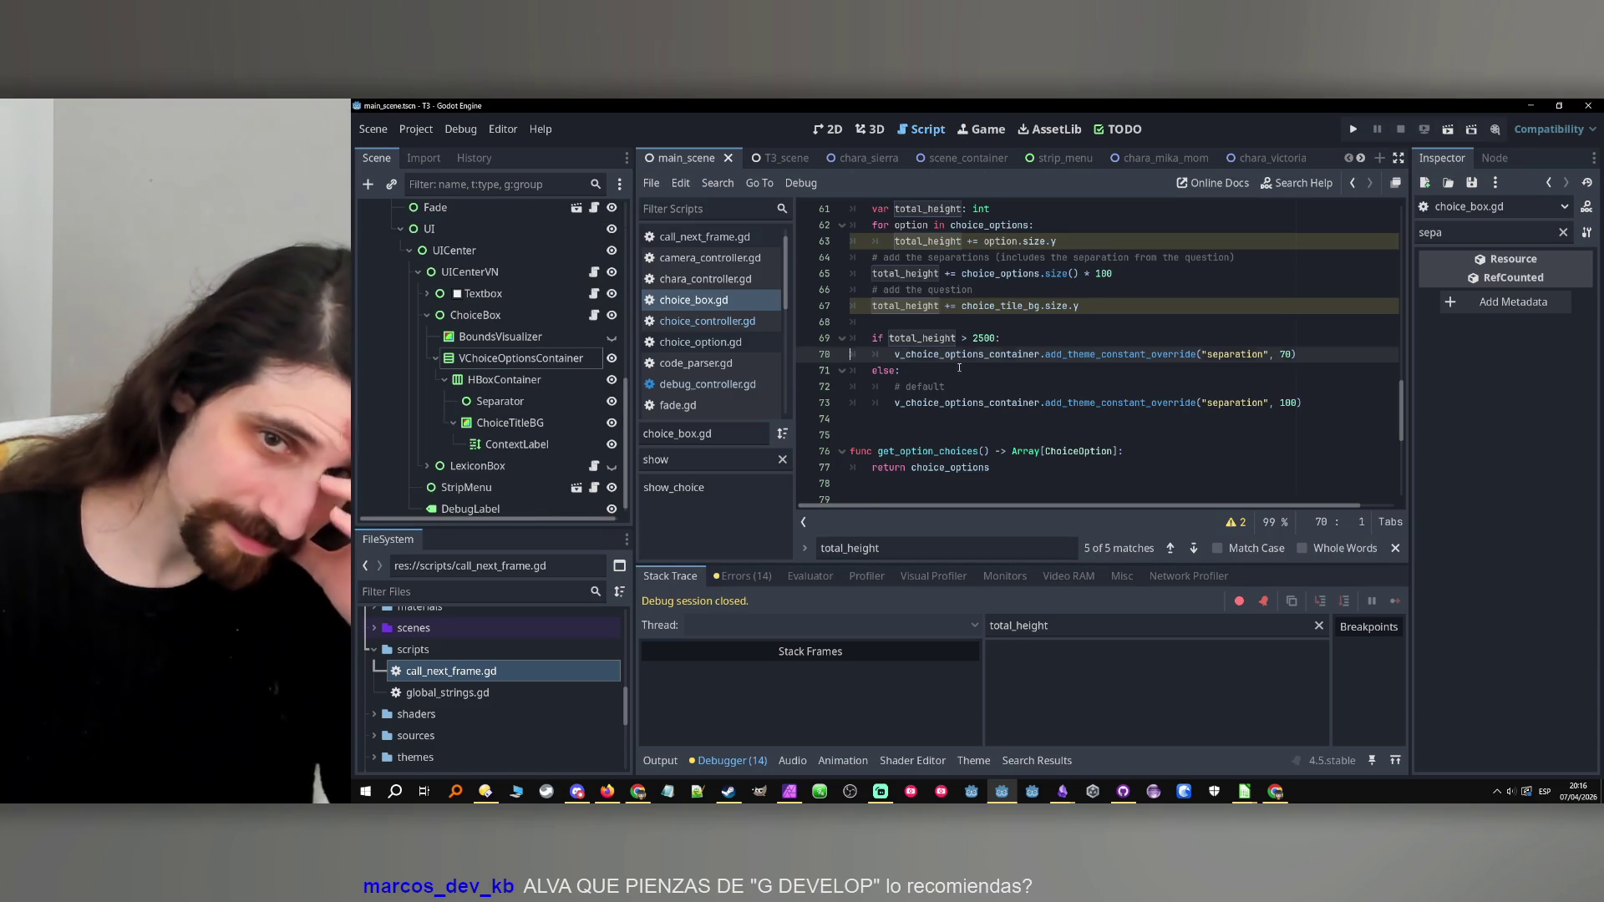
Duplicate the total_height > 2500 branch below itself and turn the copy into an elif.
{"action": "left_click_drag", "start_coordinate": [872, 338], "coordinate": [1284, 354]}
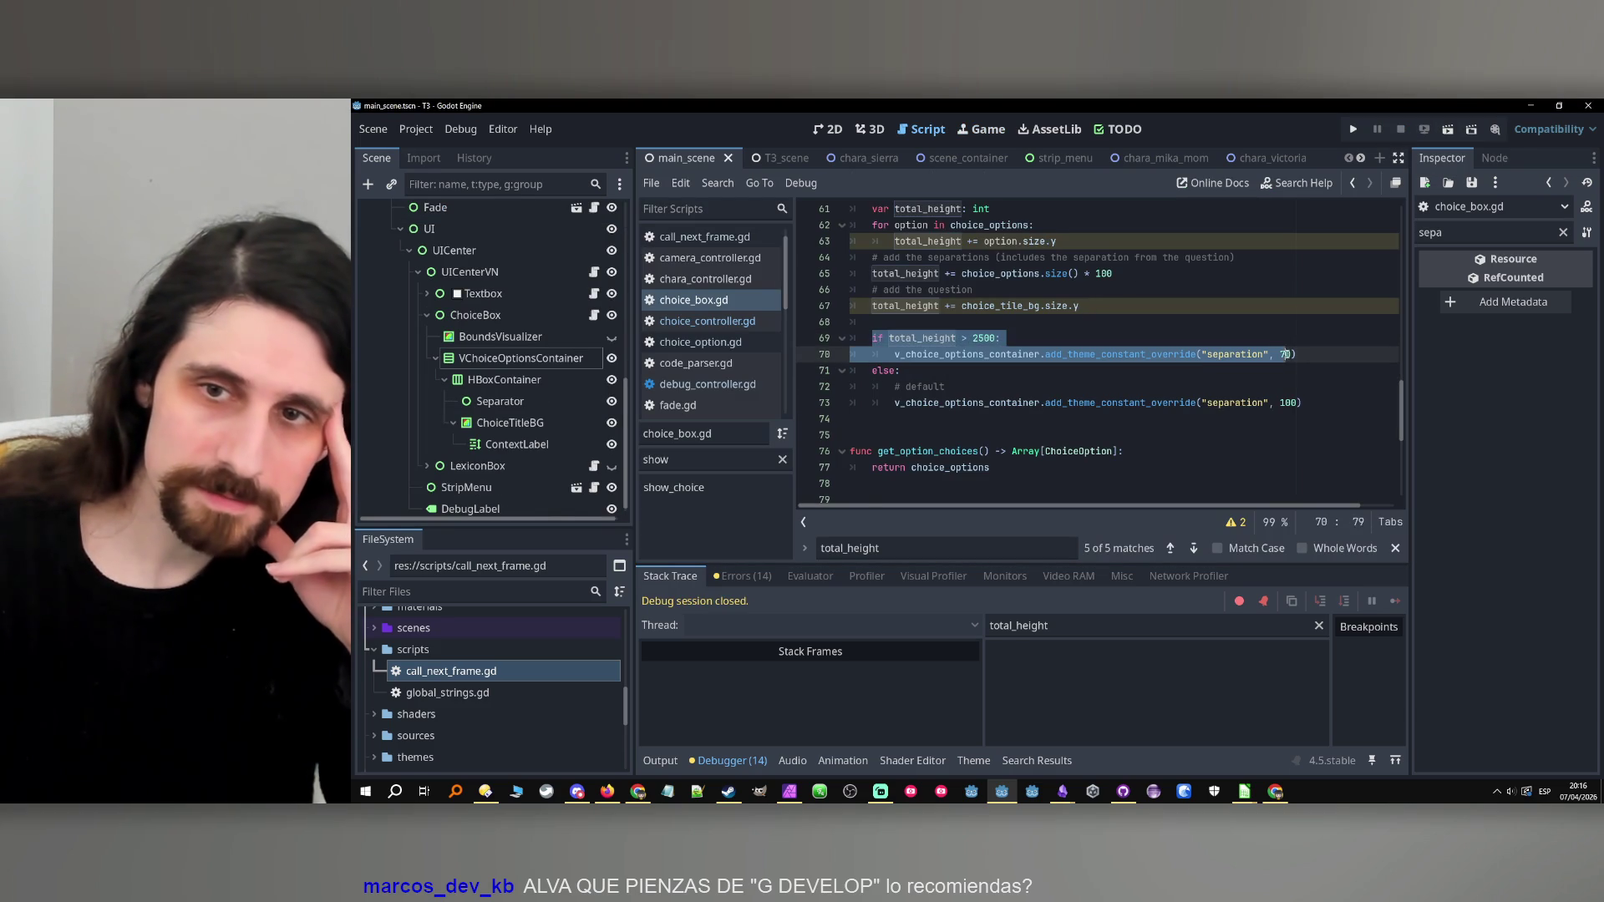
{"action": "left_click", "coordinate": [1313, 357]}
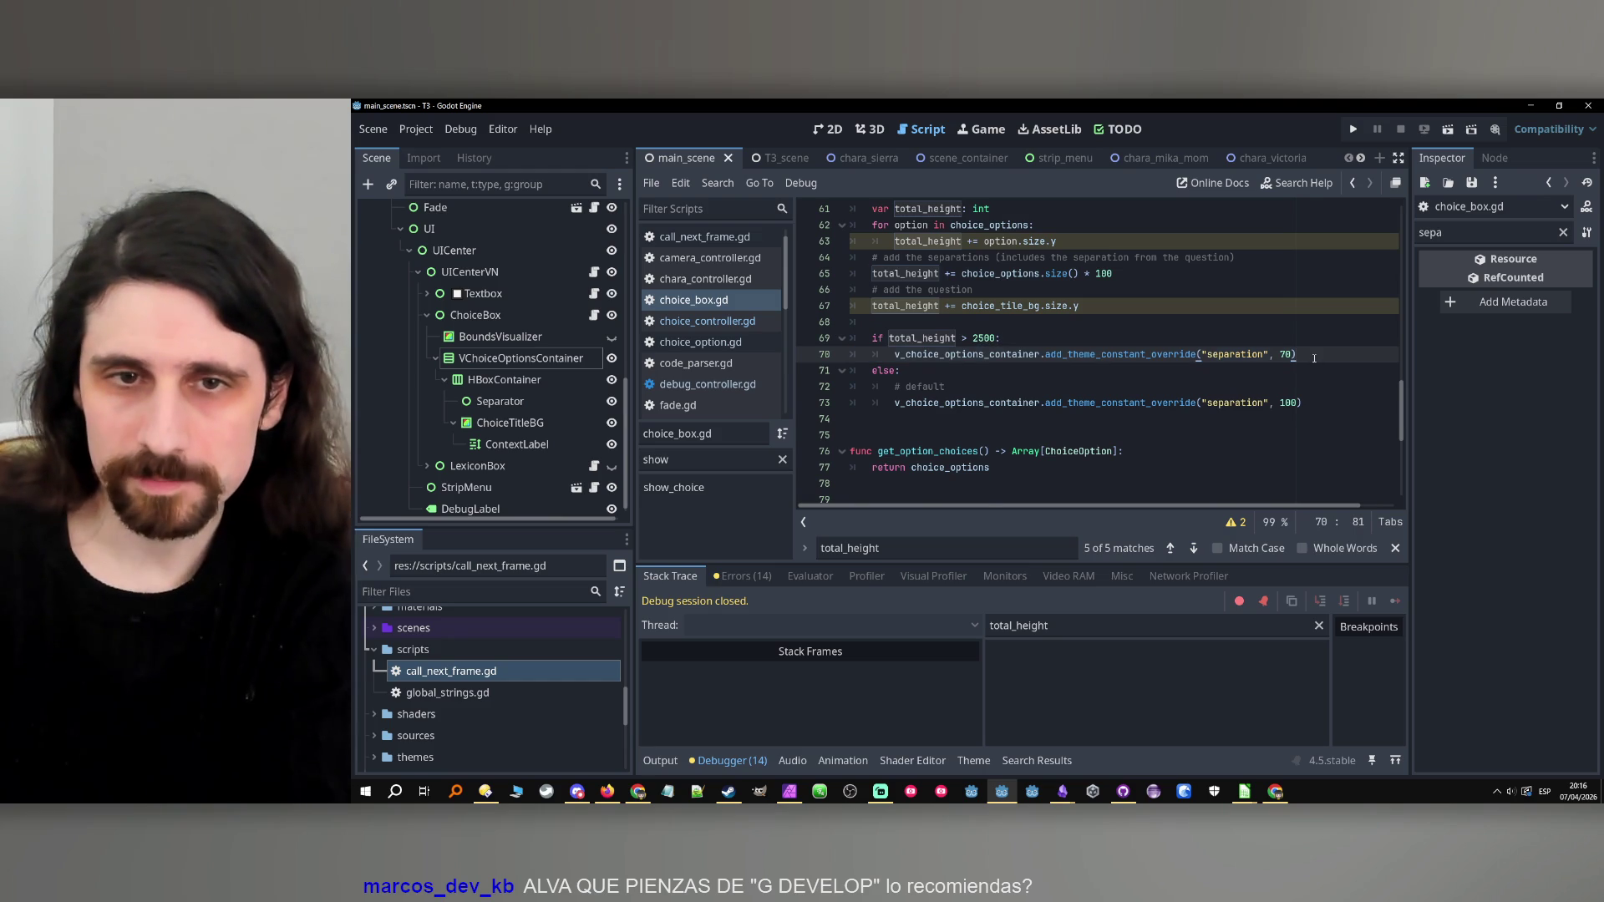
{"action": "key", "text": "Return"}
{"action": "type", "text": "if total_height > 2500: \t\tv_choice_options_container.add_theme_constant_override(\"separation\", 70)"}
{"action": "left_click", "coordinate": [873, 370]}
{"action": "type", "text": "el"}
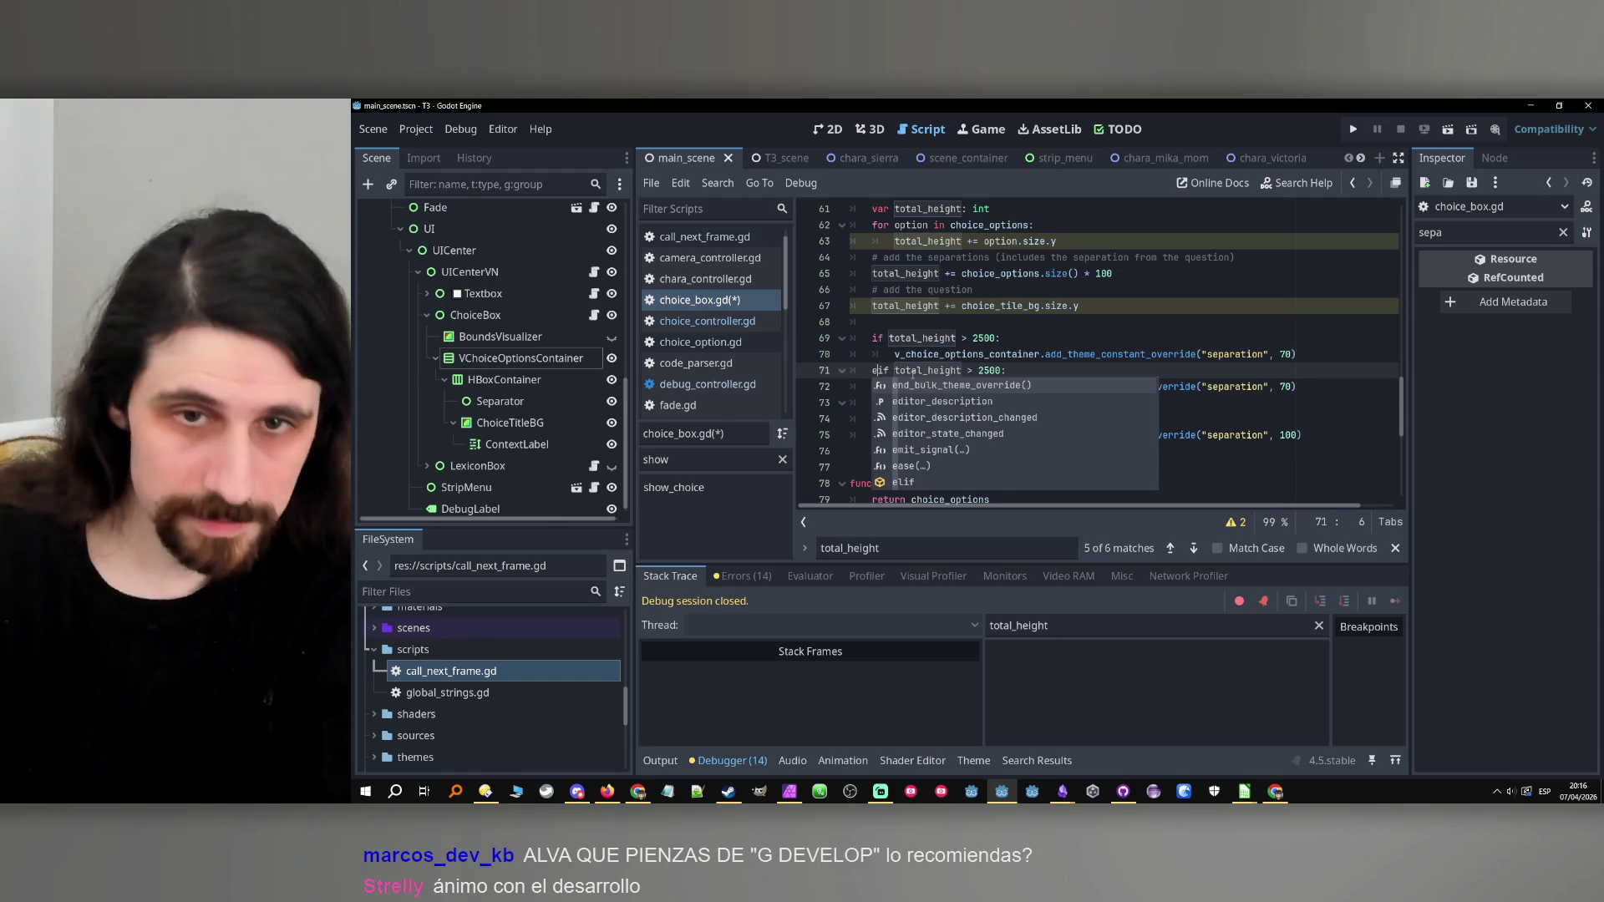
{"action": "type", "text": "l"}
Set the elif threshold to 2000 and its separation to 85, then save choice_box.gd.
{"action": "left_click", "coordinate": [990, 370]}
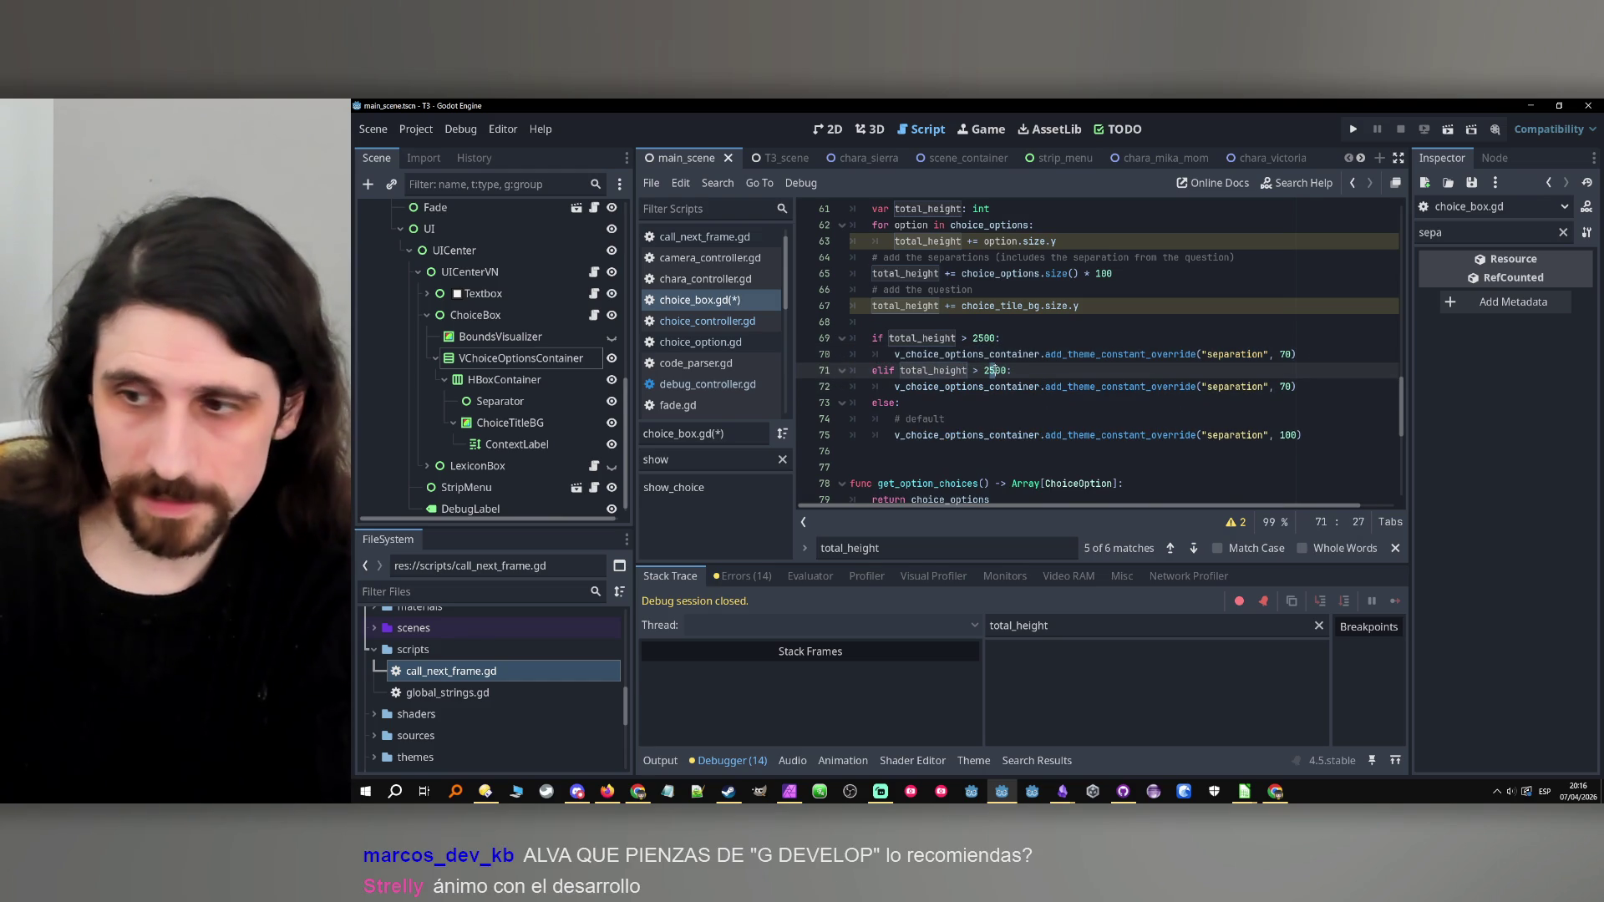
{"action": "key", "text": "BackSpace"}
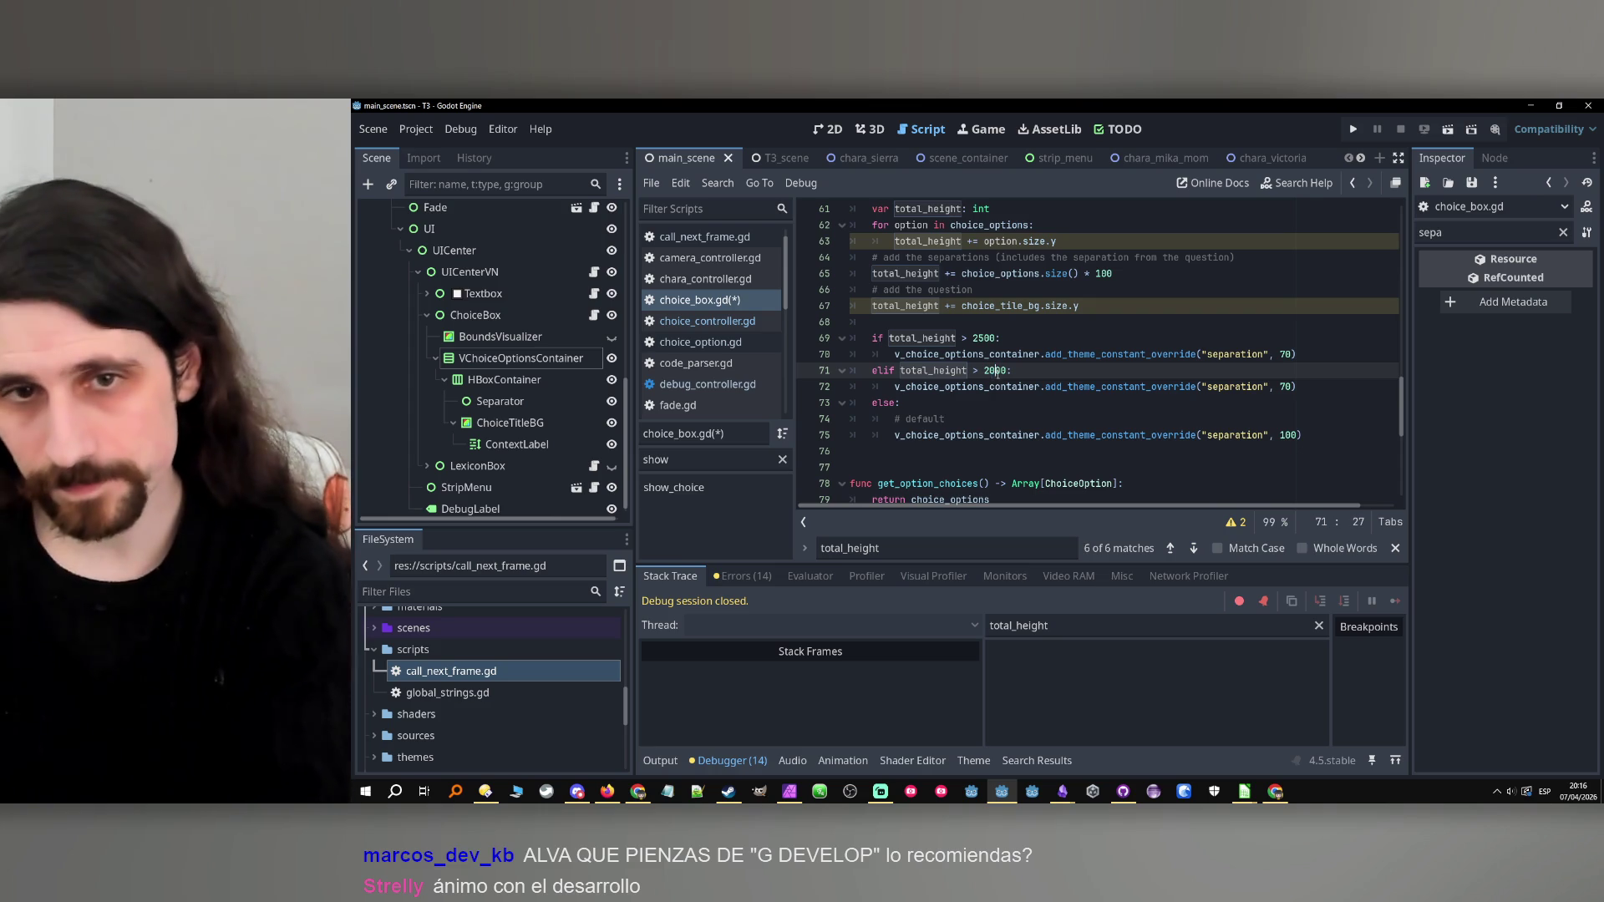
{"action": "type", "text": "0"}
{"action": "left_click", "coordinate": [1010, 372]}
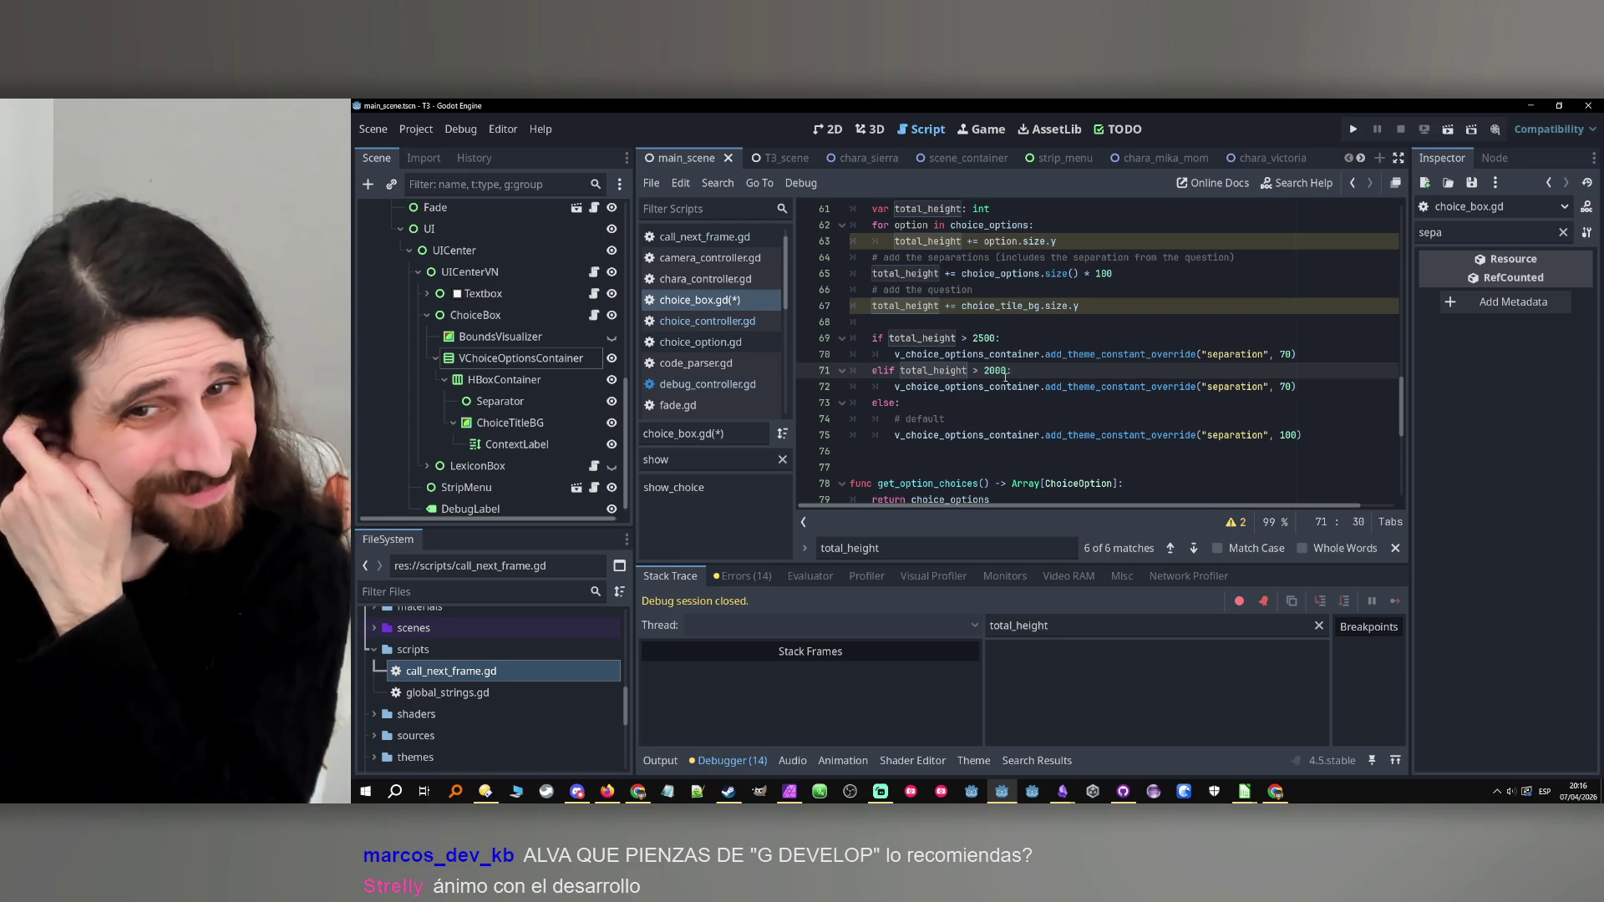
{"action": "left_click", "coordinate": [1049, 386]}
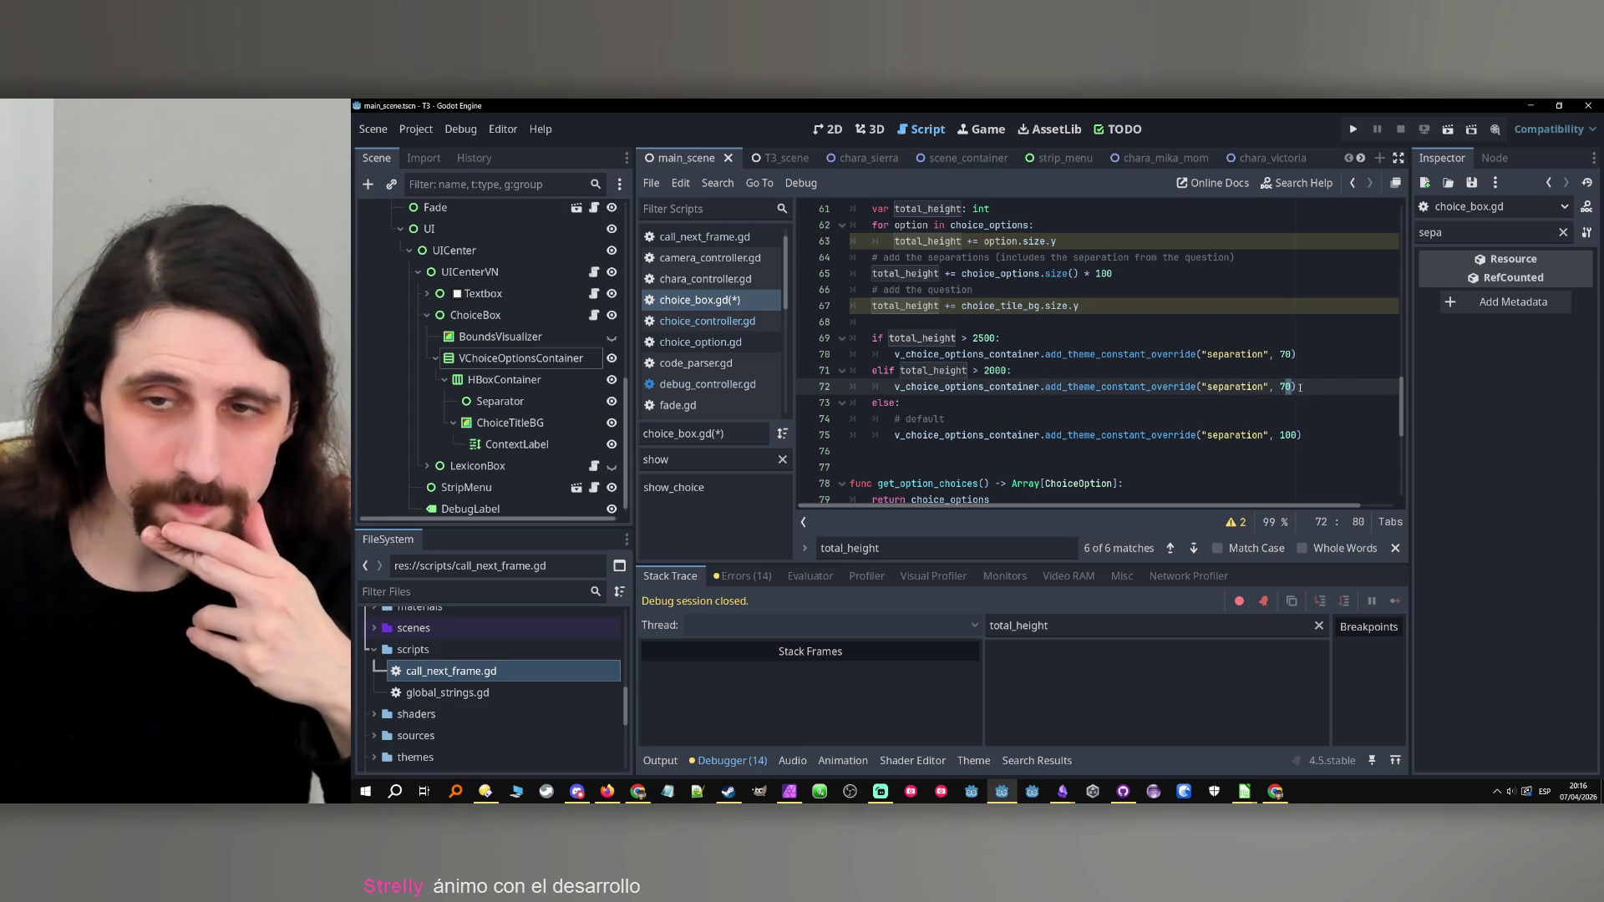
{"action": "double_click", "coordinate": [1287, 387]}
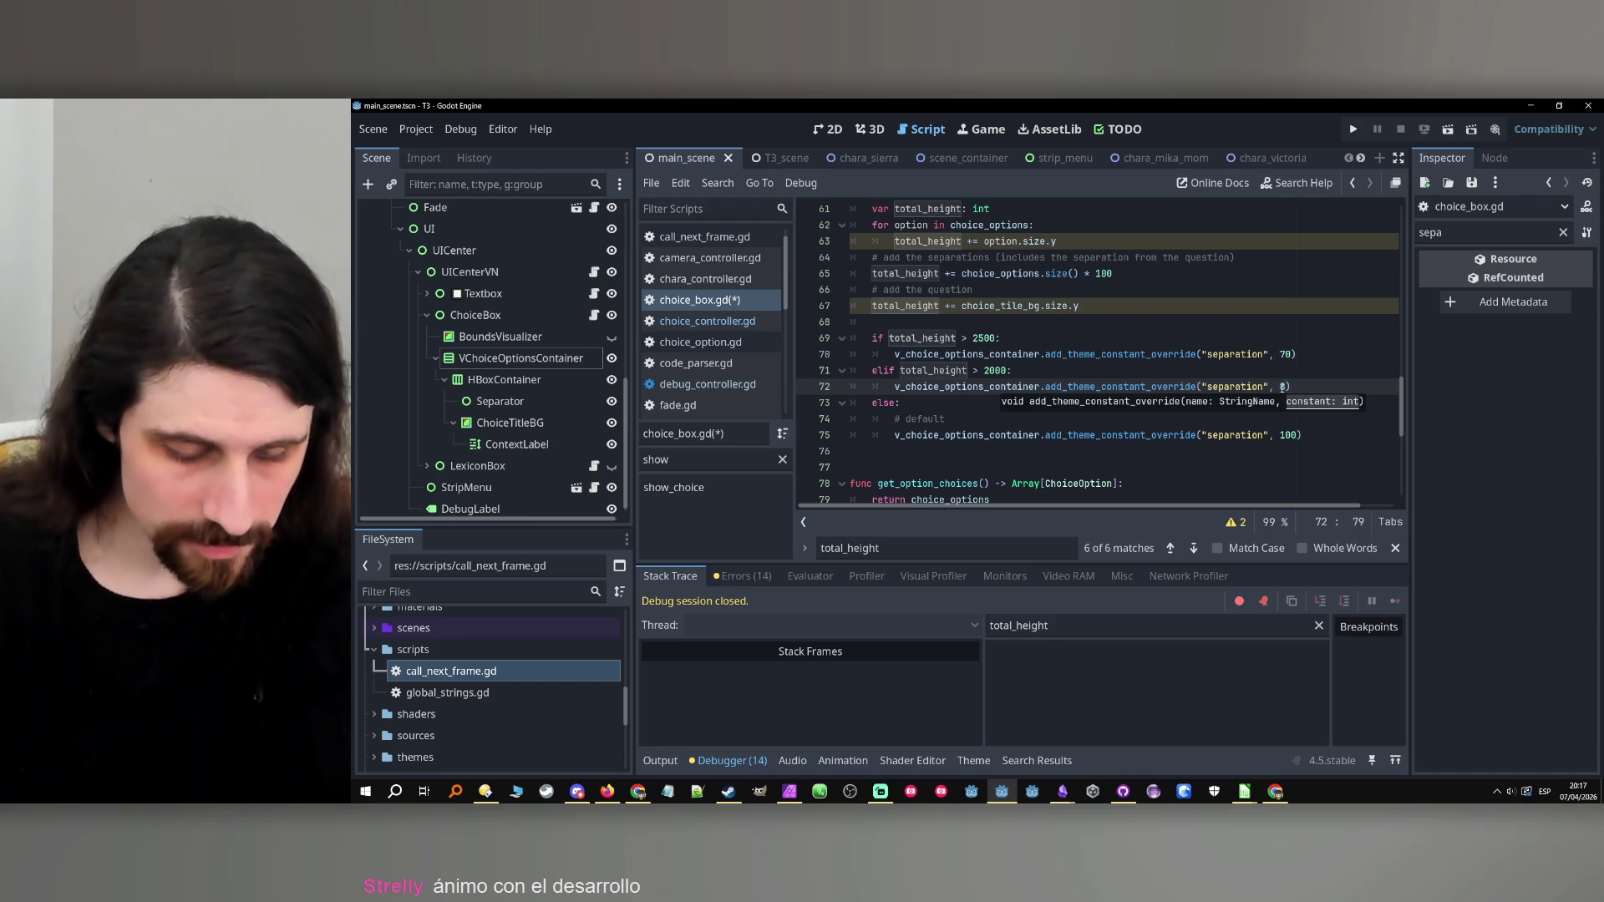
{"action": "type", "text": "5"}
{"action": "left_click", "coordinate": [1328, 387]}
{"action": "key", "text": "ctrl+s"}
{"action": "key", "text": "Up"}
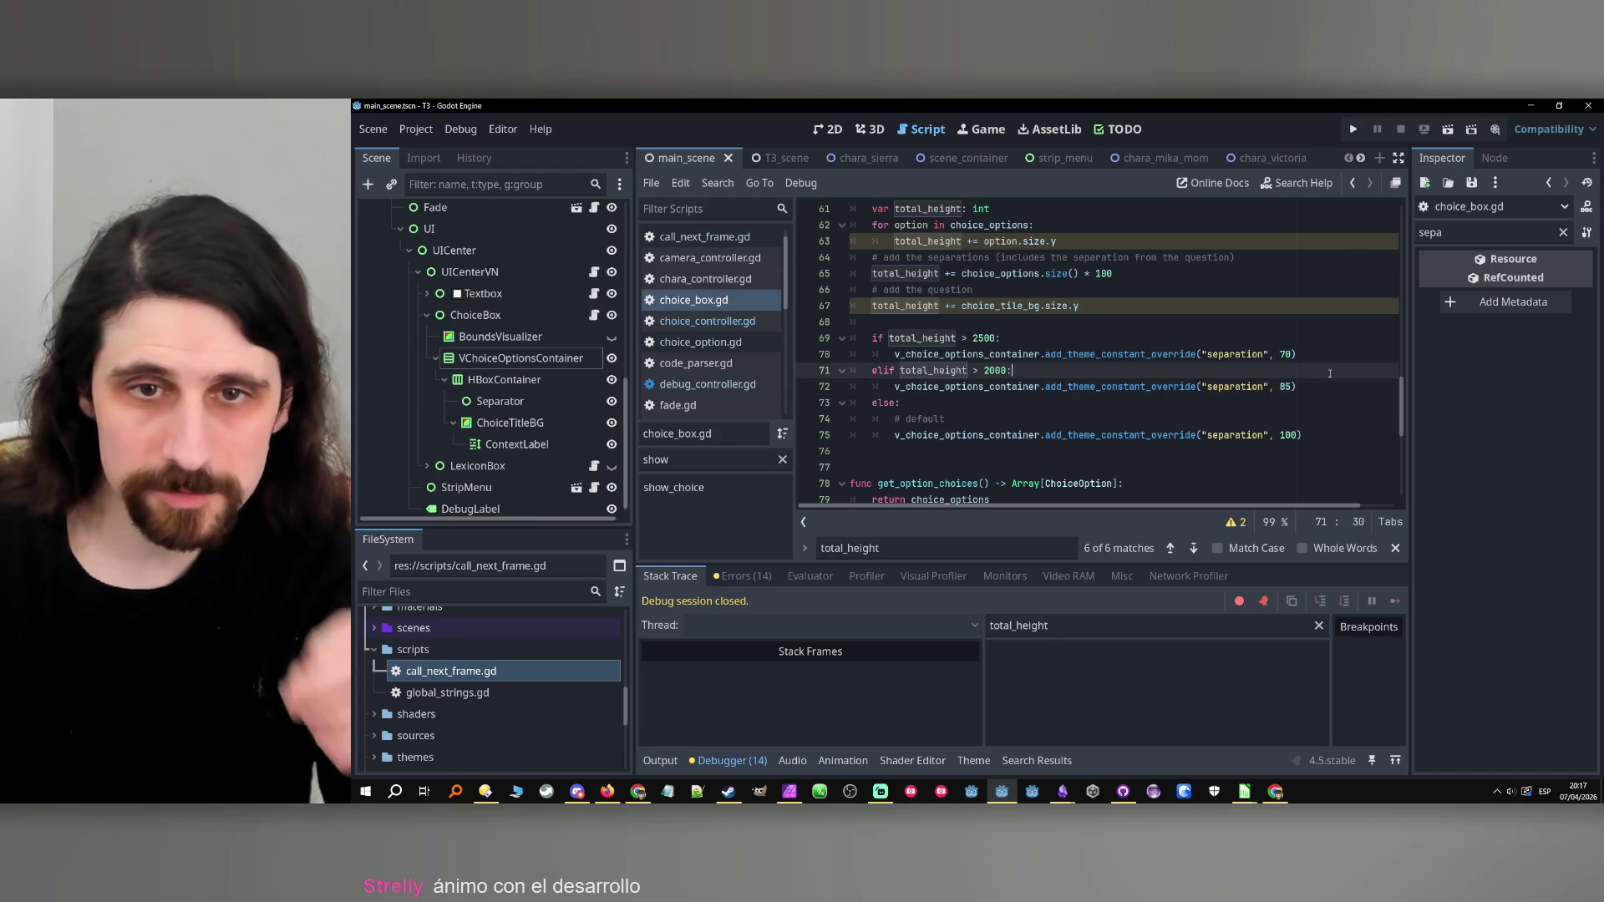
Delete the elif branch for heights over 2000 from choice_box.gd.
{"action": "mouse_move", "coordinate": [1248, 785]}
{"action": "mouse_move", "coordinate": [1180, 749]}
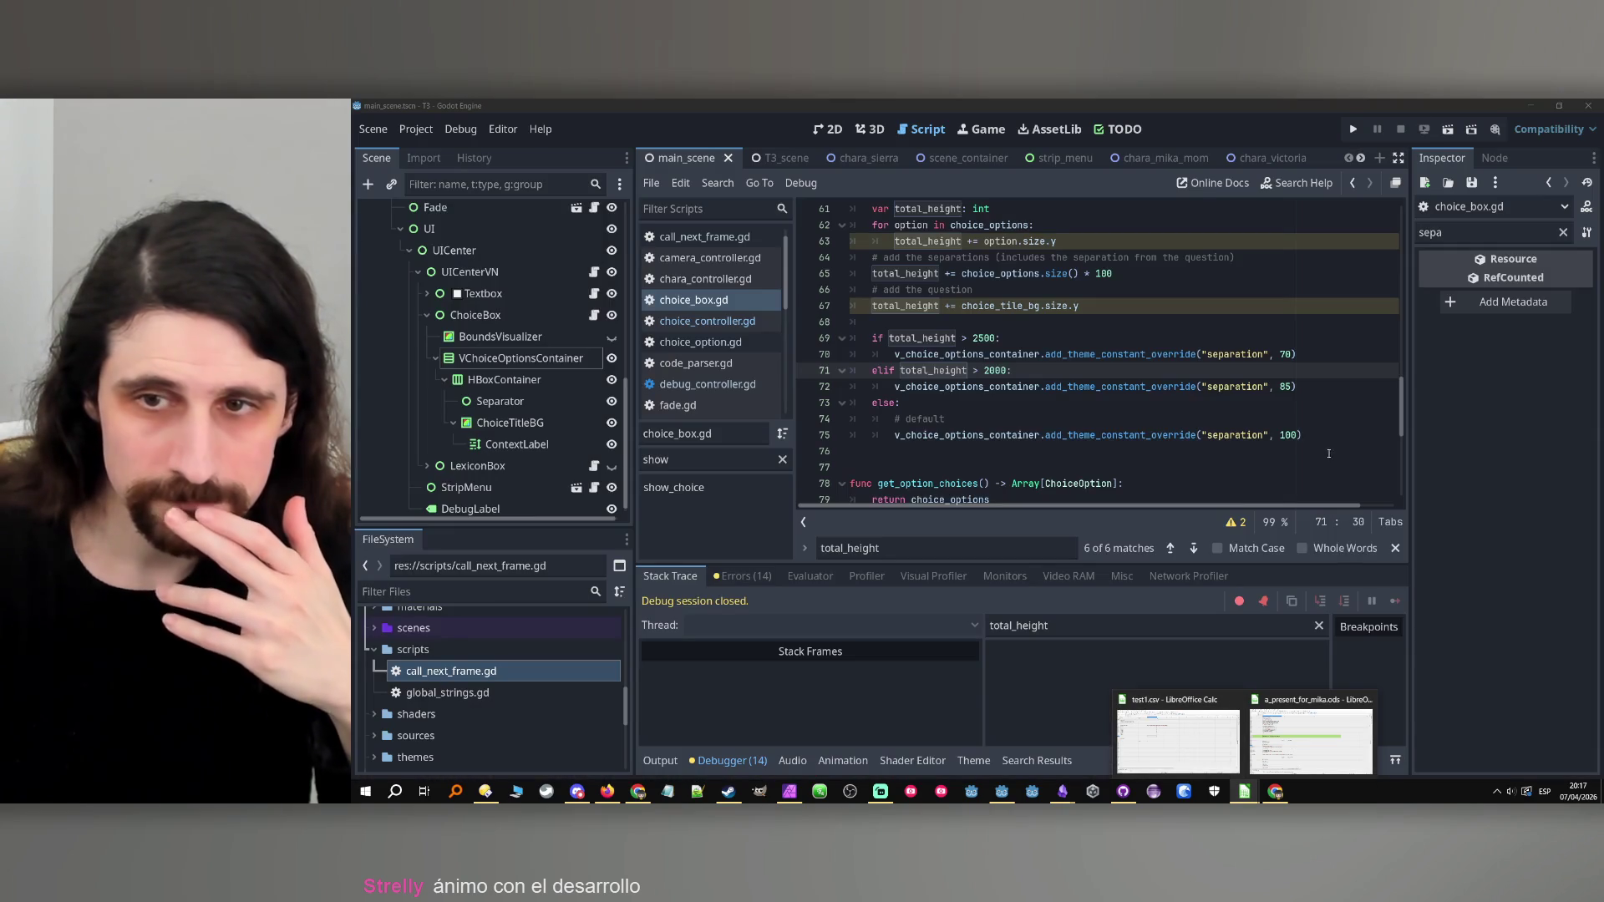
{"action": "left_click", "coordinate": [1294, 387]}
{"action": "left_click_drag", "start_coordinate": [1305, 389], "coordinate": [726, 376]}
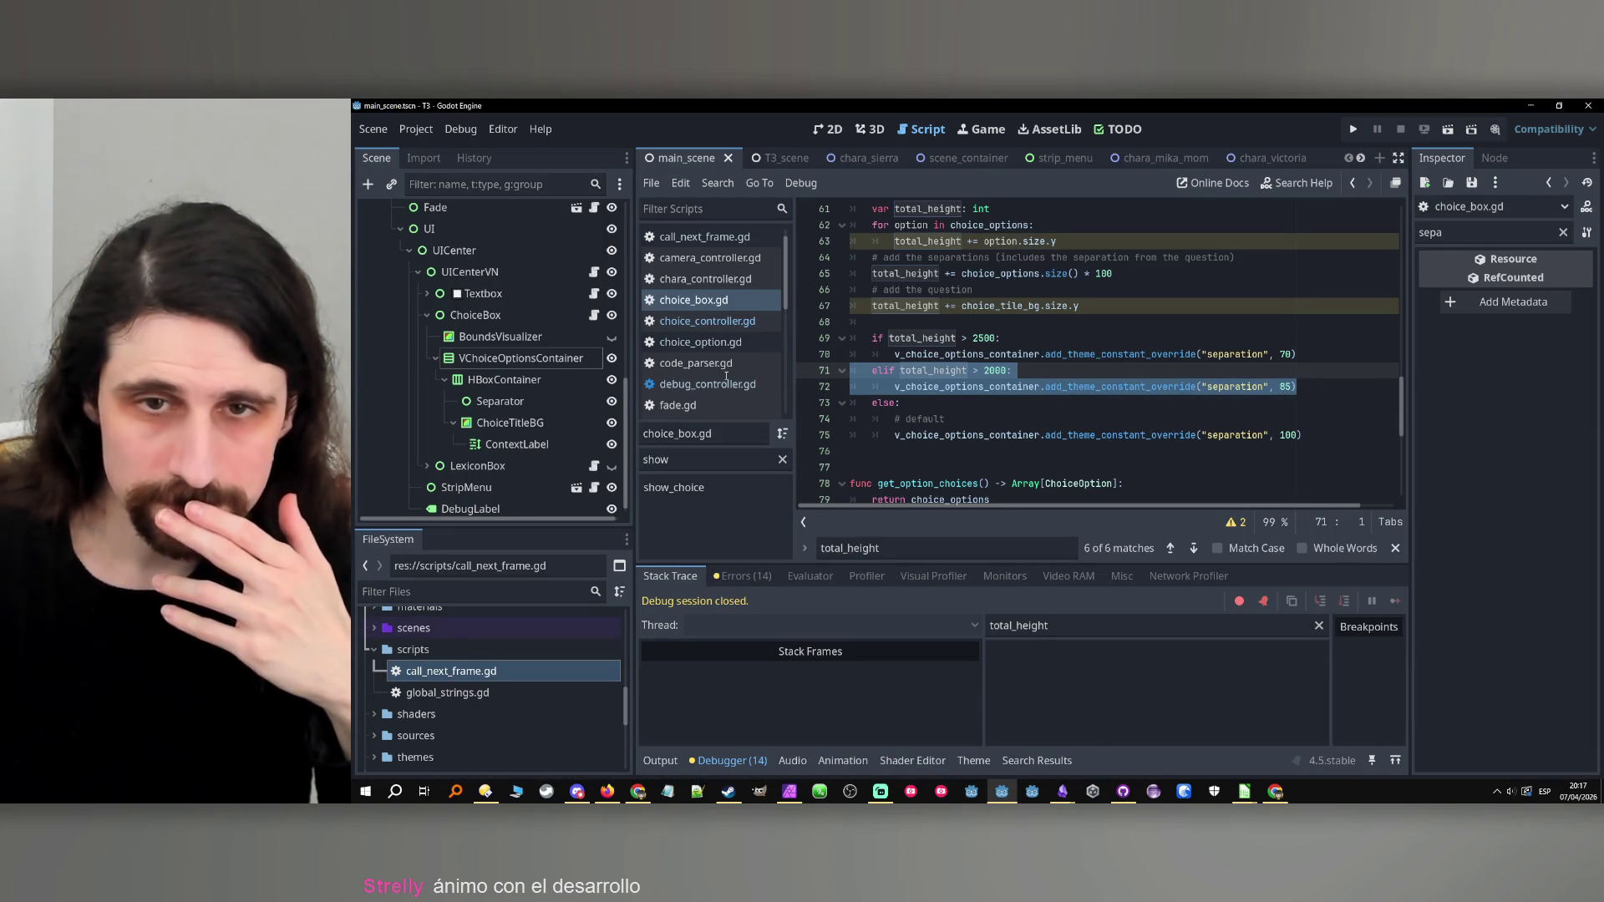
{"action": "key", "text": "BackSpace"}
{"action": "key", "text": "BackSpace"}
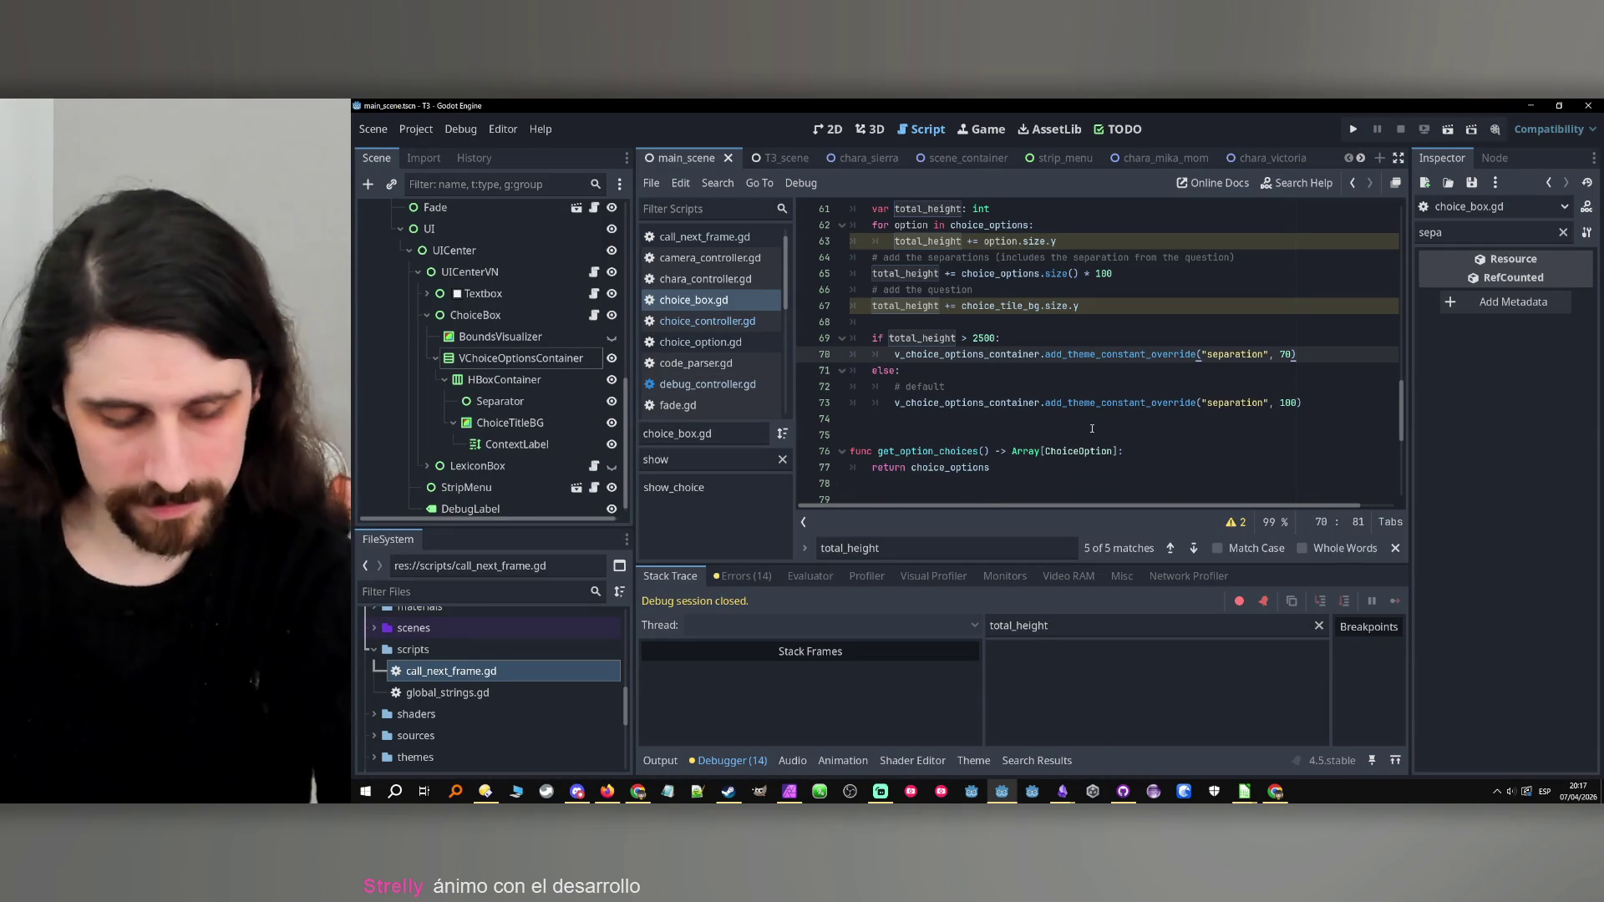
Clear option 9 (row 17) in test1.csv and run the game with eight options.
{"action": "mouse_move", "coordinate": [1244, 791]}
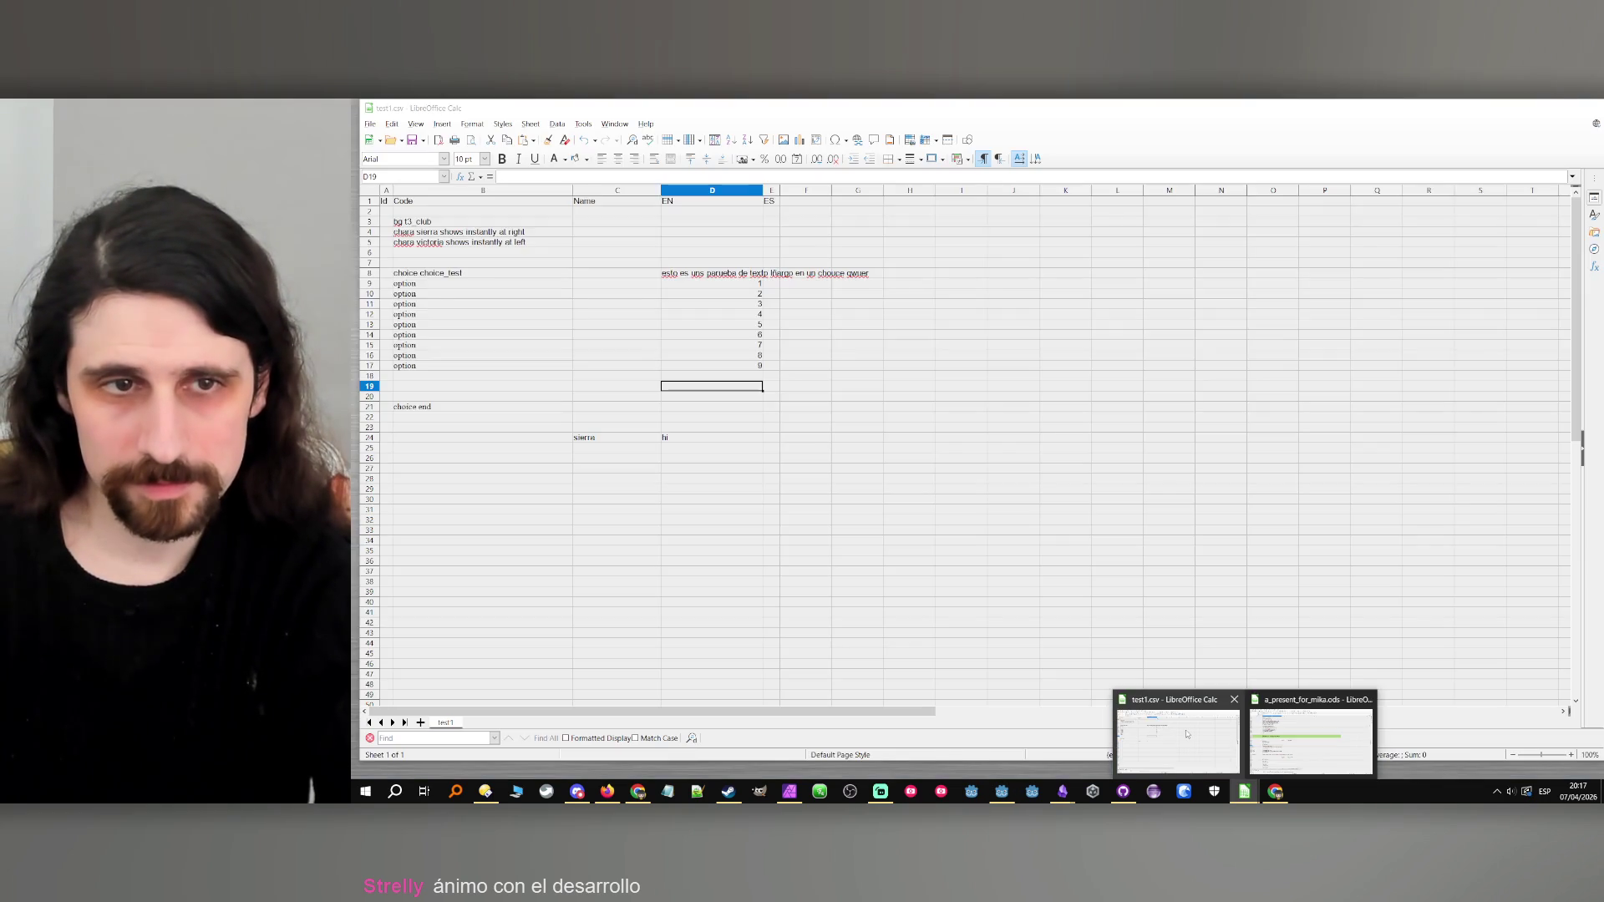
{"action": "left_click", "coordinate": [1186, 734]}
{"action": "left_click_drag", "start_coordinate": [753, 365], "coordinate": [405, 365]}
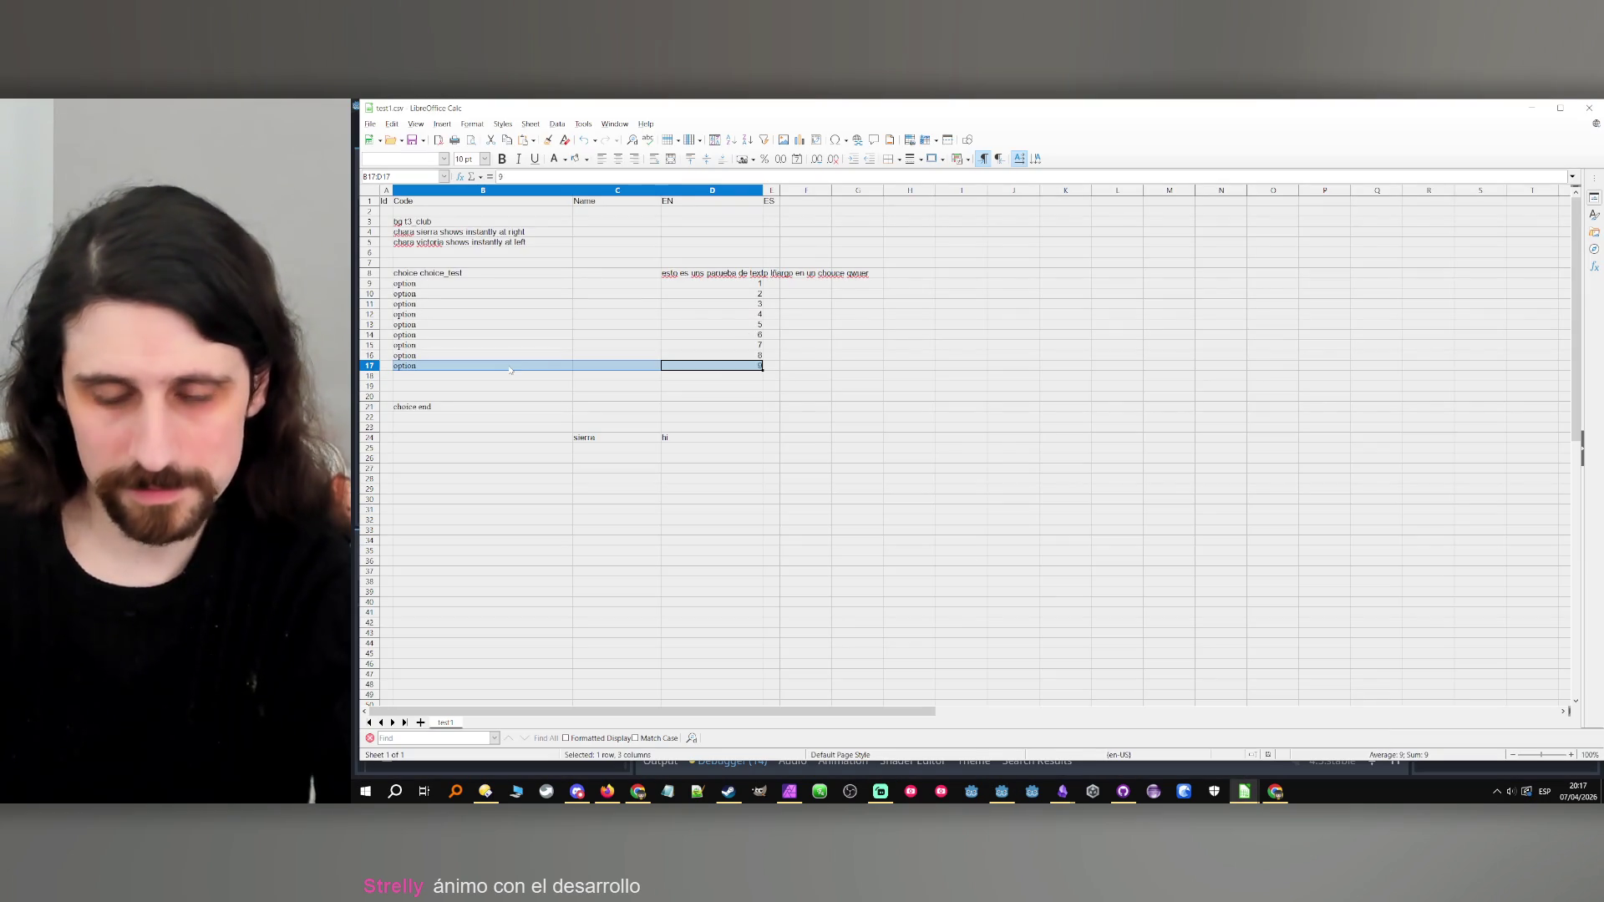
{"action": "key", "text": "Delete"}
{"action": "left_click", "coordinate": [786, 409]}
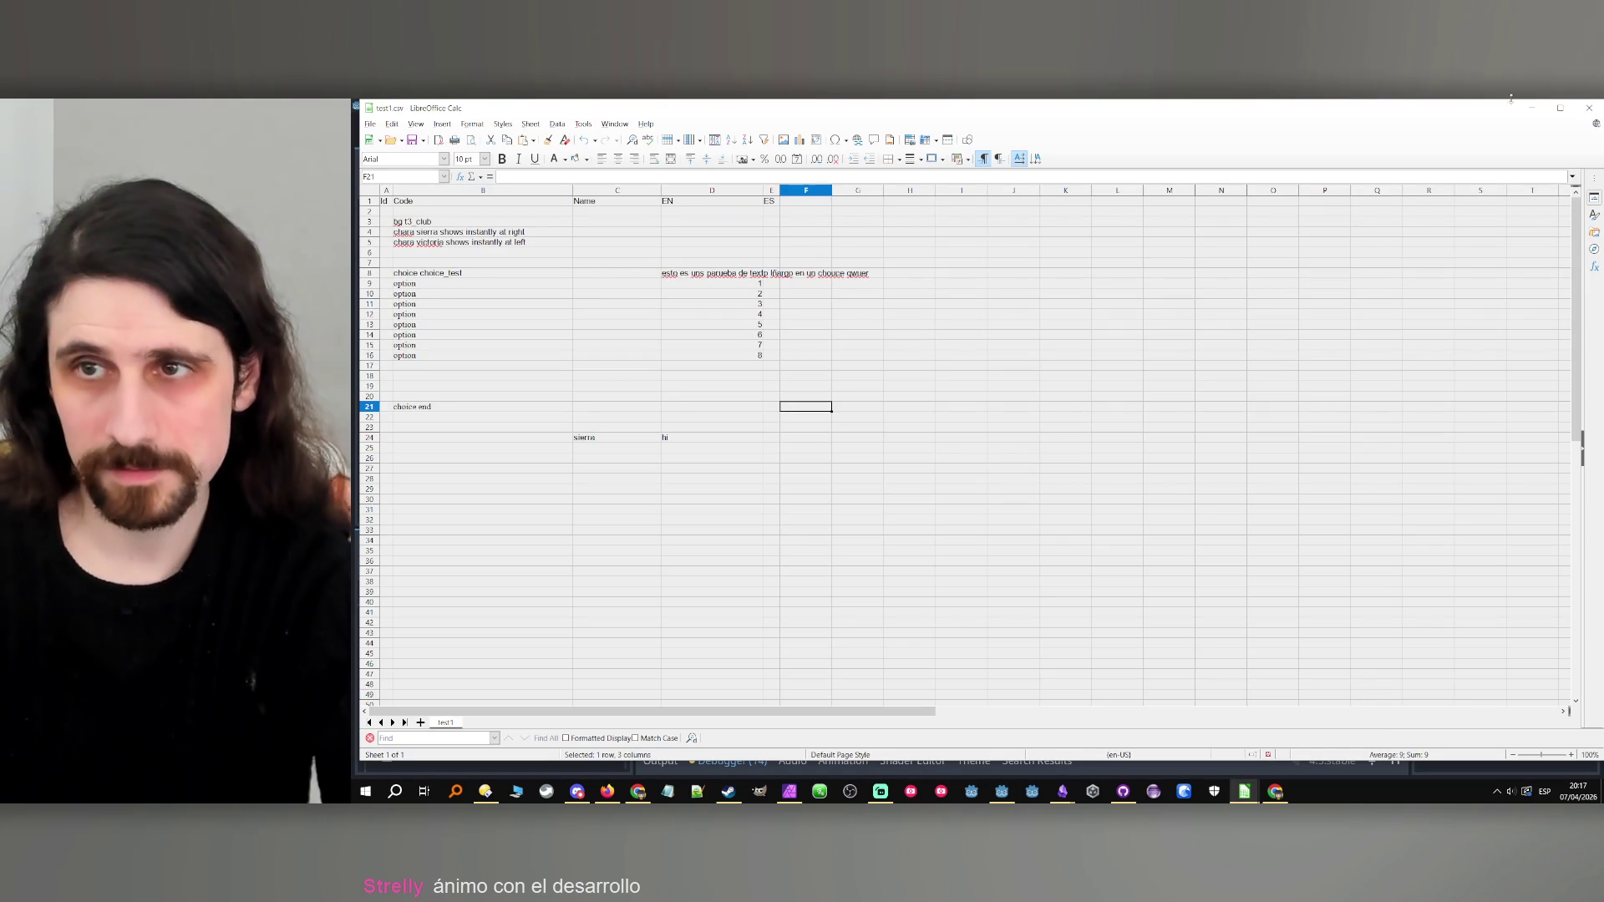
{"action": "left_click", "coordinate": [1531, 108]}
{"action": "left_click", "coordinate": [1354, 131]}
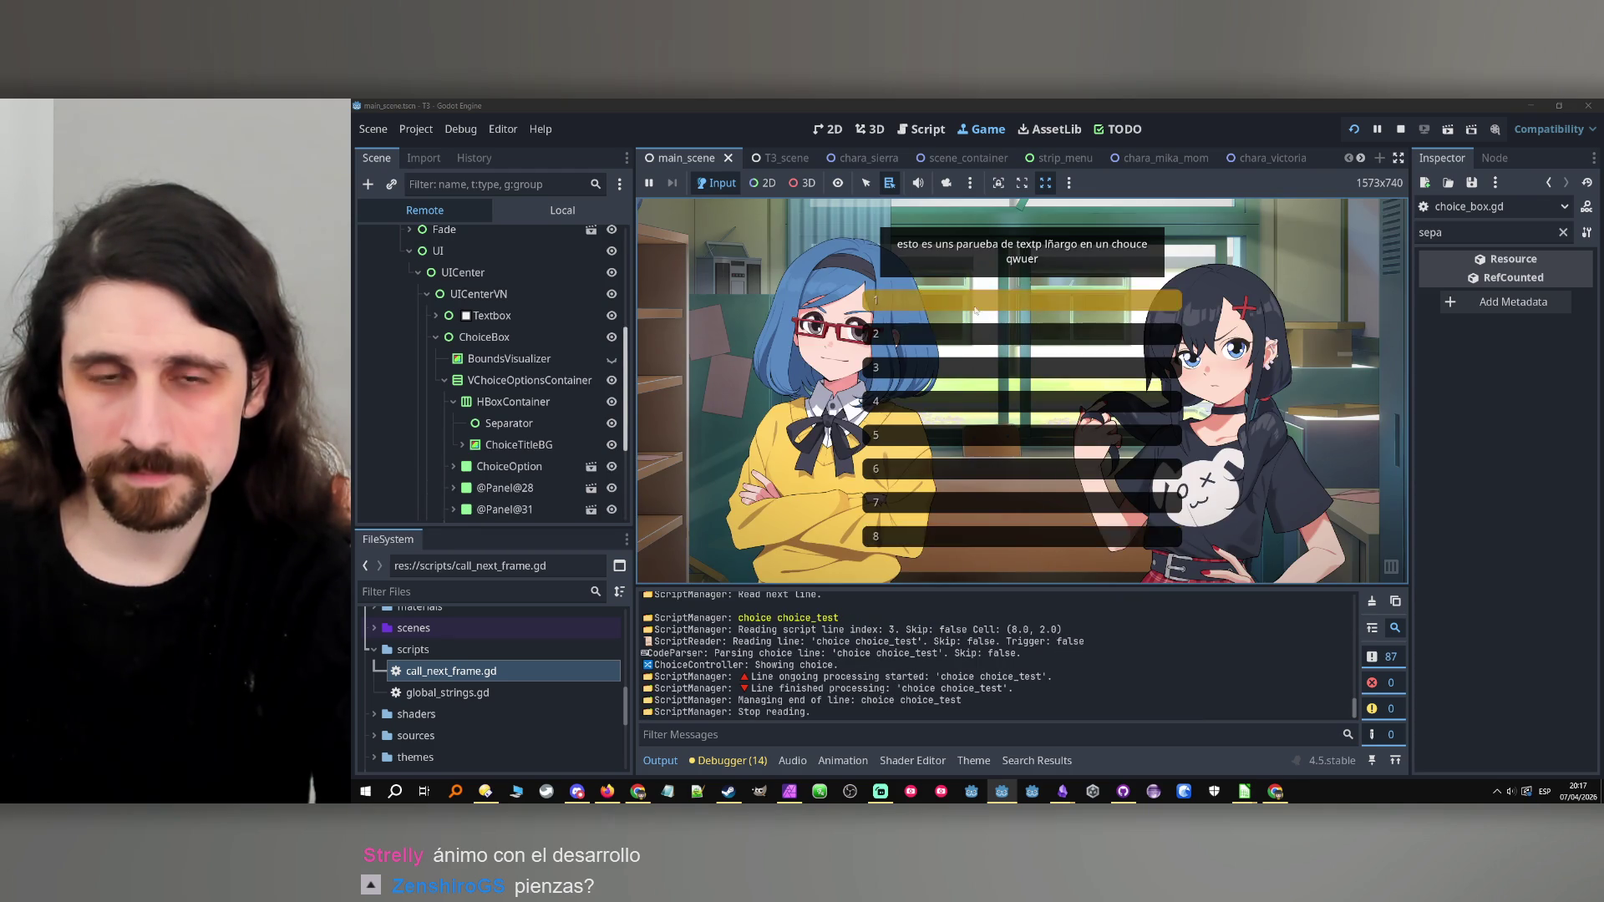
Stop the game, clear option 8 (row B16:D16) in Calc, and run with seven options.
{"action": "left_click", "coordinate": [1400, 128]}
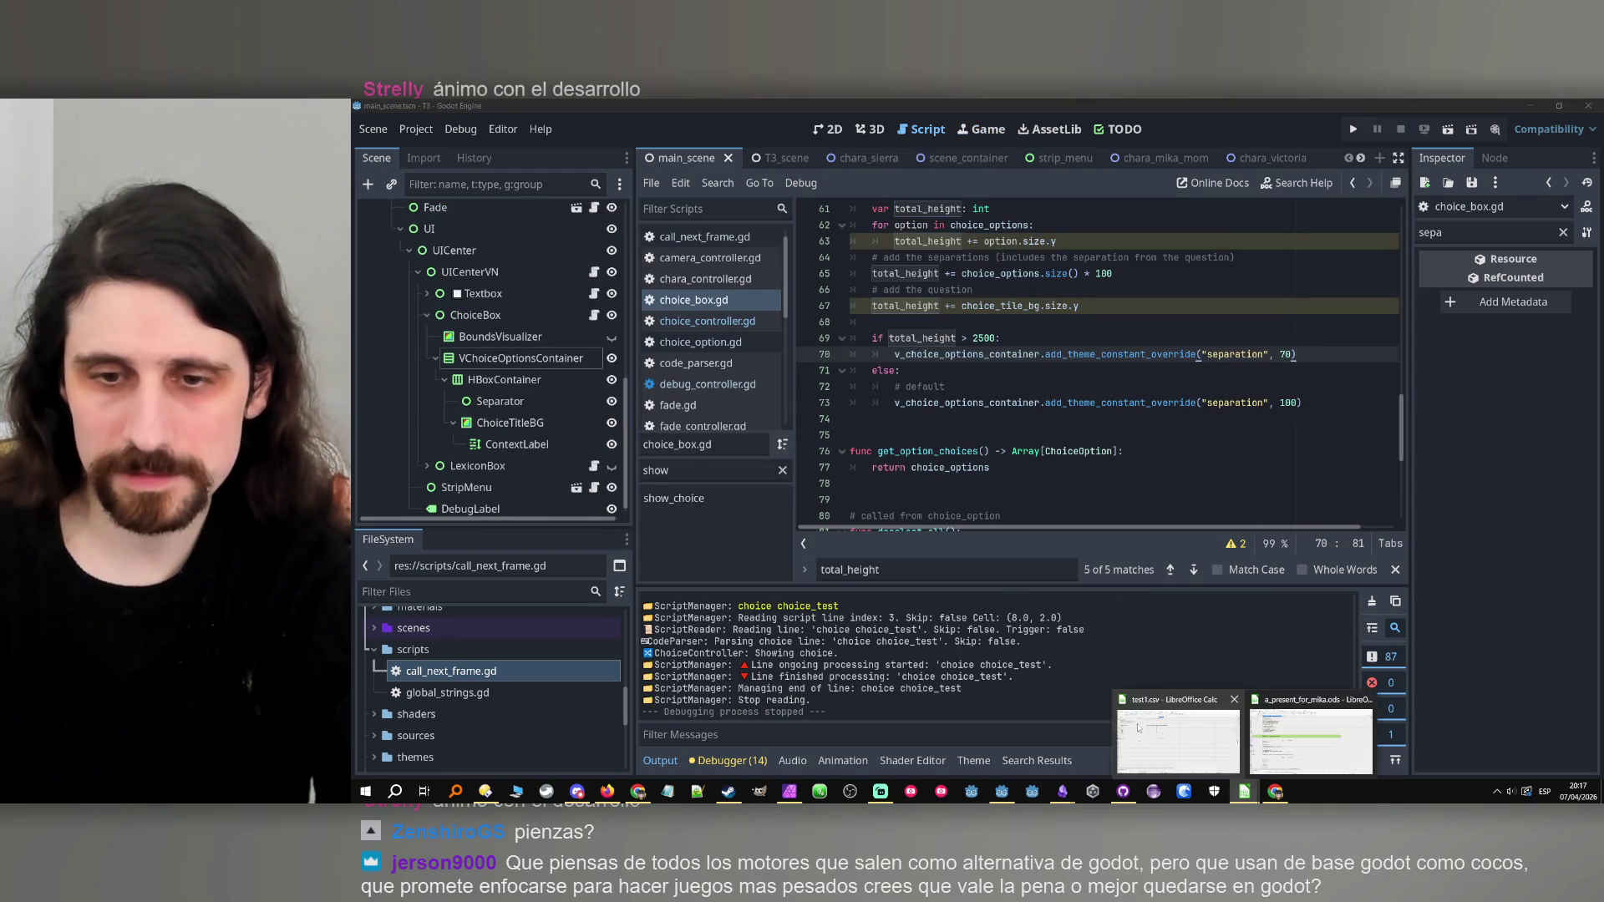
{"action": "left_click", "coordinate": [1244, 791]}
{"action": "left_click_drag", "start_coordinate": [718, 355], "coordinate": [451, 355]}
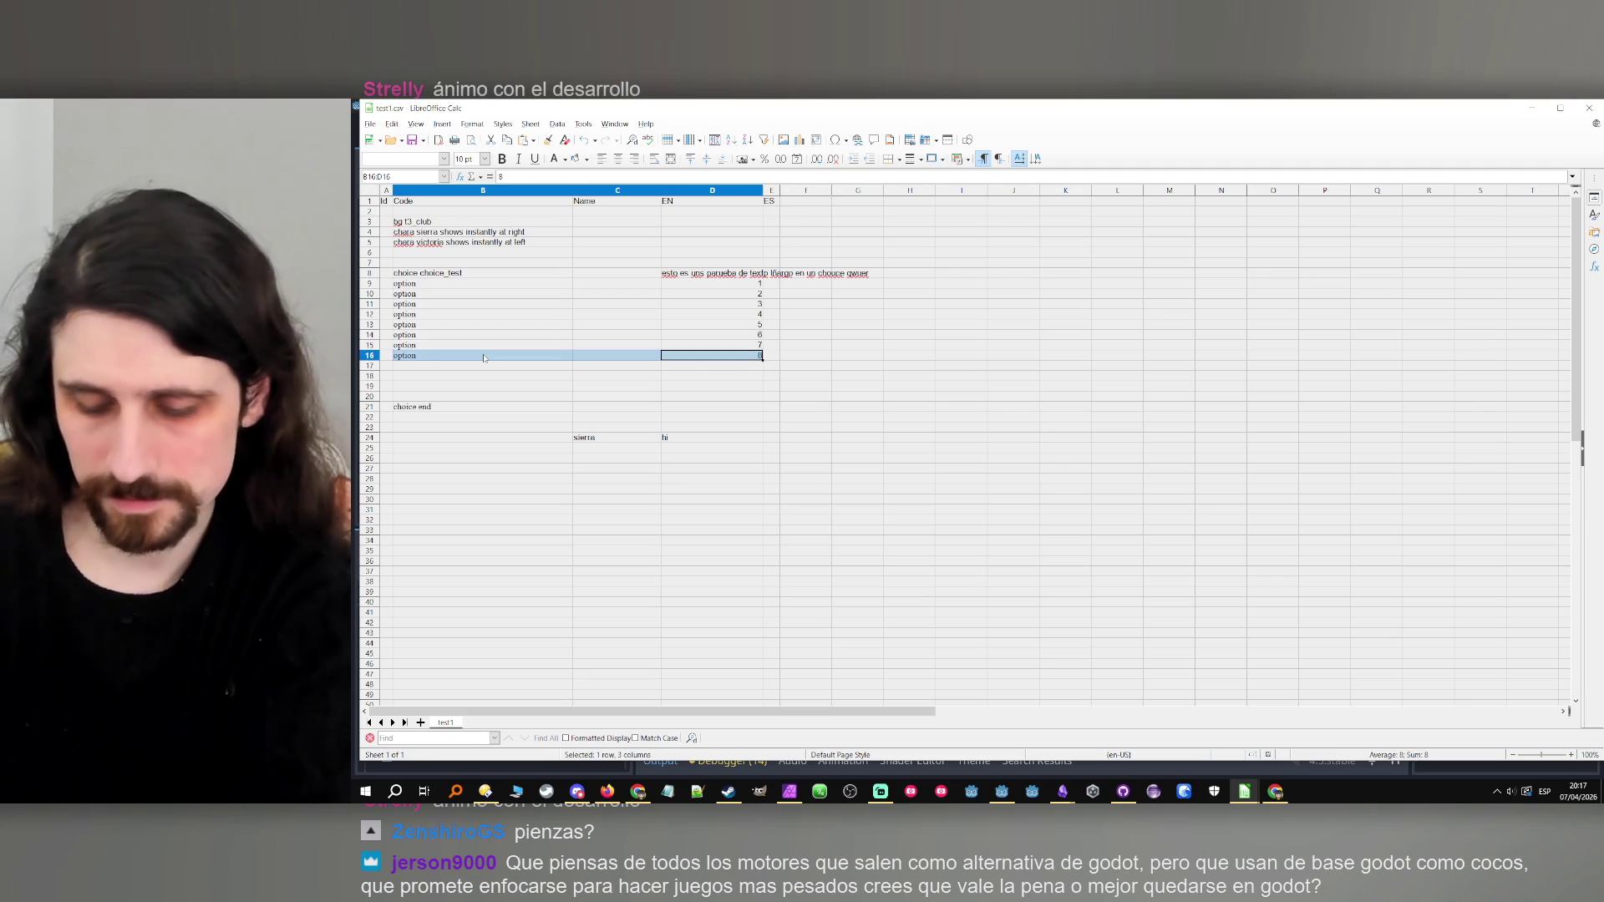
{"action": "key", "text": "Delete"}
{"action": "left_click", "coordinate": [482, 417]}
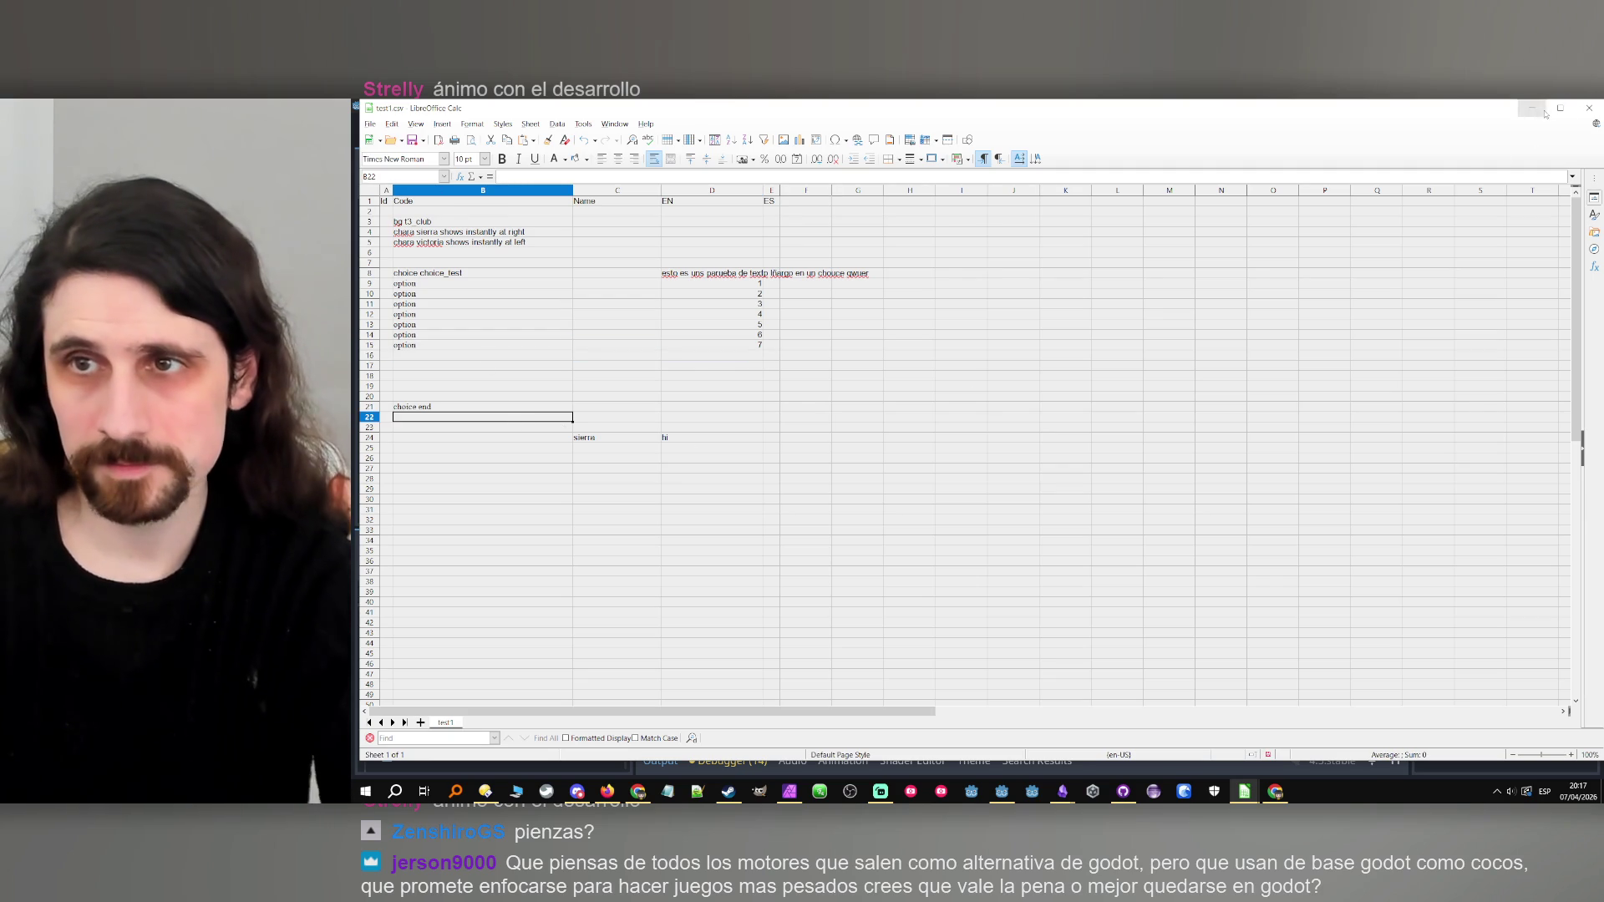
{"action": "key", "text": "alt+Tab"}
{"action": "left_click", "coordinate": [1352, 131]}
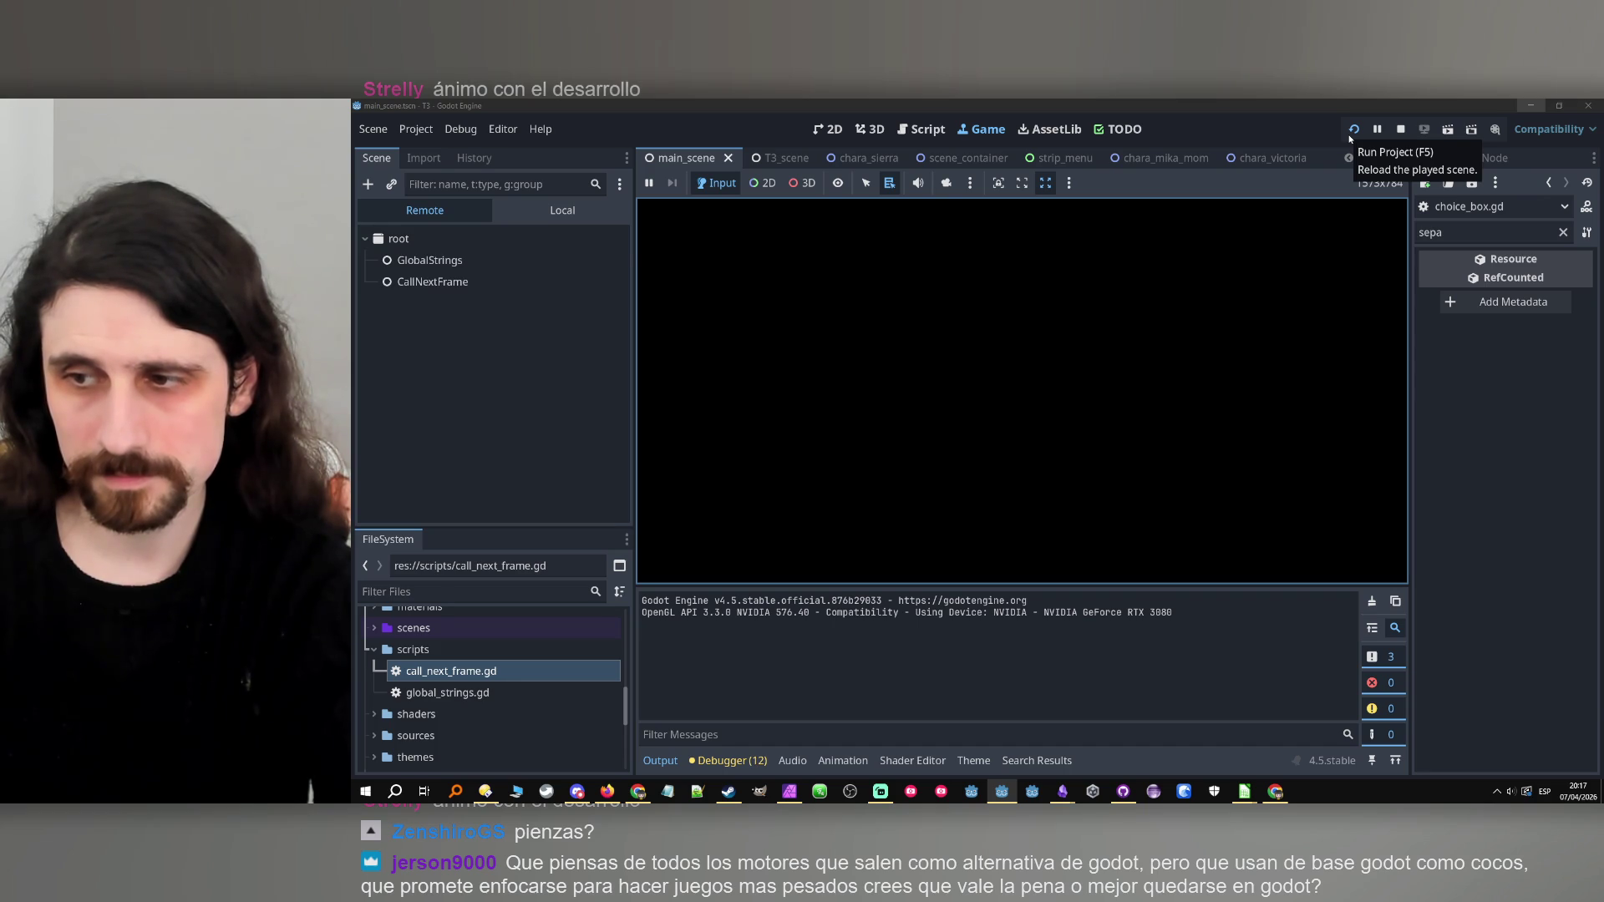
Stop the game and return to total_height on line 67 of choice_box.gd.
{"action": "left_click", "coordinate": [1401, 131]}
{"action": "left_click", "coordinate": [1054, 370]}
{"action": "scroll", "coordinate": [1054, 382], "scroll_direction": "up", "scroll_amount": 1}
{"action": "double_click", "coordinate": [919, 354]}
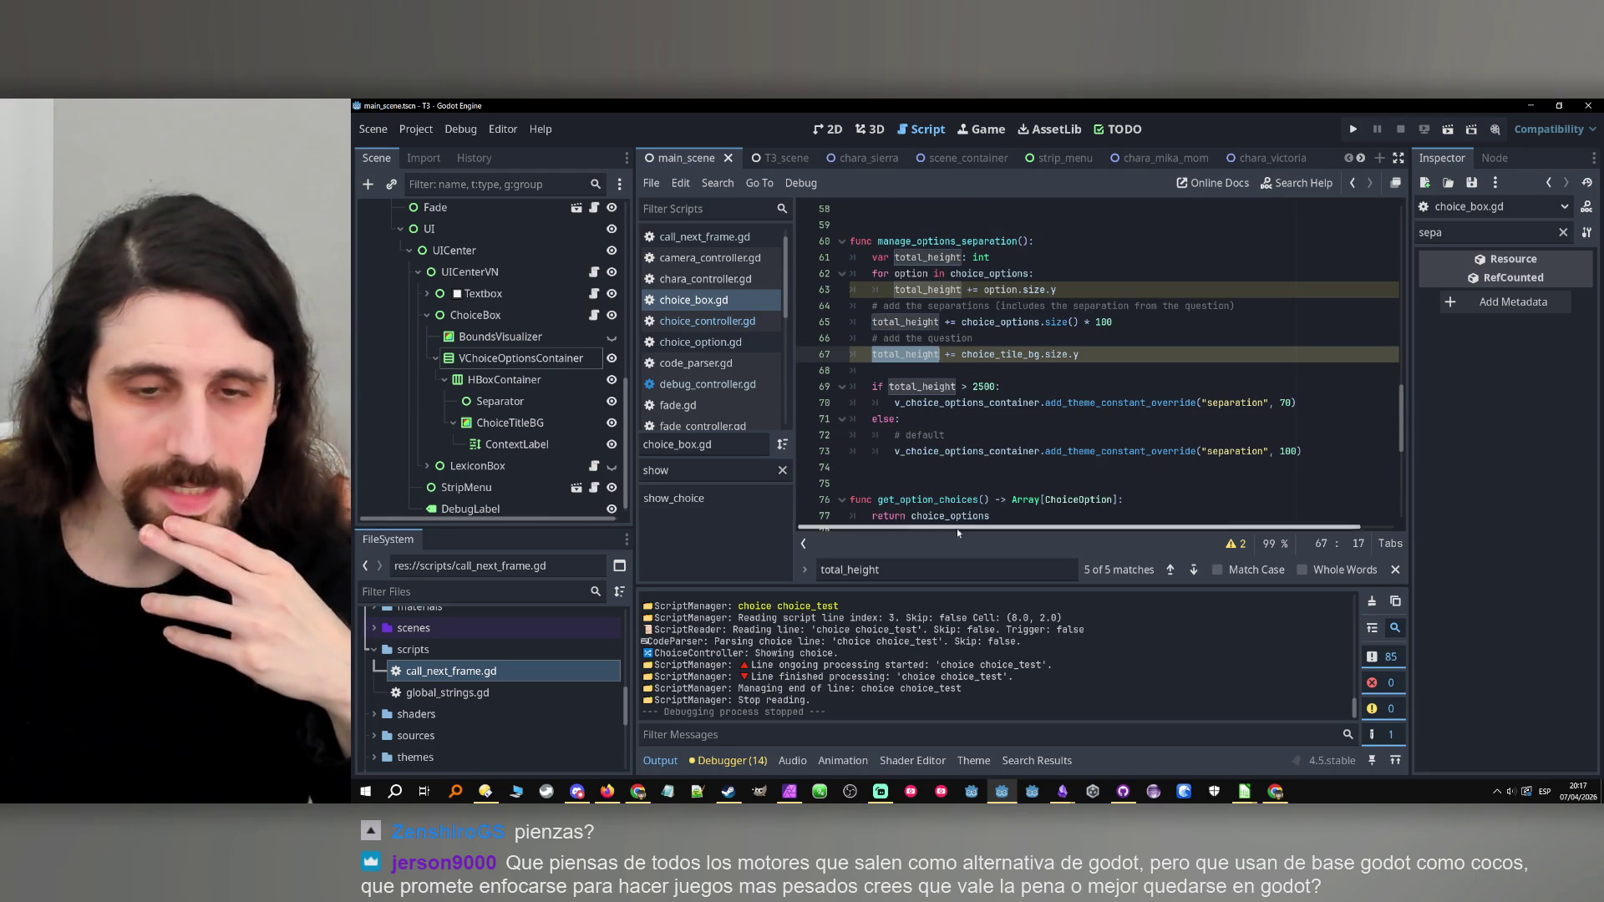
Change total_height's type from int to float and save choice_box.gd.
{"action": "left_click", "coordinate": [1243, 543]}
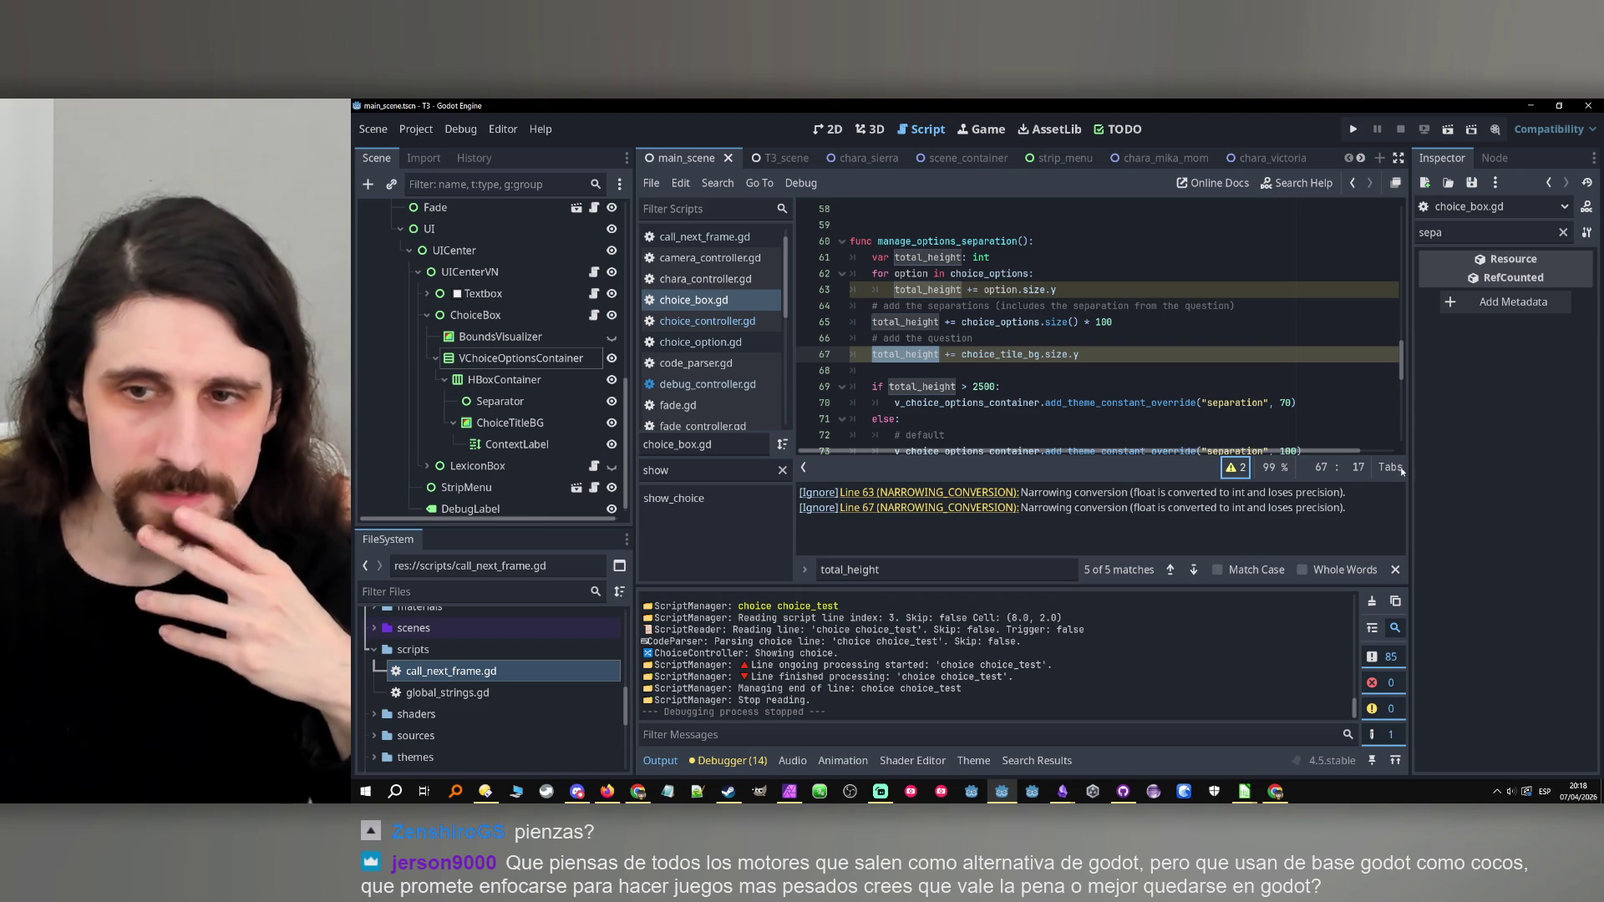
{"action": "left_click", "coordinate": [1238, 469]}
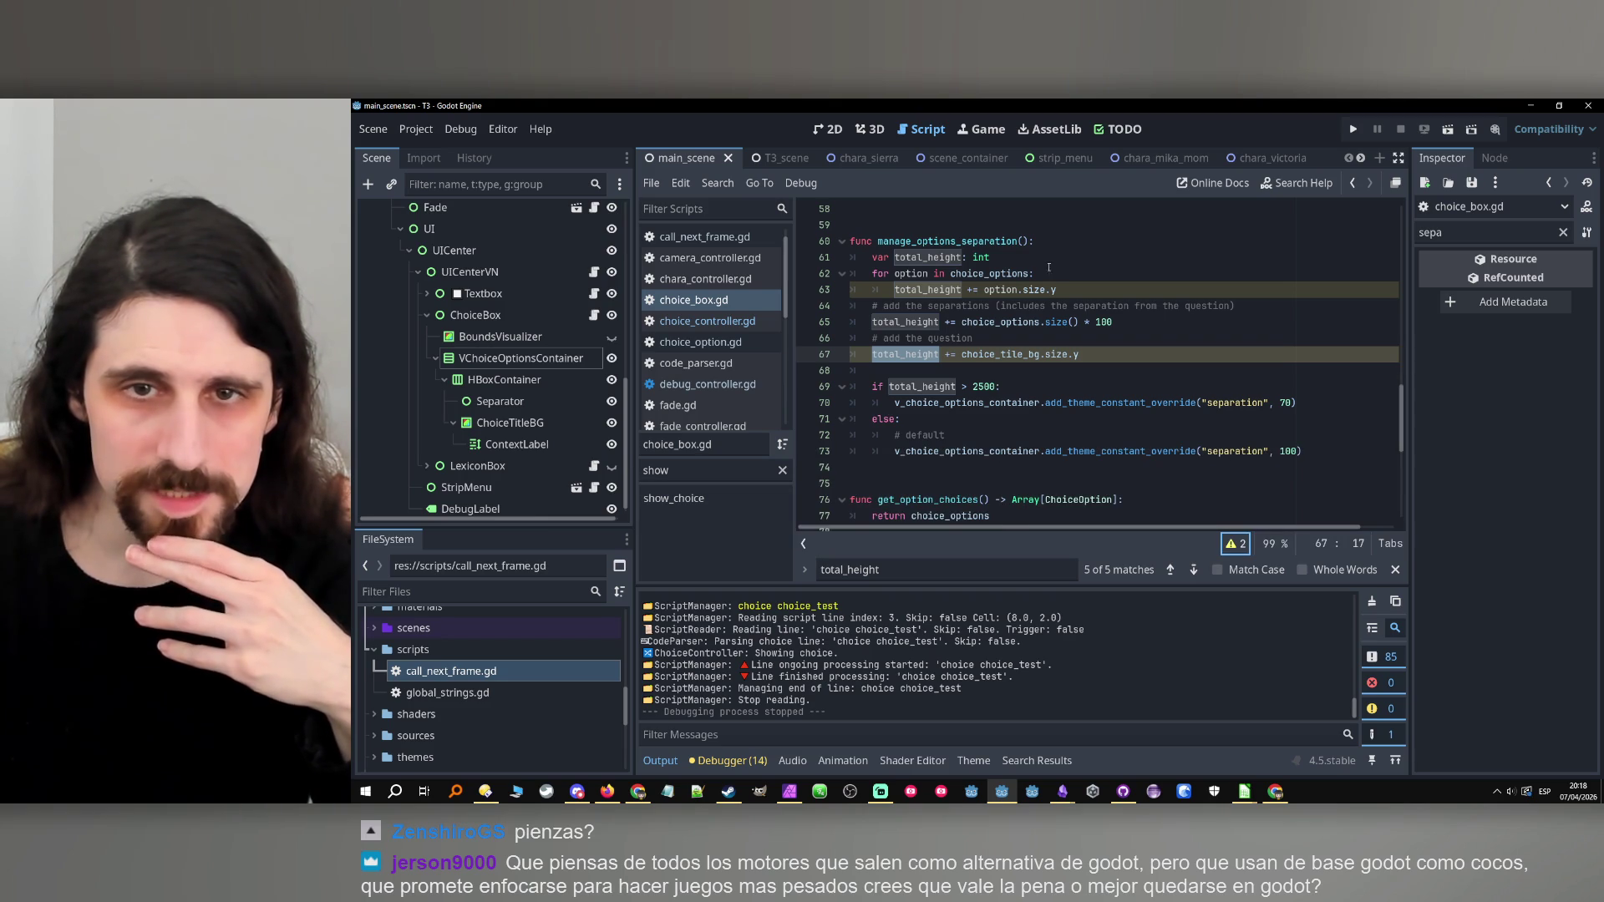
{"action": "double_click", "coordinate": [980, 258]}
{"action": "type", "text": "floa"}
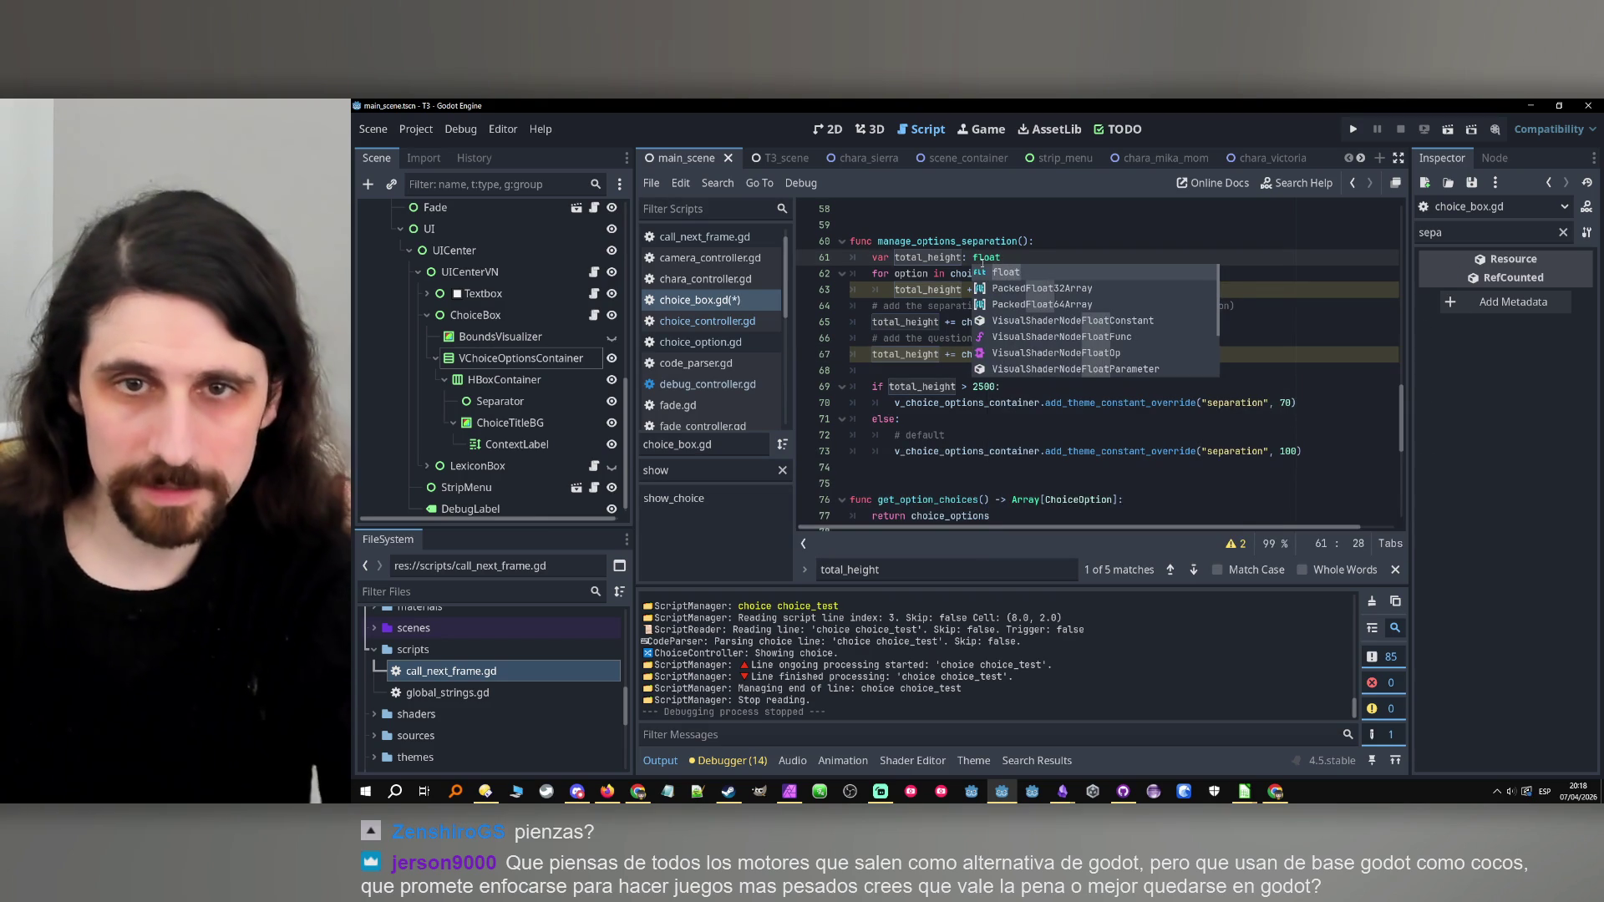
{"action": "key", "text": "Return"}
{"action": "key", "text": "ctrl+s"}
Scroll up to manage_options_separation and bring up the TODO board.
{"action": "scroll", "coordinate": [1148, 335], "scroll_direction": "up", "scroll_amount": 1}
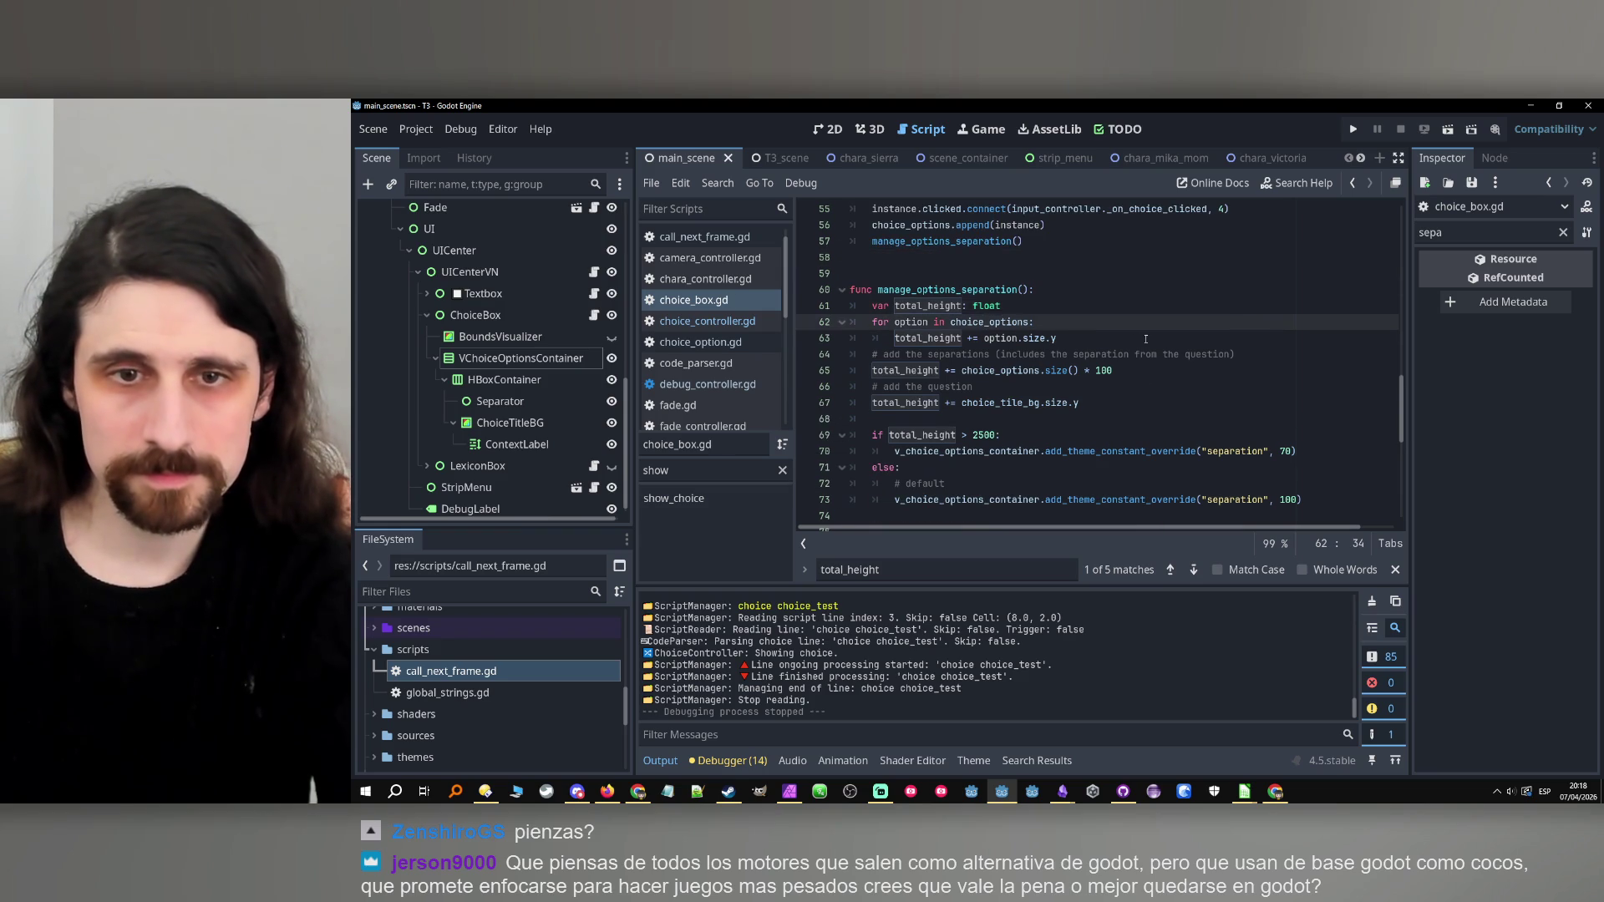
{"action": "double_click", "coordinate": [1000, 292]}
{"action": "scroll", "coordinate": [1043, 322], "scroll_direction": "up", "scroll_amount": 2}
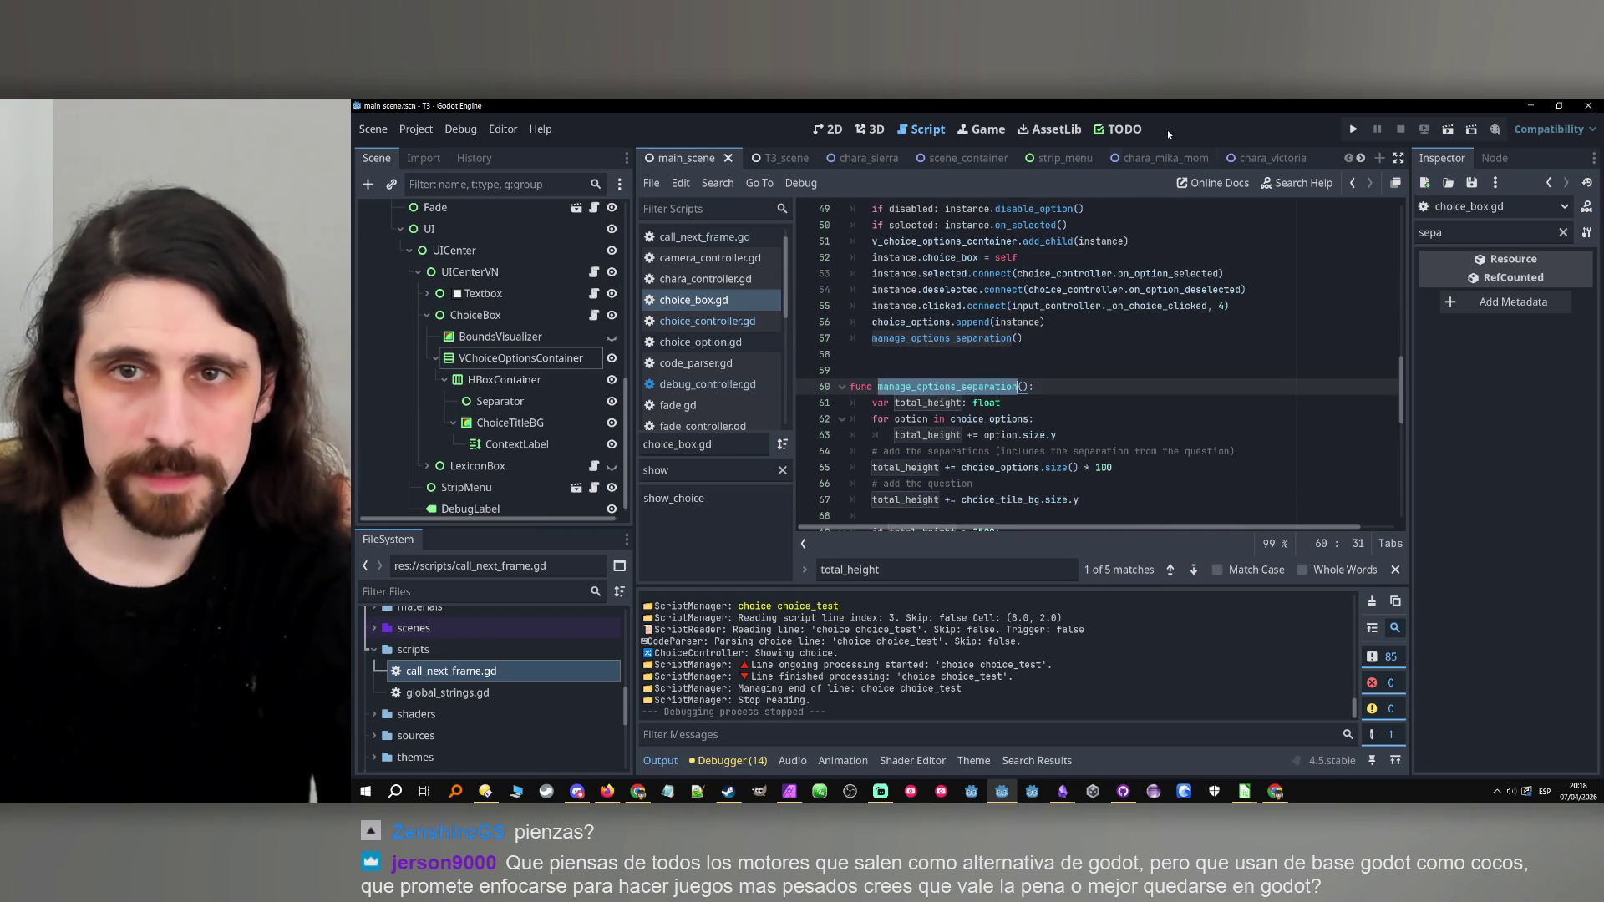
{"action": "left_click", "coordinate": [1118, 129]}
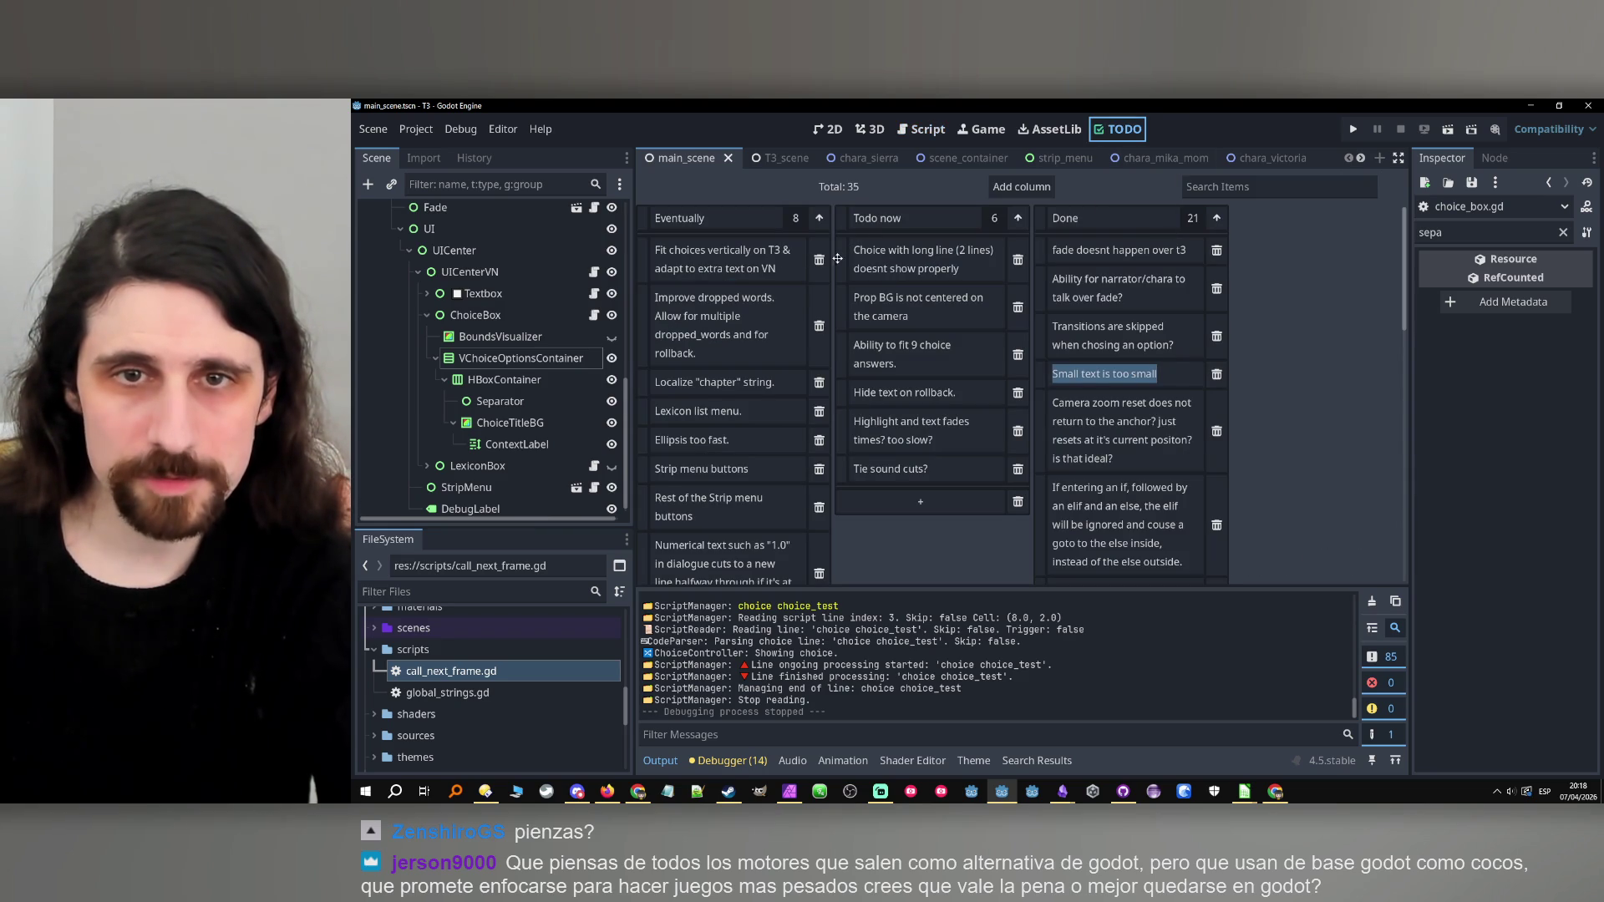
Move the long-line choice and 9 choice answers cards to Done, then bring up GitHub Desktop.
{"action": "left_click_drag", "start_coordinate": [844, 258], "coordinate": [1091, 238]}
{"action": "left_click_drag", "start_coordinate": [844, 305], "coordinate": [1091, 245]}
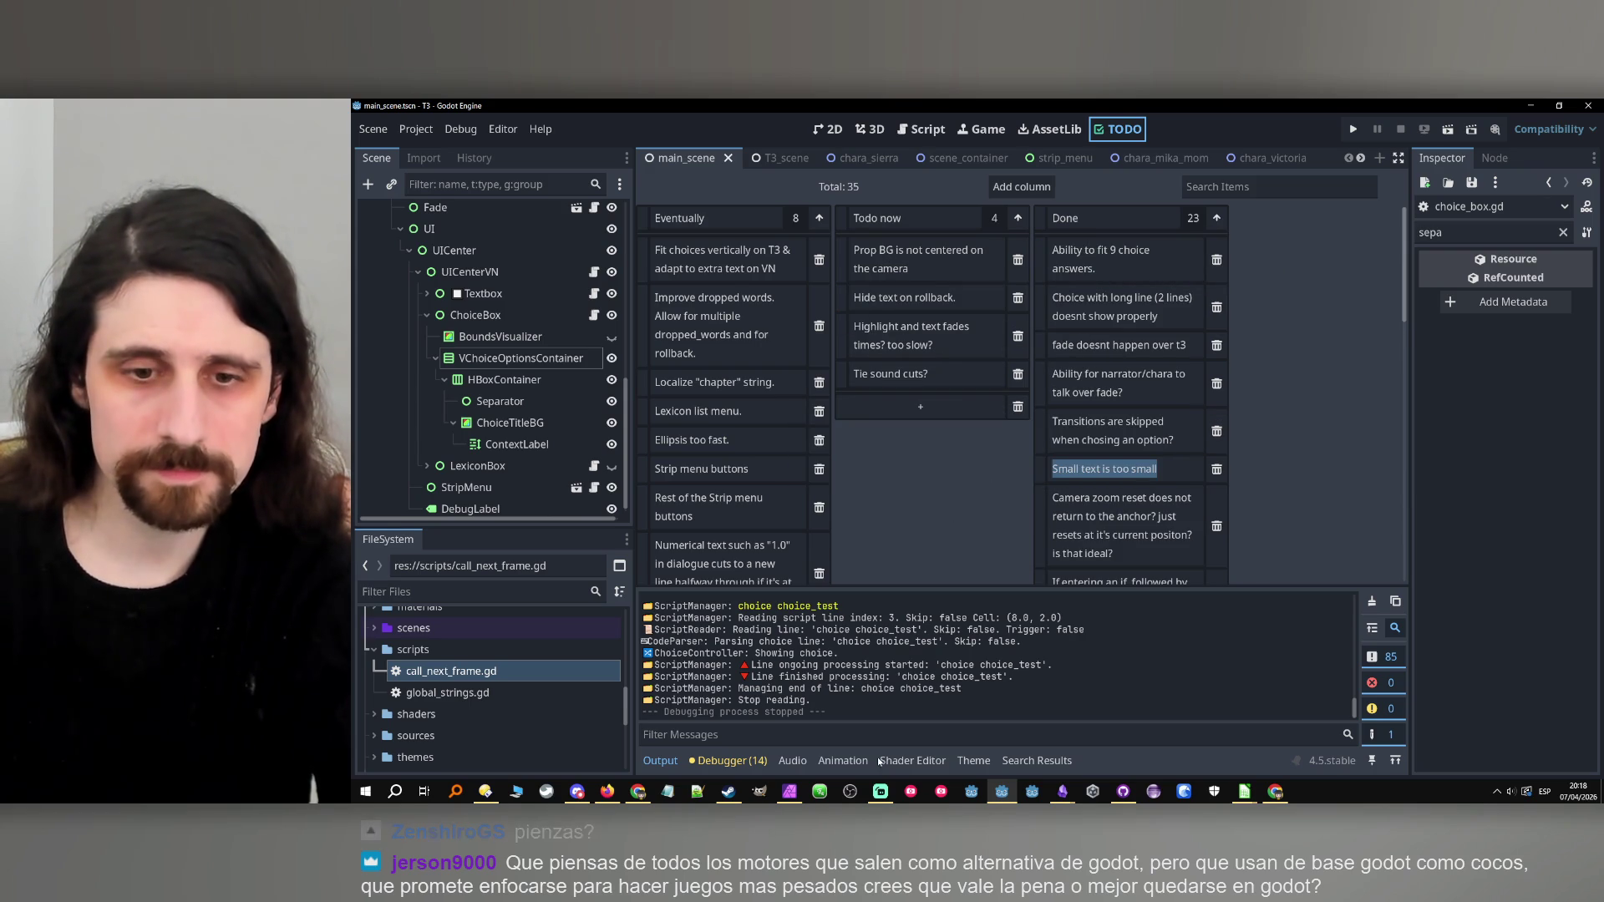
{"action": "left_click", "coordinate": [1118, 789]}
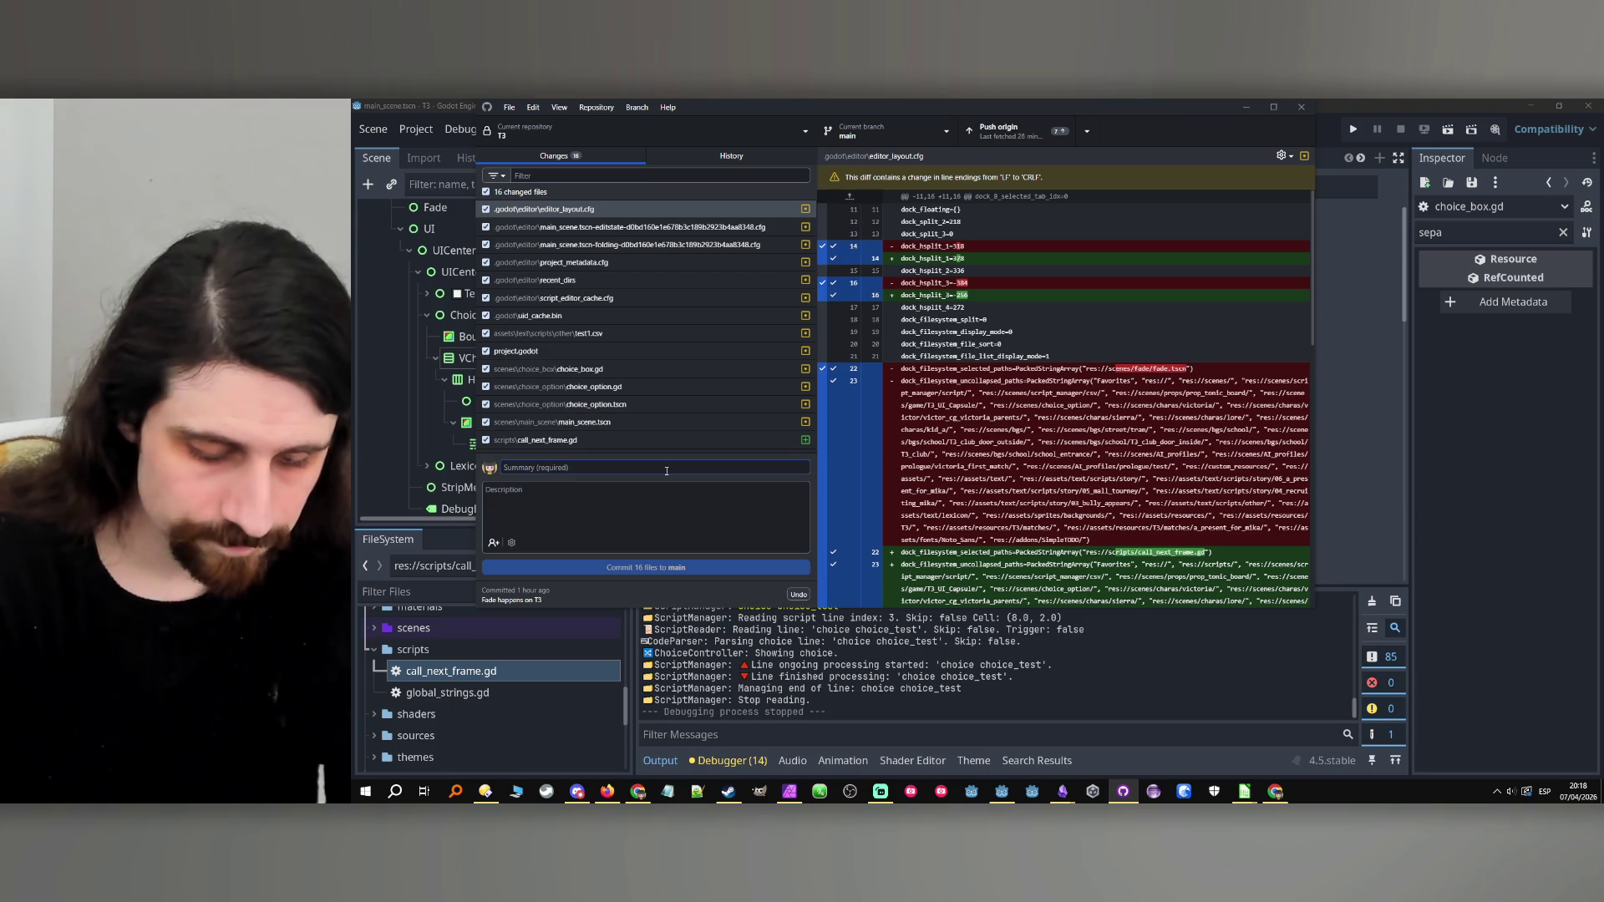
Commit the 16 files to main as 'Fix choice sizes', push to origin, then switch to Chrome.
{"action": "type", "text": "Fix choice f"}
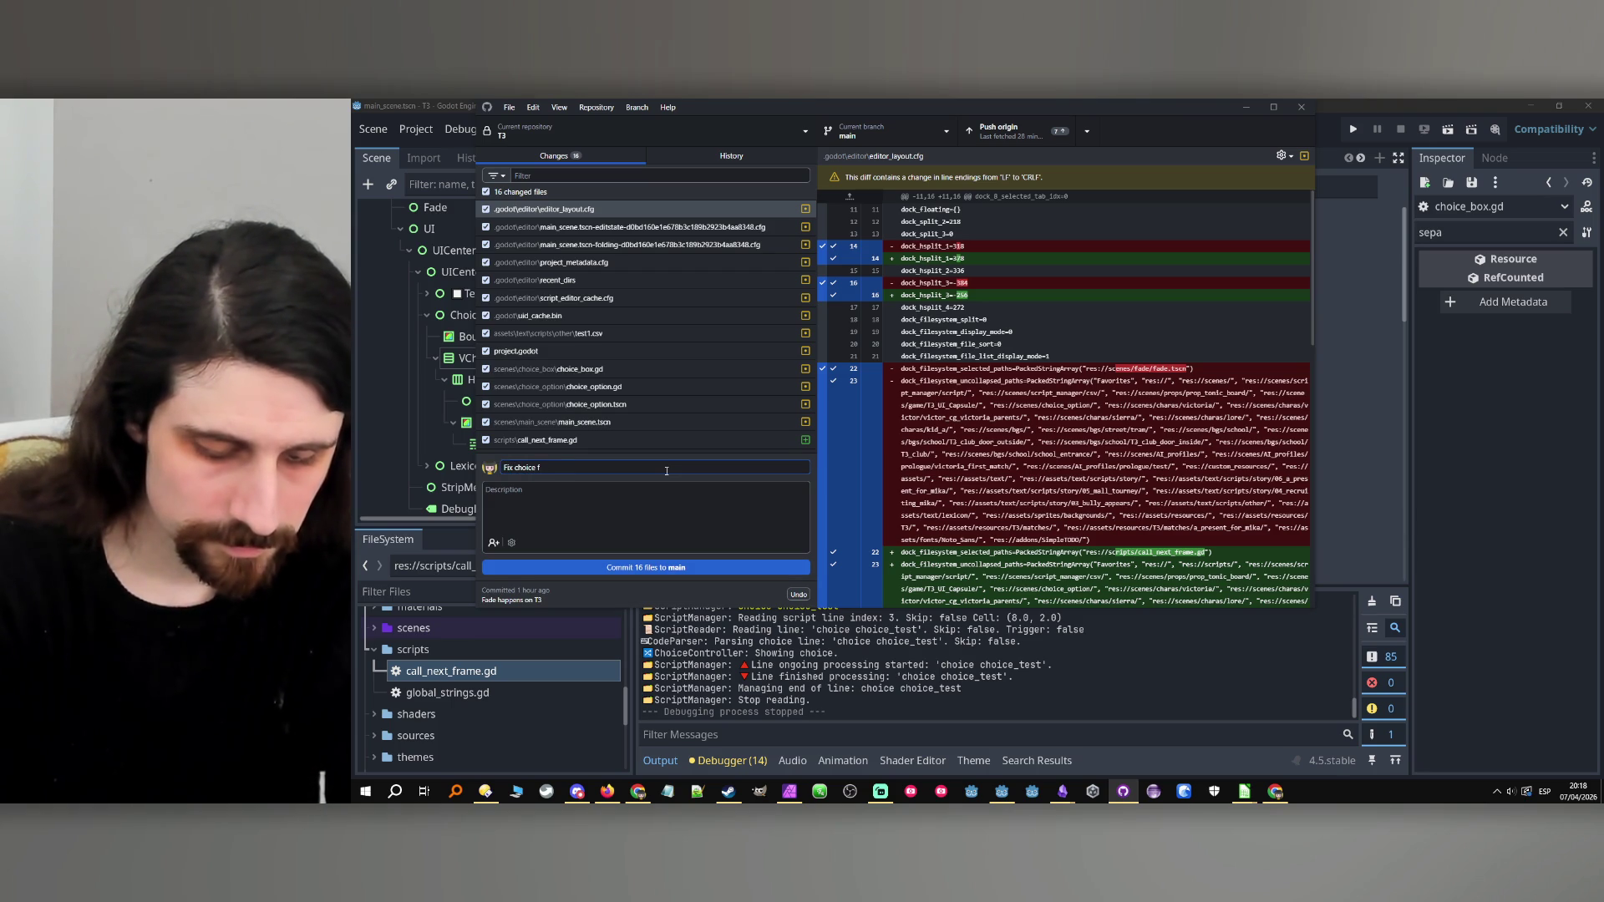
{"action": "key", "text": "BackSpace"}
{"action": "type", "text": "sizes"}
{"action": "key", "text": "ctrl+a"}
{"action": "key", "text": "ctrl+c"}
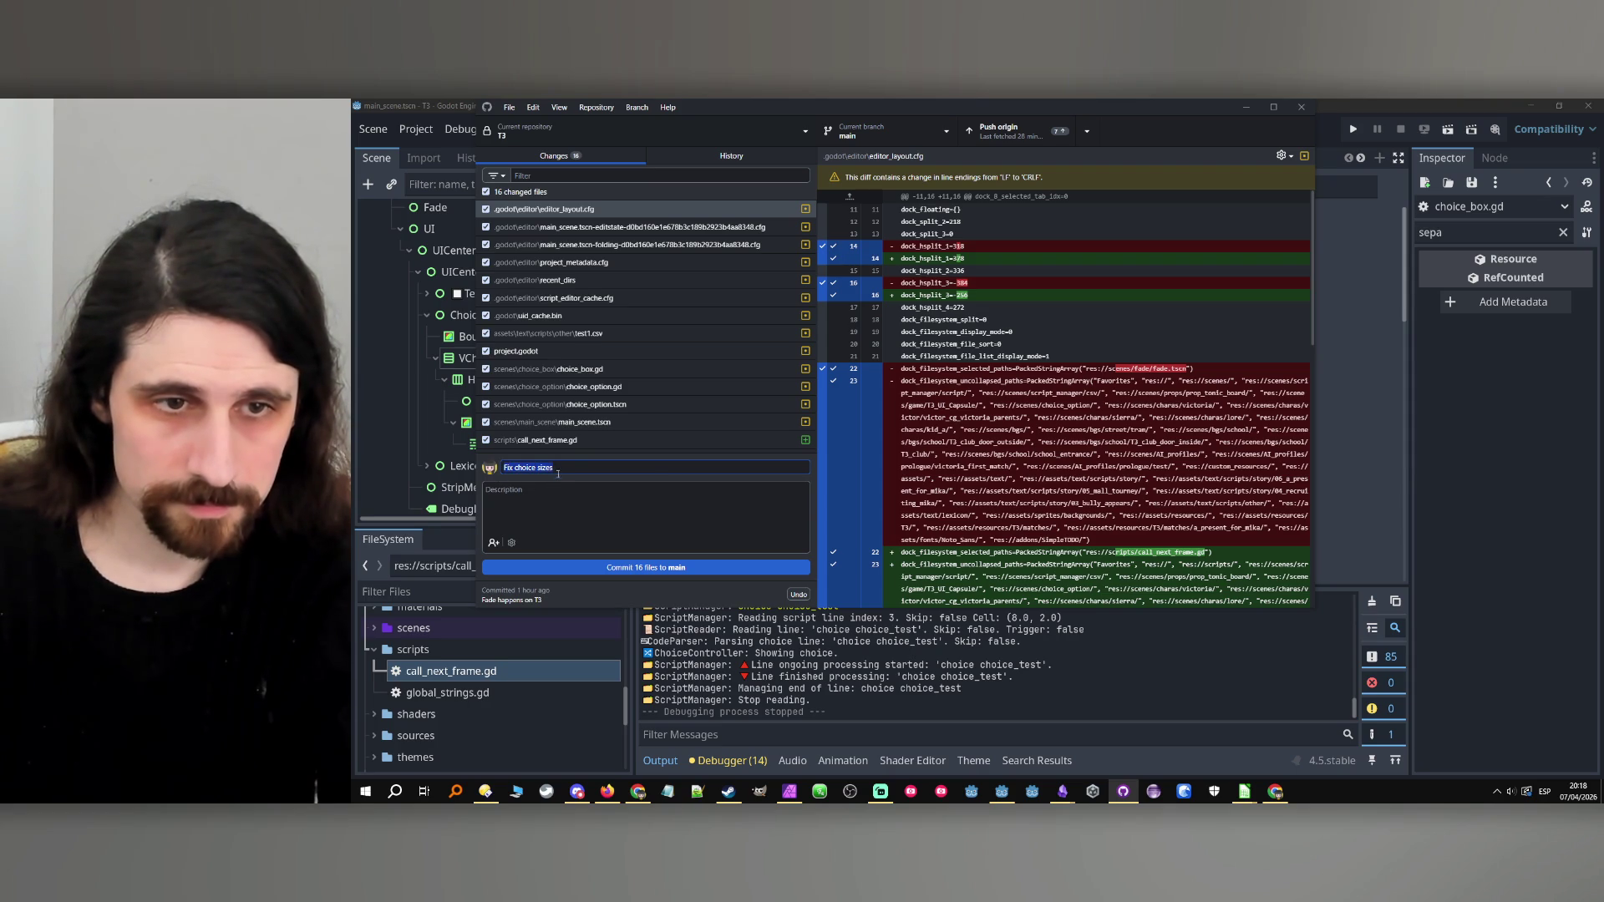
{"action": "left_click", "coordinate": [672, 568]}
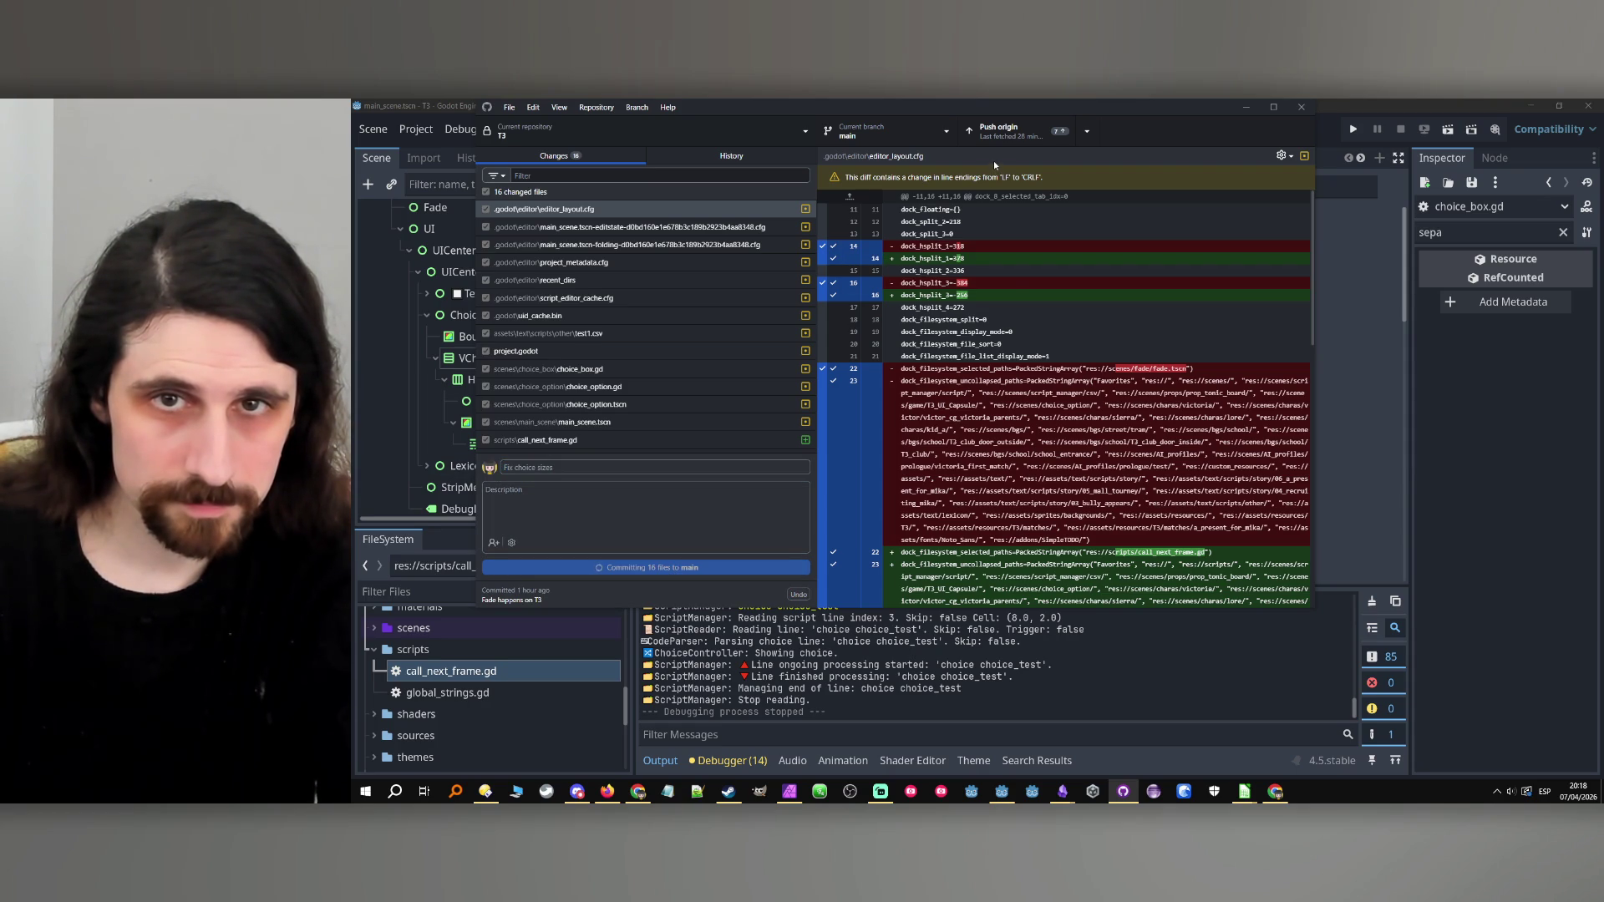
{"action": "left_click", "coordinate": [1017, 138]}
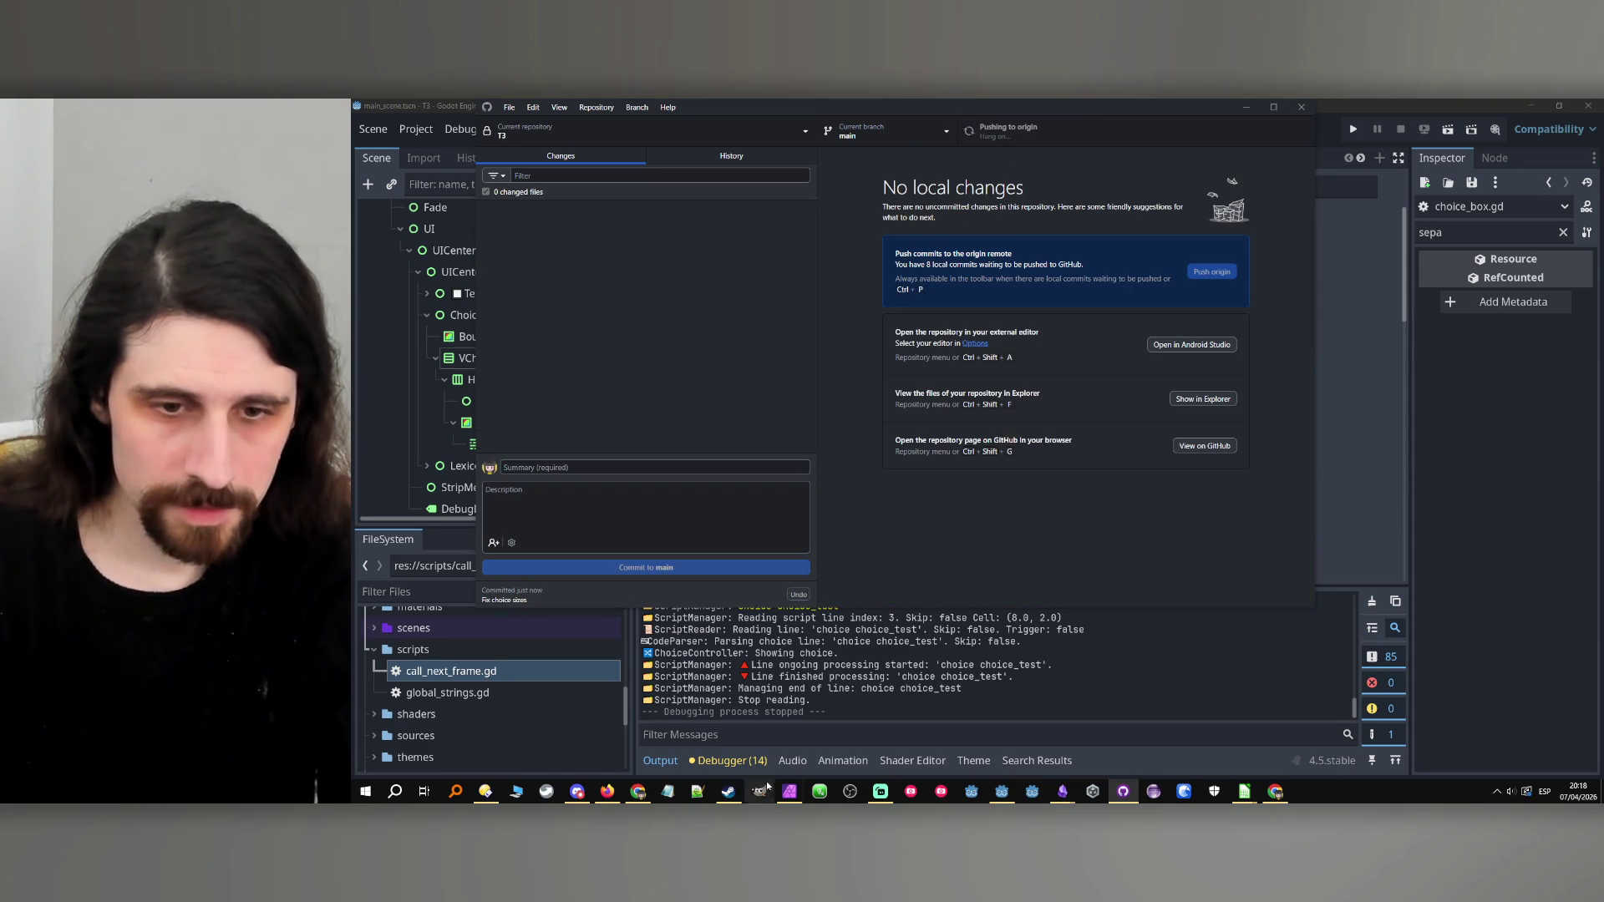
{"action": "left_click", "coordinate": [638, 791]}
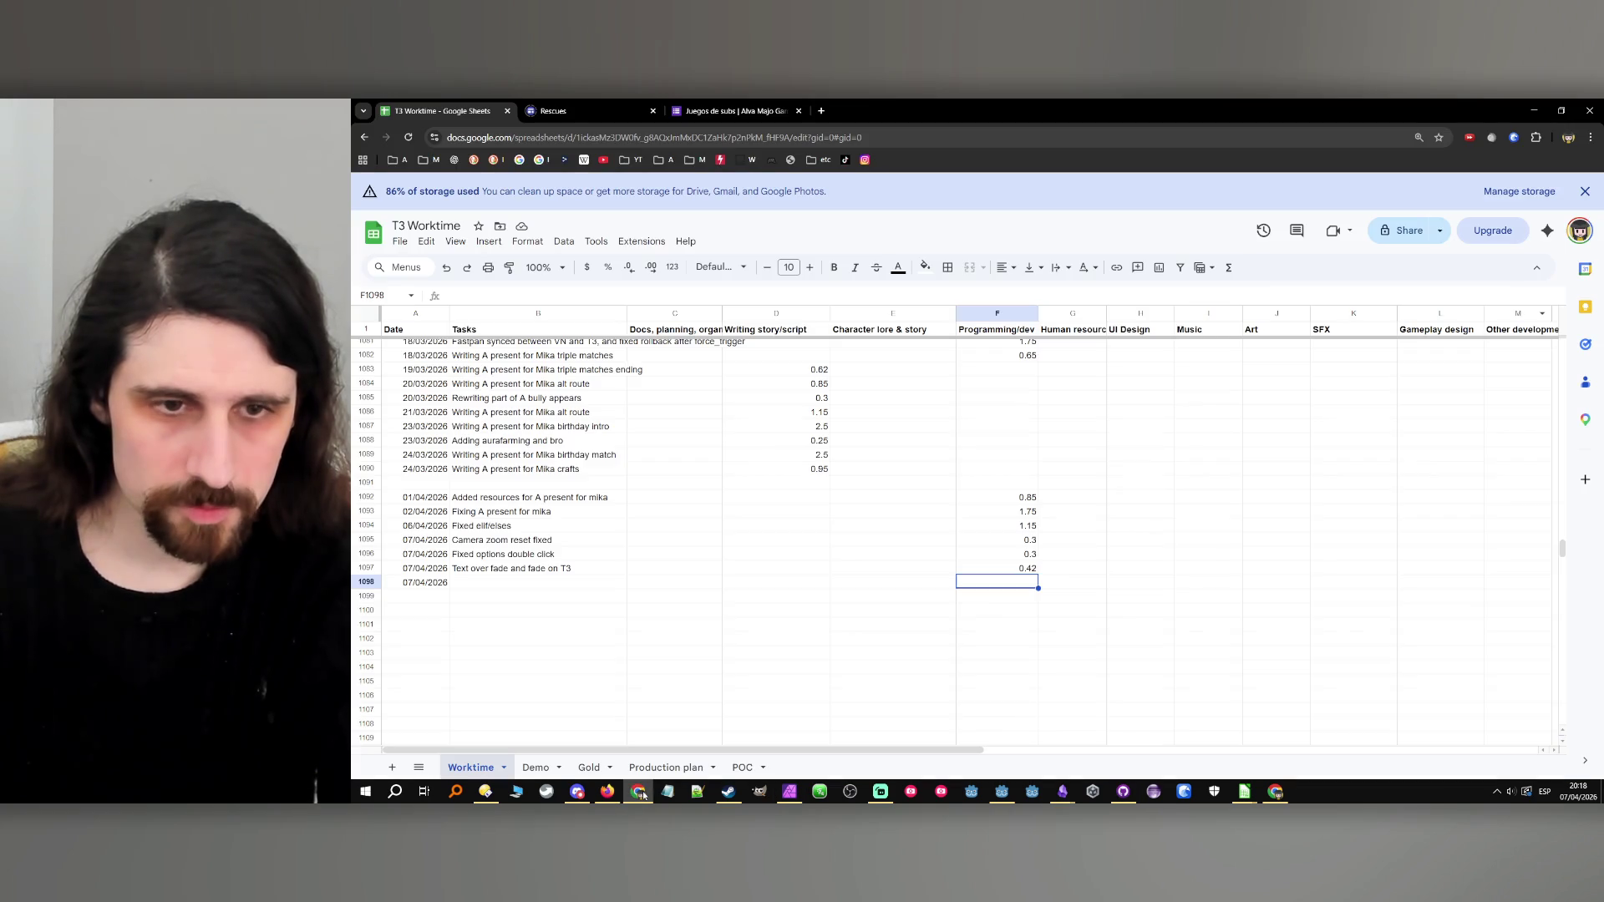
Log 'Fix choice sizes' in row 1098 with 1.4 programming hours, then hide Chrome.
{"action": "left_click", "coordinate": [522, 583]}
{"action": "key", "text": "ctrl+v"}
{"action": "left_click", "coordinate": [987, 584]}
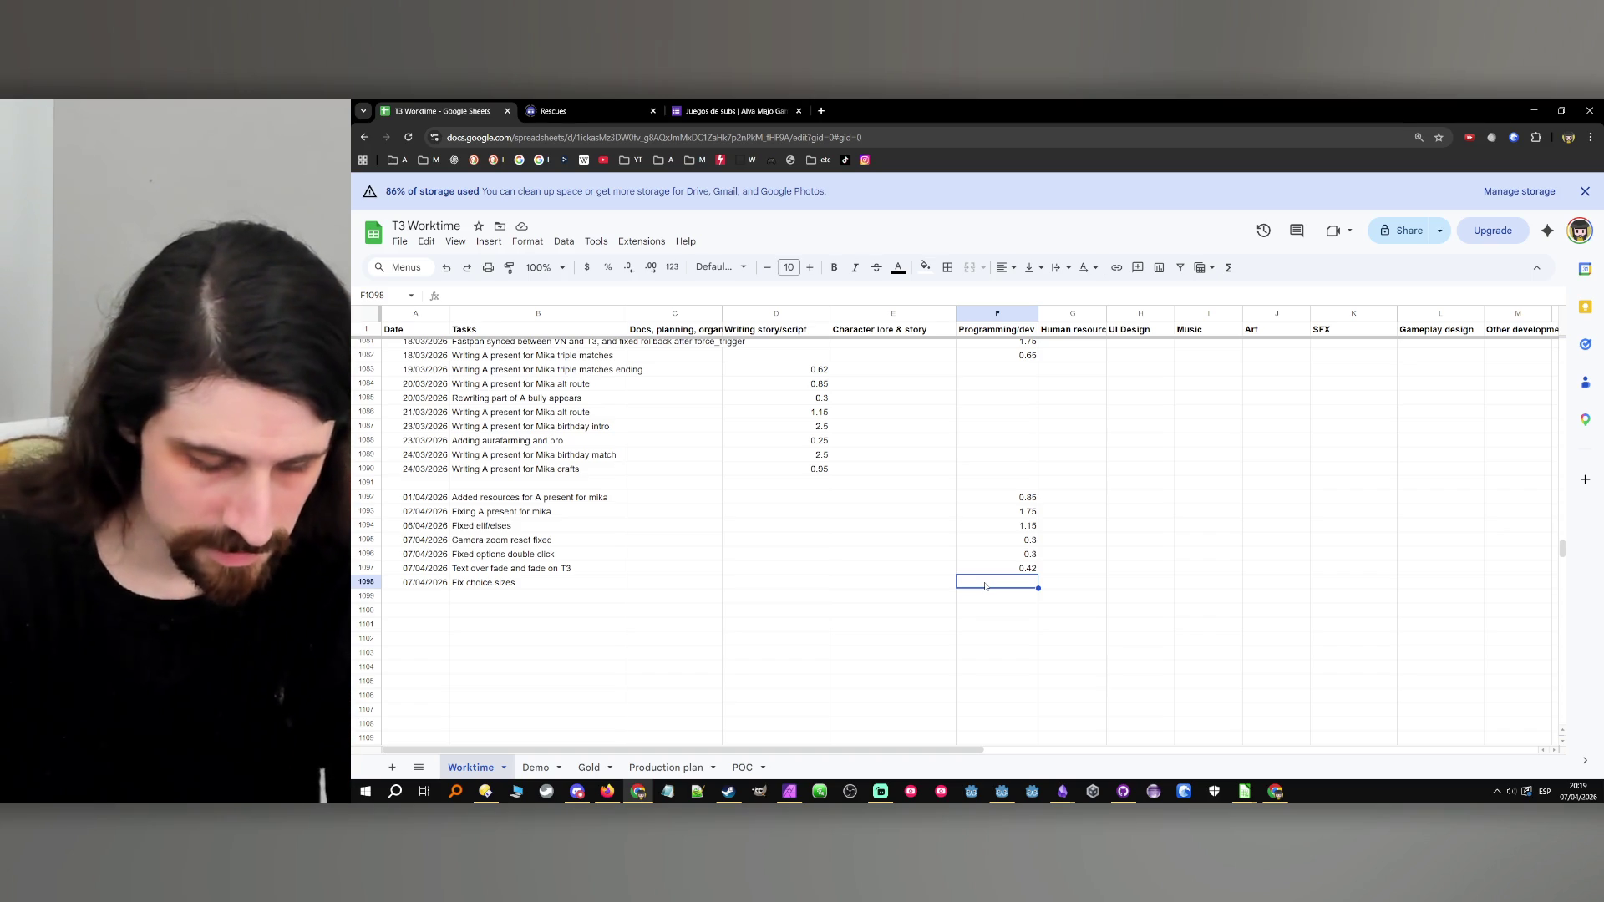
{"action": "type", "text": "1.4"}
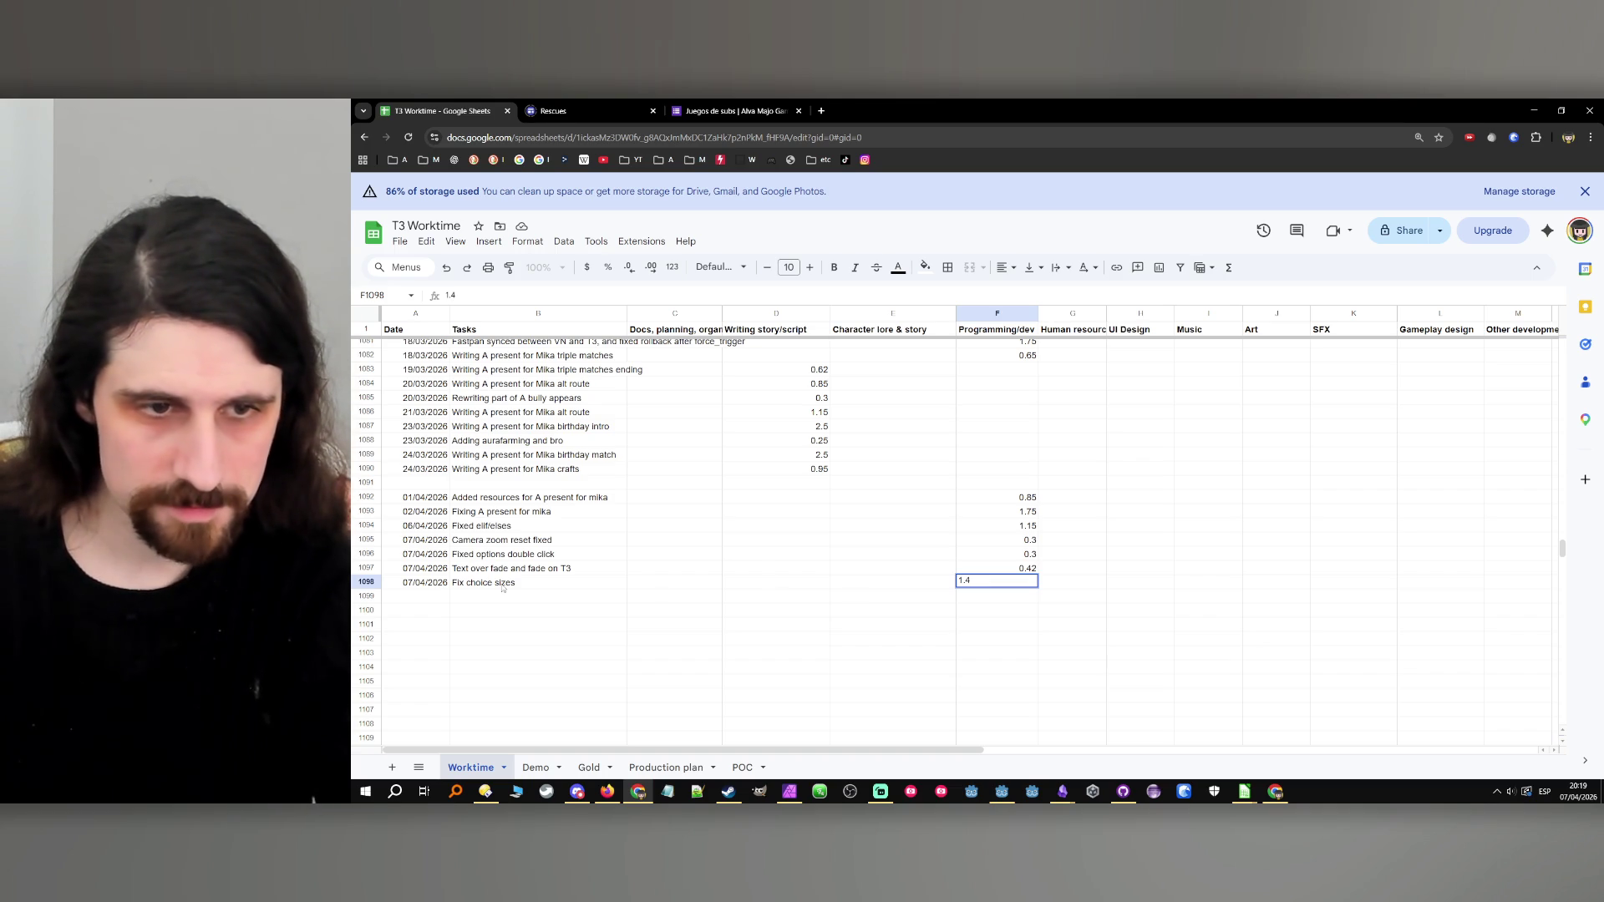
{"action": "left_click", "coordinate": [424, 583]}
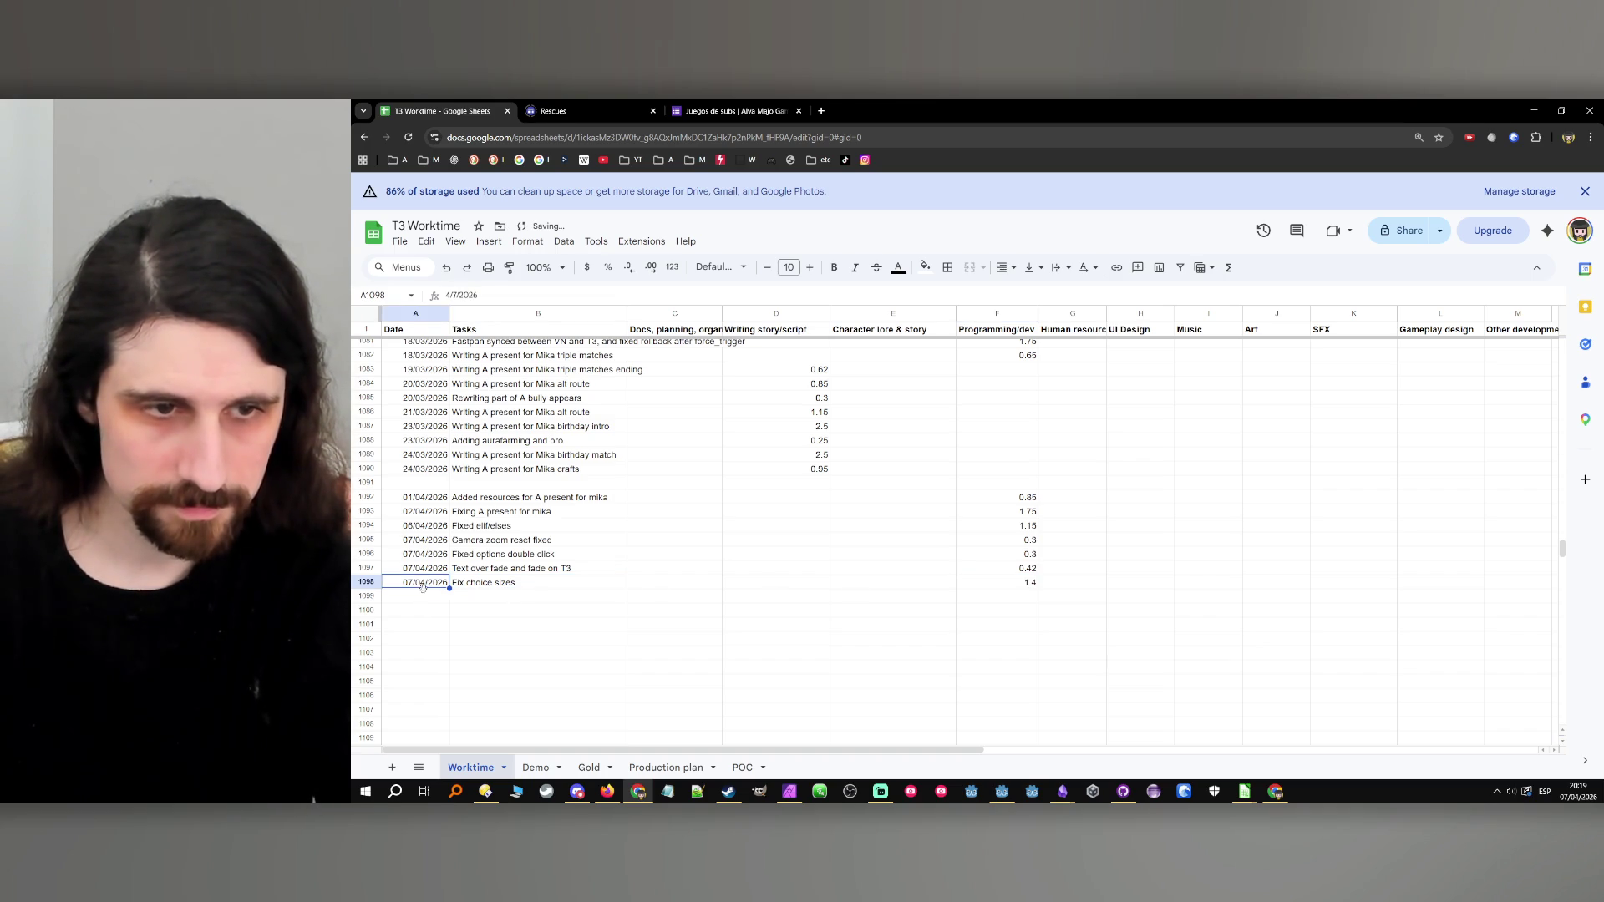
{"action": "left_click", "coordinate": [729, 607]}
{"action": "left_click", "coordinate": [869, 585]}
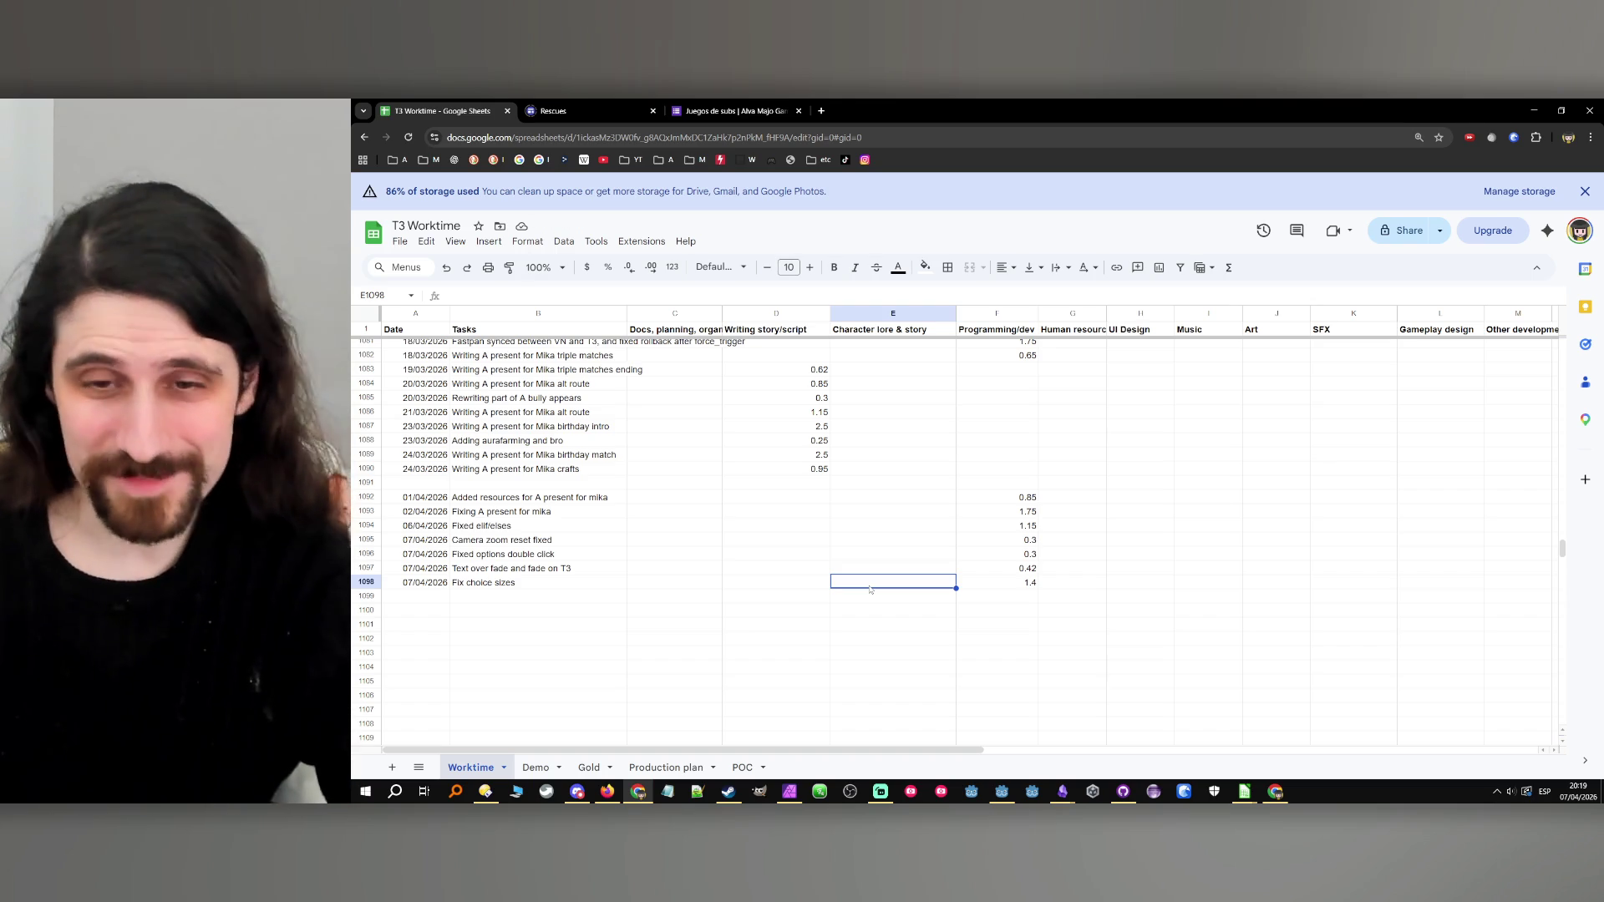
{"action": "left_click", "coordinate": [1534, 111]}
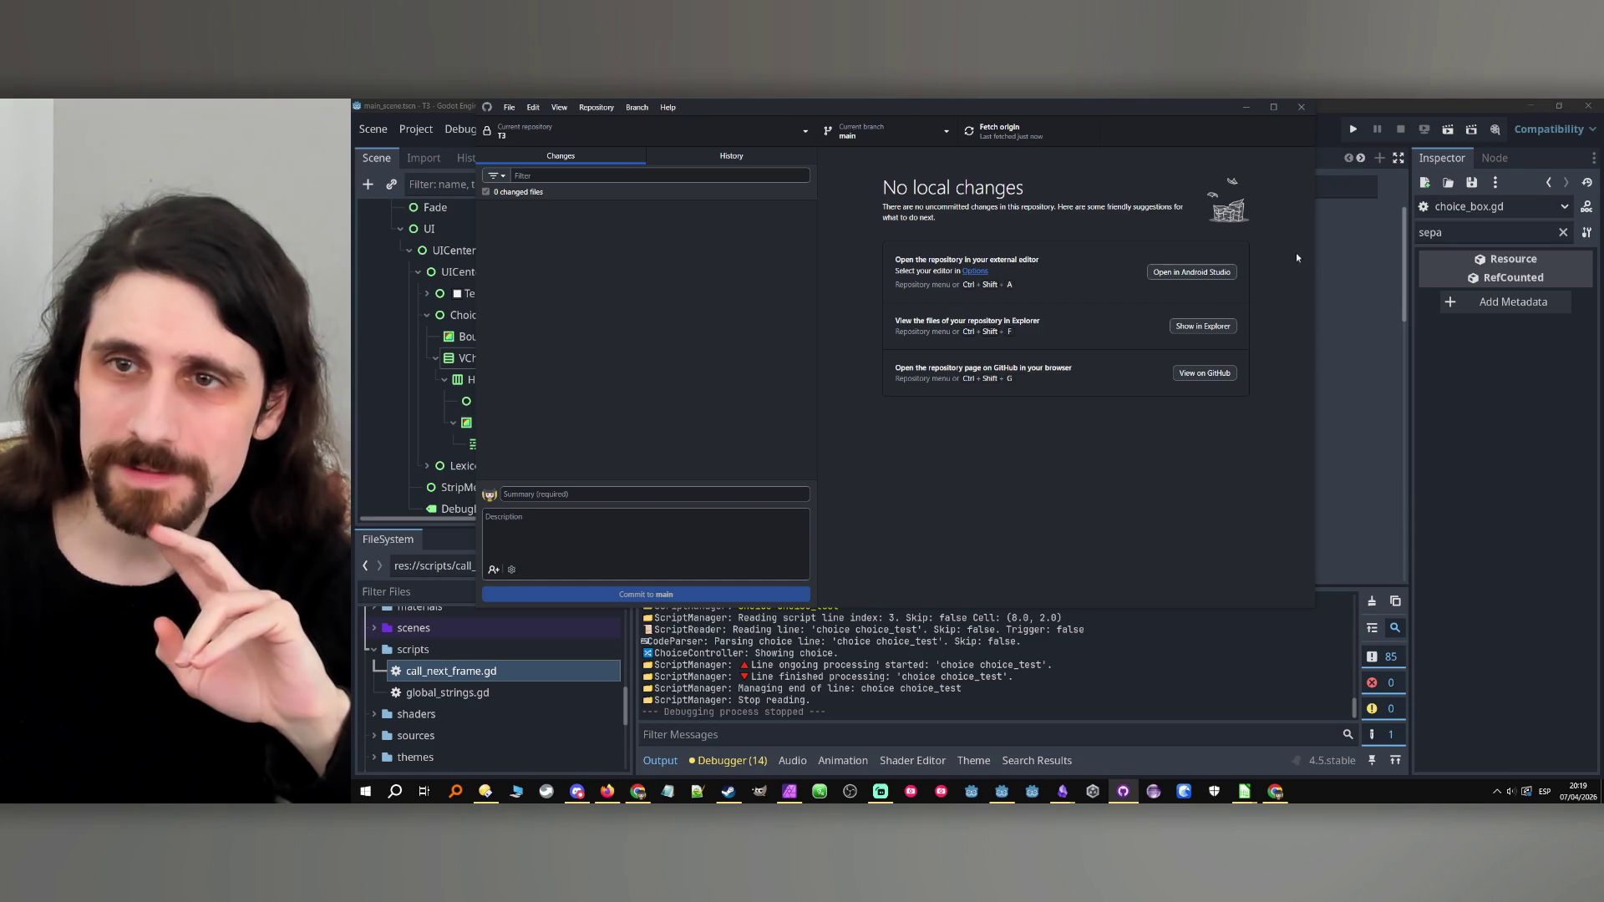
Minimize GitHub Desktop to show the Godot TODO board with 23 Done and 4 Todo cards.
{"action": "left_click", "coordinate": [1245, 107]}
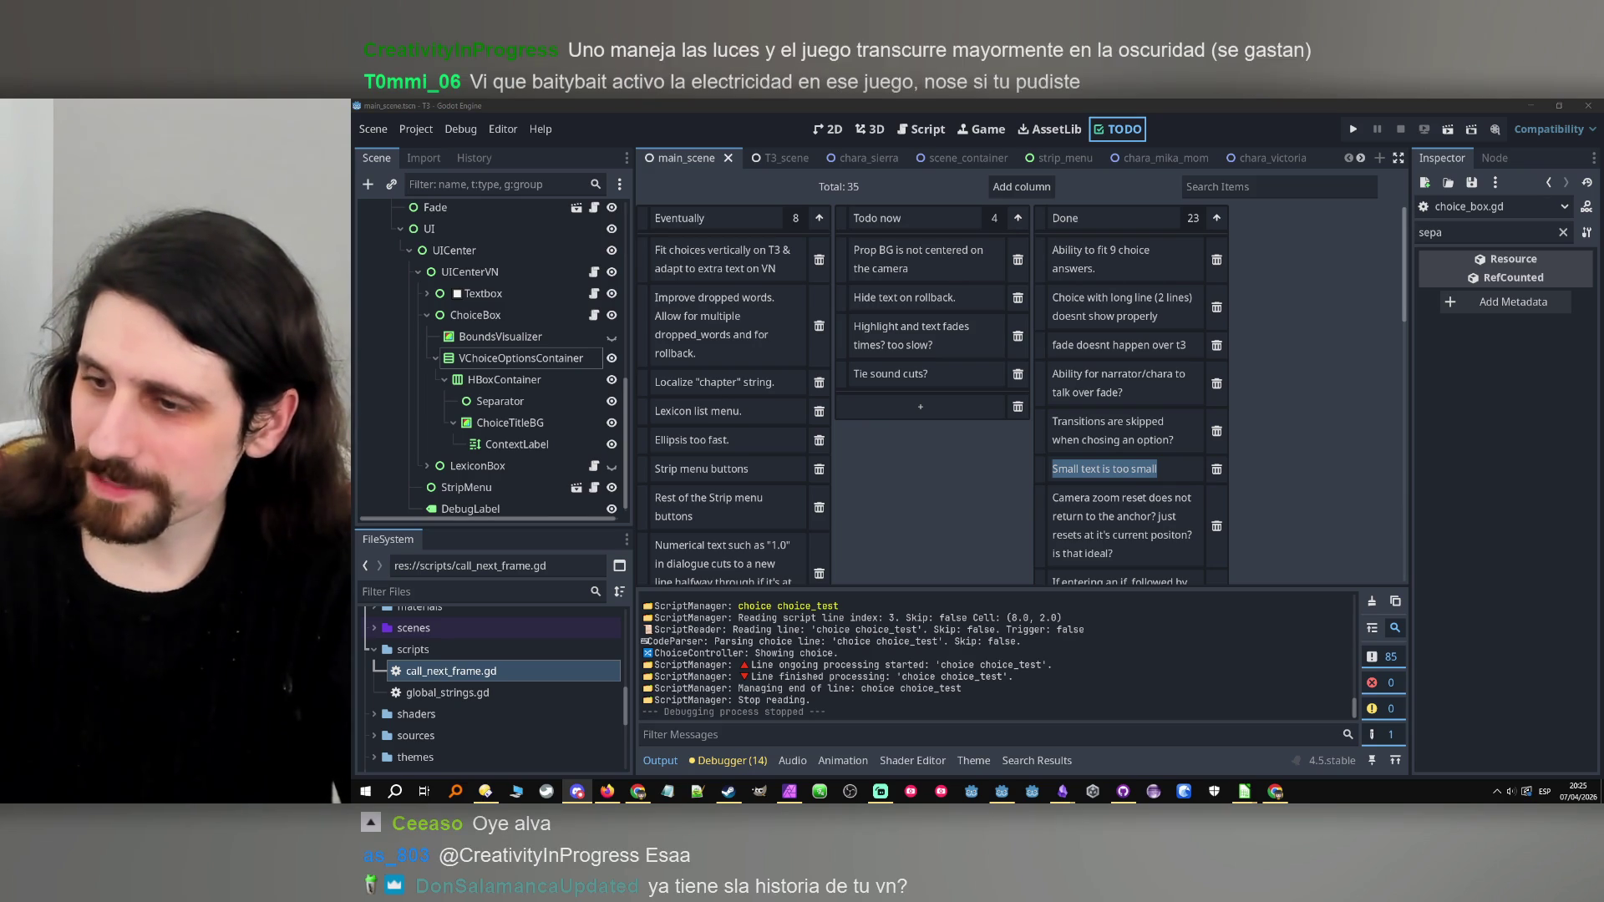
Select the 'Small text is too small' card, then minimize Godot, LibreOffice Calc and the file manager.
{"action": "key", "text": "alt+Tab"}
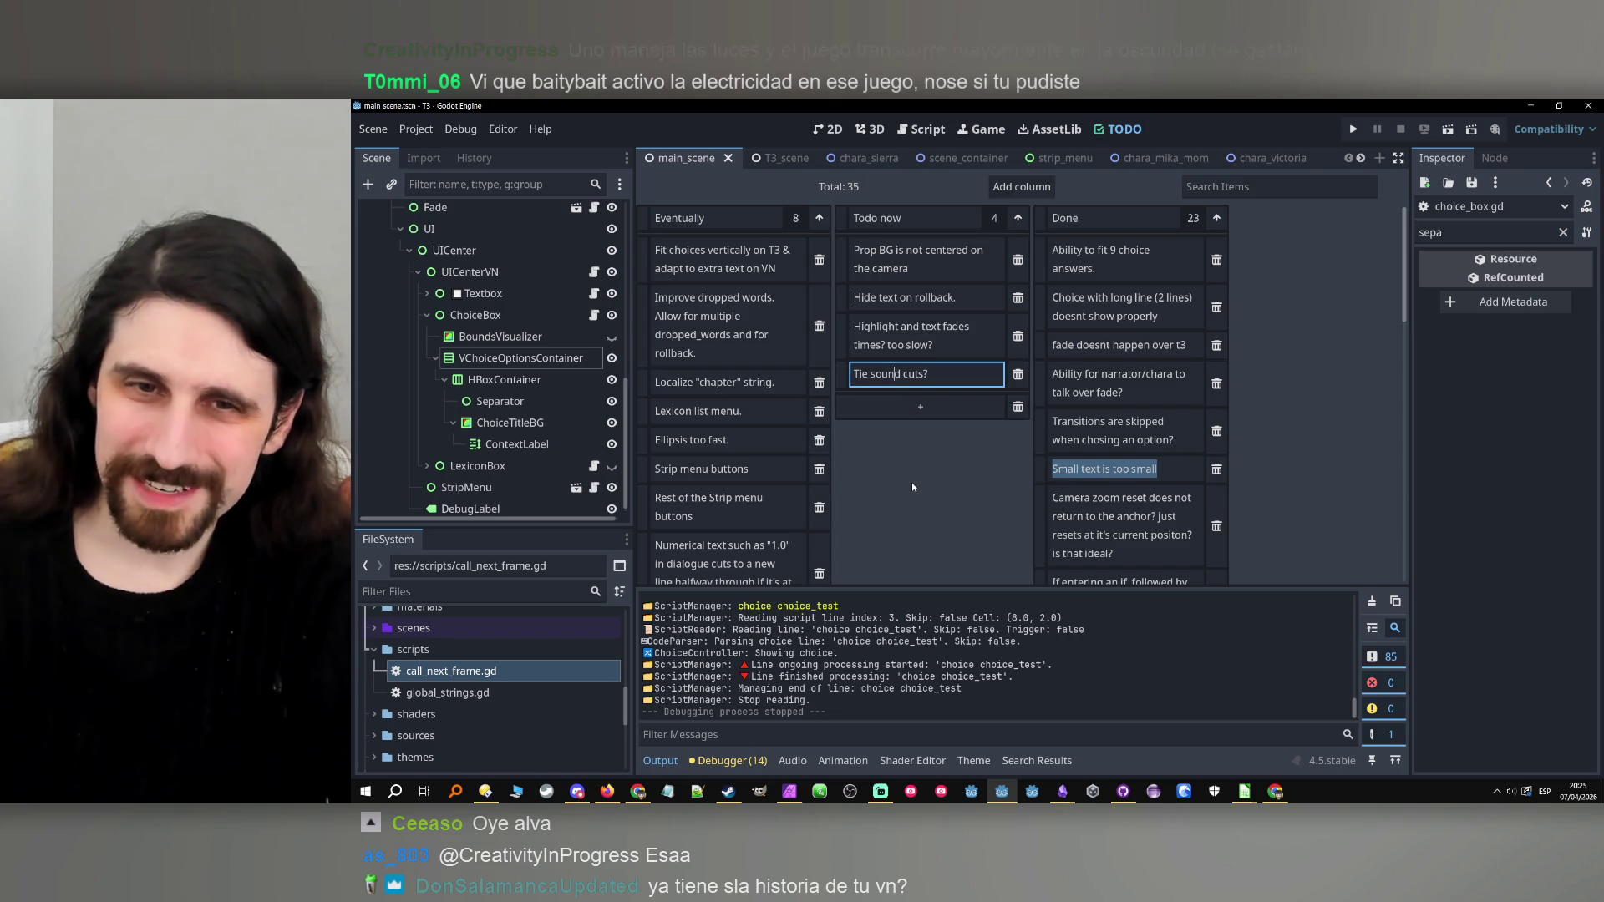
{"action": "left_click", "coordinate": [888, 489]}
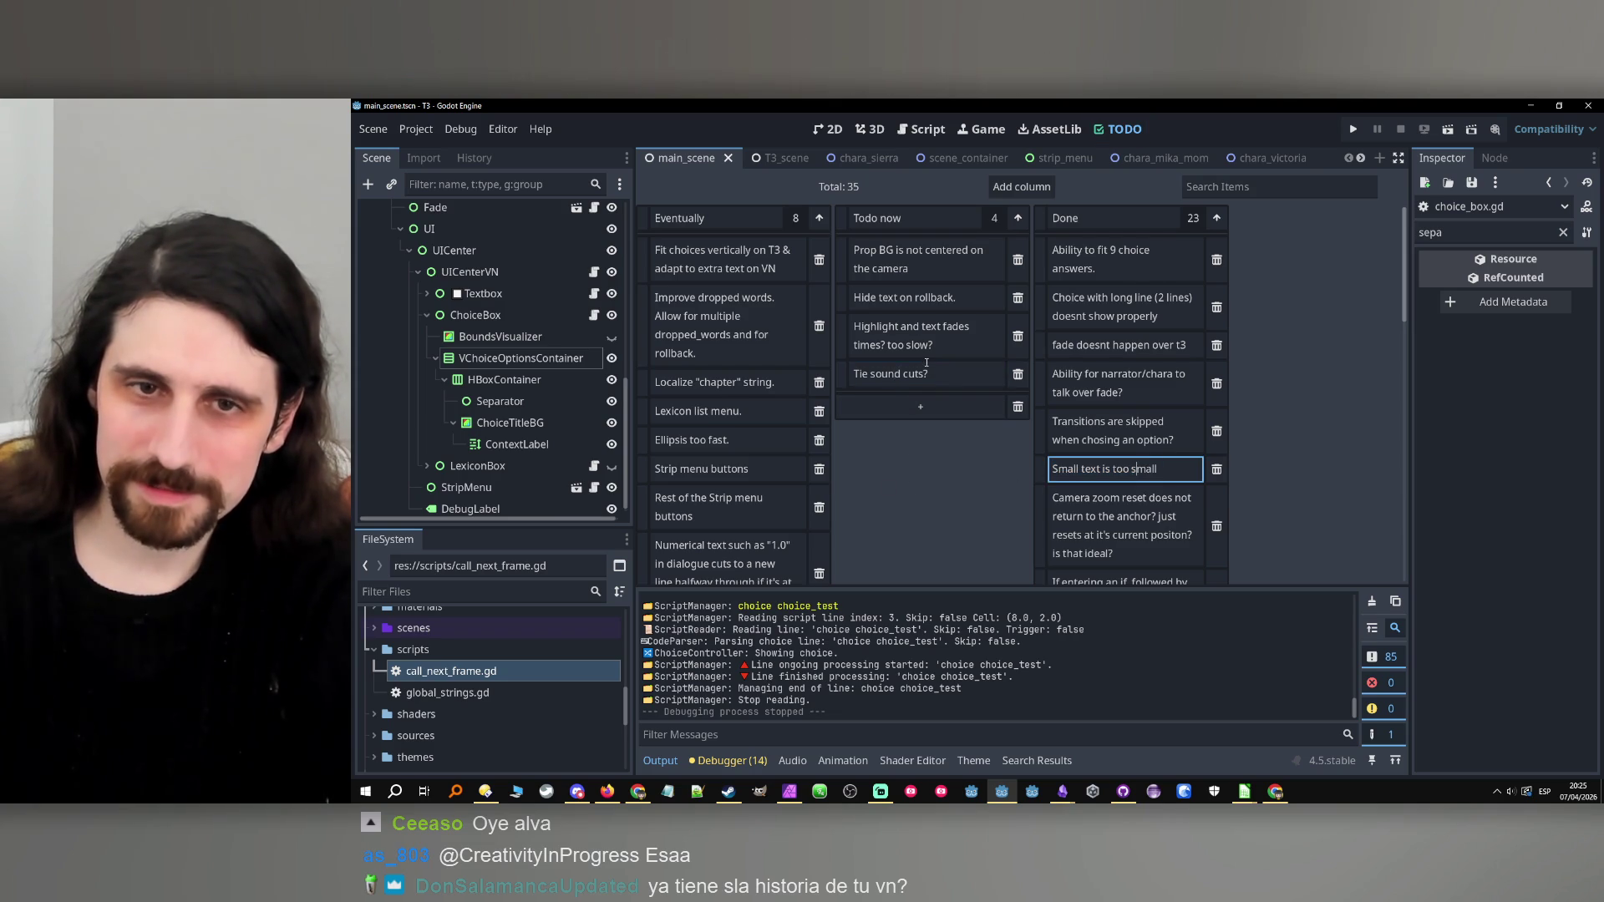
{"action": "left_click", "coordinate": [1529, 105]}
{"action": "left_click", "coordinate": [1527, 103]}
{"action": "left_click", "coordinate": [1526, 102]}
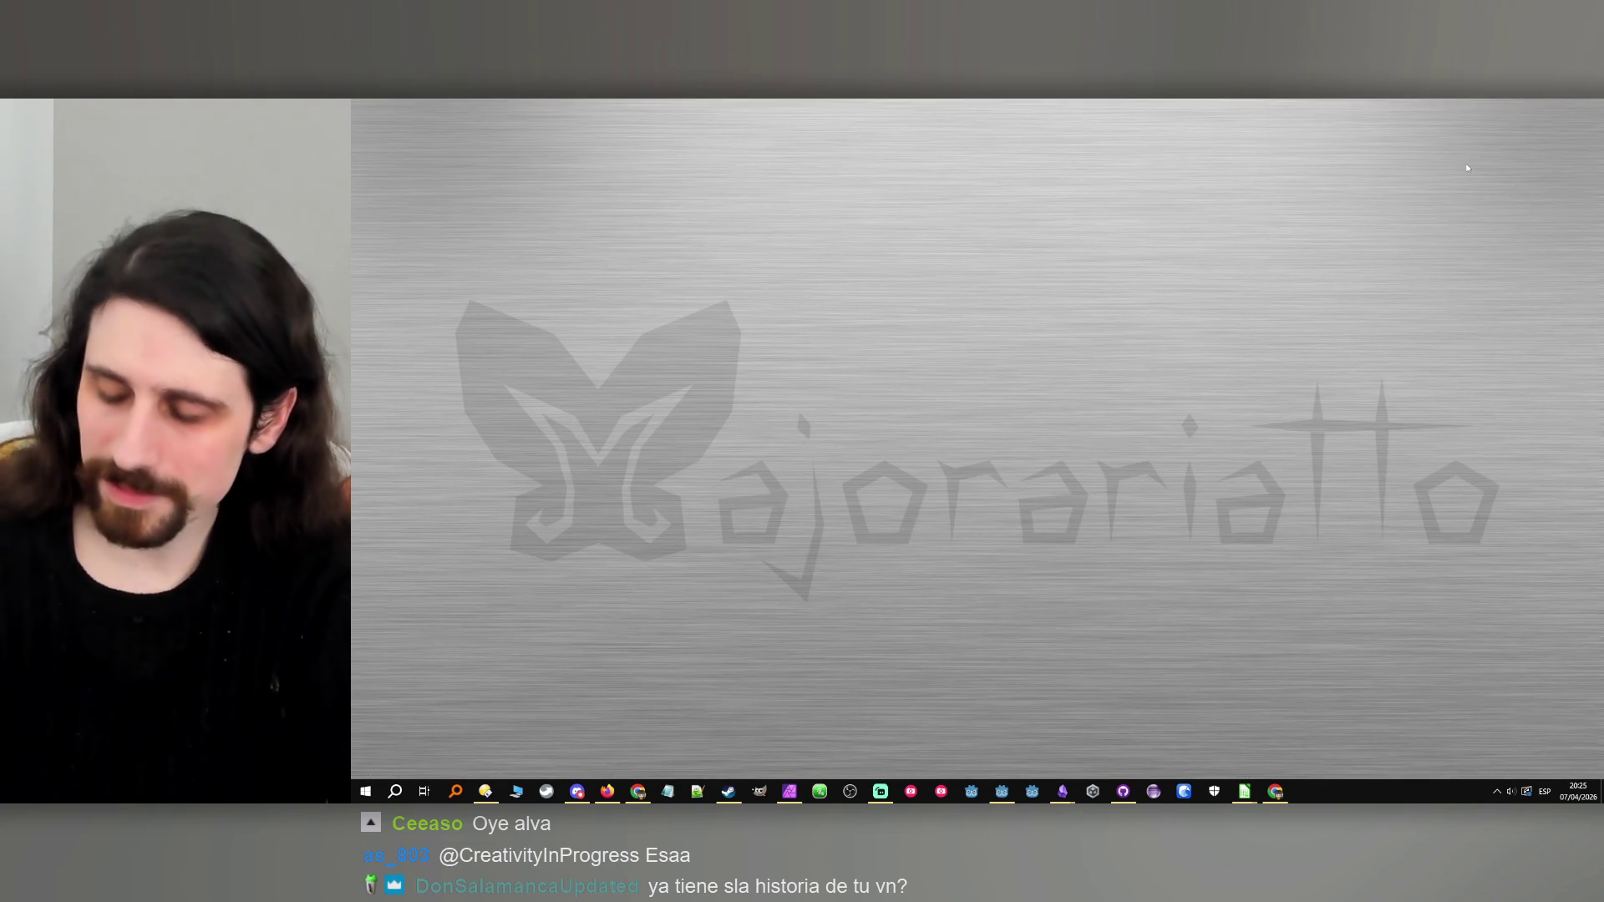